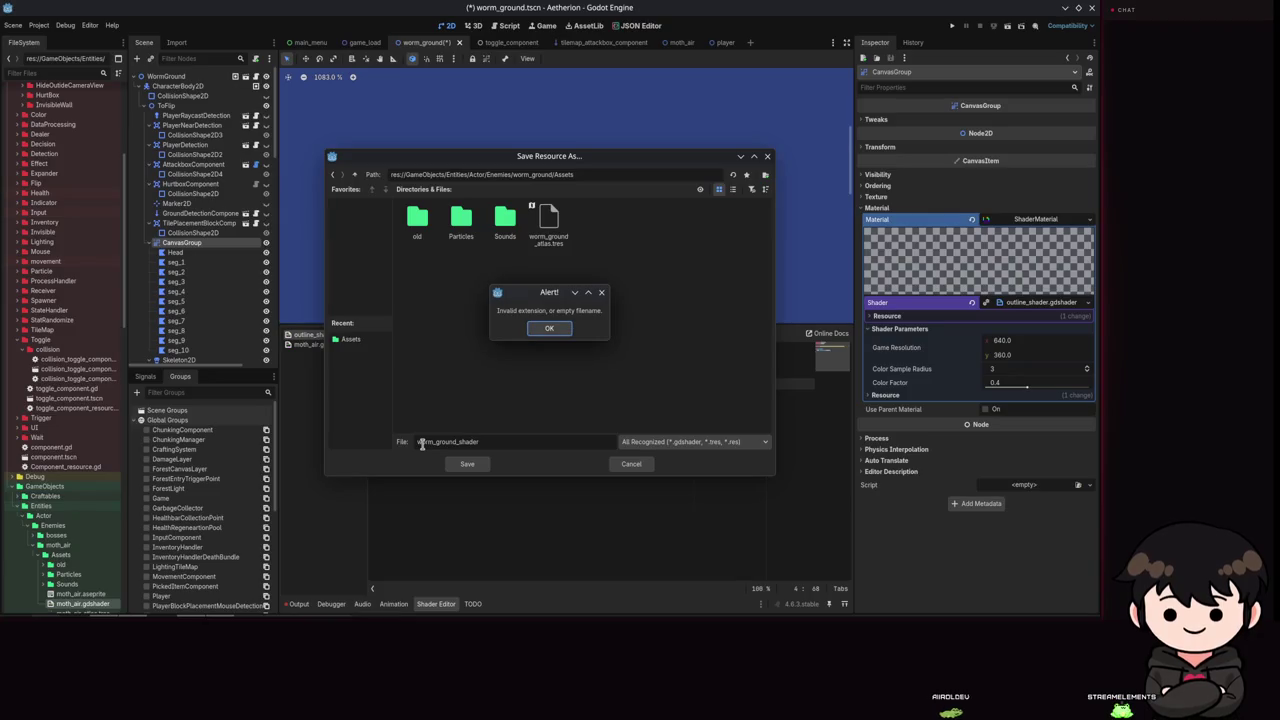
Step: Save the shader as worm_ground_shader and replace its code with the flash-and-outline version
{"action": "key", "text": "Return"}
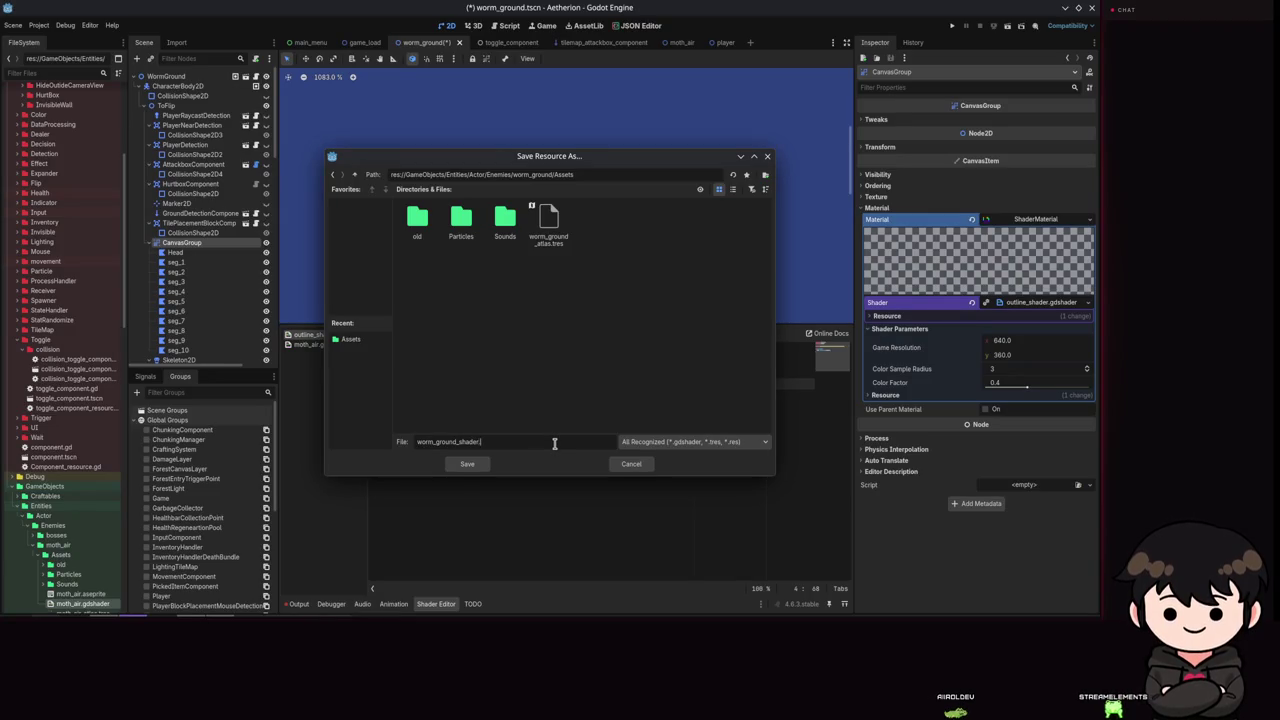
{"action": "key", "text": "Return"}
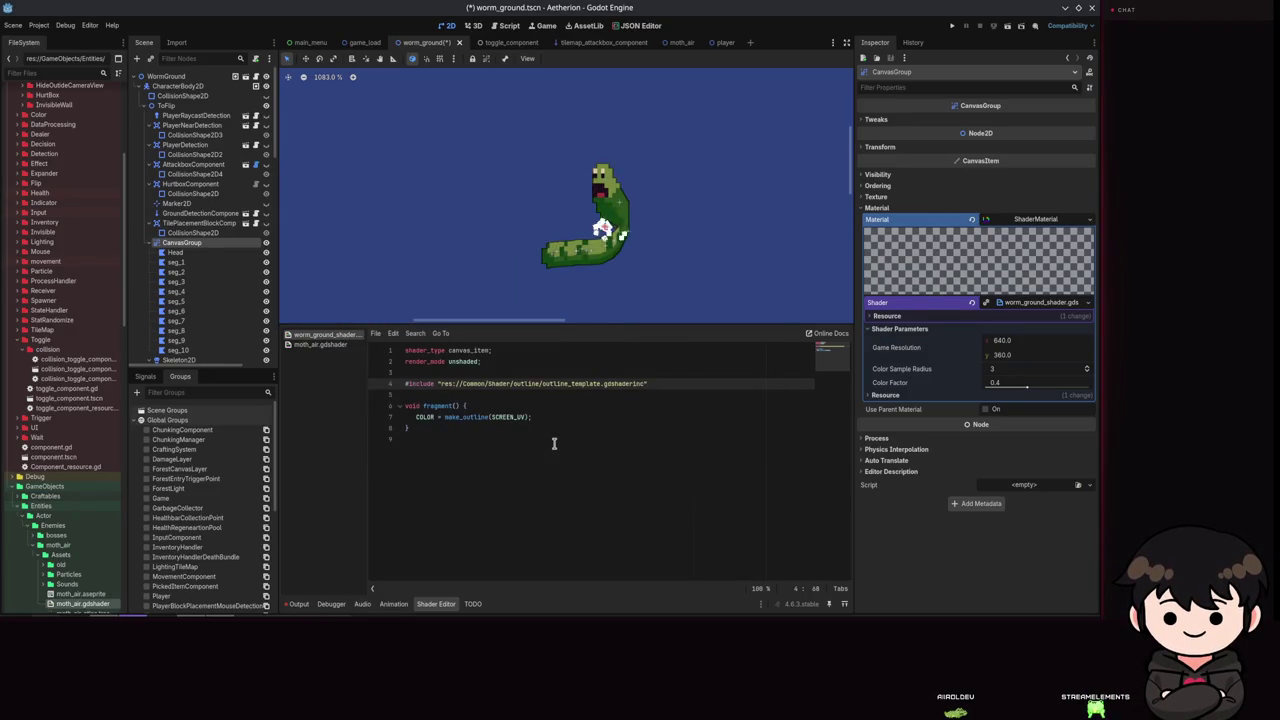
{"action": "key", "text": "ctrl+a"}
{"action": "type", "text": "#include \"res://Common/Shader/flash/flash_shader_canvas_group_template.gdshaderinc\" #include \"res://Common/Shader/outline/outline_template.gdshaderinc\"  void fragment() { \t// Erst Outline (inkl. Base-Farbe) berechnen \tvec4 outlined = make_outline(SCREEN_UV);  \t// Dann Flash auf das Ergebnis anwenden \tvec3 flashed = mix(outlined.rgb, flash_color.rgb, flash_value * flash_color.a * outlined.a);  \tCOLOR = vec4(flashed, outlined.a); }"}
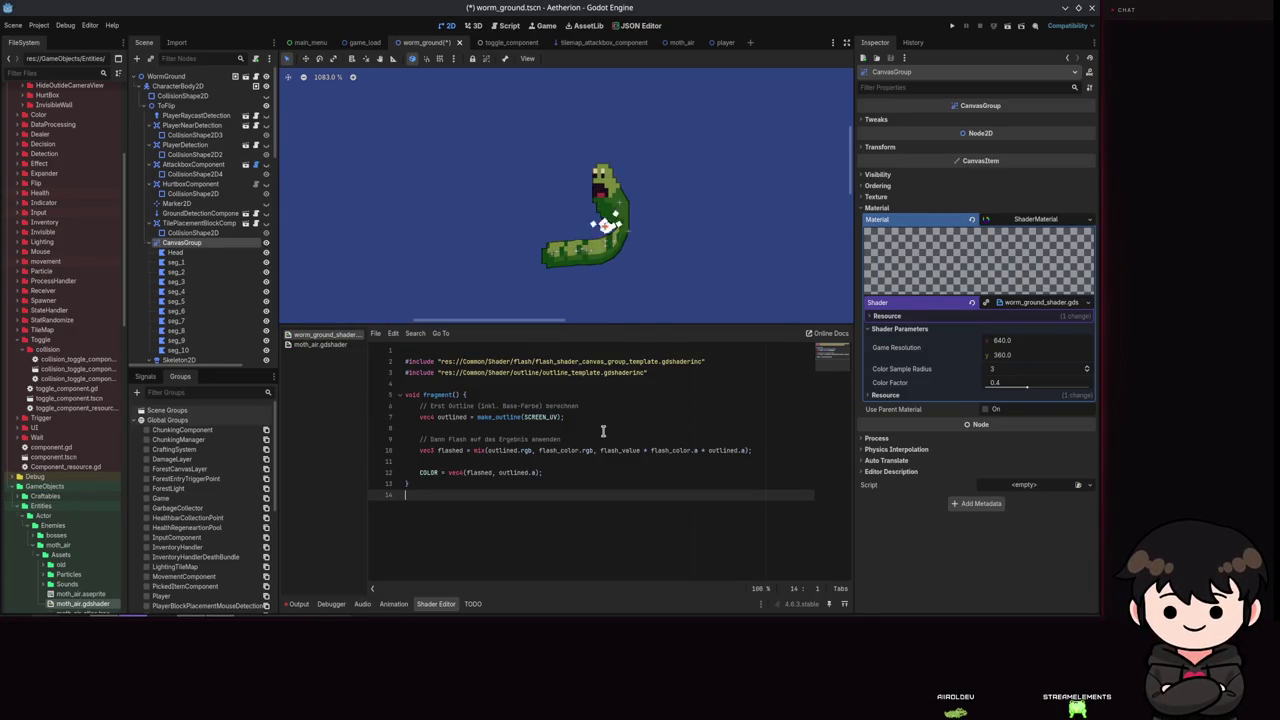
{"action": "key", "text": "ctrl+s"}
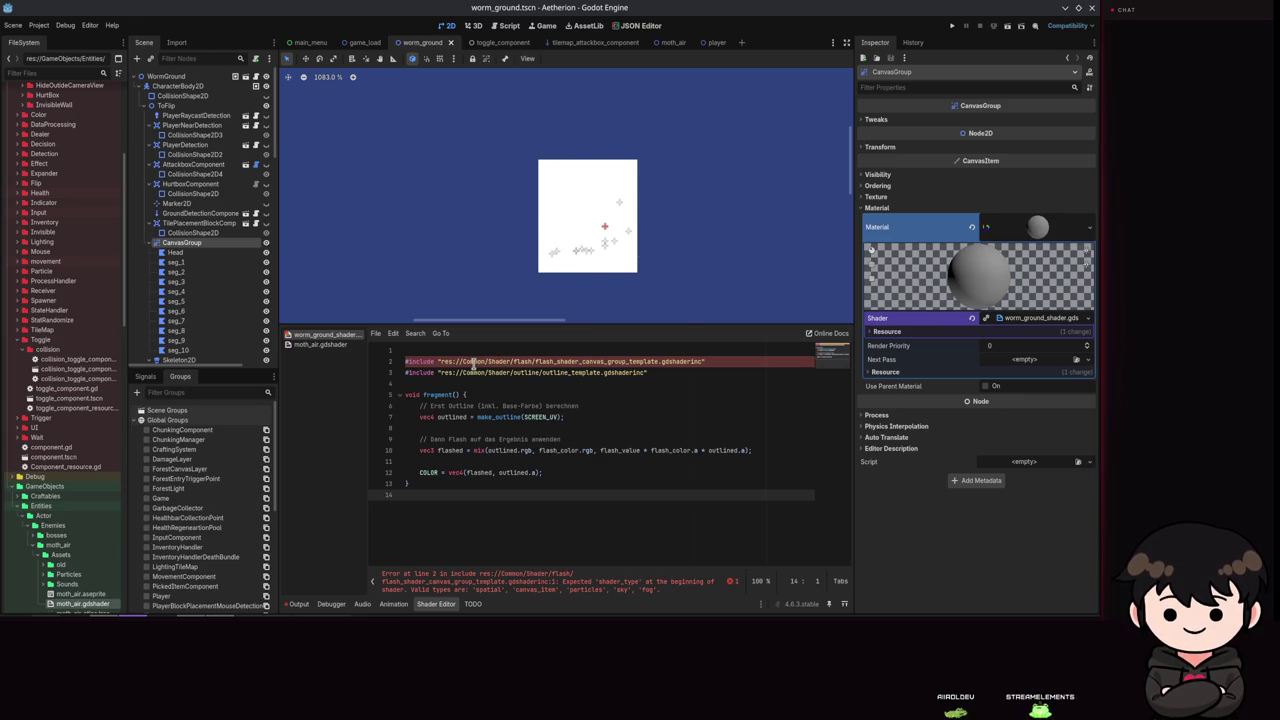
Step: Replace the shader code with a version declaring shader_type canvas_item at the top, and save
{"action": "left_click", "coordinate": [718, 361]}
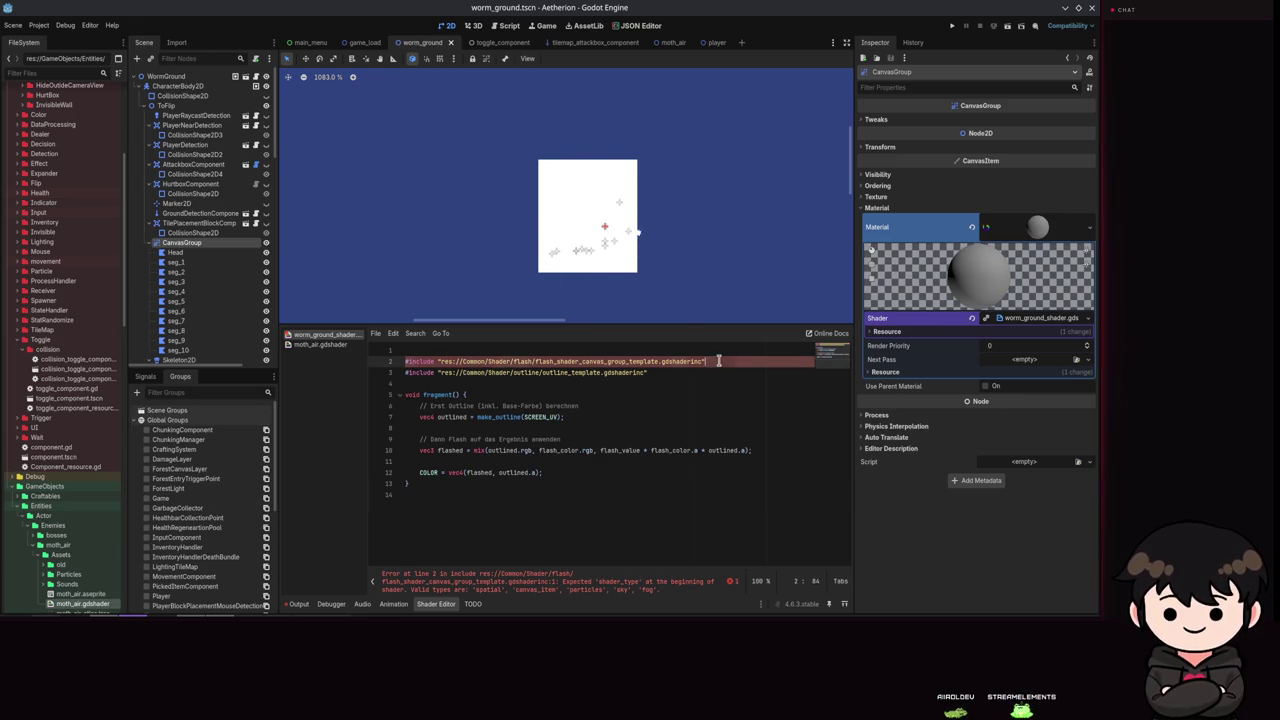
{"action": "left_click", "coordinate": [513, 362]}
{"action": "key", "text": "ctrl+a"}
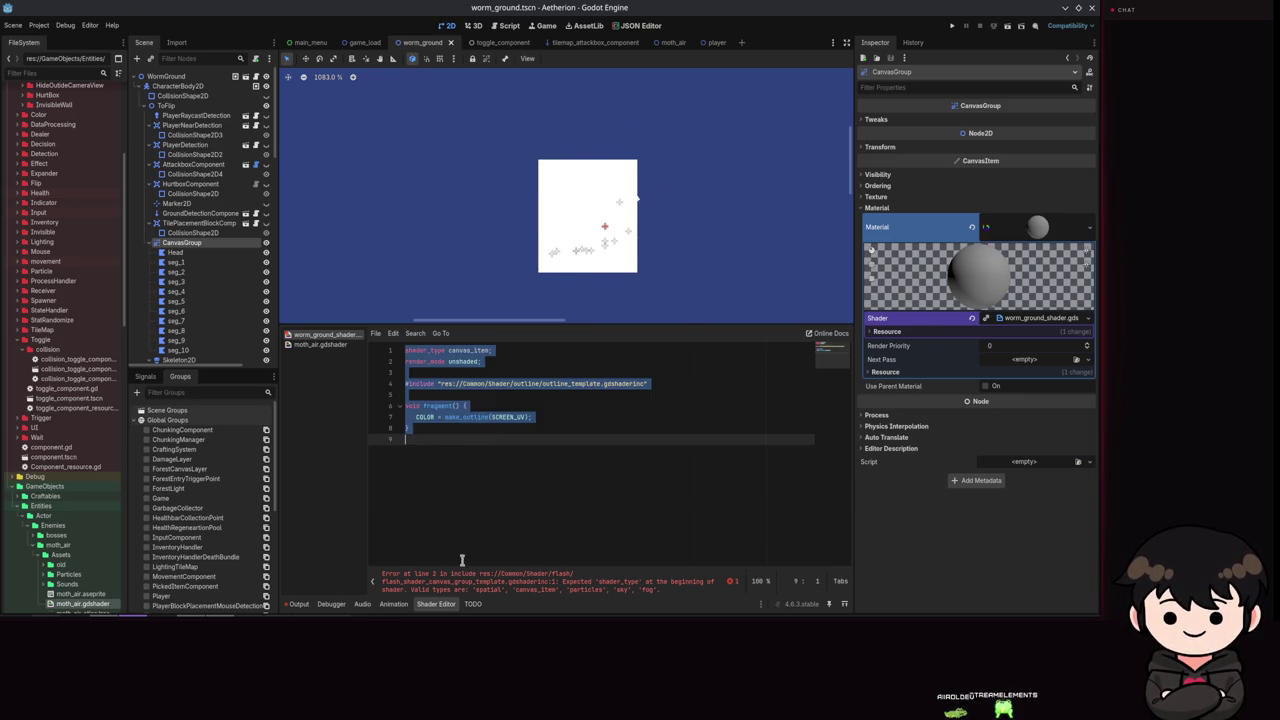
{"action": "key", "text": "ctrl+v"}
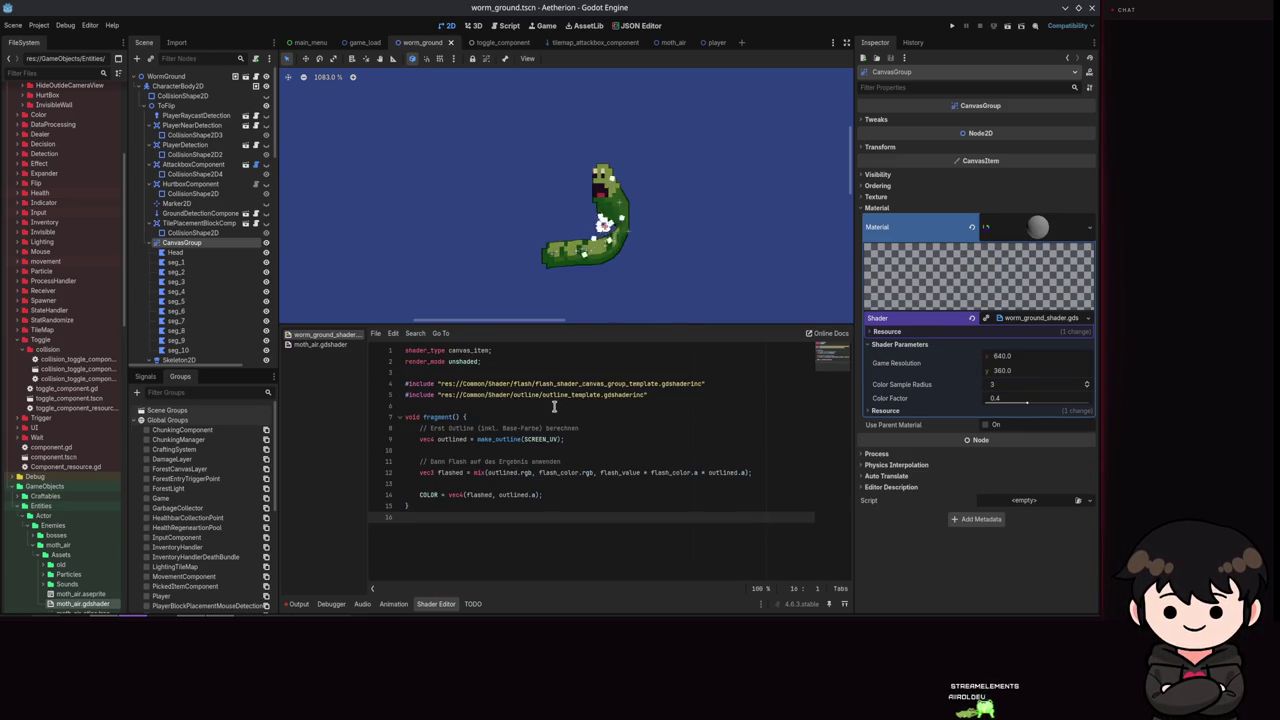
{"action": "key", "text": "ctrl+s"}
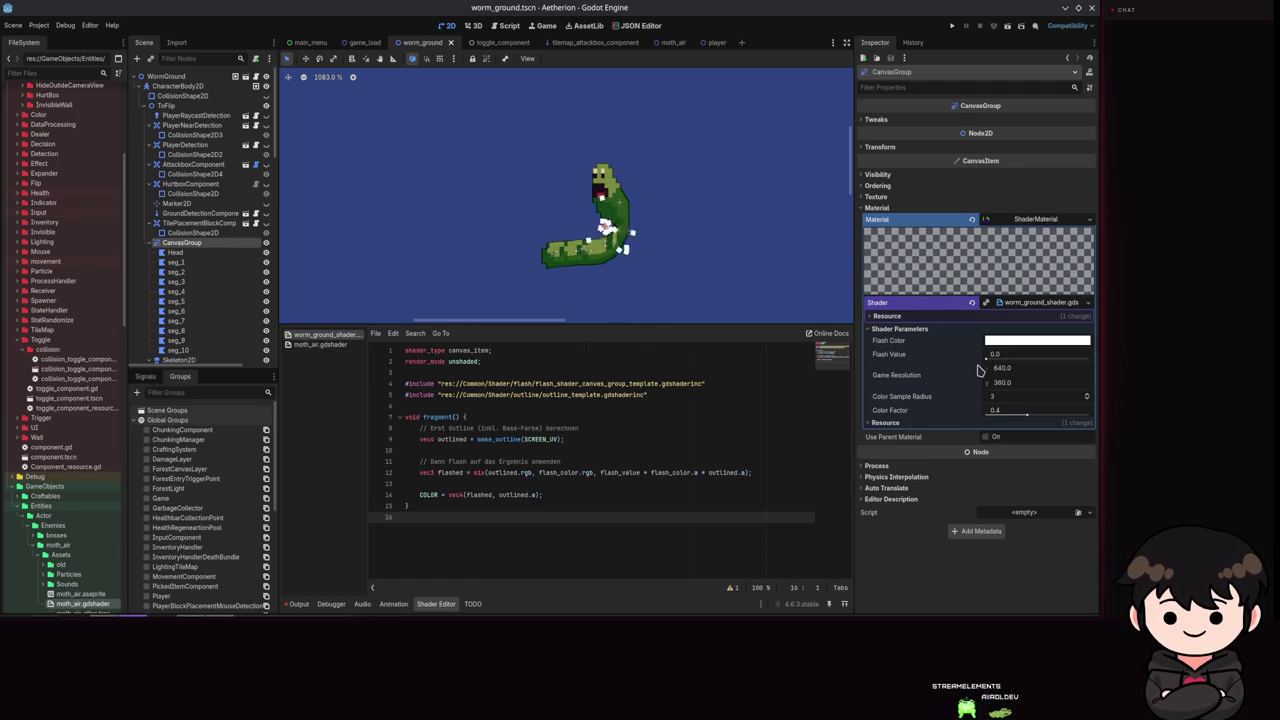
Step: Preview the worm's white flash via Flash Value, then save the scene
{"action": "mouse_move", "coordinate": [990, 367]}
{"action": "left_mouse_down"}
{"action": "mouse_move", "coordinate": [1088, 358]}
{"action": "mouse_move", "coordinate": [997, 358]}
{"action": "mouse_move", "coordinate": [1068, 358]}
{"action": "left_mouse_up"}
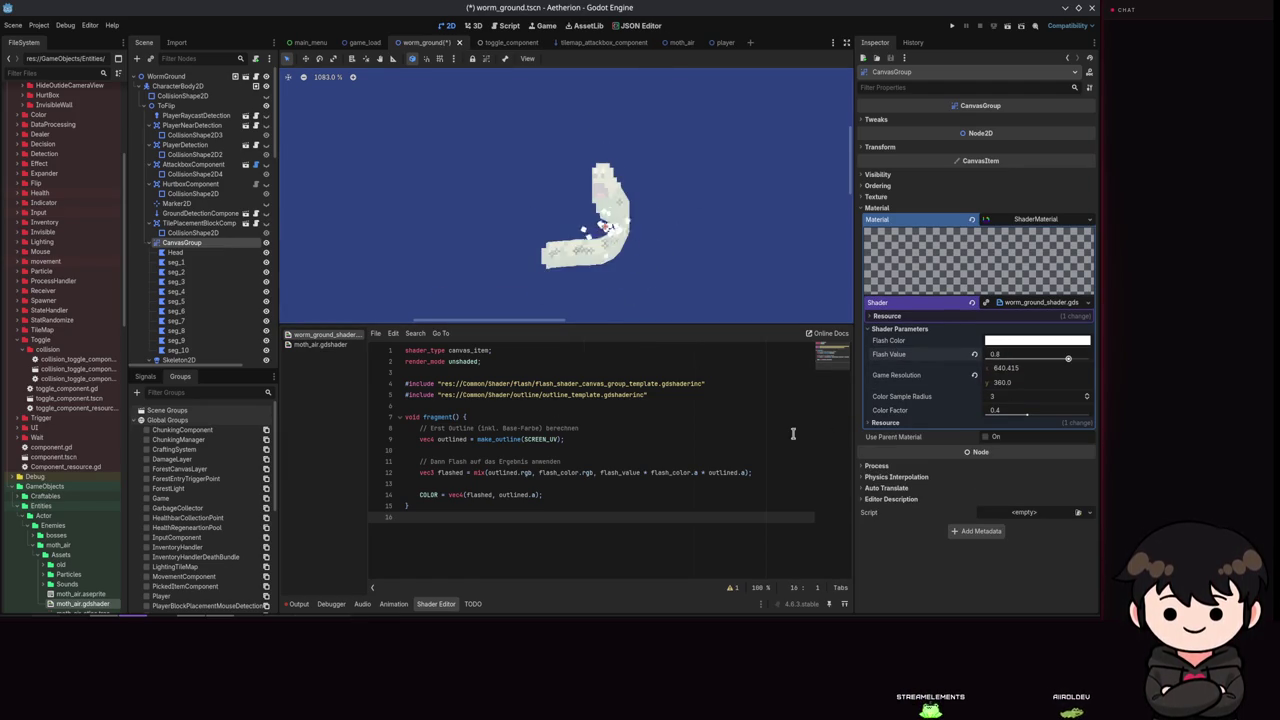
{"action": "key", "text": "ctrl+s"}
{"action": "scroll", "coordinate": [175, 230], "scroll_direction": "down", "scroll_amount": 10}
{"action": "scroll", "coordinate": [175, 230], "scroll_direction": "up", "scroll_amount": 1}
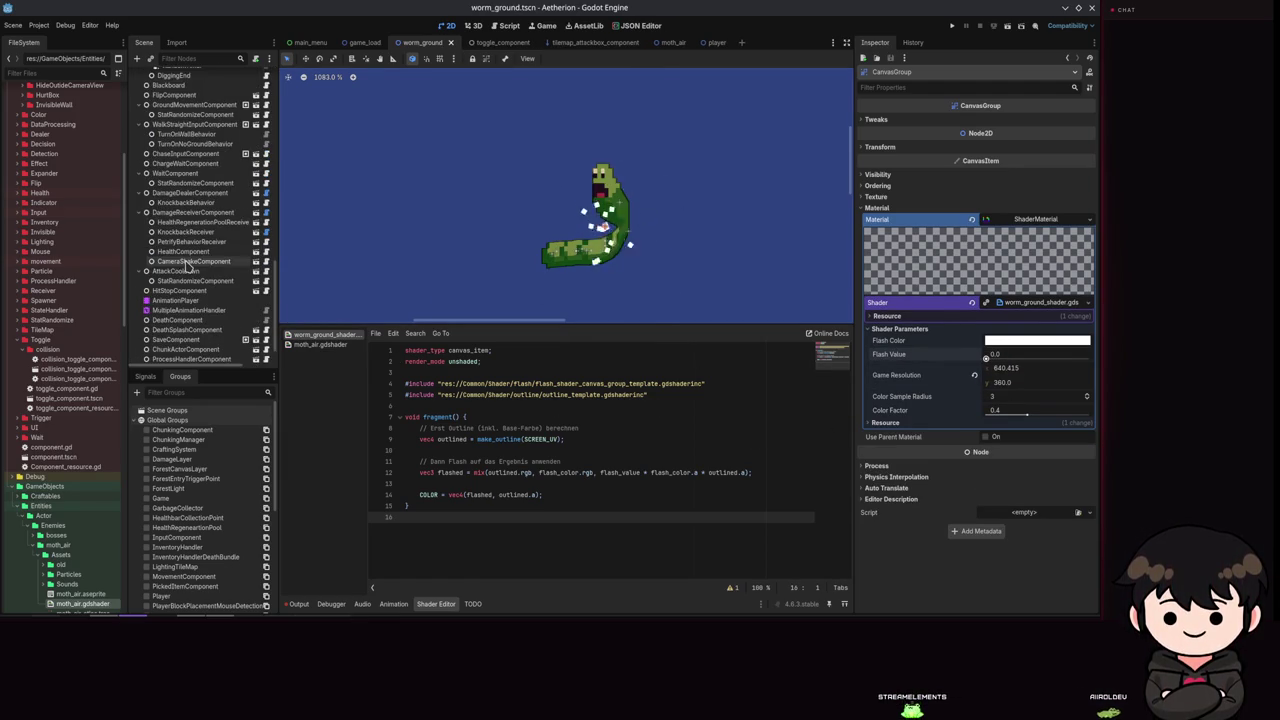
Step: Pin the AnimationPlayer's hurt animation panel, then select CanvasGroup to show its flash parameters
{"action": "left_click", "coordinate": [175, 300]}
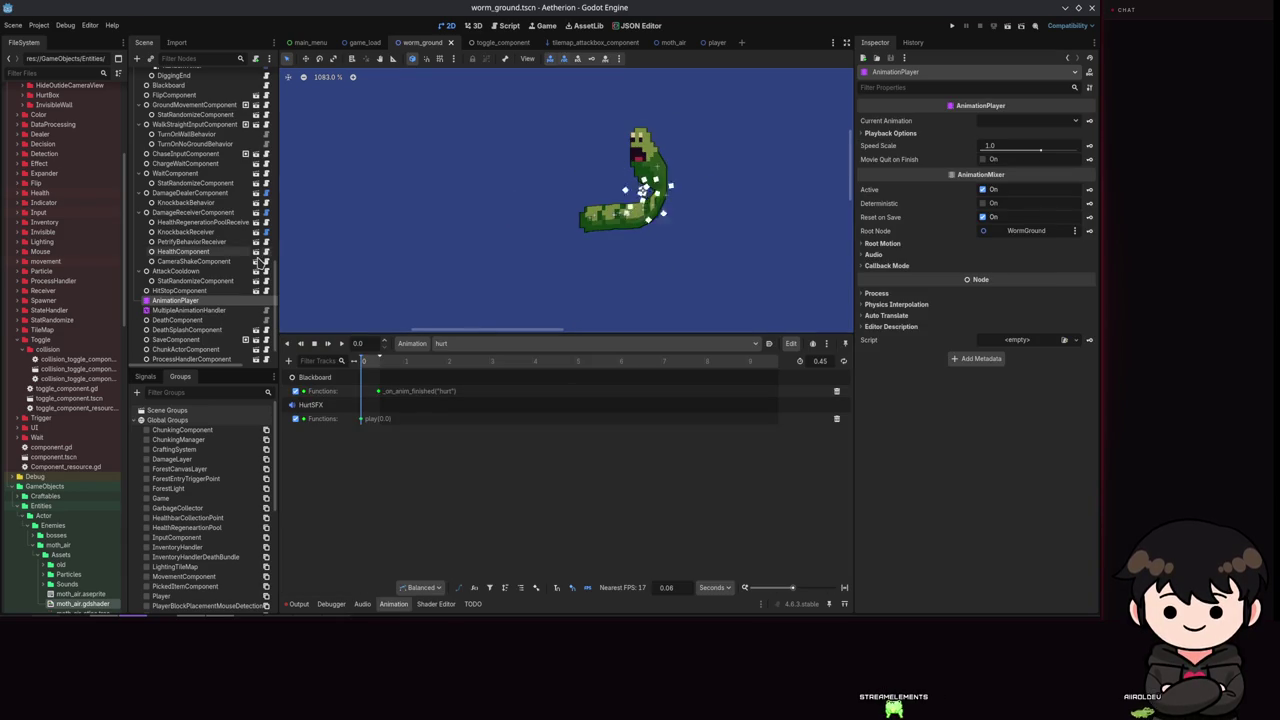
{"action": "scroll", "coordinate": [220, 223], "scroll_direction": "up", "scroll_amount": 5}
{"action": "scroll", "coordinate": [220, 223], "scroll_direction": "up", "scroll_amount": 6}
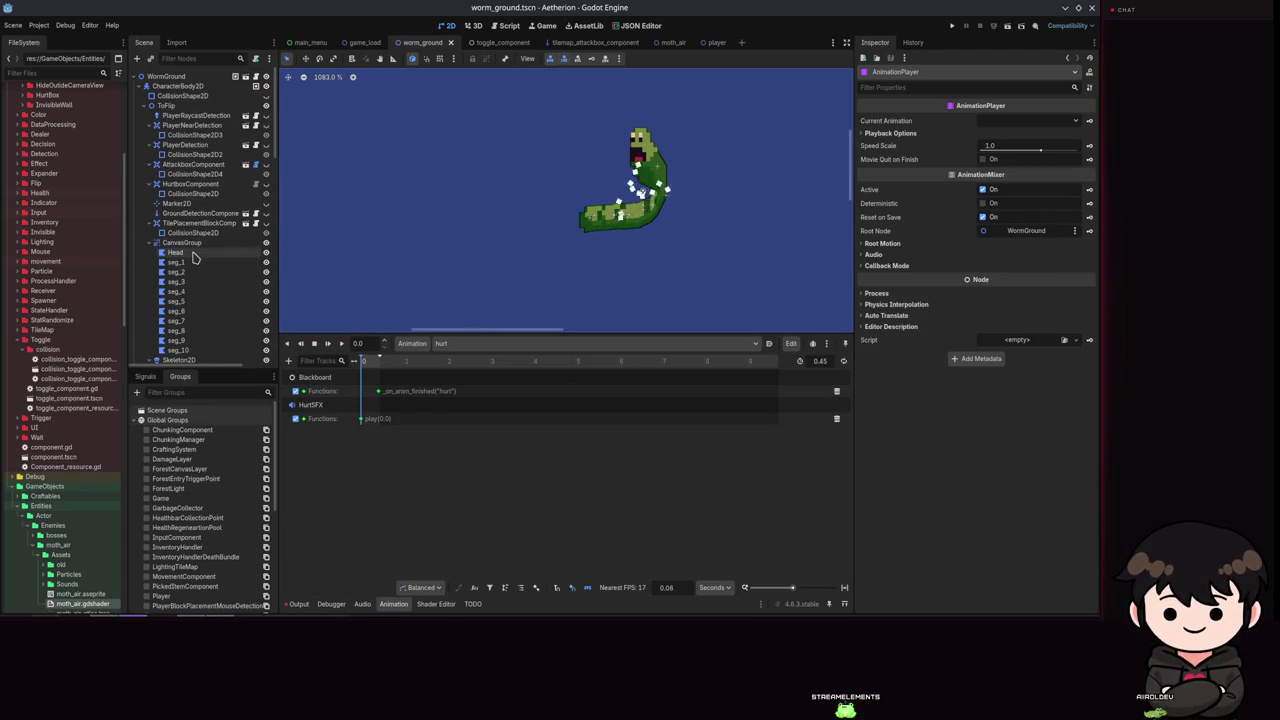
{"action": "left_click", "coordinate": [182, 243]}
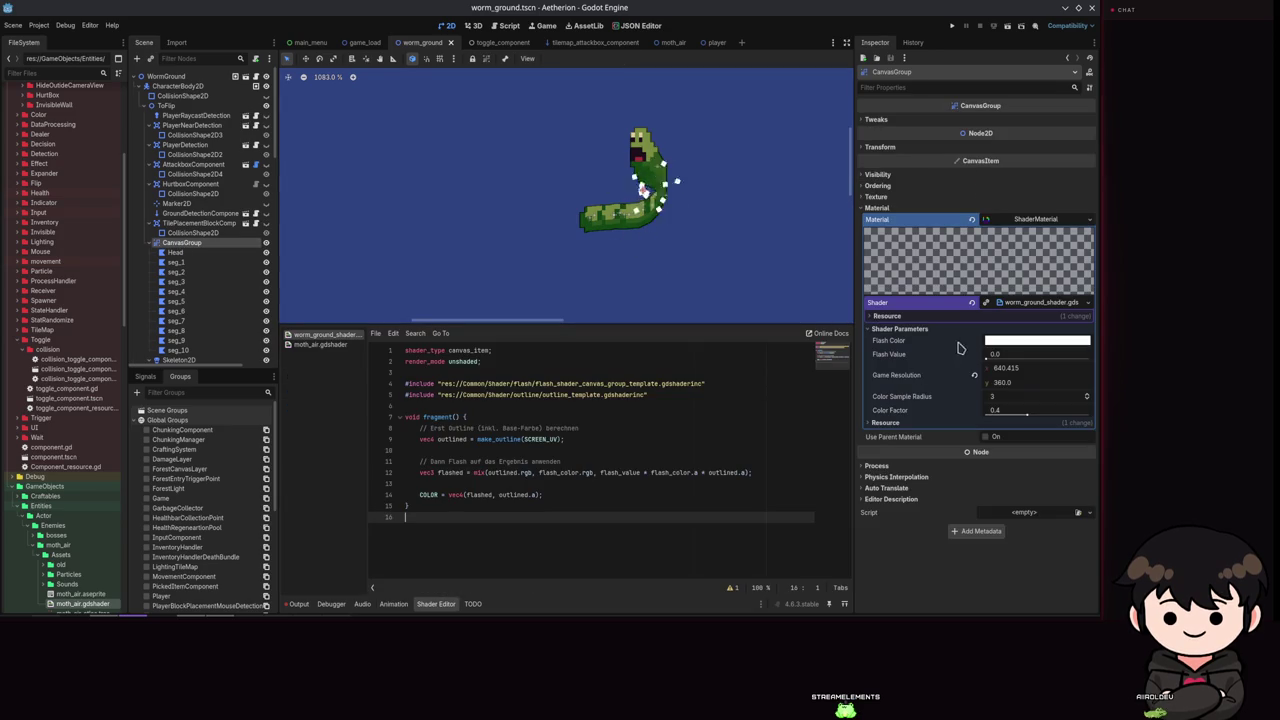
{"action": "scroll", "coordinate": [182, 284], "scroll_direction": "down", "scroll_amount": 10}
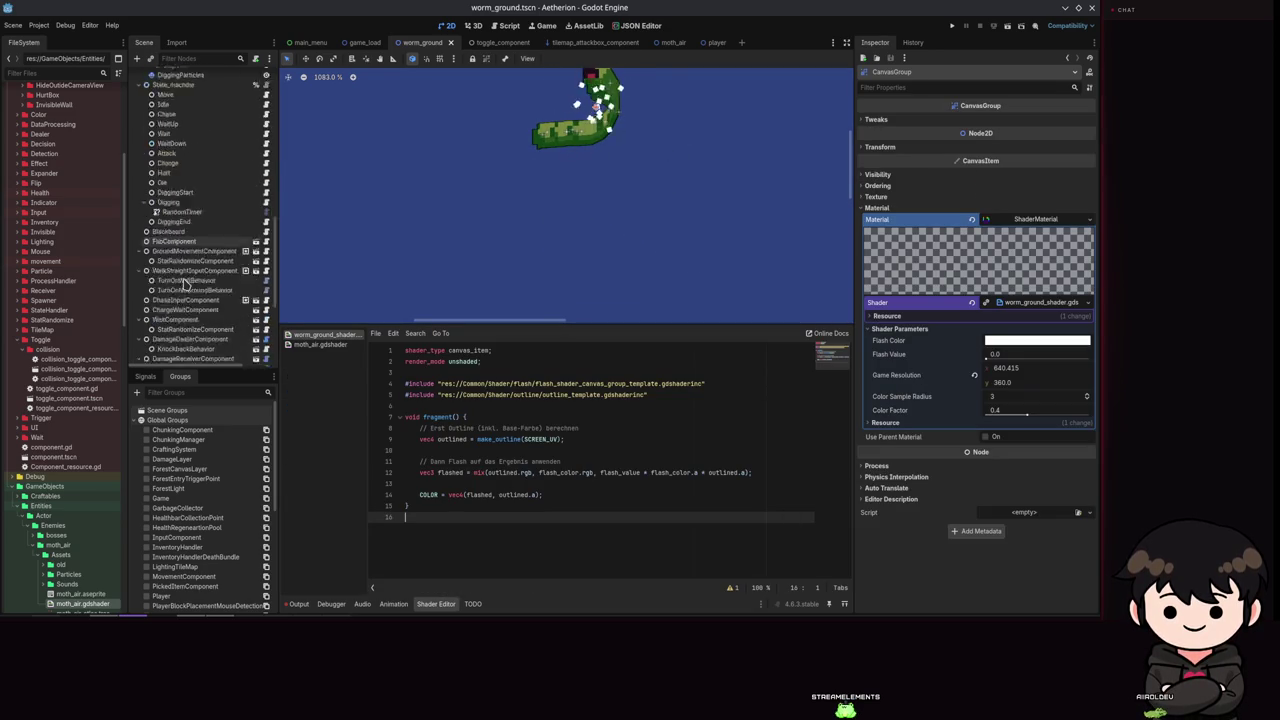
{"action": "left_click", "coordinate": [175, 268]}
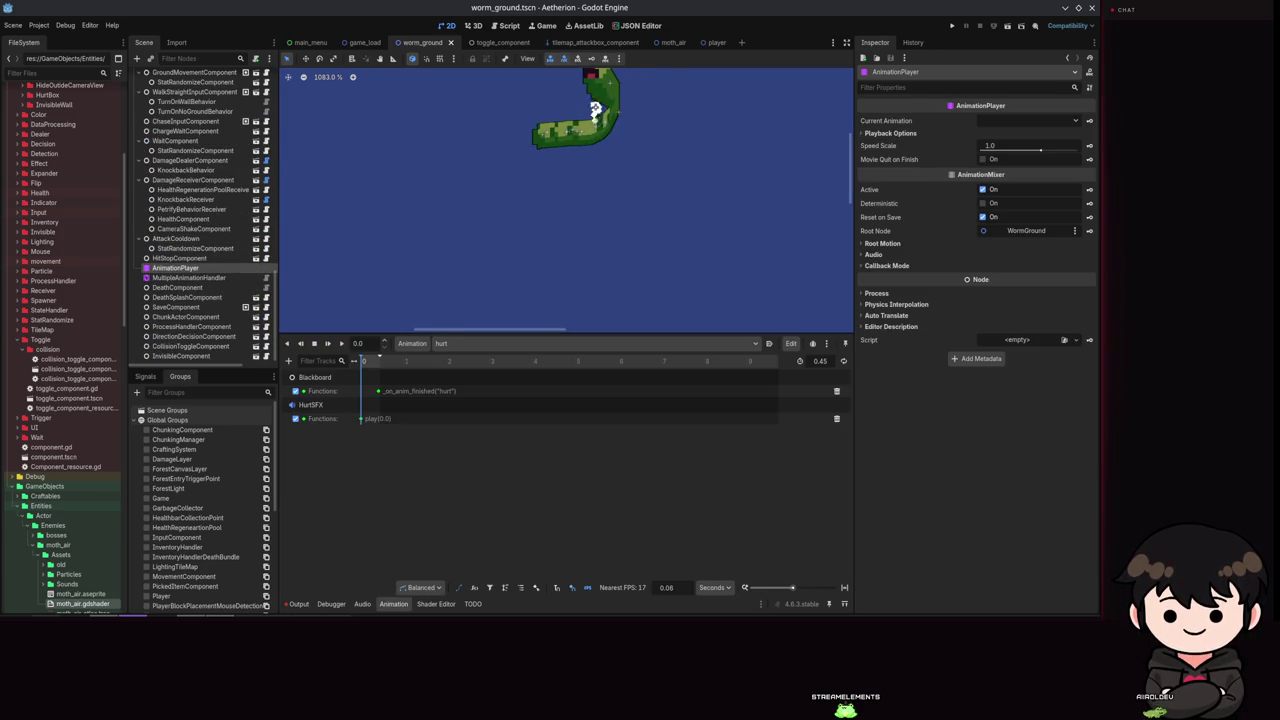
{"action": "left_click", "coordinate": [829, 604]}
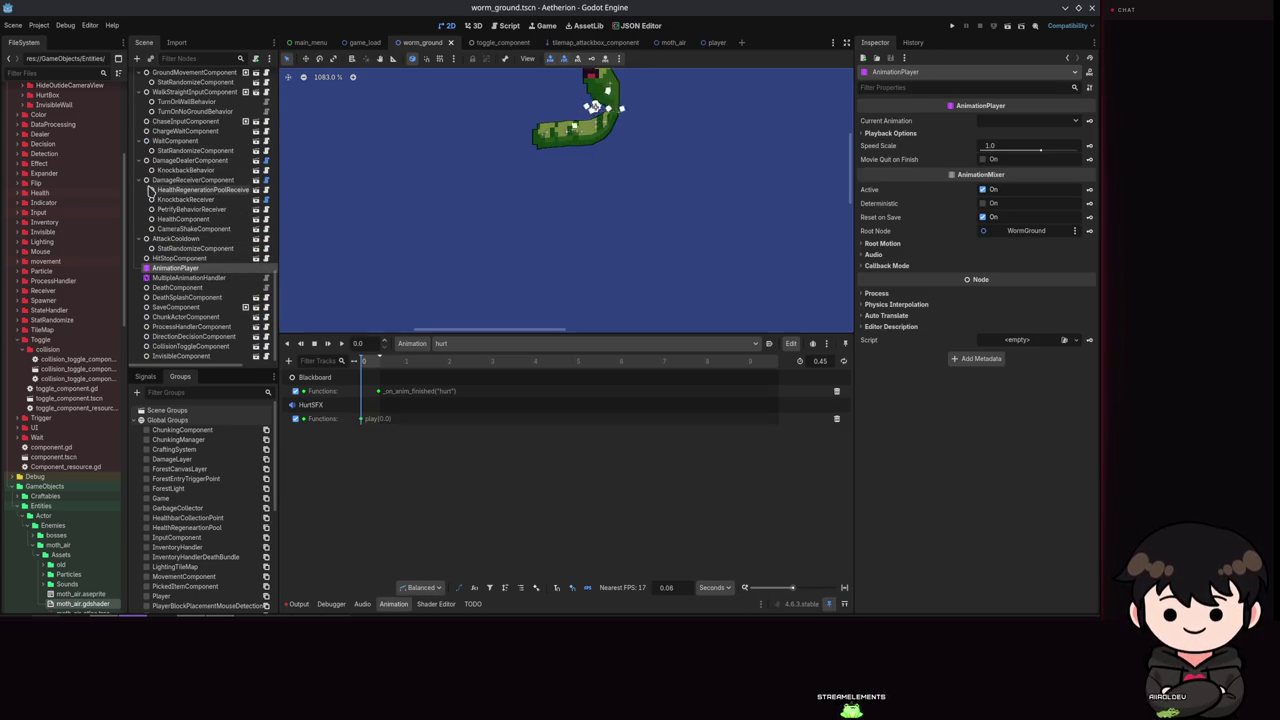
{"action": "scroll", "coordinate": [176, 237], "scroll_direction": "down", "scroll_amount": 5}
{"action": "scroll", "coordinate": [176, 237], "scroll_direction": "up", "scroll_amount": 10}
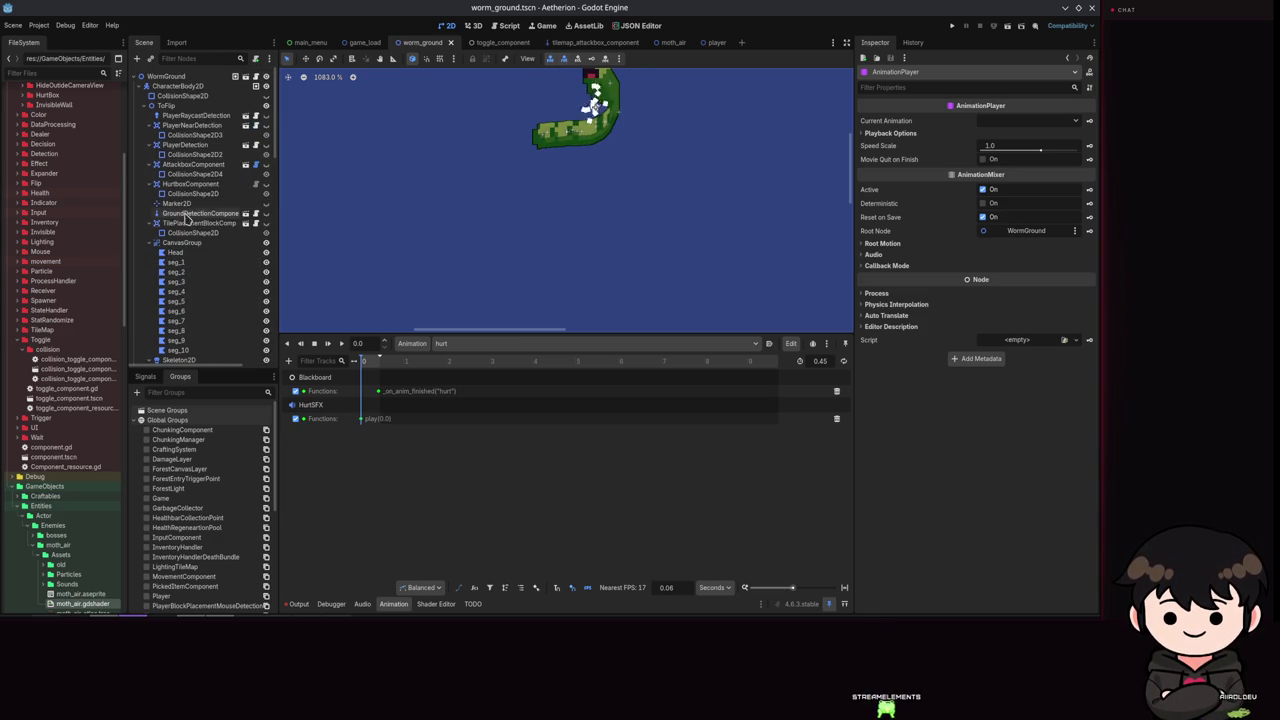
{"action": "left_click", "coordinate": [183, 243]}
{"action": "scroll", "coordinate": [534, 246], "scroll_direction": "up", "scroll_amount": 2}
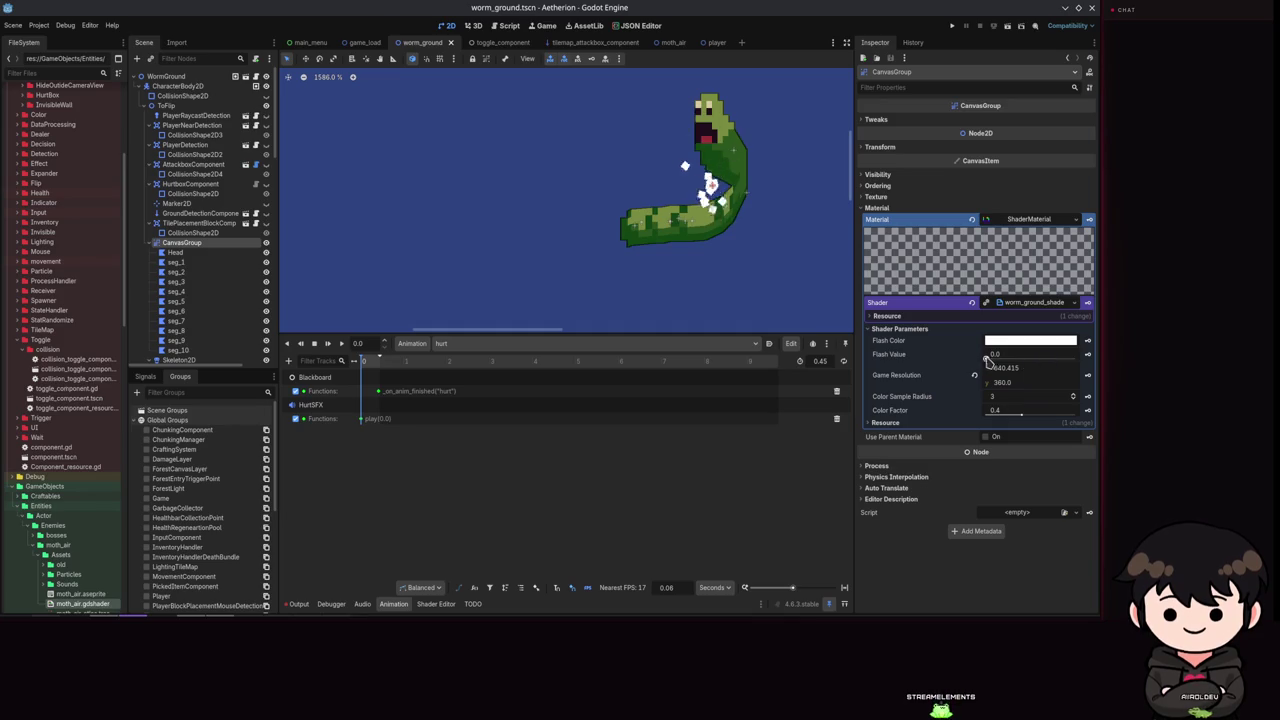
Step: Set Flash Value to 1.0, then key Flash Value and Flash Color tracks into the hurt animation
{"action": "left_click_drag", "start_coordinate": [1076, 356], "coordinate": [1098, 370]}
{"action": "left_click", "coordinate": [1088, 354]}
{"action": "left_click", "coordinate": [499, 346]}
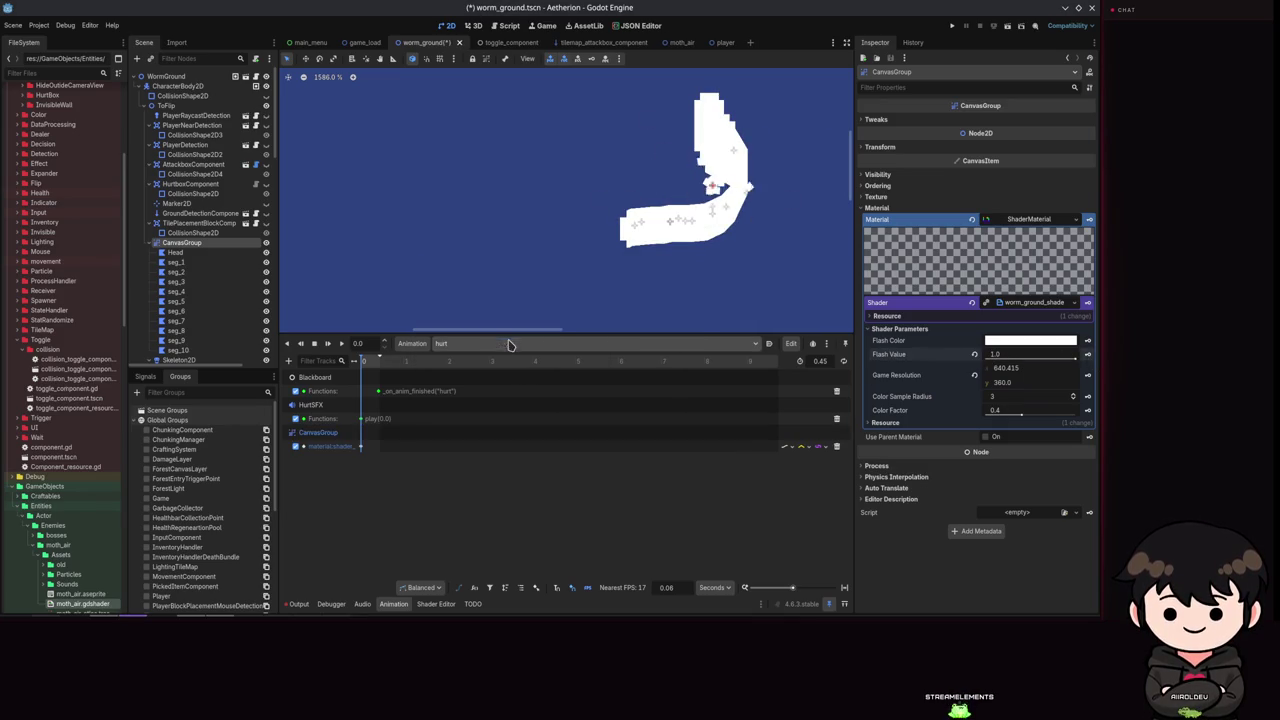
{"action": "left_click", "coordinate": [1088, 340]}
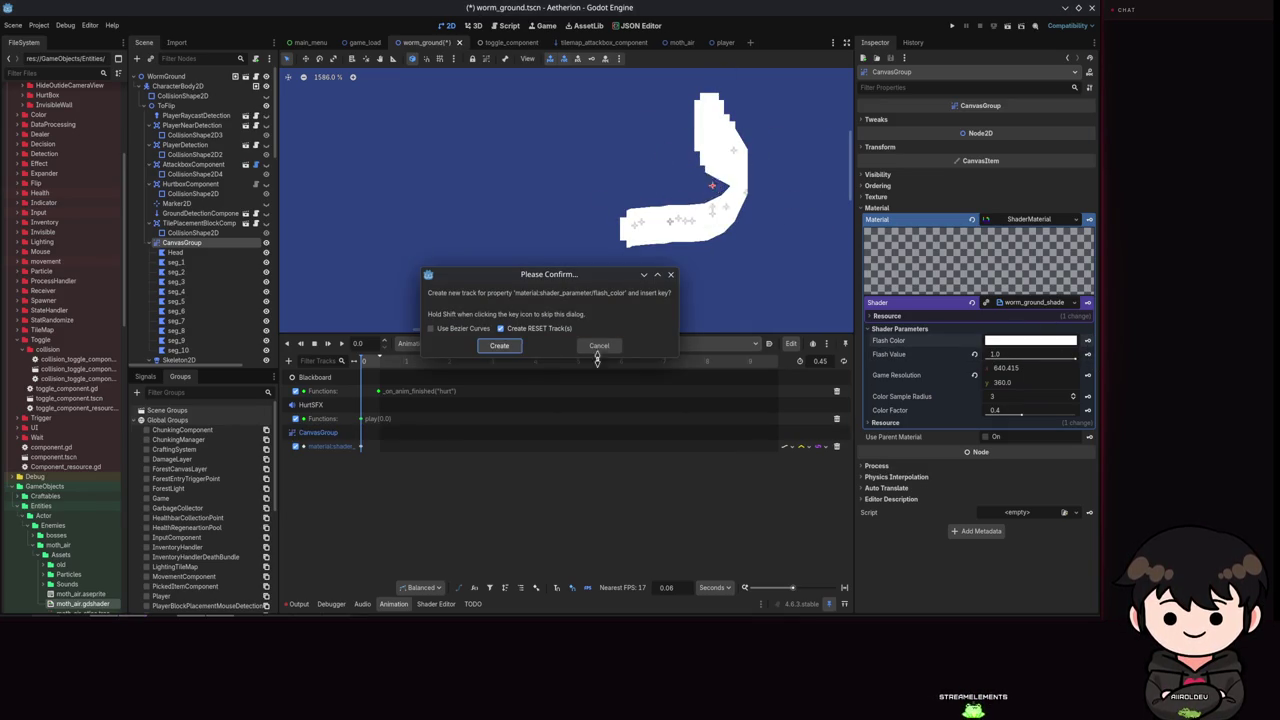
{"action": "left_click", "coordinate": [513, 348]}
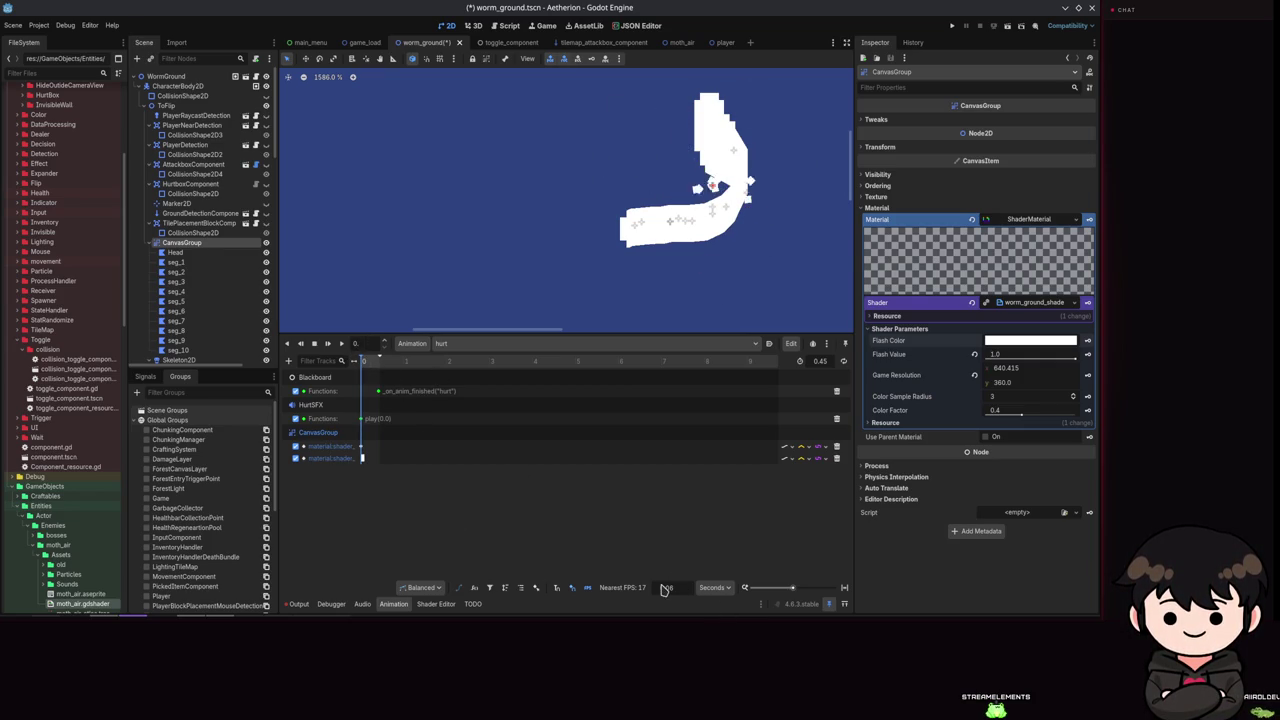
{"action": "left_click", "coordinate": [673, 587]}
{"action": "type", "text": "0.1"}
Step: Save the scene and switch Flash Value to 1.0 and back to 0.0
{"action": "key", "text": "ctrl+s"}
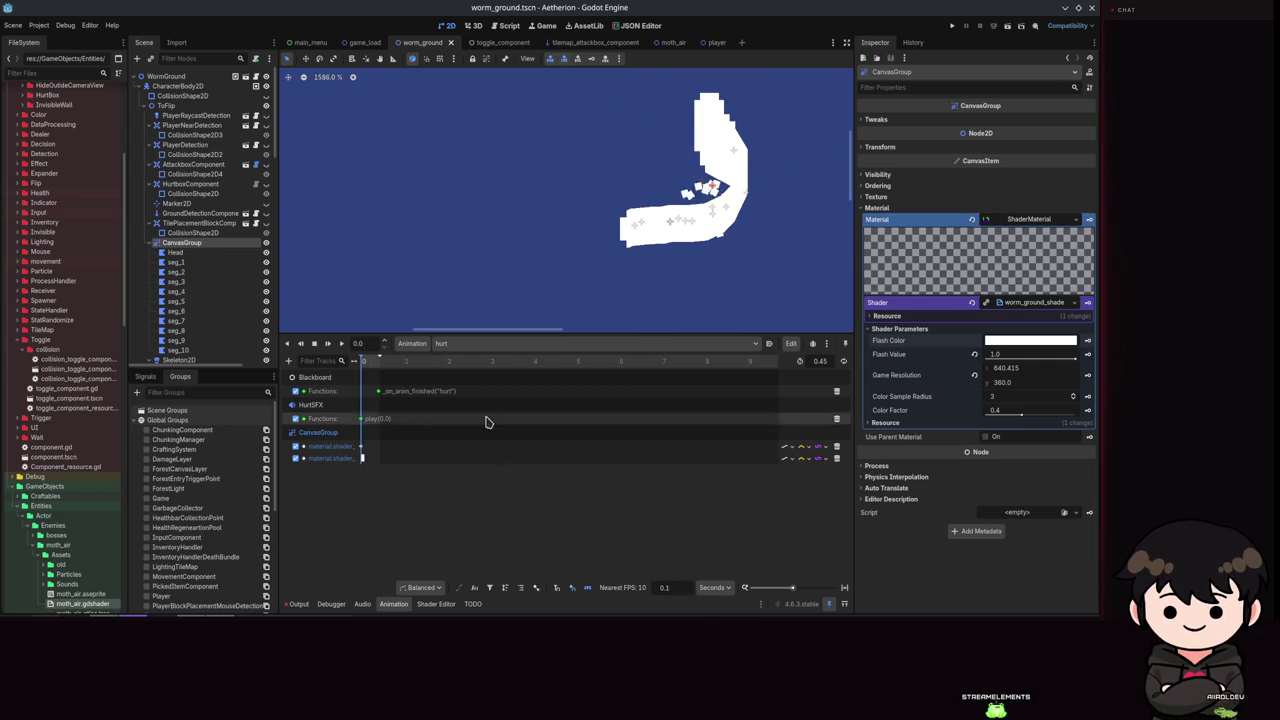
{"action": "scroll", "coordinate": [373, 344], "scroll_direction": "up", "scroll_amount": 1}
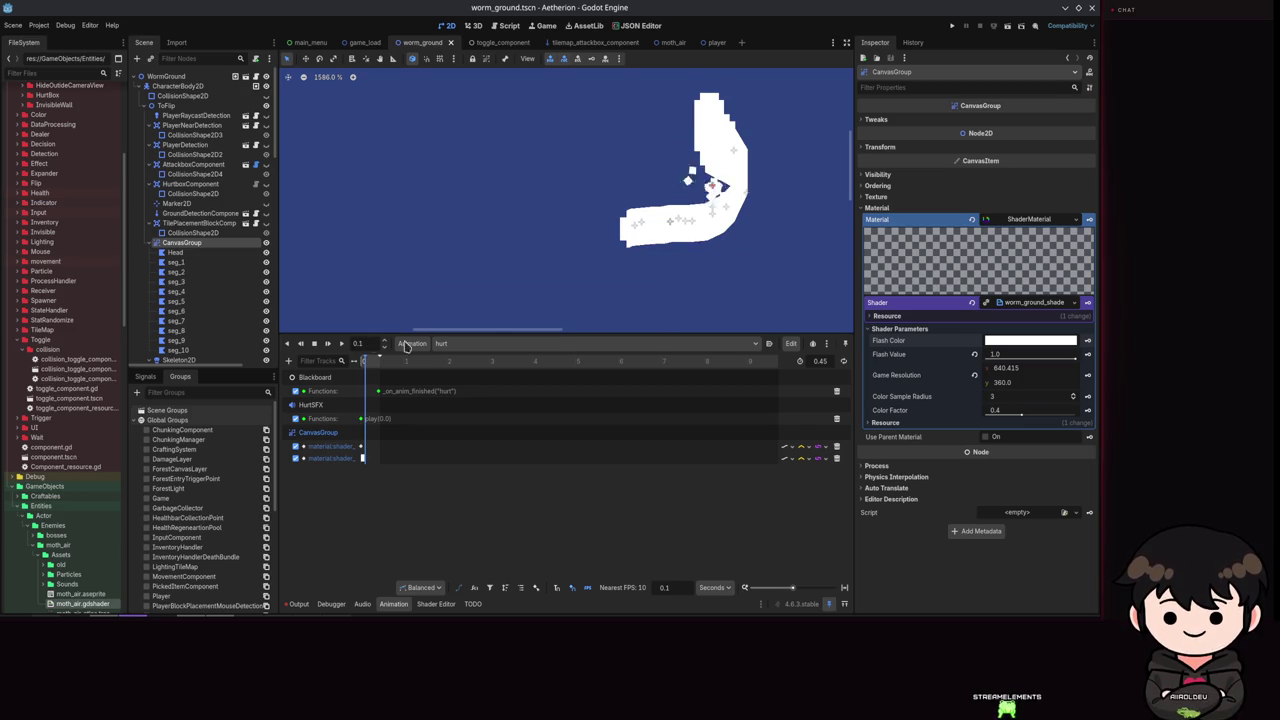
{"action": "left_click", "coordinate": [974, 356]}
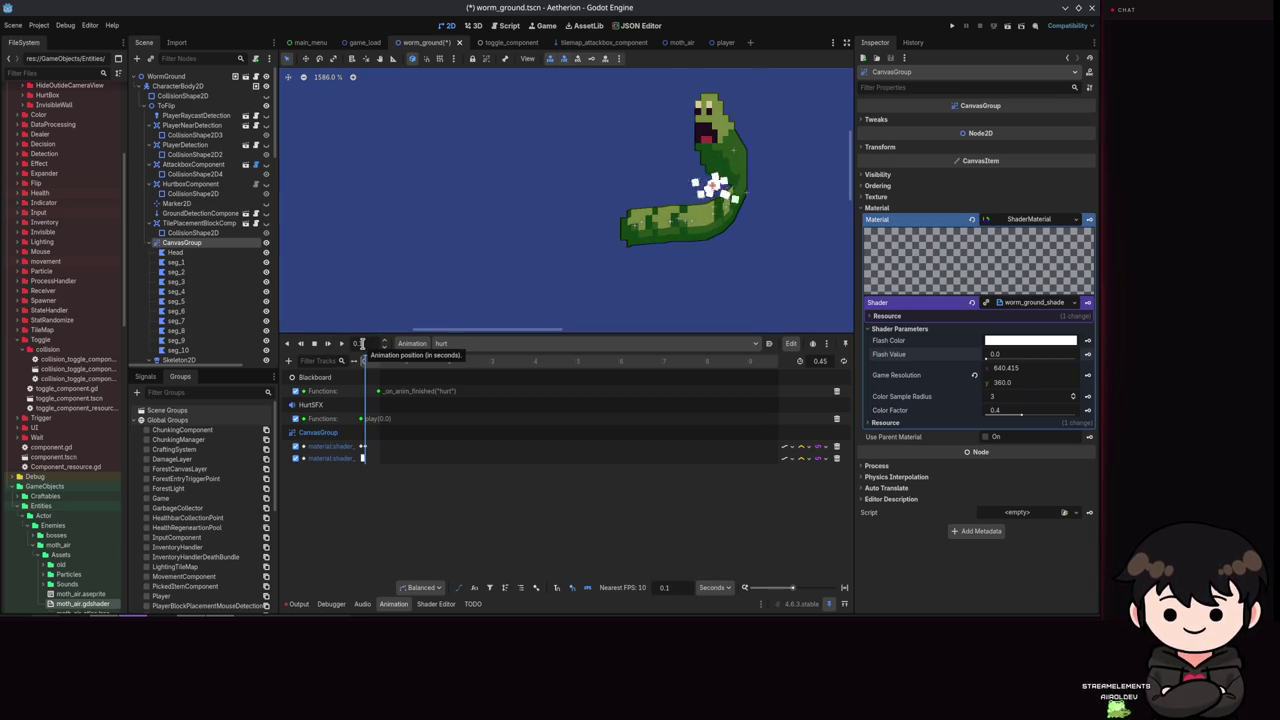
{"action": "key", "text": "ctrl+s"}
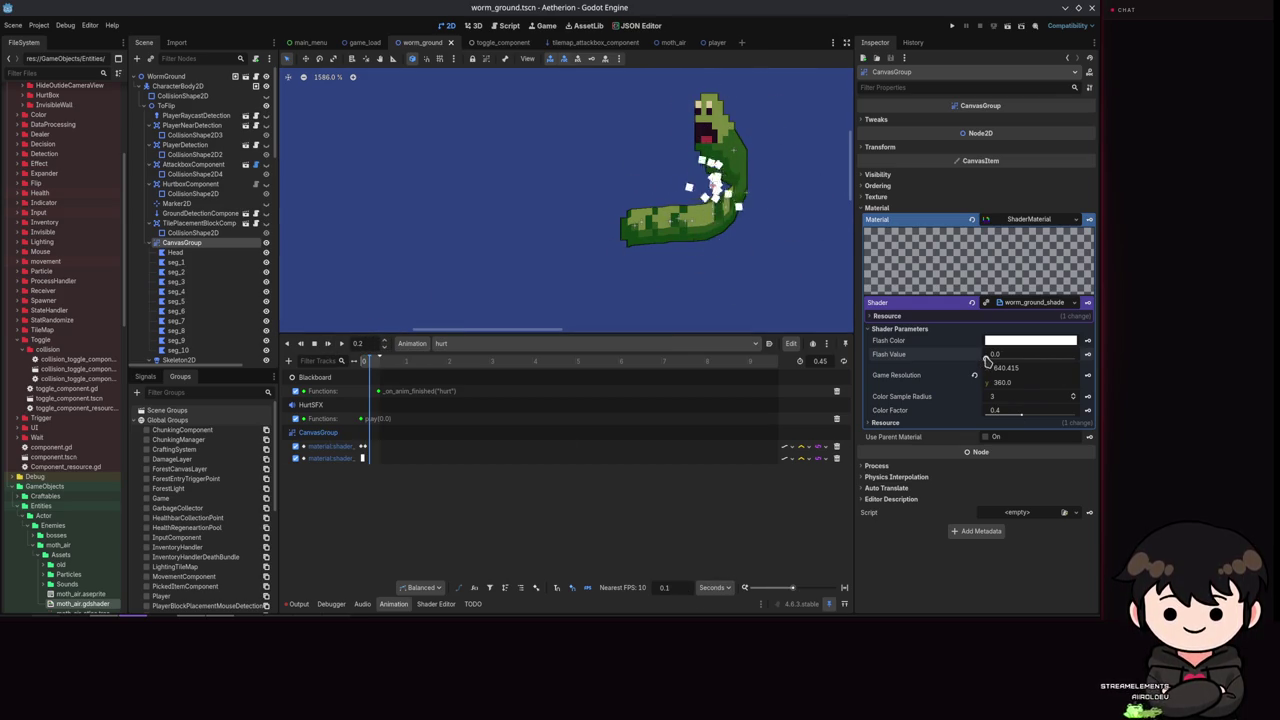
{"action": "left_click_drag", "start_coordinate": [987, 361], "coordinate": [1080, 358]}
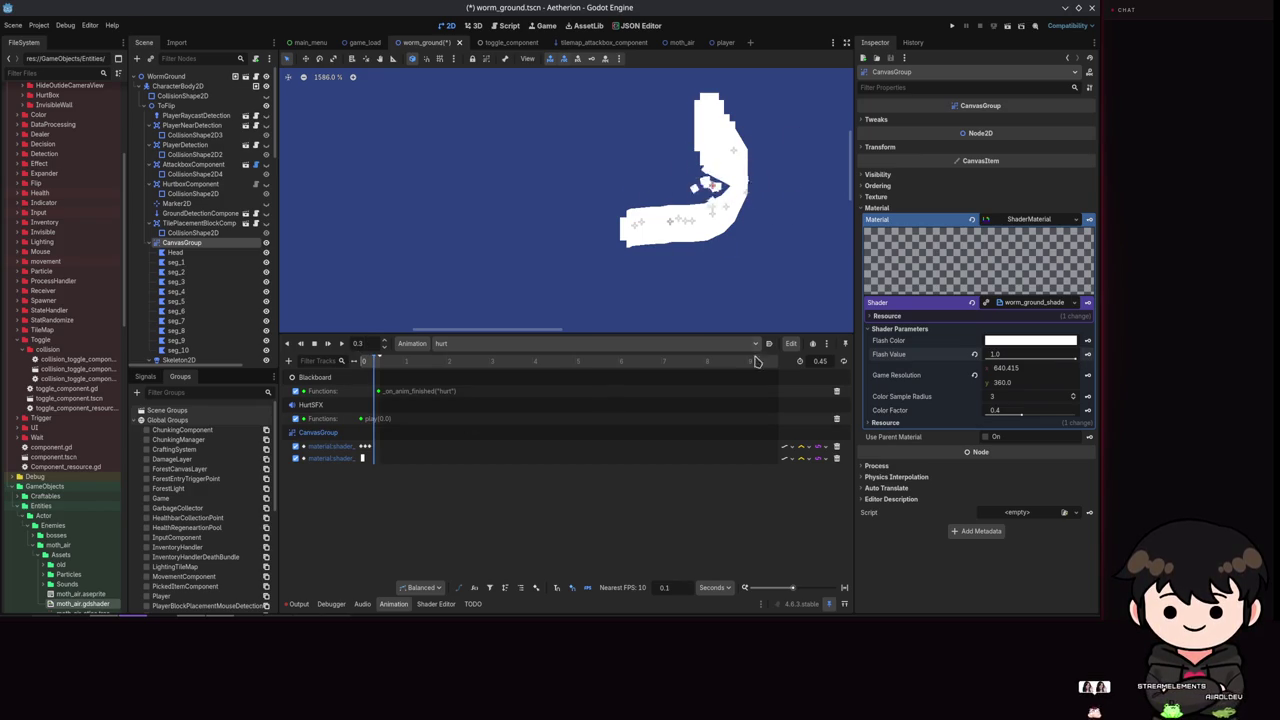
{"action": "left_click", "coordinate": [975, 354]}
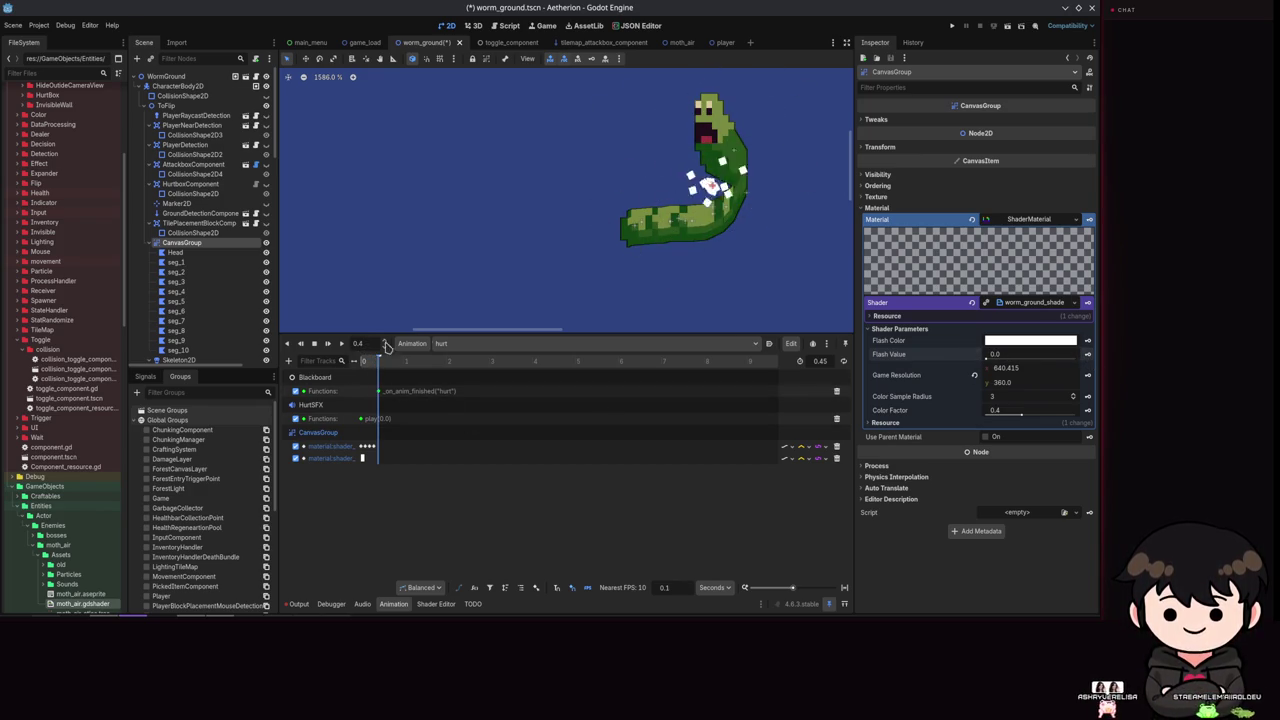
{"action": "scroll", "coordinate": [363, 449], "scroll_direction": "up", "scroll_amount": 5}
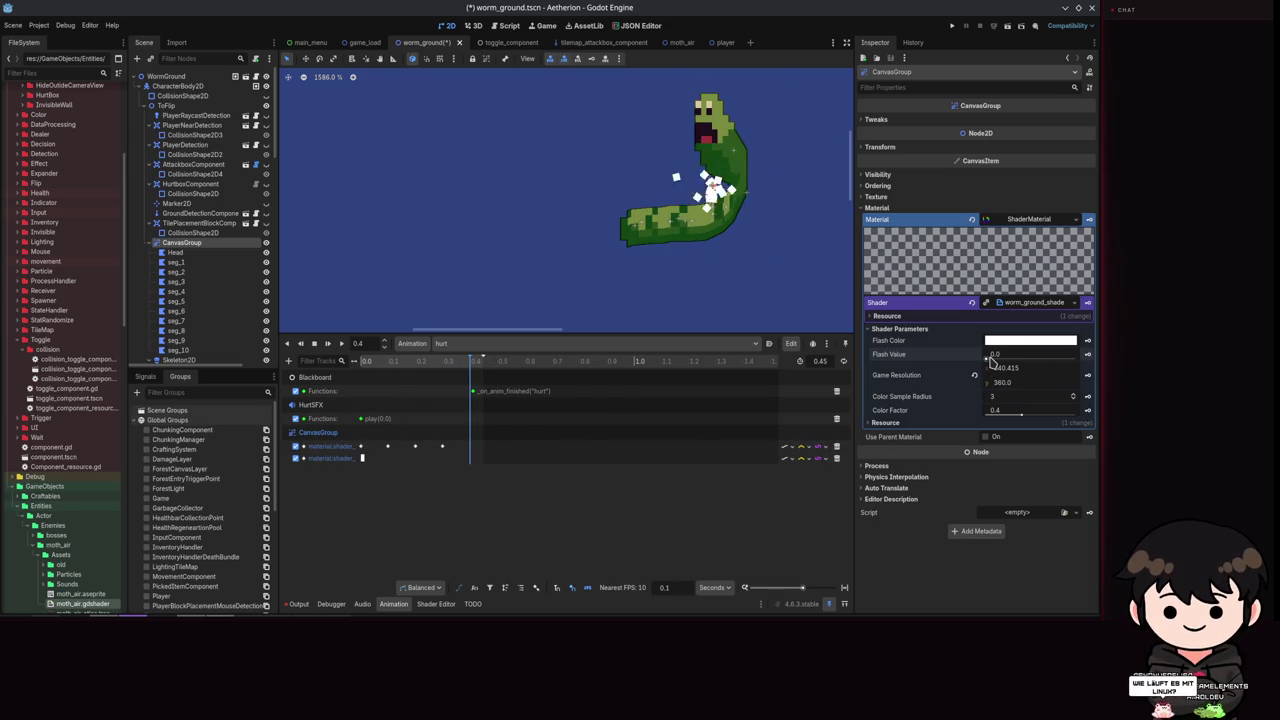
Step: Set Flash Value 1.0, move the playhead to 0.45 s, then set Flash Value 0.0 and save
{"action": "left_click_drag", "start_coordinate": [990, 362], "coordinate": [1094, 365]}
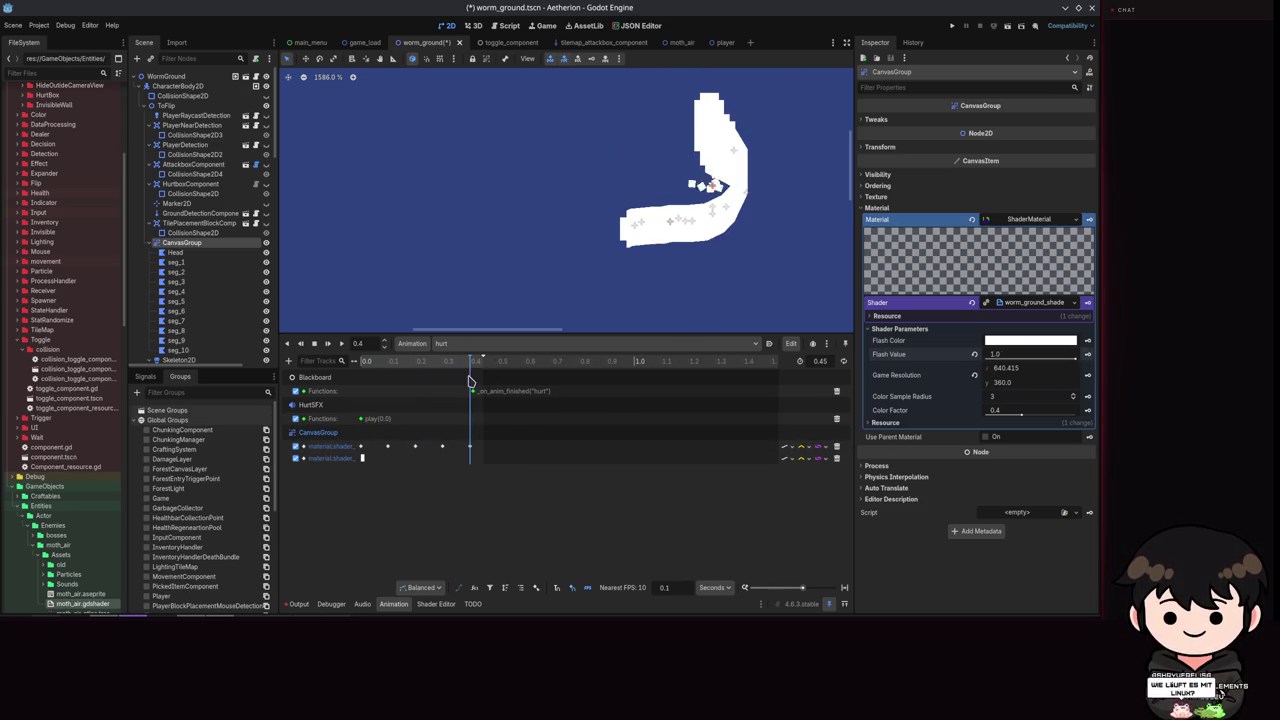
{"action": "left_click_drag", "start_coordinate": [471, 362], "coordinate": [481, 368]}
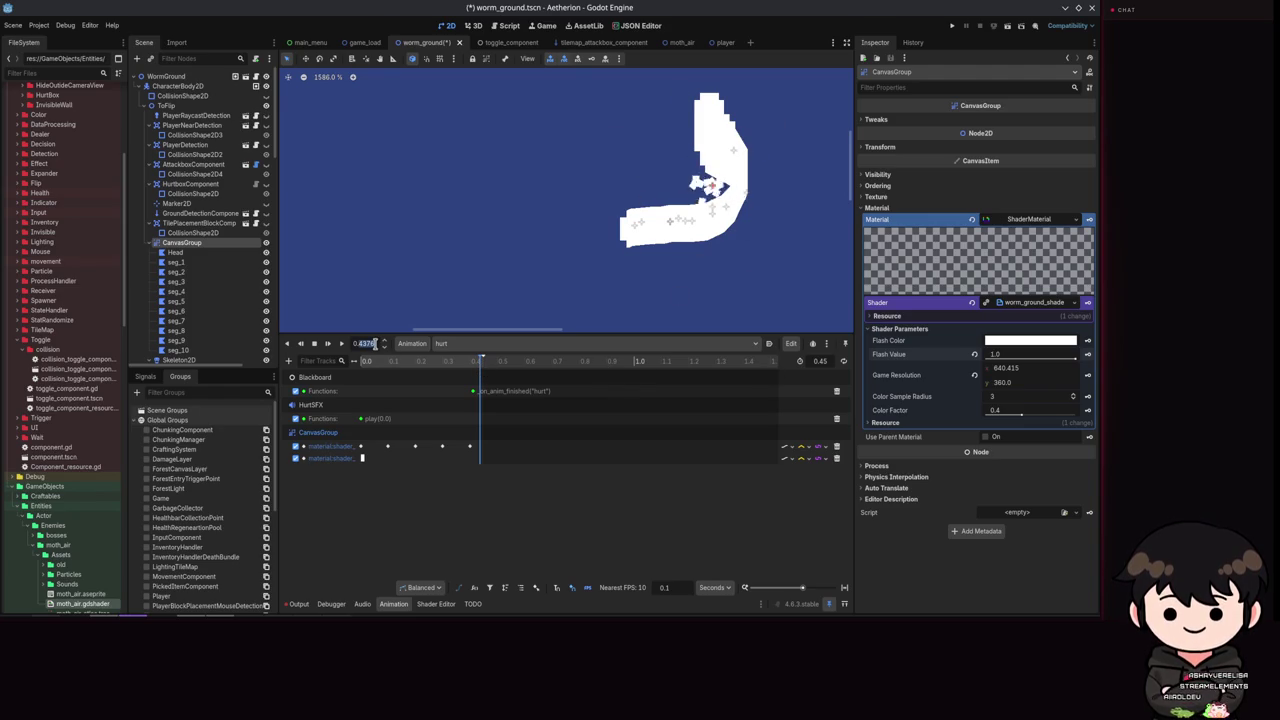
{"action": "type", "text": "0.45"}
{"action": "key", "text": "Return"}
{"action": "key", "text": "ctrl+s"}
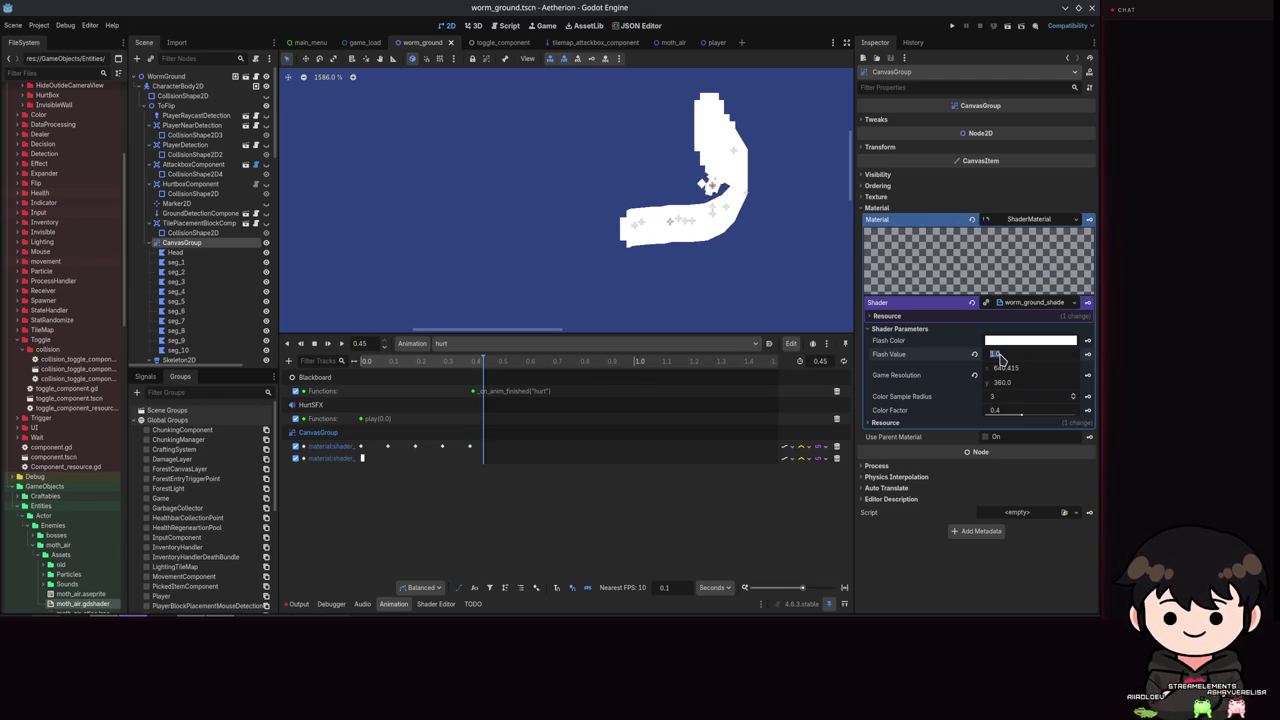
{"action": "left_click_drag", "start_coordinate": [1000, 358], "coordinate": [955, 358]}
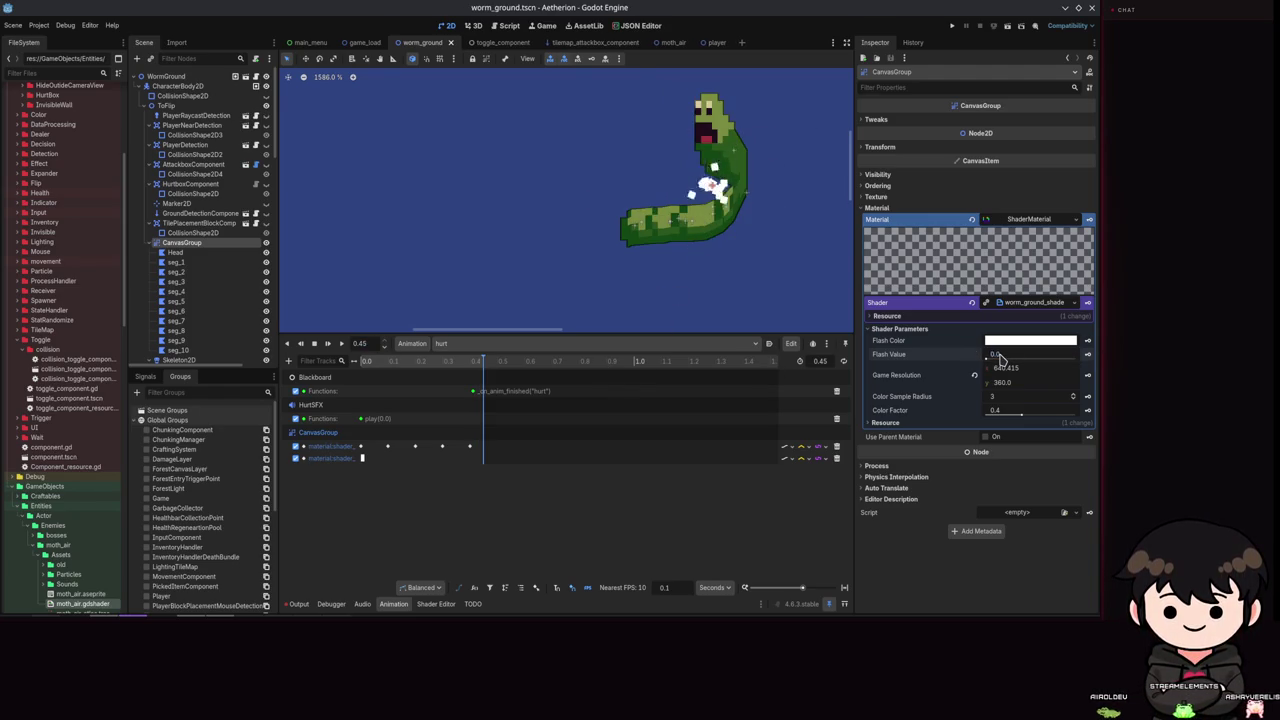
{"action": "key", "text": "ctrl+s"}
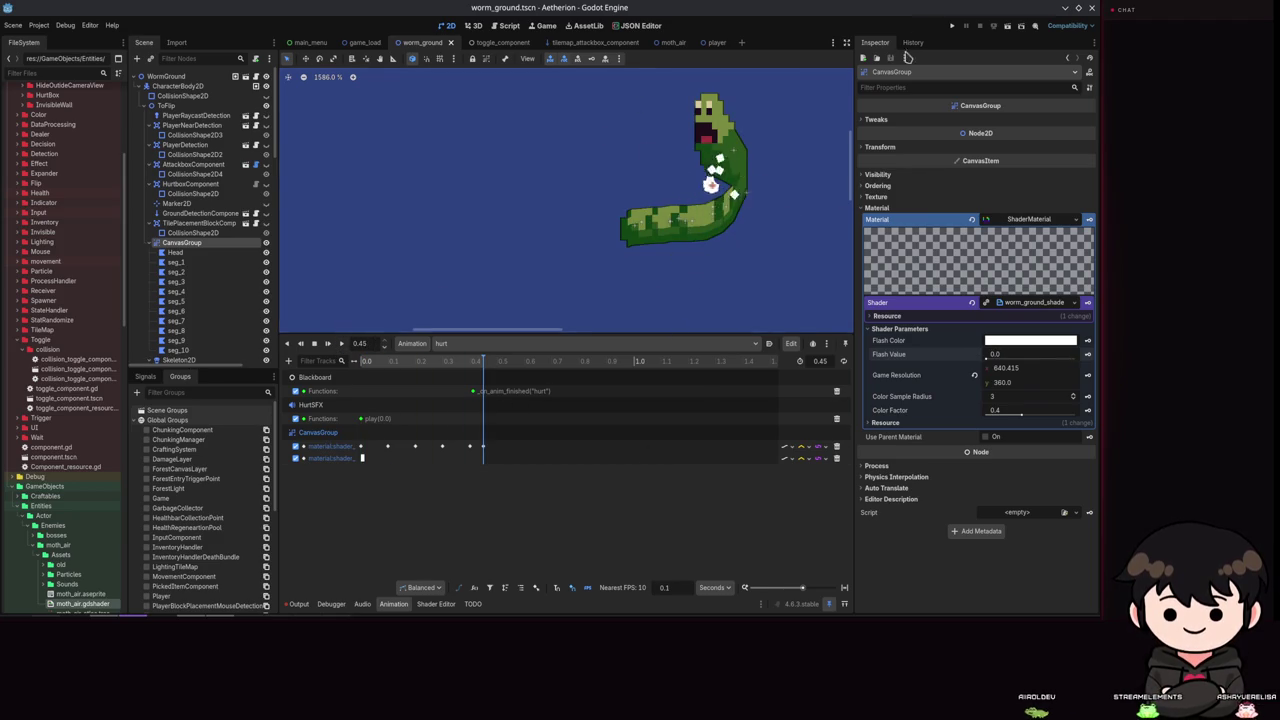
Step: Run the project to test the worm in the Aetherion debug window
{"action": "left_click", "coordinate": [953, 25]}
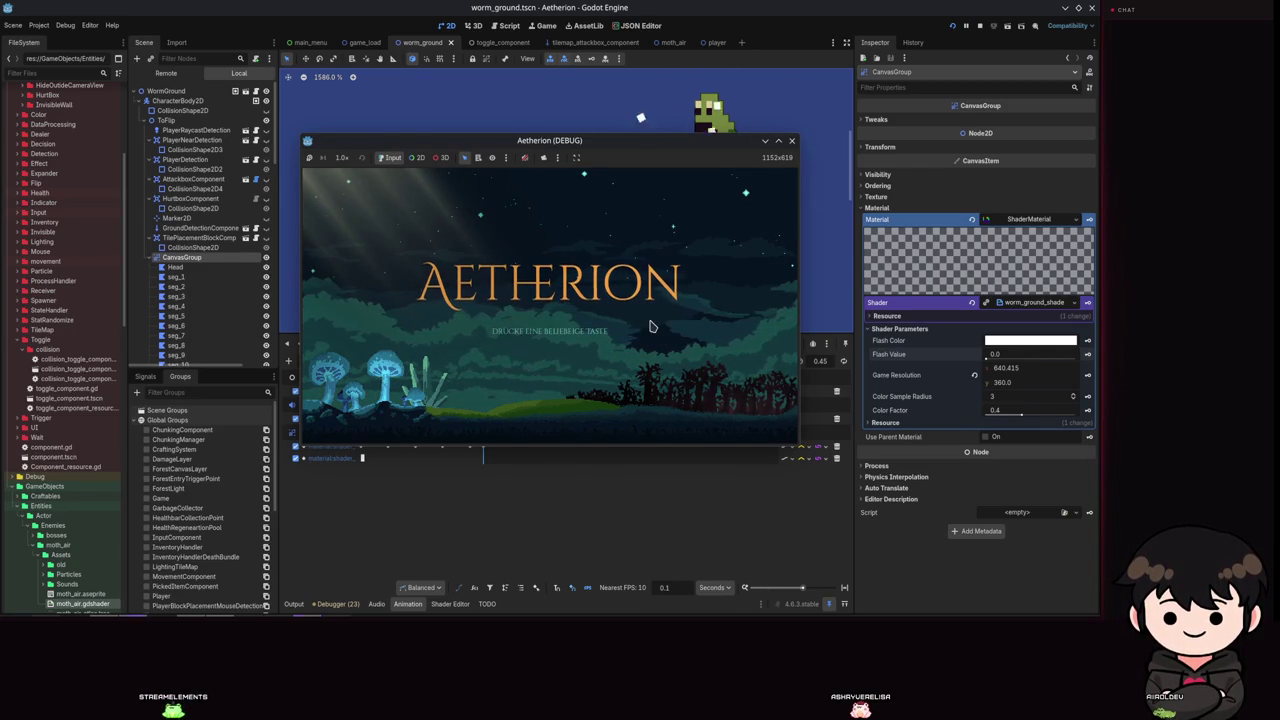
Step: Get past the title screen, open Spiel laden and load Spielstand 3
{"action": "key", "text": "space"}
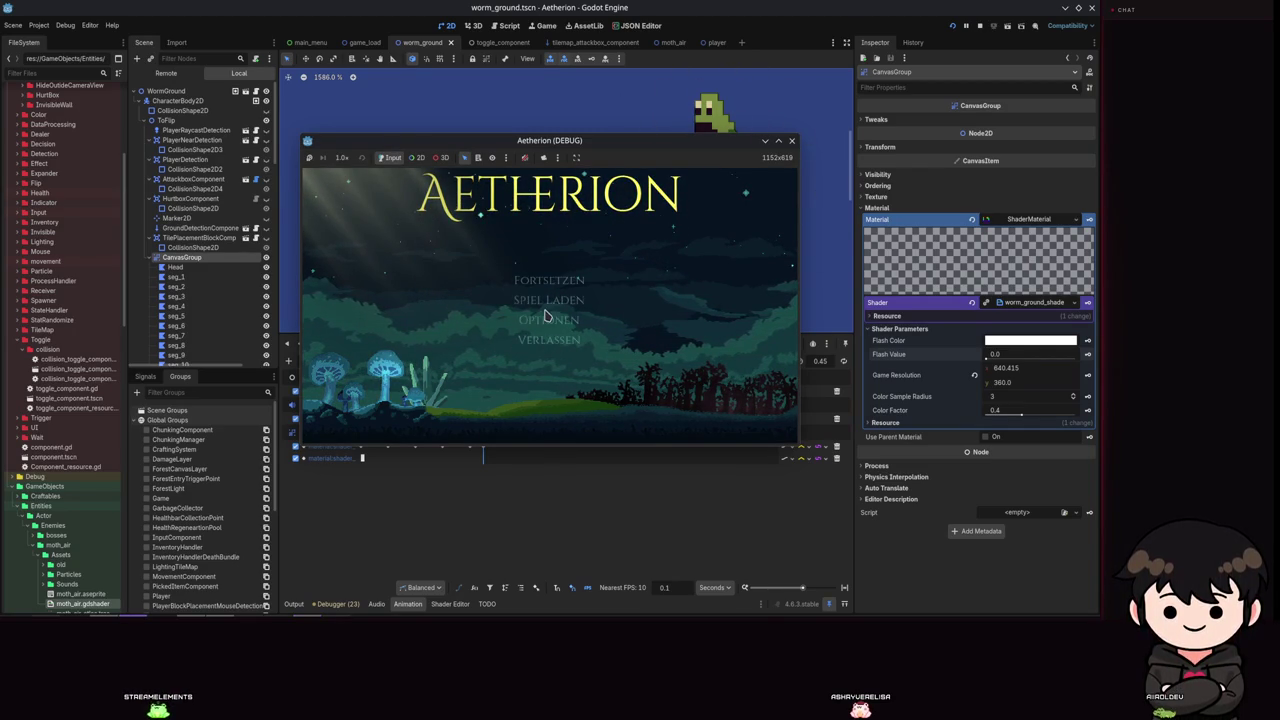
{"action": "left_click", "coordinate": [545, 311]}
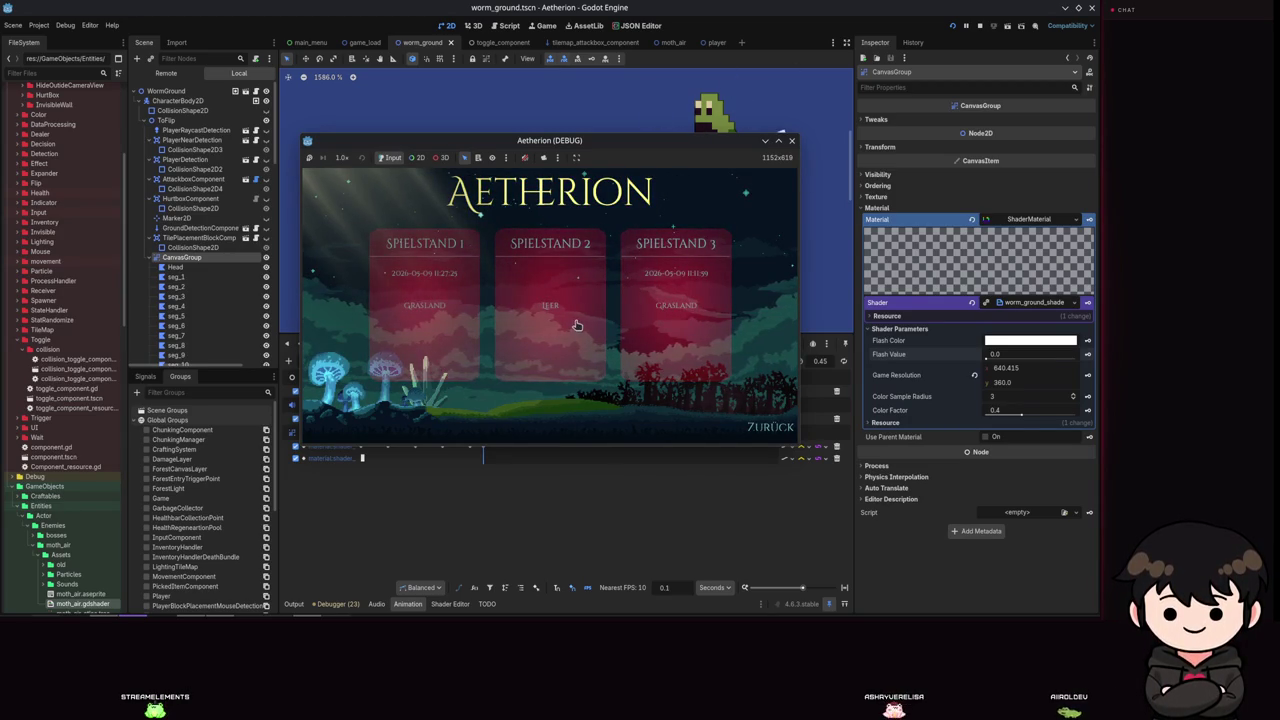
{"action": "left_click", "coordinate": [645, 318]}
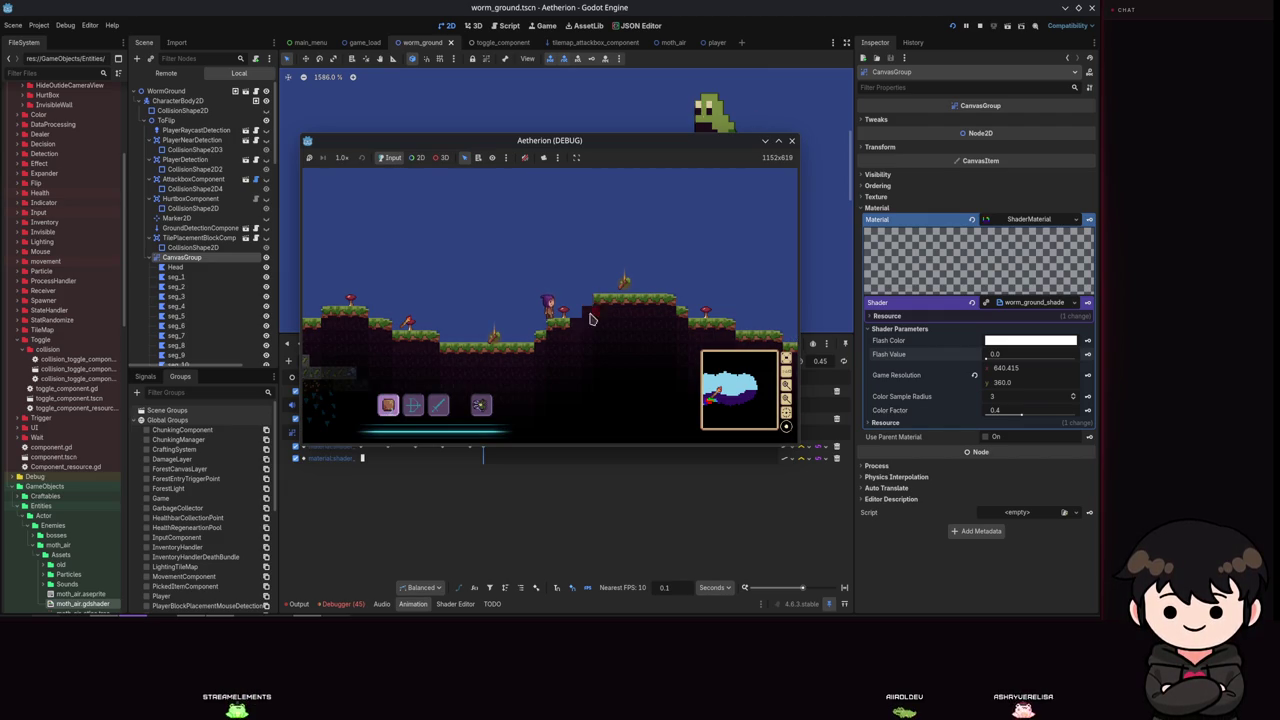
Step: Maximize the game window and rerun the give_item spear command in the console
{"action": "key", "text": "a"}
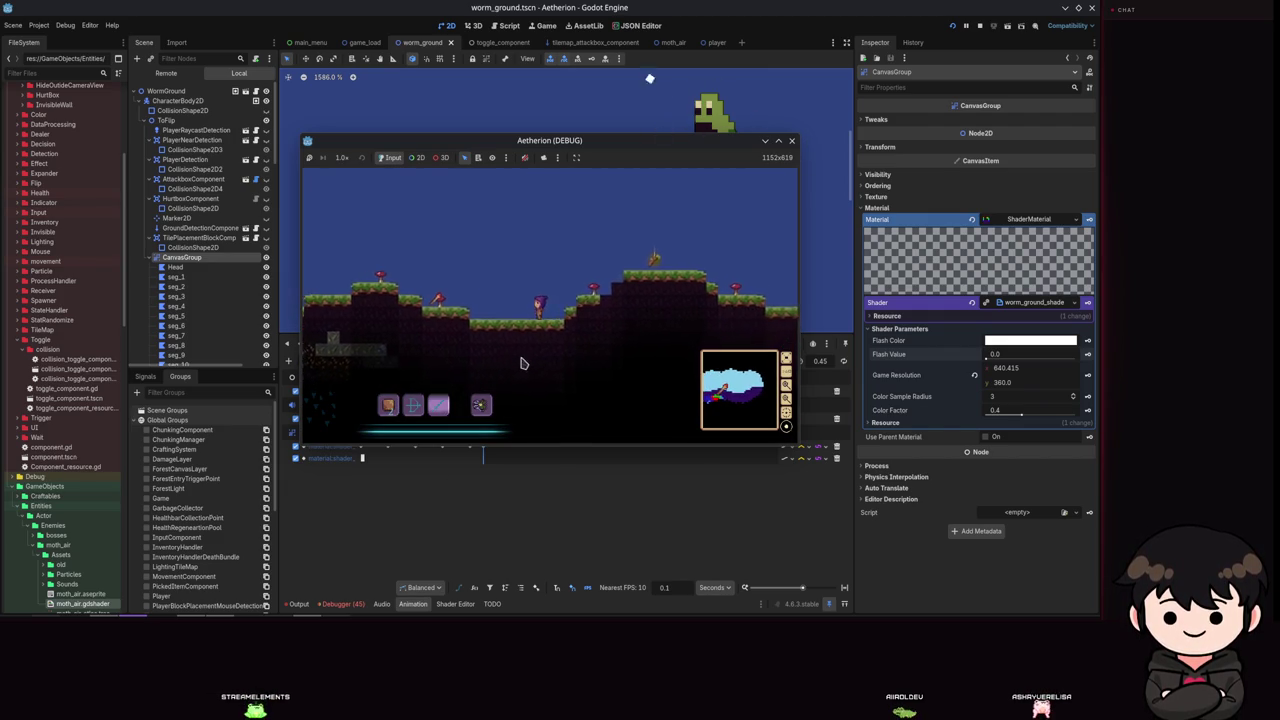
{"action": "key", "text": "d"}
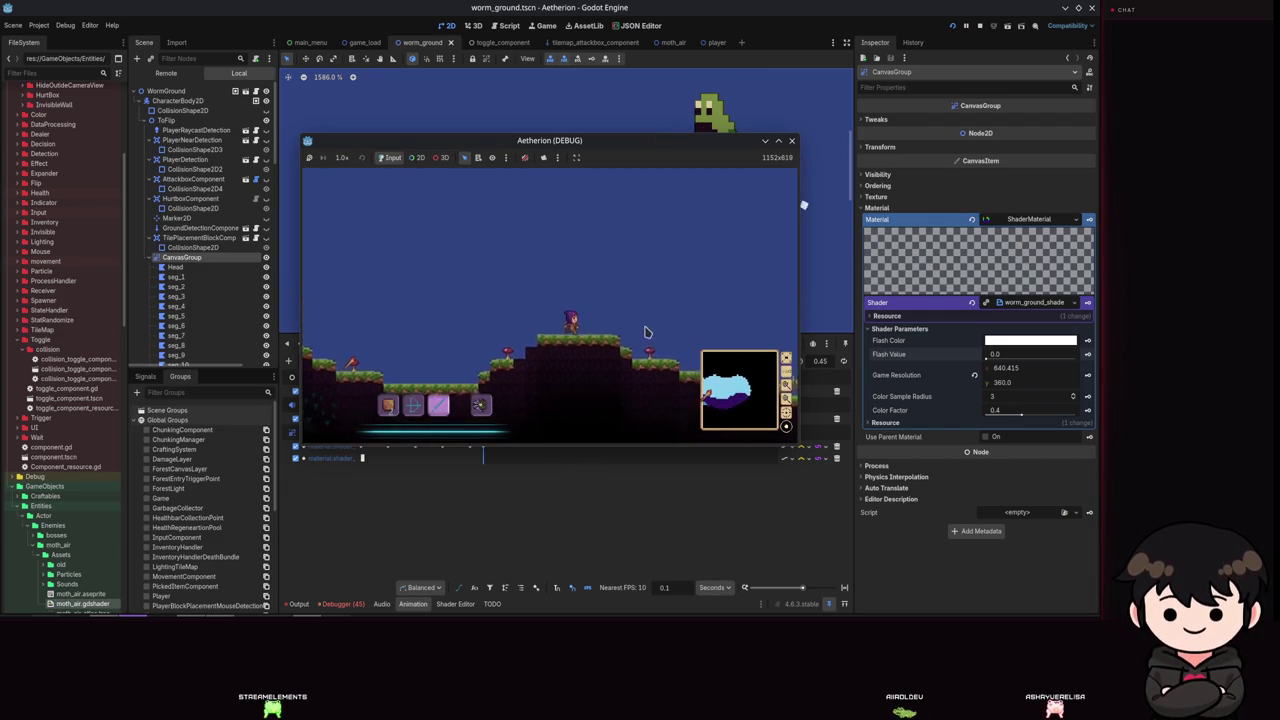
{"action": "key", "text": "Escape"}
{"action": "key", "text": "Escape"}
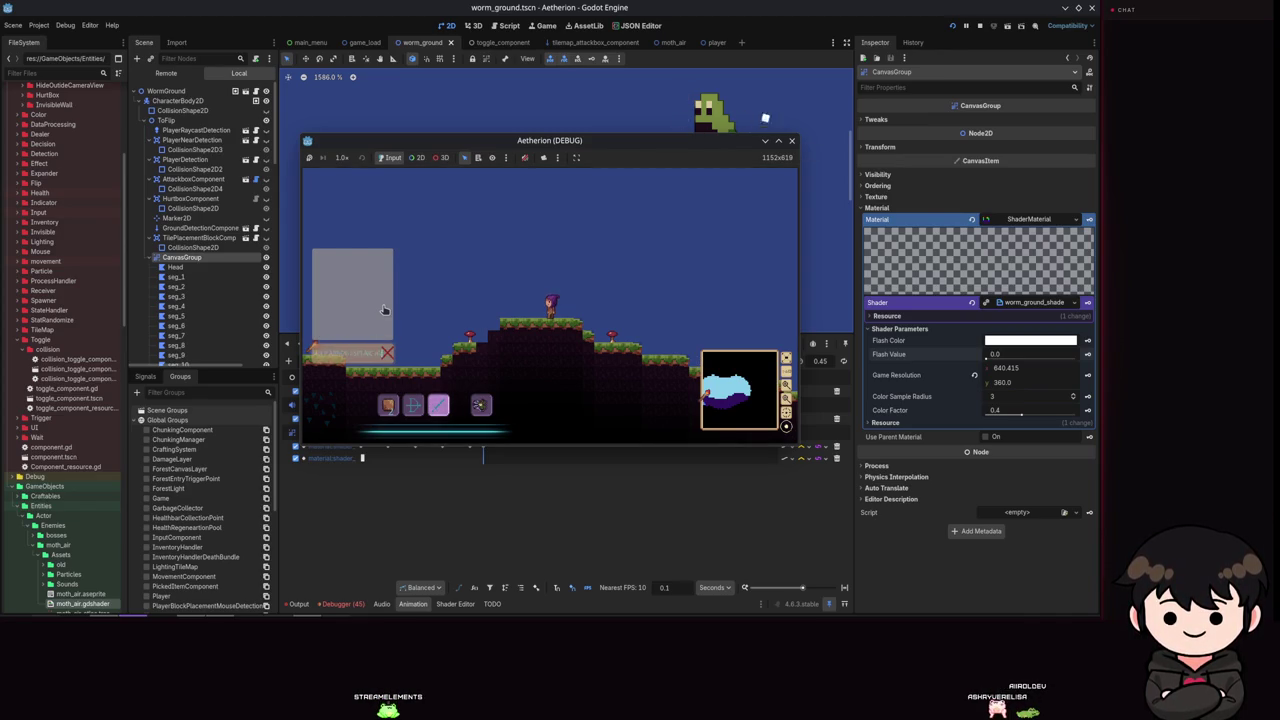
{"action": "left_click", "coordinate": [778, 140]}
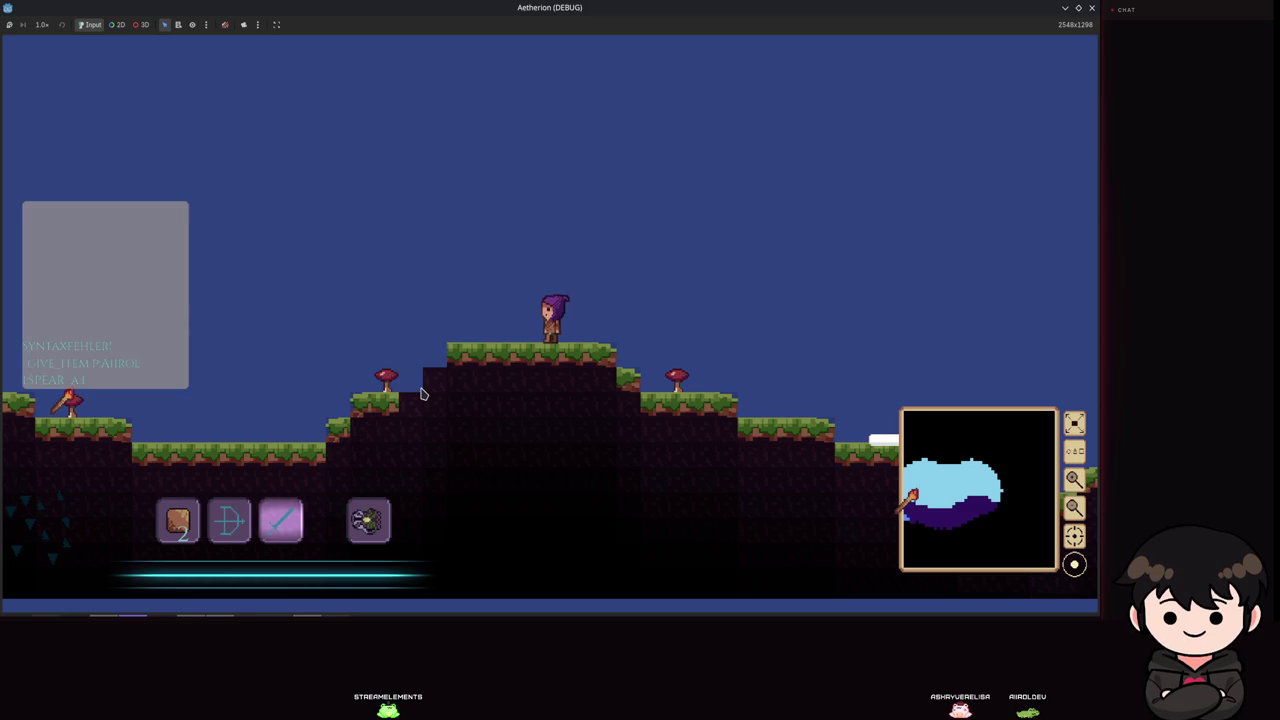
{"action": "key", "text": "Return"}
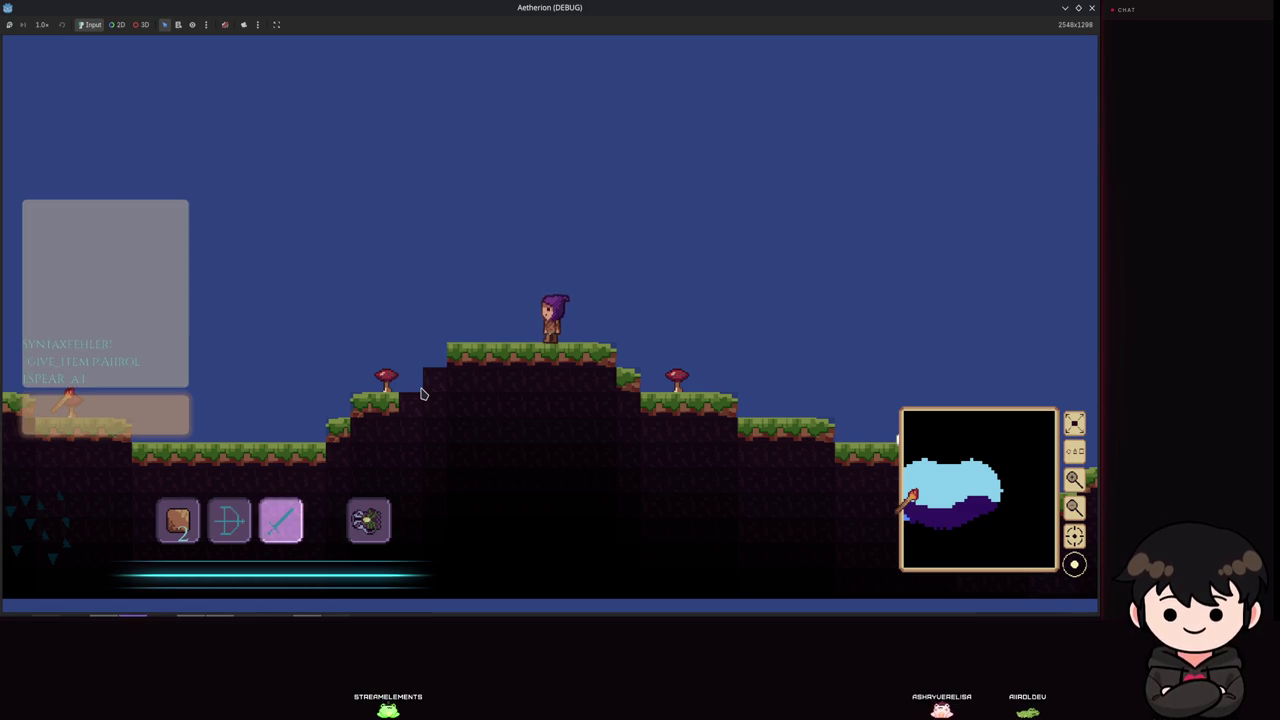
{"action": "key", "text": "Up"}
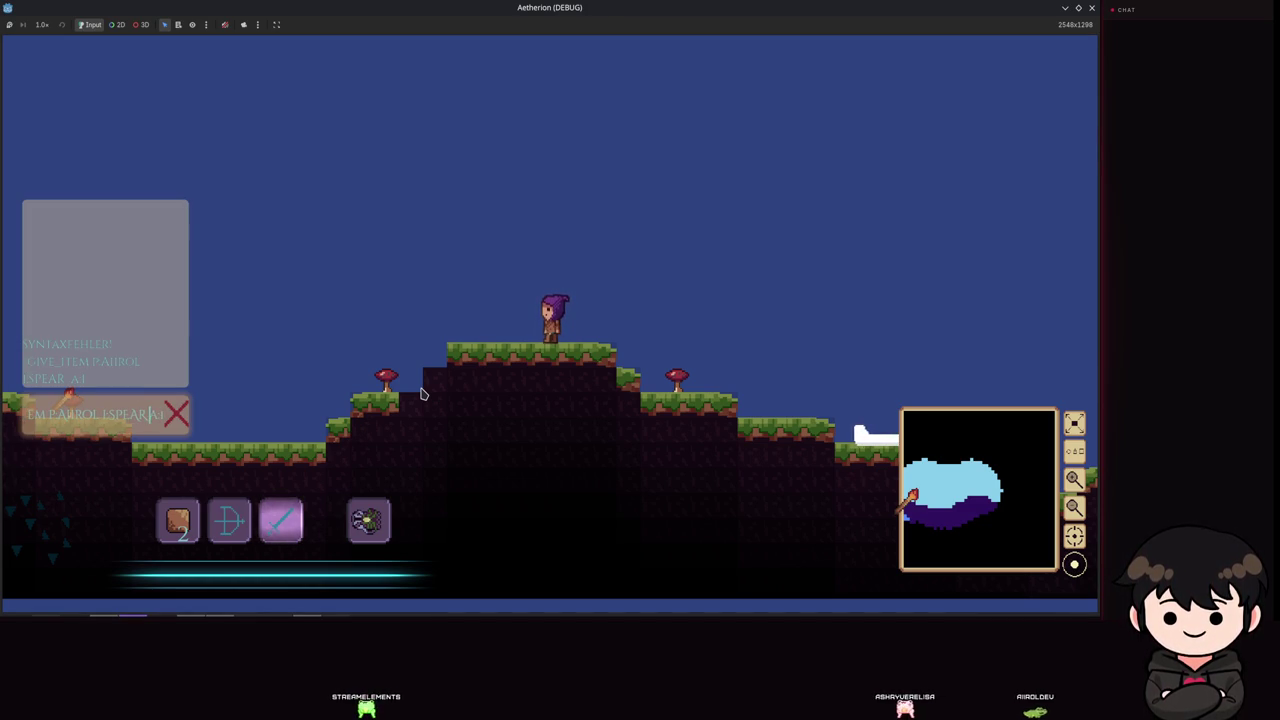
{"action": "key", "text": "Return"}
Step: Walk and jump left through the level, pause, then close the game window
{"action": "key", "text": "a"}
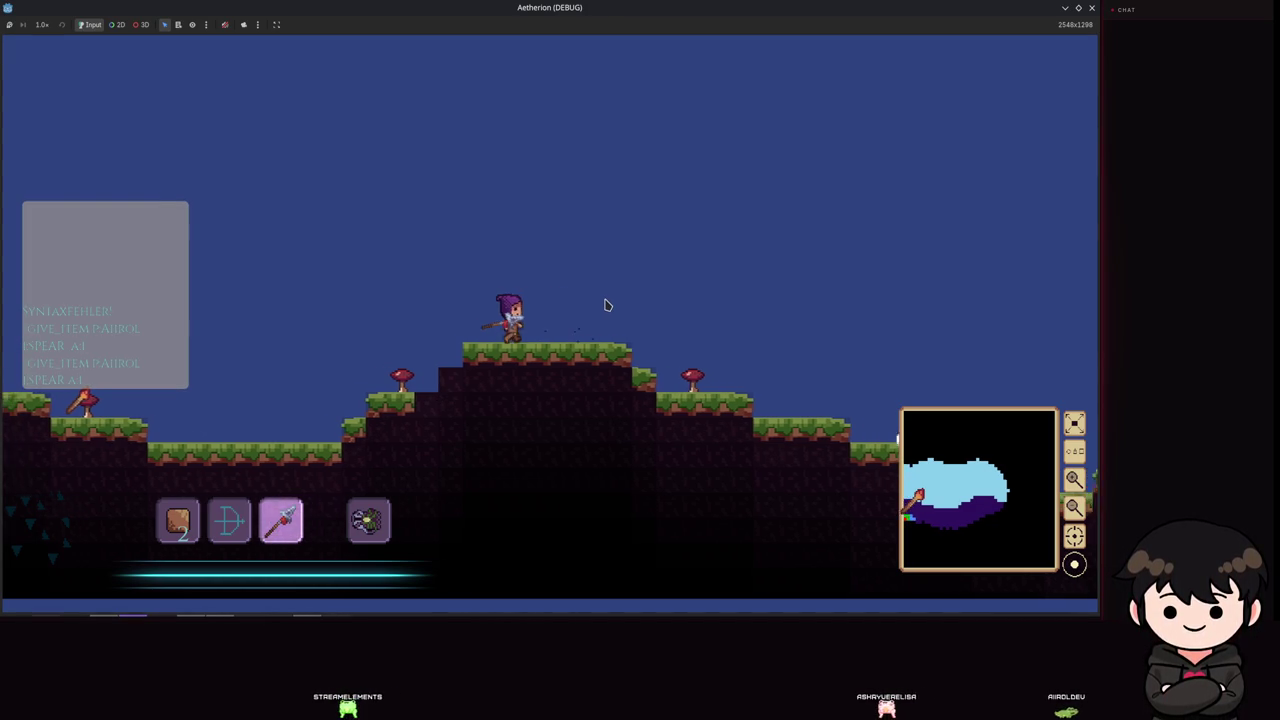
{"action": "key", "text": "a"}
{"action": "key", "text": "space"}
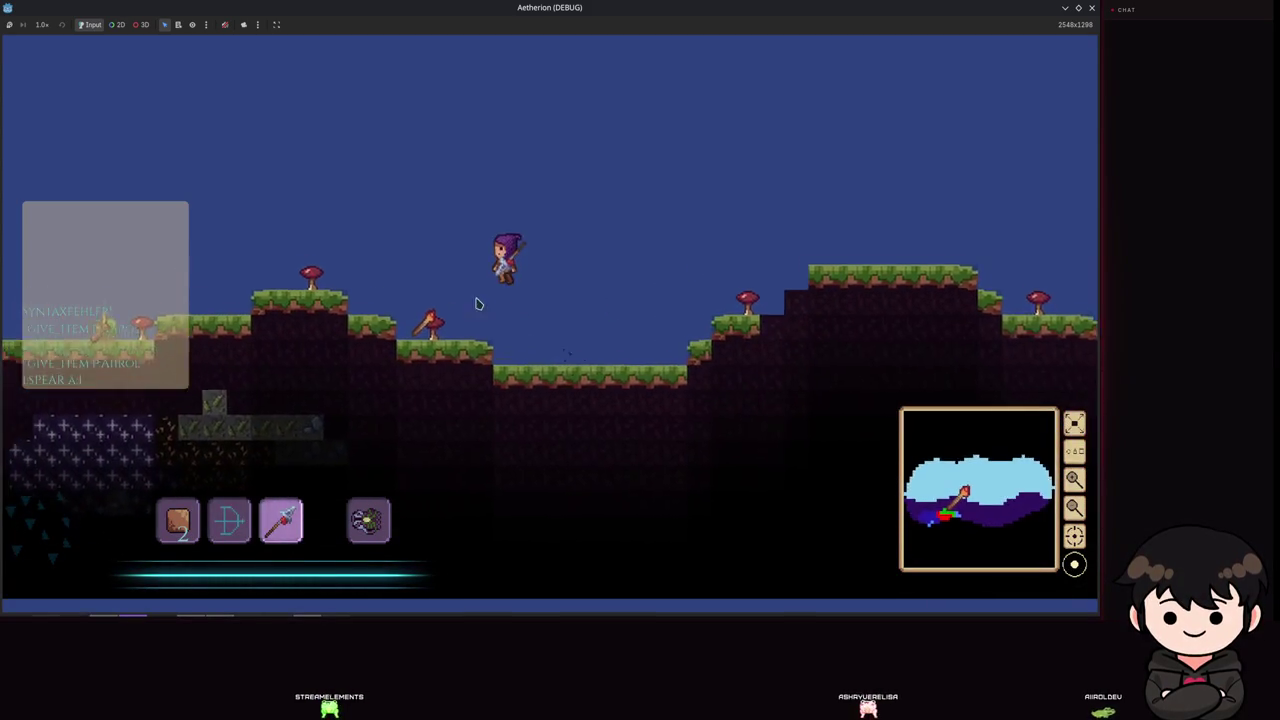
{"action": "key", "text": "a"}
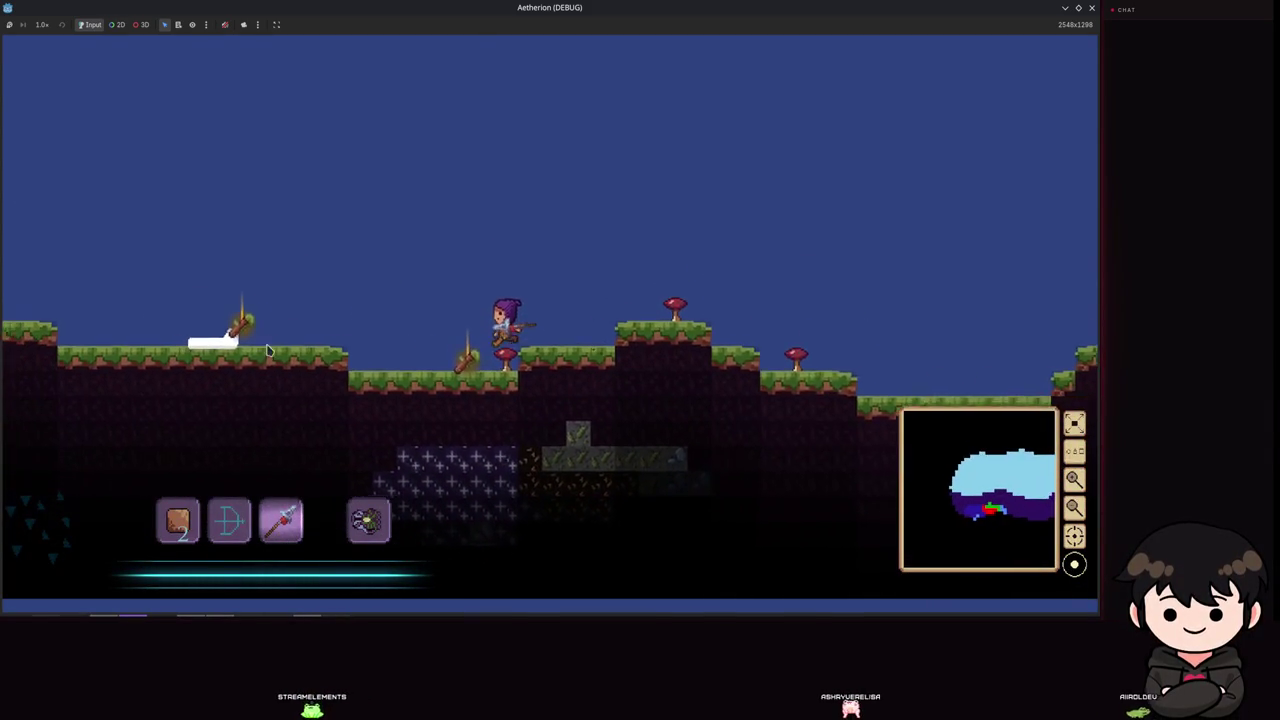
{"action": "key", "text": "space"}
{"action": "key", "text": "a"}
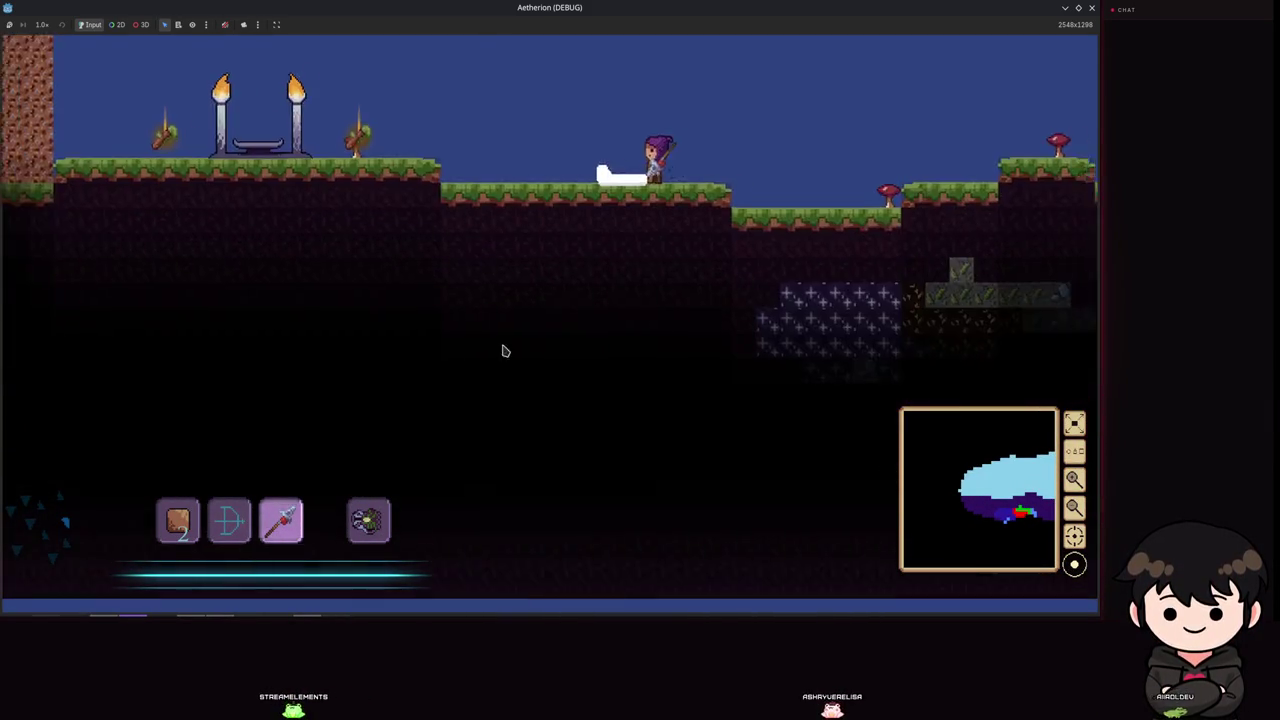
{"action": "key", "text": "a"}
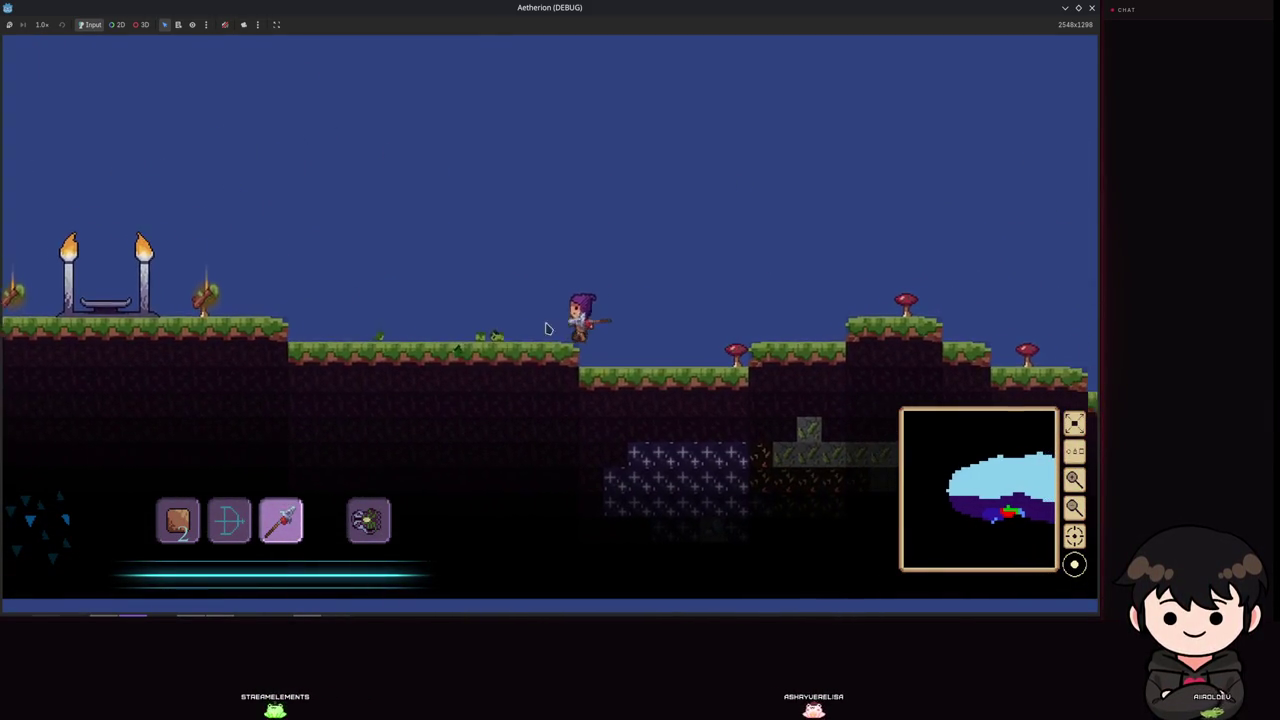
{"action": "key", "text": "Escape"}
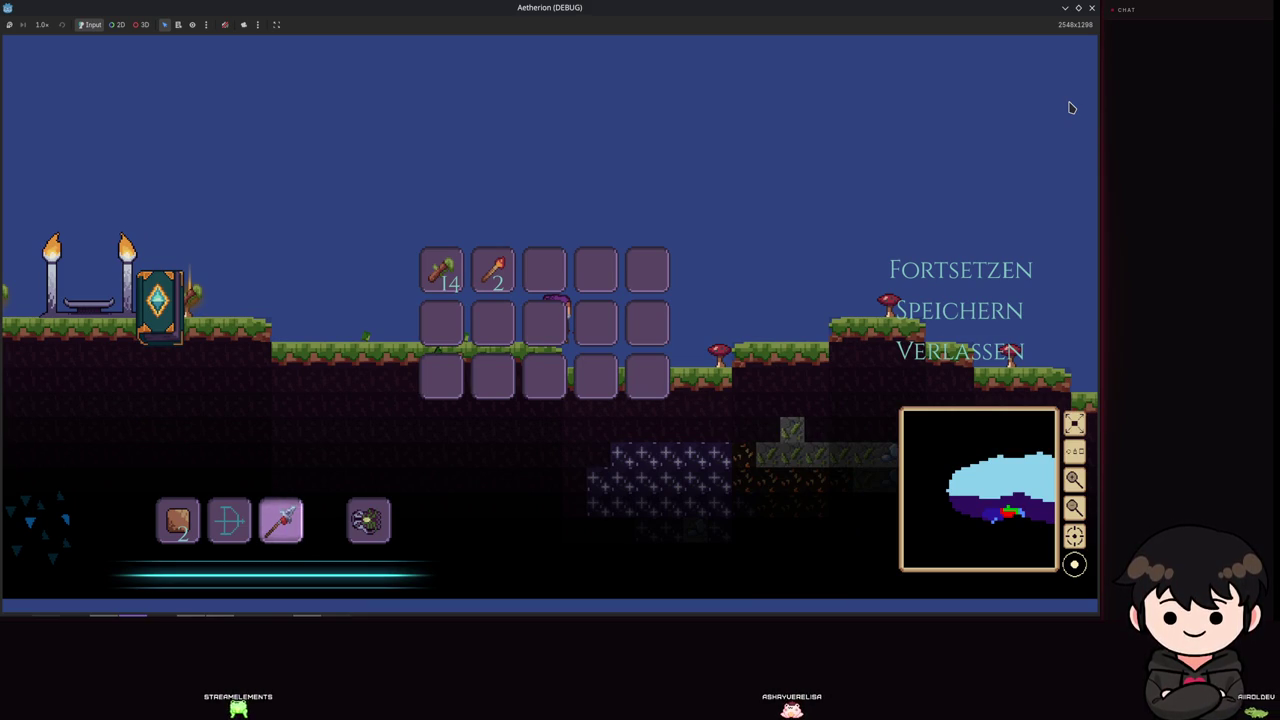
{"action": "left_click", "coordinate": [1091, 7]}
Step: Select the MultipleAnimationHandler node and save the scene
{"action": "scroll", "coordinate": [186, 281], "scroll_direction": "down", "scroll_amount": 3}
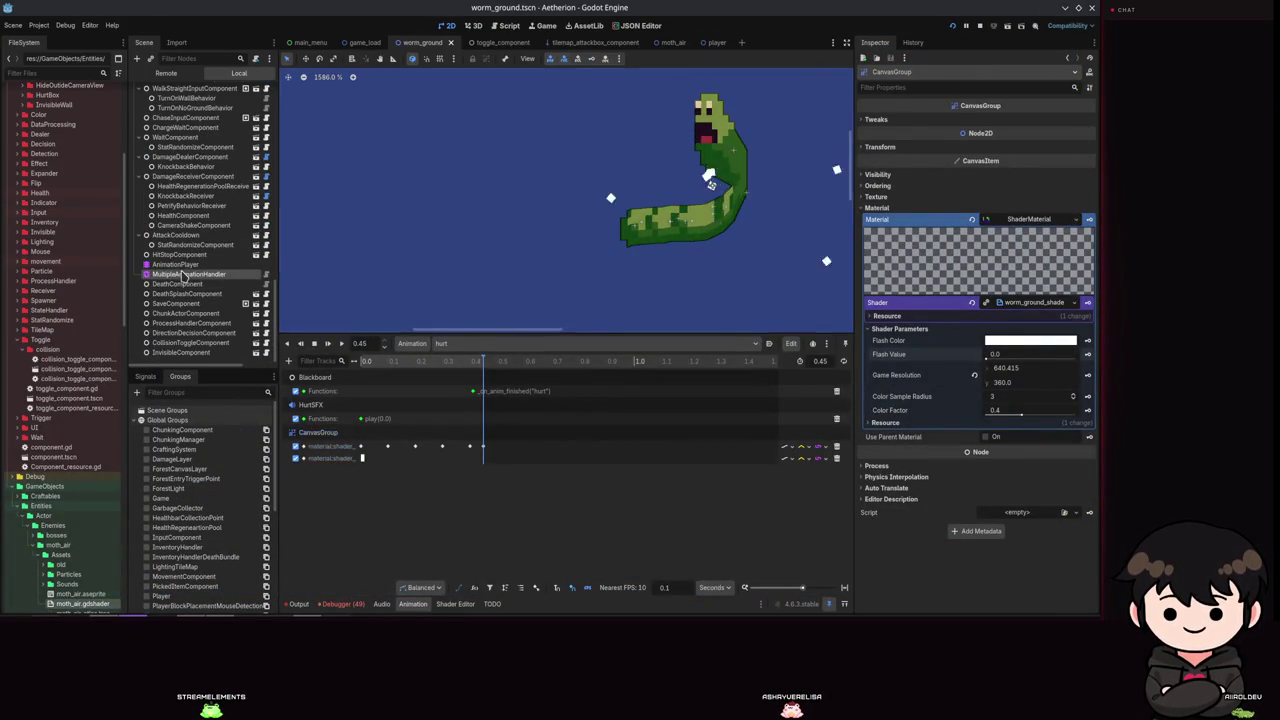
{"action": "left_click", "coordinate": [186, 275]}
{"action": "key", "text": "ctrl+s"}
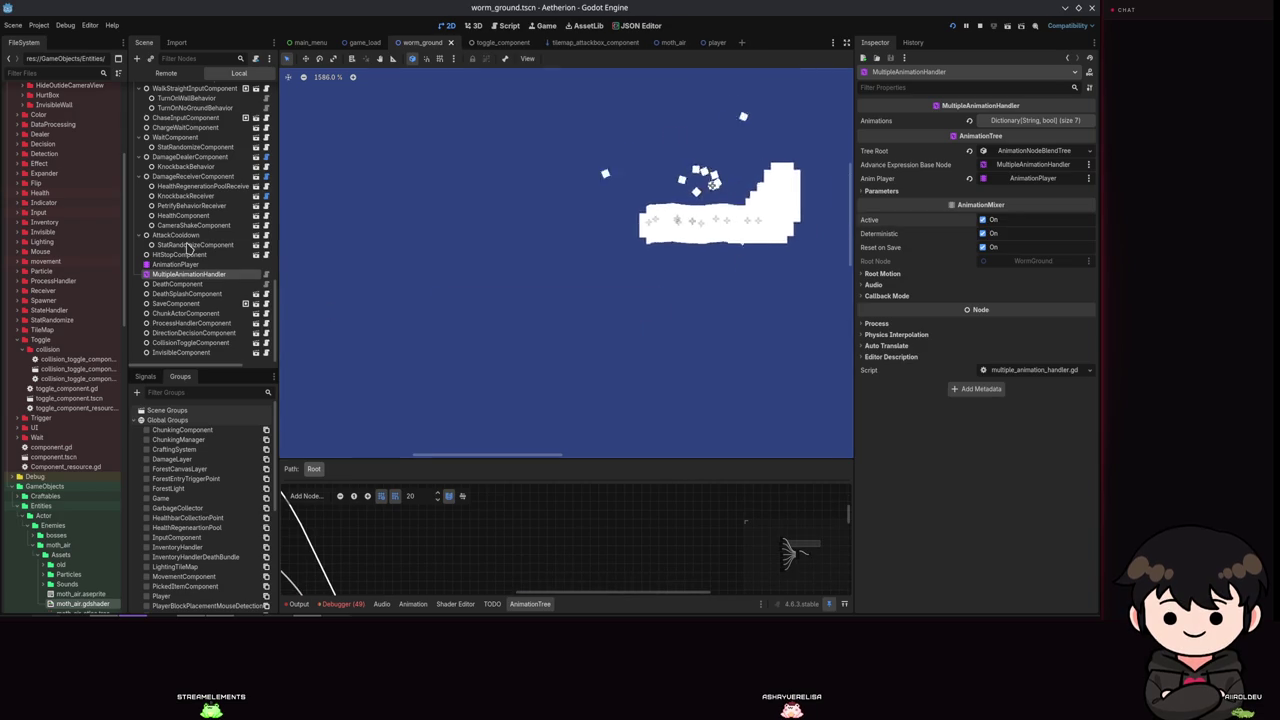
Step: In the RESET animation, lower the CanvasGroup shader keyframe value from 1.0 to 0.0
{"action": "left_click", "coordinate": [178, 264]}
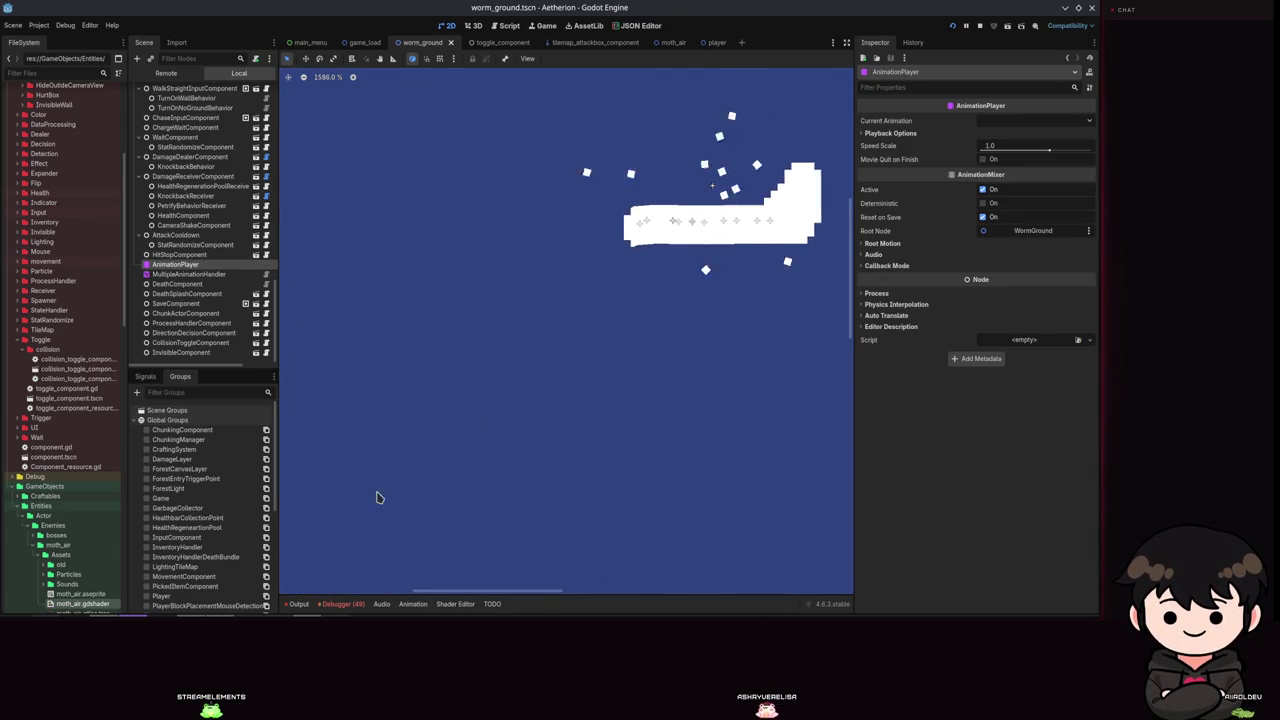
{"action": "left_click", "coordinate": [413, 603]}
{"action": "left_click", "coordinate": [472, 344]}
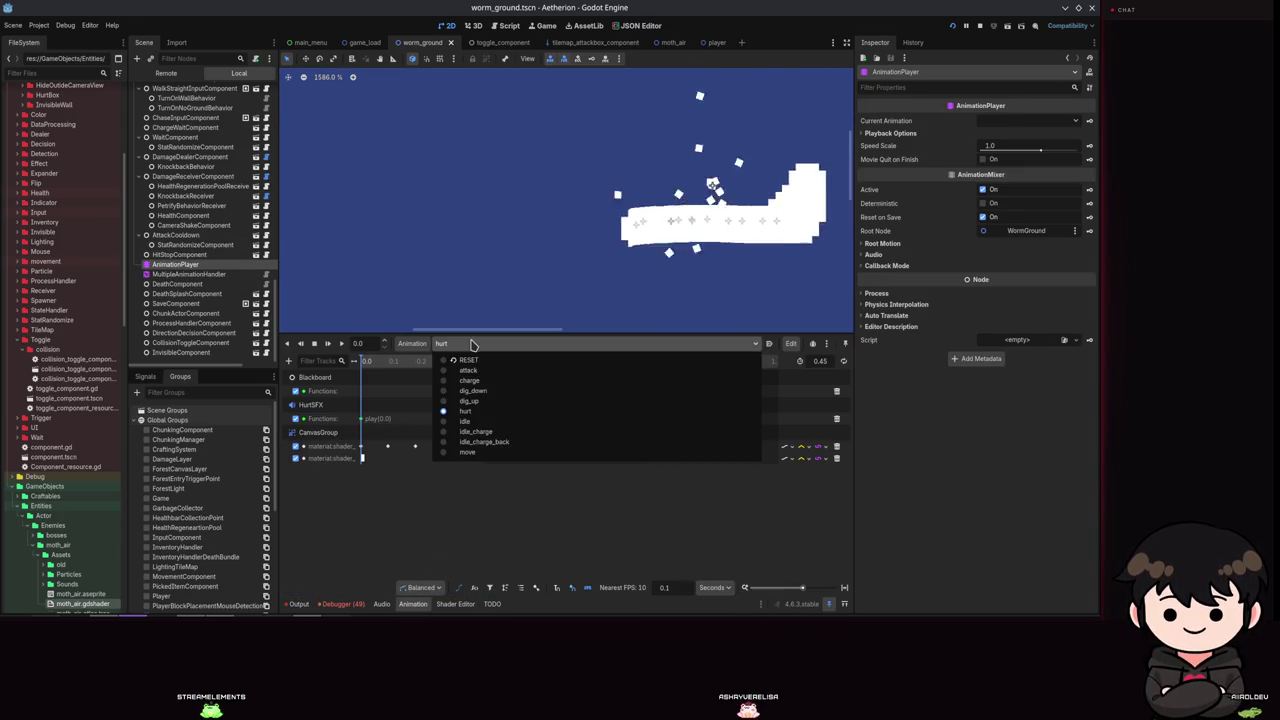
{"action": "left_click", "coordinate": [468, 359]}
{"action": "scroll", "coordinate": [415, 470], "scroll_direction": "down", "scroll_amount": 5}
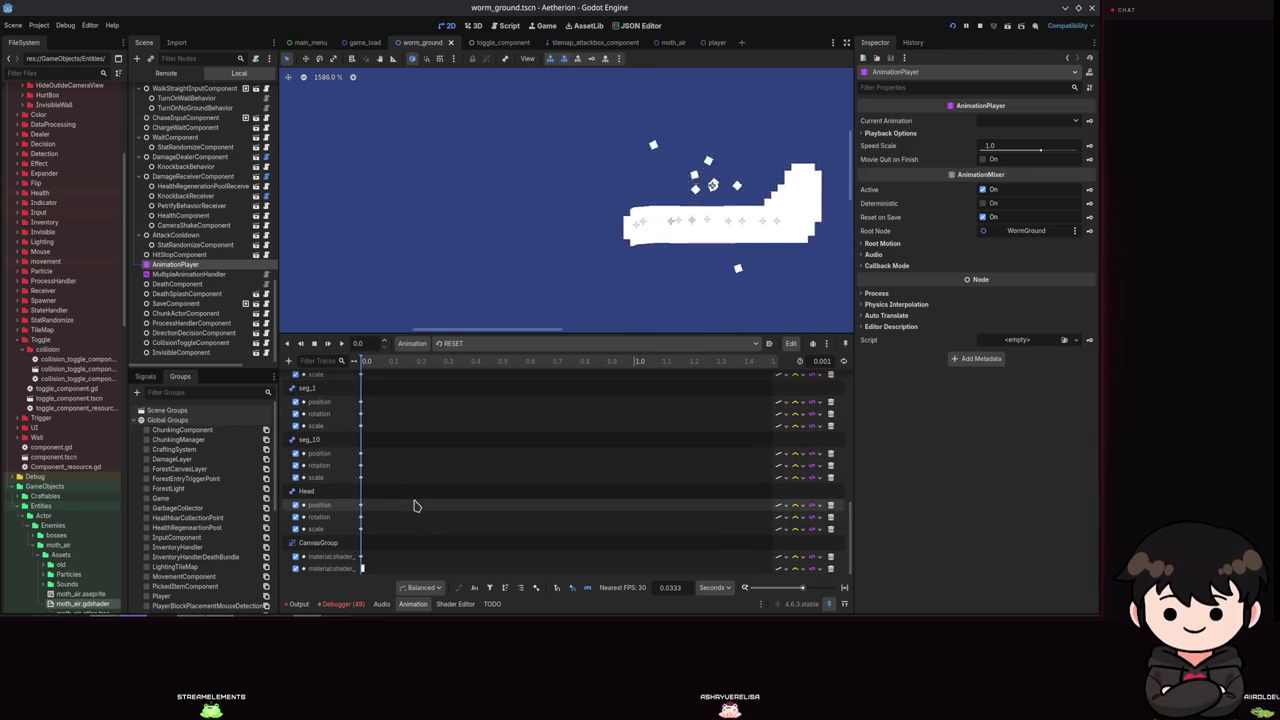
{"action": "left_click", "coordinate": [362, 568]}
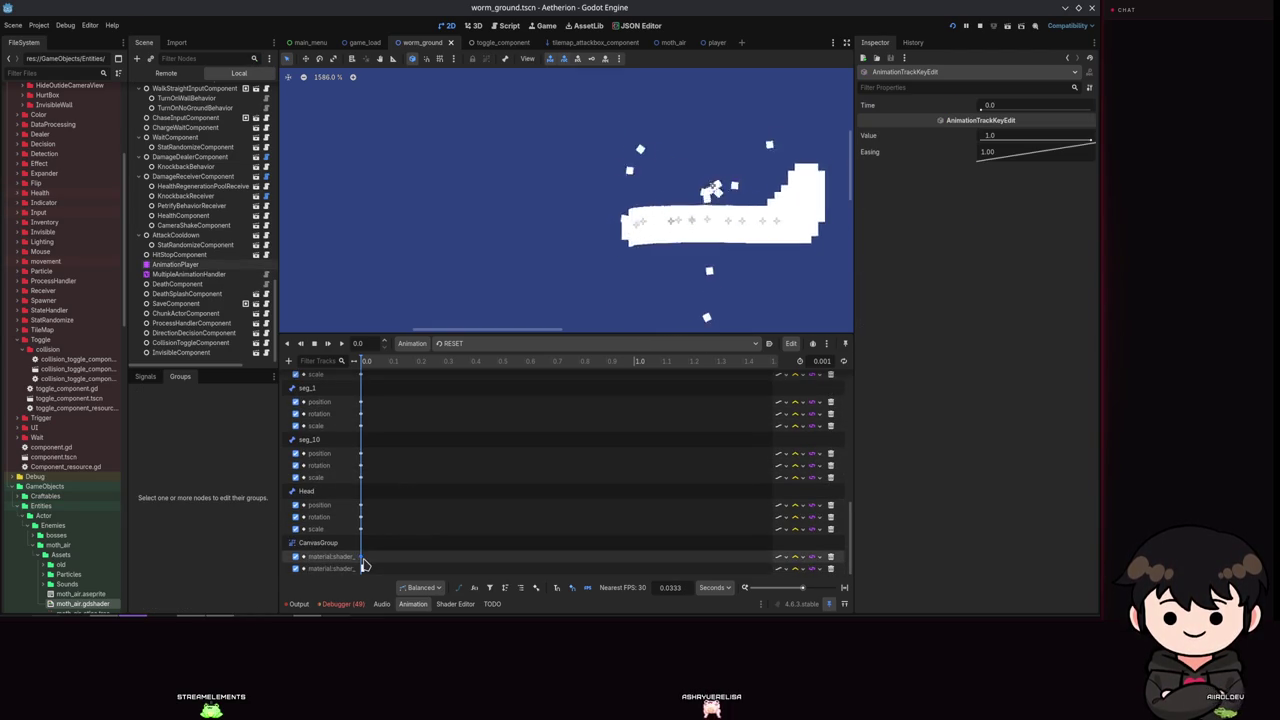
{"action": "left_click_drag", "start_coordinate": [1087, 145], "coordinate": [978, 142]}
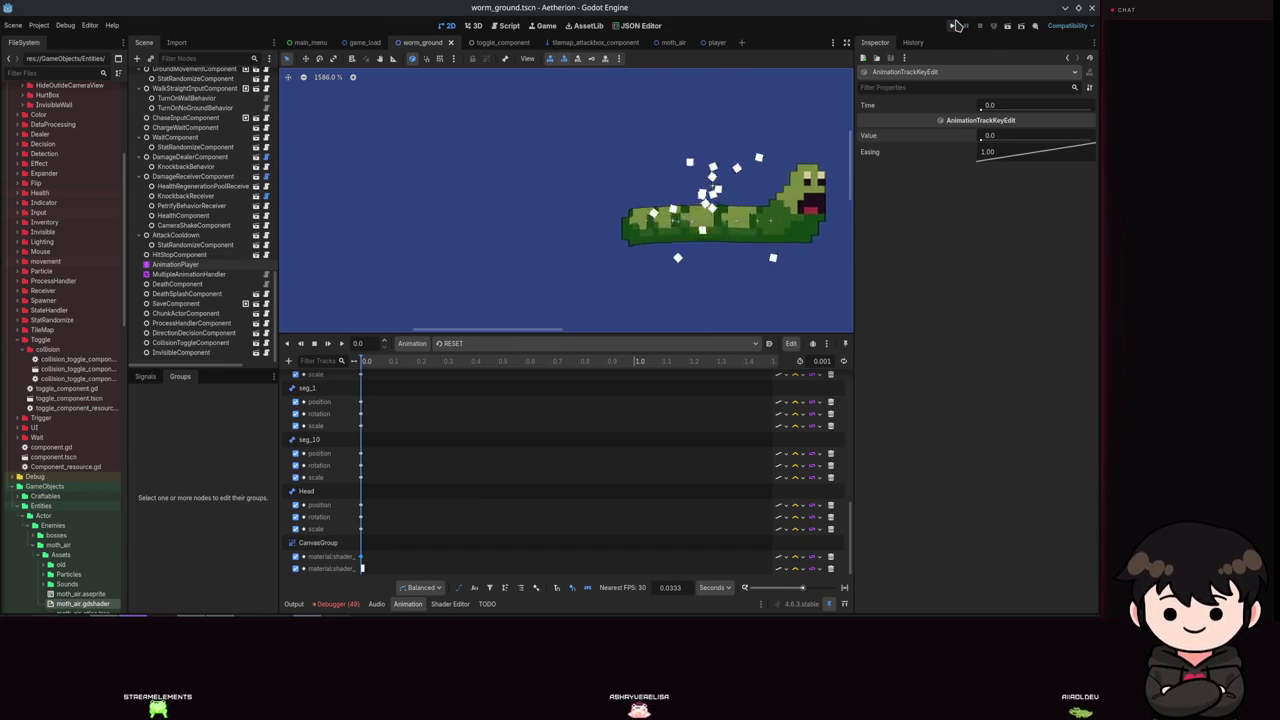
Step: Run the project again and load Spielstand 3 from Spiel laden
{"action": "left_click", "coordinate": [952, 26]}
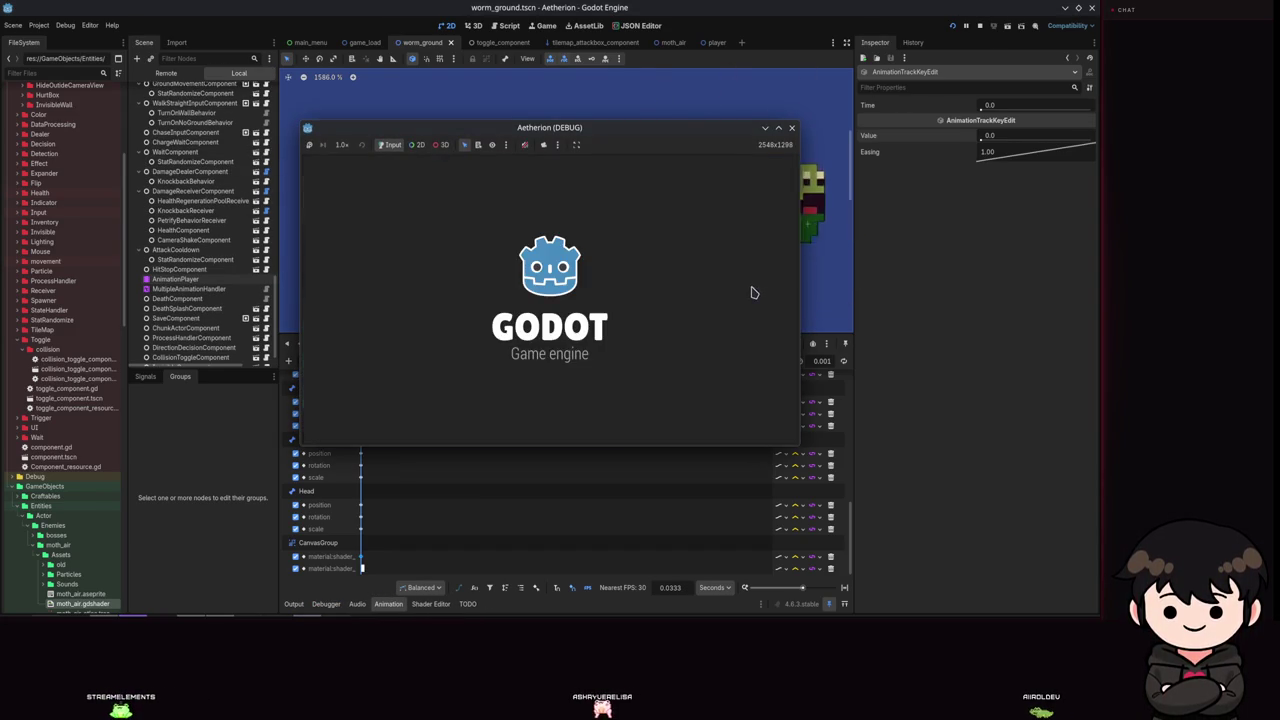
{"action": "left_click", "coordinate": [556, 320]}
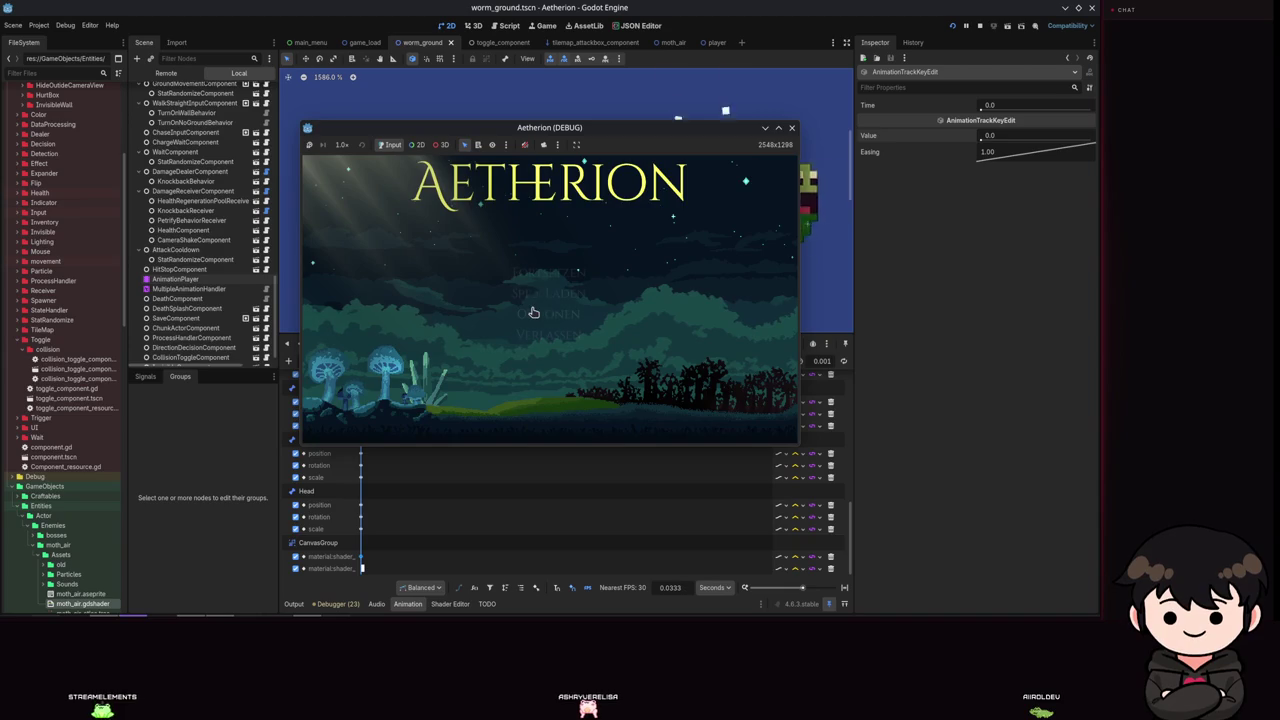
{"action": "left_click", "coordinate": [546, 292]}
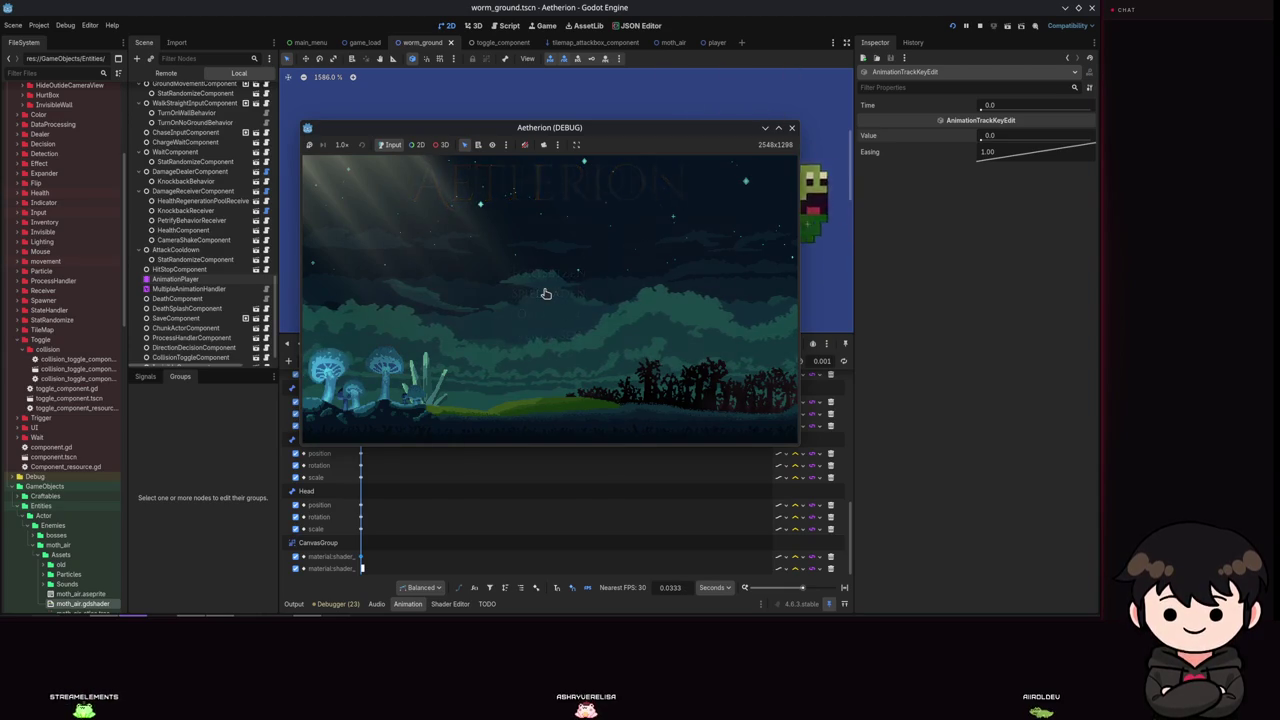
{"action": "left_click", "coordinate": [708, 313]}
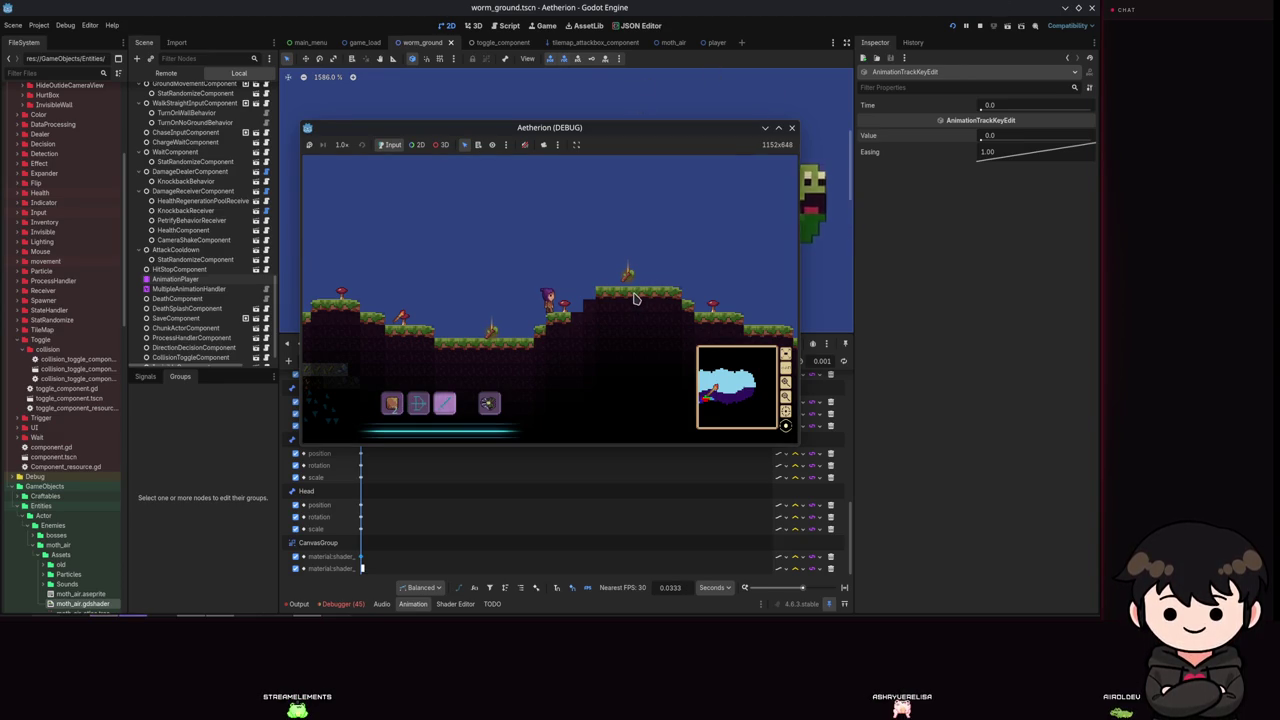
Step: Walk through the level, maximize the game window, and slash at the worm
{"action": "key", "text": "quoteleft"}
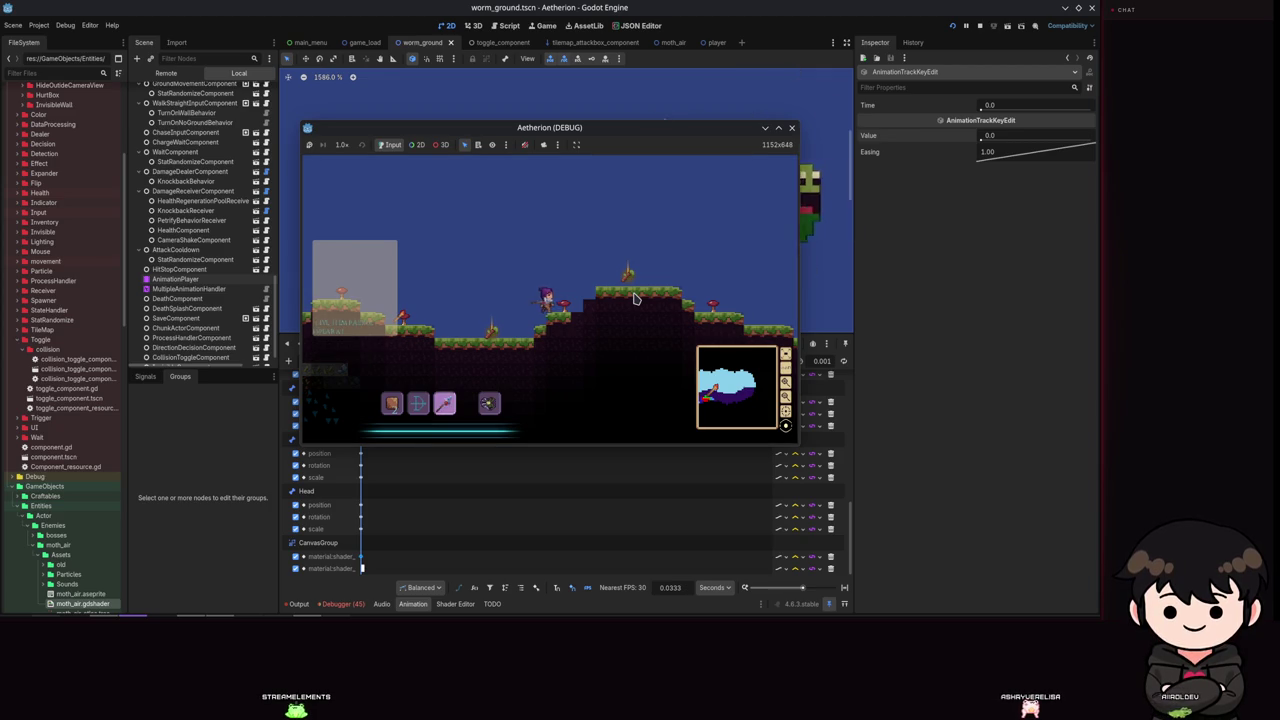
{"action": "key", "text": "d"}
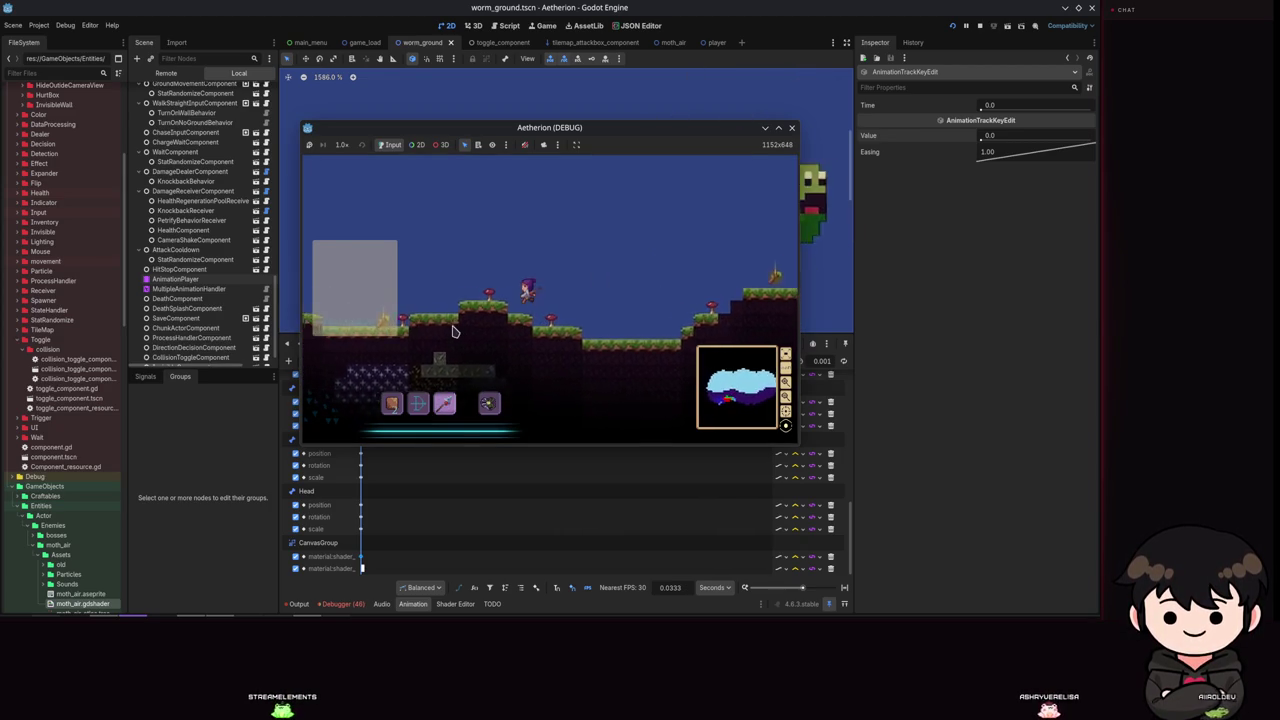
{"action": "key", "text": "d"}
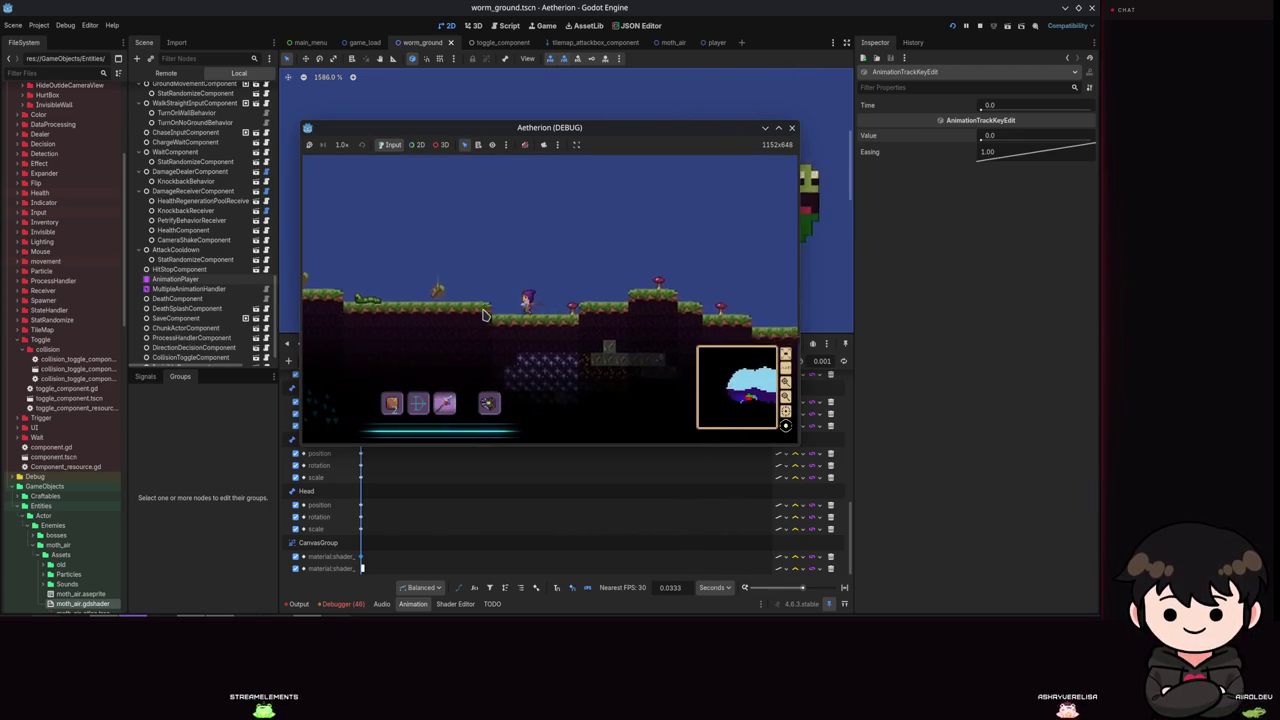
{"action": "key", "text": "a"}
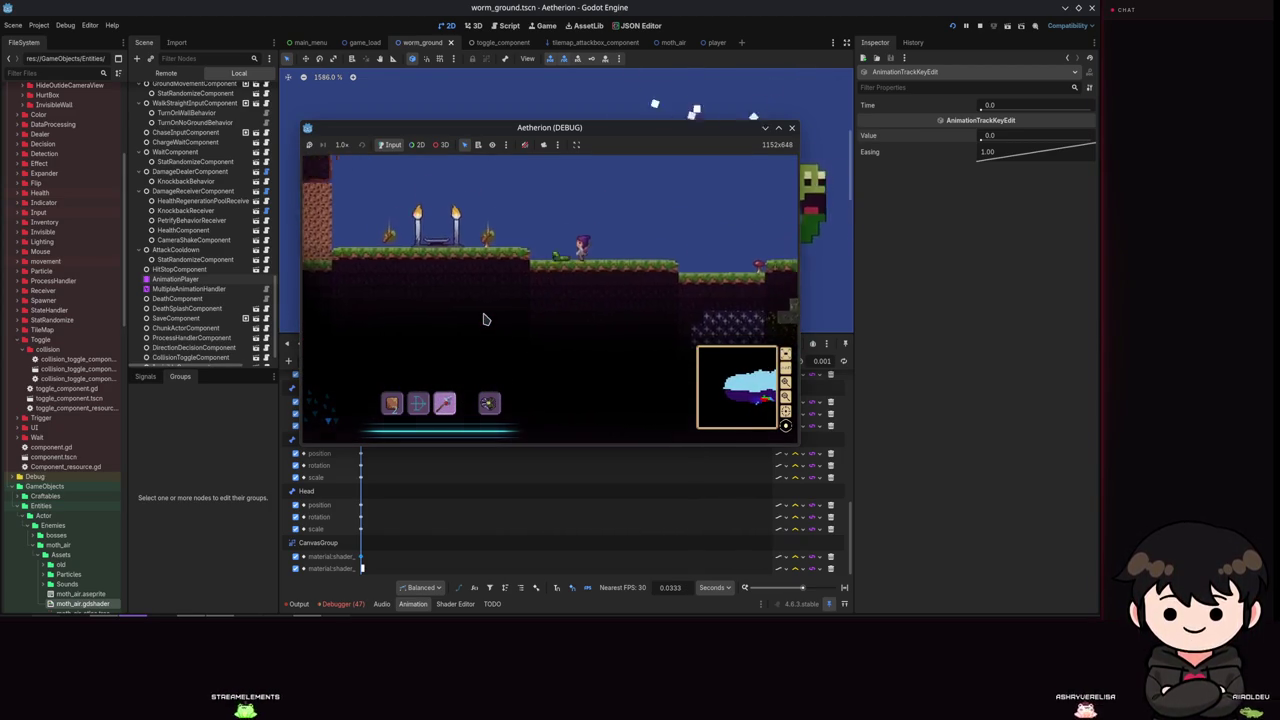
{"action": "left_click", "coordinate": [778, 127]}
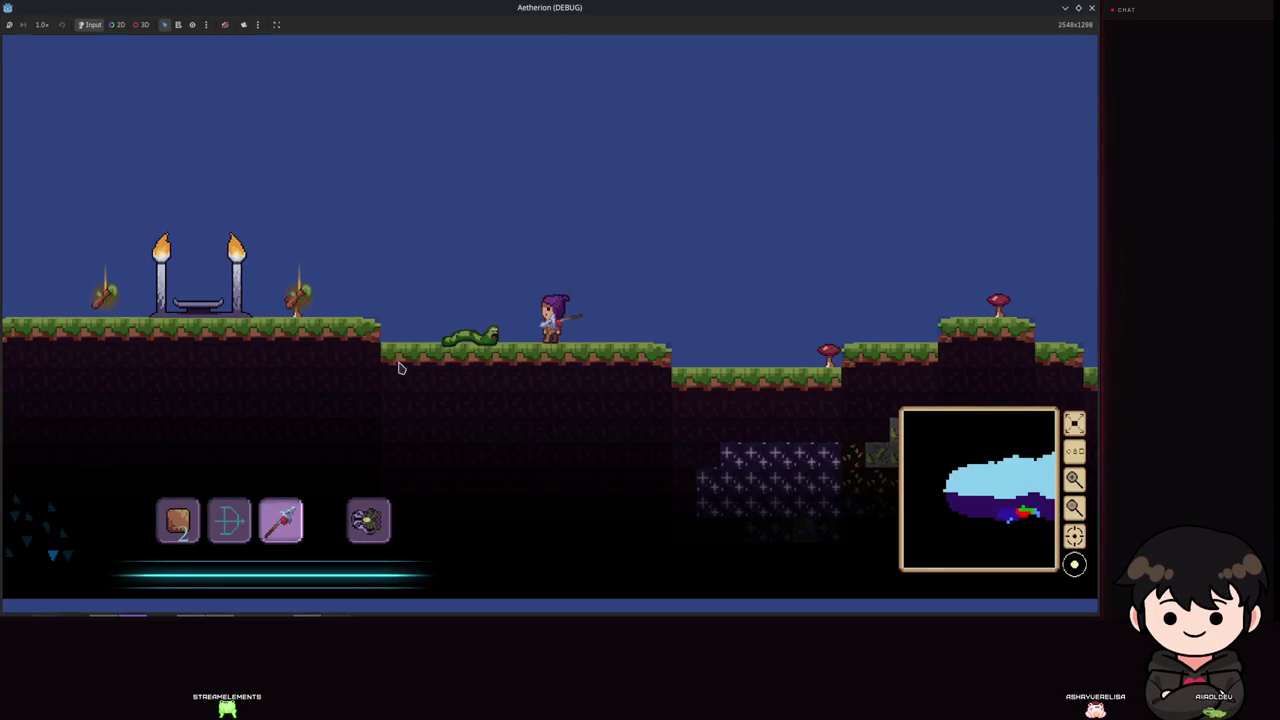
{"action": "left_click", "coordinate": [494, 336]}
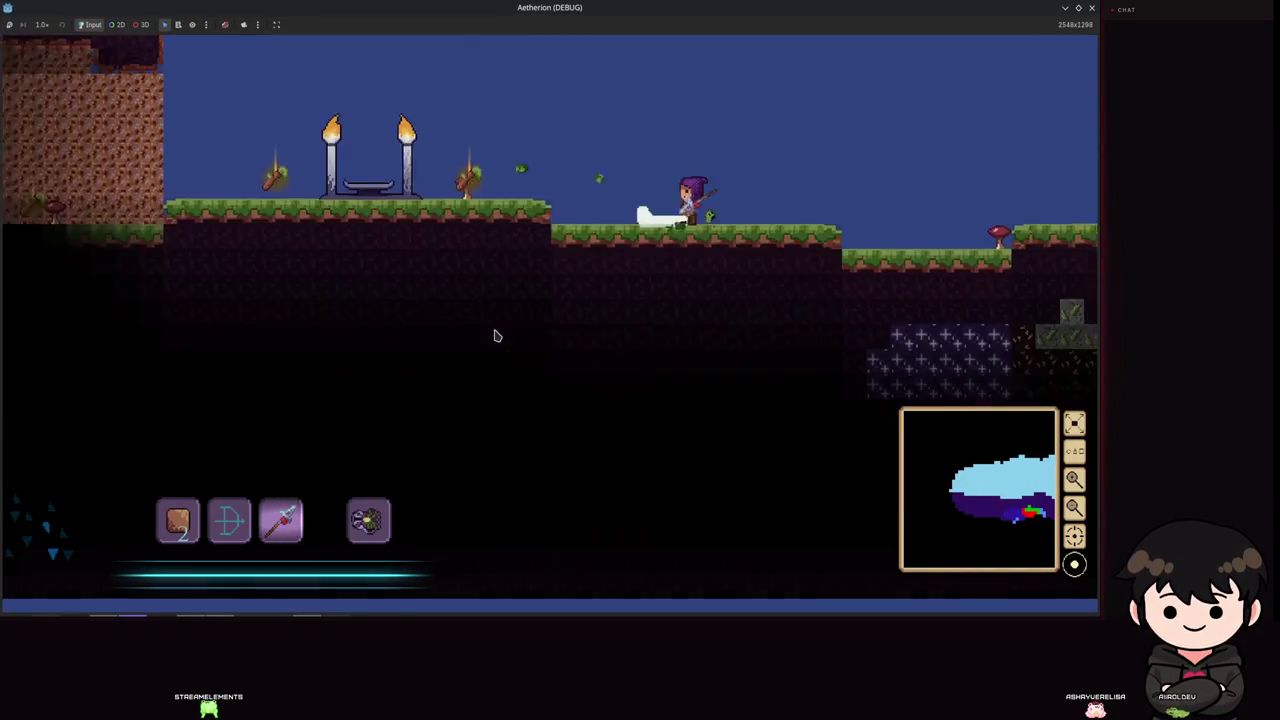
Step: Run and jump right across the hills toward the worm, then pause the game
{"action": "key", "text": "d"}
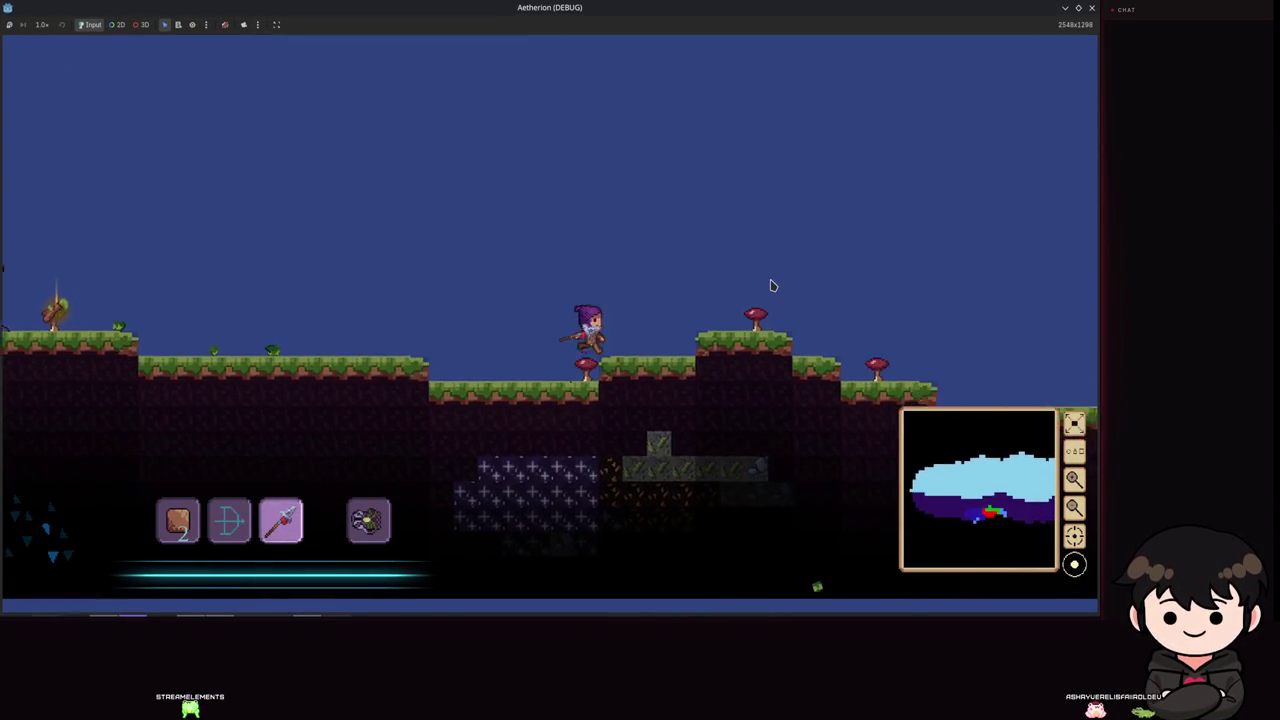
{"action": "key", "text": "d"}
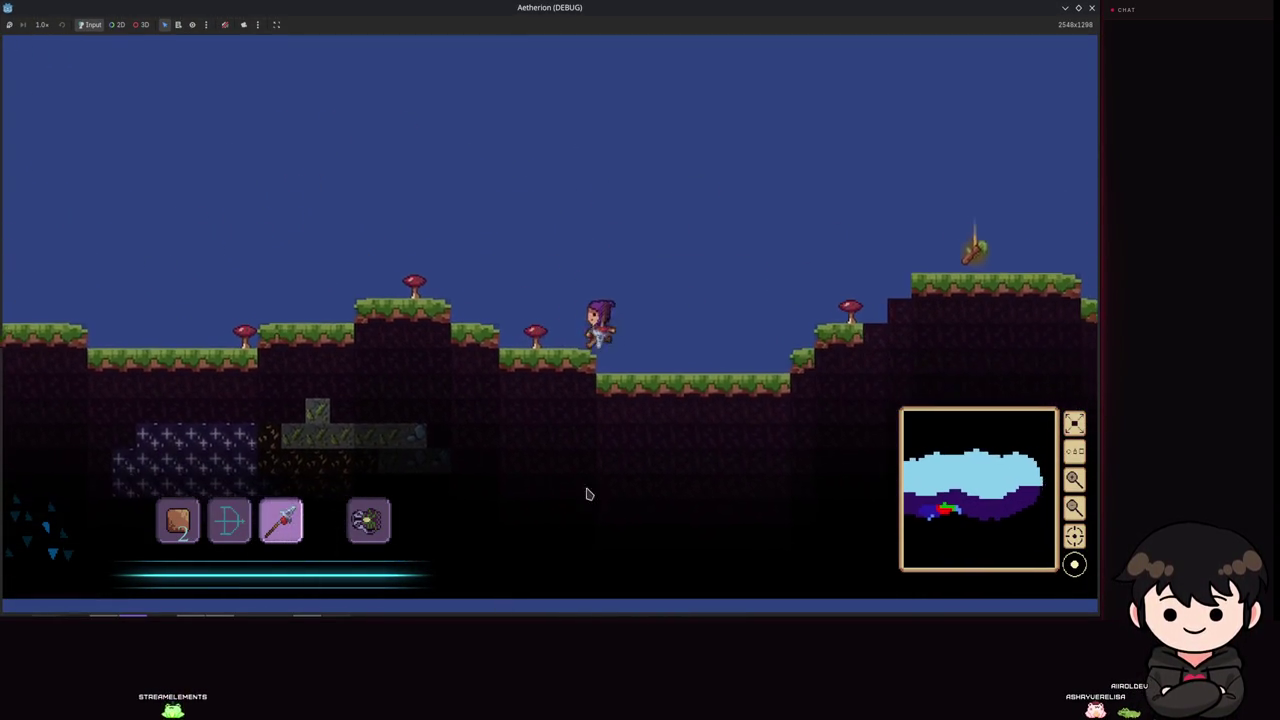
{"action": "key", "text": "d"}
{"action": "key", "text": "space"}
{"action": "key", "text": "space"}
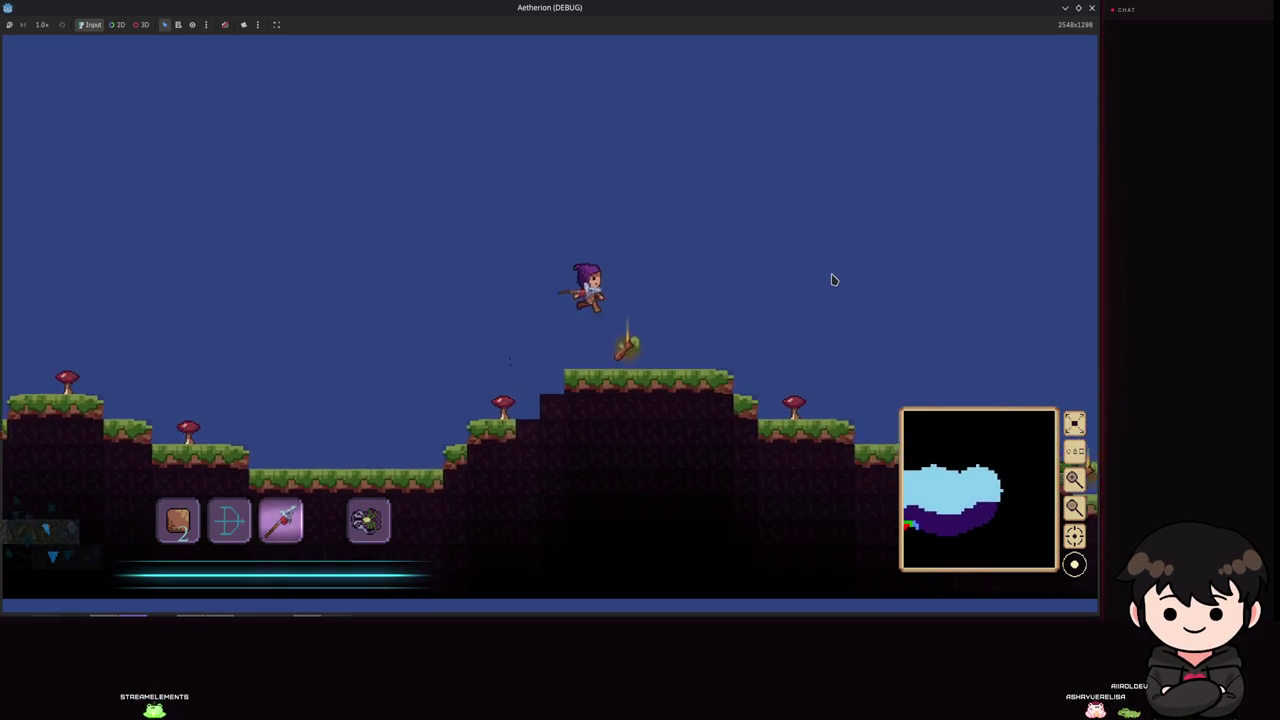
{"action": "key", "text": "d"}
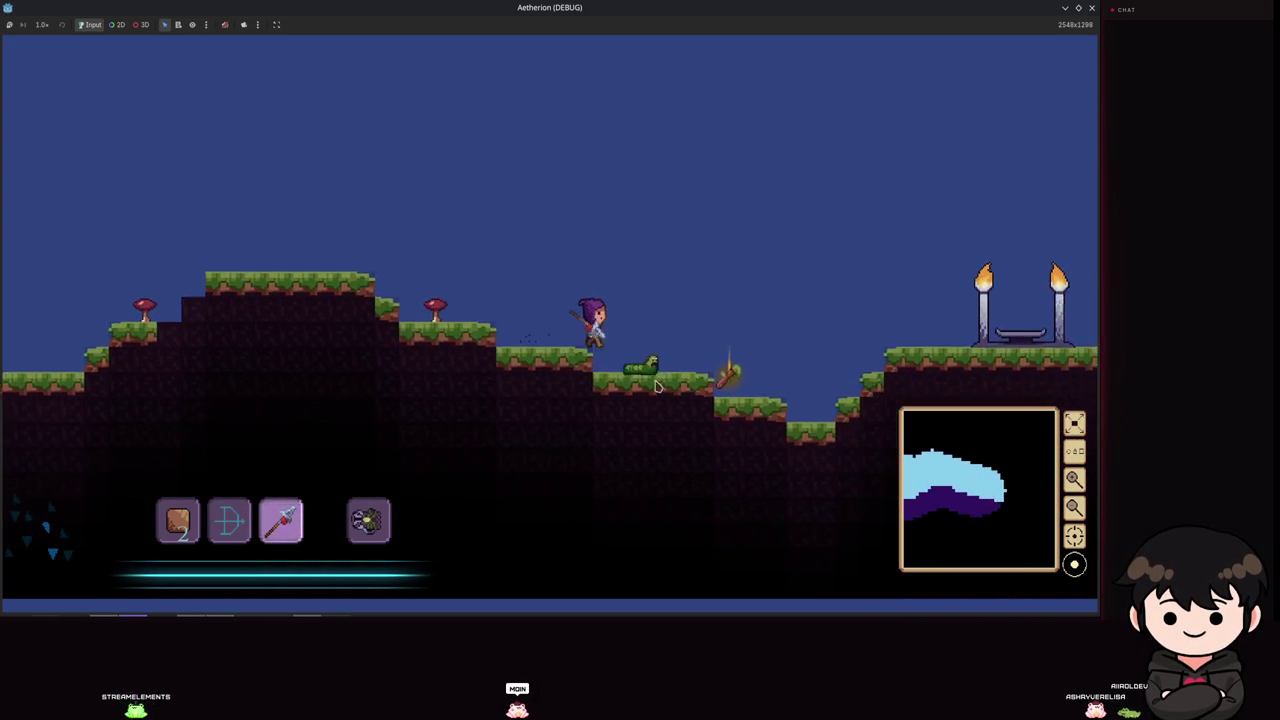
{"action": "key", "text": "d"}
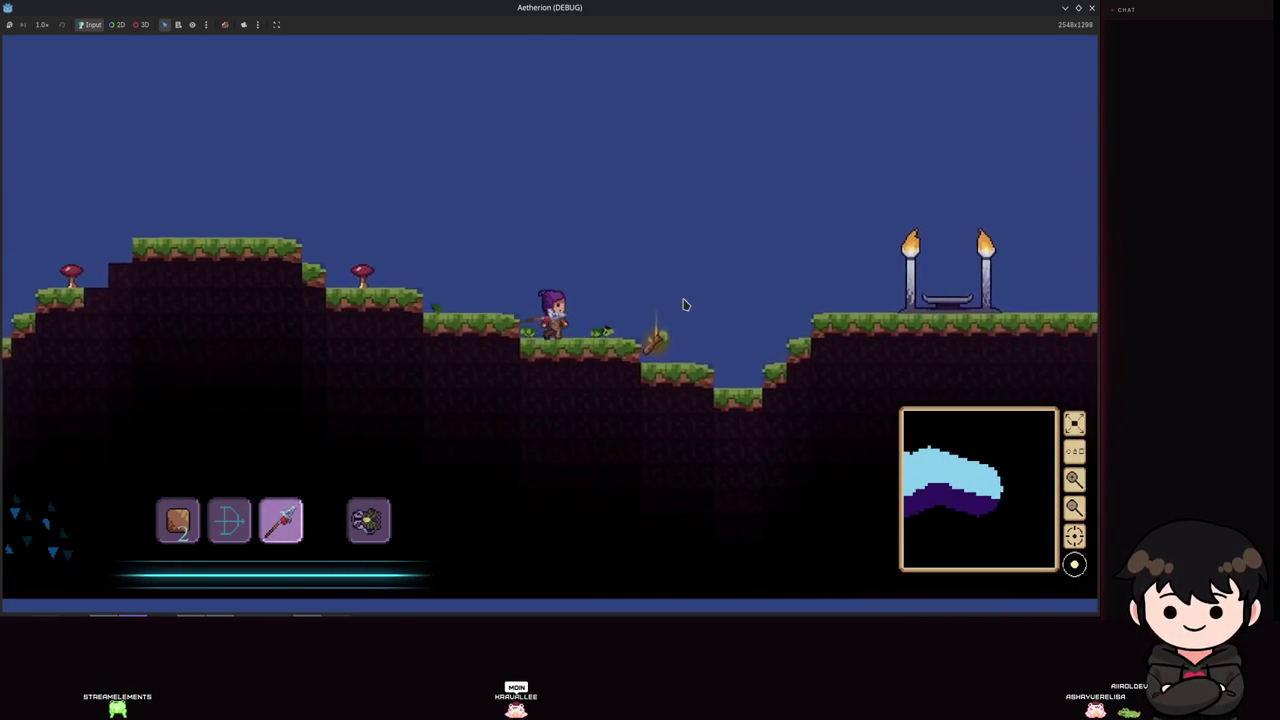
{"action": "key", "text": "d"}
{"action": "key", "text": "Escape"}
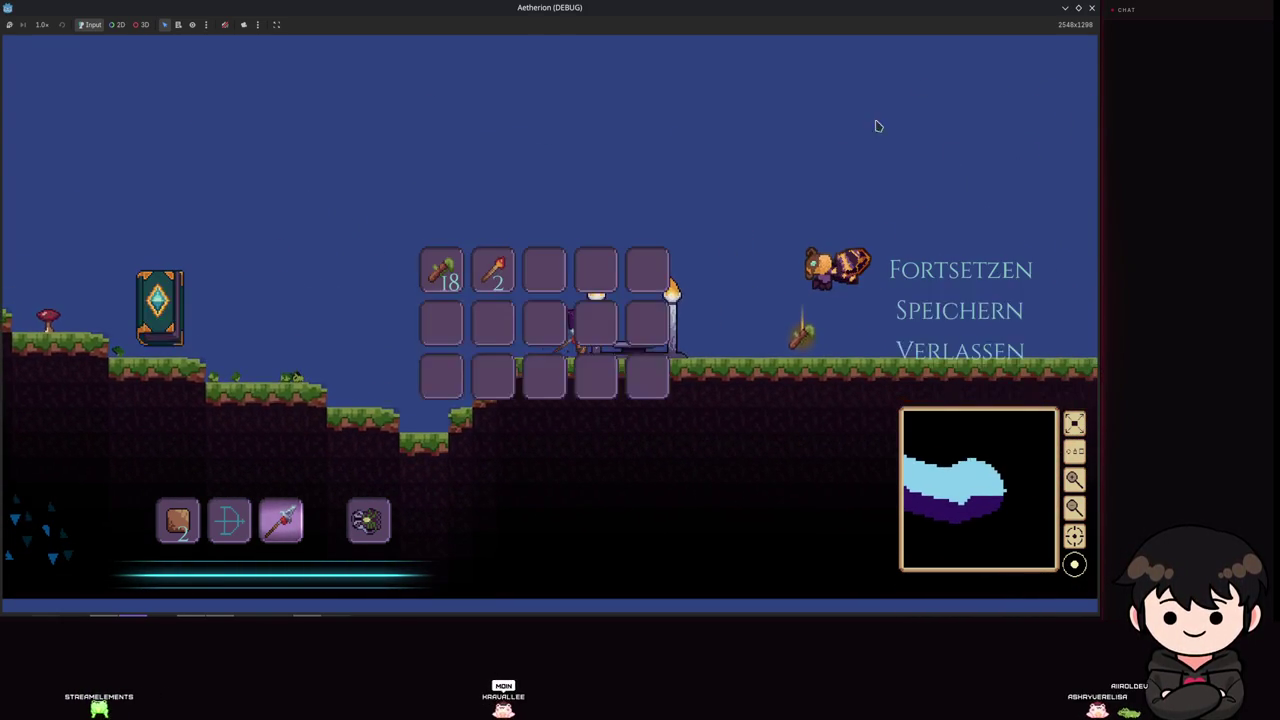
Step: Close the running game and select the worm's AnimationPlayer node in the editor
{"action": "left_click", "coordinate": [1091, 8]}
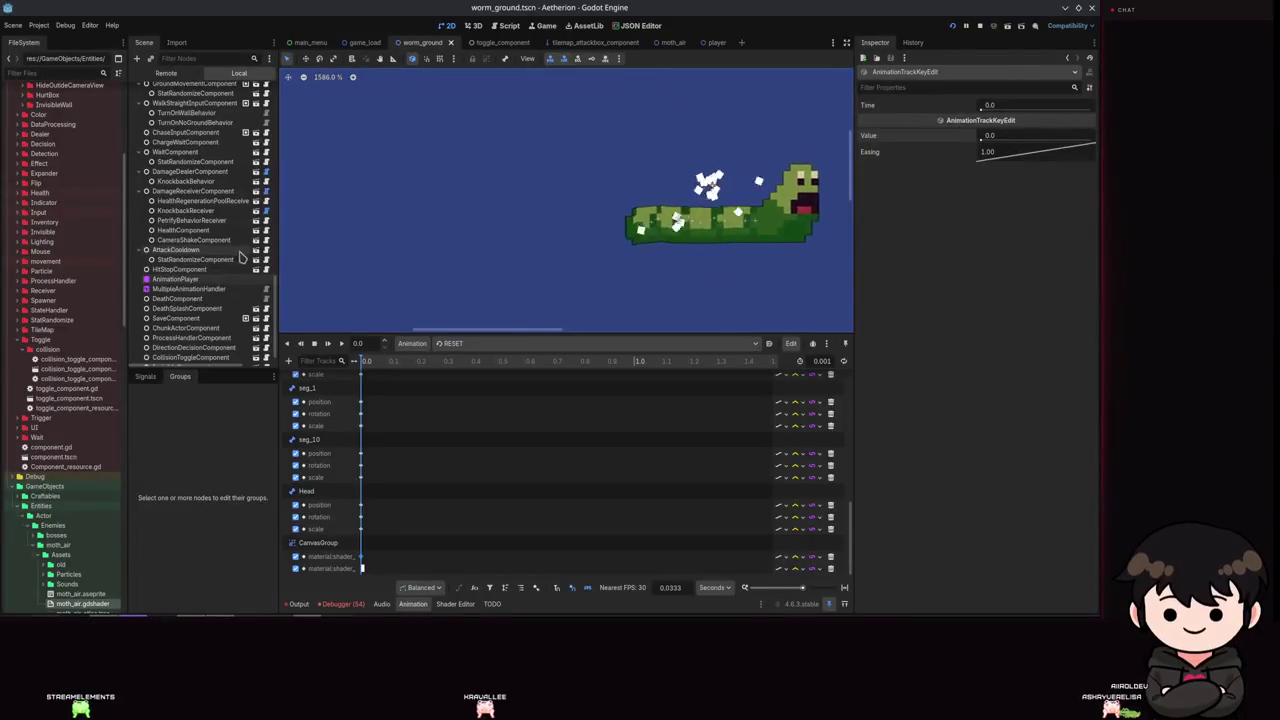
{"action": "left_click", "coordinate": [201, 285]}
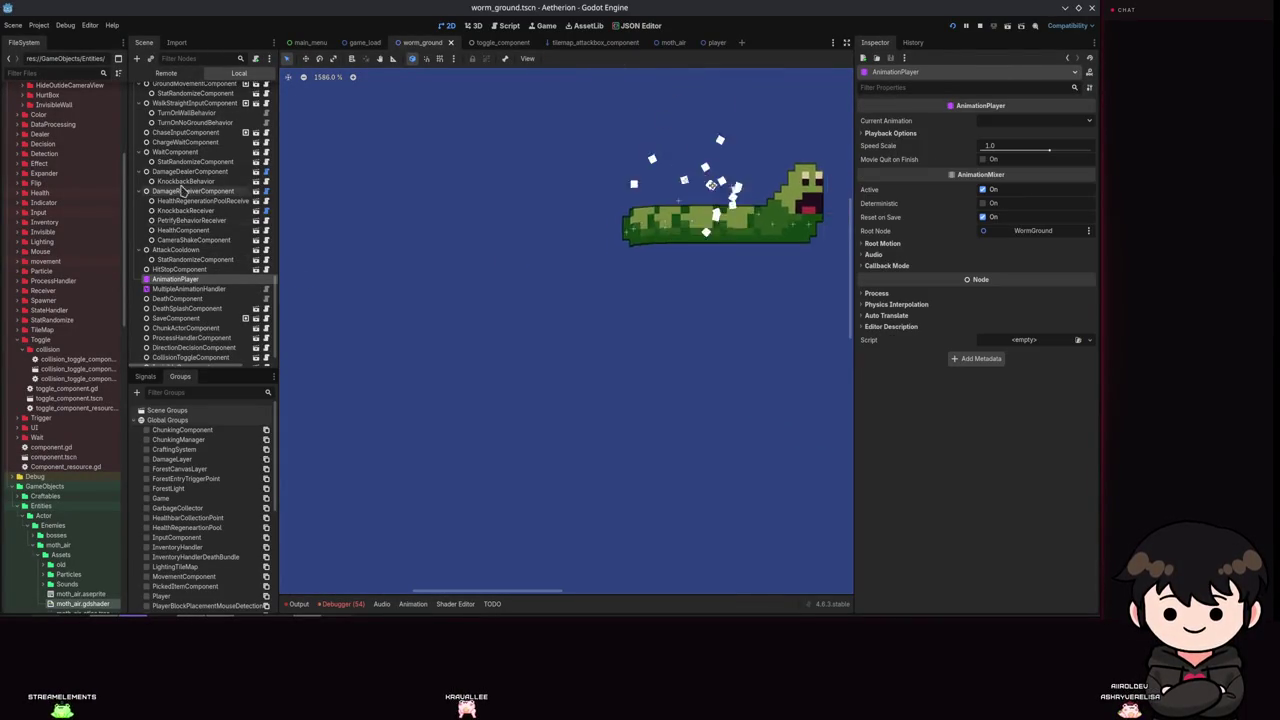
{"action": "scroll", "coordinate": [181, 200], "scroll_direction": "down", "scroll_amount": 1}
{"action": "scroll", "coordinate": [185, 205], "scroll_direction": "up", "scroll_amount": 10}
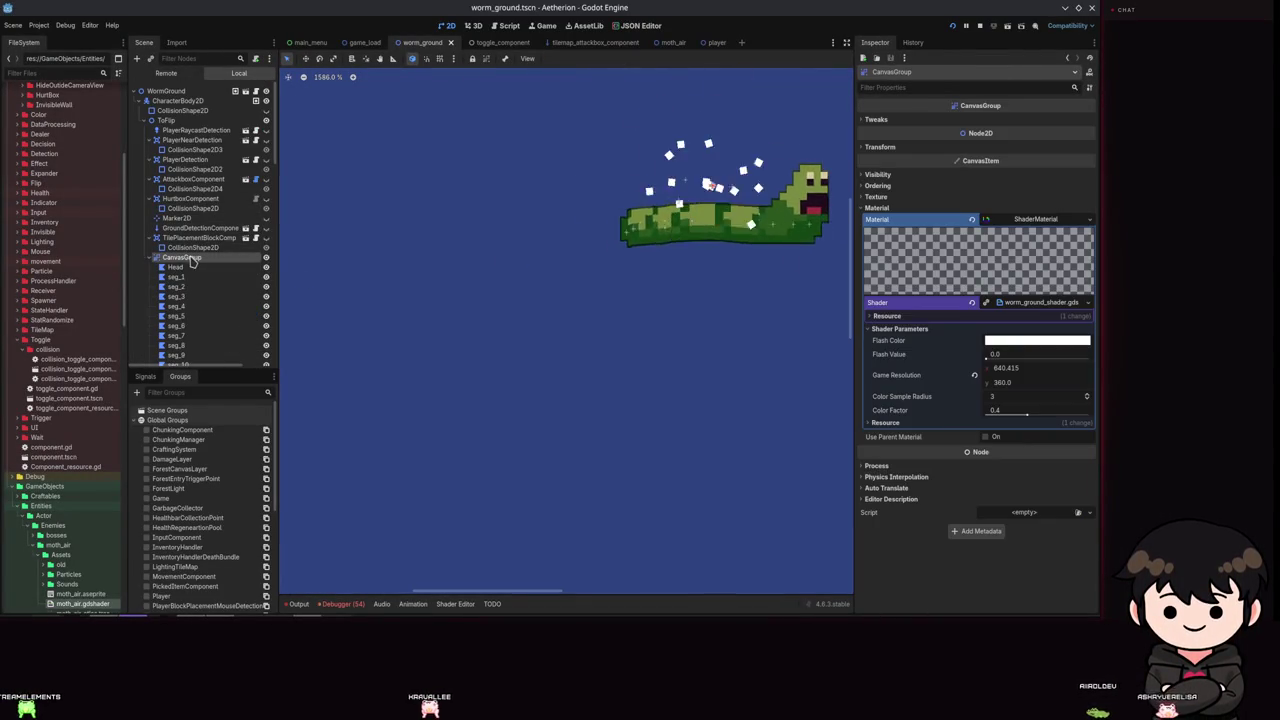
Step: Make the CanvasGroup's shader unique to this worm and save the worm_ground scene
{"action": "left_click", "coordinate": [182, 257]}
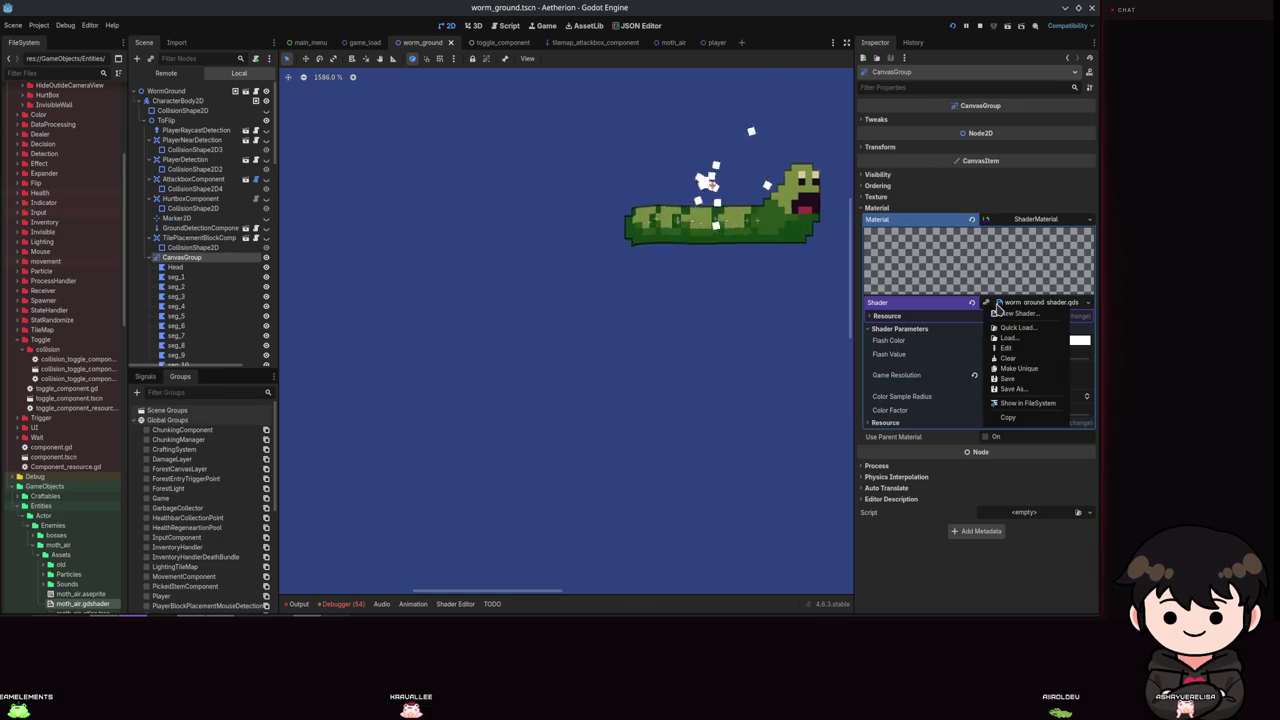
{"action": "right_click", "coordinate": [990, 304]}
{"action": "left_click", "coordinate": [1020, 369]}
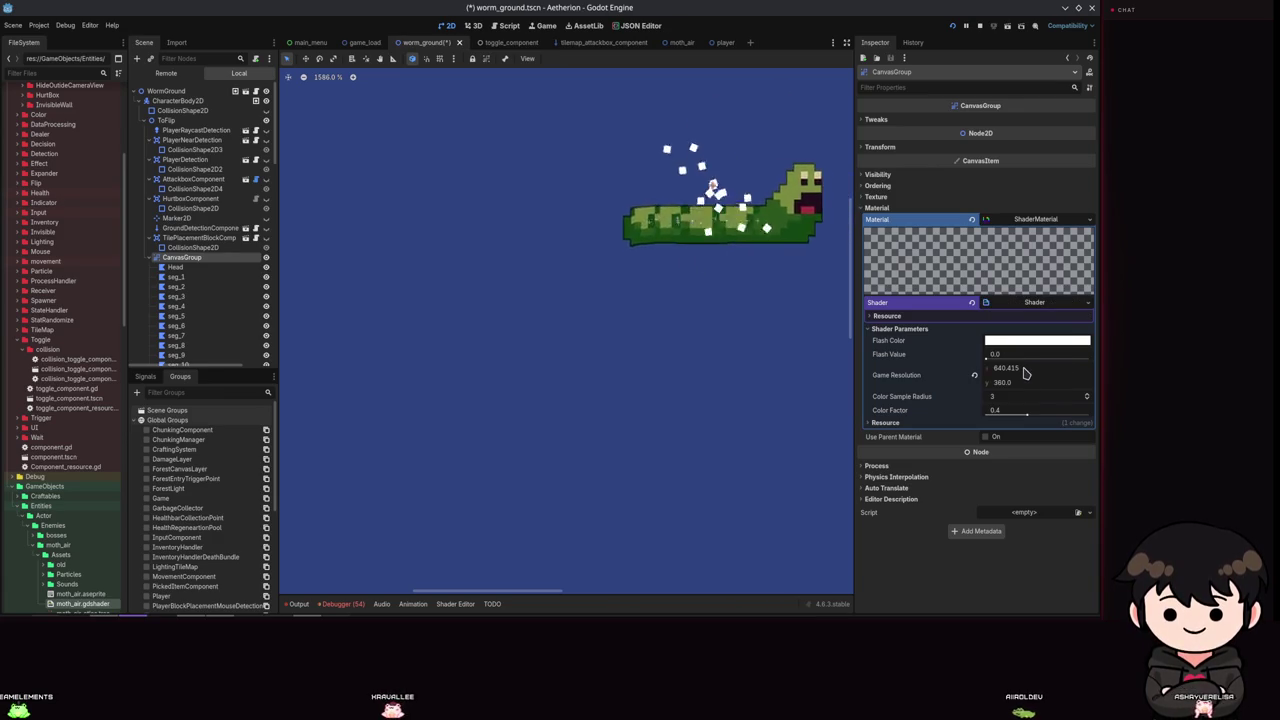
{"action": "key", "text": "ctrl+s"}
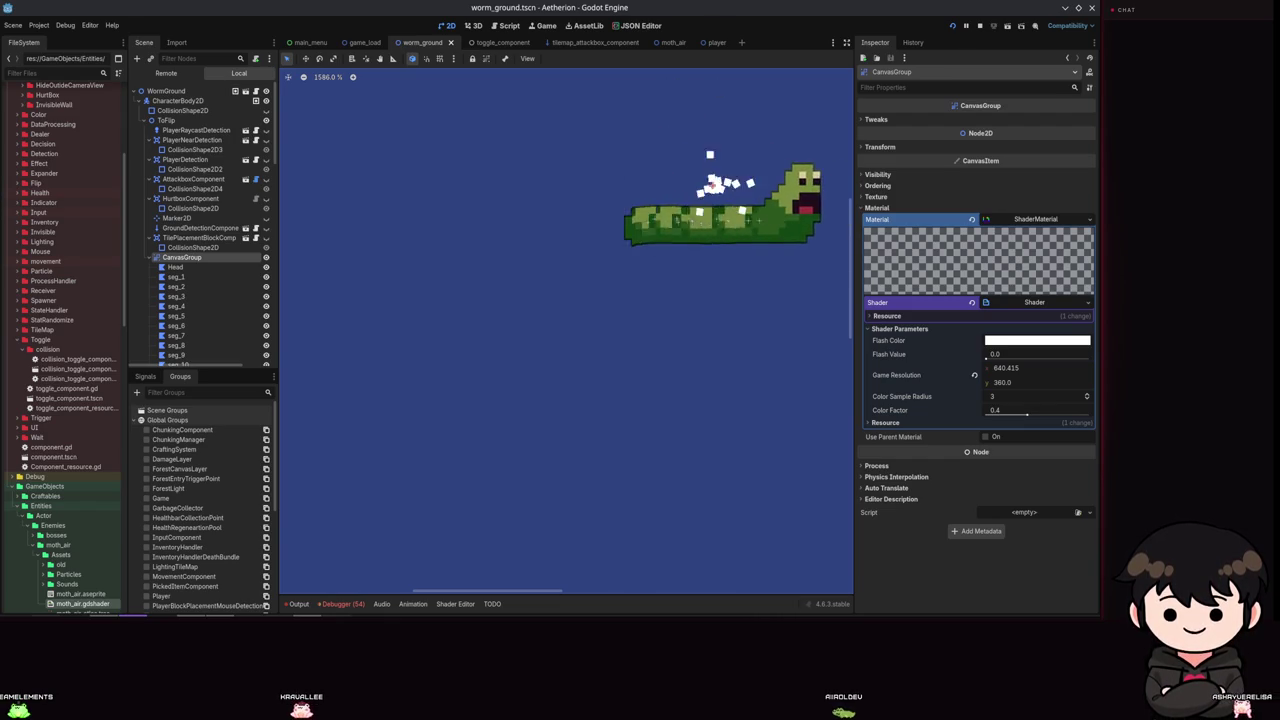
Step: Relaunch the game, load the Spielstand 2 save and toggle the pause/inventory menu
{"action": "left_click", "coordinate": [954, 30]}
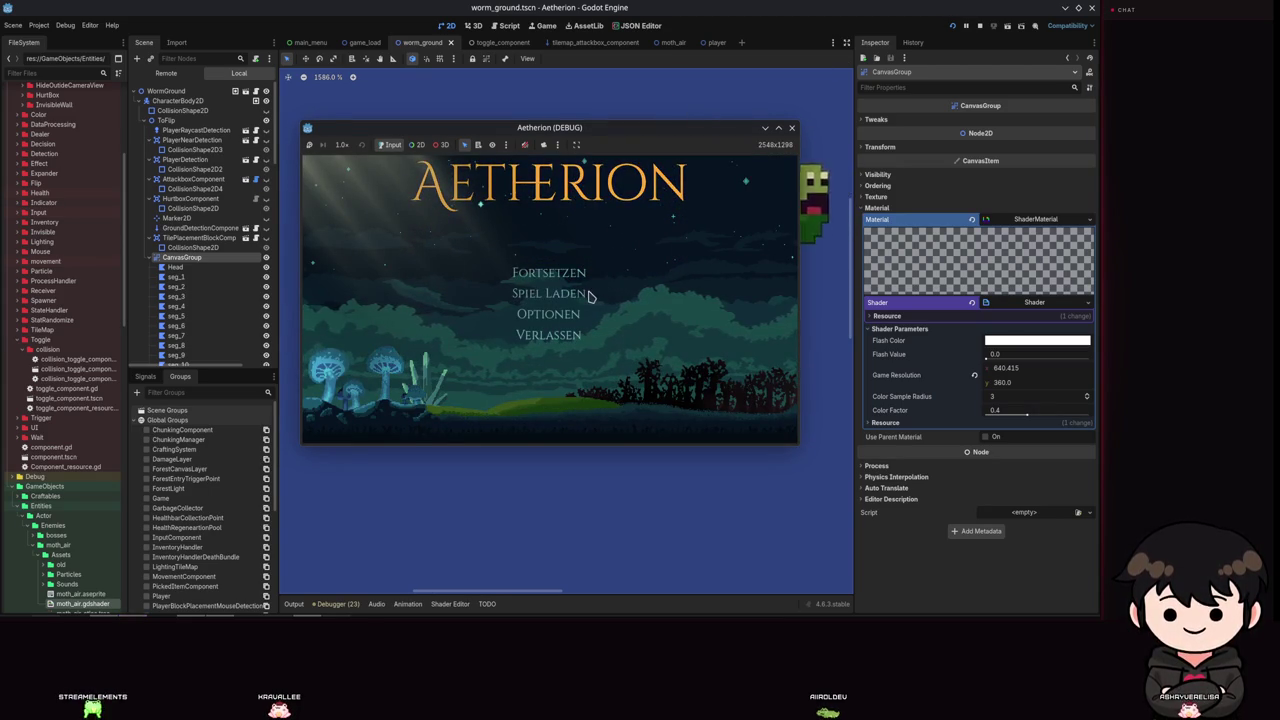
{"action": "left_click", "coordinate": [573, 297]}
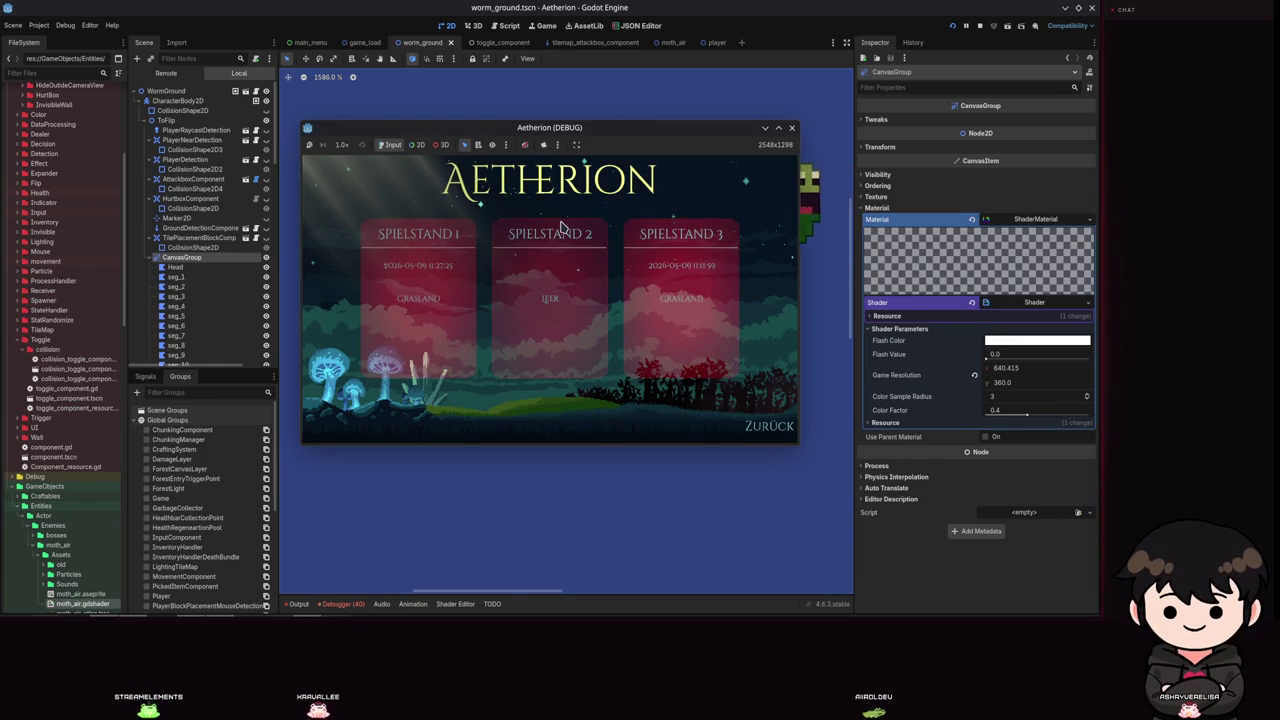
{"action": "left_click", "coordinate": [561, 227]}
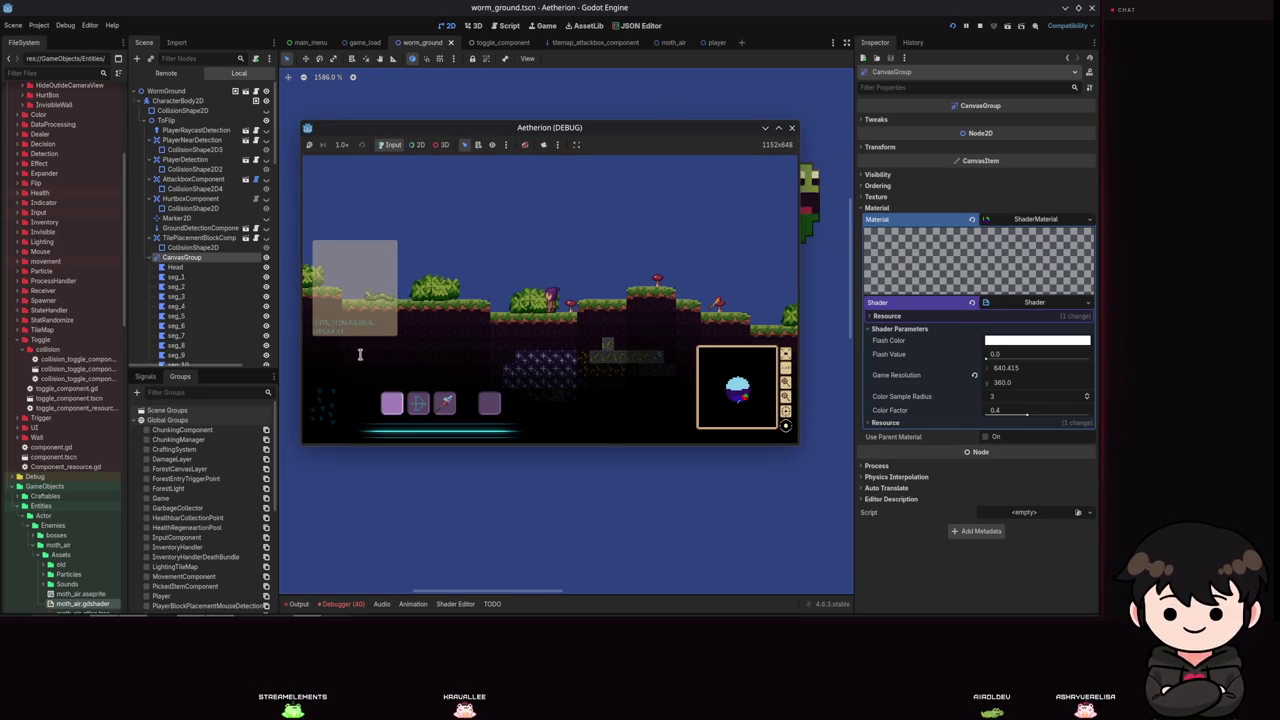
{"action": "key", "text": "Escape"}
{"action": "key", "text": "Escape"}
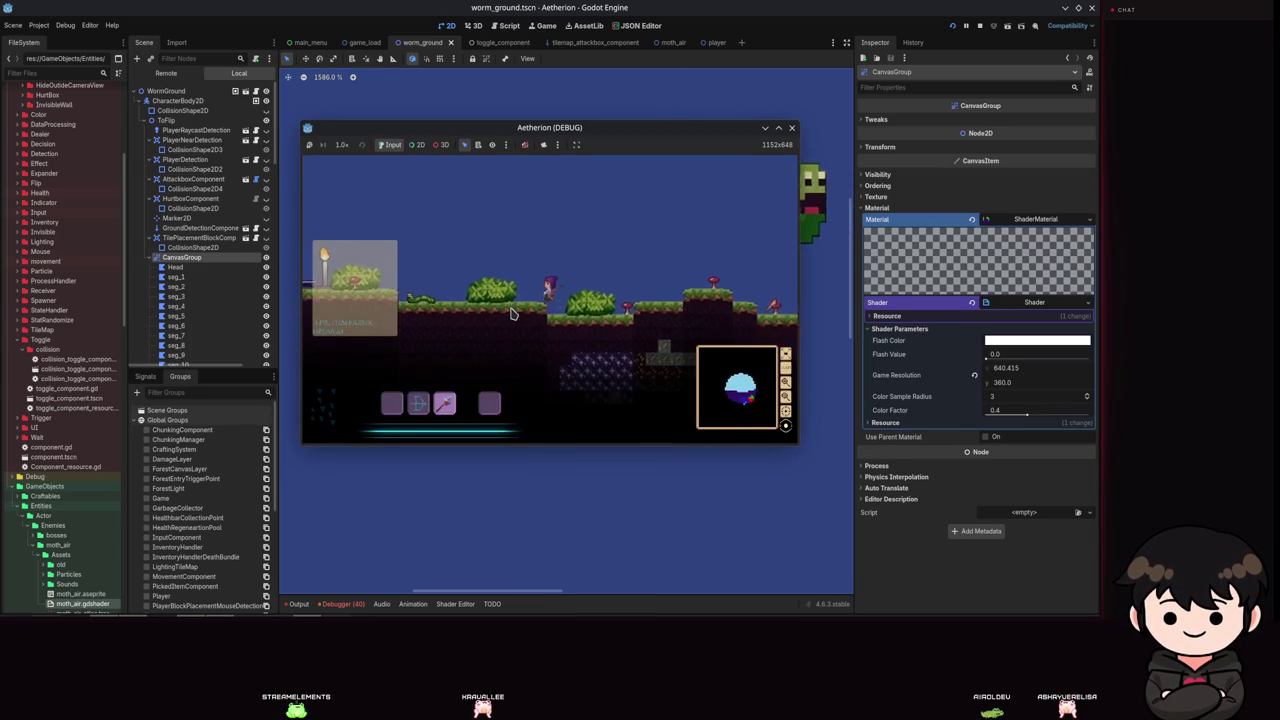
Step: Maximize the game window, run past the worms to the torch shrine, and pause
{"action": "key", "text": "a"}
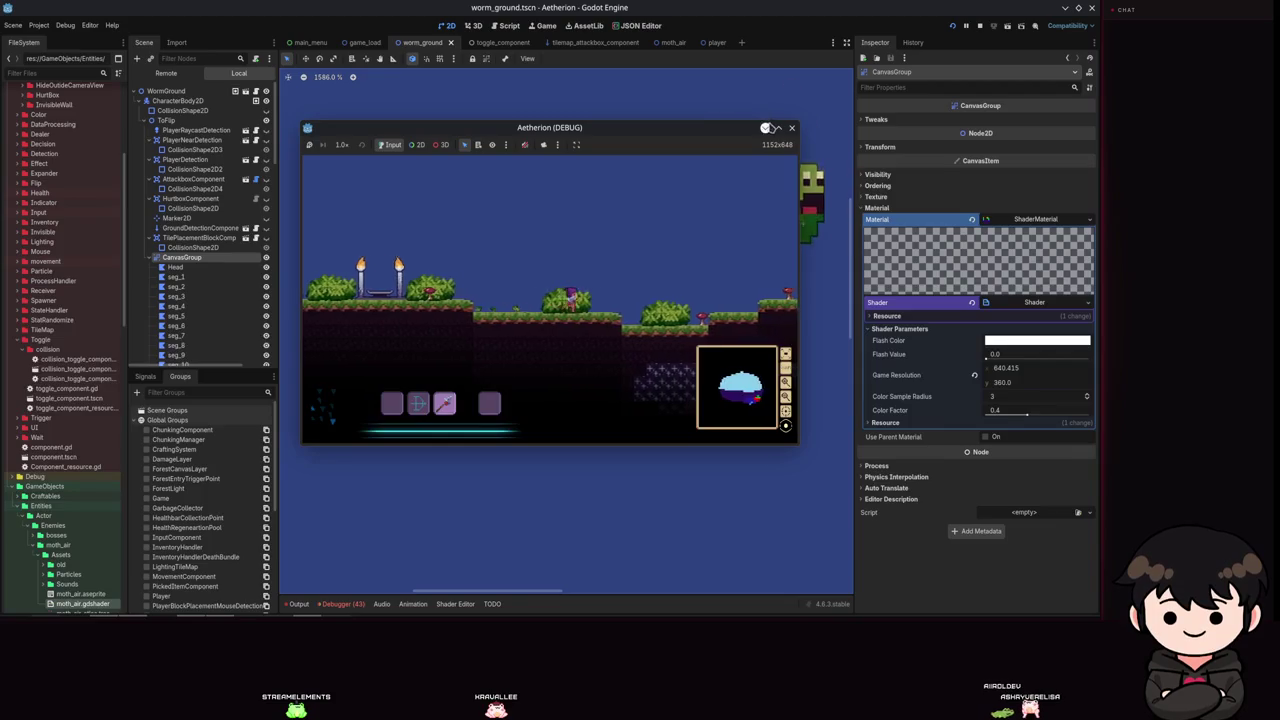
{"action": "key", "text": "super+Up"}
{"action": "key", "text": "d"}
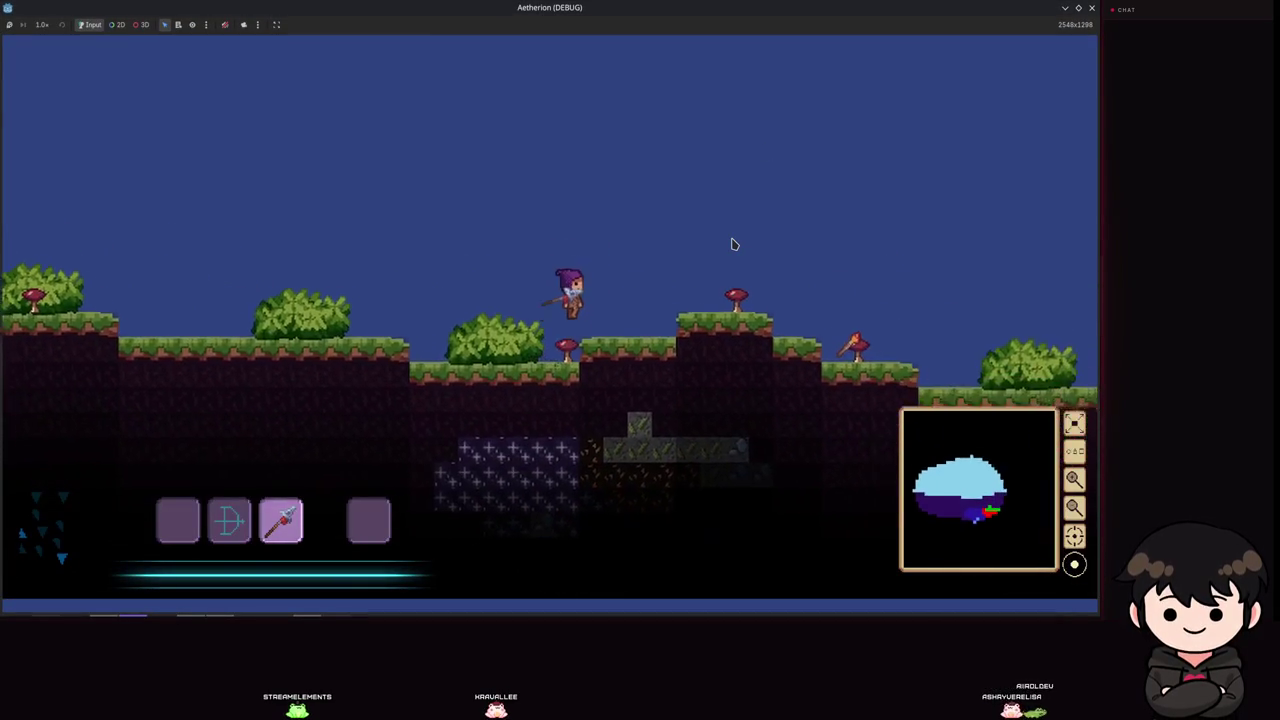
{"action": "key", "text": "d"}
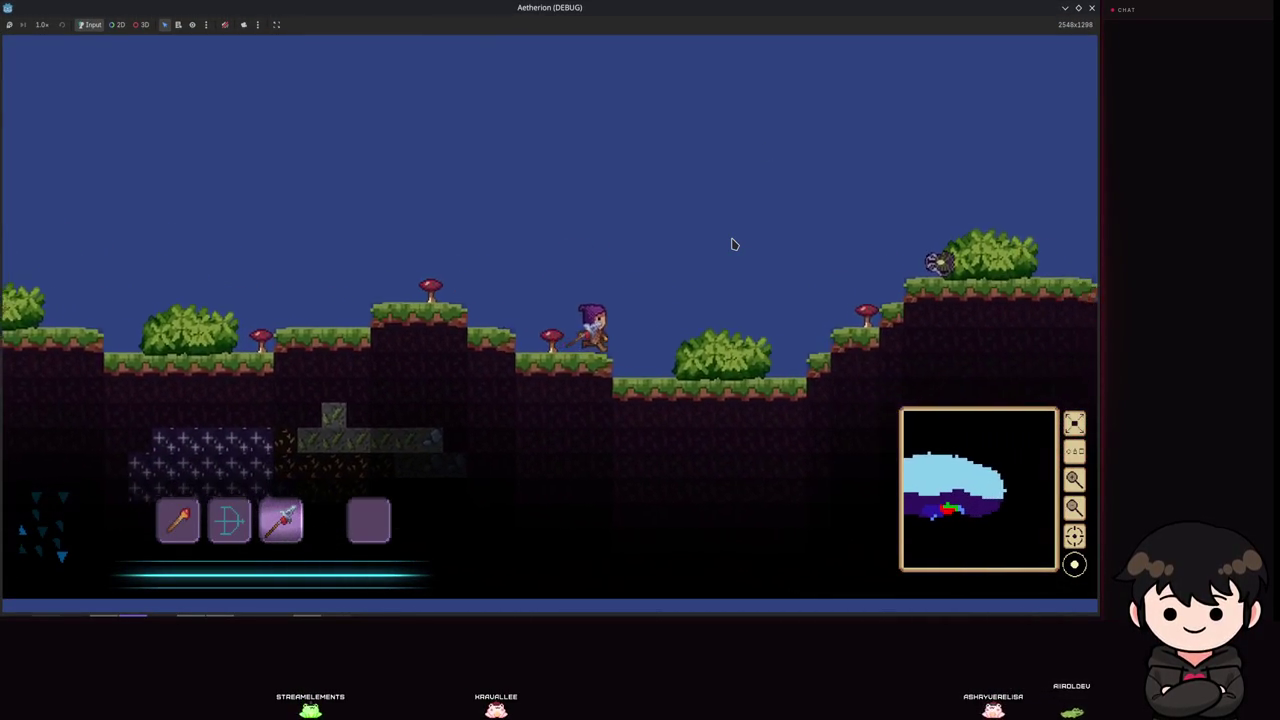
{"action": "key", "text": "d"}
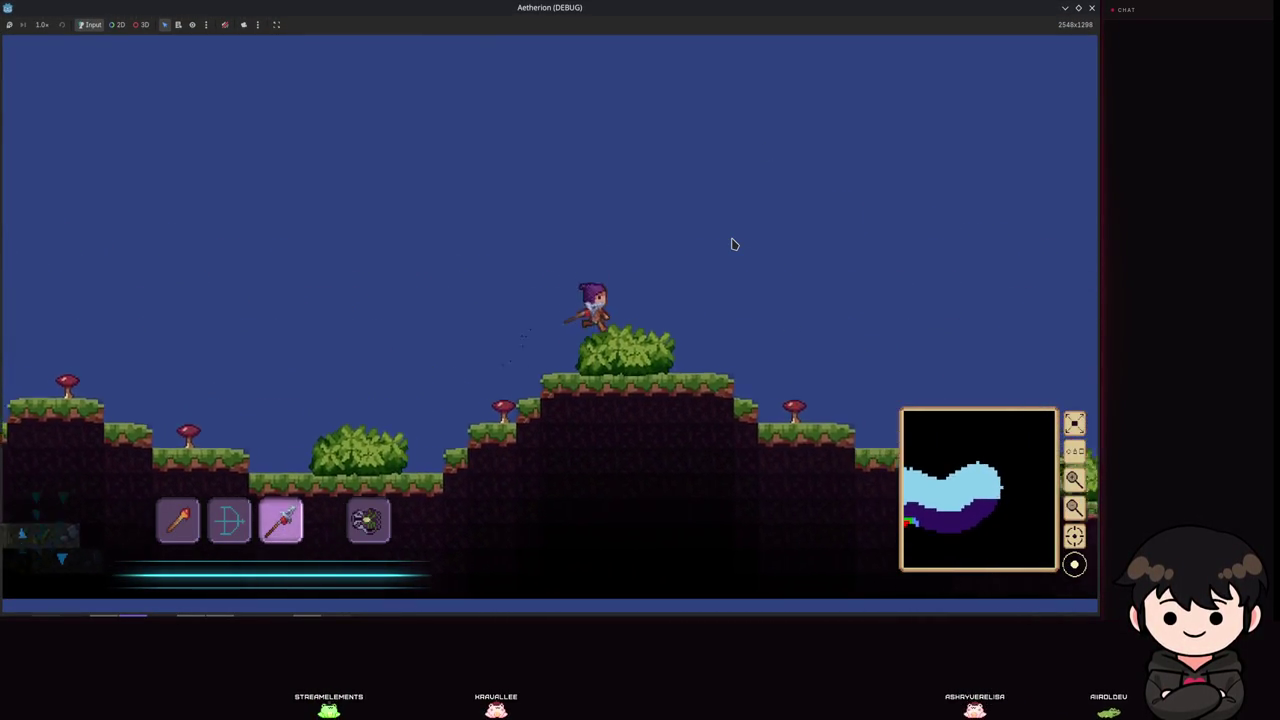
{"action": "key", "text": "d"}
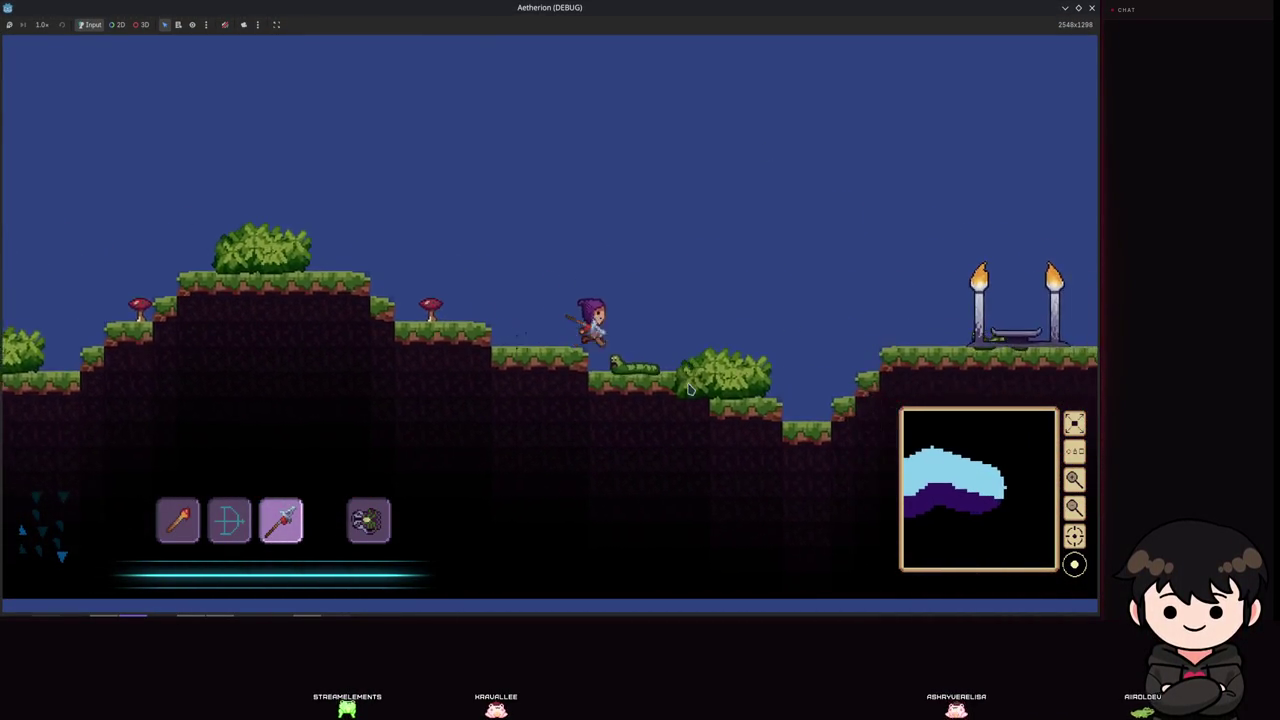
{"action": "key", "text": "space"}
{"action": "key", "text": "a"}
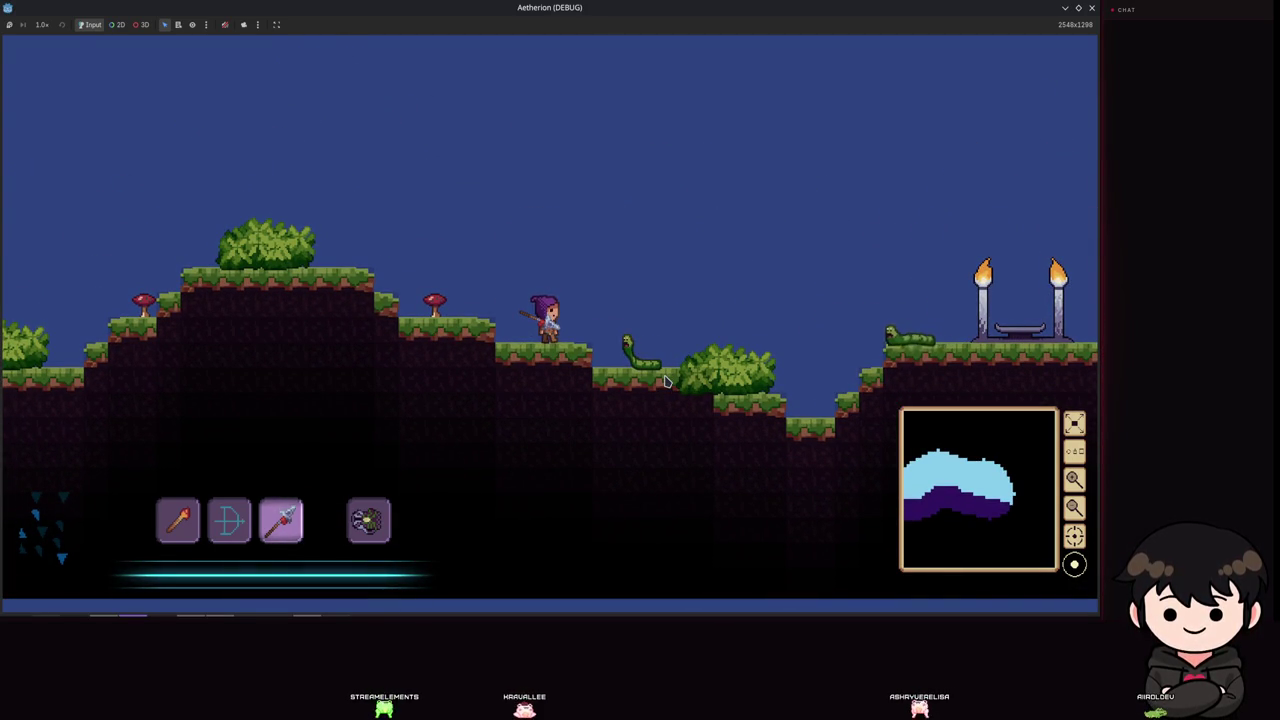
{"action": "key", "text": "d"}
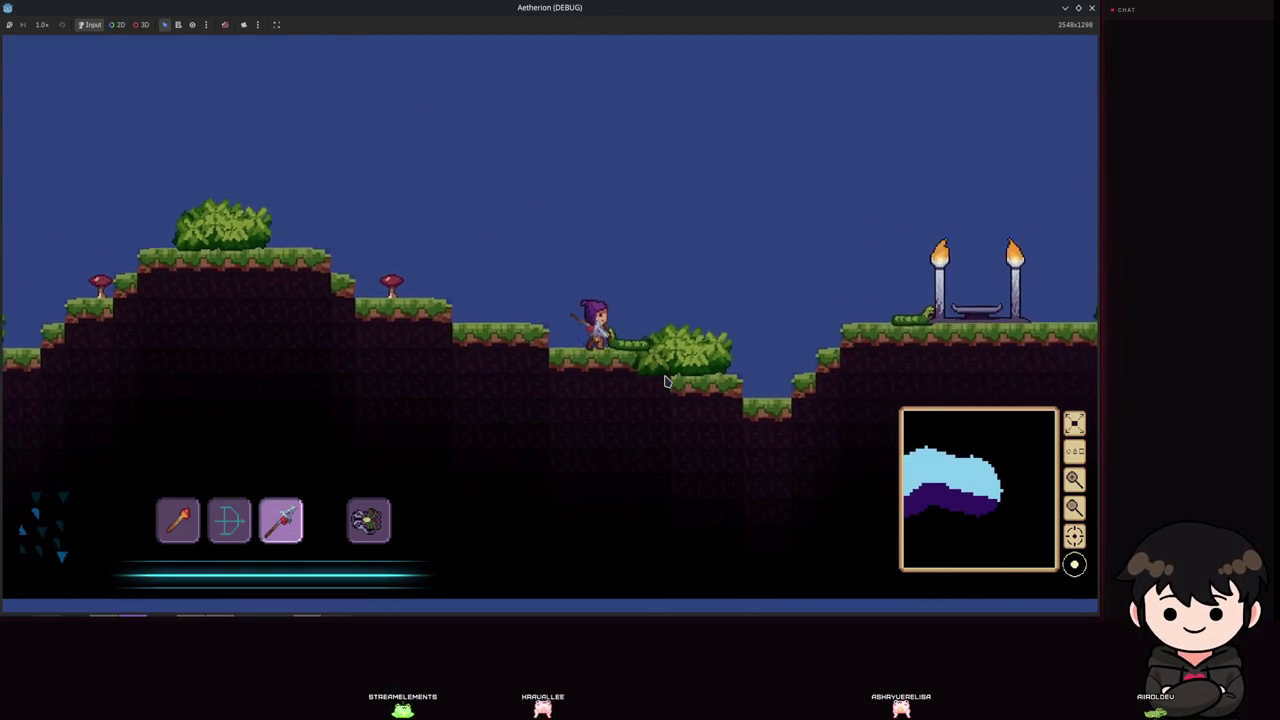
{"action": "key", "text": "d"}
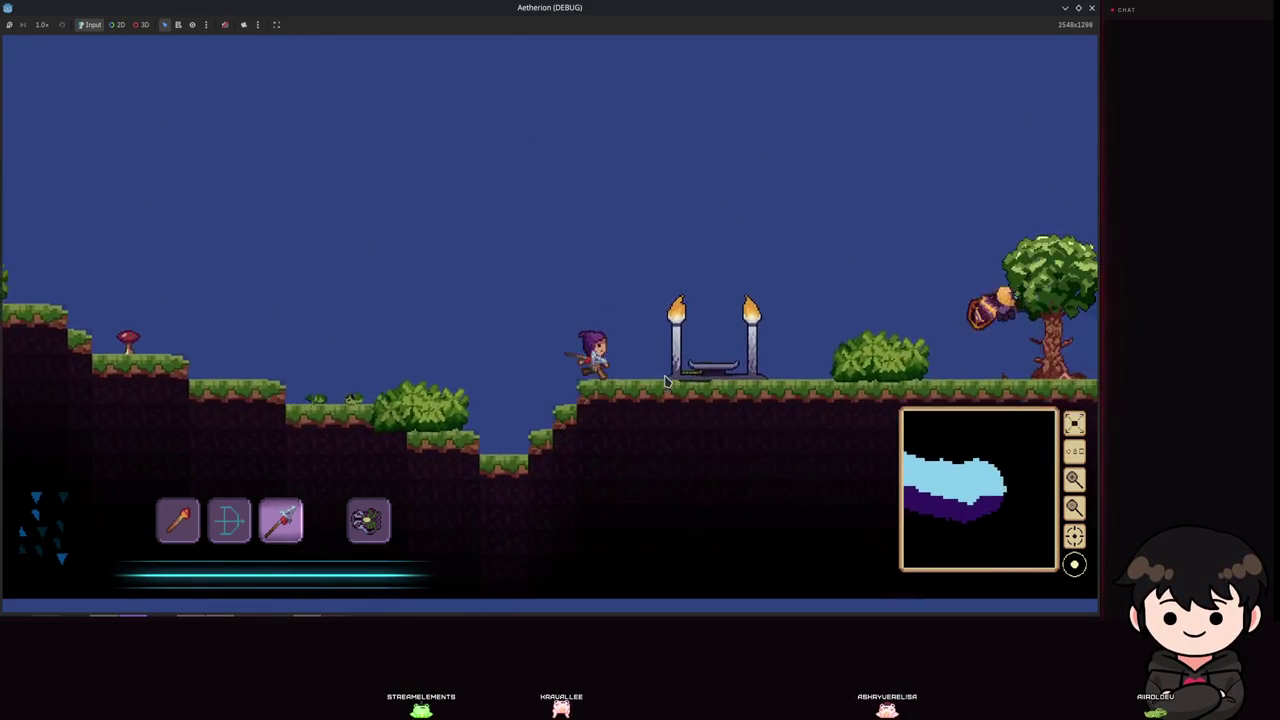
{"action": "key", "text": "Escape"}
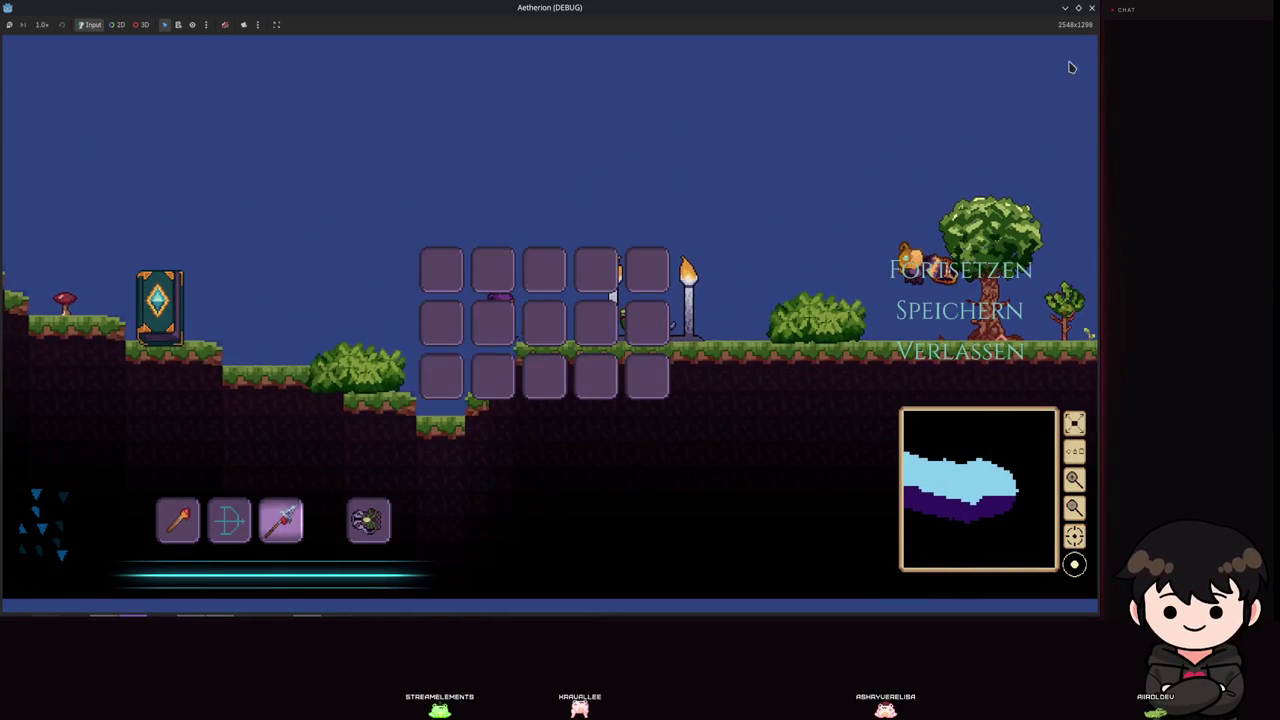
Step: Return to the editor and select MultipleAnimationHandler, then the worm's AnimationPlayer
{"action": "left_click", "coordinate": [1066, 12]}
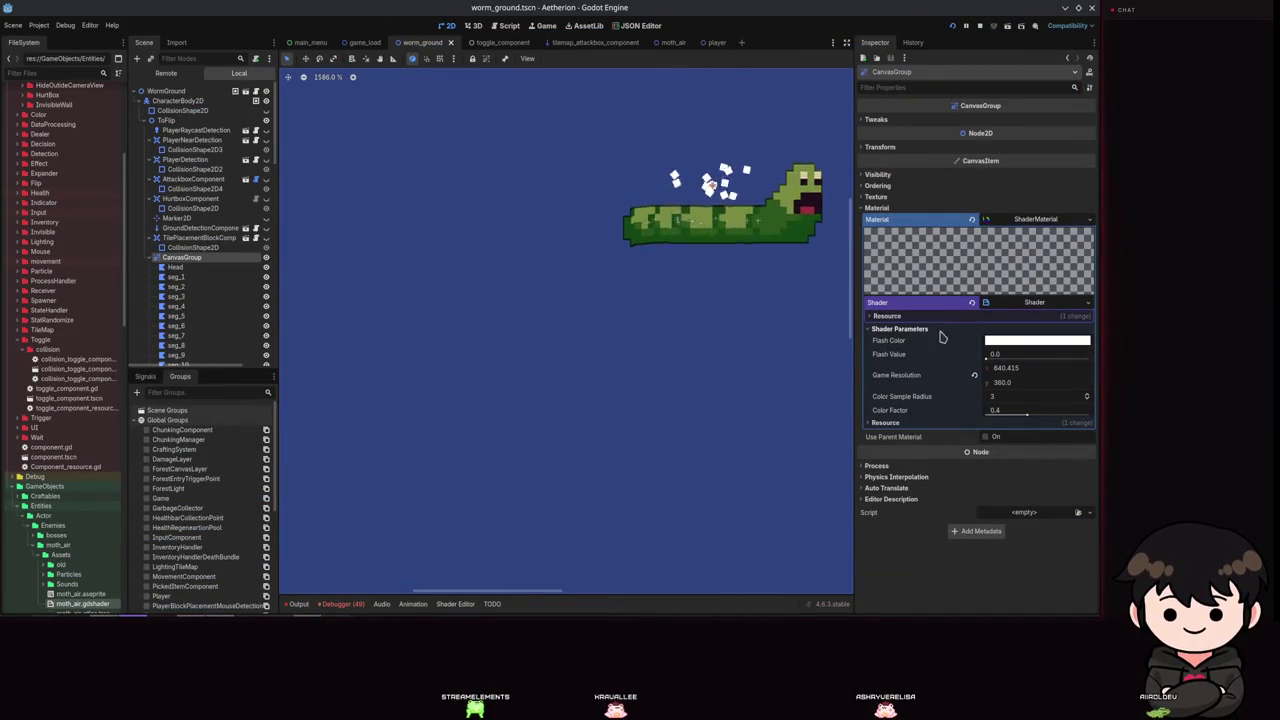
{"action": "scroll", "coordinate": [190, 304], "scroll_direction": "down", "scroll_amount": 10}
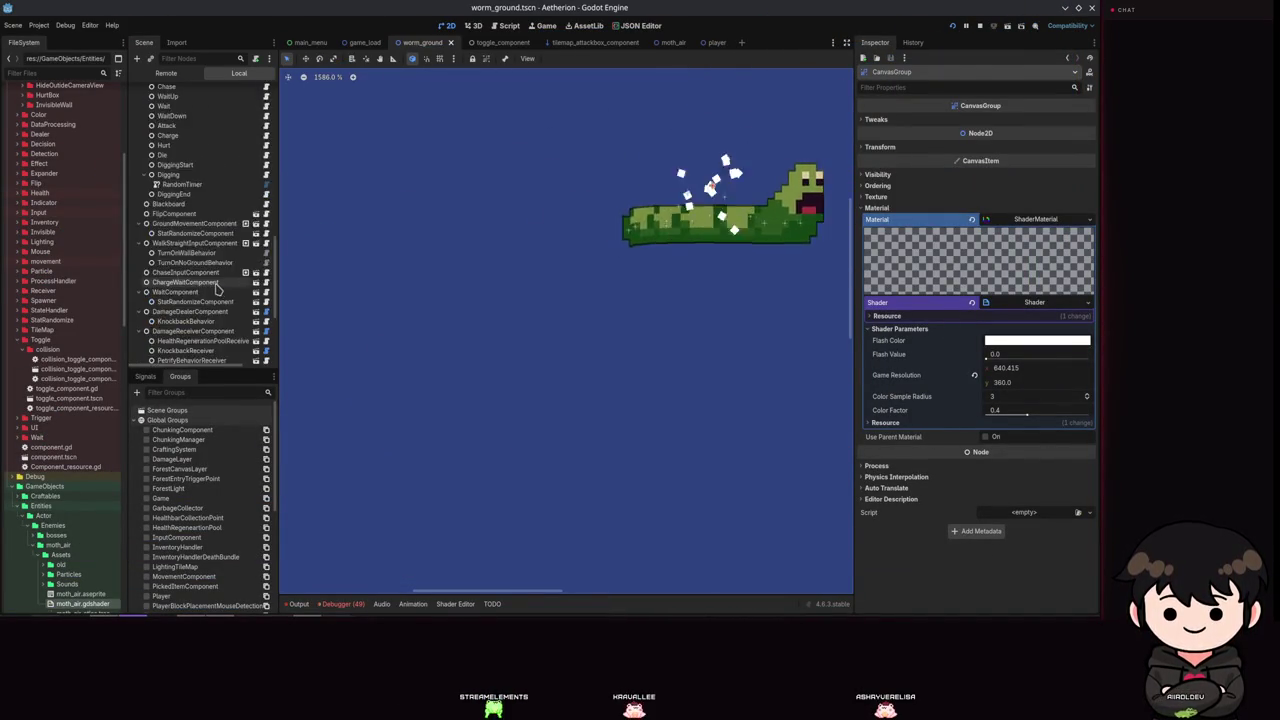
{"action": "left_click", "coordinate": [180, 299]}
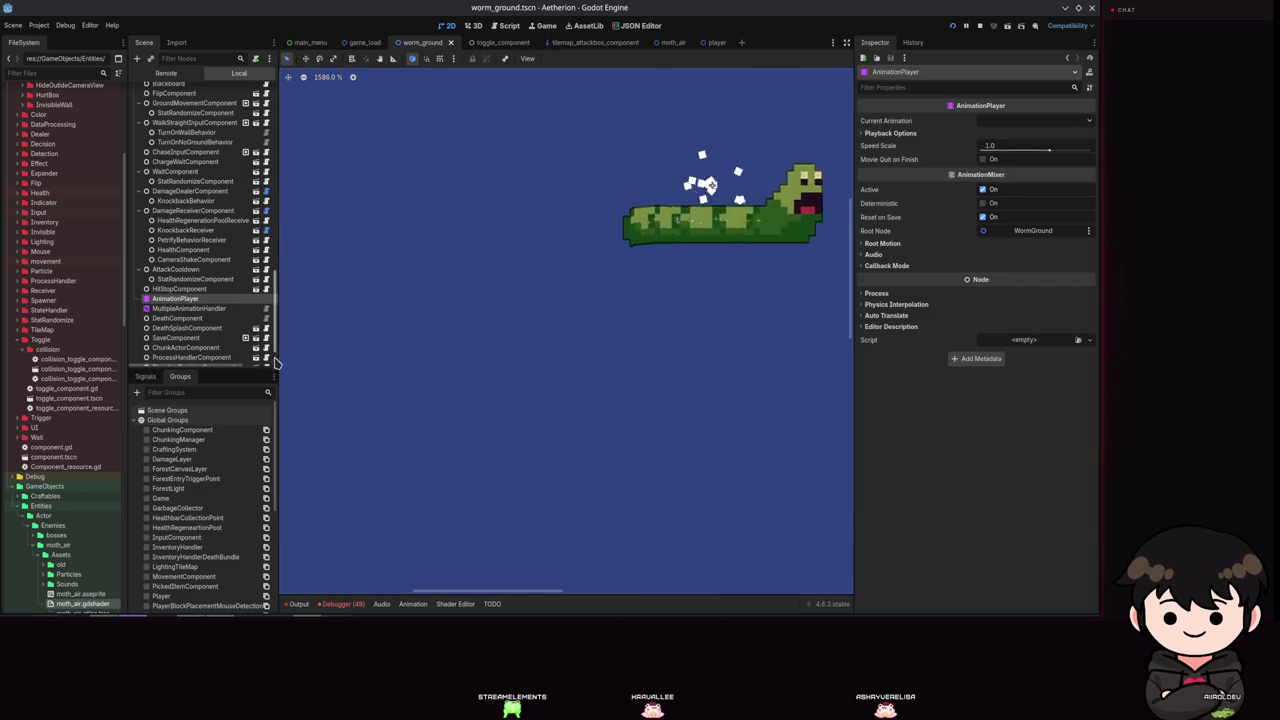
{"action": "left_click", "coordinate": [160, 309]}
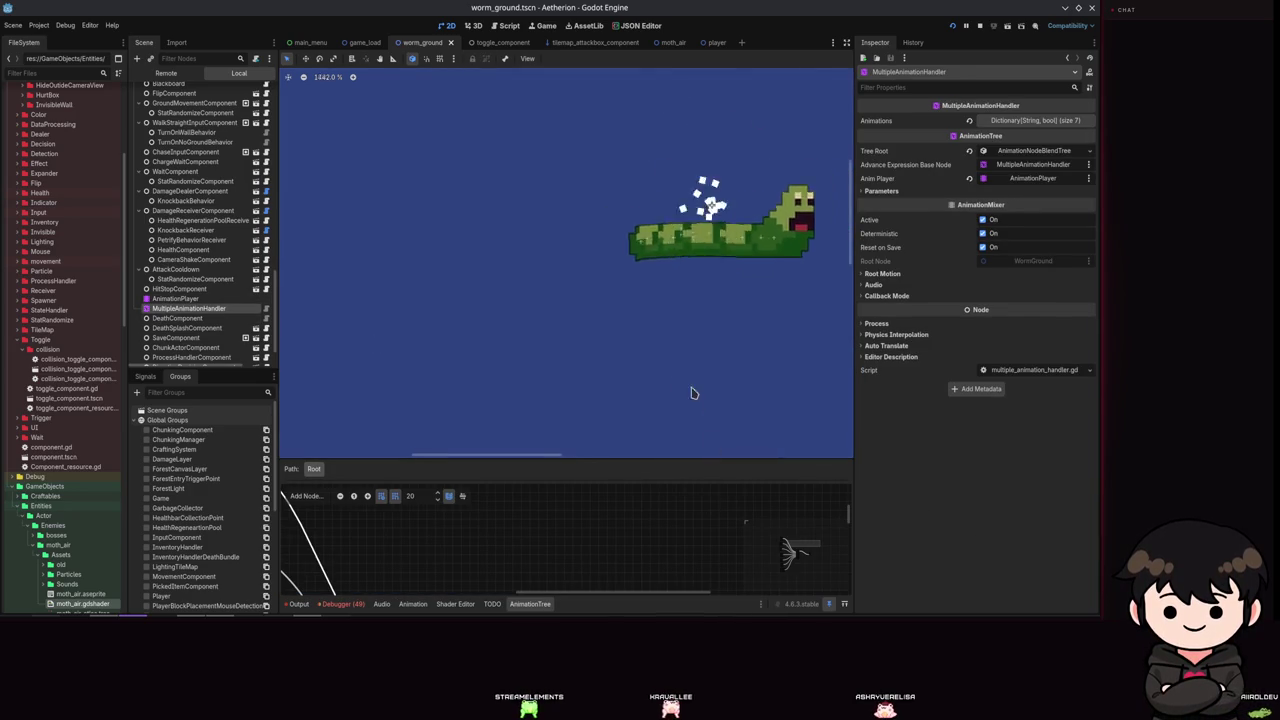
{"action": "scroll", "coordinate": [520, 400], "scroll_direction": "down", "scroll_amount": 4}
{"action": "left_click", "coordinate": [172, 299]}
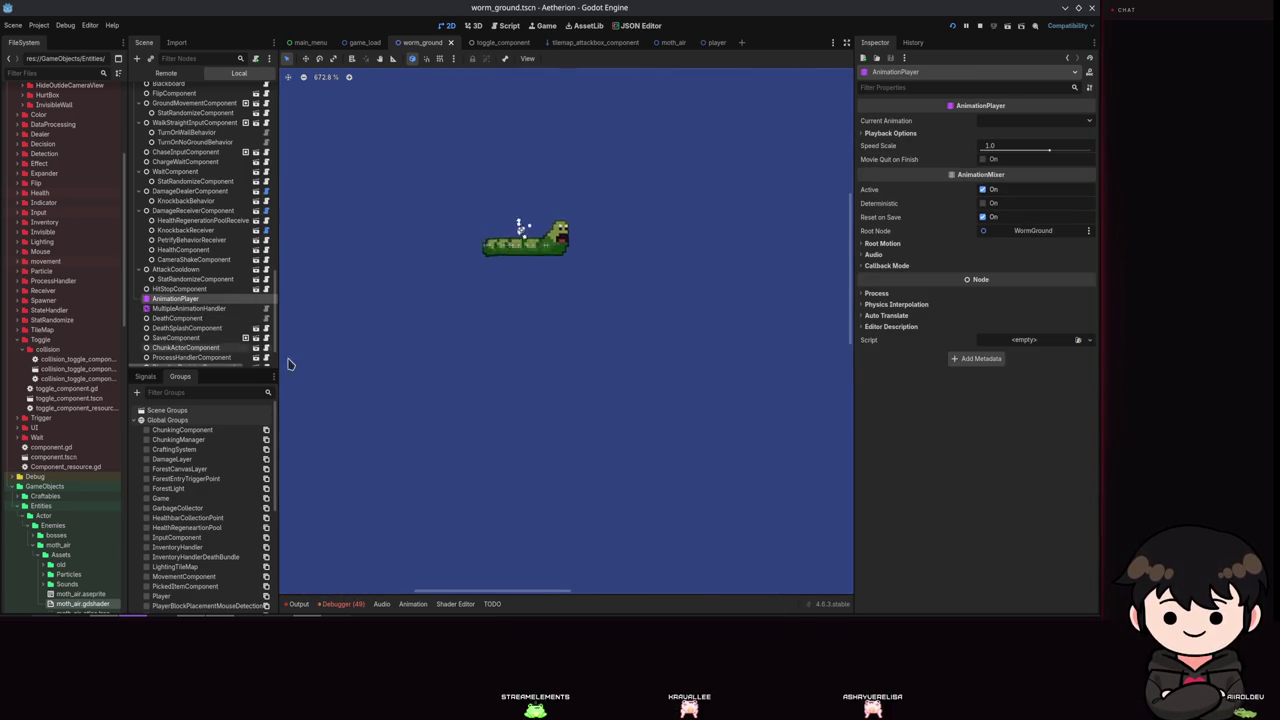
{"action": "left_click", "coordinate": [178, 289]}
{"action": "left_click", "coordinate": [173, 299]}
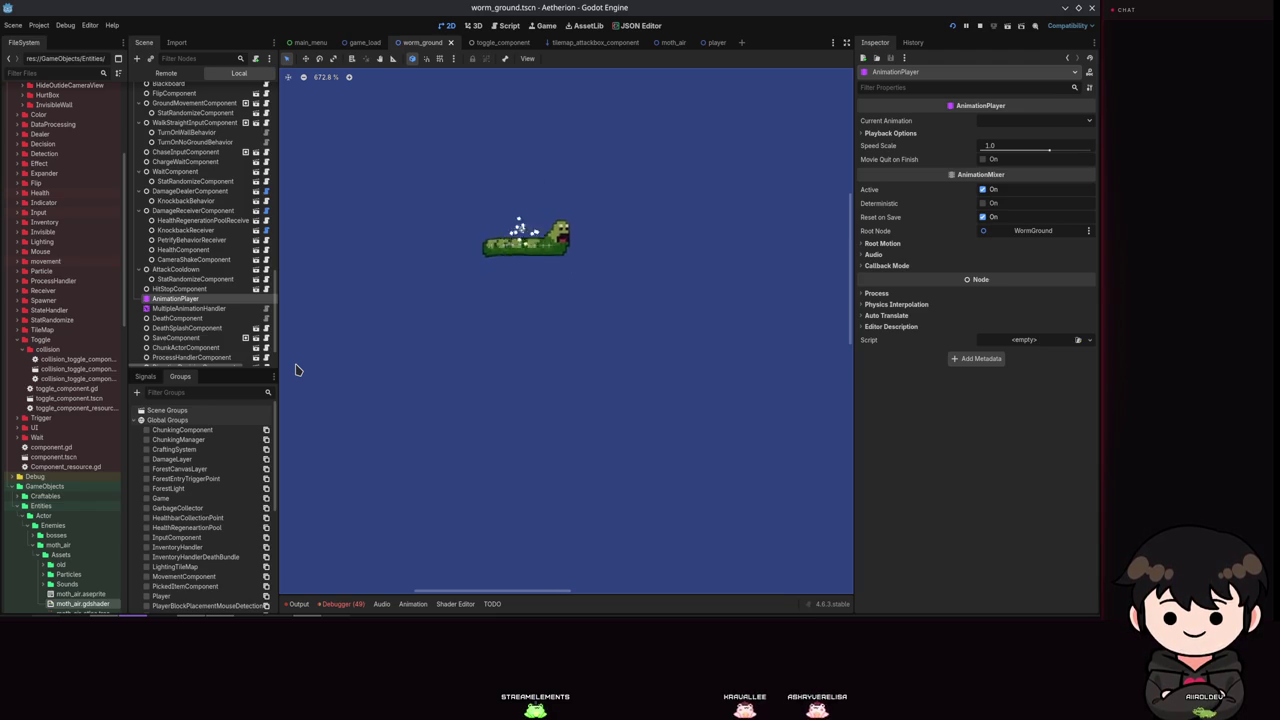
Step: Show the RESET tracks in the Animation panel and the CanvasGroup's shader resource settings
{"action": "left_click", "coordinate": [413, 605]}
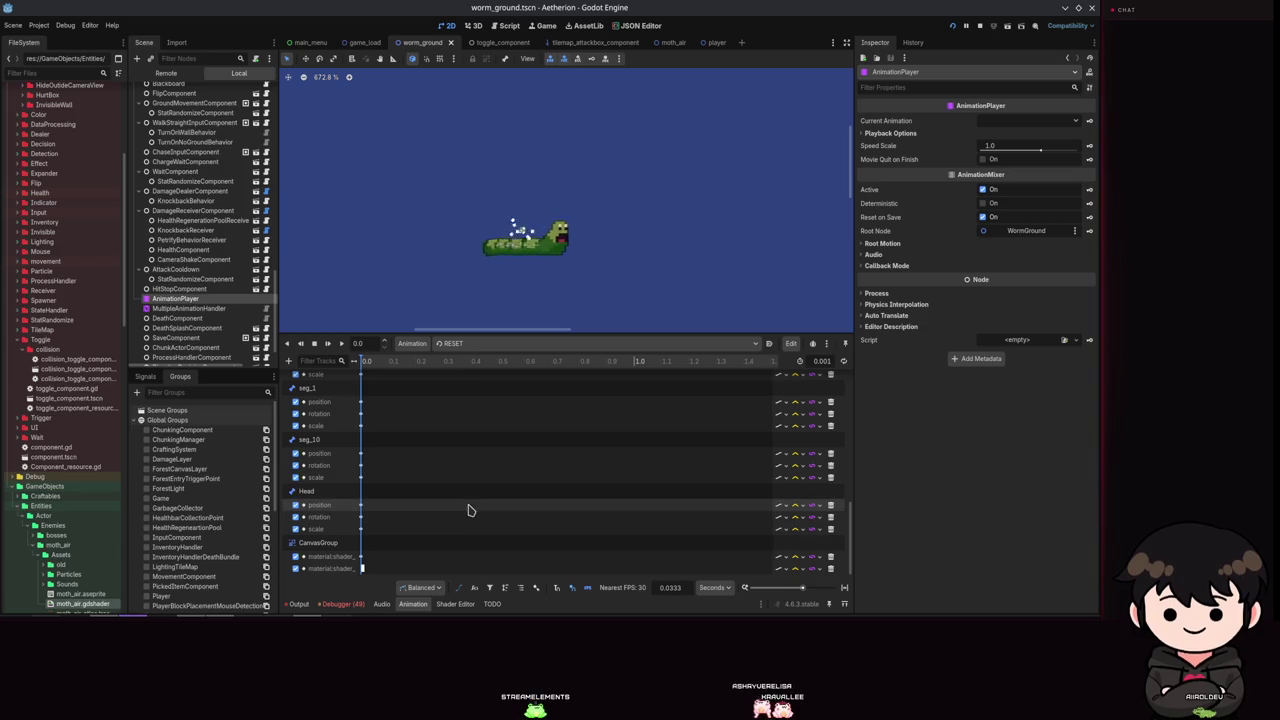
{"action": "scroll", "coordinate": [224, 262], "scroll_direction": "up", "scroll_amount": 8}
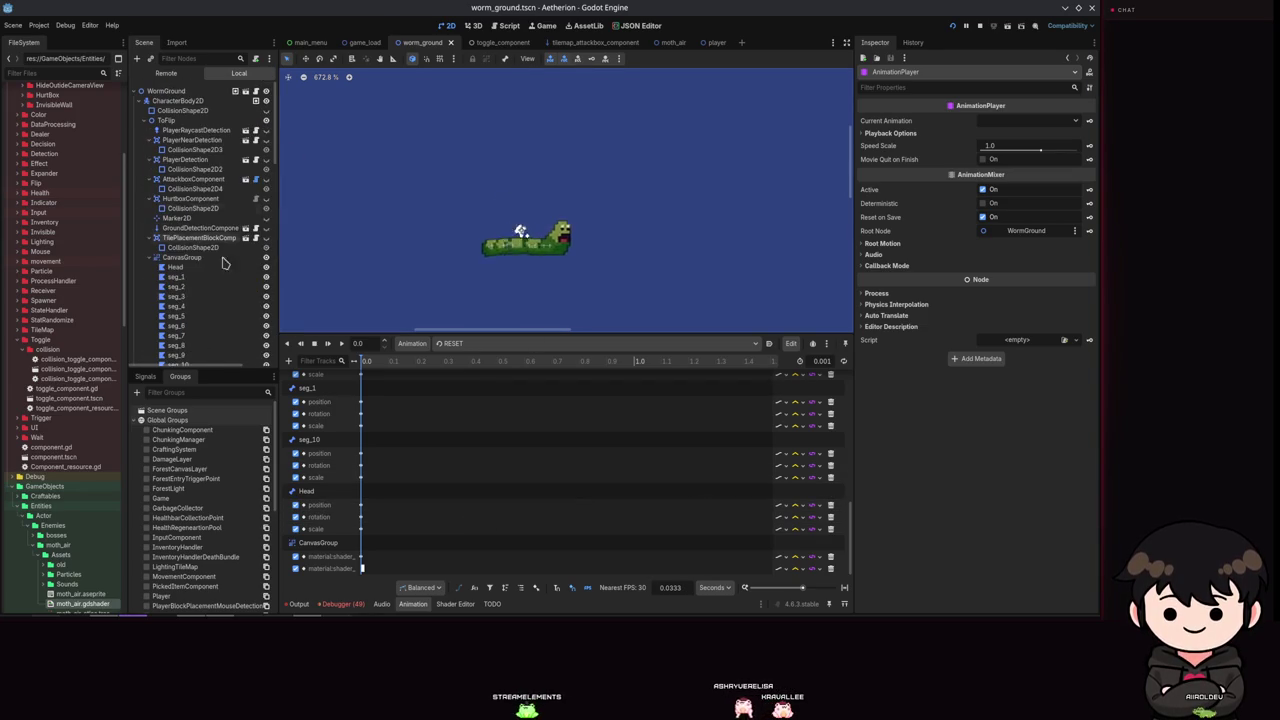
{"action": "left_click", "coordinate": [165, 258]}
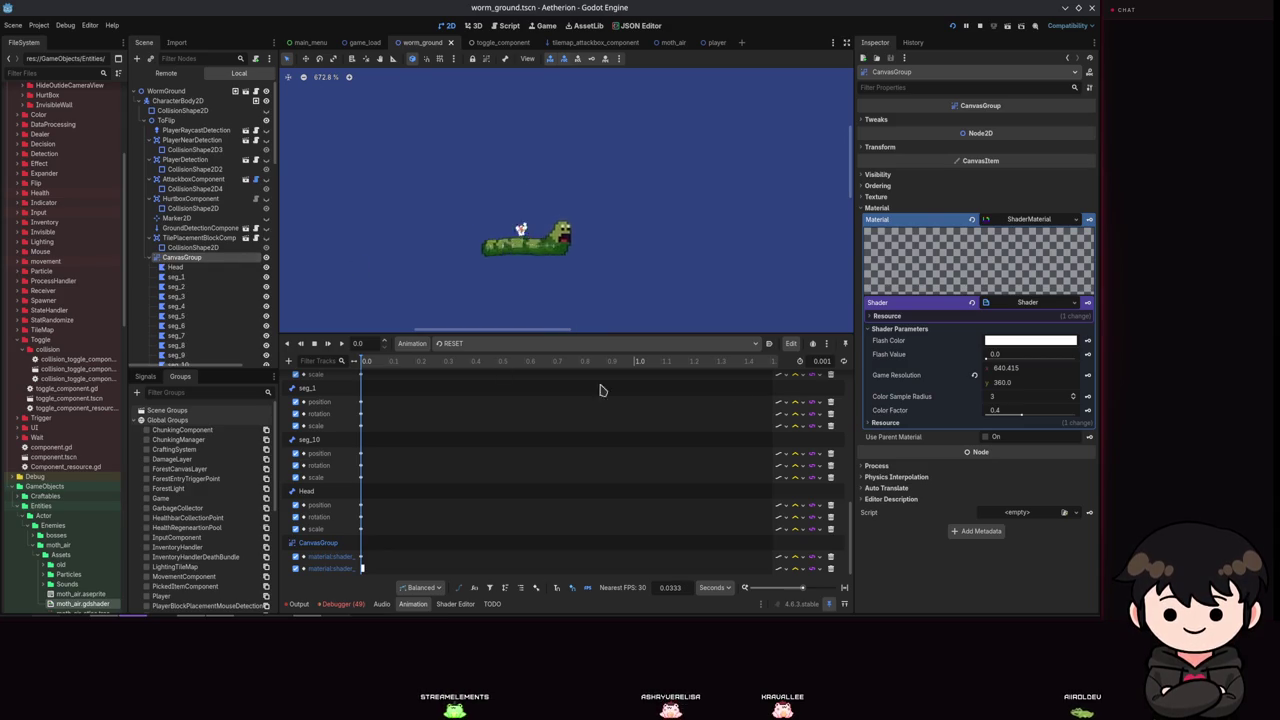
{"action": "left_click", "coordinate": [935, 317]}
Step: Turn on Local to Scene for the CanvasGroup's shader material, then run the project
{"action": "left_click", "coordinate": [935, 317]}
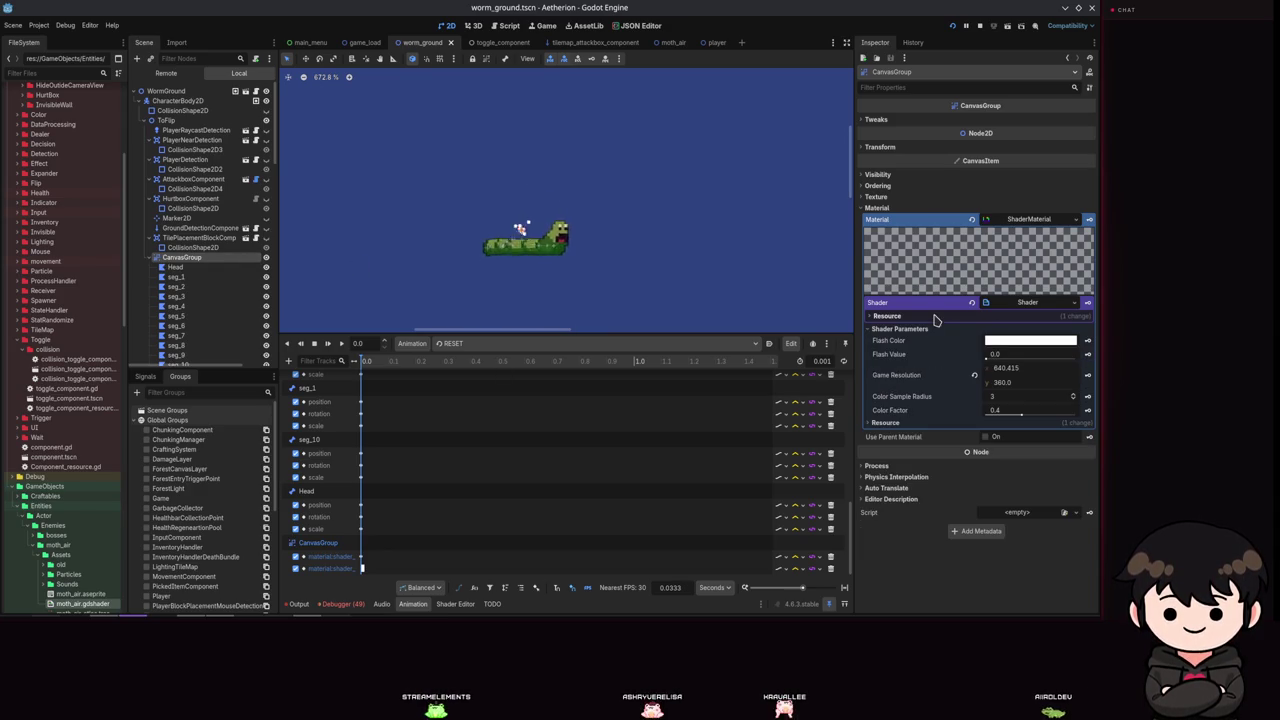
{"action": "left_click", "coordinate": [915, 423]}
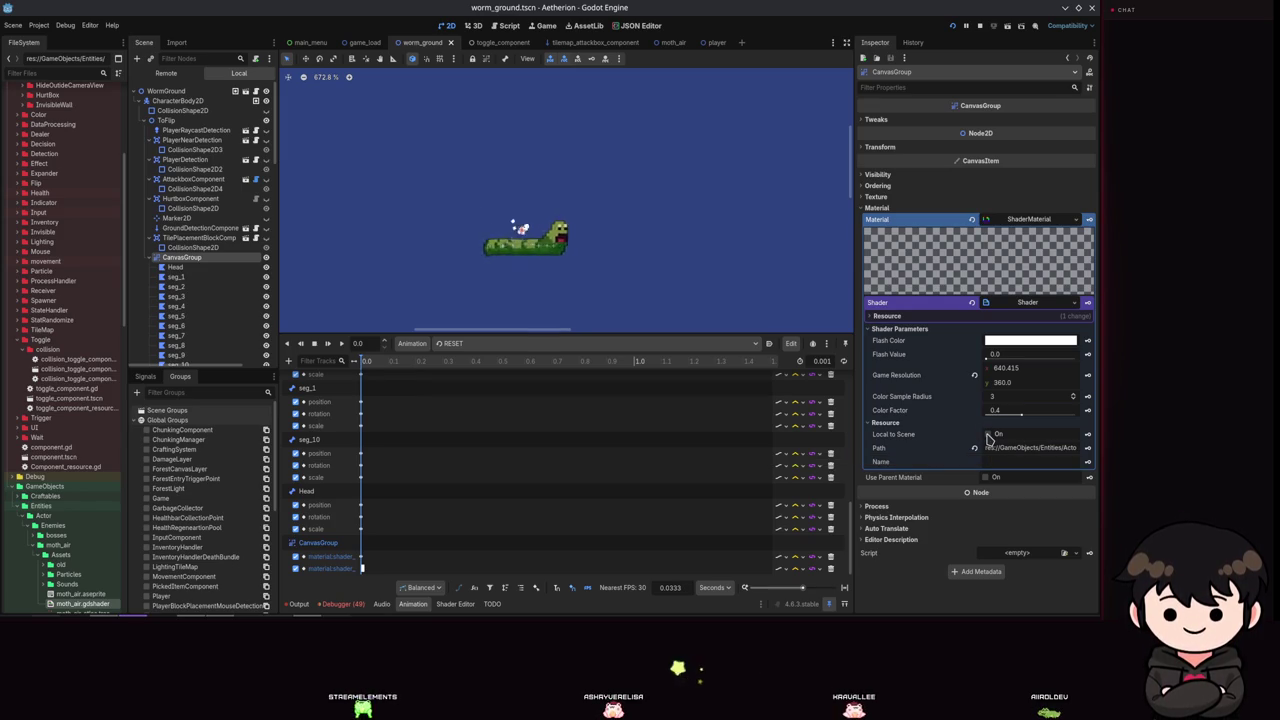
{"action": "left_click", "coordinate": [988, 435]}
{"action": "left_click", "coordinate": [988, 435]}
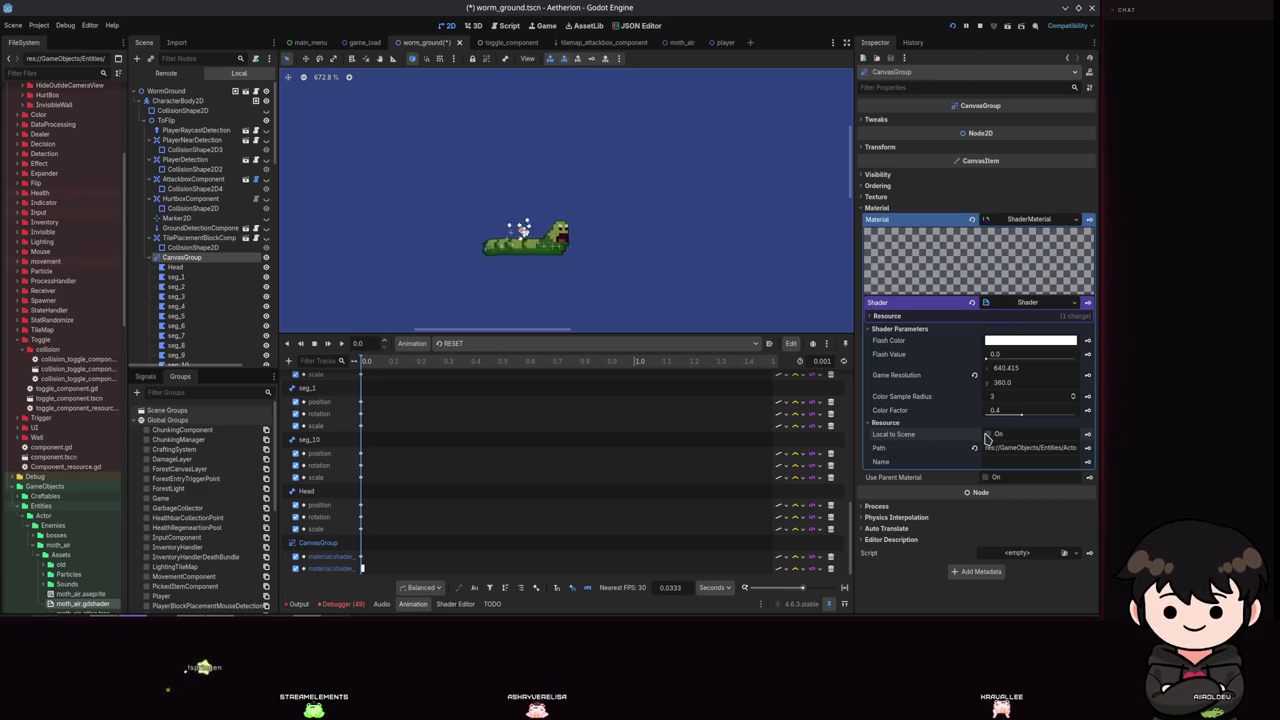
{"action": "mouse_move", "coordinate": [895, 439]}
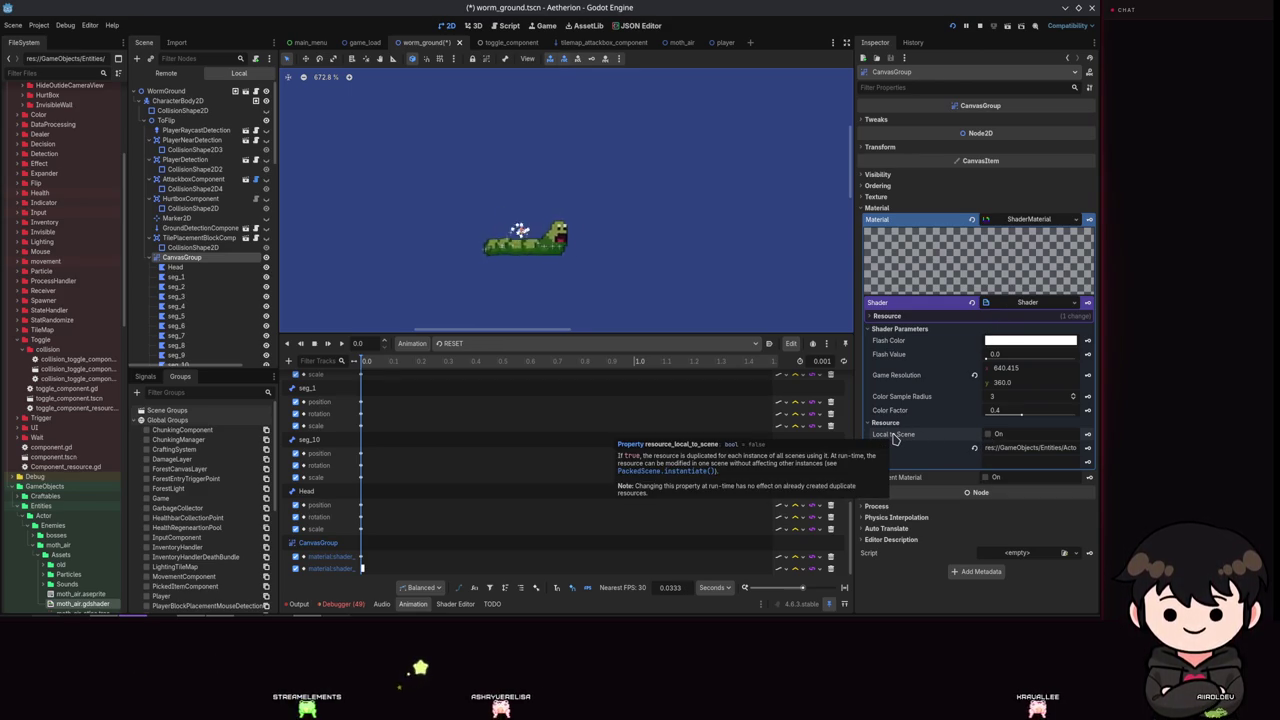
{"action": "left_click", "coordinate": [989, 434]}
{"action": "left_click", "coordinate": [953, 27]}
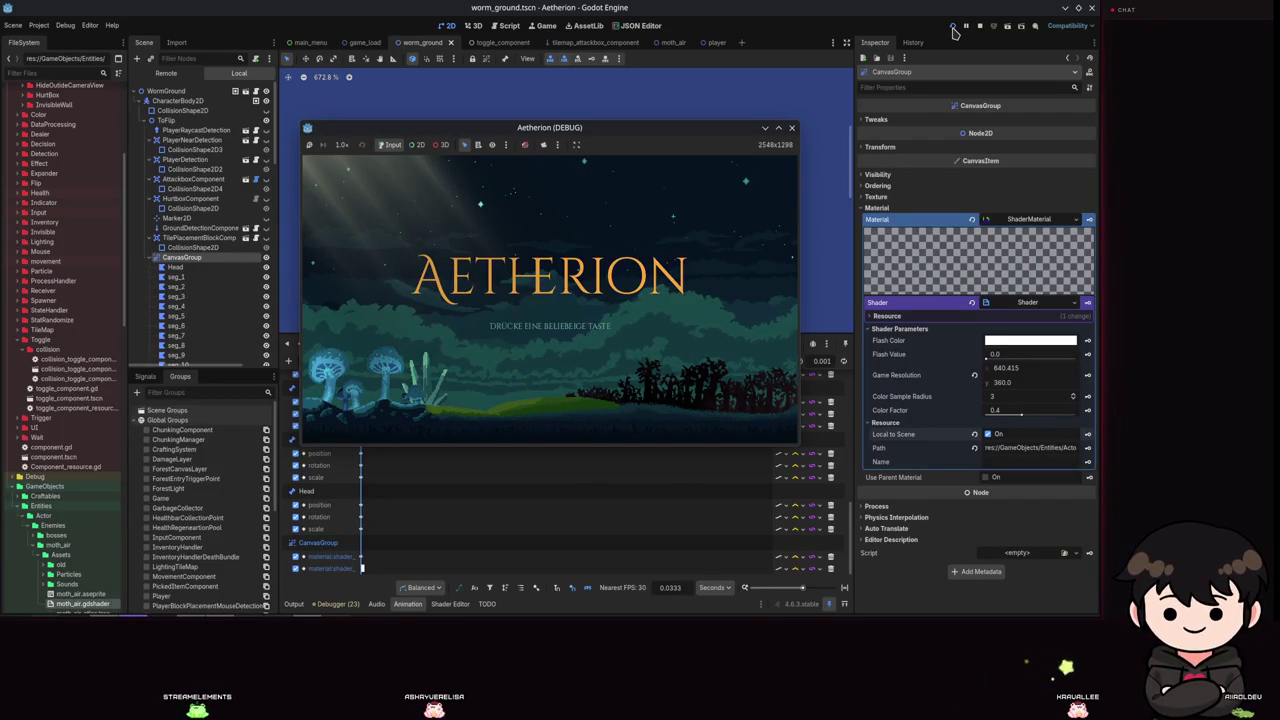
Step: Pass the title screen, load Spielstand 2 and submit 'cute idea' in the game's text field
{"action": "left_click", "coordinate": [575, 232]}
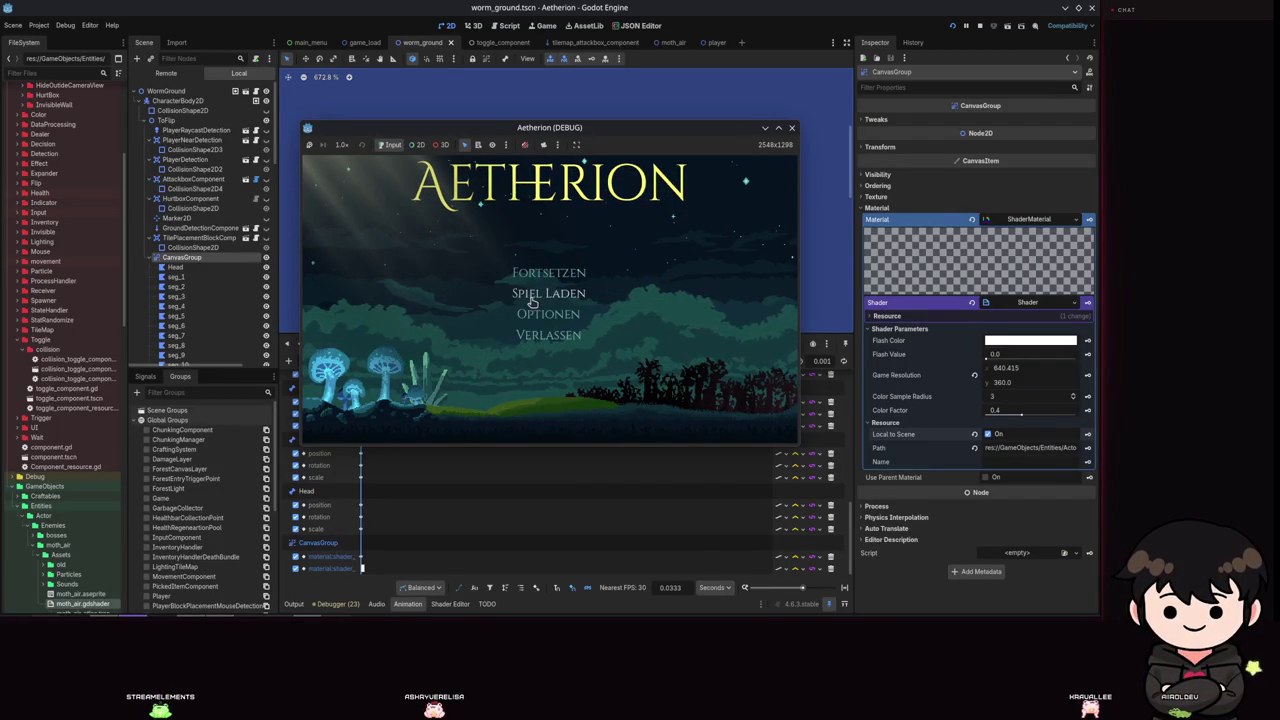
{"action": "left_click", "coordinate": [532, 298]}
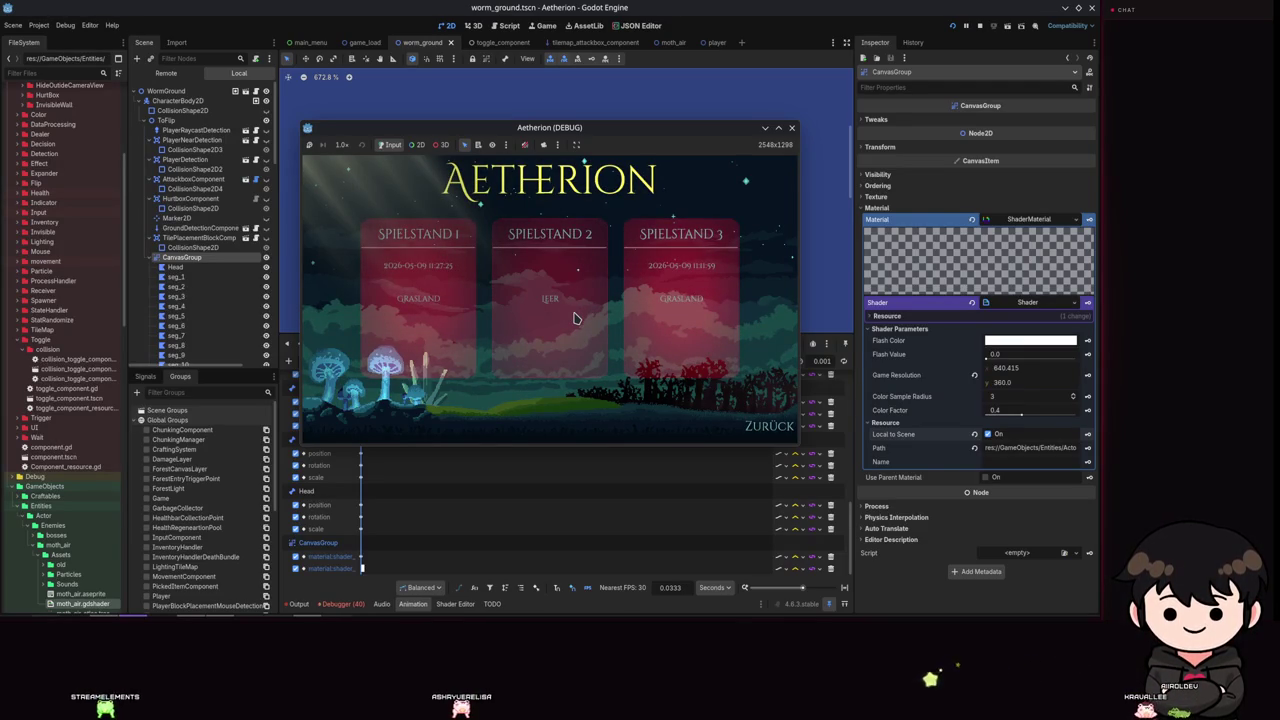
{"action": "left_click", "coordinate": [574, 318]}
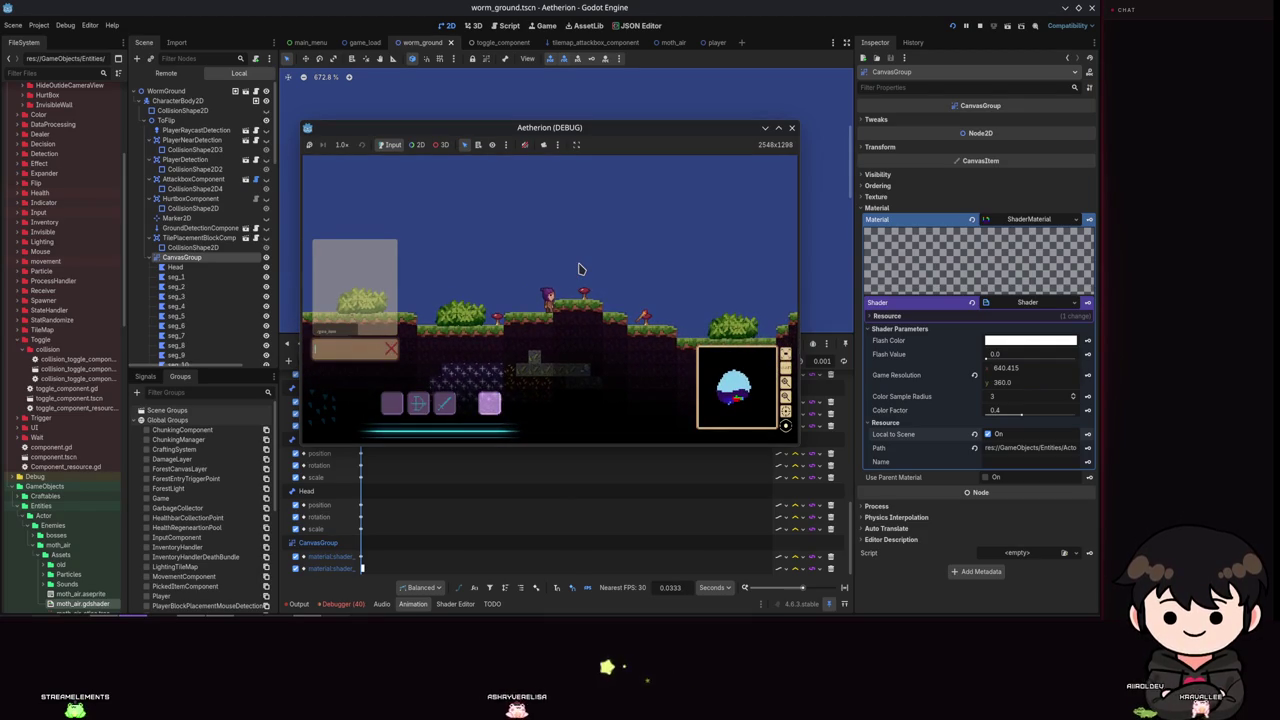
{"action": "type", "text": "cute idea"}
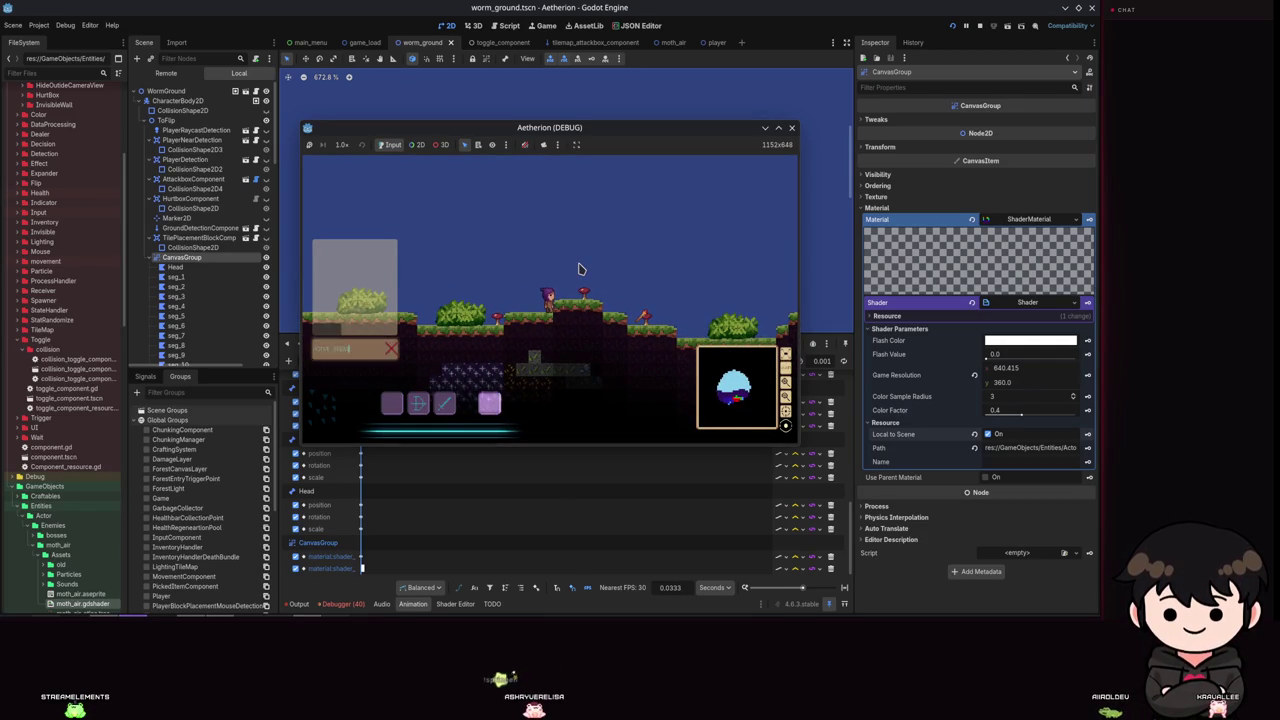
{"action": "key", "text": "Return"}
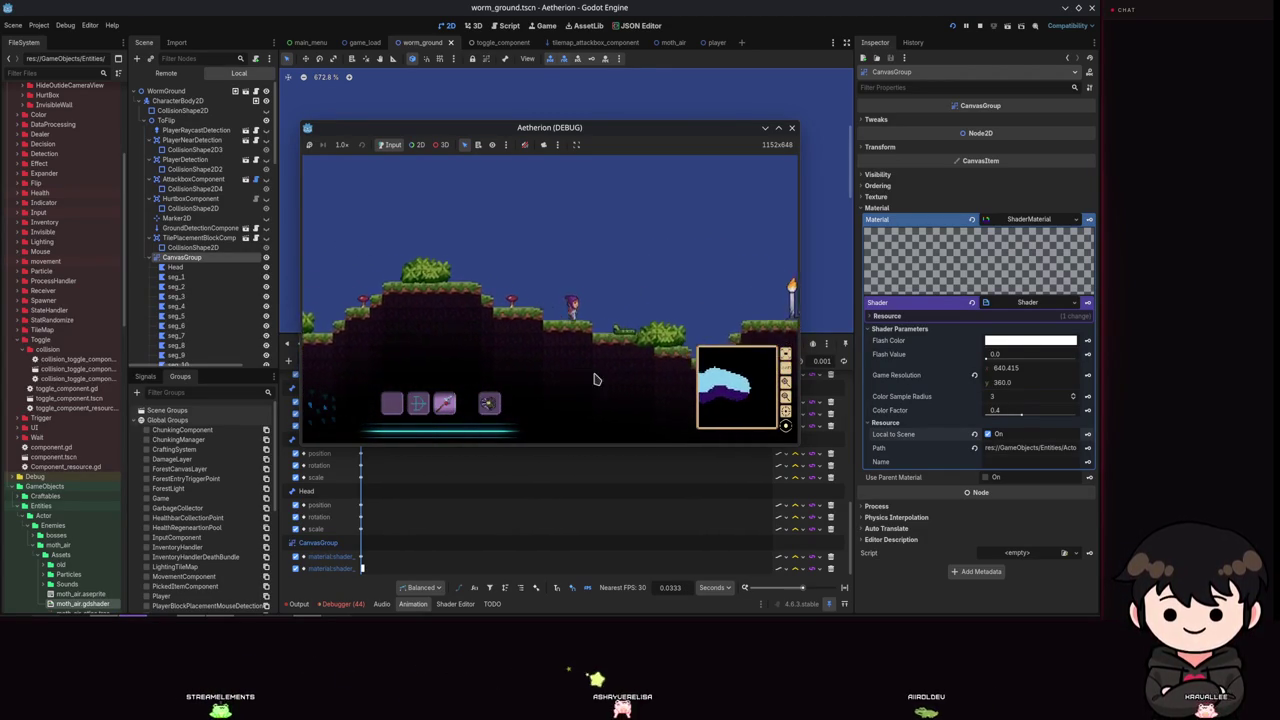
Step: Maximize the game window, play briefly, then close the game
{"action": "left_click", "coordinate": [778, 128]}
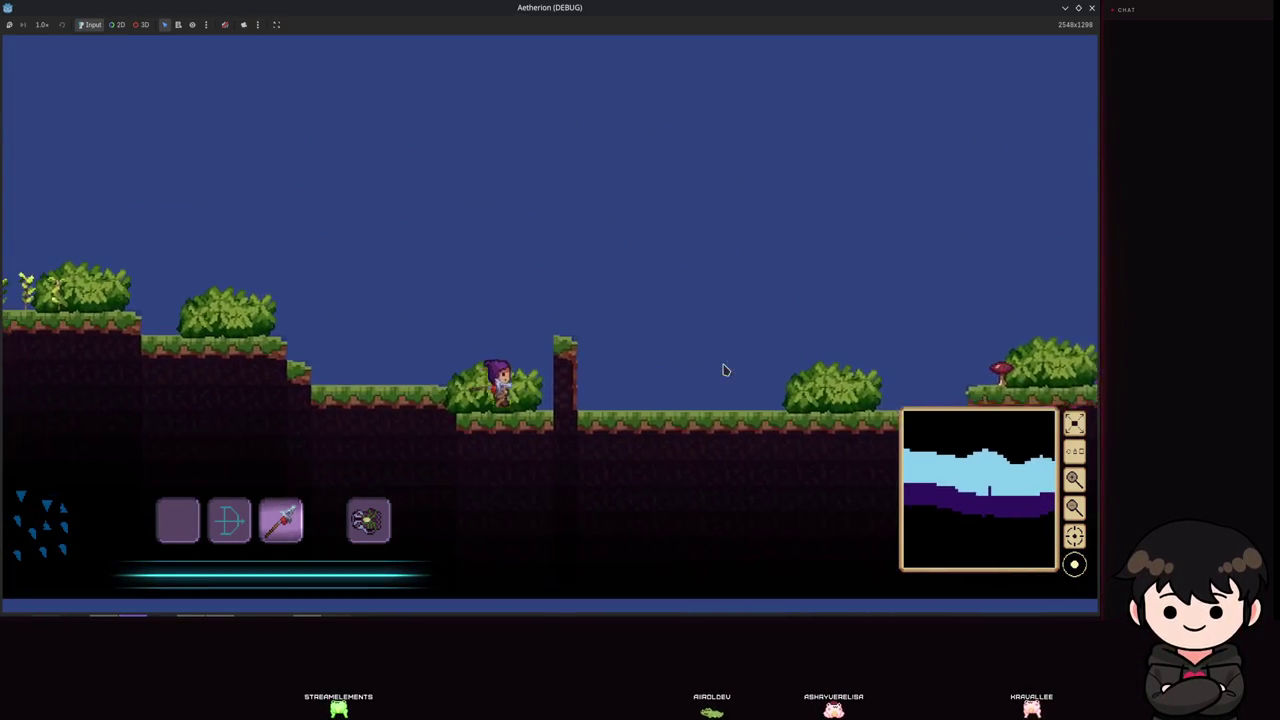
{"action": "key", "text": "Escape"}
{"action": "key", "text": "Escape"}
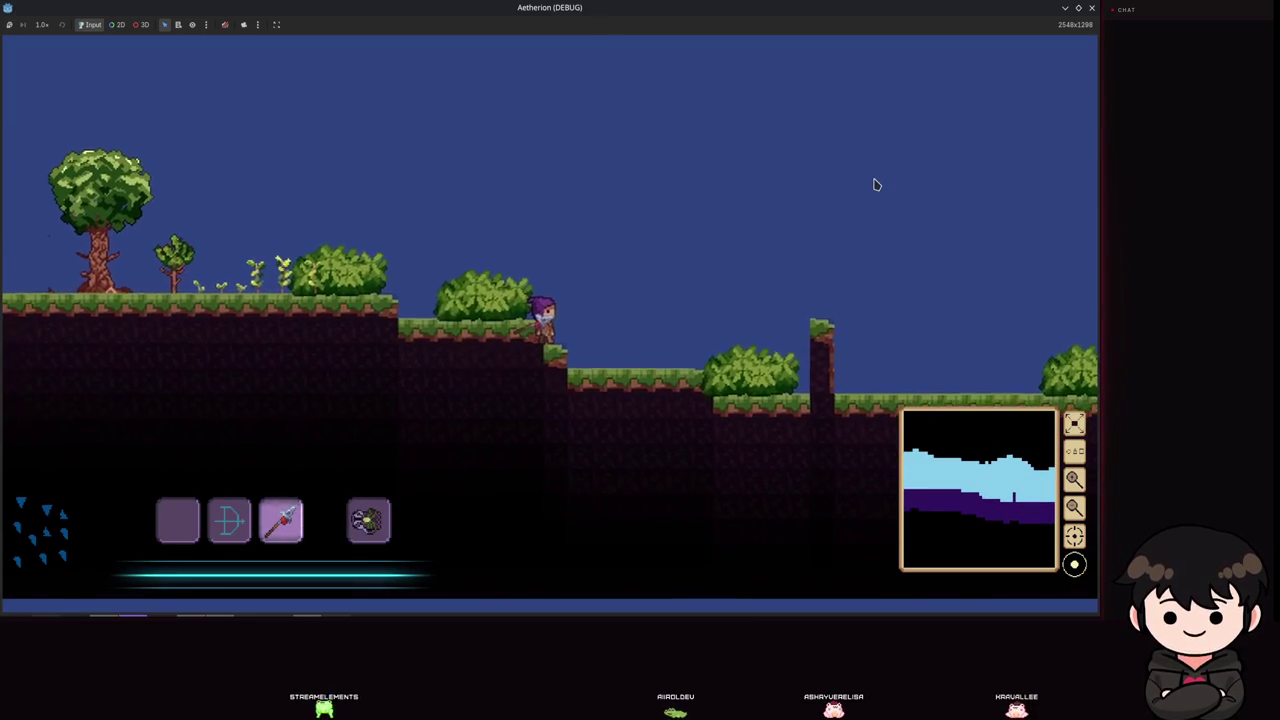
{"action": "left_click", "coordinate": [1090, 9]}
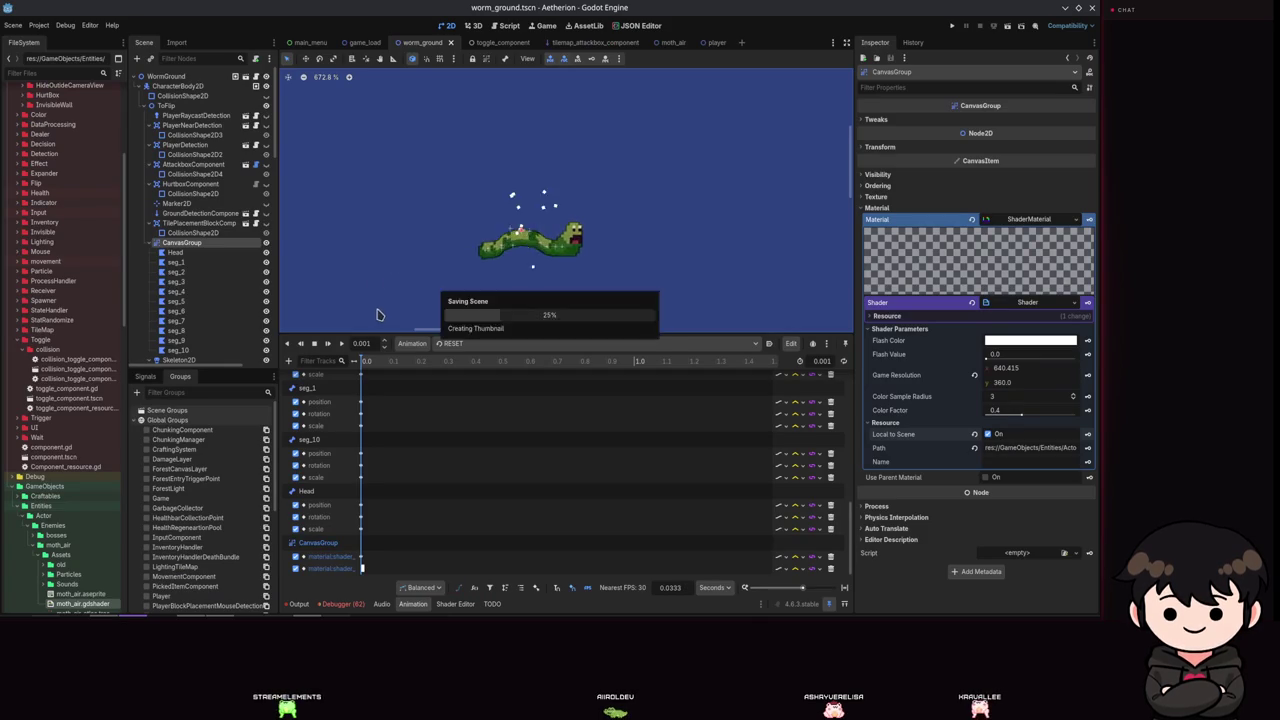
Step: Preview the hurt animation's tracks, then switch the Animation panel to the charge animation
{"action": "left_click", "coordinate": [486, 343]}
{"action": "left_click", "coordinate": [487, 411]}
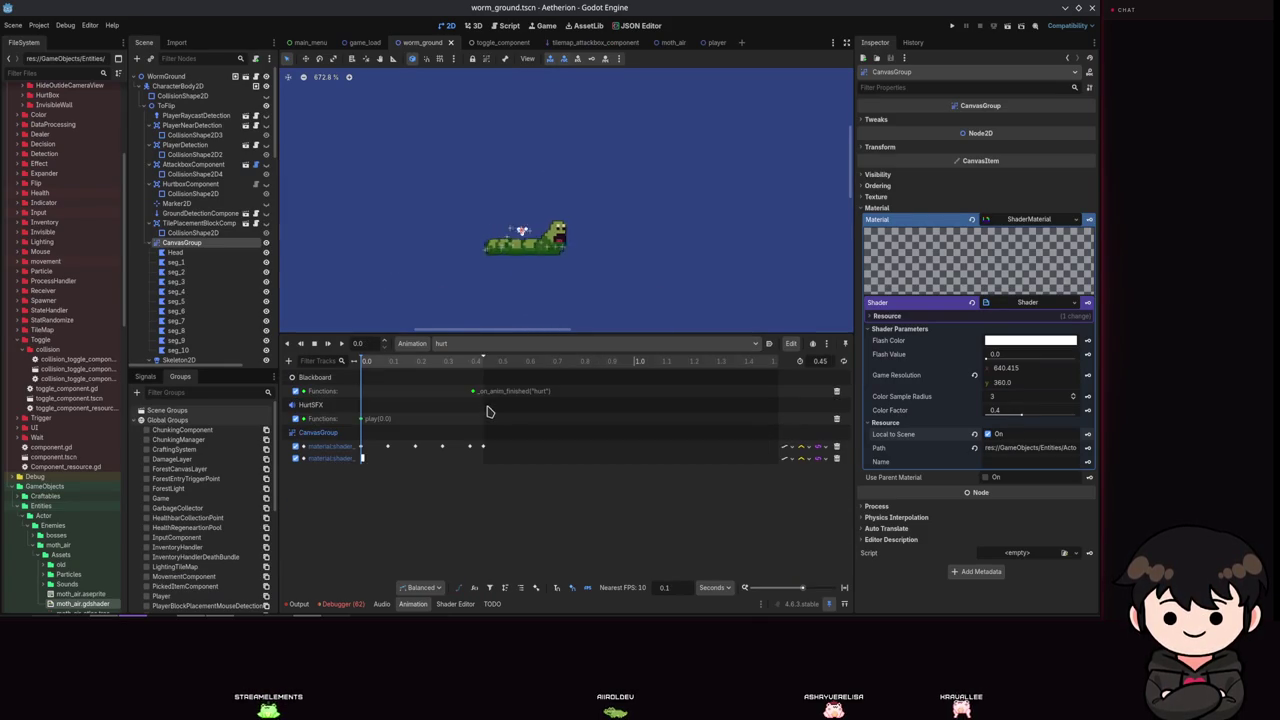
{"action": "left_click", "coordinate": [457, 343]}
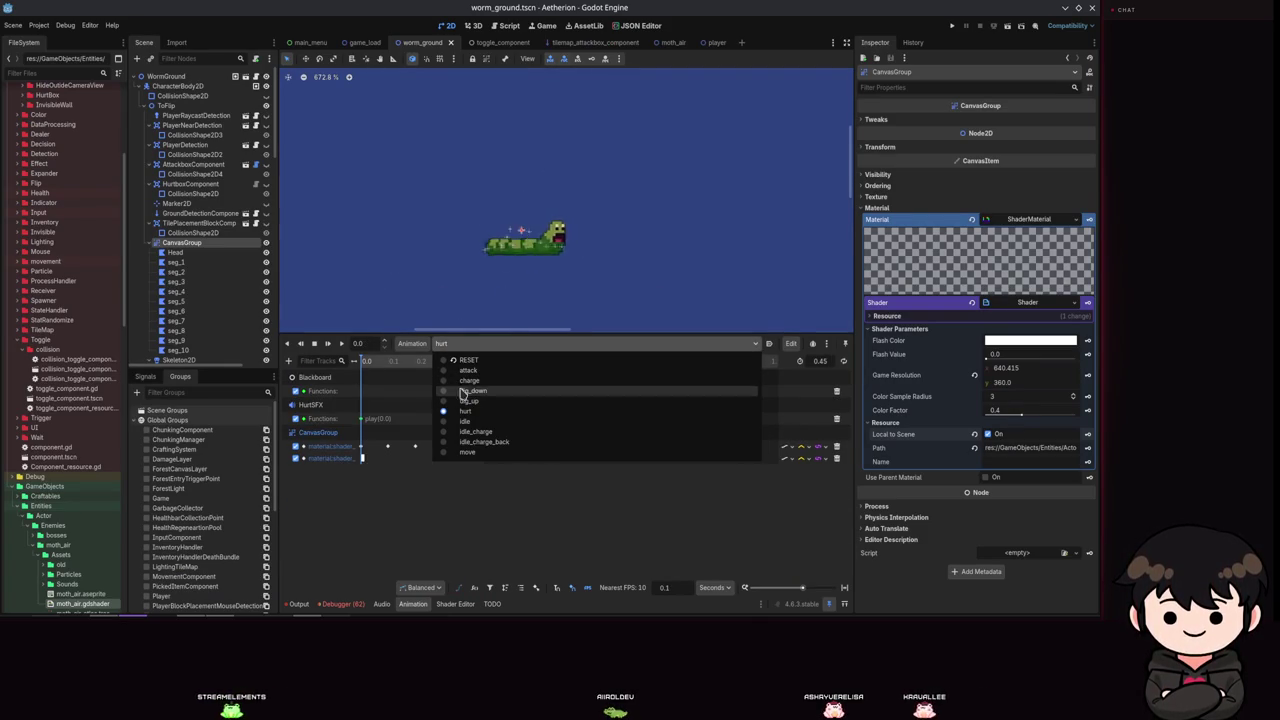
{"action": "left_click", "coordinate": [467, 380]}
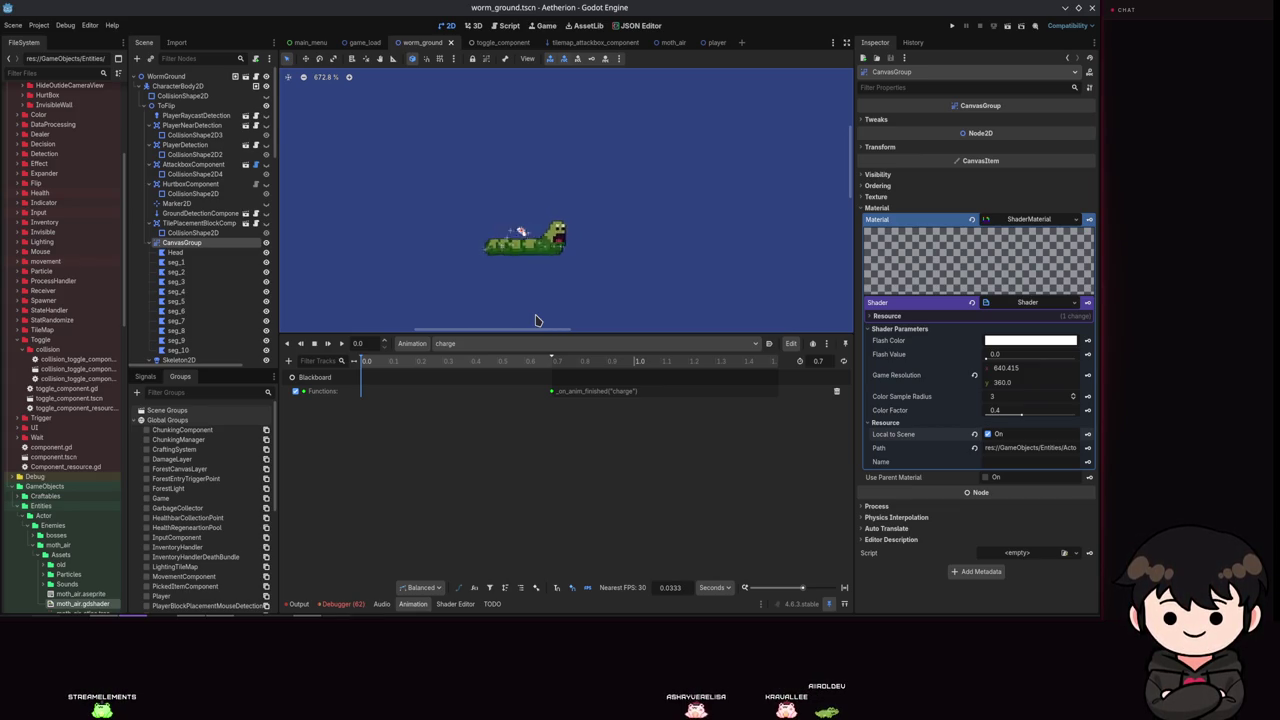
Step: Change the shader's Game Resolution x from 640.415 to 640.0
{"action": "double_click", "coordinate": [1040, 373]}
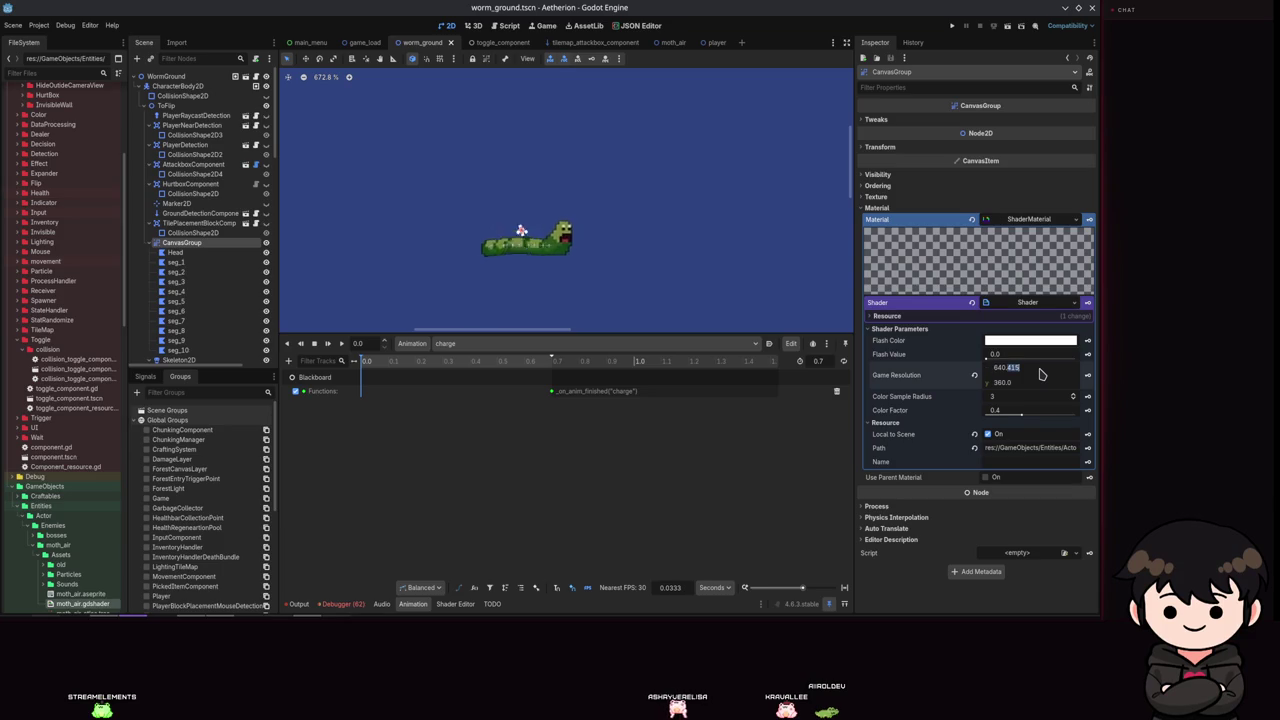
{"action": "key", "text": "Return"}
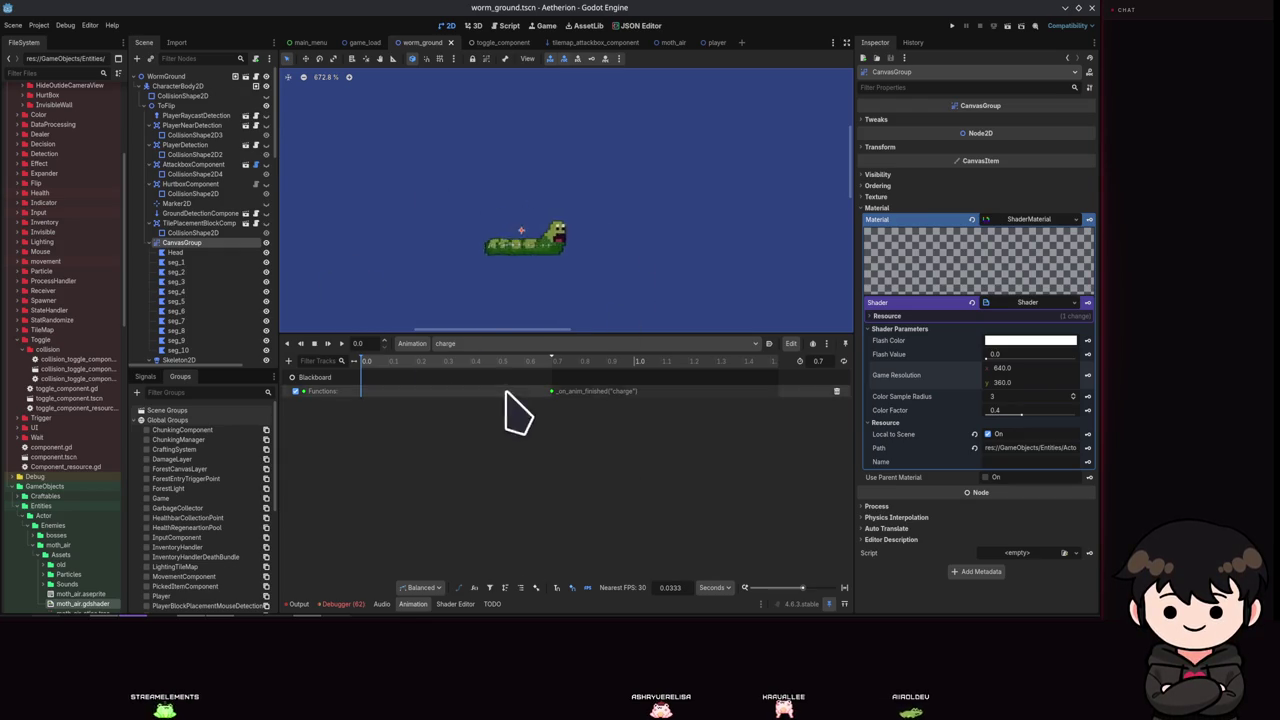
{"action": "left_click", "coordinate": [492, 345]}
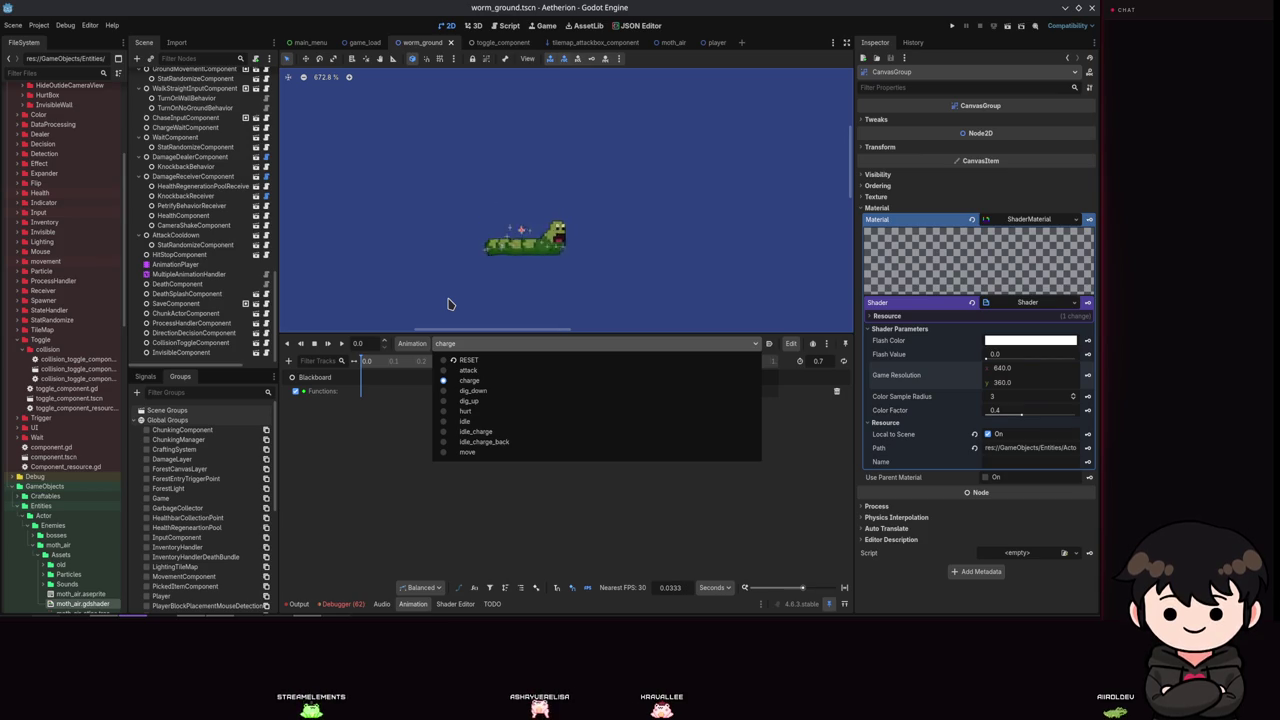
Step: Inspect MultipleAnimationHandler and AnimationPlayer, undoing an accidental Active setting change
{"action": "left_click", "coordinate": [531, 246]}
{"action": "scroll", "coordinate": [535, 265], "scroll_direction": "up", "scroll_amount": 6}
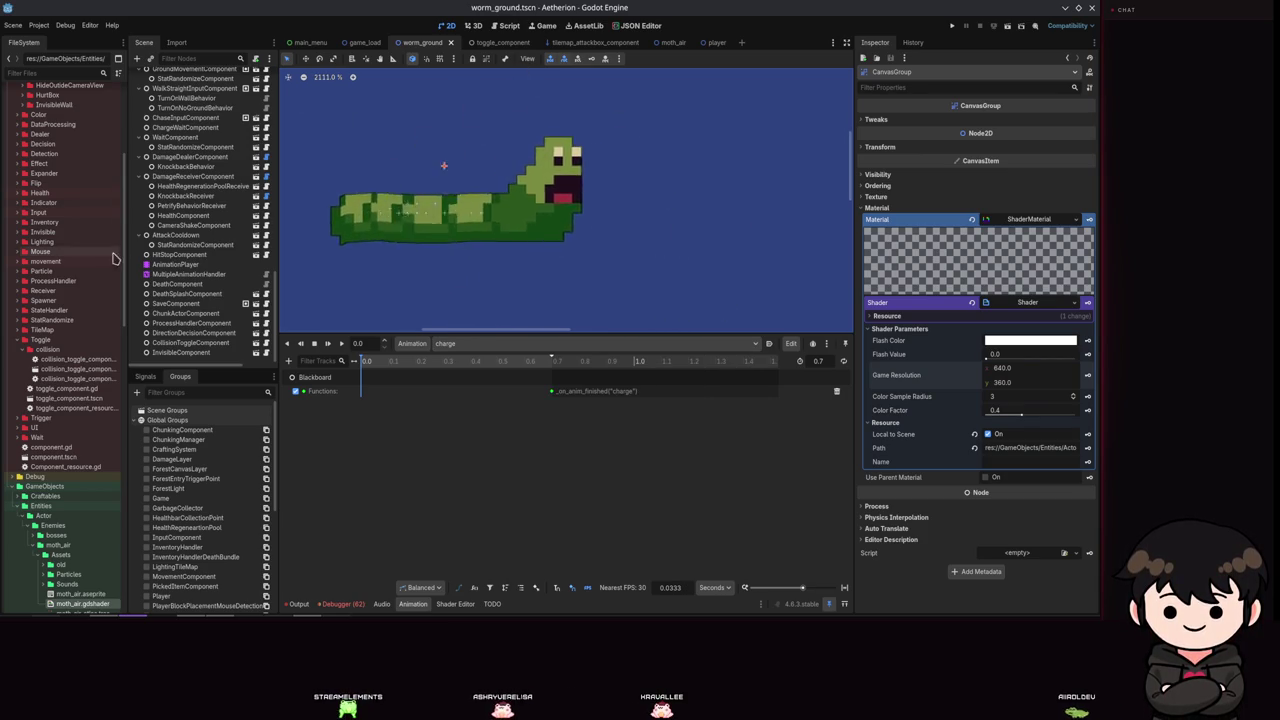
{"action": "left_click", "coordinate": [188, 274]}
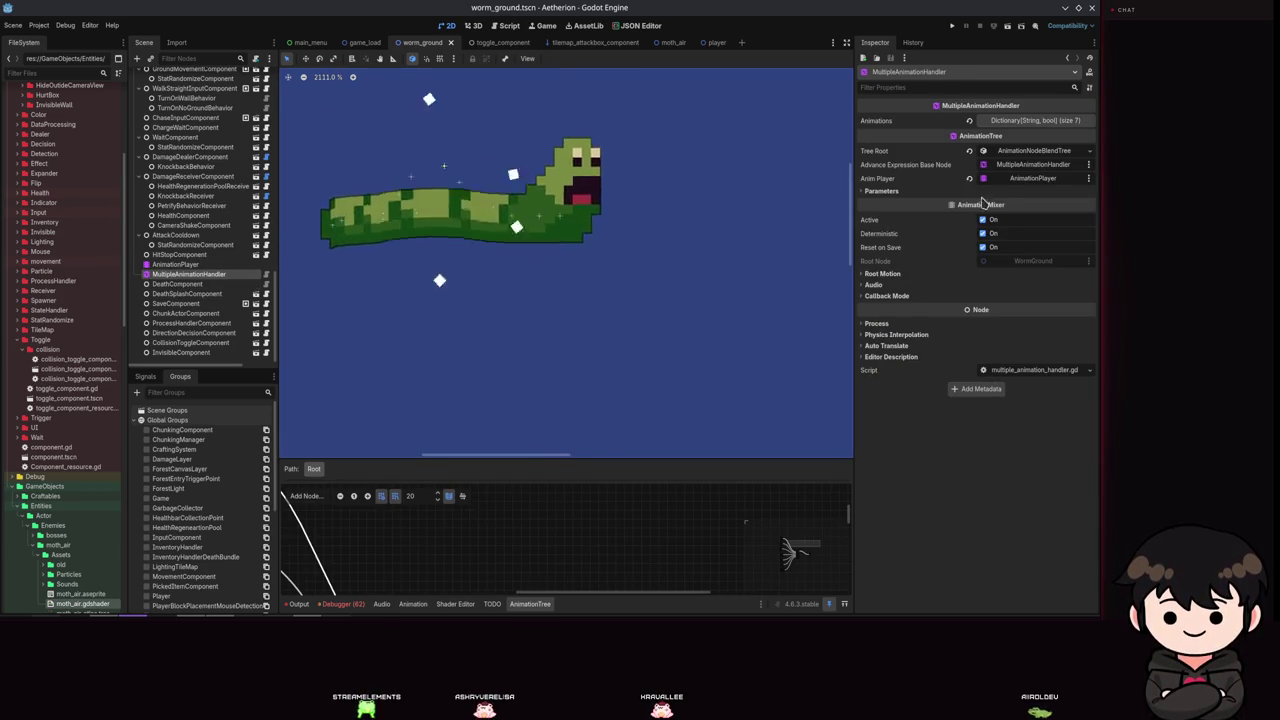
{"action": "left_click", "coordinate": [175, 264]}
{"action": "key", "text": "Down"}
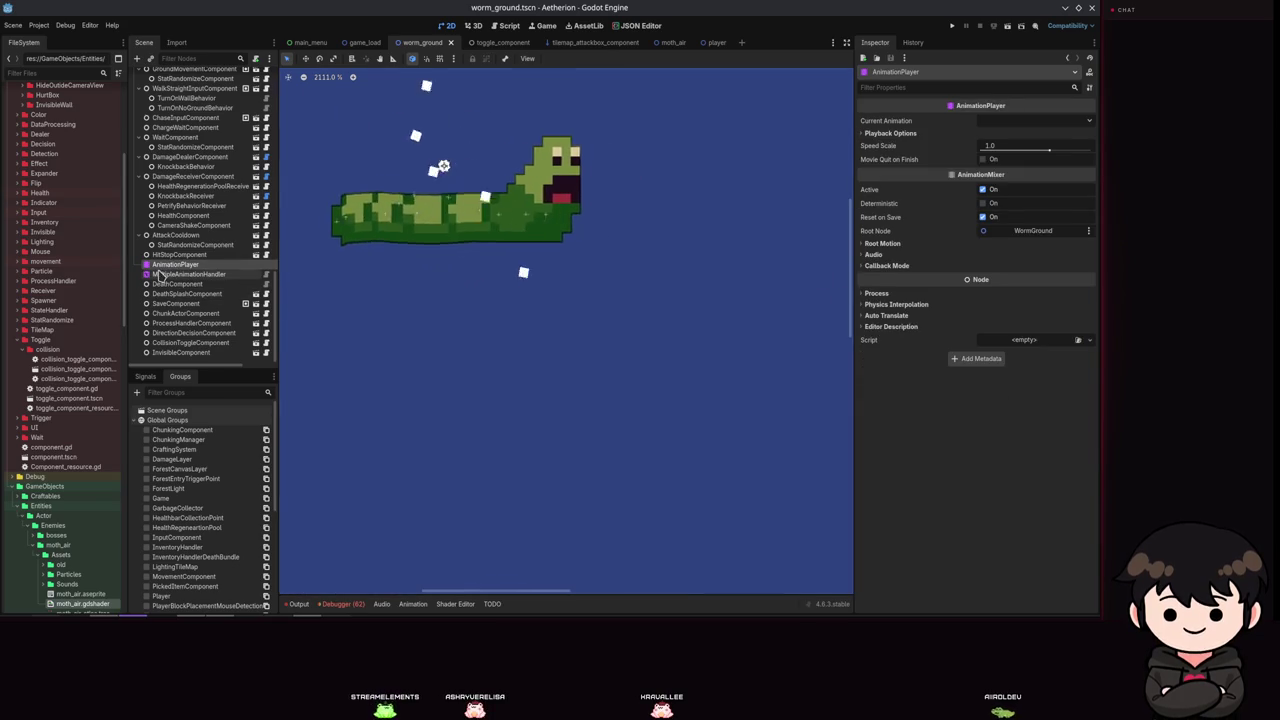
{"action": "left_click", "coordinate": [985, 220]}
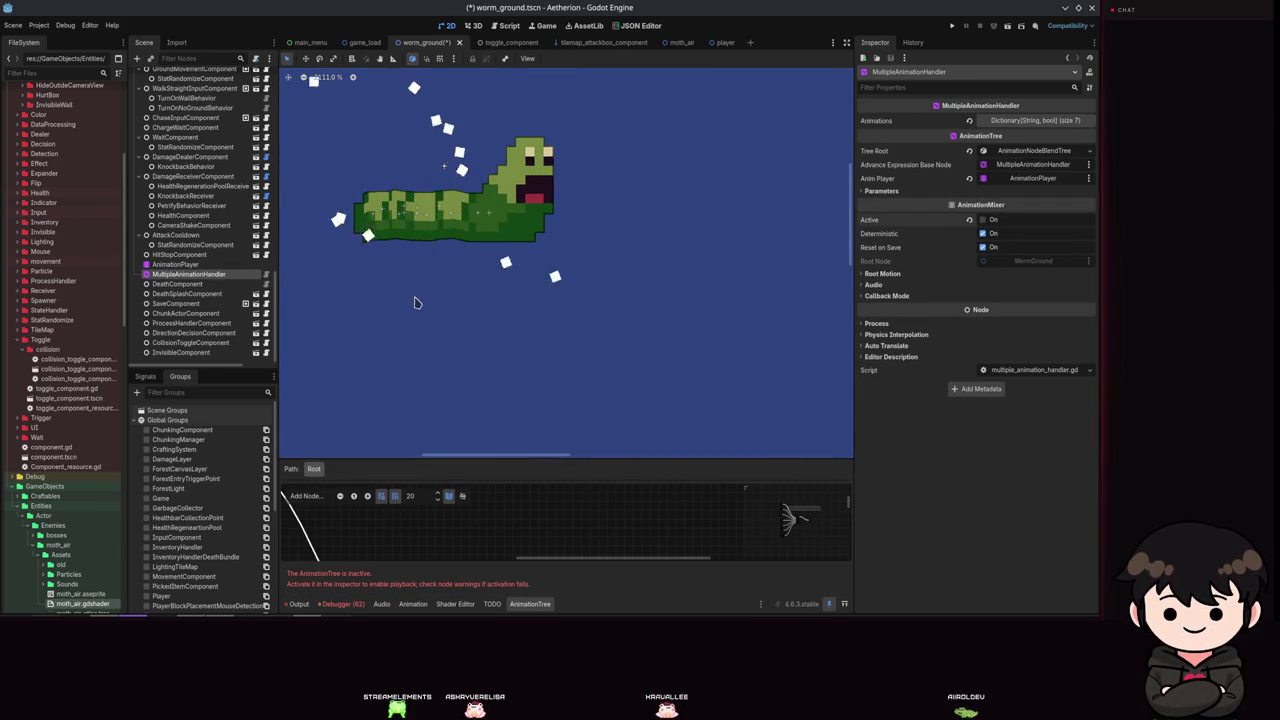
{"action": "key", "text": "ctrl+z"}
{"action": "key", "text": "Up"}
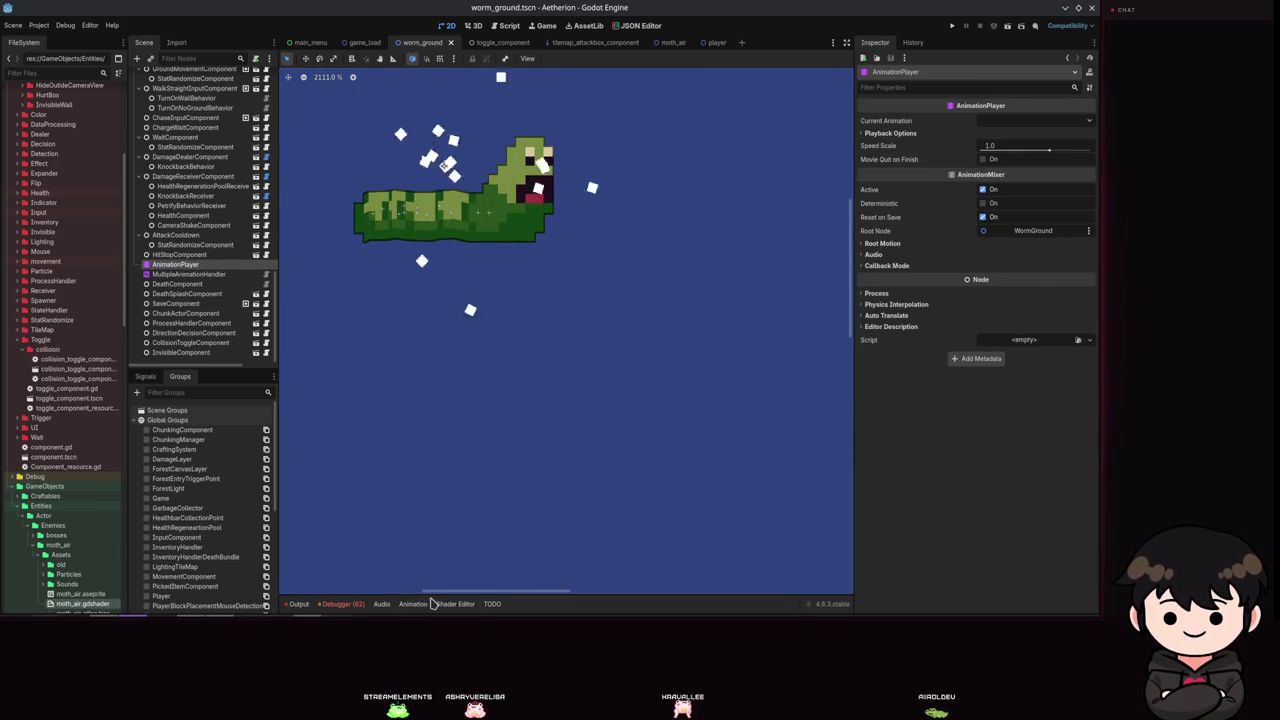
Step: In the animation timeline, check the RESET animation, then switch back to charge
{"action": "left_click", "coordinate": [413, 603]}
{"action": "scroll", "coordinate": [487, 222], "scroll_direction": "down", "scroll_amount": 3}
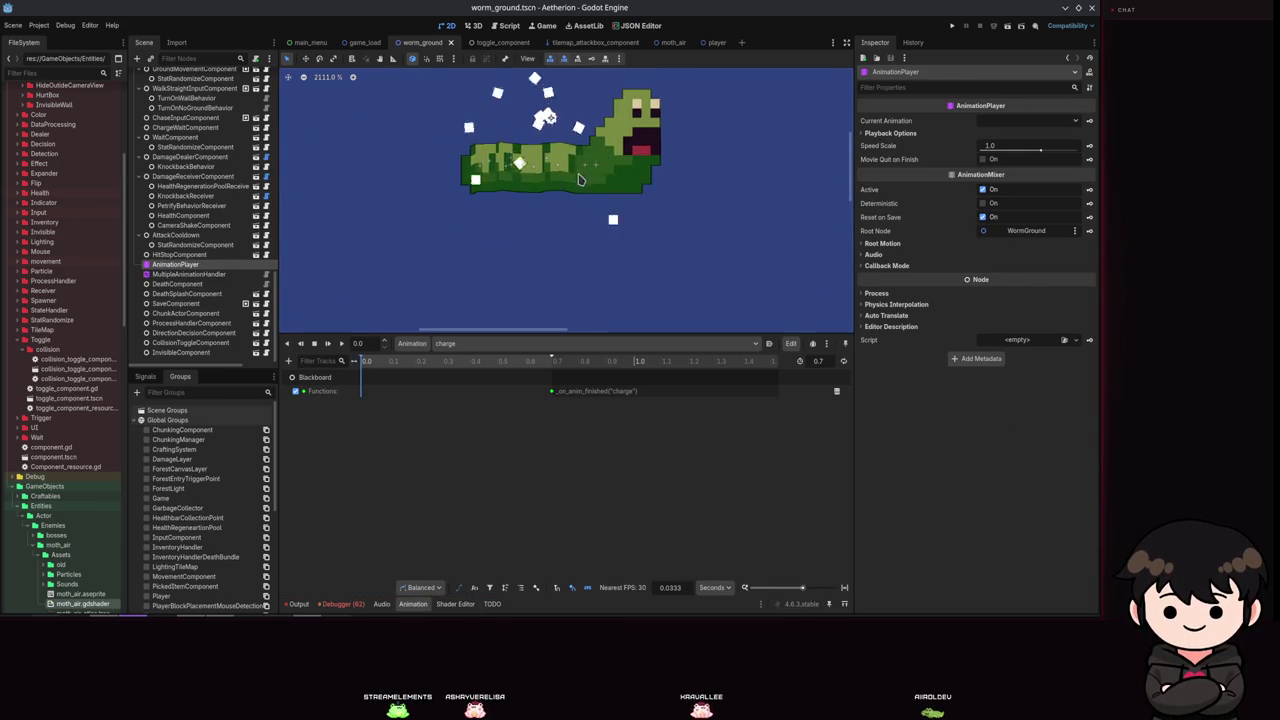
{"action": "left_click", "coordinate": [498, 344]}
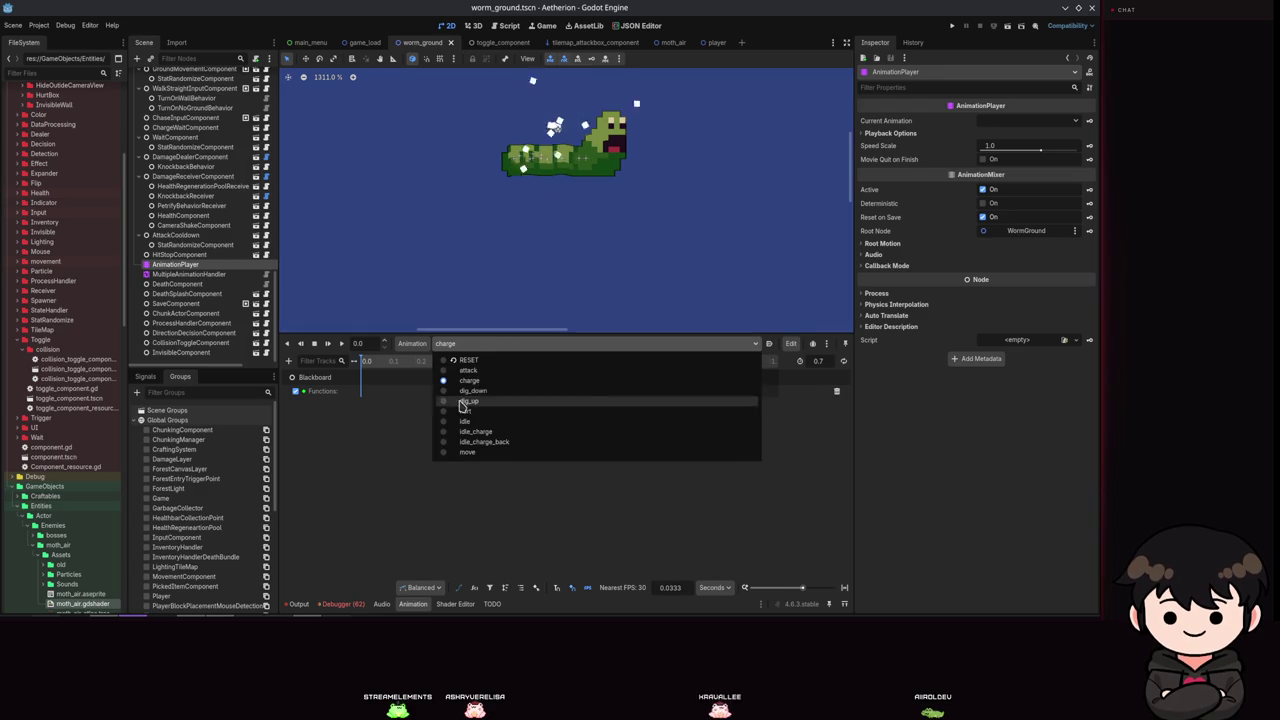
{"action": "left_click", "coordinate": [468, 360]}
{"action": "left_click", "coordinate": [470, 343]}
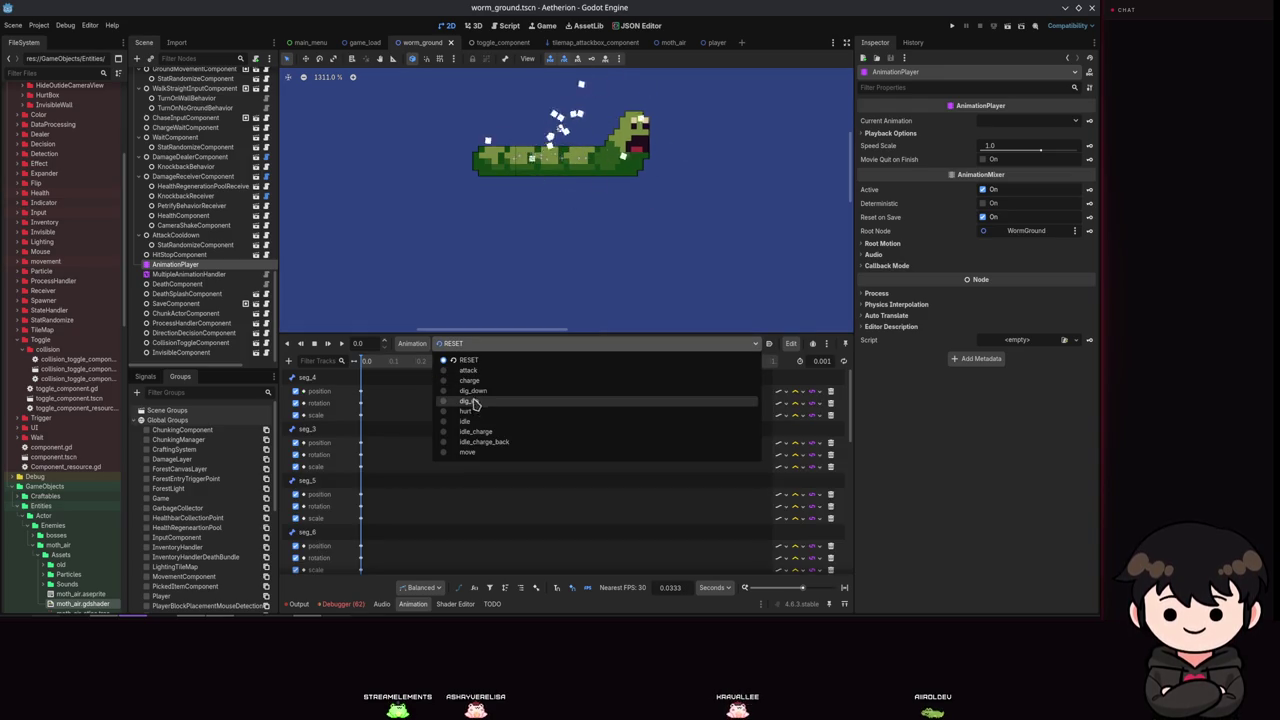
{"action": "left_click", "coordinate": [474, 381]}
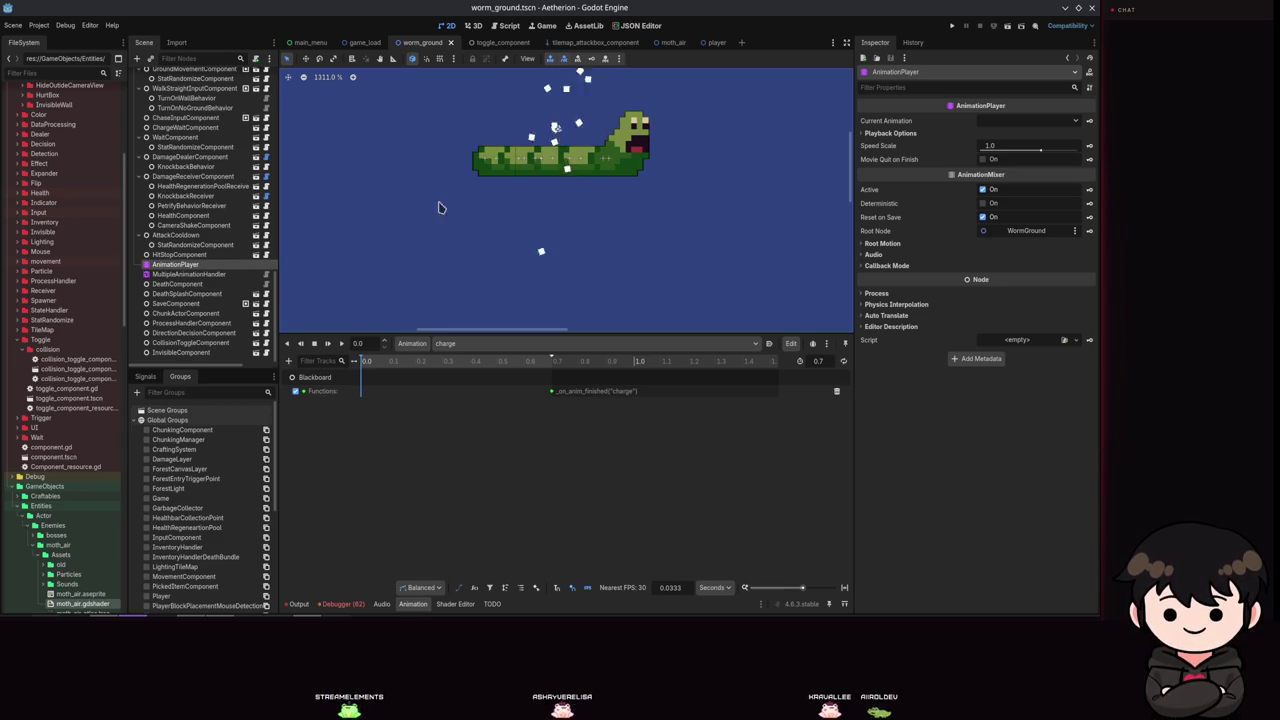
Step: Raise the worm's Head bone upward with the Move tool
{"action": "scroll", "coordinate": [190, 230], "scroll_direction": "down", "scroll_amount": 10}
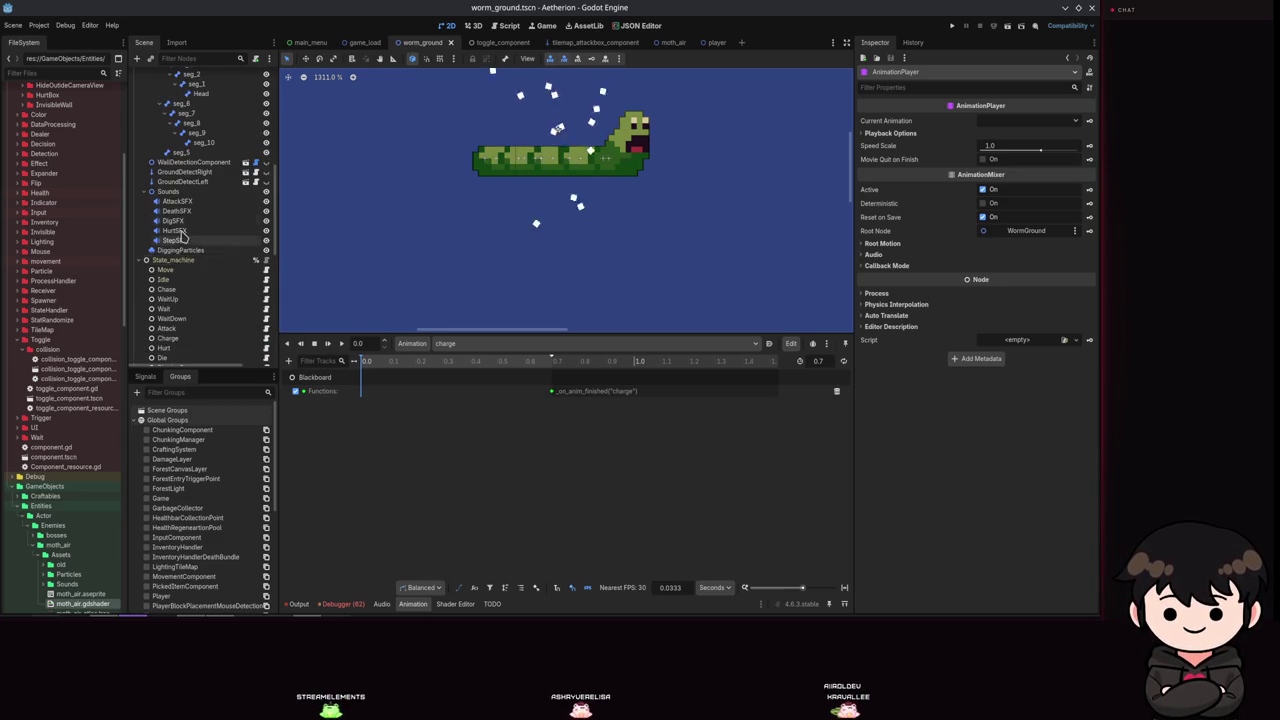
{"action": "scroll", "coordinate": [185, 240], "scroll_direction": "up", "scroll_amount": 6}
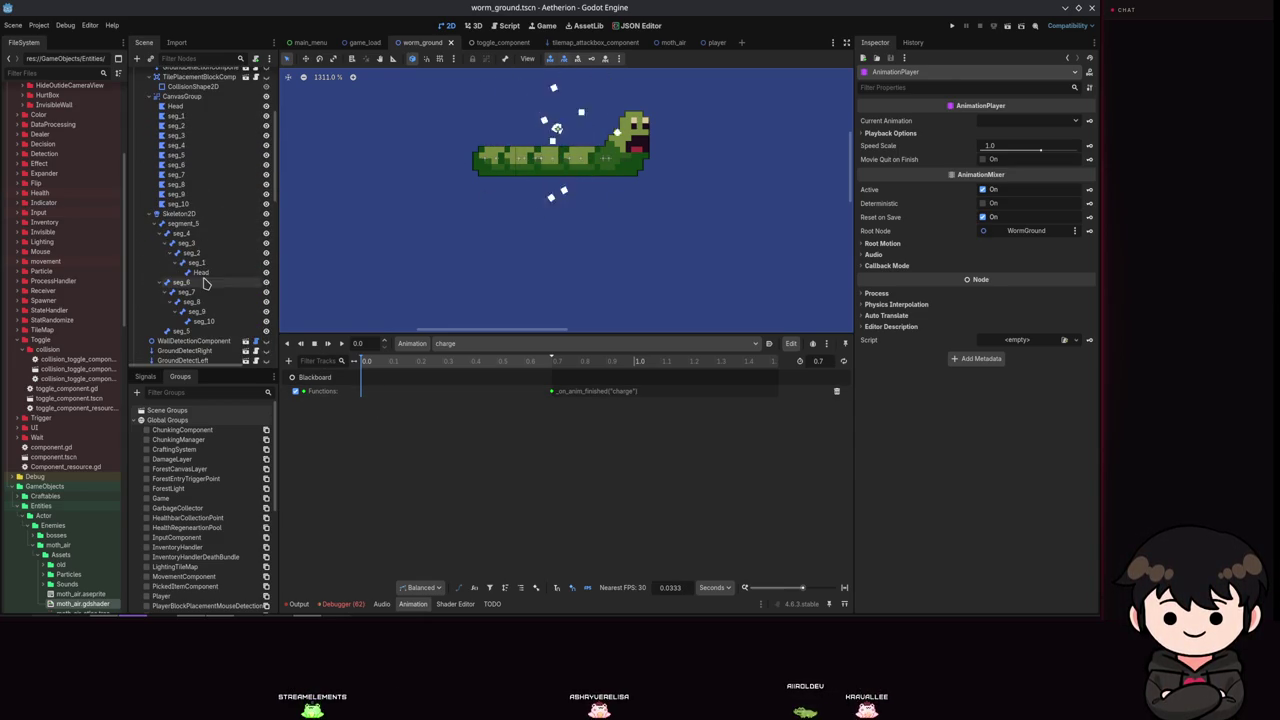
{"action": "left_click", "coordinate": [200, 273]}
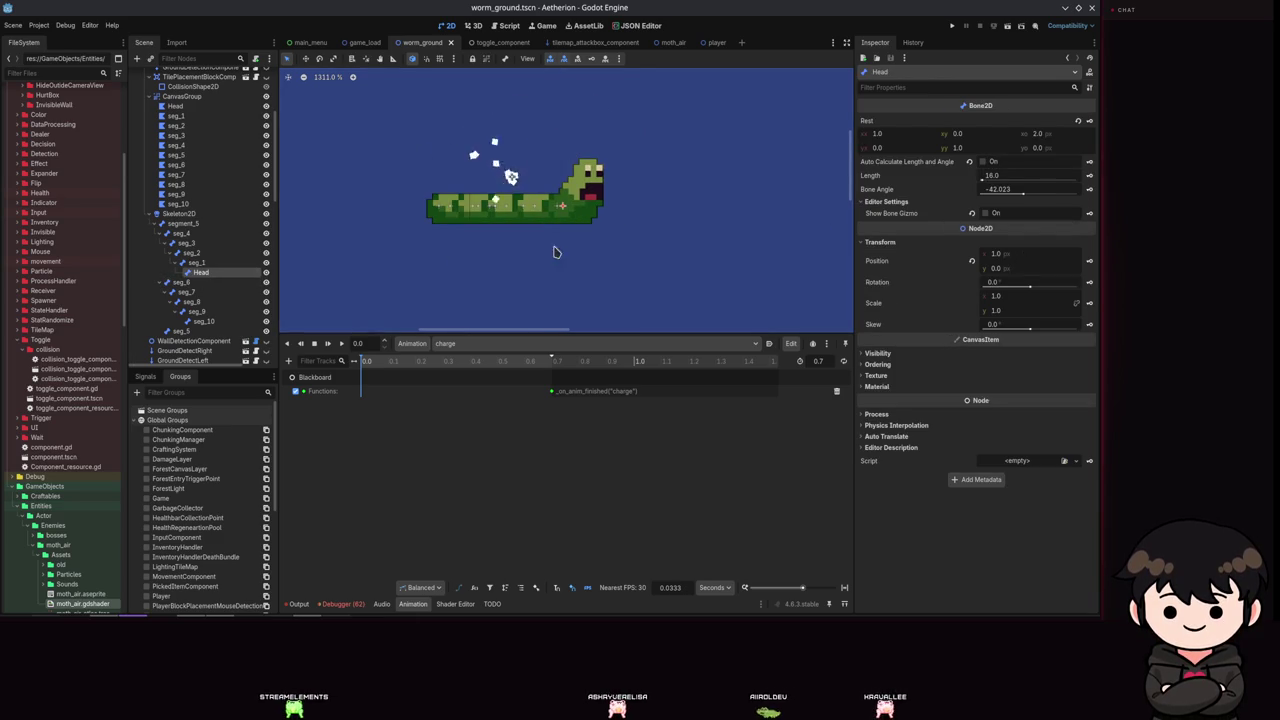
{"action": "left_click_drag", "start_coordinate": [586, 197], "coordinate": [586, 187]}
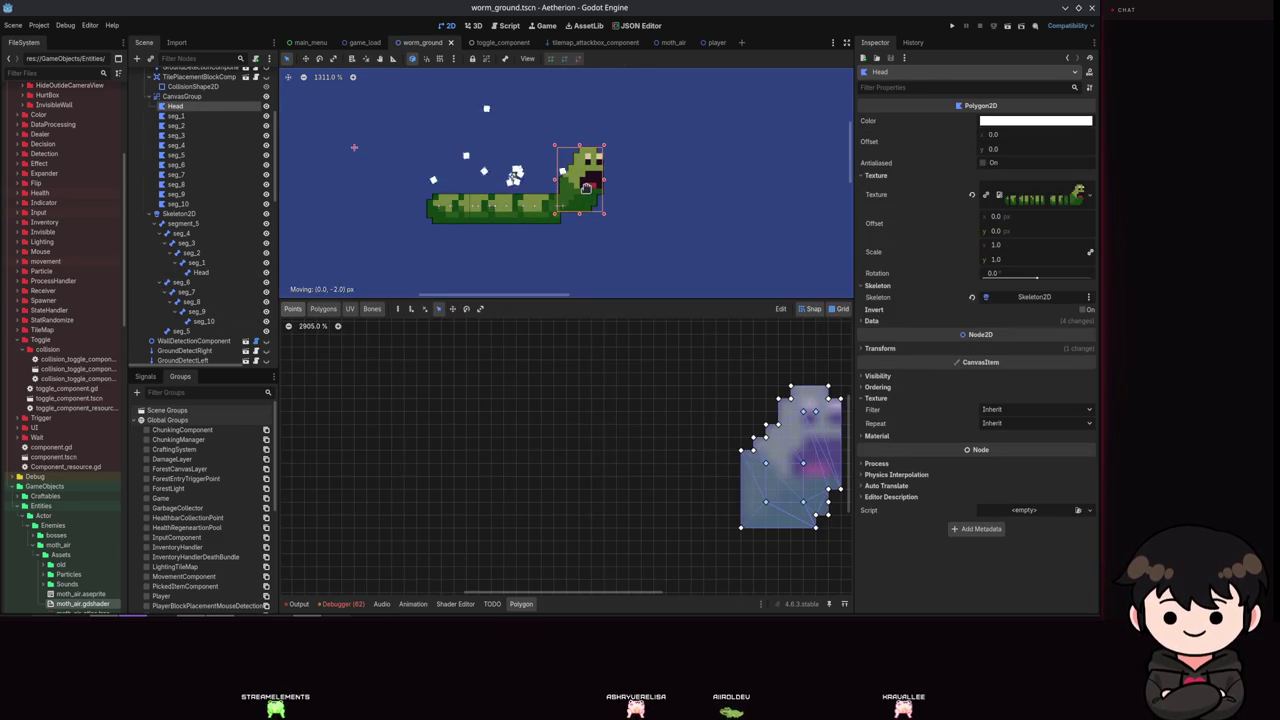
{"action": "left_click", "coordinate": [228, 272]}
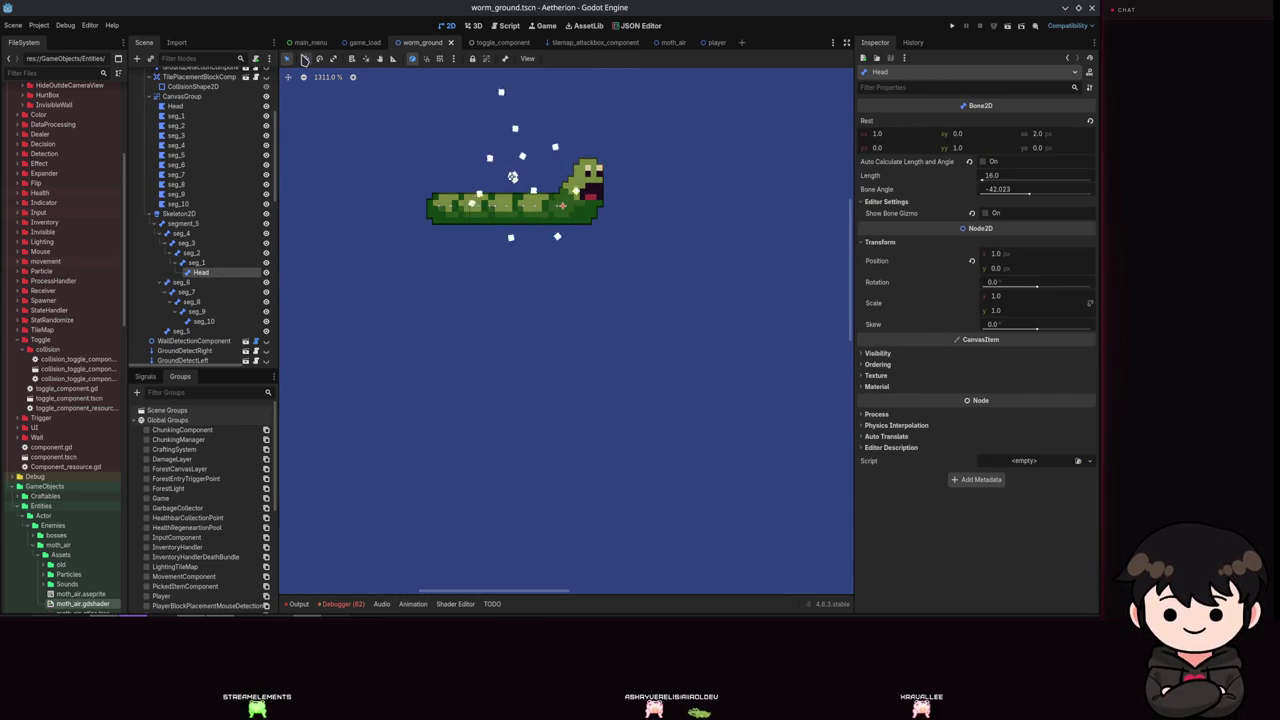
{"action": "left_click", "coordinate": [305, 59]}
{"action": "left_click_drag", "start_coordinate": [591, 209], "coordinate": [591, 185]}
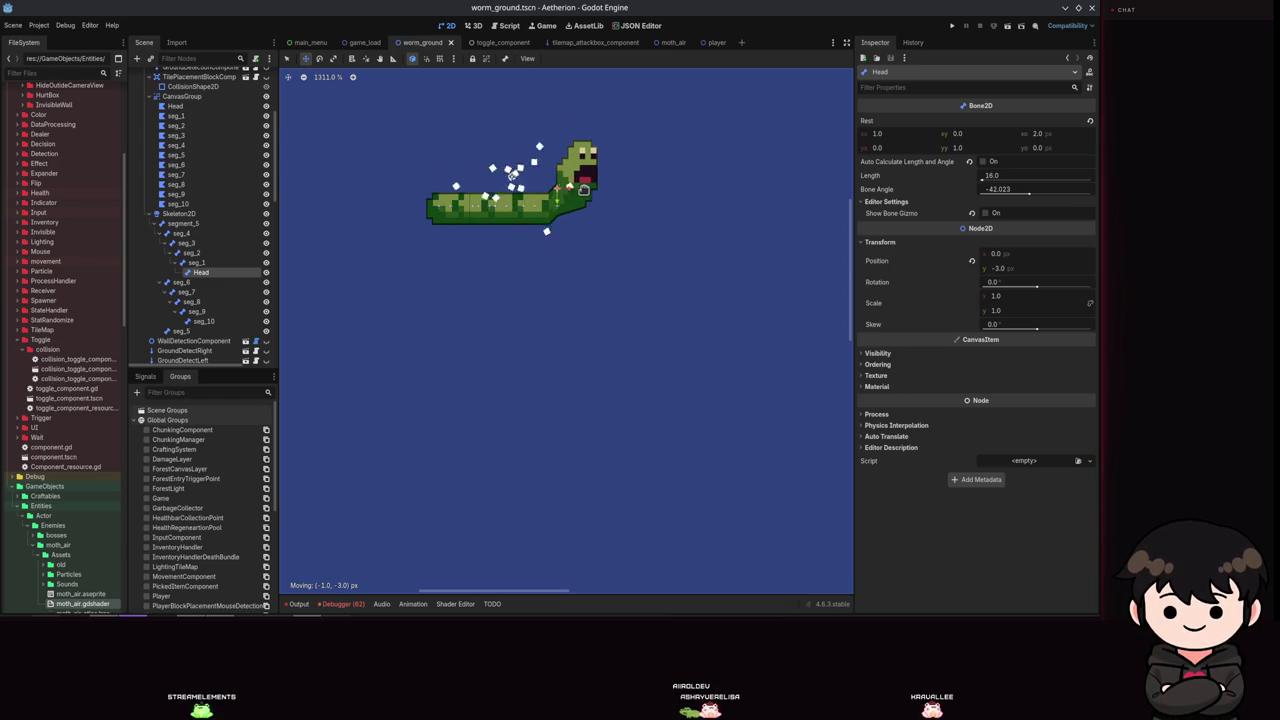
{"action": "left_click_drag", "start_coordinate": [584, 186], "coordinate": [584, 174]}
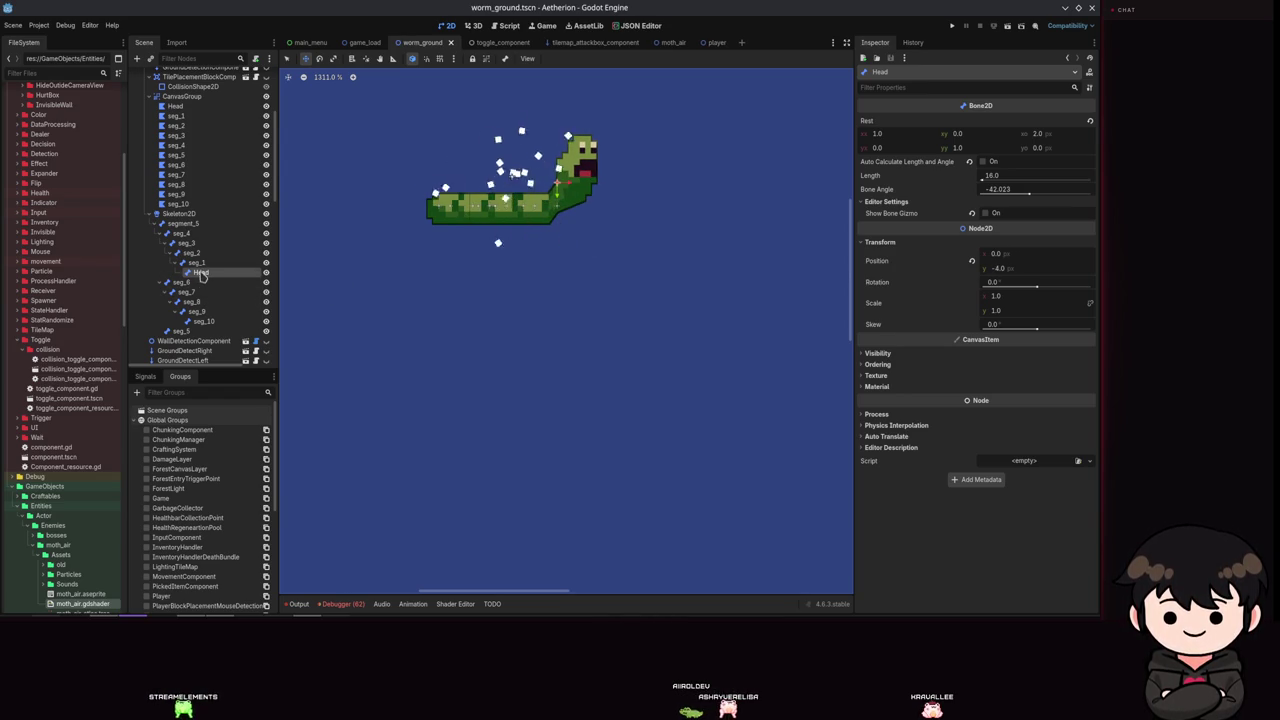
{"action": "left_click", "coordinate": [197, 263]}
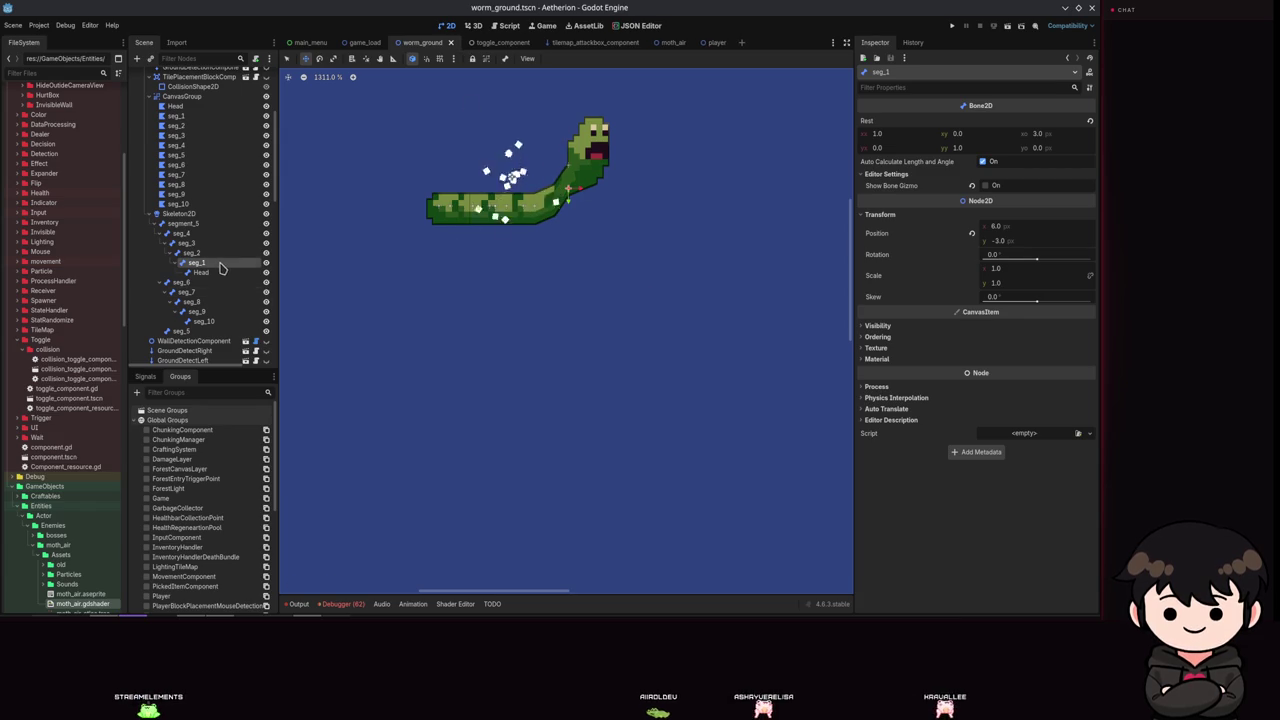
{"action": "left_click", "coordinate": [201, 272]}
{"action": "left_click_drag", "start_coordinate": [598, 167], "coordinate": [586, 175]}
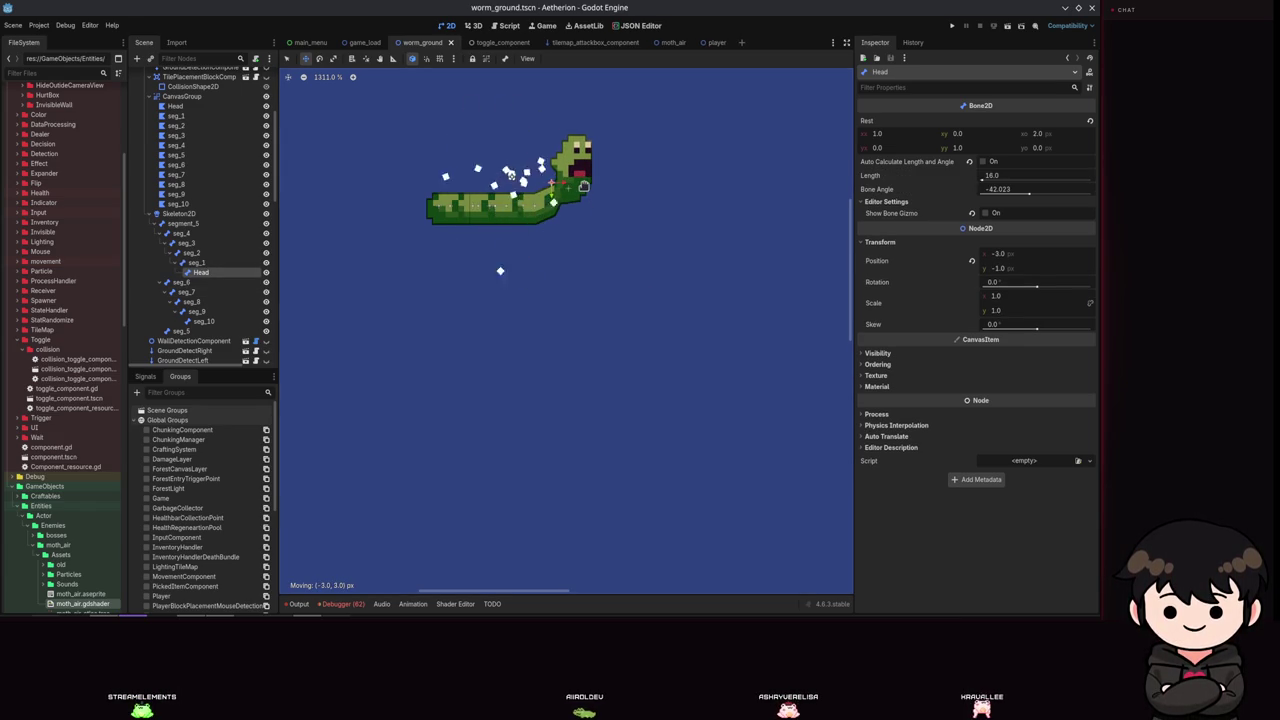
{"action": "left_click_drag", "start_coordinate": [584, 187], "coordinate": [584, 187]}
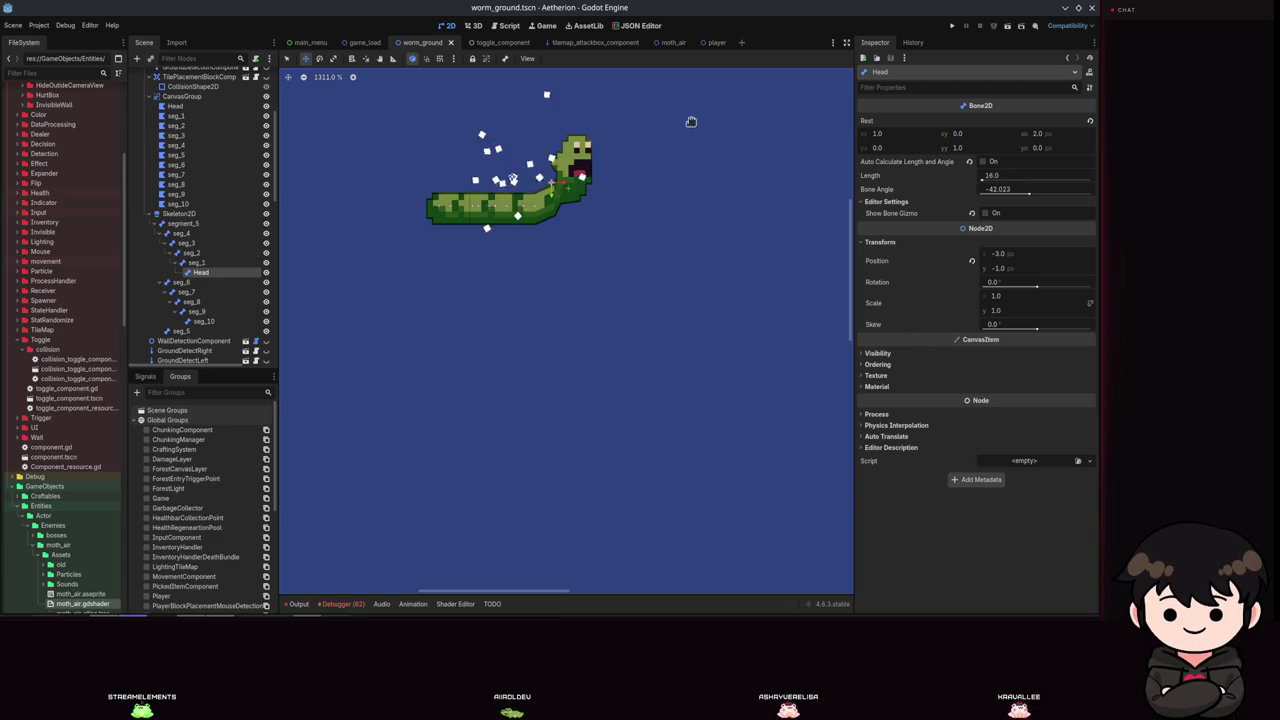
Step: Lift seg_2 slightly, shift Head one unit left to (-3.0, 0.0), and save the scene
{"action": "scroll", "coordinate": [690, 121], "scroll_direction": "up", "scroll_amount": 8}
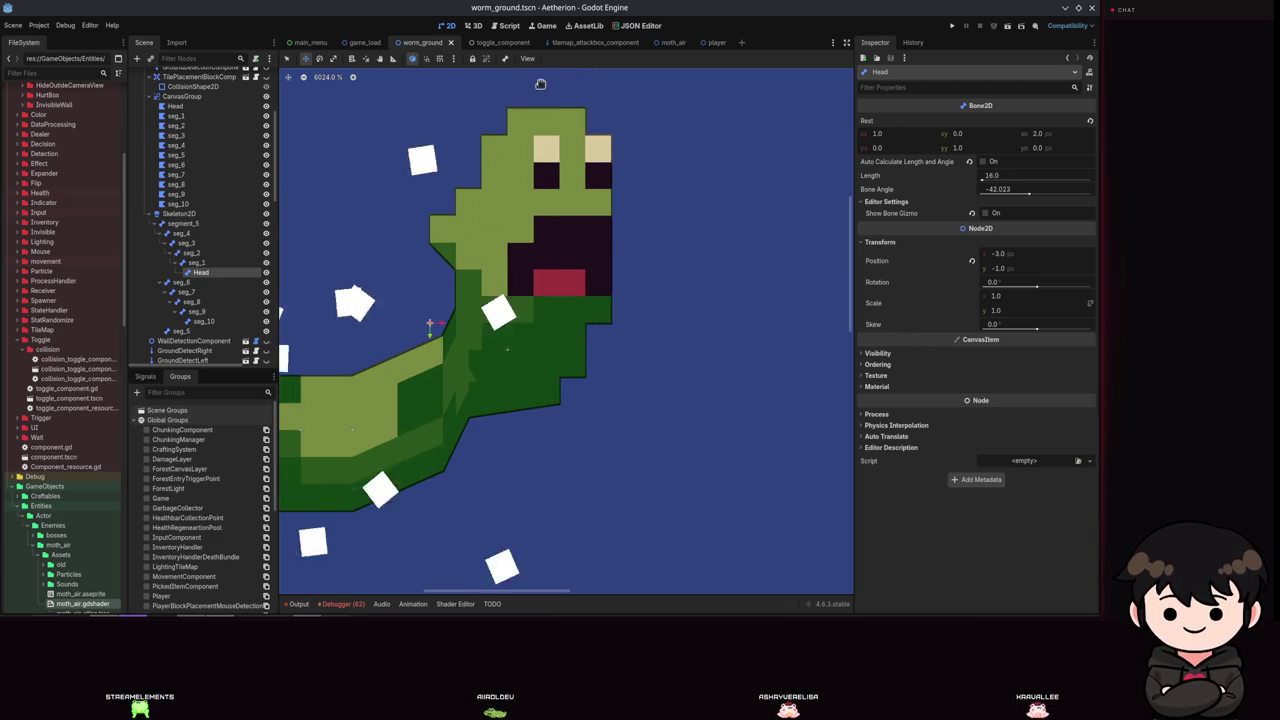
{"action": "scroll", "coordinate": [525, 270], "scroll_direction": "down", "scroll_amount": 5}
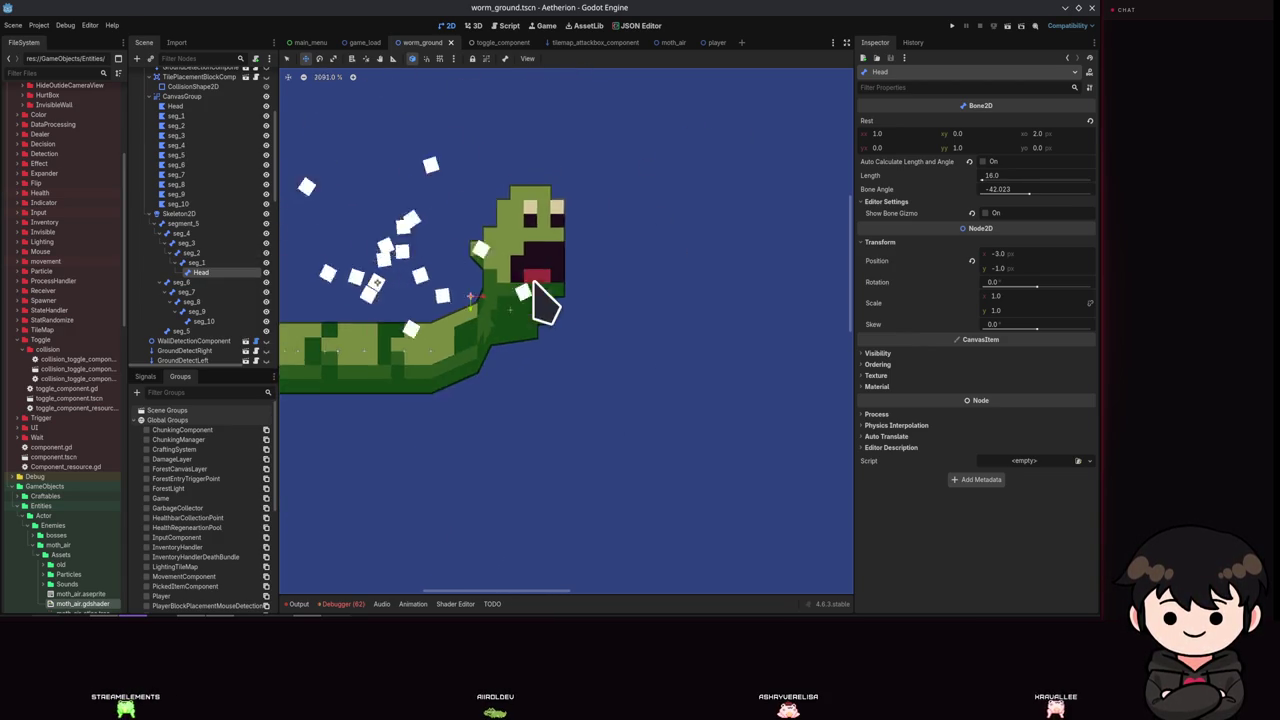
{"action": "scroll", "coordinate": [545, 275], "scroll_direction": "up", "scroll_amount": 5}
{"action": "scroll", "coordinate": [531, 257], "scroll_direction": "down", "scroll_amount": 6}
{"action": "scroll", "coordinate": [519, 279], "scroll_direction": "up", "scroll_amount": 3}
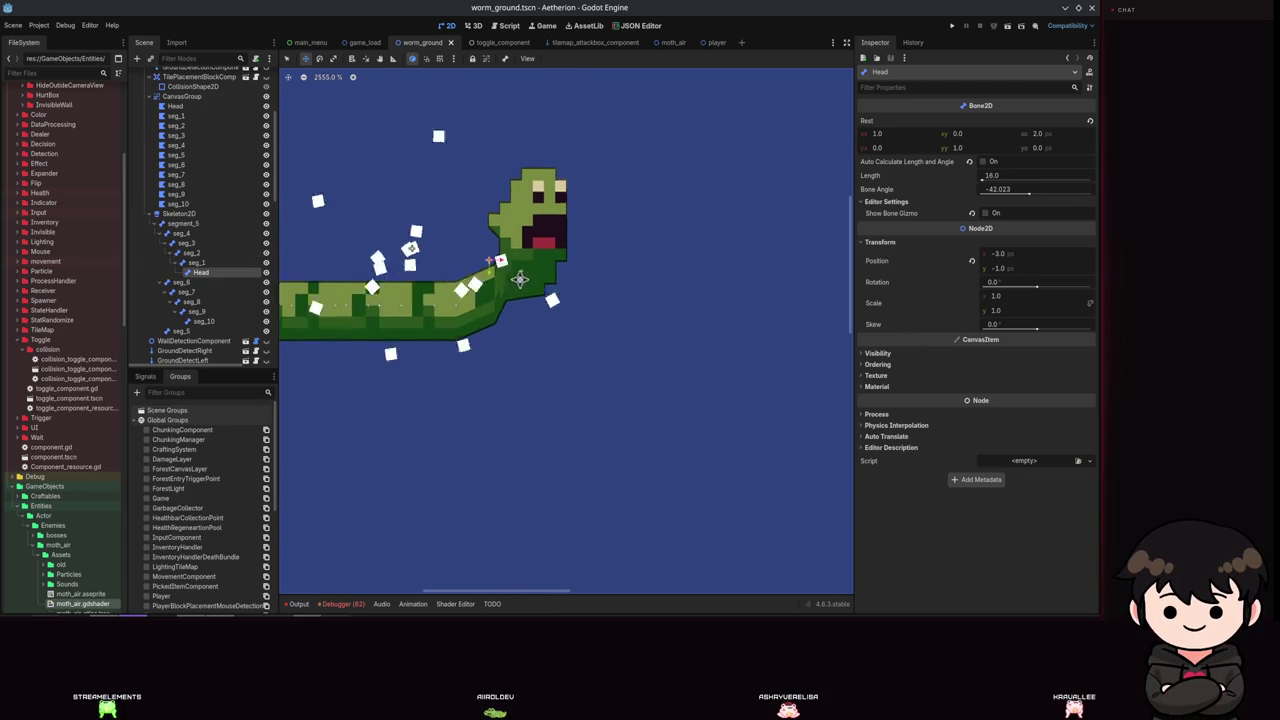
{"action": "left_click_drag", "start_coordinate": [455, 297], "coordinate": [513, 307]}
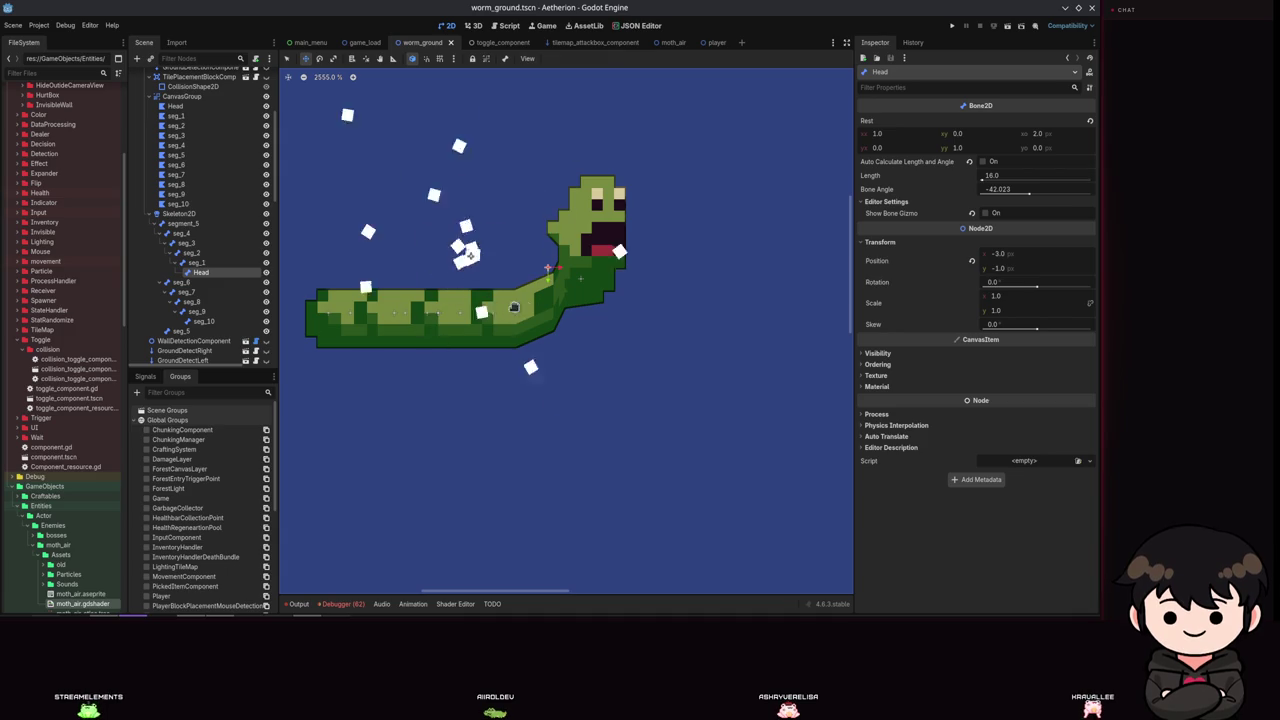
{"action": "left_click_drag", "start_coordinate": [527, 340], "coordinate": [530, 320]}
{"action": "left_click", "coordinate": [472, 255]}
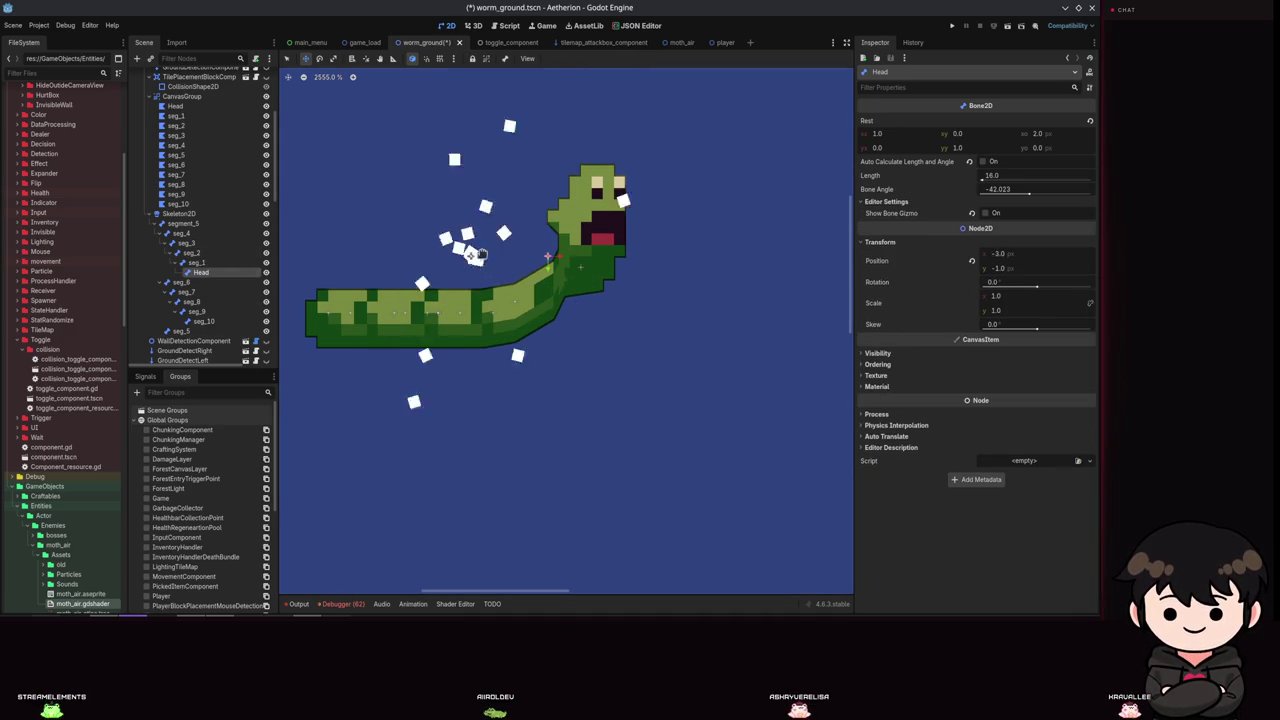
{"action": "mouse_move", "coordinate": [604, 224]}
{"action": "left_mouse_down"}
{"action": "mouse_move", "coordinate": [591, 224]}
{"action": "mouse_move", "coordinate": [601, 234]}
{"action": "left_mouse_up"}
{"action": "key", "text": "ctrl+s"}
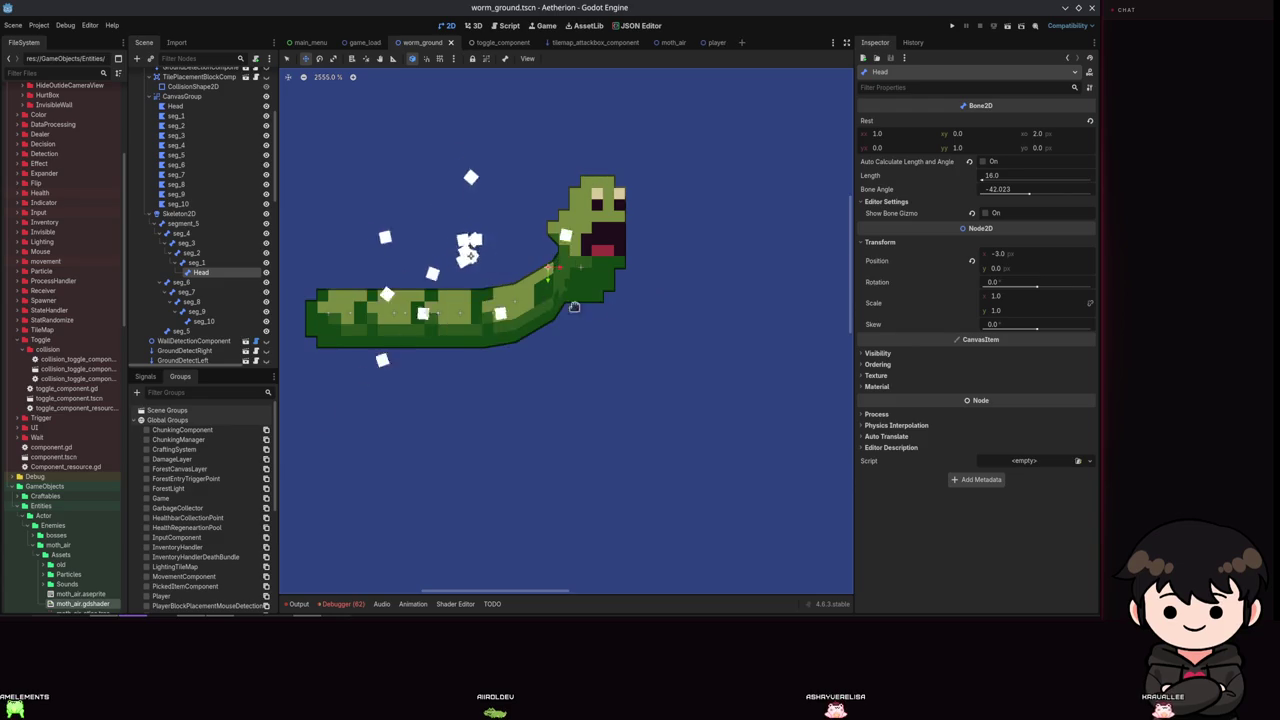
{"action": "scroll", "coordinate": [617, 331], "scroll_direction": "down", "scroll_amount": 10}
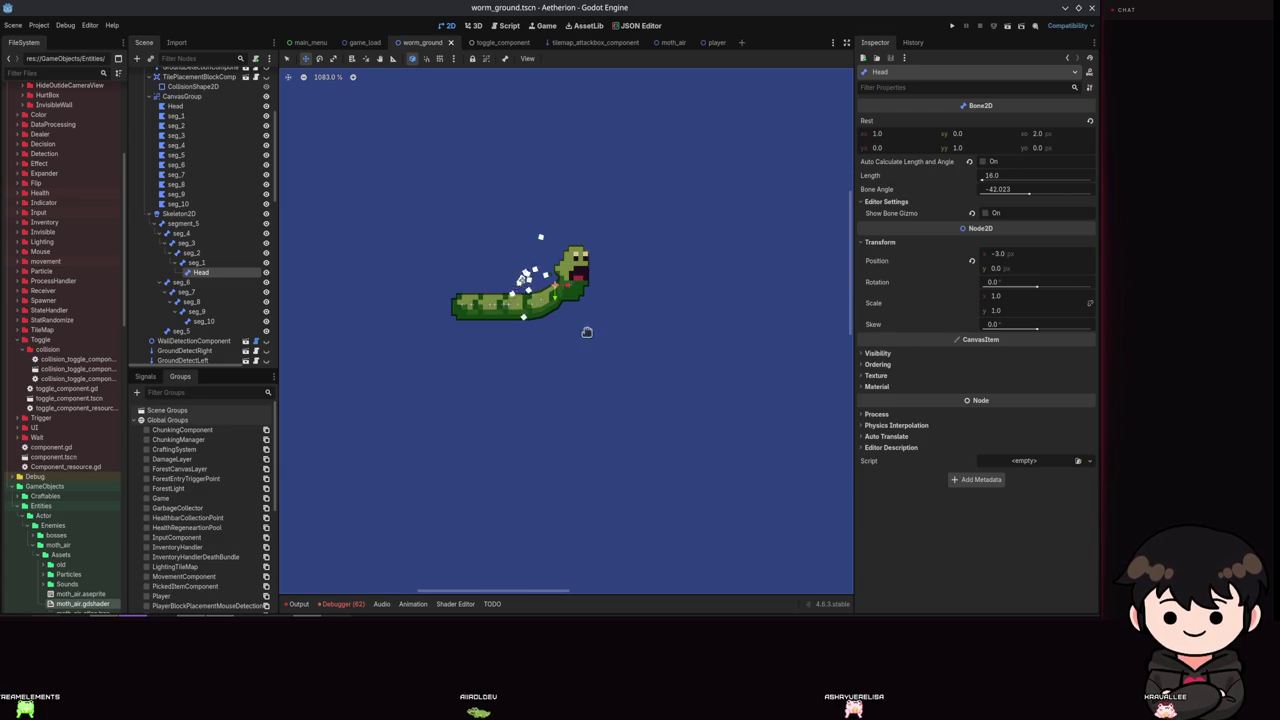
{"action": "left_click_drag", "start_coordinate": [207, 316], "coordinate": [213, 309]}
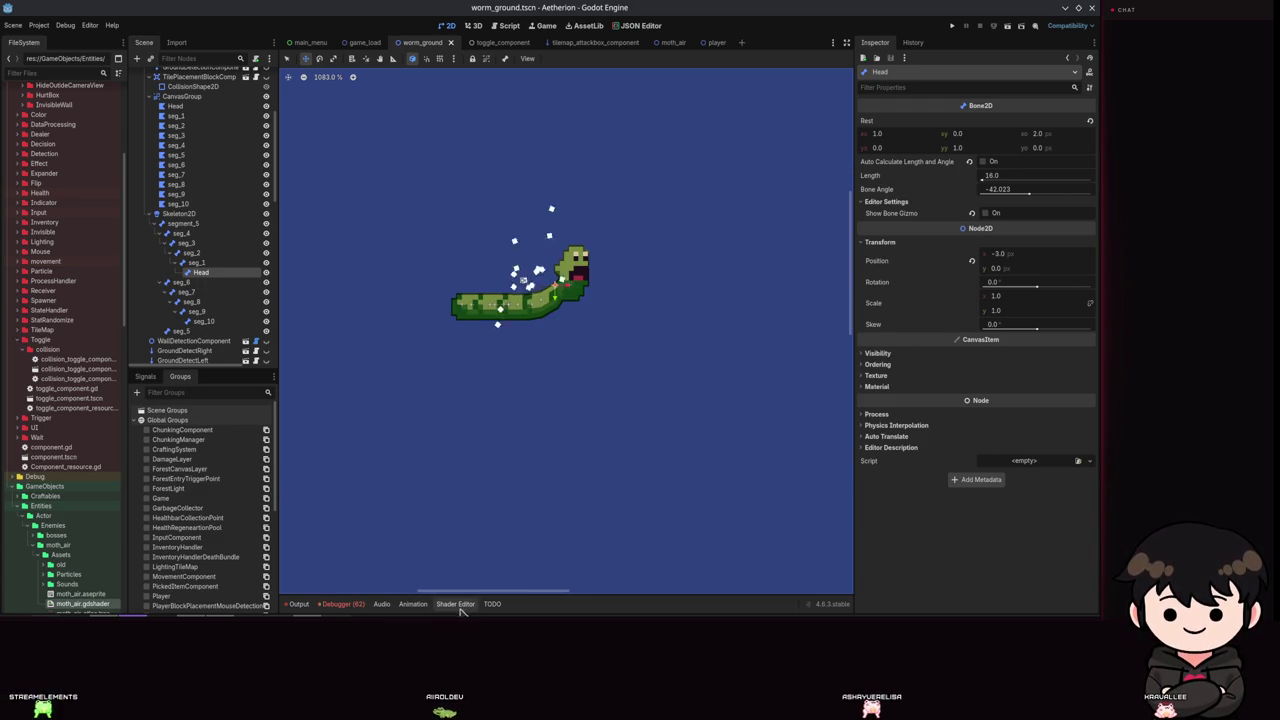
Step: Key the Head and seg_1 poses at 0.3 s in the charge animation
{"action": "left_click", "coordinate": [413, 603]}
{"action": "mouse_move", "coordinate": [370, 363]}
{"action": "left_mouse_down"}
{"action": "mouse_move", "coordinate": [527, 369]}
{"action": "mouse_move", "coordinate": [365, 365]}
{"action": "mouse_move", "coordinate": [441, 365]}
{"action": "left_mouse_up"}
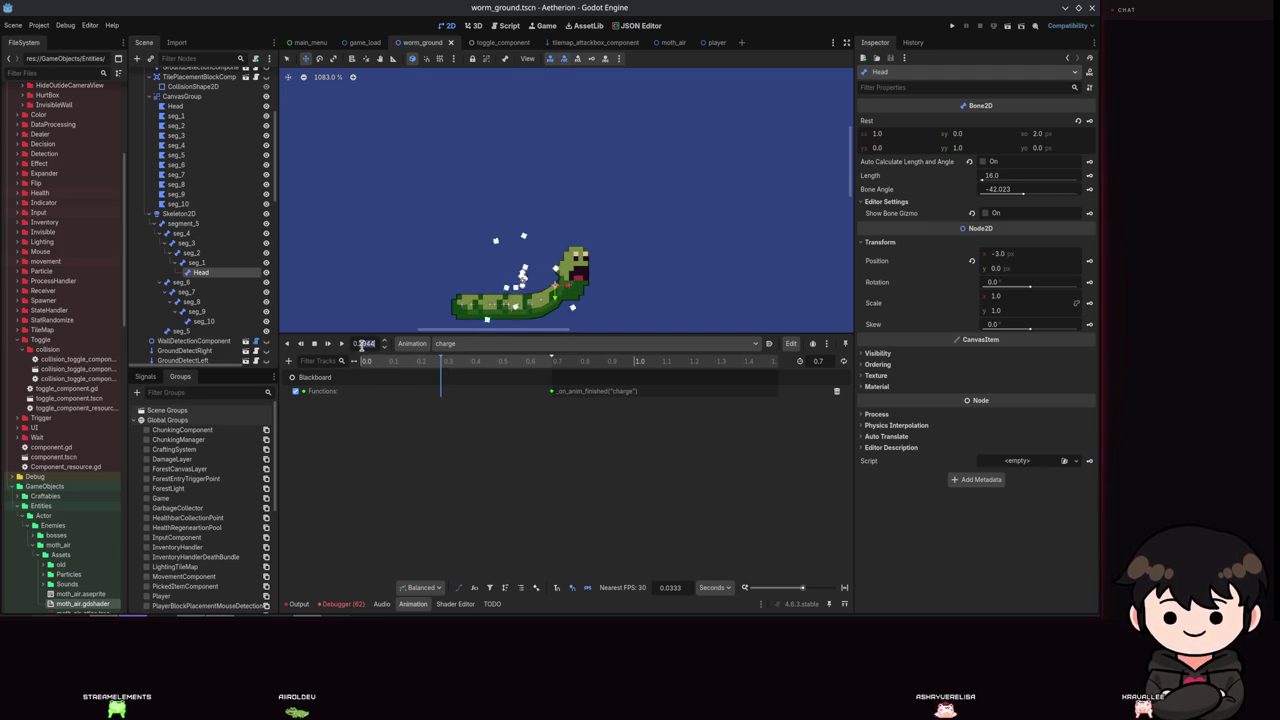
{"action": "left_click", "coordinate": [591, 59]}
{"action": "left_click", "coordinate": [498, 345]}
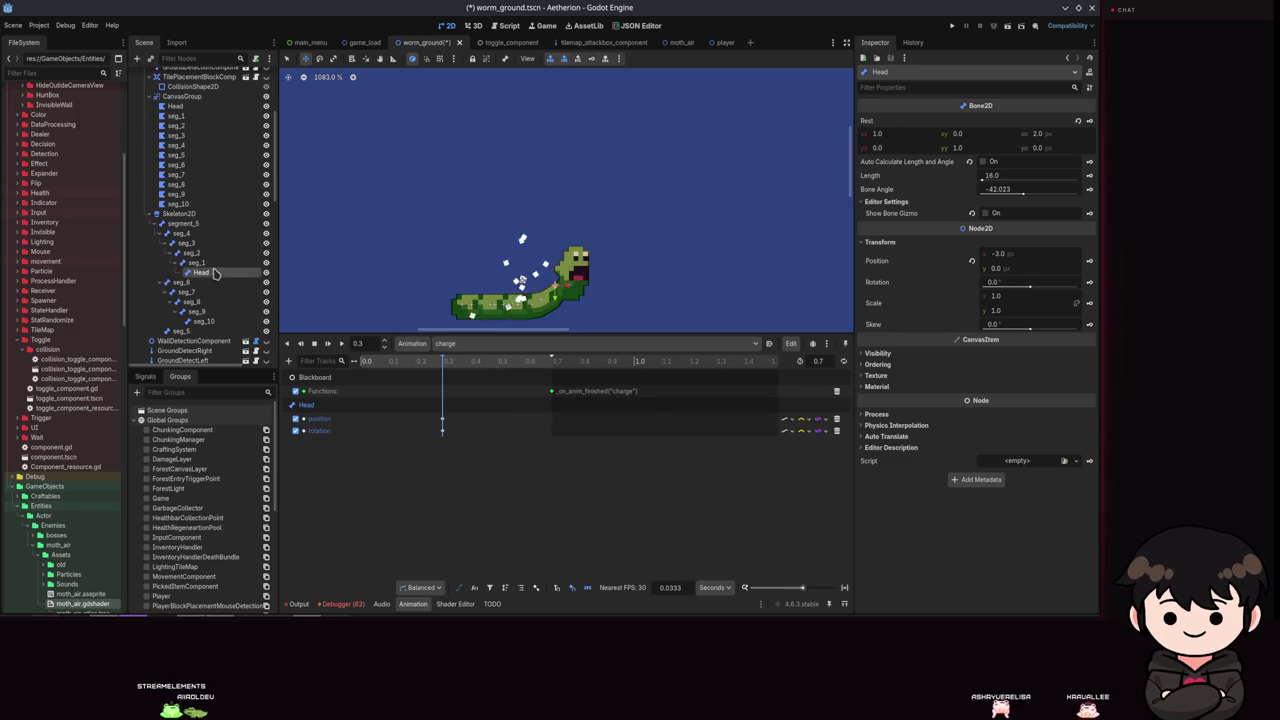
{"action": "left_click", "coordinate": [560, 268]}
{"action": "left_click", "coordinate": [591, 59]}
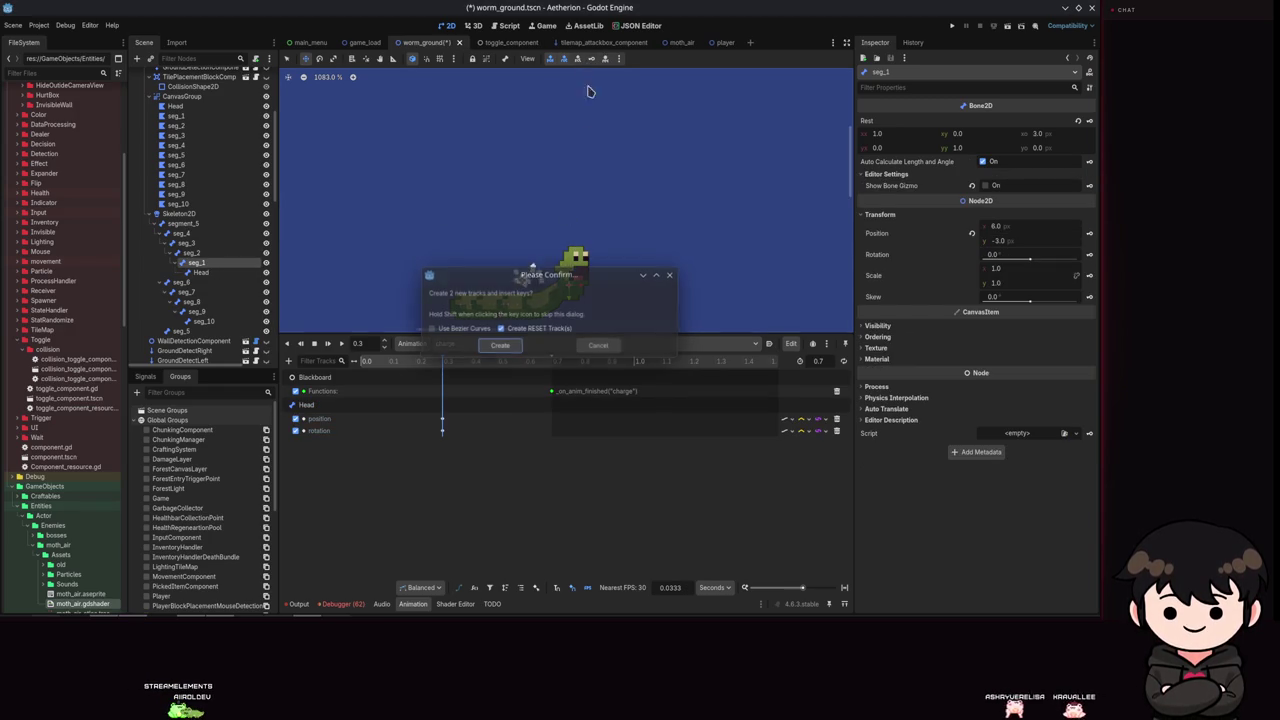
{"action": "left_click", "coordinate": [500, 345]}
Step: Key the seg_2 pose, save the scene, and preview the charge animation from the start
{"action": "left_click", "coordinate": [213, 252]}
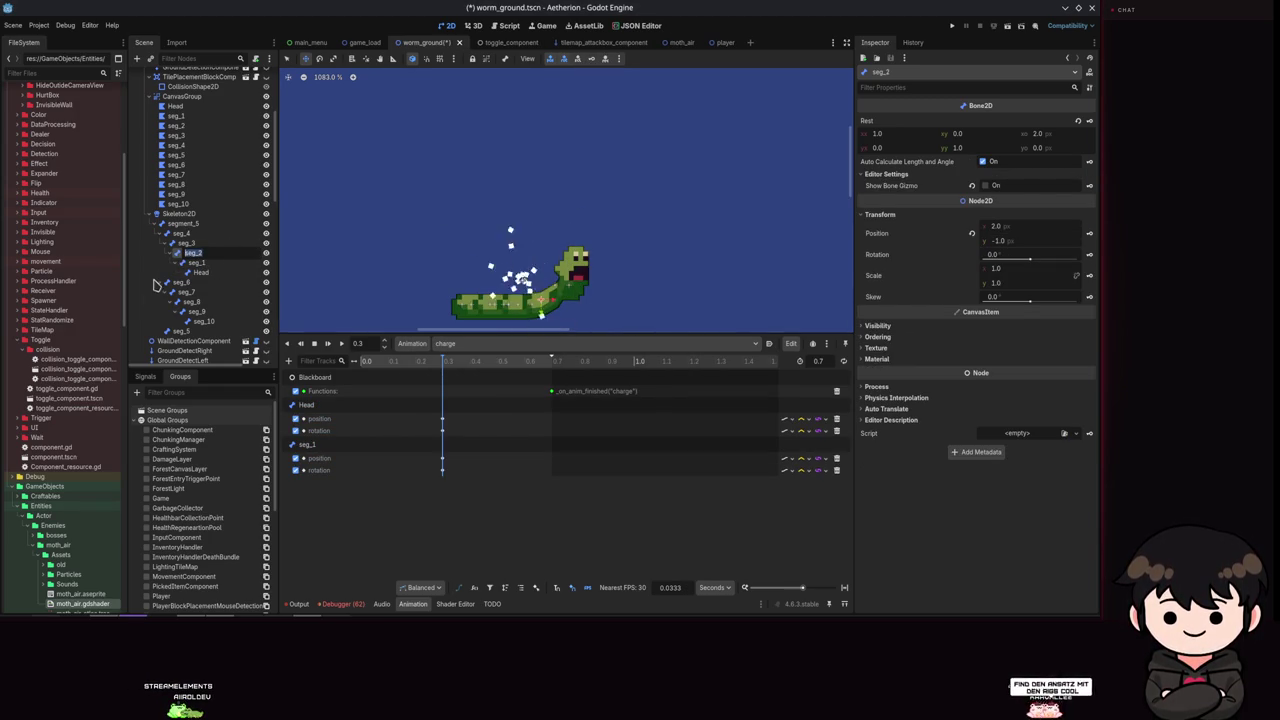
{"action": "left_click", "coordinate": [596, 59]}
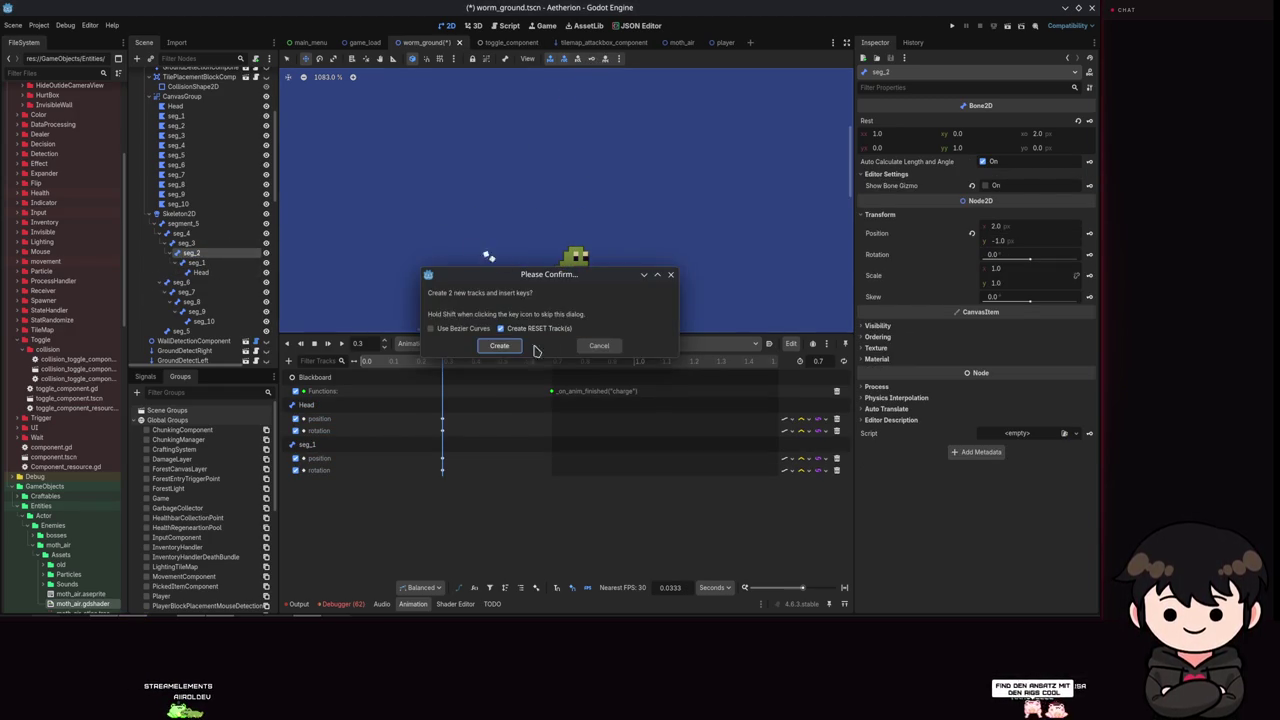
{"action": "left_click", "coordinate": [500, 345]}
{"action": "key", "text": "ctrl+s"}
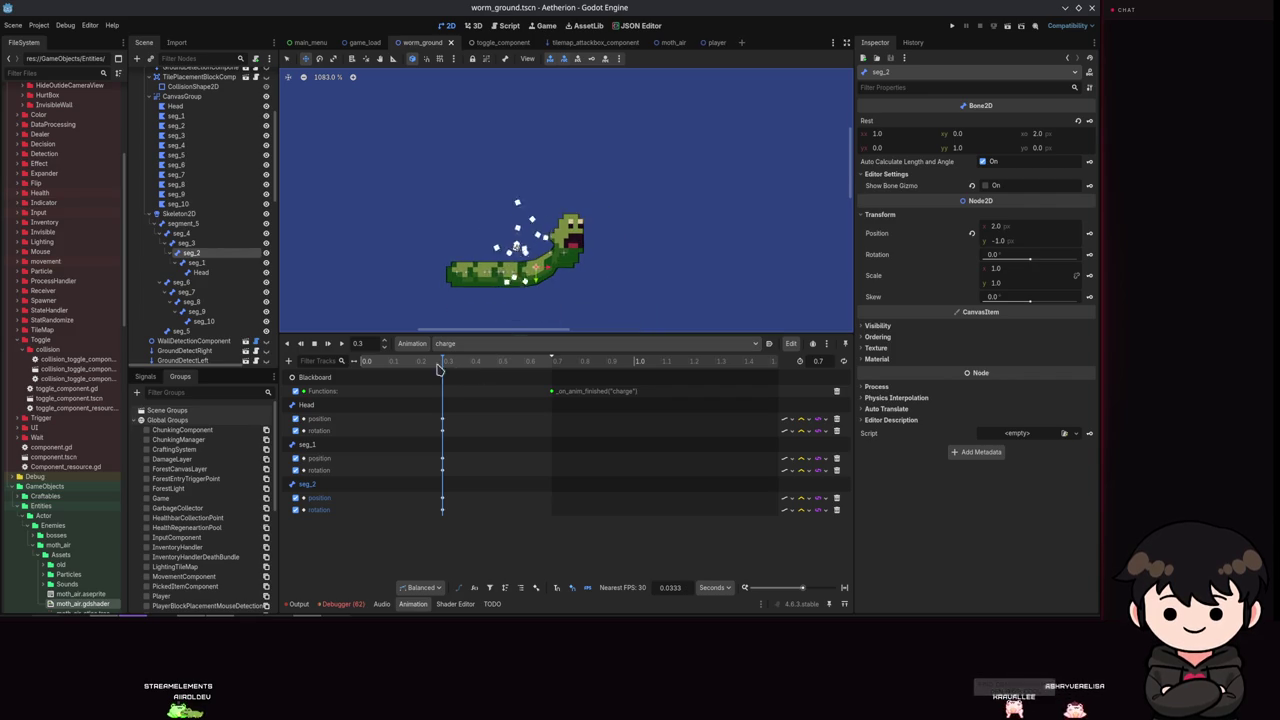
{"action": "left_click_drag", "start_coordinate": [443, 360], "coordinate": [293, 365]}
{"action": "left_click", "coordinate": [339, 345]}
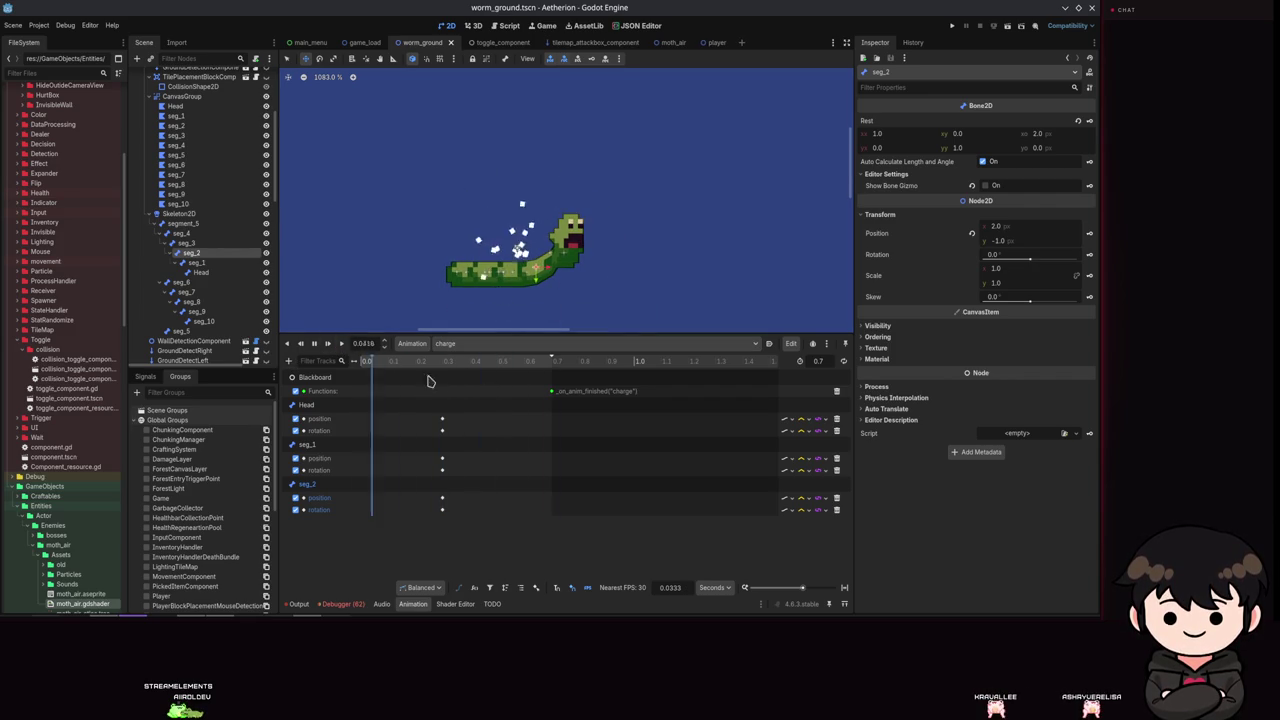
Step: Cycle through the attack and RESET animations and settle on the charge animation
{"action": "left_click", "coordinate": [486, 343]}
{"action": "left_click", "coordinate": [468, 370]}
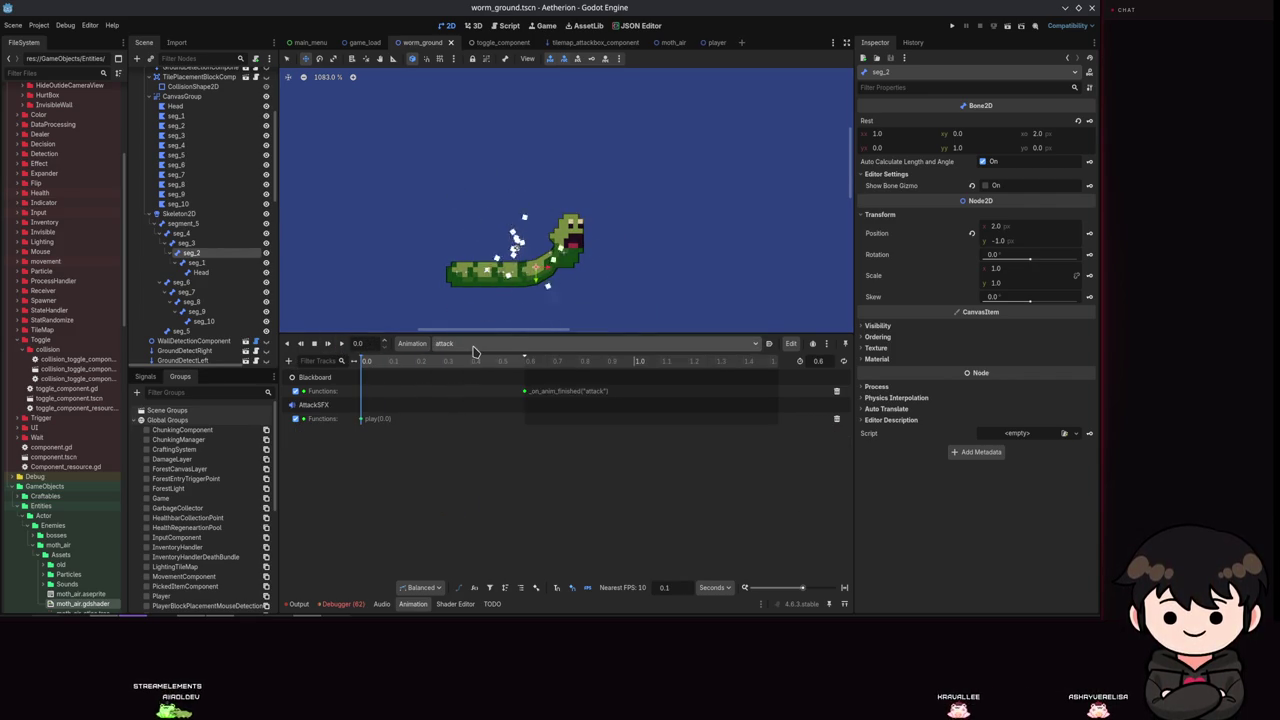
{"action": "left_click", "coordinate": [475, 343]}
{"action": "left_click", "coordinate": [474, 362]}
{"action": "left_click", "coordinate": [475, 343]}
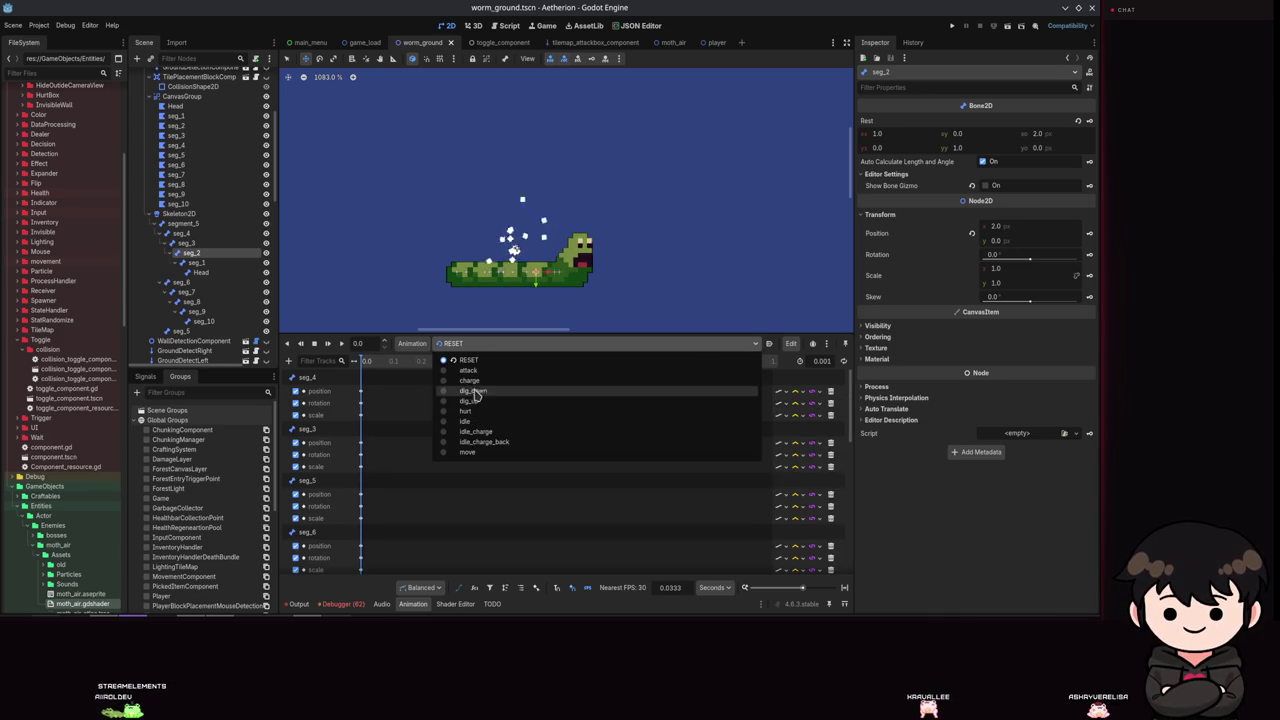
{"action": "left_click", "coordinate": [470, 380]}
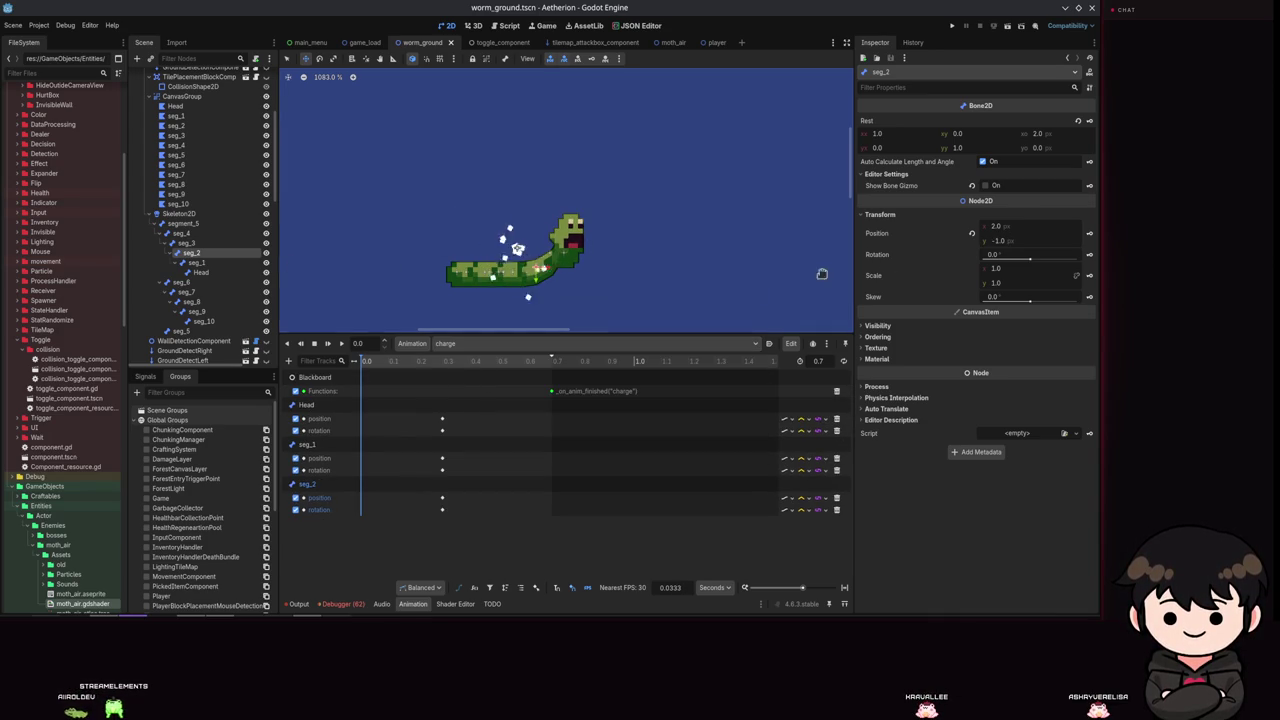
Step: Straighten the worm via seg_2, key seg_2, seg_1 and Head at 0.0, and save
{"action": "left_click_drag", "start_coordinate": [547, 288], "coordinate": [540, 278]}
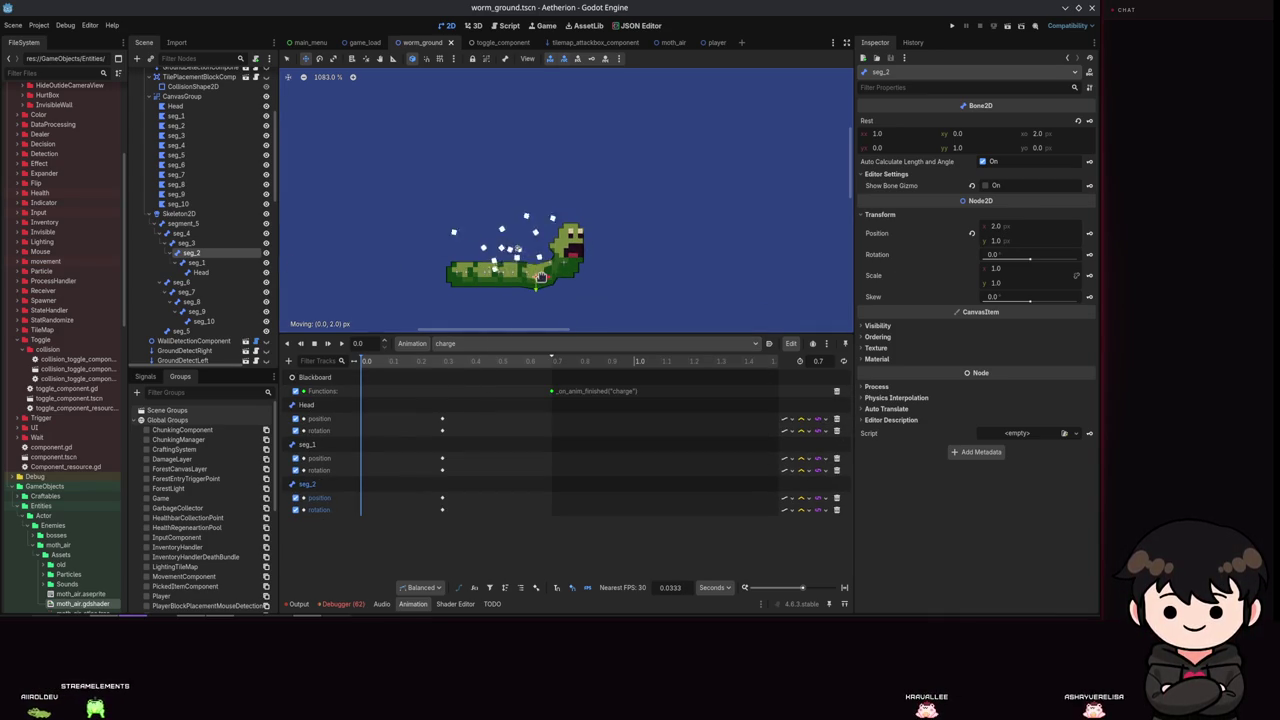
{"action": "key", "text": "k"}
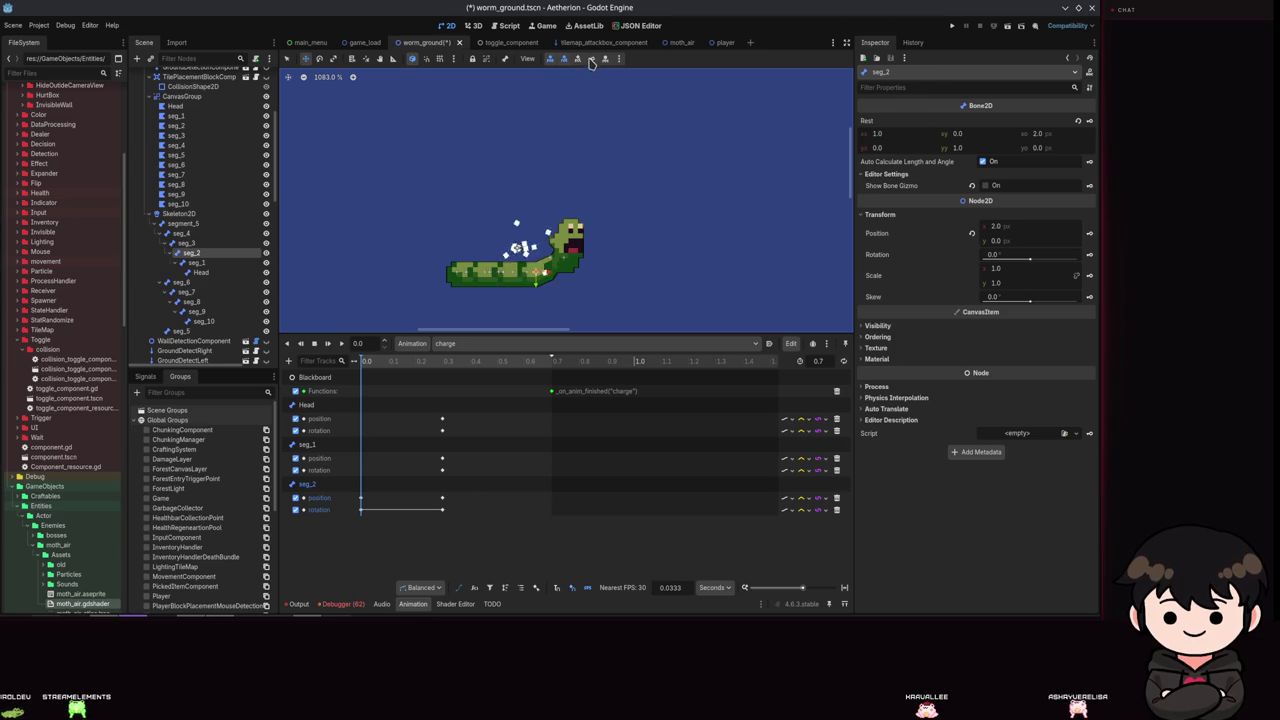
{"action": "left_click", "coordinate": [195, 262]}
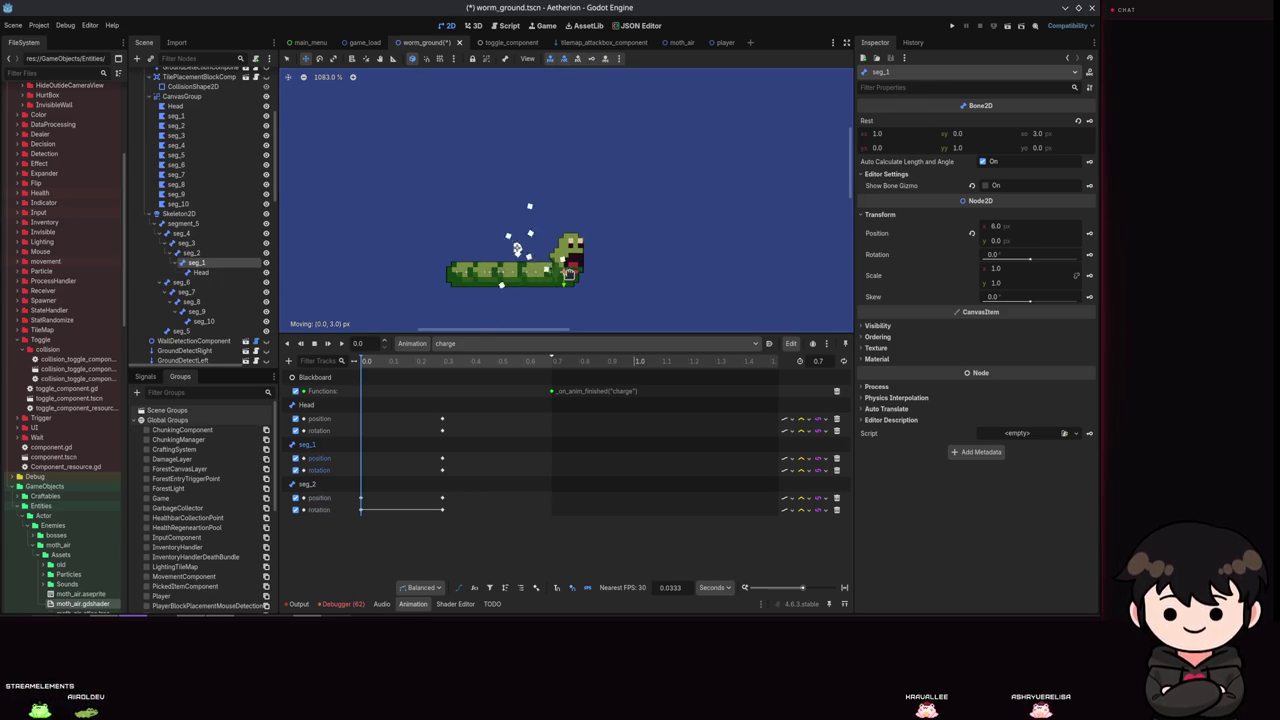
{"action": "key", "text": "ctrl+s"}
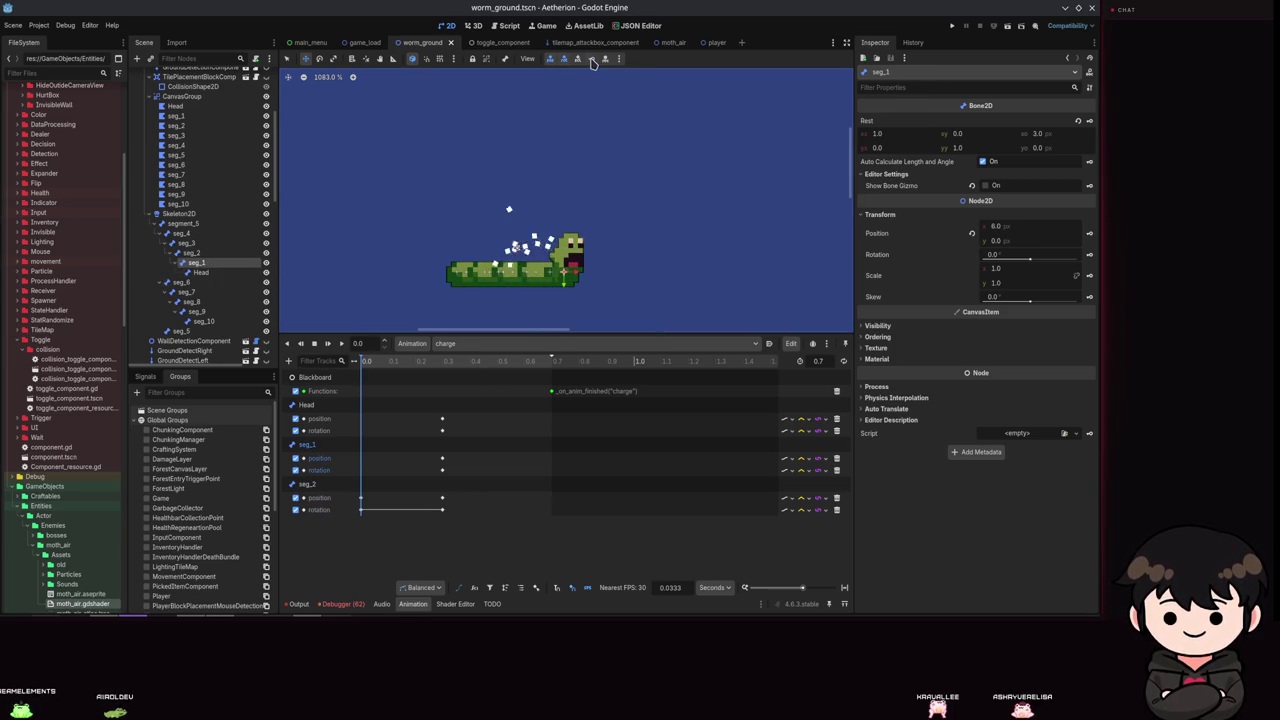
{"action": "left_click", "coordinate": [576, 259]}
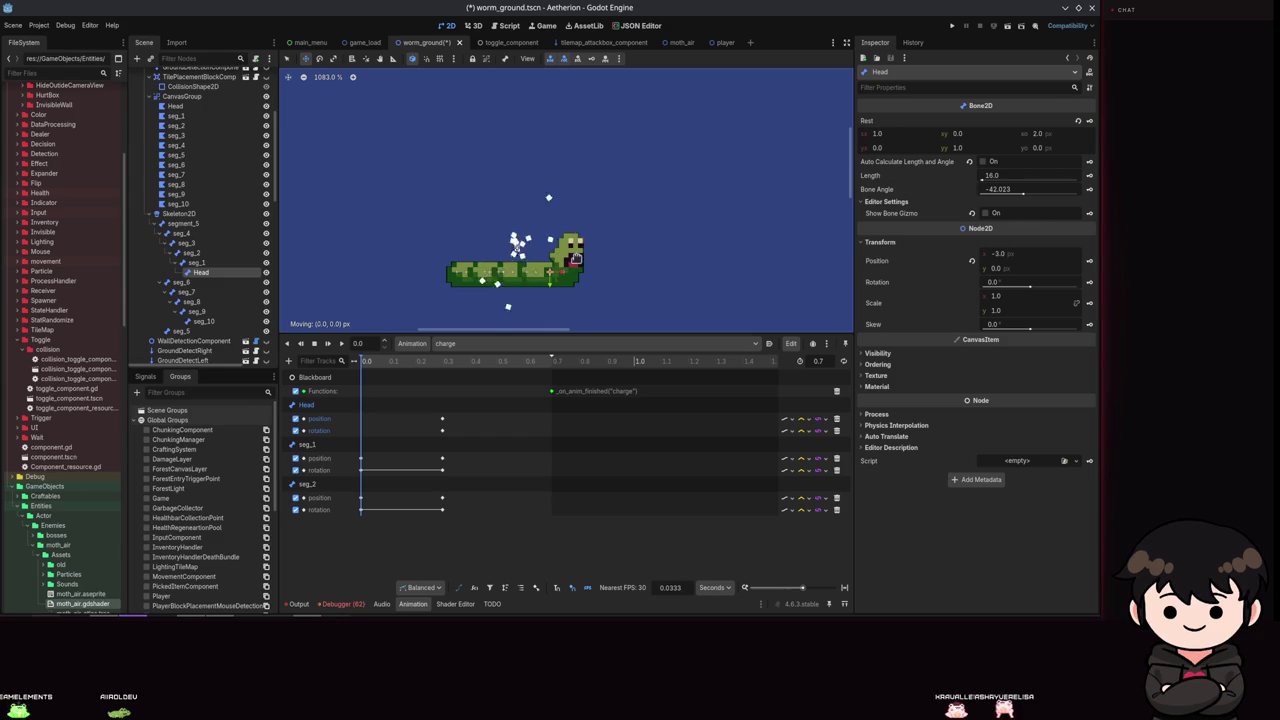
{"action": "key", "text": "ctrl+s"}
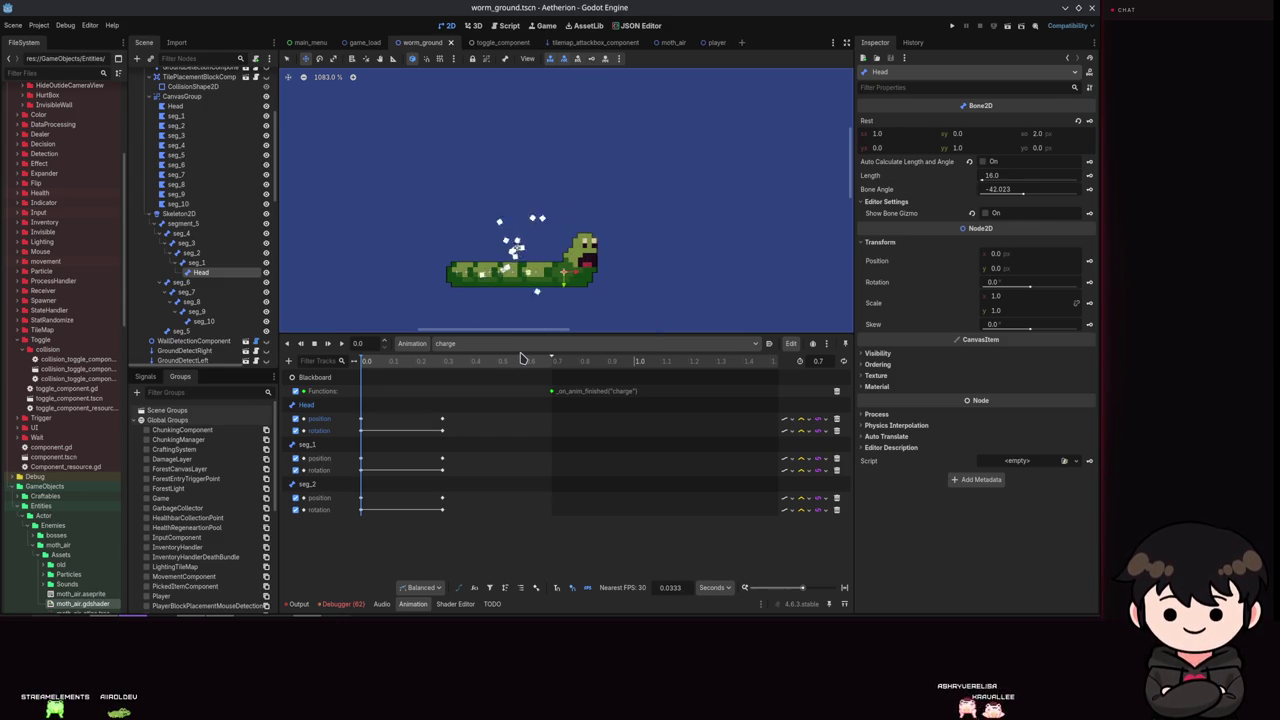
Step: Set the charge animation's Head rotation track to Cubic interpolation
{"action": "left_click", "coordinate": [341, 343]}
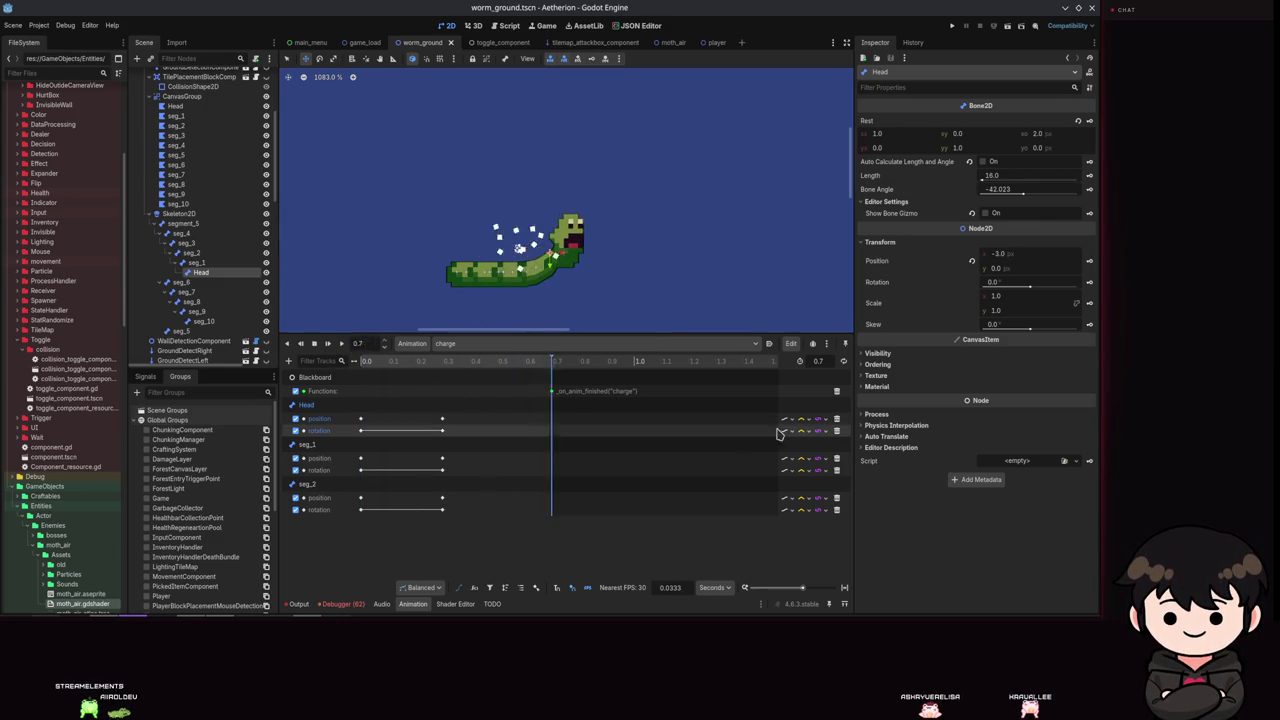
{"action": "left_click", "coordinate": [808, 430]}
{"action": "left_click", "coordinate": [823, 453]}
{"action": "left_click", "coordinate": [808, 458]}
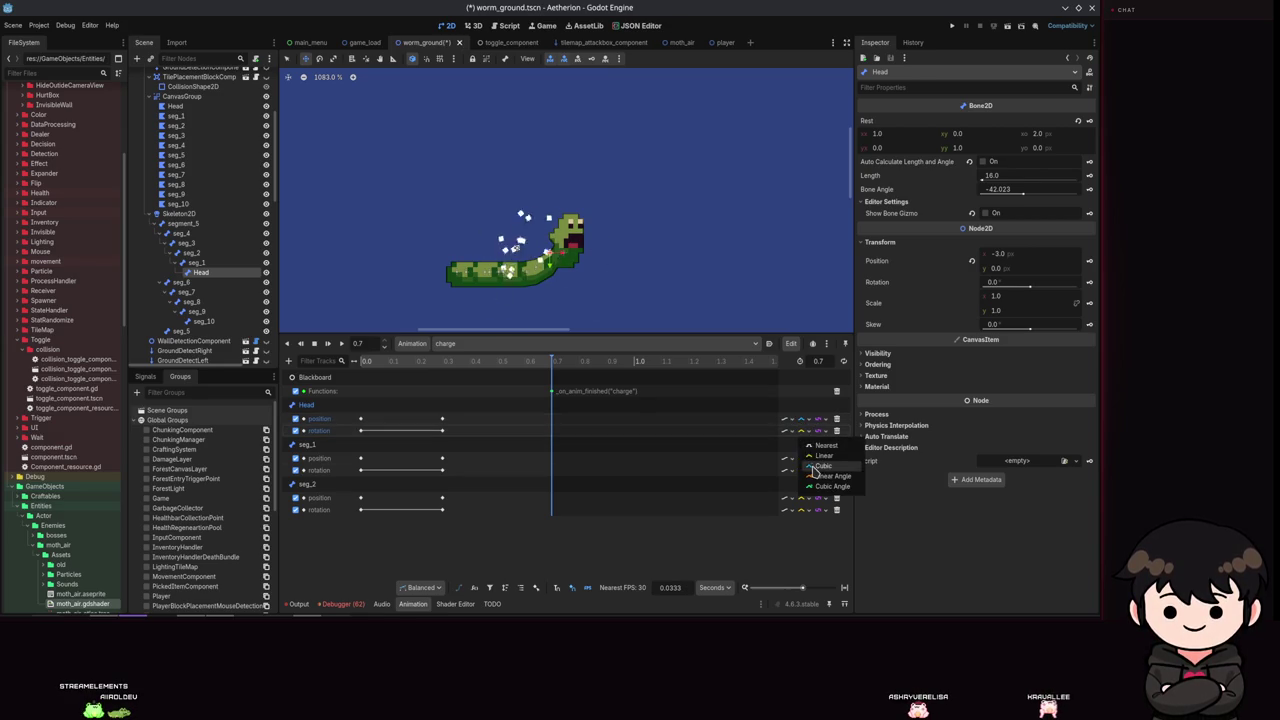
Step: Make seg_1's position and rotation and seg_2's rotation tracks Cubic, save, and play charge
{"action": "left_click", "coordinate": [823, 493]}
{"action": "left_click", "coordinate": [808, 470]}
{"action": "left_click", "coordinate": [823, 505]}
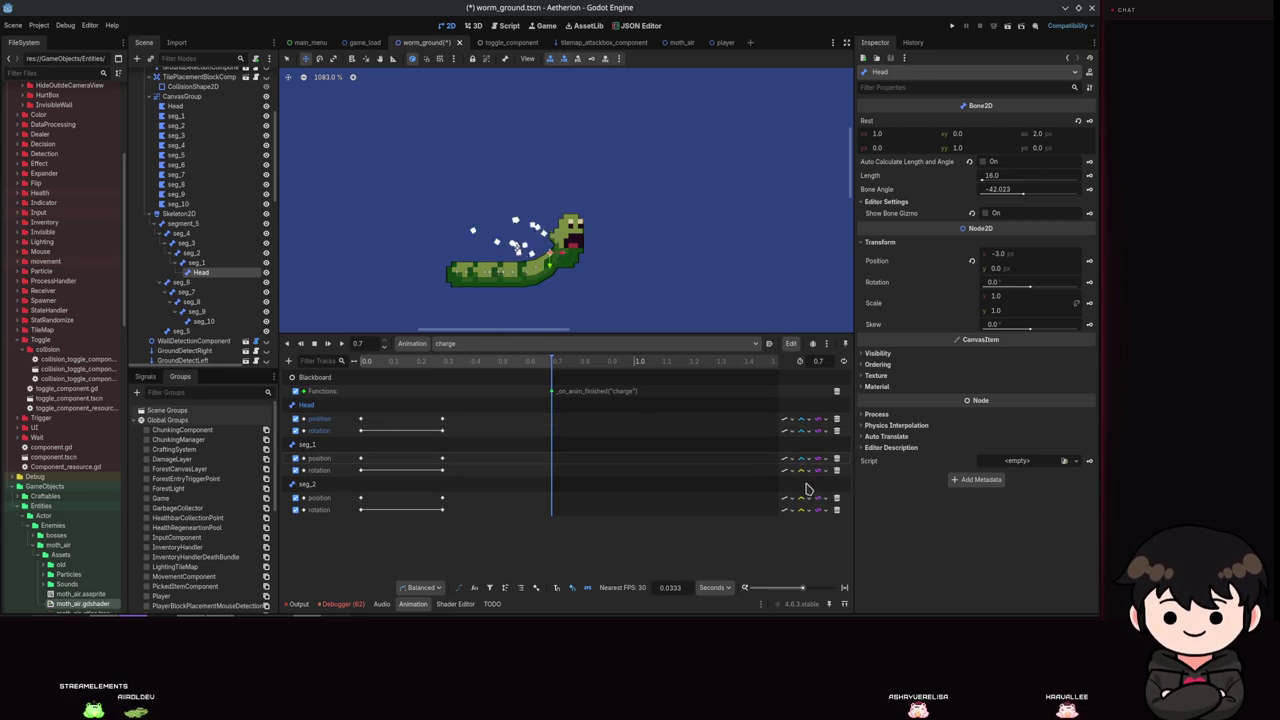
{"action": "left_click", "coordinate": [808, 497]}
{"action": "left_click", "coordinate": [823, 522]}
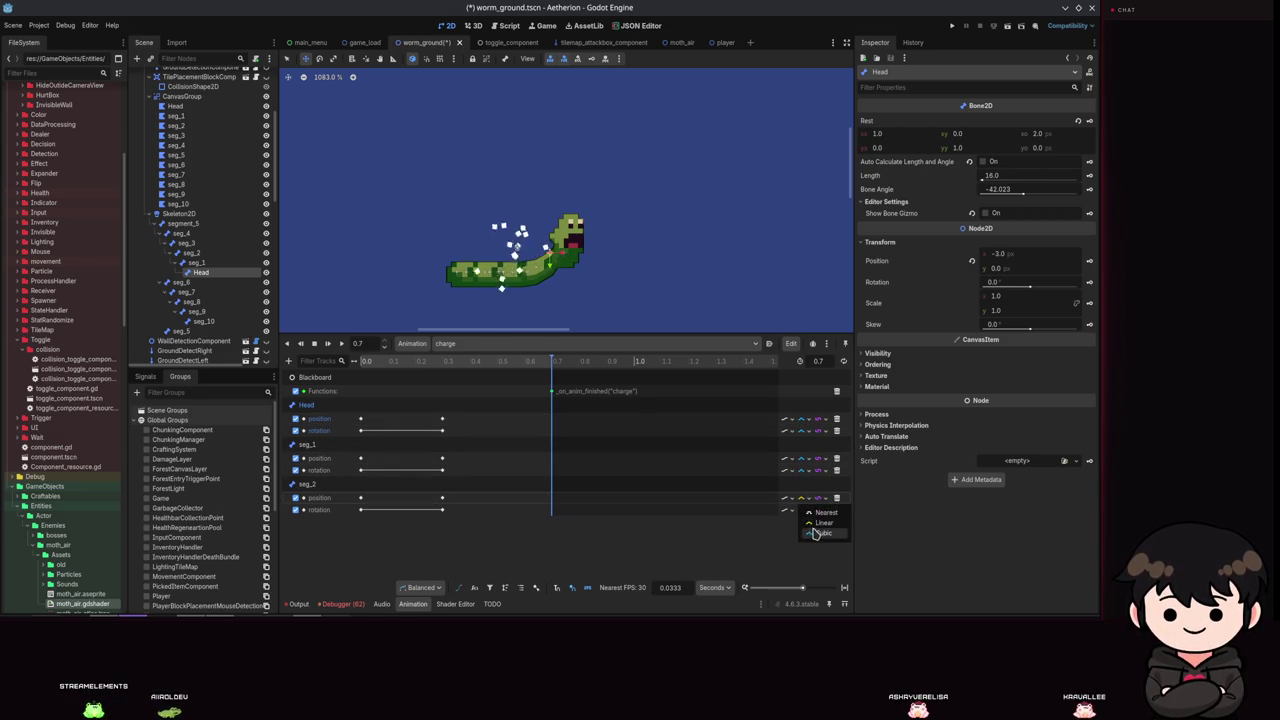
{"action": "left_click", "coordinate": [808, 509]}
{"action": "left_click", "coordinate": [823, 545]}
{"action": "key", "text": "ctrl+s"}
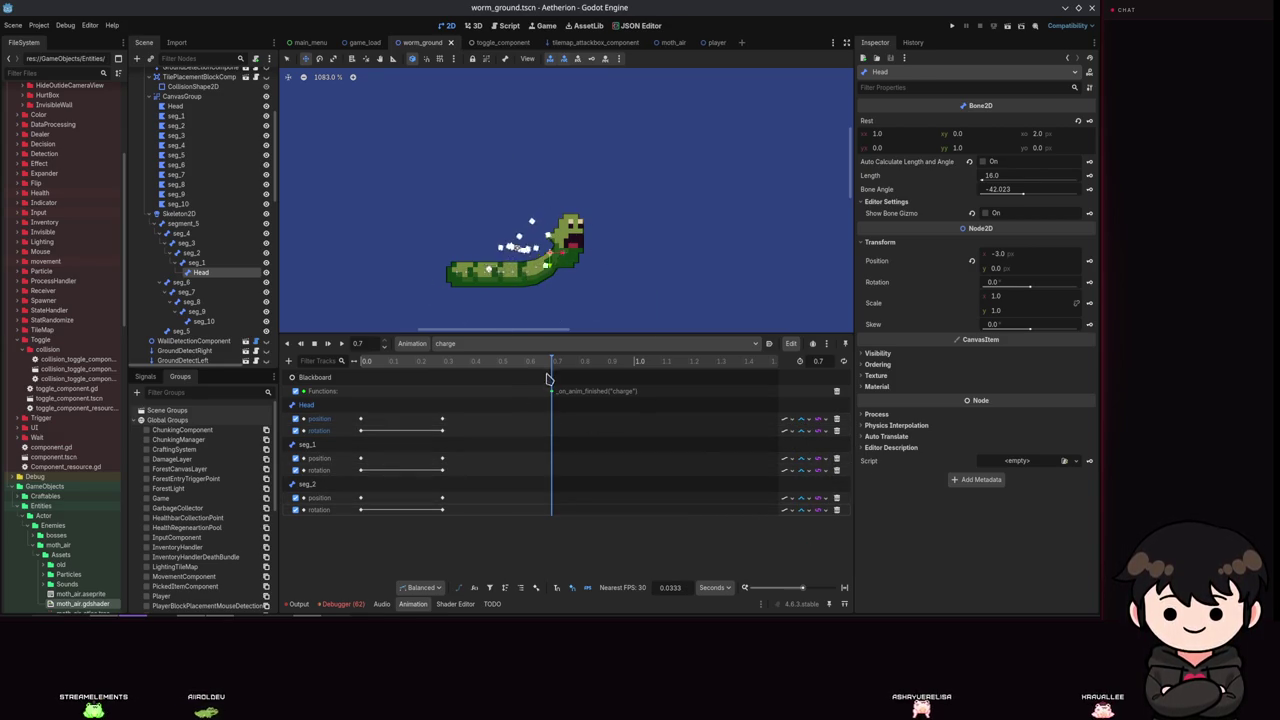
{"action": "left_click", "coordinate": [329, 345]}
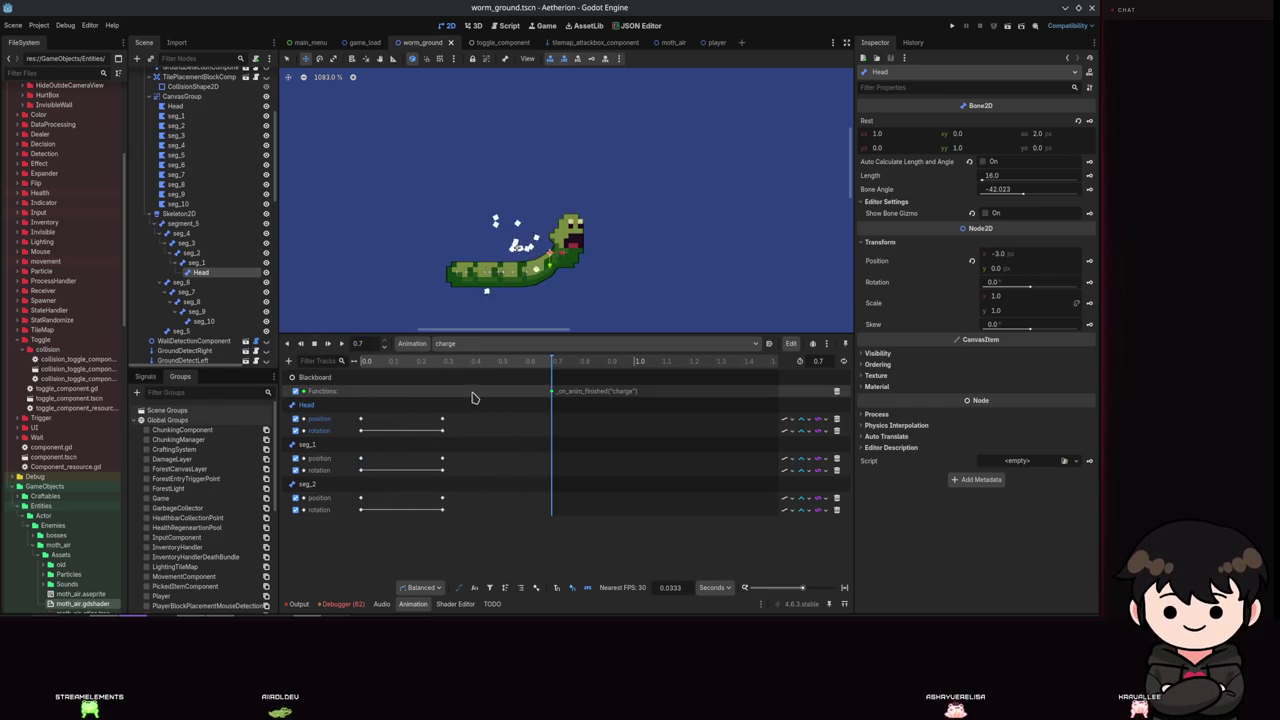
Step: At 0.3 s in the charge animation, raise the worm's neck by dragging seg_2, then save
{"action": "scroll", "coordinate": [565, 255], "scroll_direction": "up", "scroll_amount": 2}
{"action": "scroll", "coordinate": [565, 255], "scroll_direction": "up", "scroll_amount": 2}
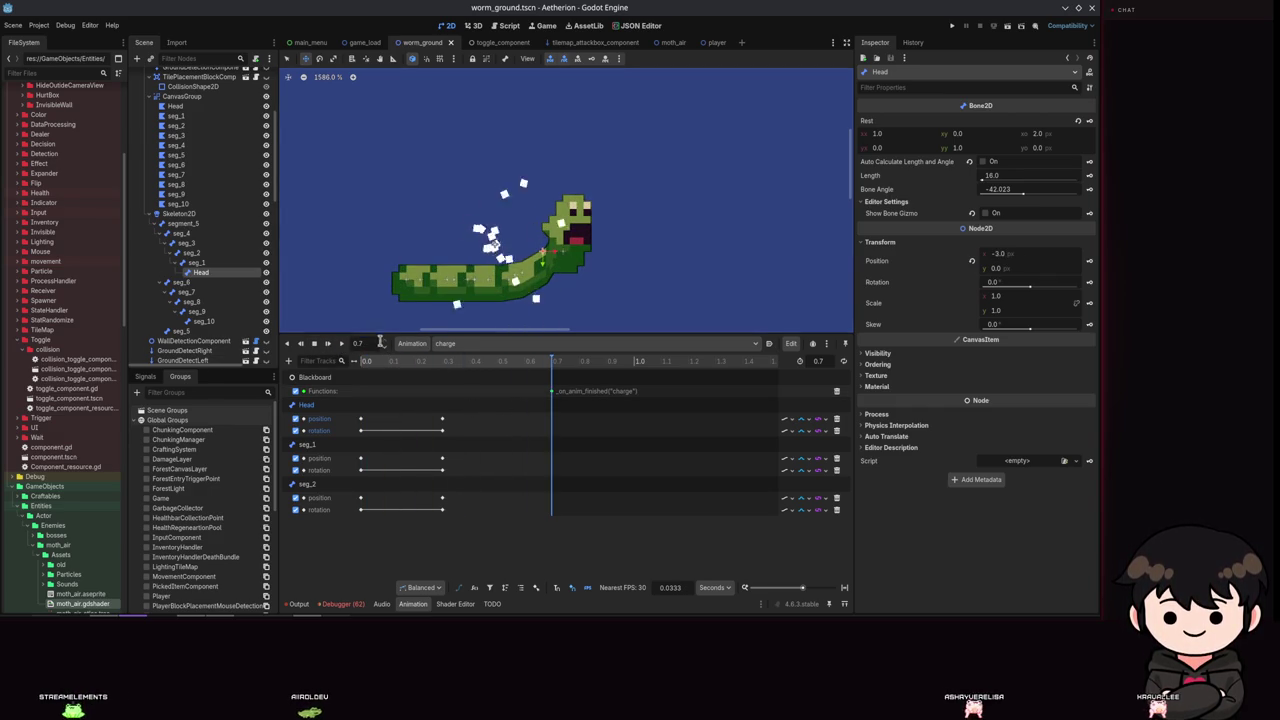
{"action": "type", "text": "0.3"}
{"action": "key", "text": "Return"}
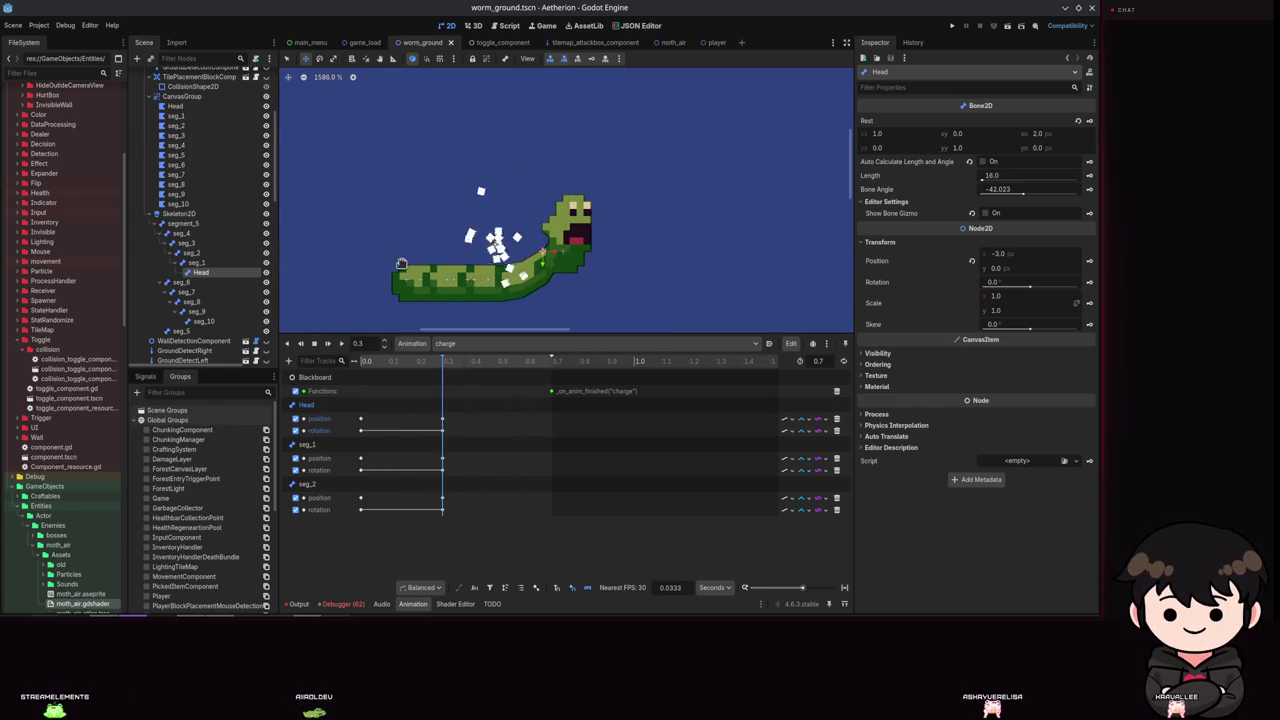
{"action": "left_click_drag", "start_coordinate": [557, 237], "coordinate": [565, 228]}
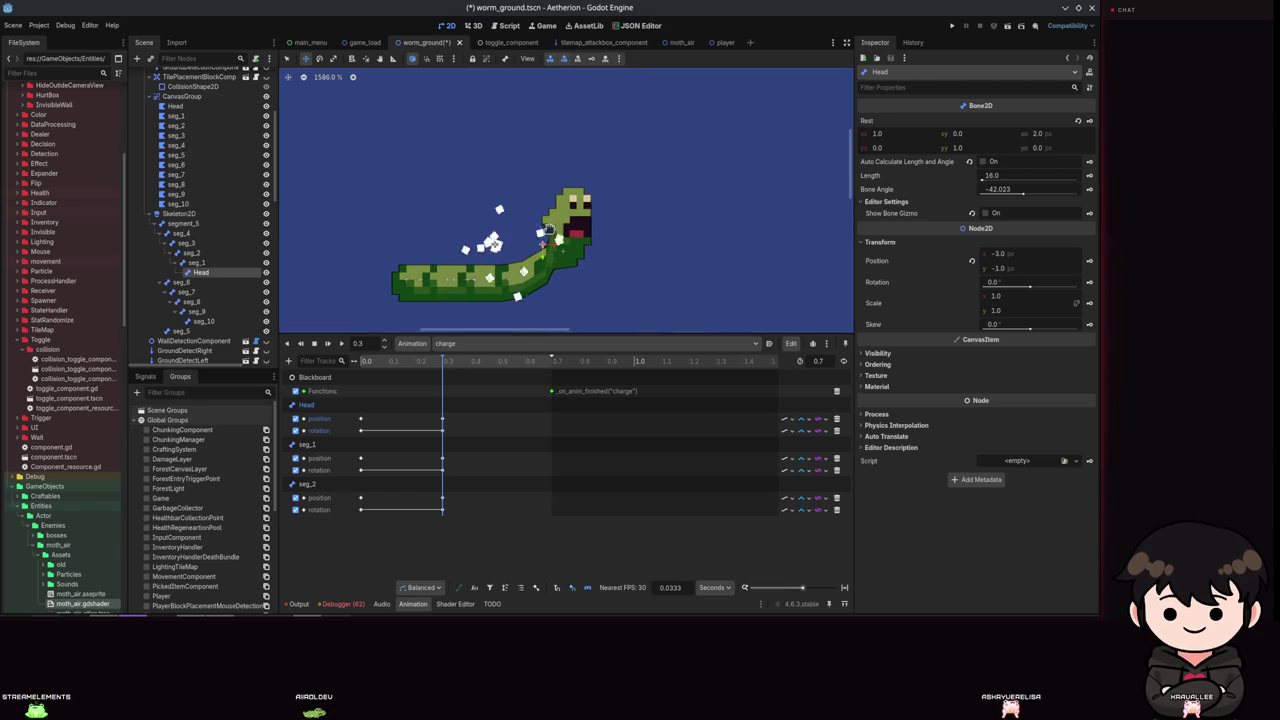
{"action": "left_click", "coordinate": [528, 272]}
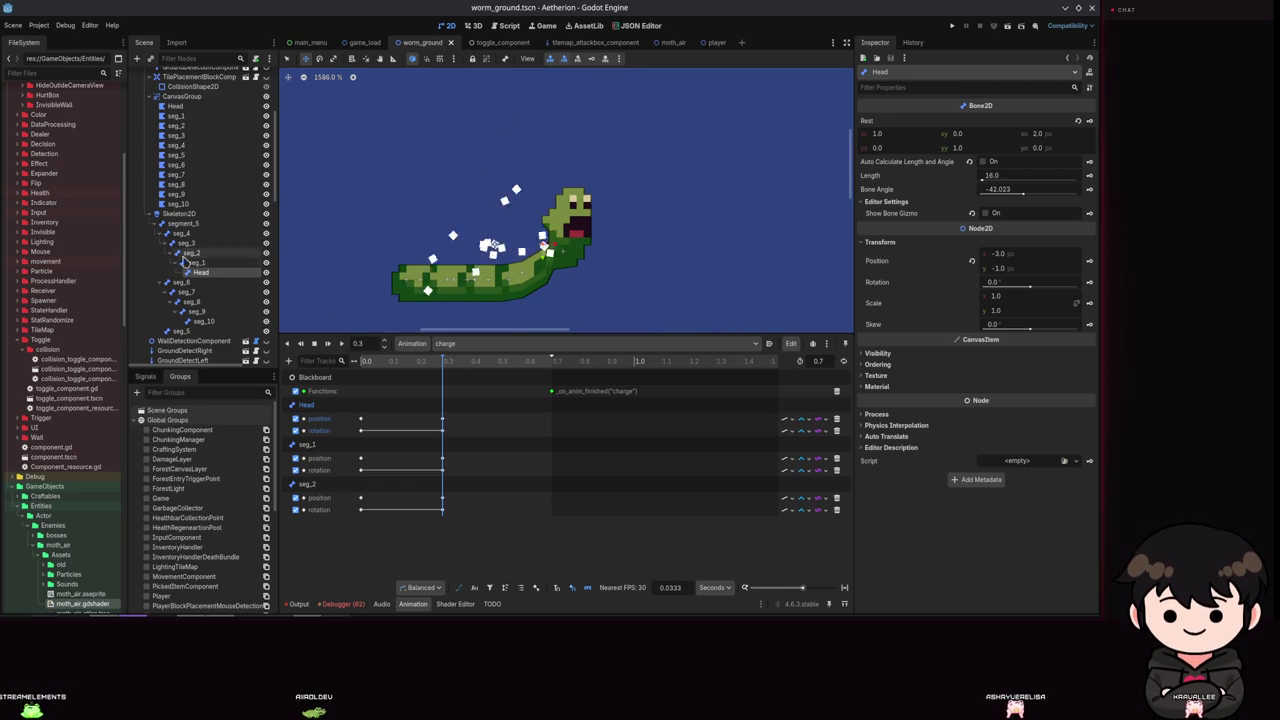
{"action": "left_click", "coordinate": [541, 279]}
{"action": "left_click_drag", "start_coordinate": [541, 279], "coordinate": [564, 236]}
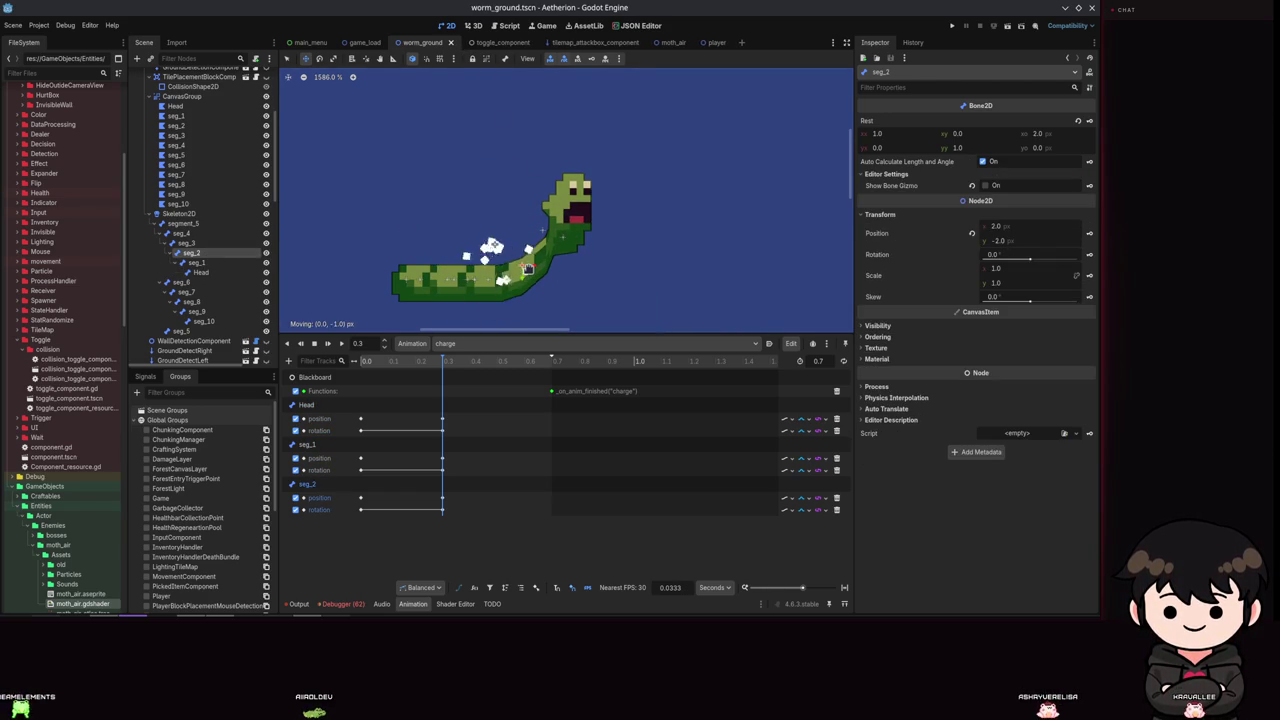
{"action": "key", "text": "ctrl+s"}
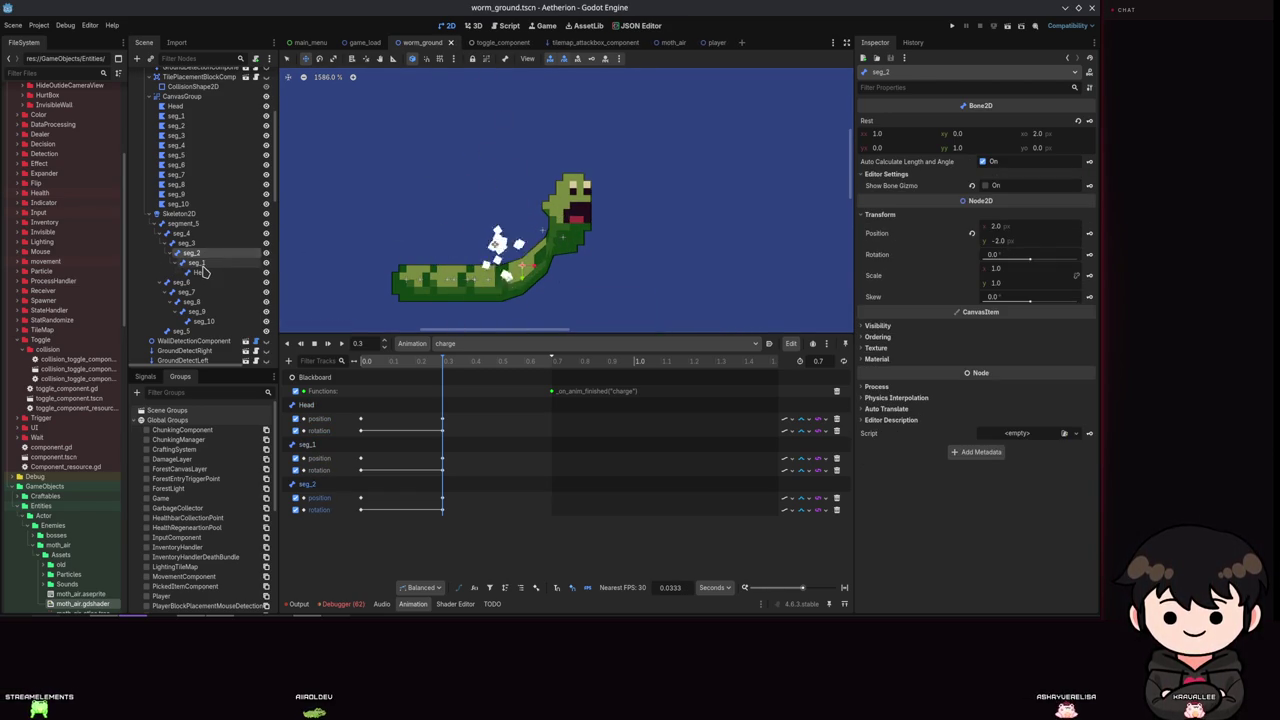
Step: Shift the Head bone slightly left and save the adjusted 0.3 s pose
{"action": "left_click", "coordinate": [241, 273]}
{"action": "left_click_drag", "start_coordinate": [588, 220], "coordinate": [583, 223]}
{"action": "key", "text": "ctrl+s"}
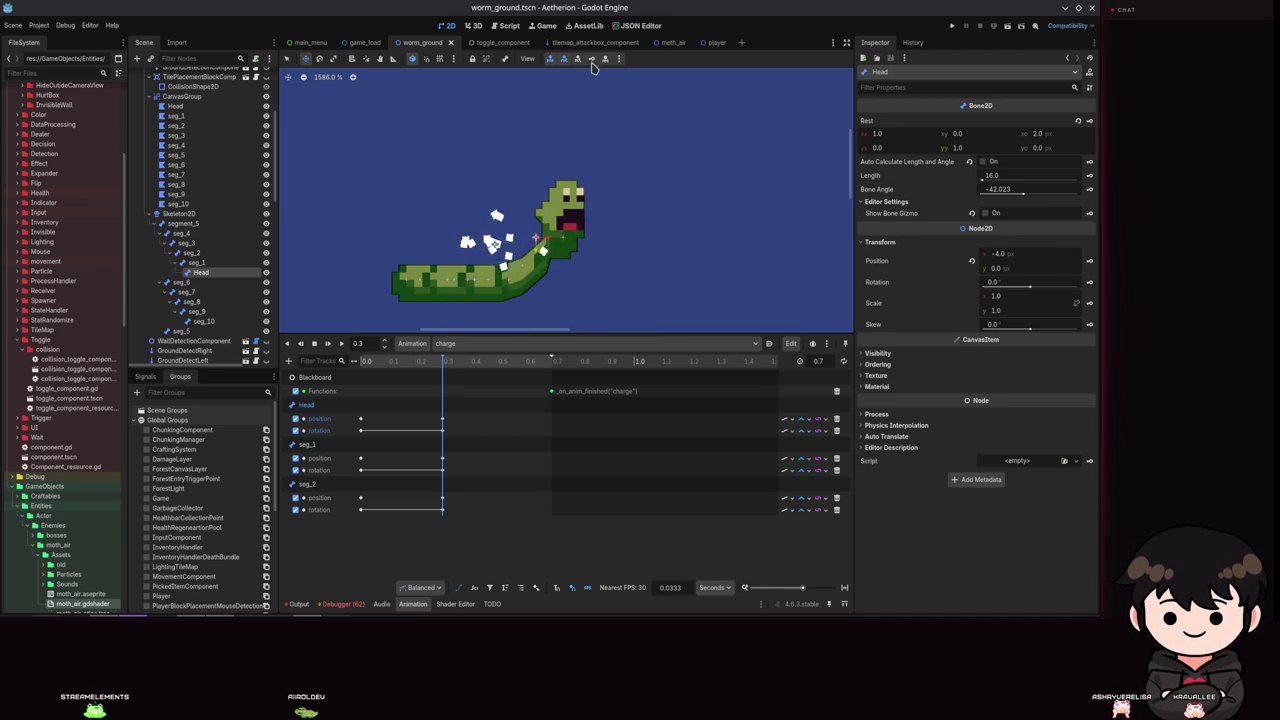
{"action": "left_click", "coordinate": [555, 247]}
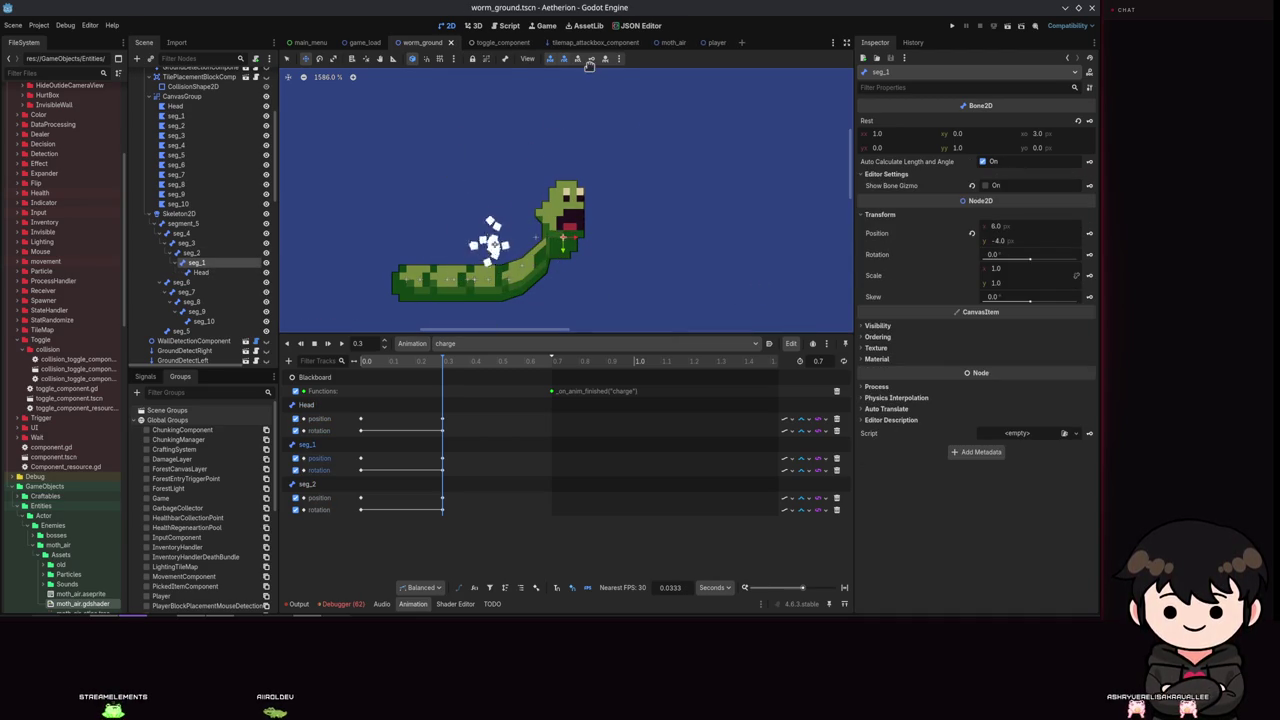
{"action": "left_click", "coordinate": [497, 244]}
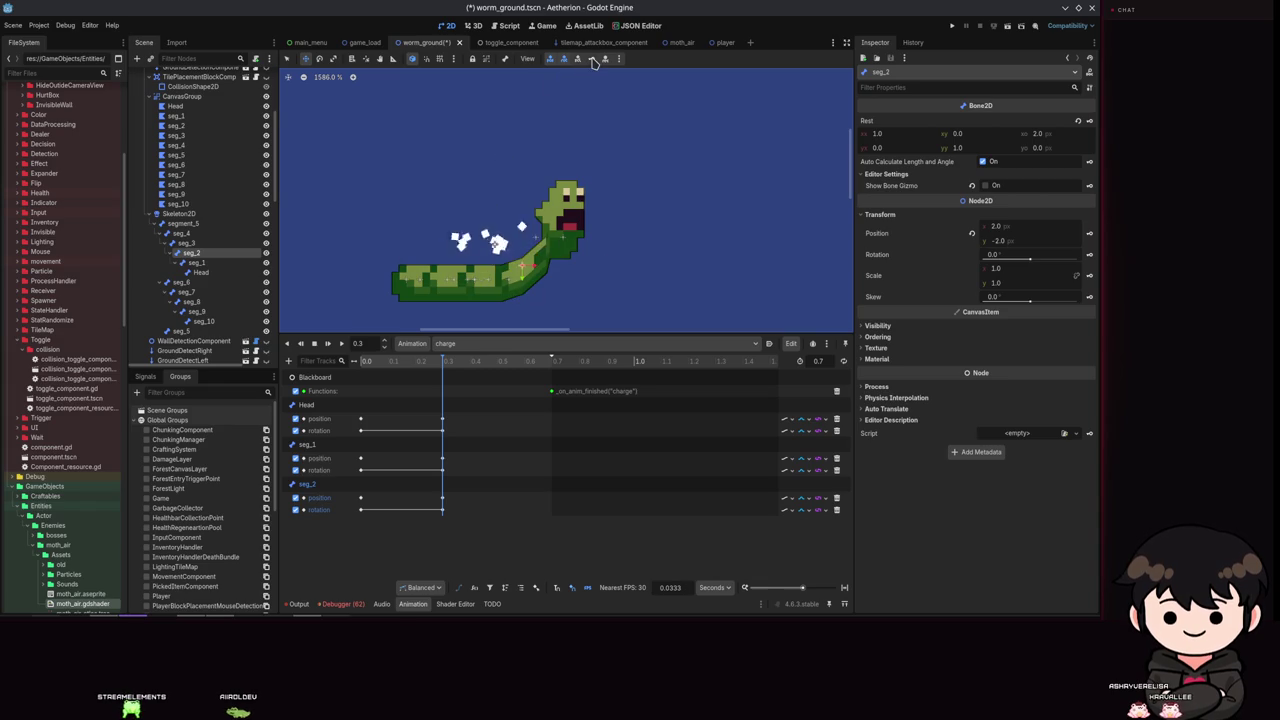
{"action": "key", "text": "ctrl+s"}
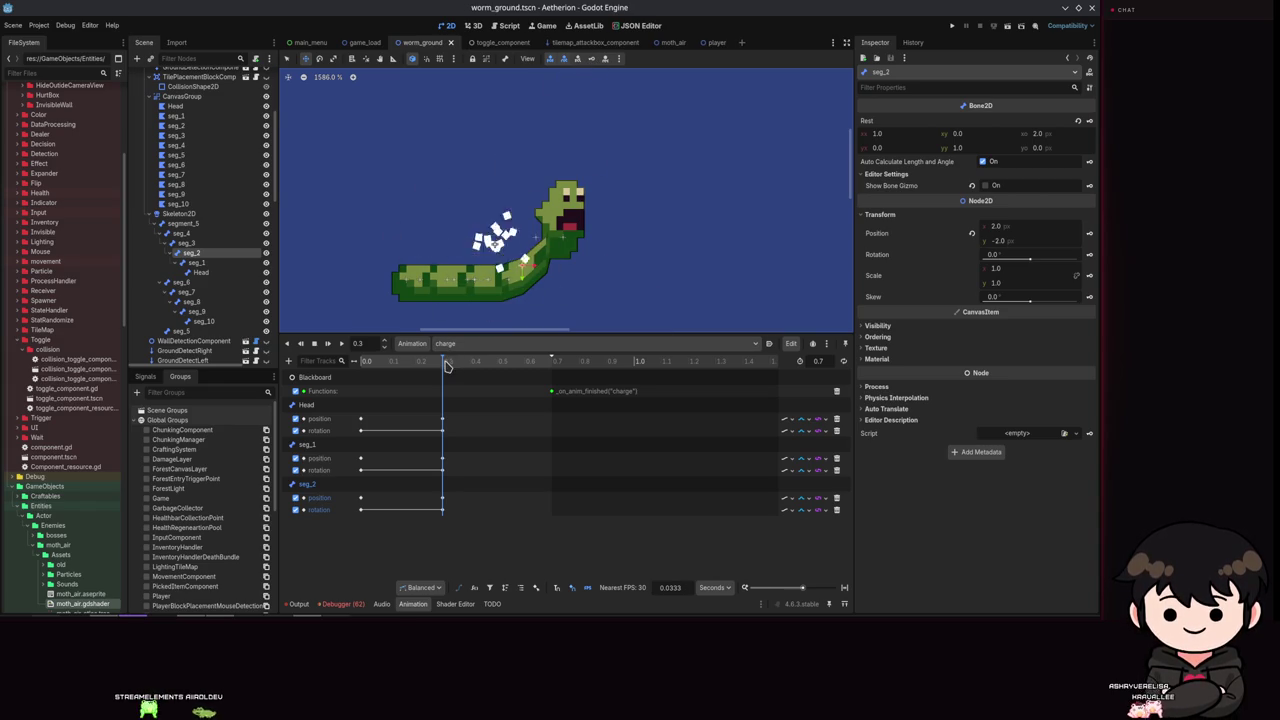
Step: Rewind and preview the charge animation, then bring up the animation list
{"action": "left_click", "coordinate": [370, 360]}
{"action": "left_click", "coordinate": [341, 343]}
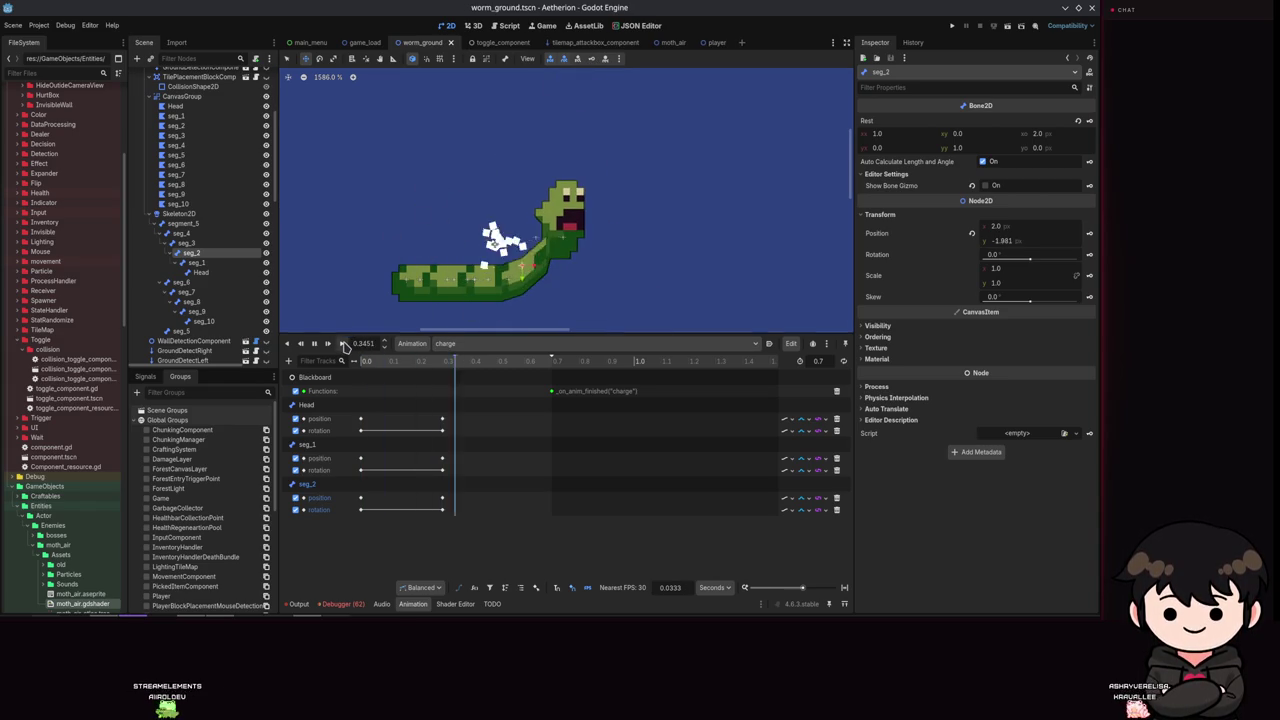
{"action": "left_click", "coordinate": [470, 344]}
Step: Switch to the attack animation and key seg_2's position and rotation at 0.0
{"action": "left_click", "coordinate": [470, 370]}
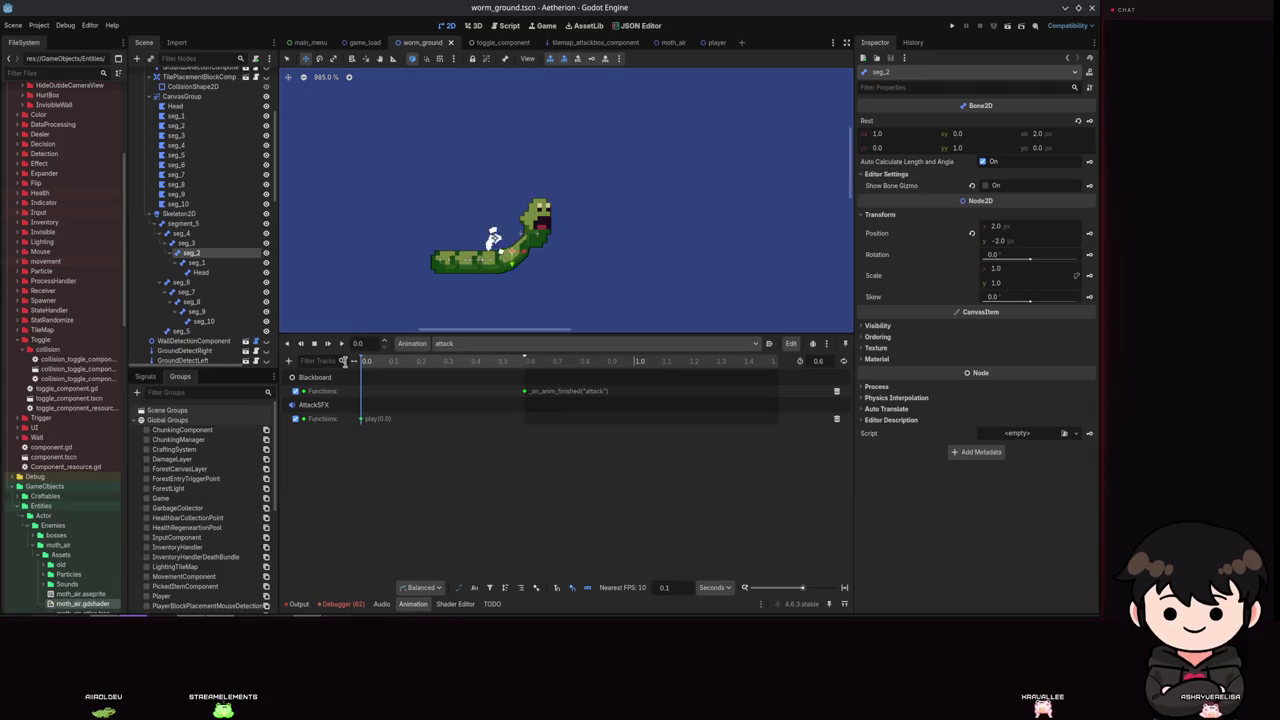
{"action": "left_click_drag", "start_coordinate": [367, 363], "coordinate": [432, 377]}
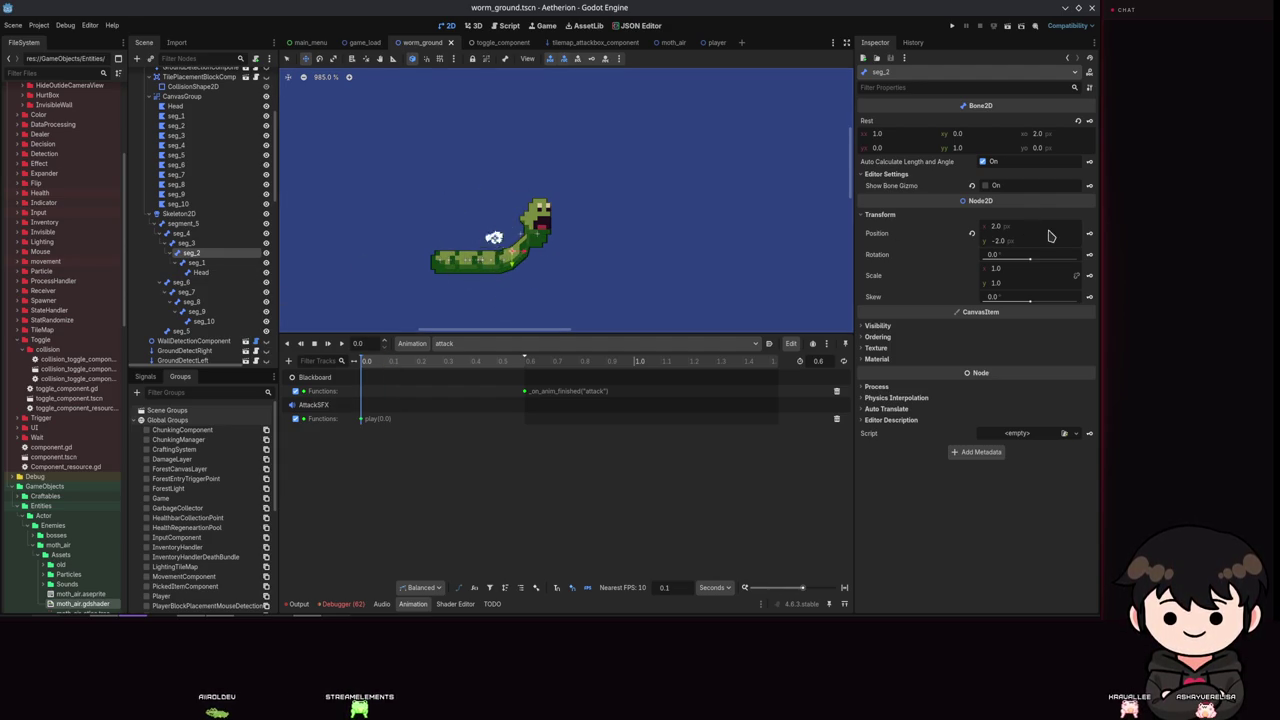
{"action": "left_click", "coordinate": [590, 58]}
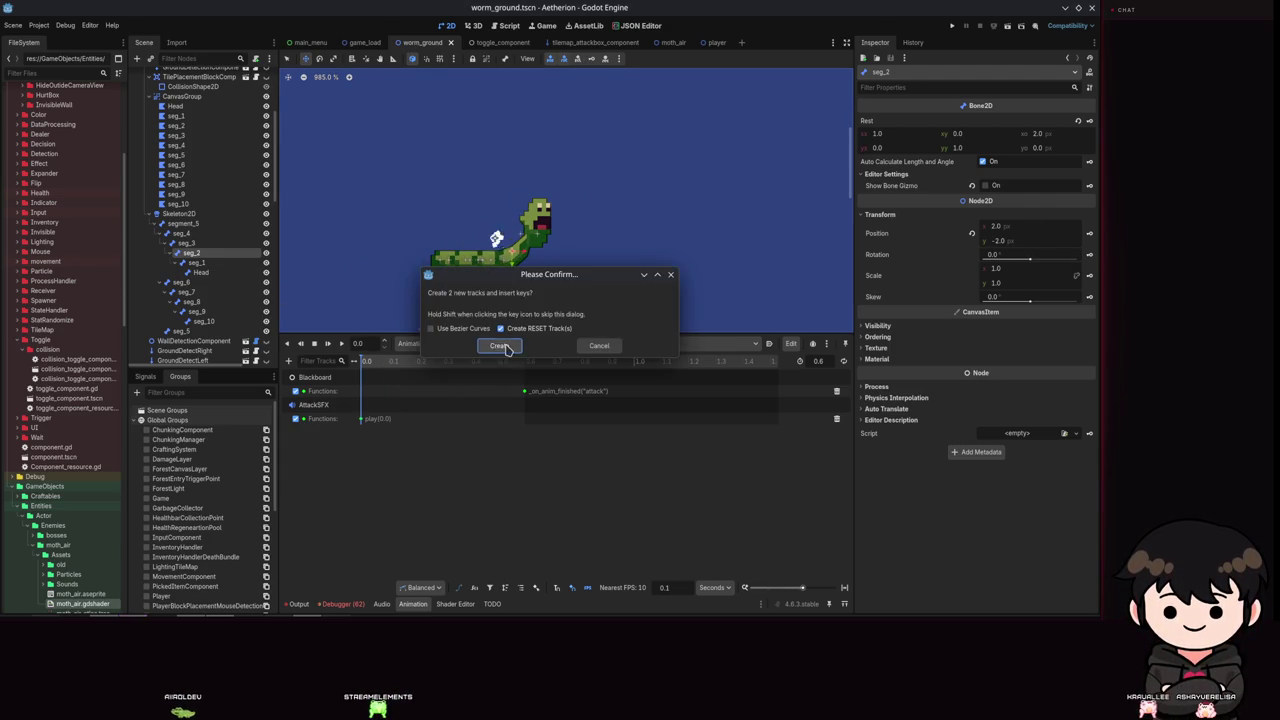
{"action": "key", "text": "Return"}
Step: Key seg_1's and Head's position and rotation at the start of attack, creating their tracks
{"action": "left_click", "coordinate": [196, 262]}
{"action": "key", "text": "k"}
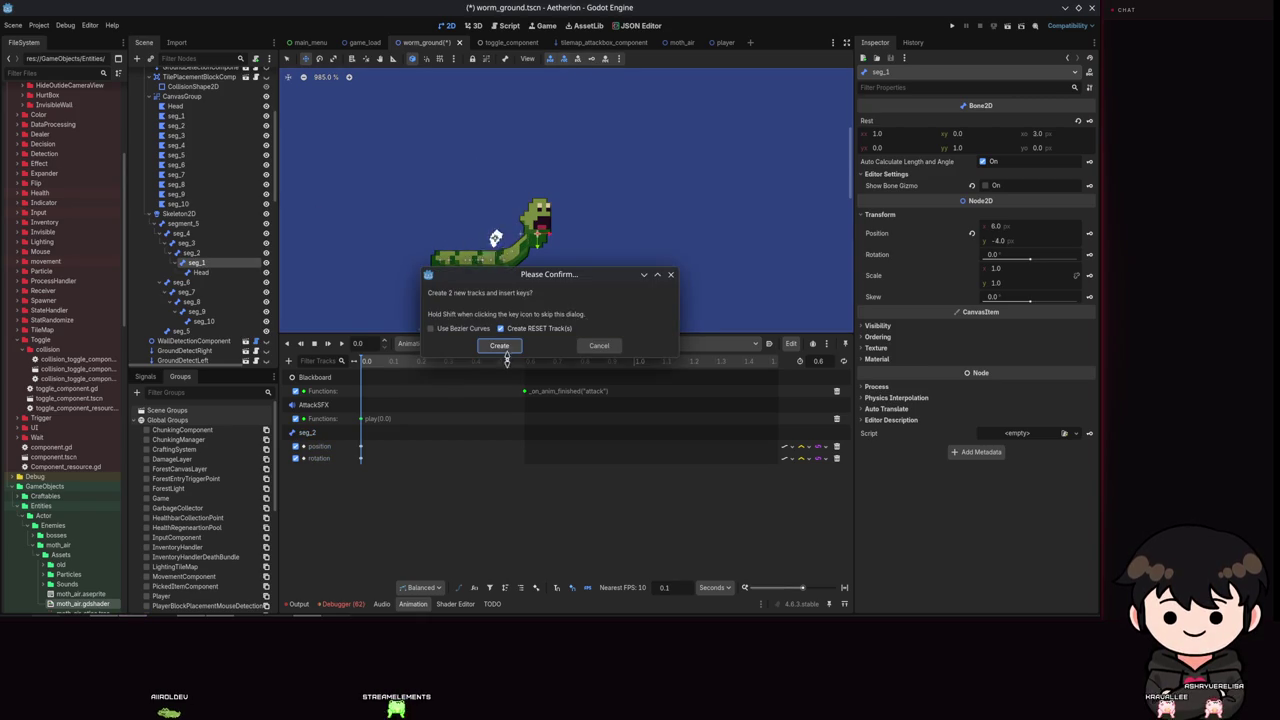
{"action": "key", "text": "Return"}
{"action": "left_click", "coordinate": [492, 235]}
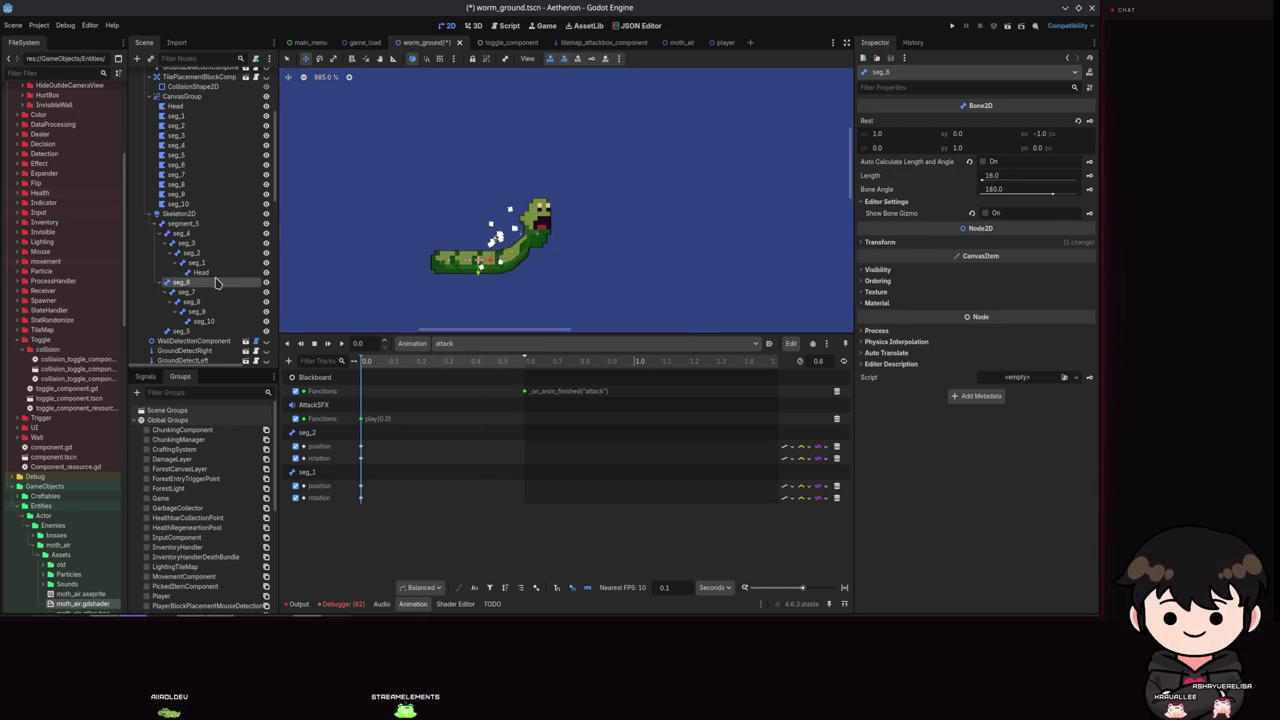
{"action": "left_click", "coordinate": [590, 58]}
{"action": "left_click", "coordinate": [506, 345]}
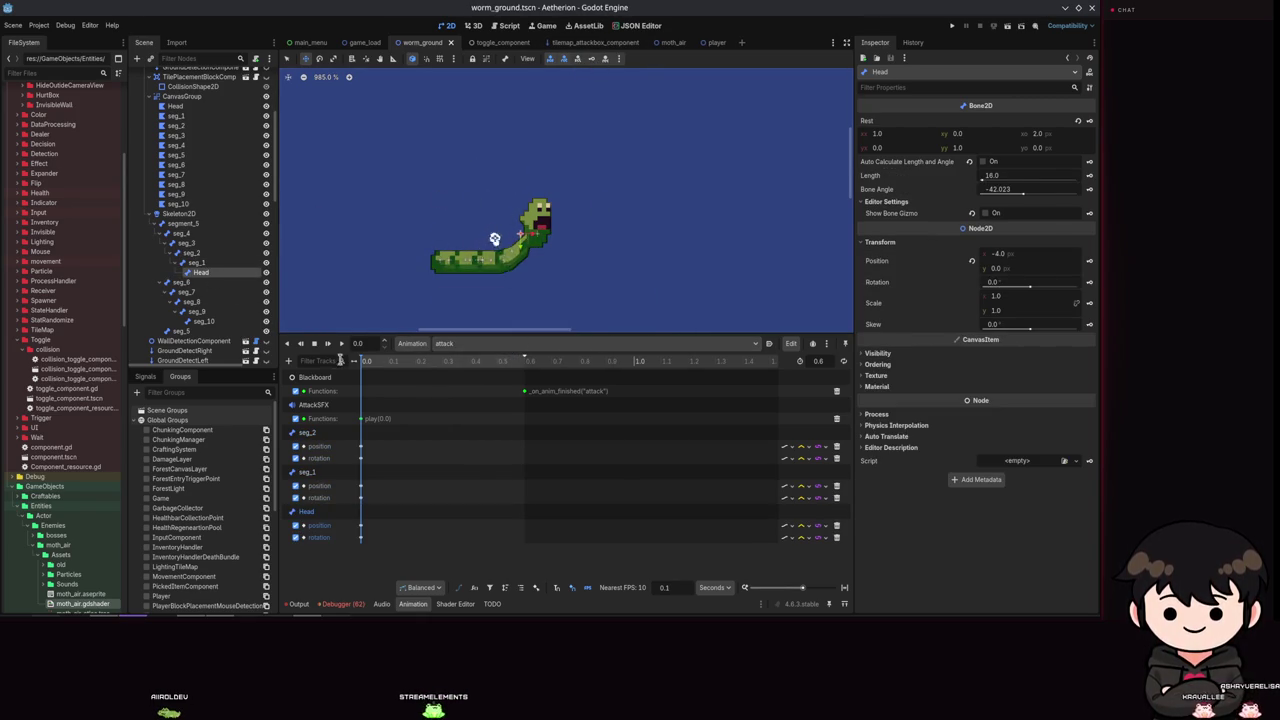
{"action": "left_click", "coordinate": [192, 252]}
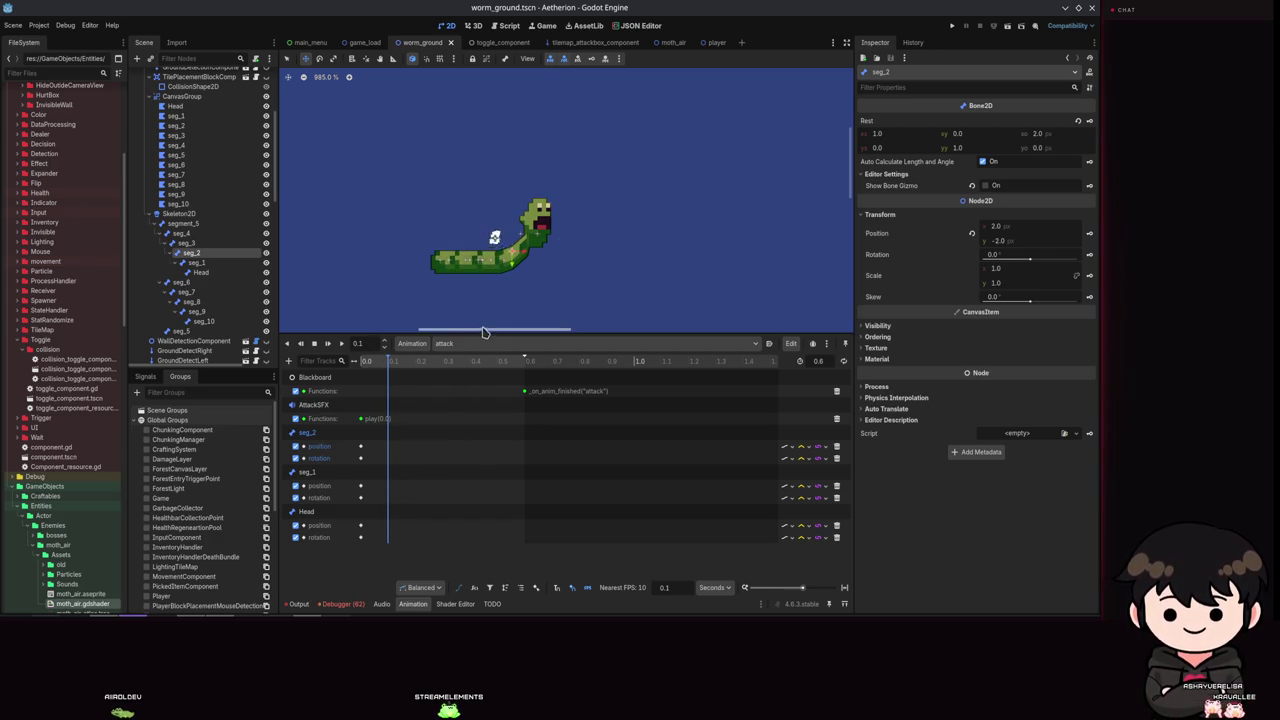
Step: Reposition seg_1 and nudge the Head bone for the attack pose, then save
{"action": "key", "text": "Escape"}
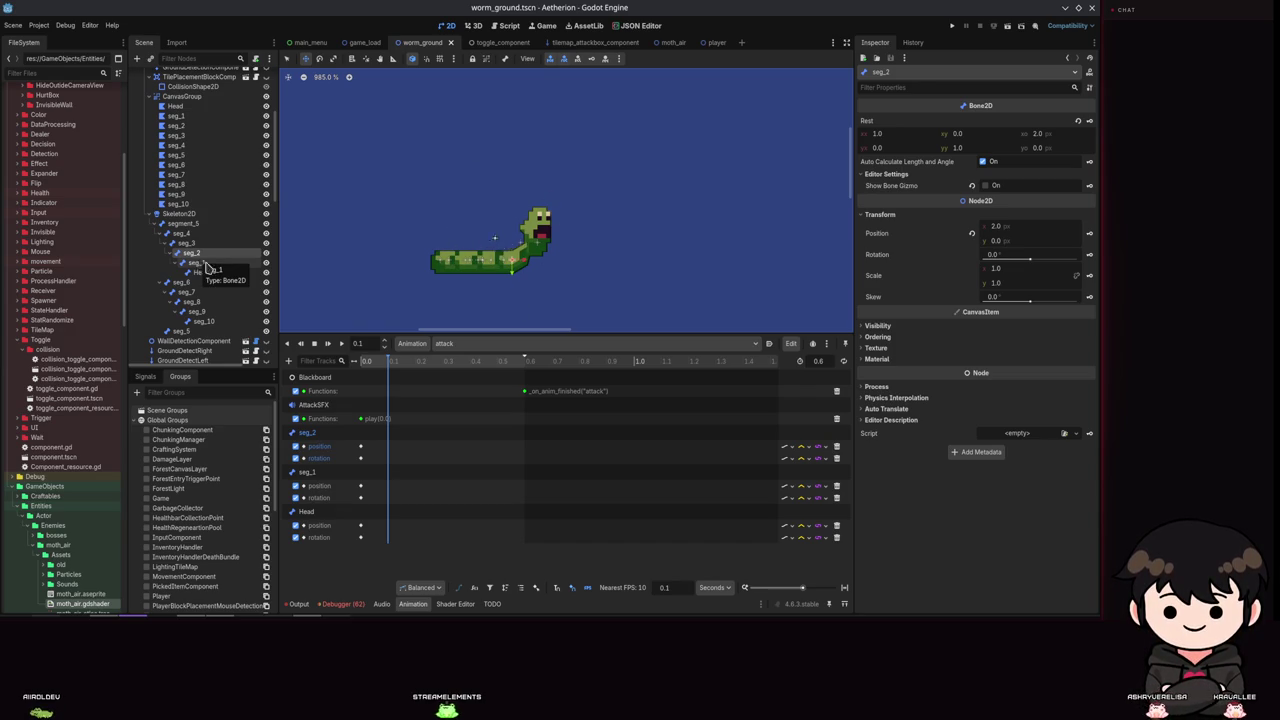
{"action": "left_click", "coordinate": [198, 264]}
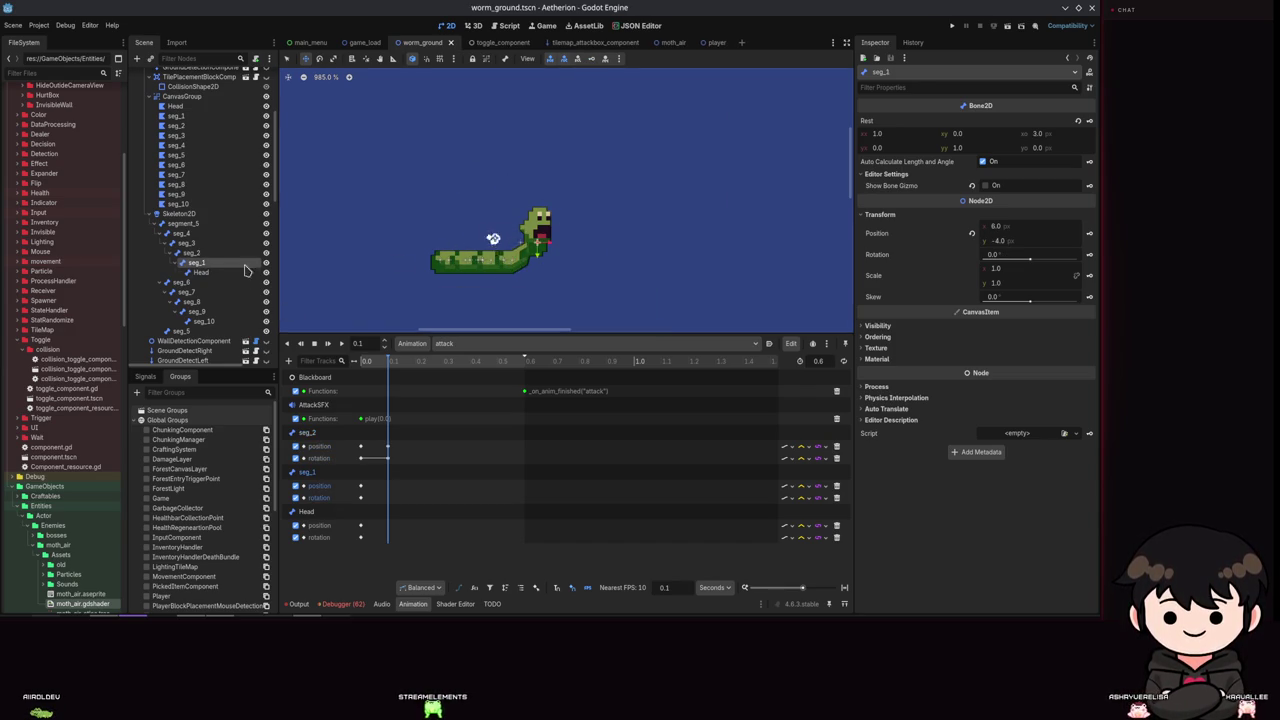
{"action": "left_click_drag", "start_coordinate": [538, 261], "coordinate": [538, 261]}
{"action": "left_click", "coordinate": [548, 255]}
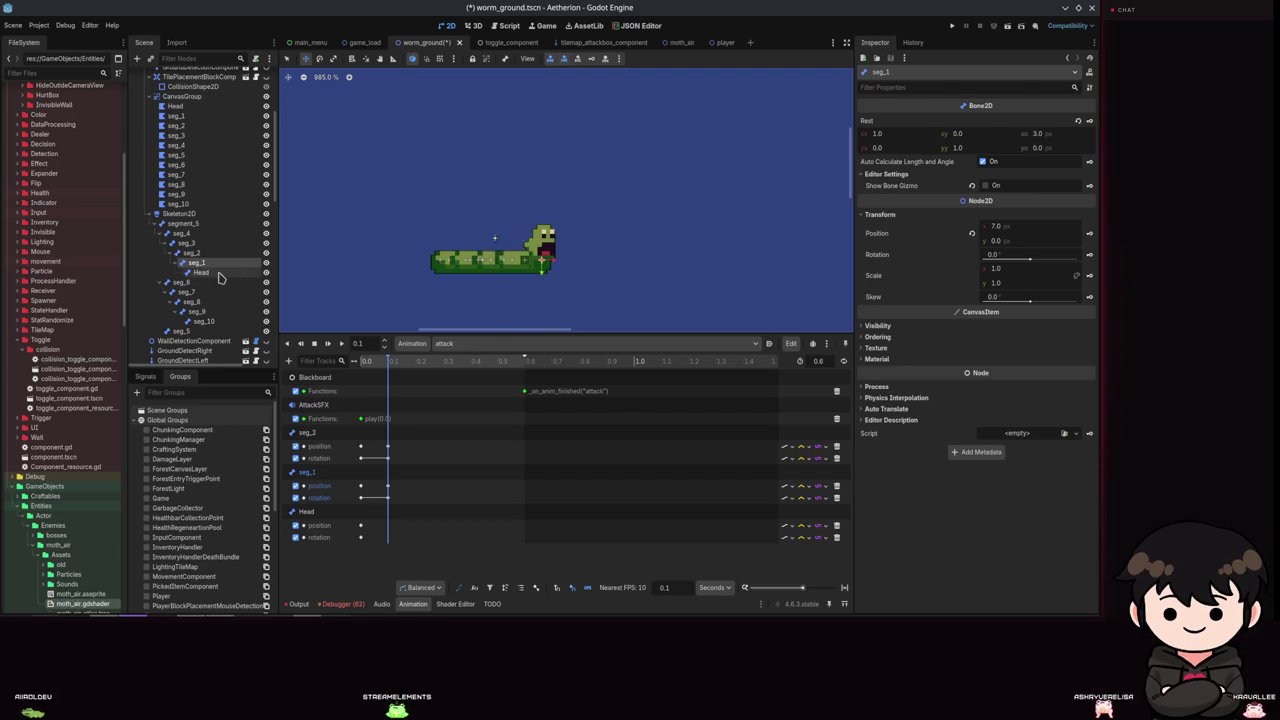
{"action": "left_click_drag", "start_coordinate": [540, 238], "coordinate": [555, 243]}
{"action": "key", "text": "ctrl+s"}
Step: Scale, tilt and stretch the Head into a raised strike at 0.1 s and key it
{"action": "left_click", "coordinate": [333, 60]}
{"action": "left_click_drag", "start_coordinate": [571, 277], "coordinate": [564, 258]}
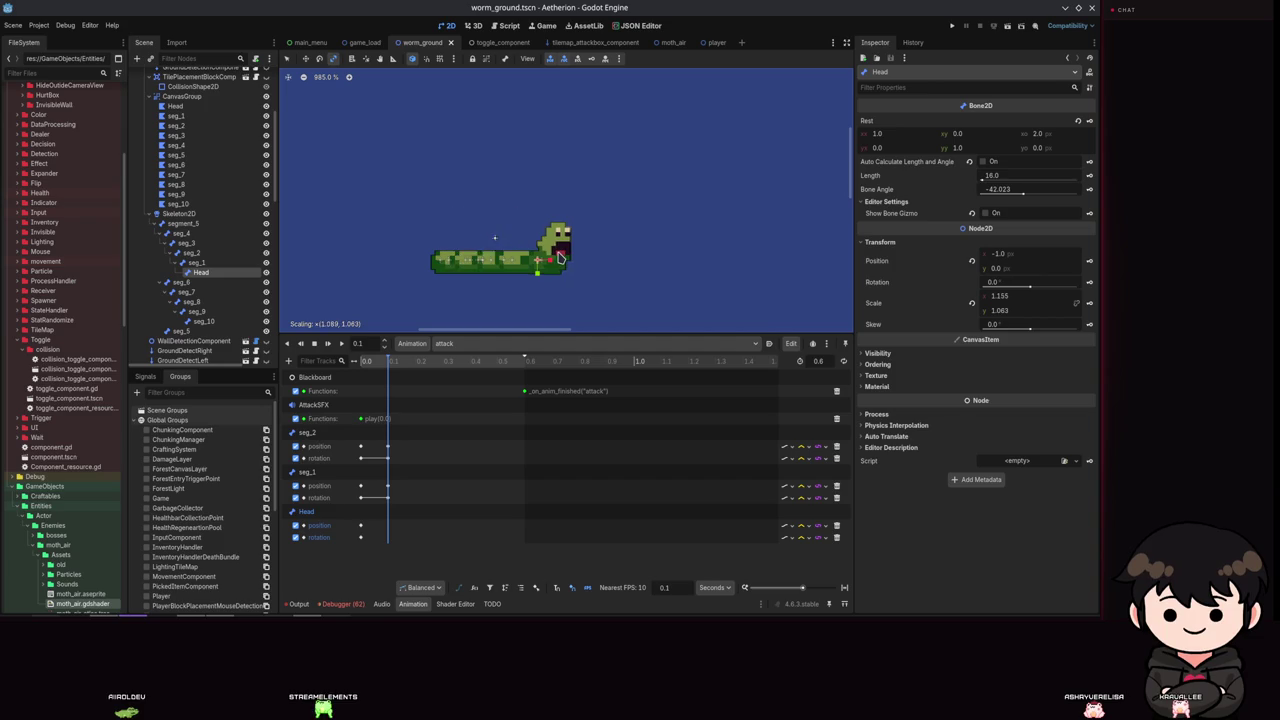
{"action": "key", "text": "e"}
{"action": "left_click_drag", "start_coordinate": [558, 257], "coordinate": [537, 262]}
{"action": "key", "text": "w"}
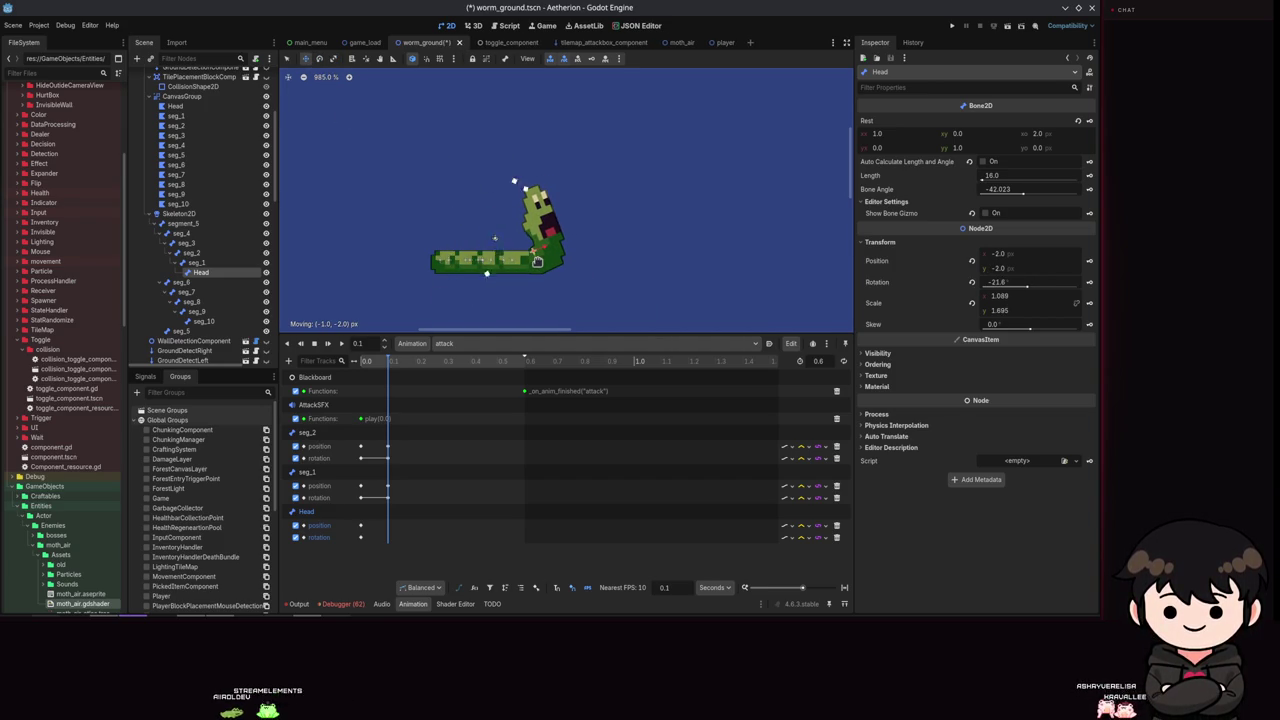
{"action": "key", "text": "ctrl+s"}
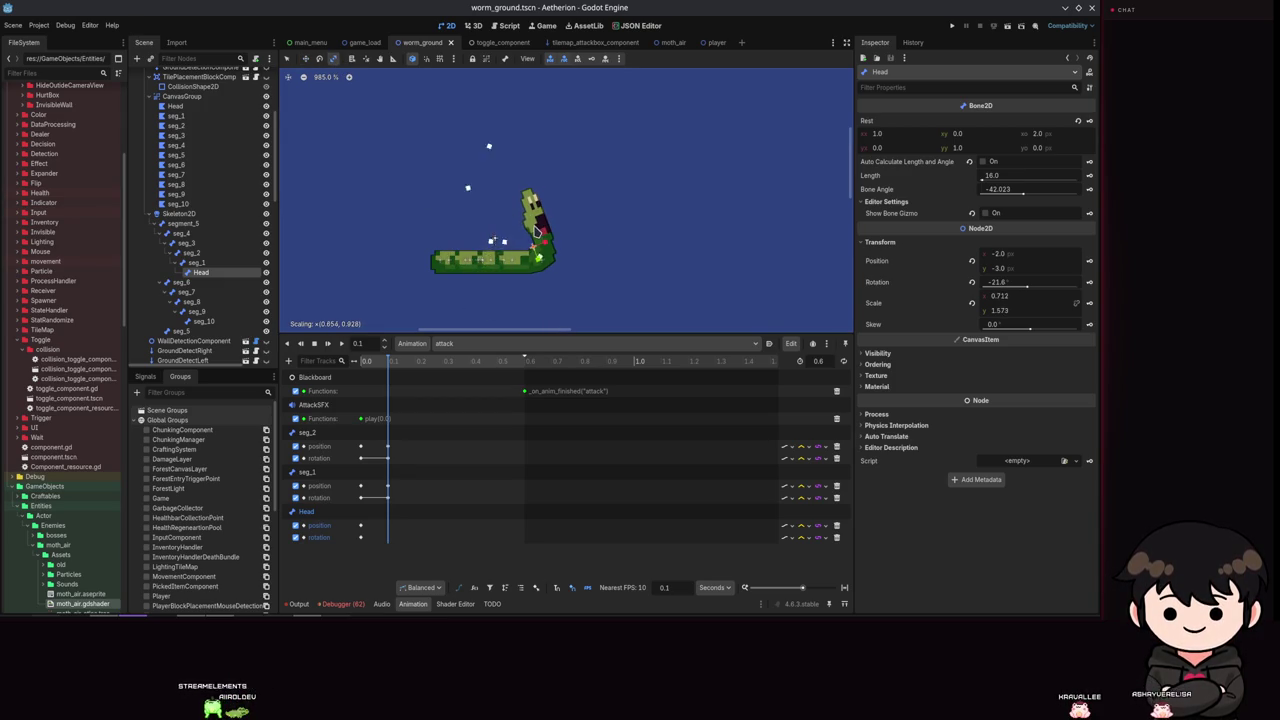
{"action": "left_click_drag", "start_coordinate": [533, 230], "coordinate": [530, 233]}
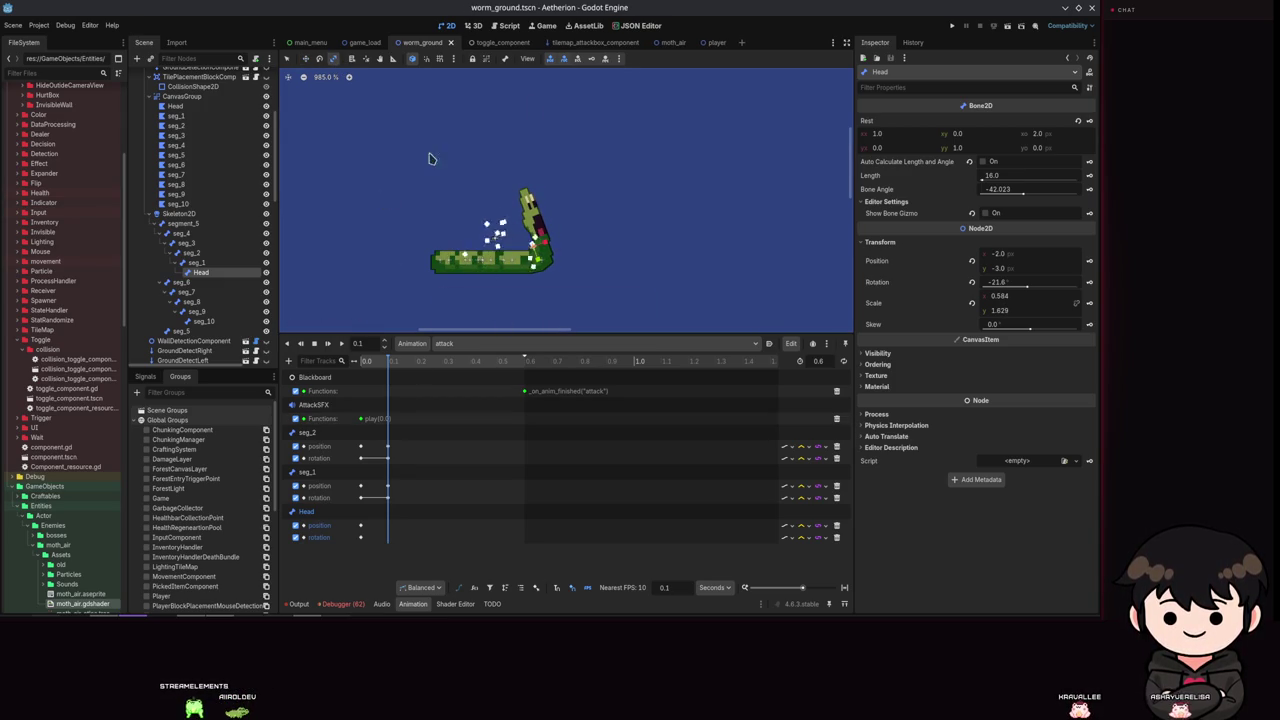
{"action": "left_click", "coordinate": [590, 60]}
Step: At 0.15 s, reset Head rotation, scale and position to rest and key that pose
{"action": "left_click_drag", "start_coordinate": [391, 367], "coordinate": [394, 367]}
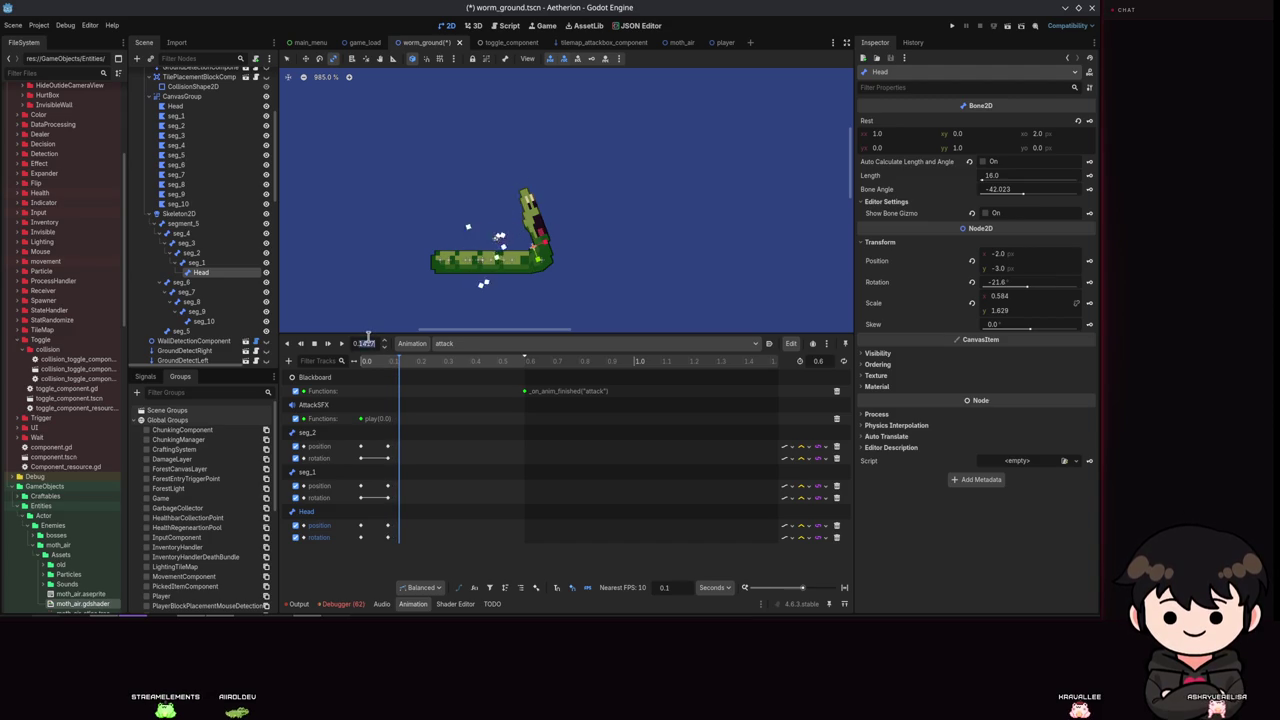
{"action": "key", "text": "ctrl+s"}
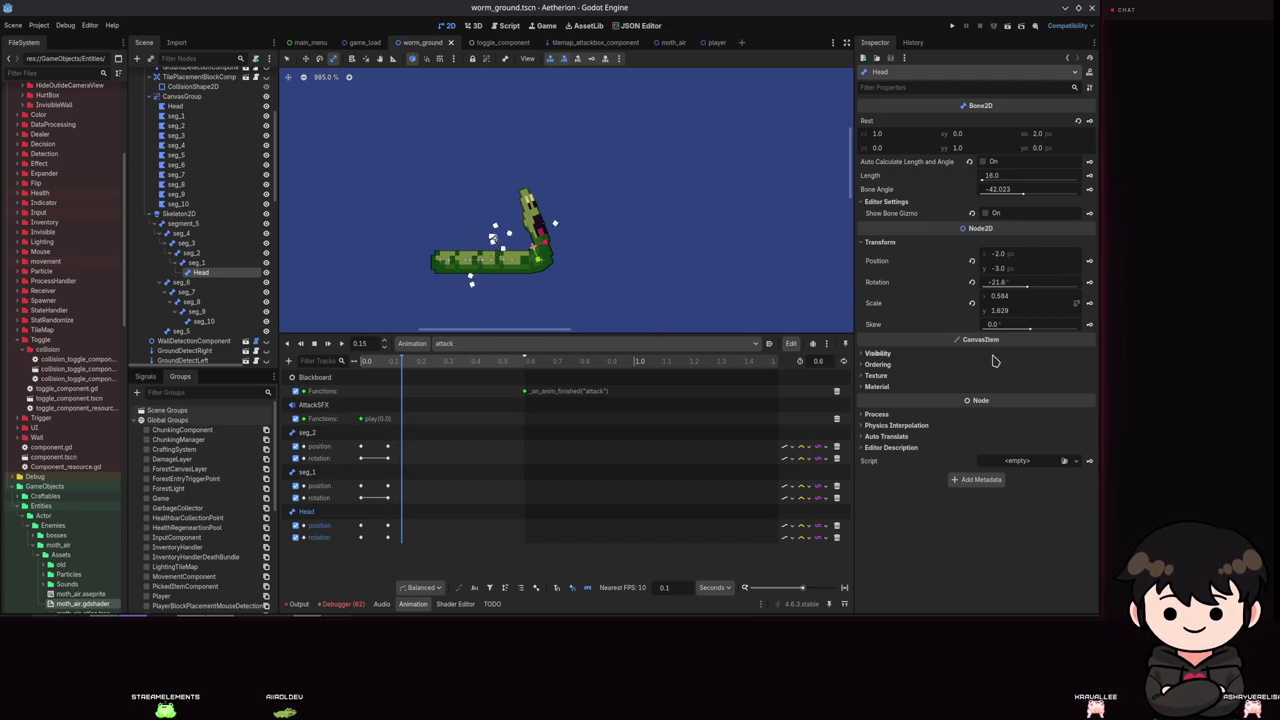
{"action": "left_click", "coordinate": [971, 284]}
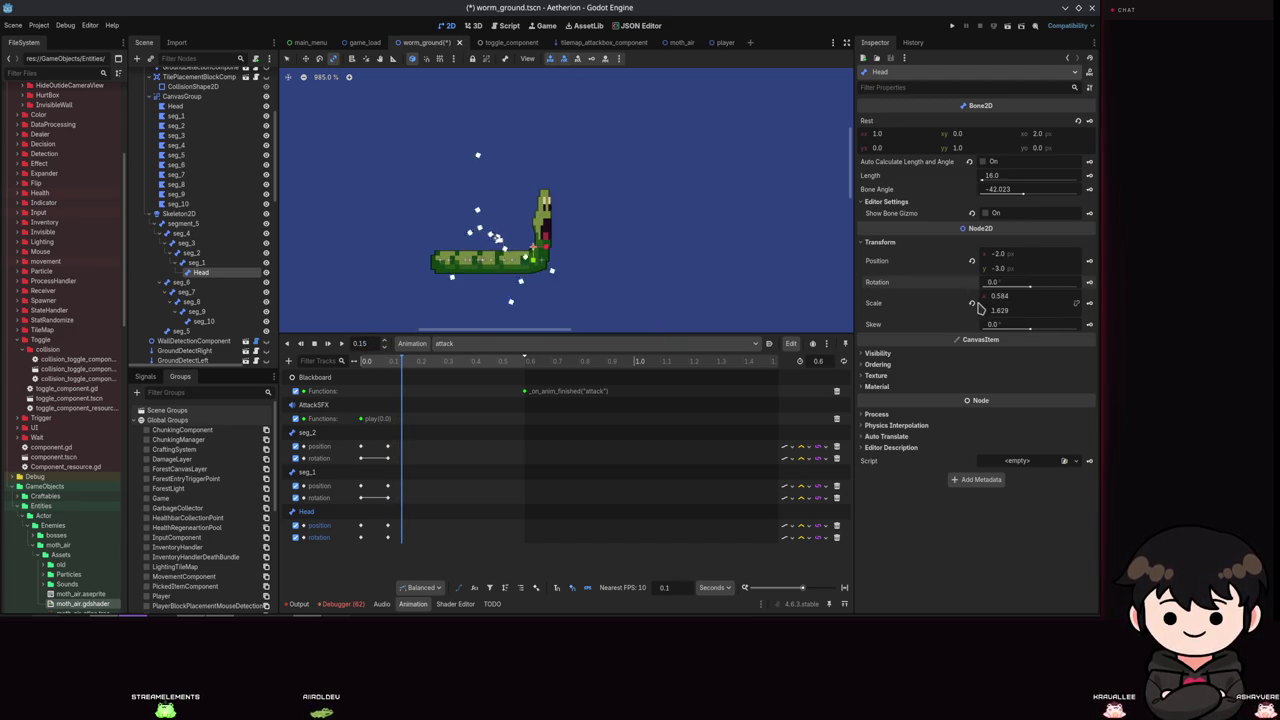
{"action": "left_click", "coordinate": [971, 304]}
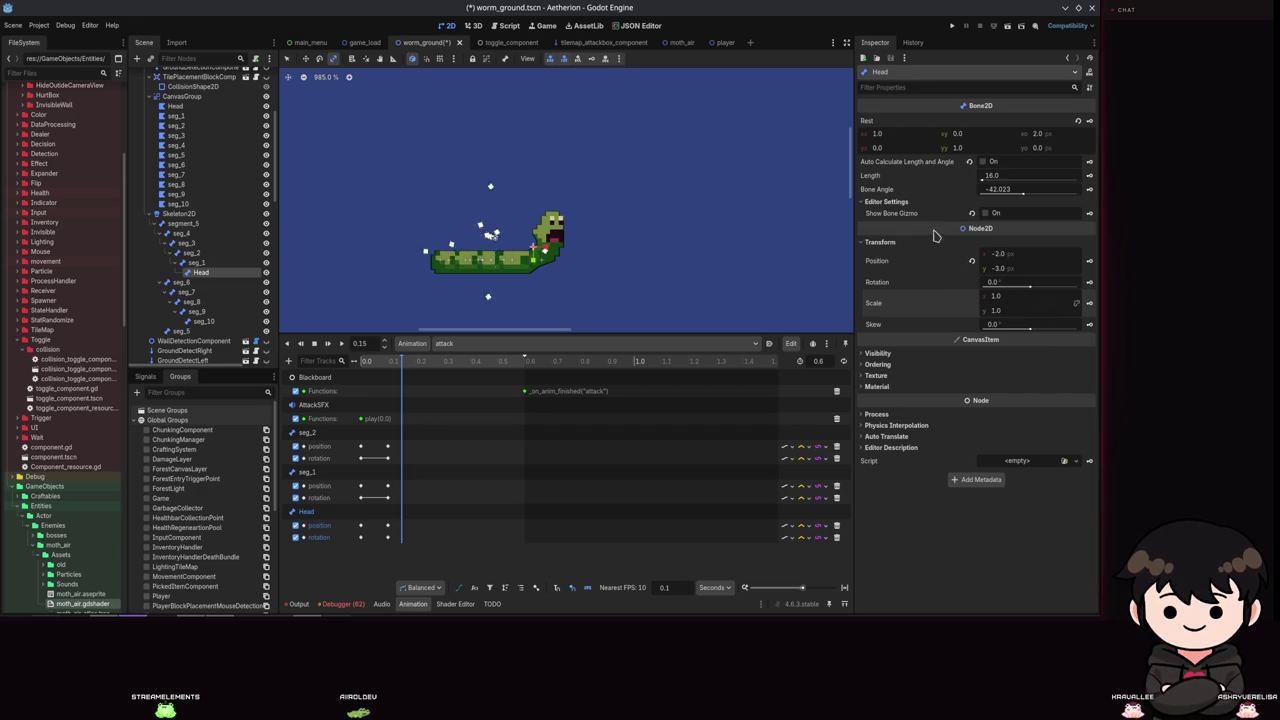
{"action": "left_click", "coordinate": [971, 263]}
{"action": "key", "text": "ctrl+s"}
{"action": "left_click", "coordinate": [591, 58]}
{"action": "key", "text": "ctrl+s"}
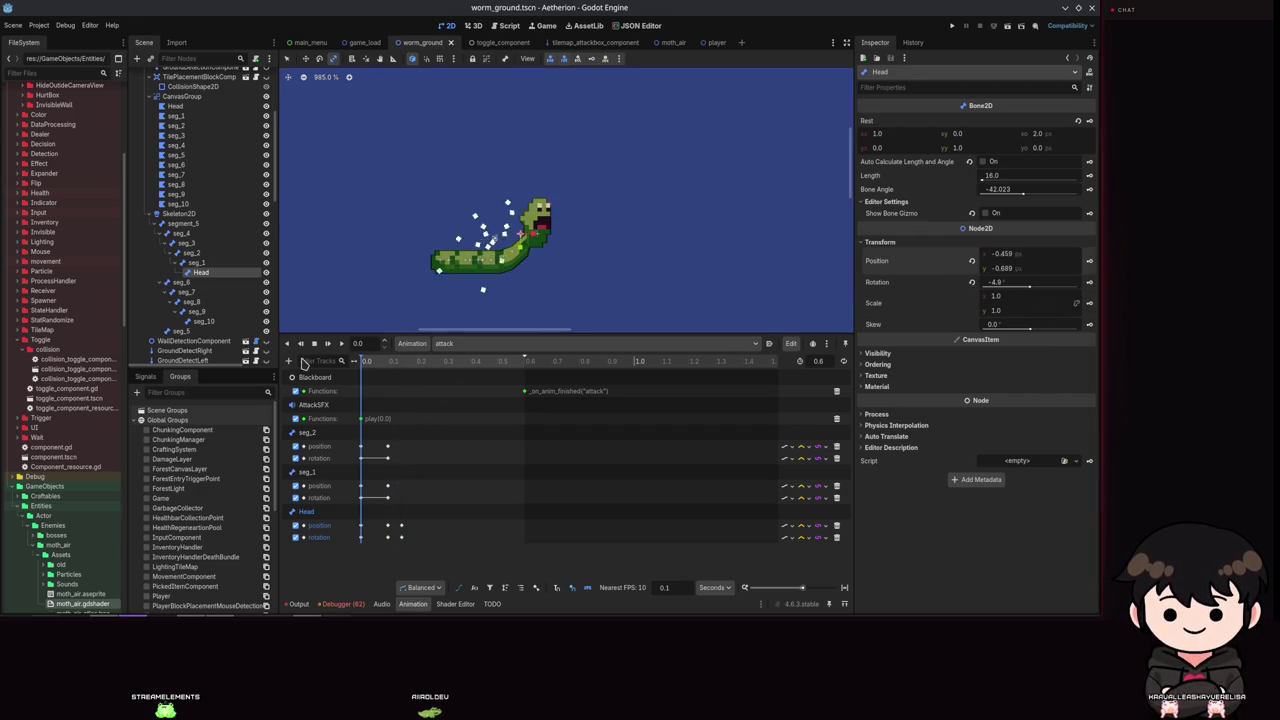
Step: Preview attack, snap to 0.1 s, stretch Head to scale 0.71 × 2.004, and key its scale
{"action": "left_click", "coordinate": [340, 344]}
{"action": "left_click", "coordinate": [340, 344]}
{"action": "mouse_move", "coordinate": [540, 367]}
{"action": "left_mouse_down"}
{"action": "mouse_move", "coordinate": [386, 372]}
{"action": "mouse_move", "coordinate": [390, 390]}
{"action": "mouse_move", "coordinate": [372, 392]}
{"action": "mouse_move", "coordinate": [386, 397]}
{"action": "left_mouse_up"}
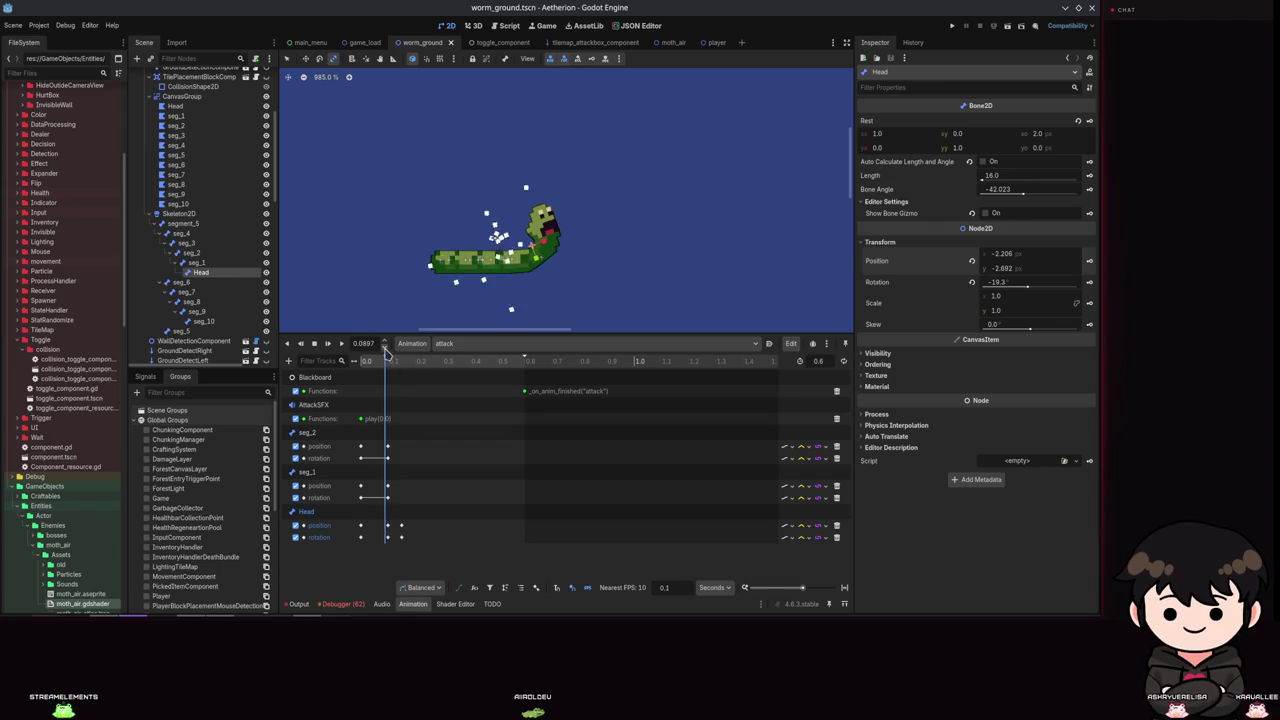
{"action": "key", "text": "Return"}
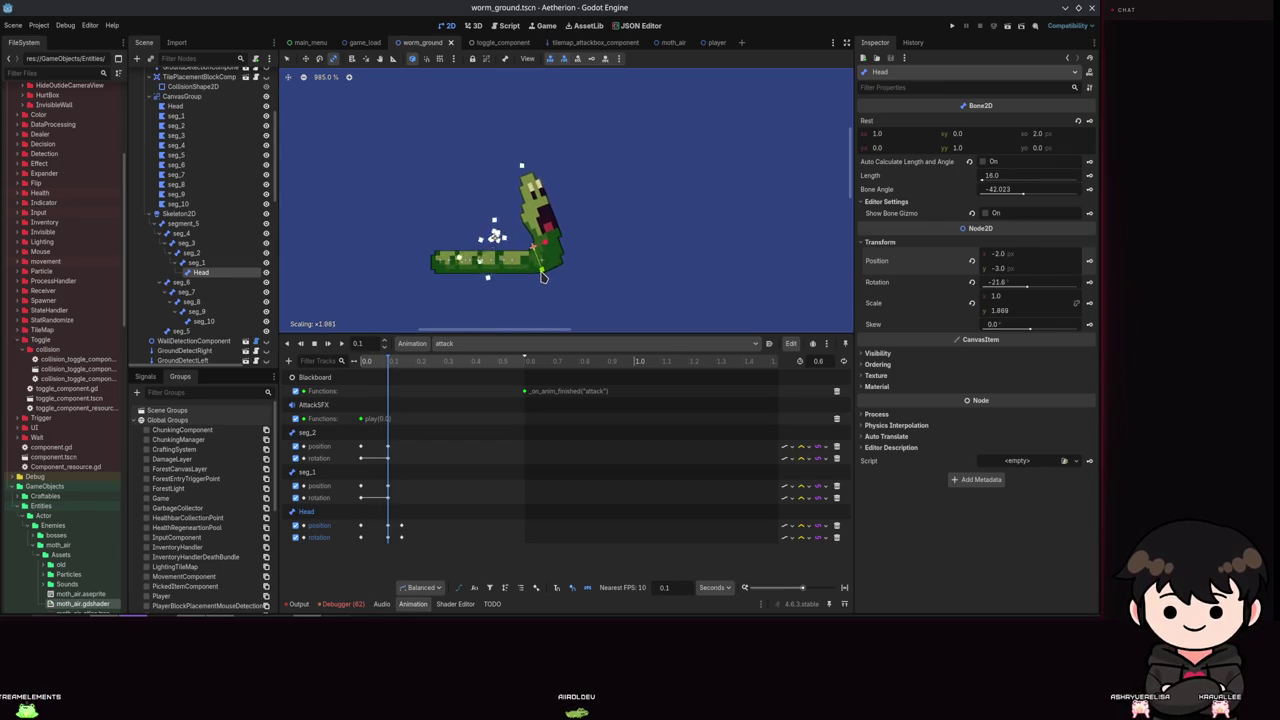
{"action": "left_click_drag", "start_coordinate": [541, 278], "coordinate": [541, 278]}
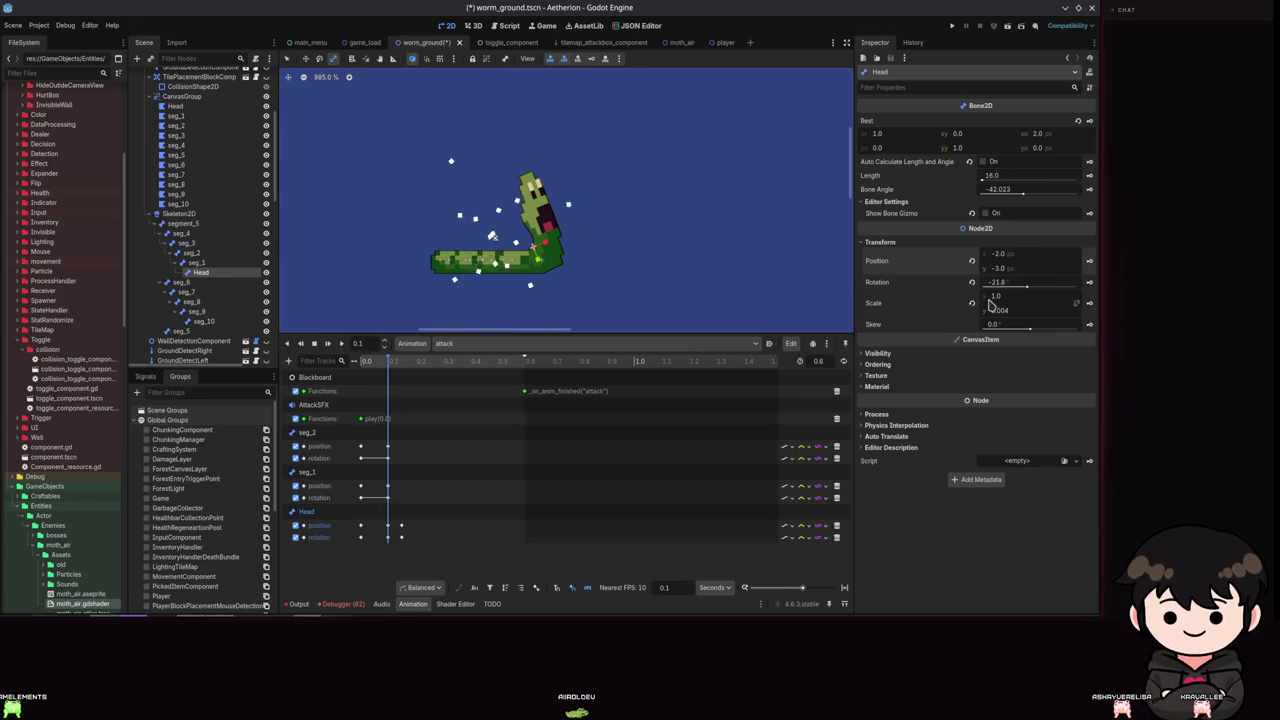
{"action": "key", "text": "ctrl+s"}
{"action": "left_click", "coordinate": [1090, 304]}
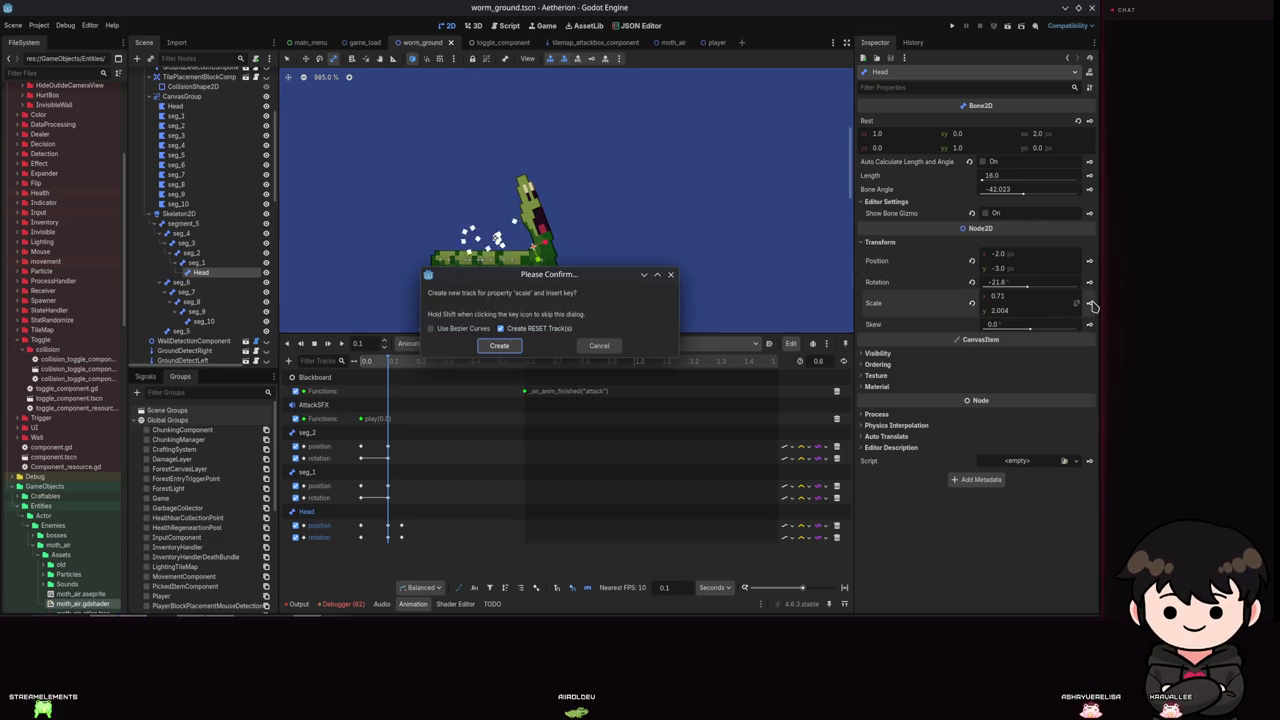
Step: Create the Head scale track and key normal 1,1 scale at 0.0 and 0.15 s
{"action": "left_click", "coordinate": [518, 349]}
{"action": "left_click", "coordinate": [366, 360]}
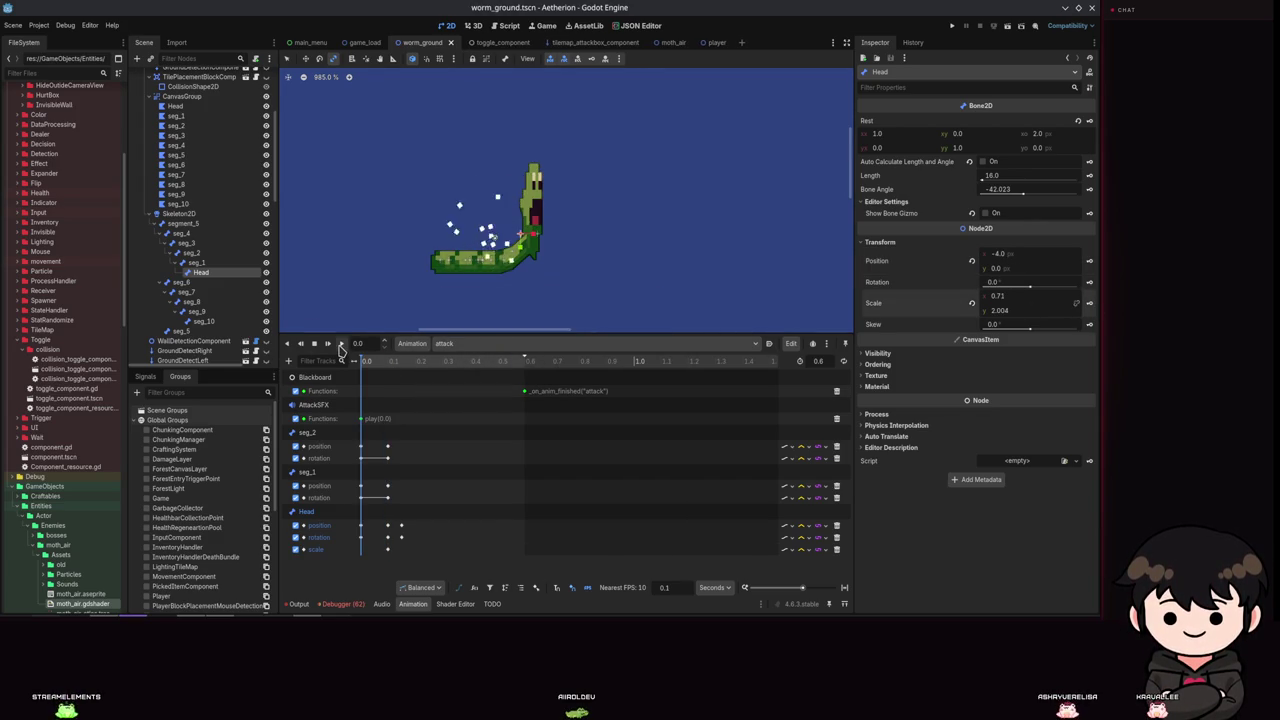
{"action": "left_click", "coordinate": [972, 303]}
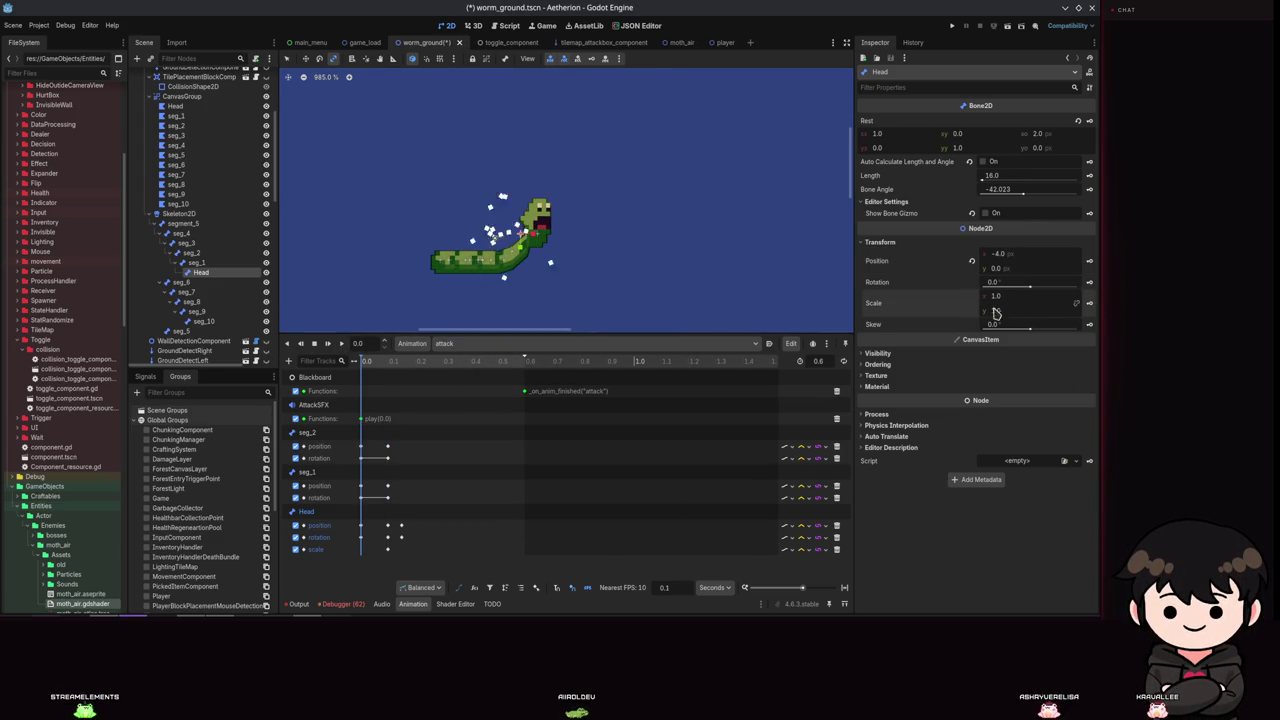
{"action": "key", "text": "ctrl+s"}
{"action": "left_click_drag", "start_coordinate": [360, 343], "coordinate": [364, 343]}
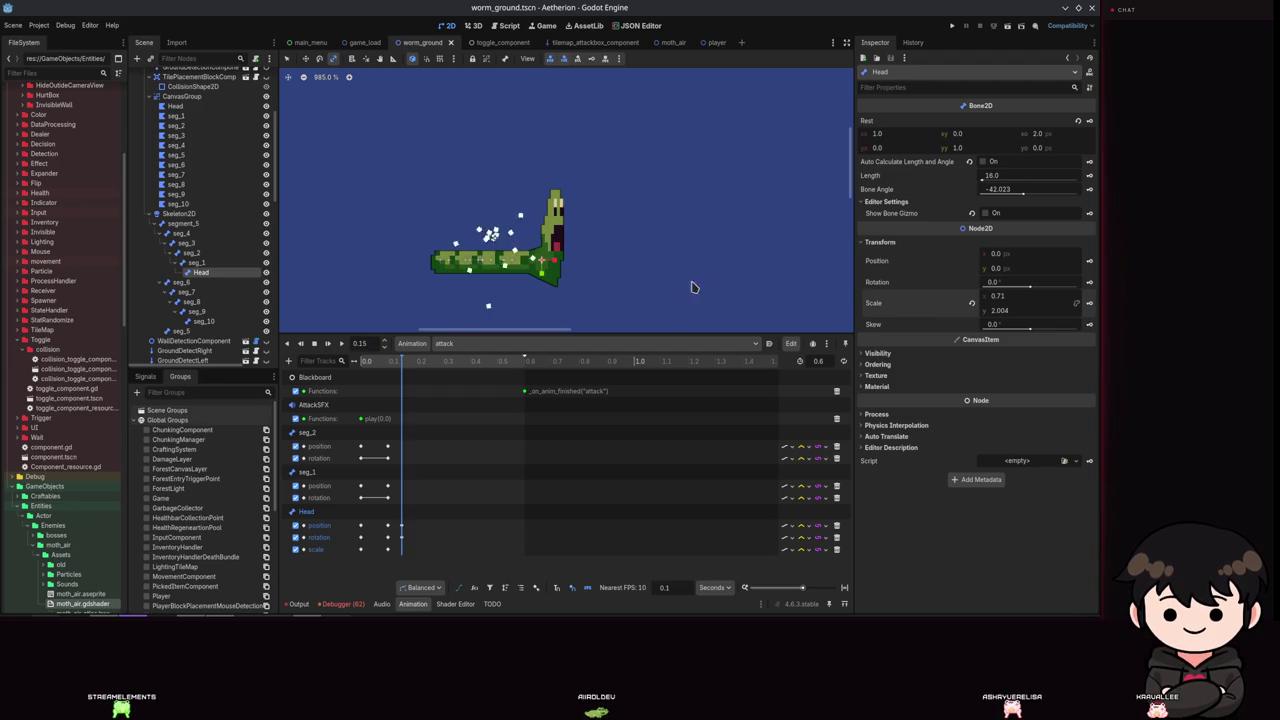
{"action": "left_click", "coordinate": [972, 303]}
{"action": "key", "text": "ctrl+s"}
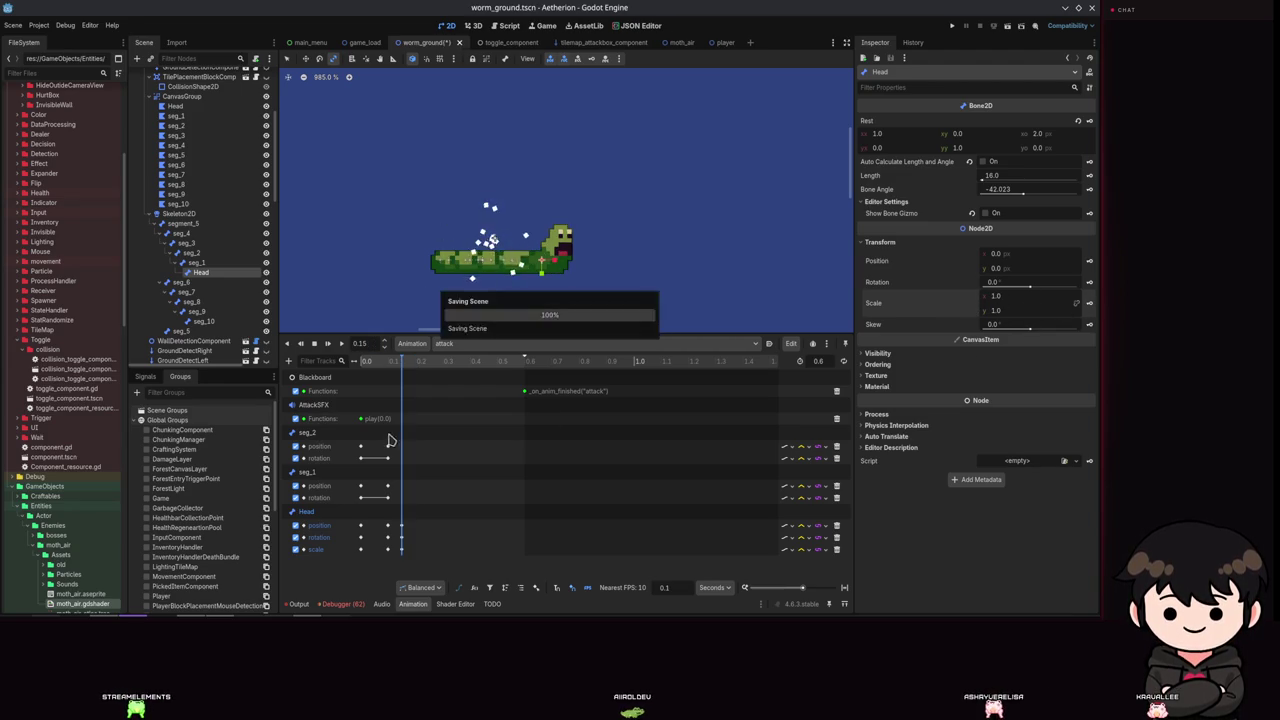
Step: Replay the attack animation and box-select the Head's final keys
{"action": "left_click_drag", "start_coordinate": [401, 360], "coordinate": [315, 360]}
{"action": "left_click", "coordinate": [341, 343]}
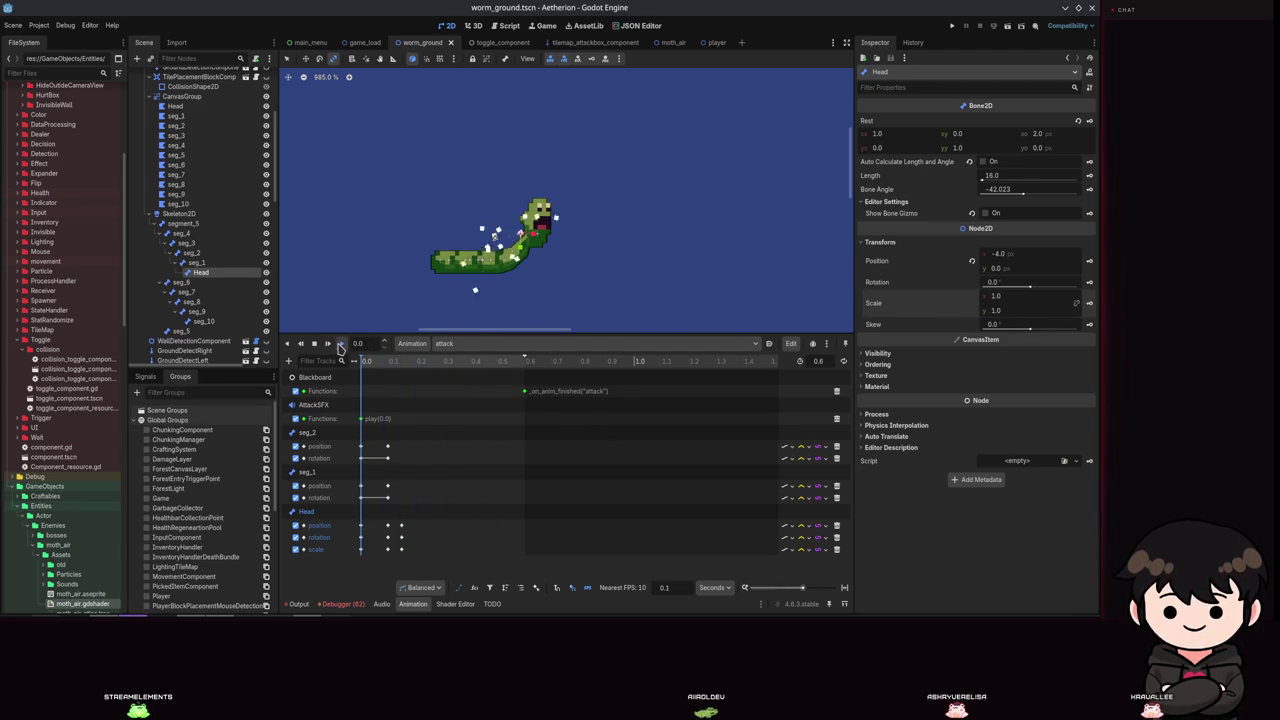
{"action": "left_click", "coordinate": [341, 343]}
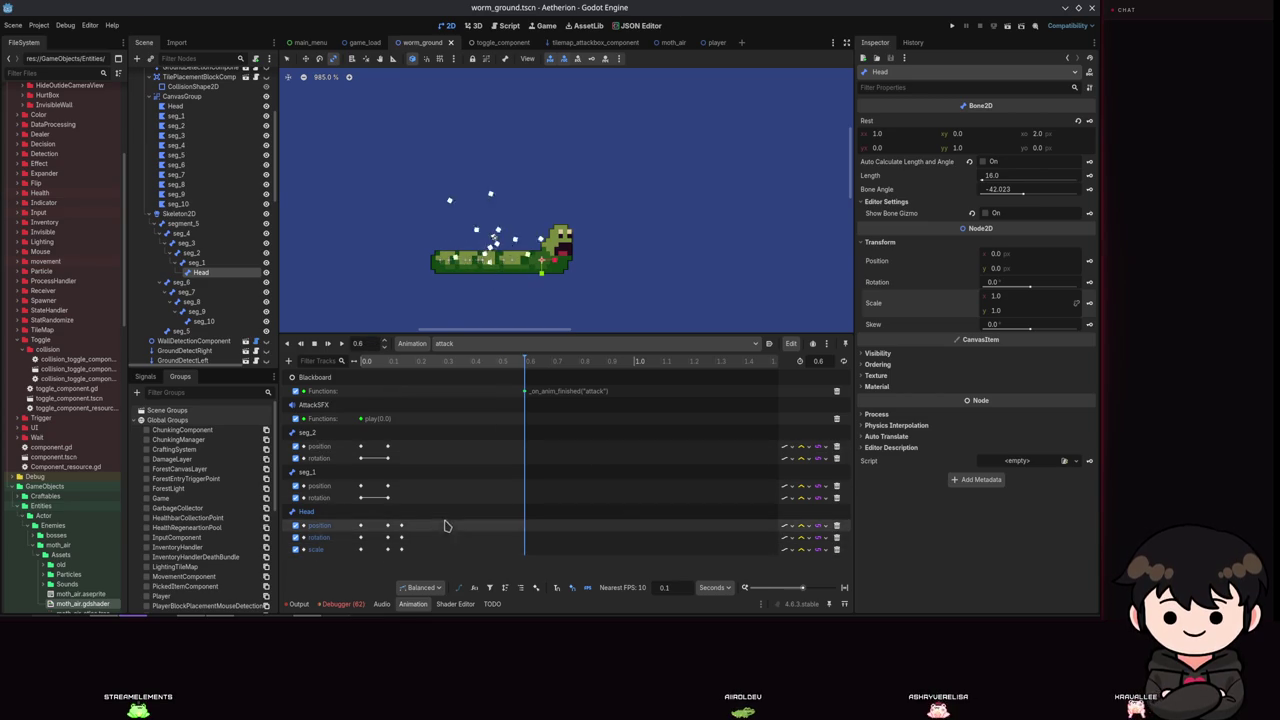
{"action": "left_click", "coordinate": [401, 525]}
{"action": "left_click_drag", "start_coordinate": [411, 520], "coordinate": [400, 552]}
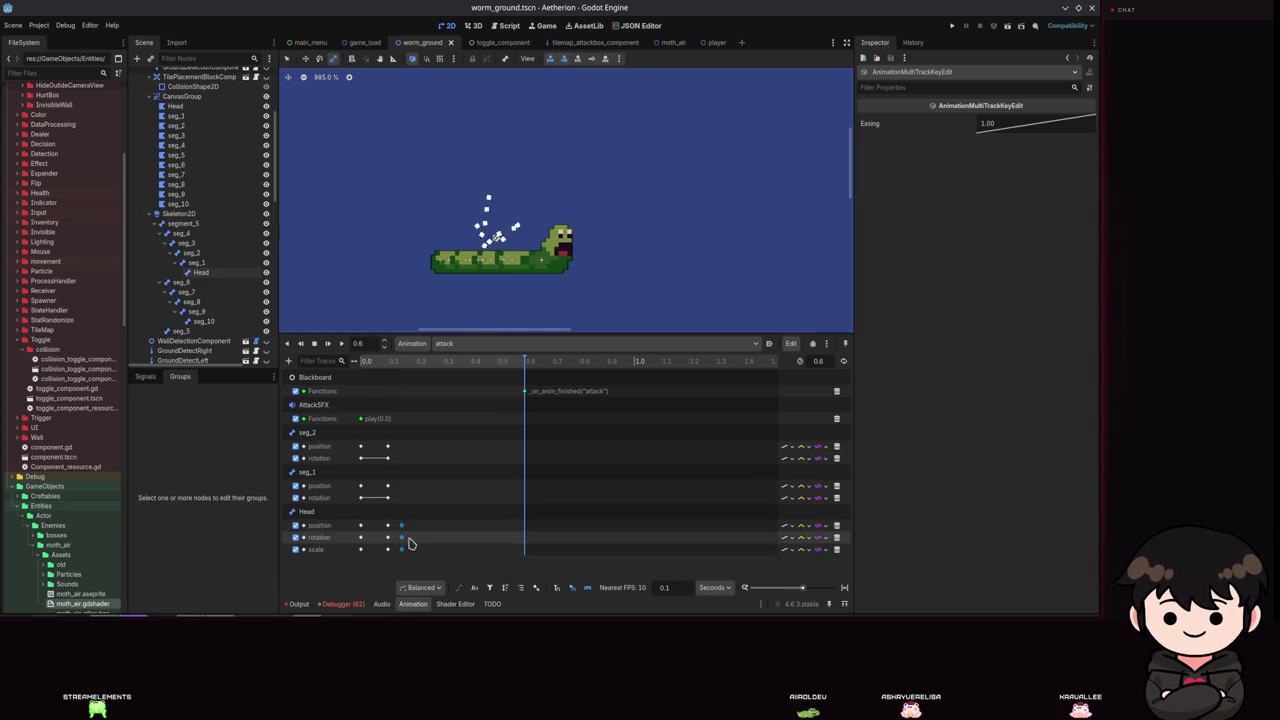
Step: Replay attack and change the interpolation modes of the Head position, scale and rotation tracks
{"action": "left_click", "coordinate": [341, 344]}
{"action": "left_click", "coordinate": [341, 344]}
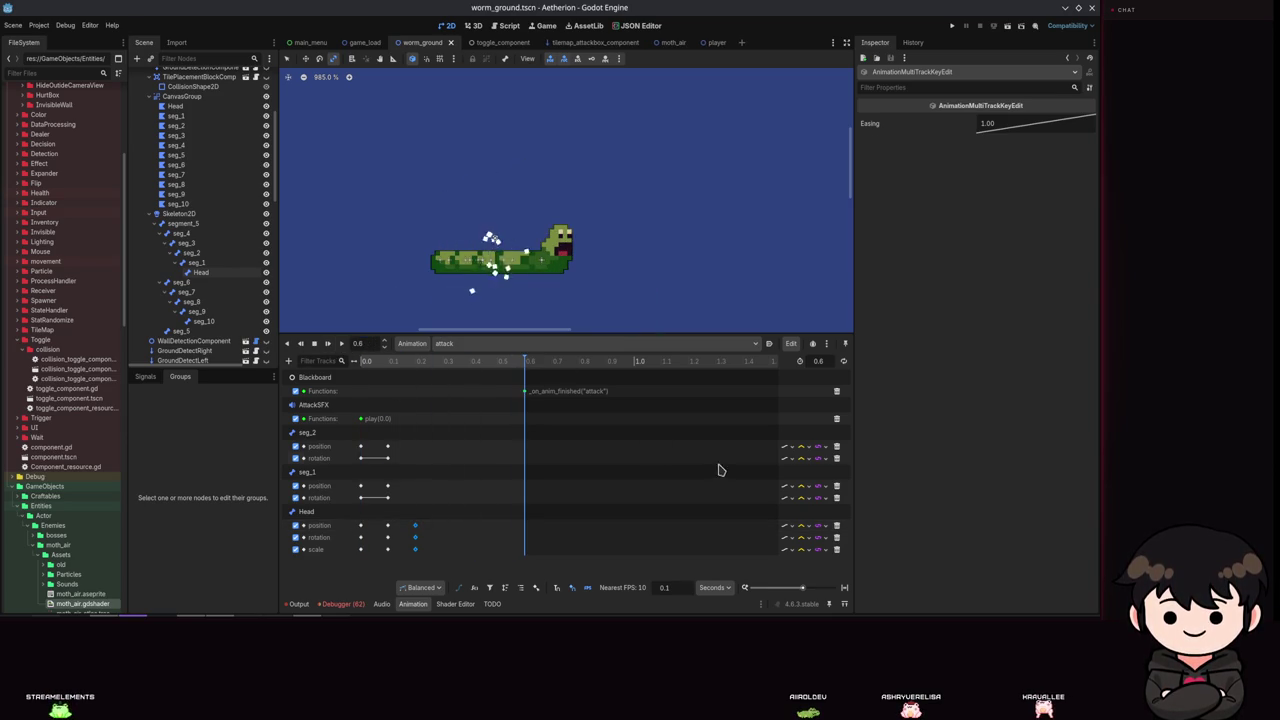
{"action": "left_click", "coordinate": [341, 344]}
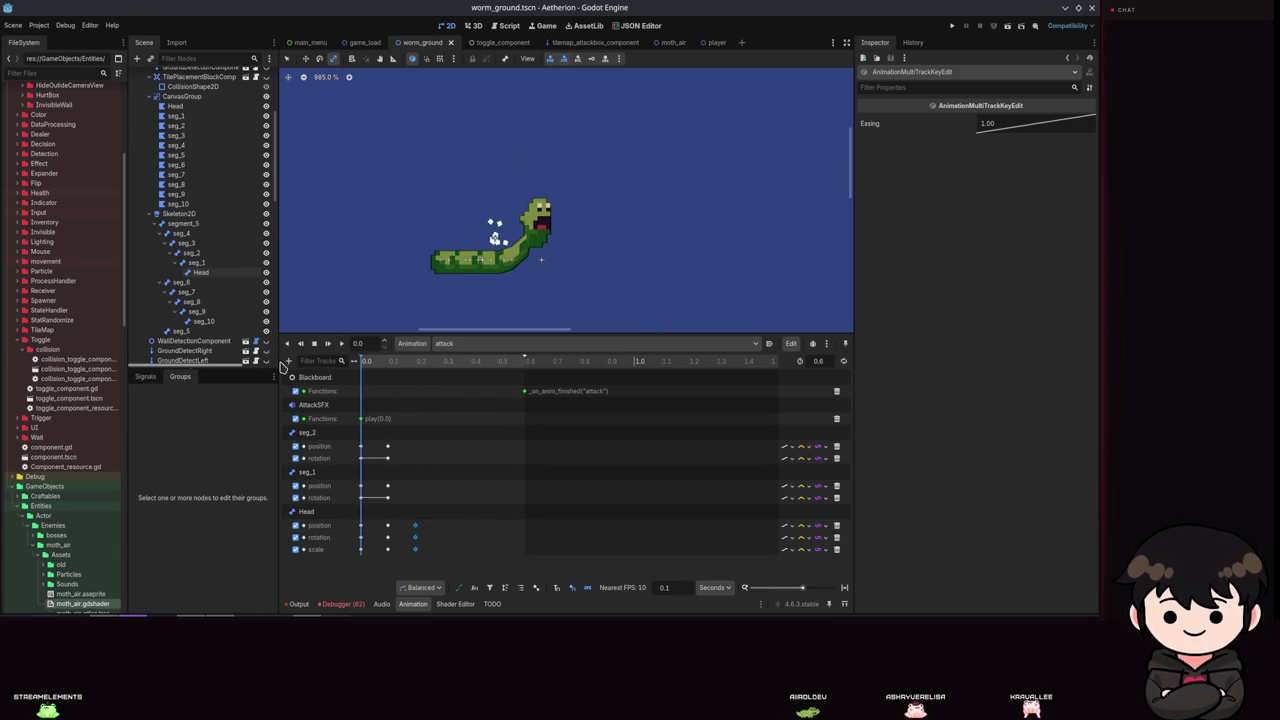
{"action": "left_click", "coordinate": [341, 344]}
{"action": "left_click", "coordinate": [805, 525]}
{"action": "left_click", "coordinate": [822, 552]}
{"action": "left_click", "coordinate": [805, 549]}
{"action": "left_click", "coordinate": [812, 567]}
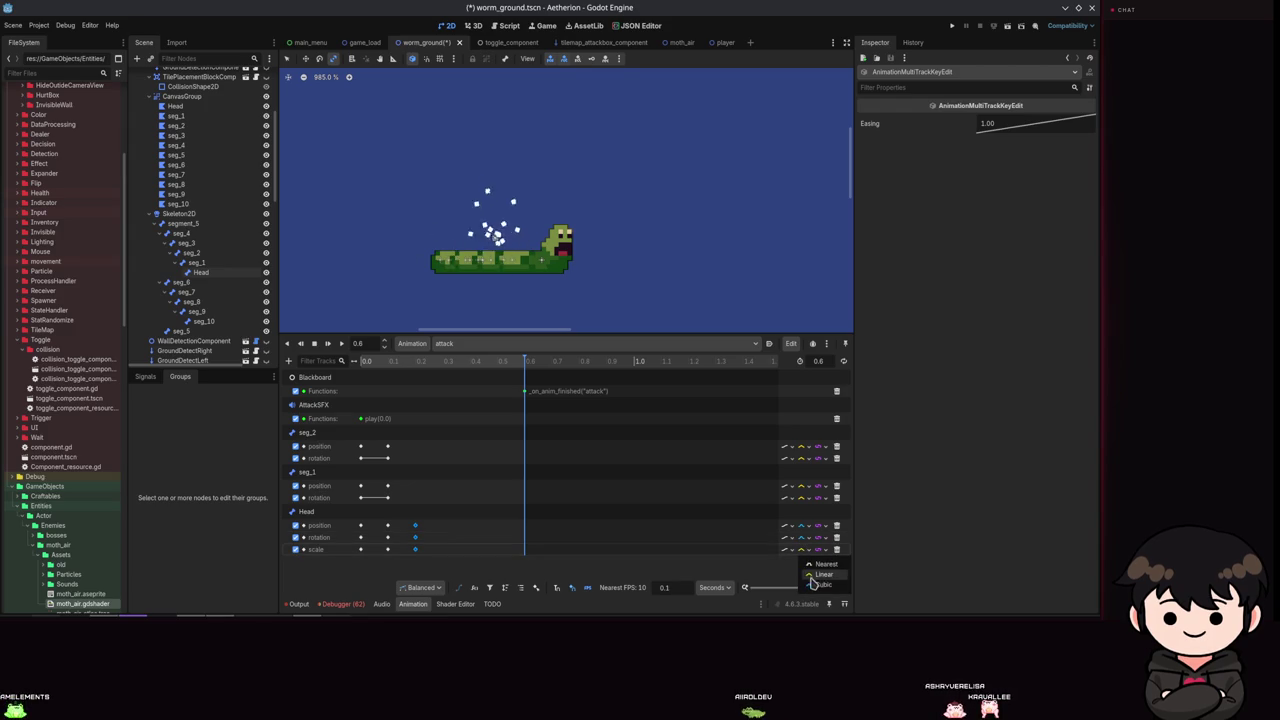
{"action": "left_click", "coordinate": [805, 537]}
{"action": "left_click", "coordinate": [822, 533]}
Step: Set seg_1 position interpolation to Cubic, adjust seg_1 rotation, save, and run the game
{"action": "left_click", "coordinate": [805, 485]}
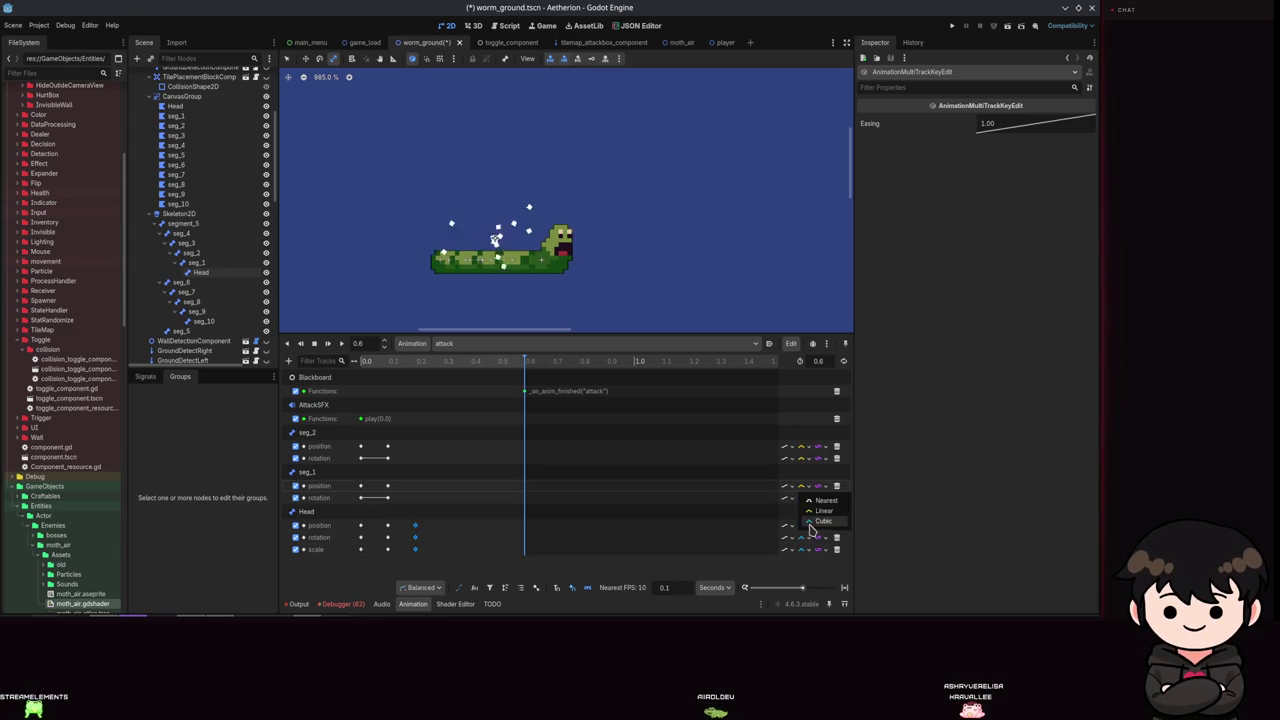
{"action": "left_click", "coordinate": [818, 521]}
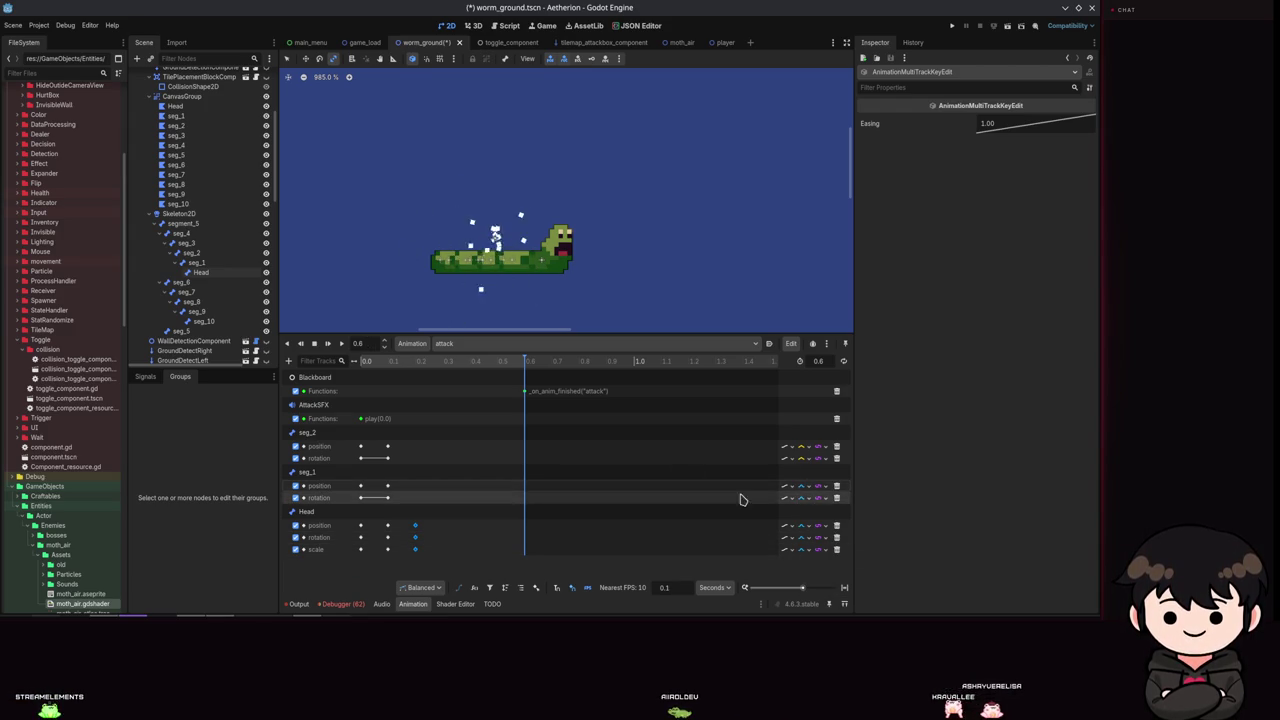
{"action": "left_click", "coordinate": [805, 497]}
{"action": "left_click", "coordinate": [810, 509]}
{"action": "left_click", "coordinate": [818, 458]}
{"action": "left_click", "coordinate": [818, 483]}
{"action": "key", "text": "ctrl+s"}
{"action": "key", "text": "shift+d"}
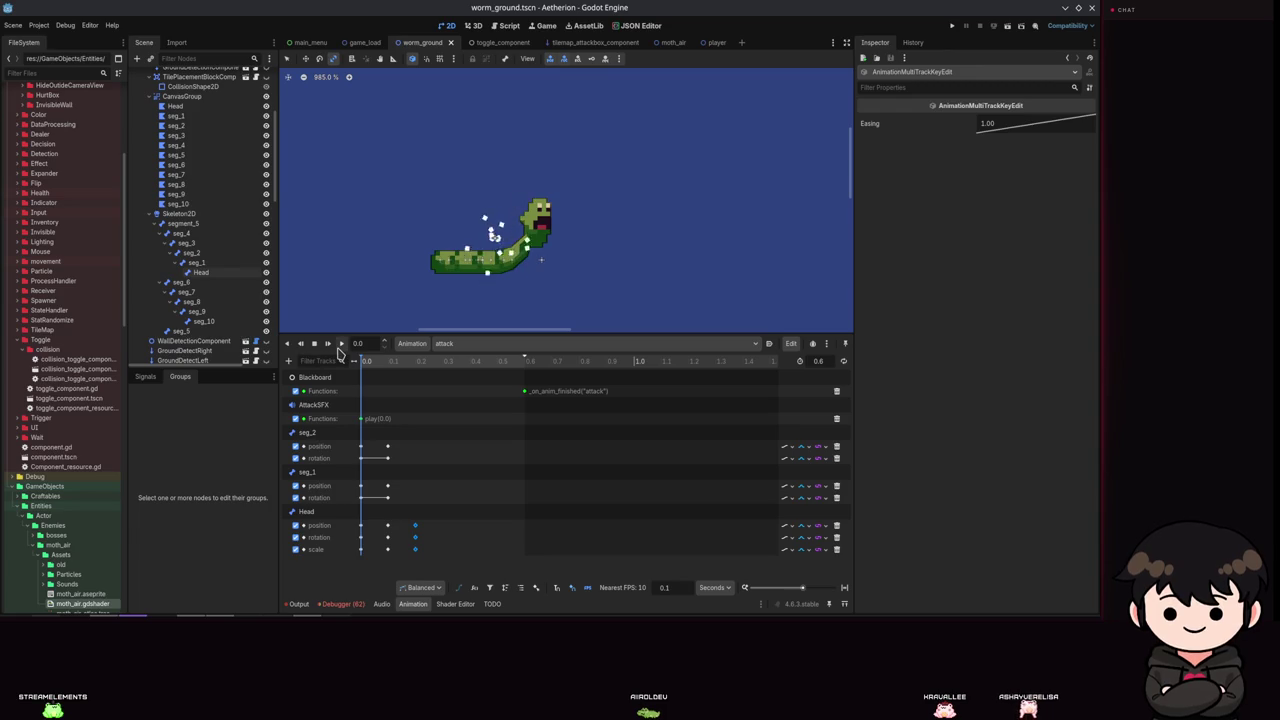
{"action": "left_click", "coordinate": [953, 27]}
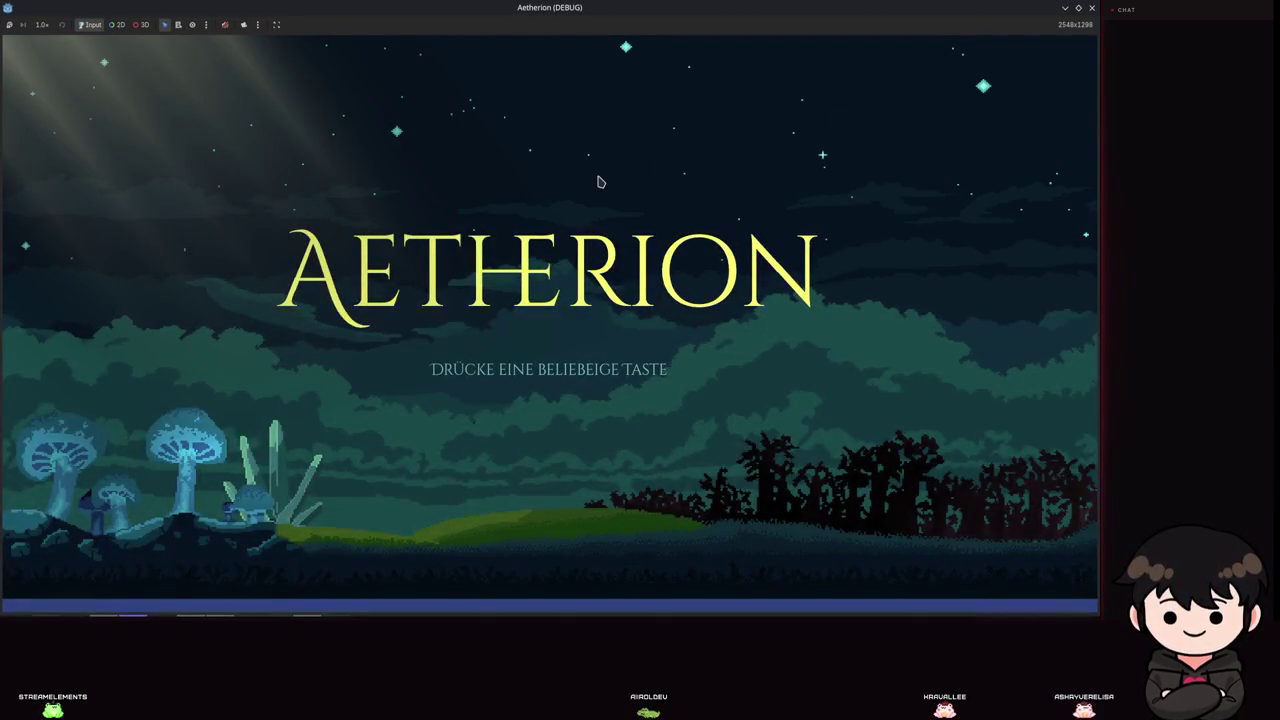
Step: Continue the saved game in Aetherion, walk left, and equip the sword from slot 3
{"action": "key", "text": "space"}
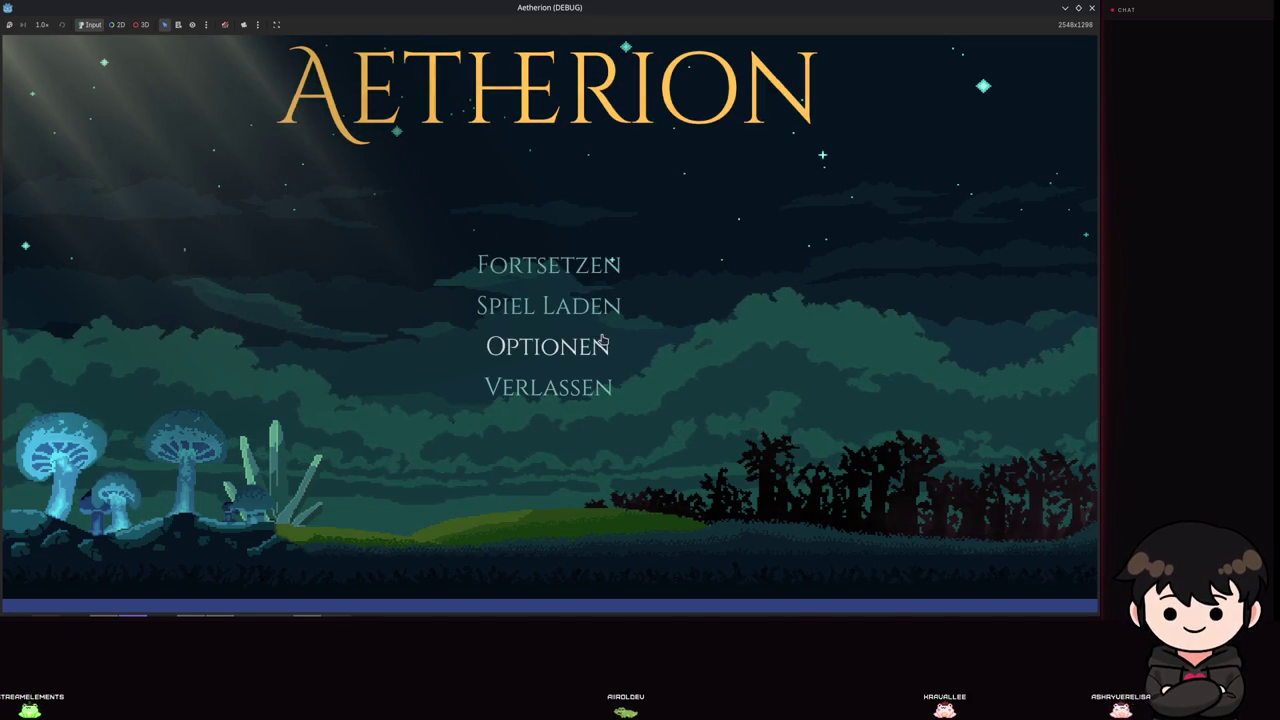
{"action": "left_click", "coordinate": [607, 267]}
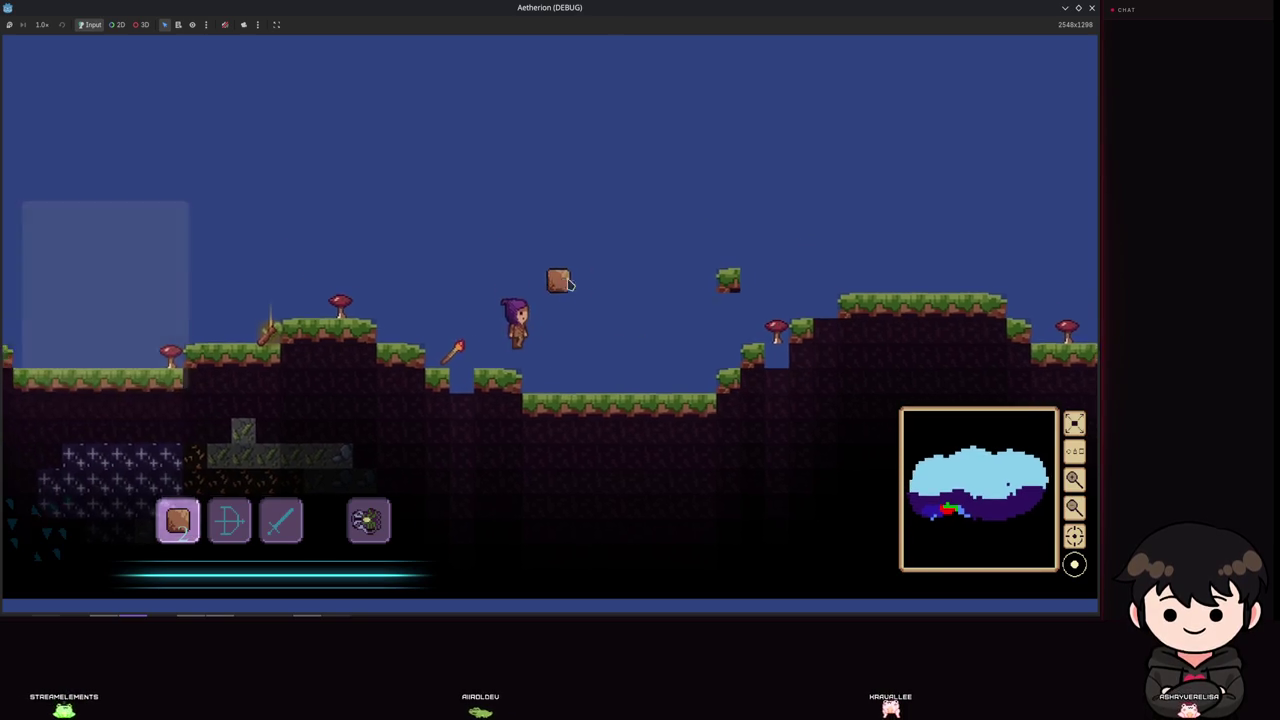
{"action": "key", "text": "a"}
{"action": "key", "text": "4"}
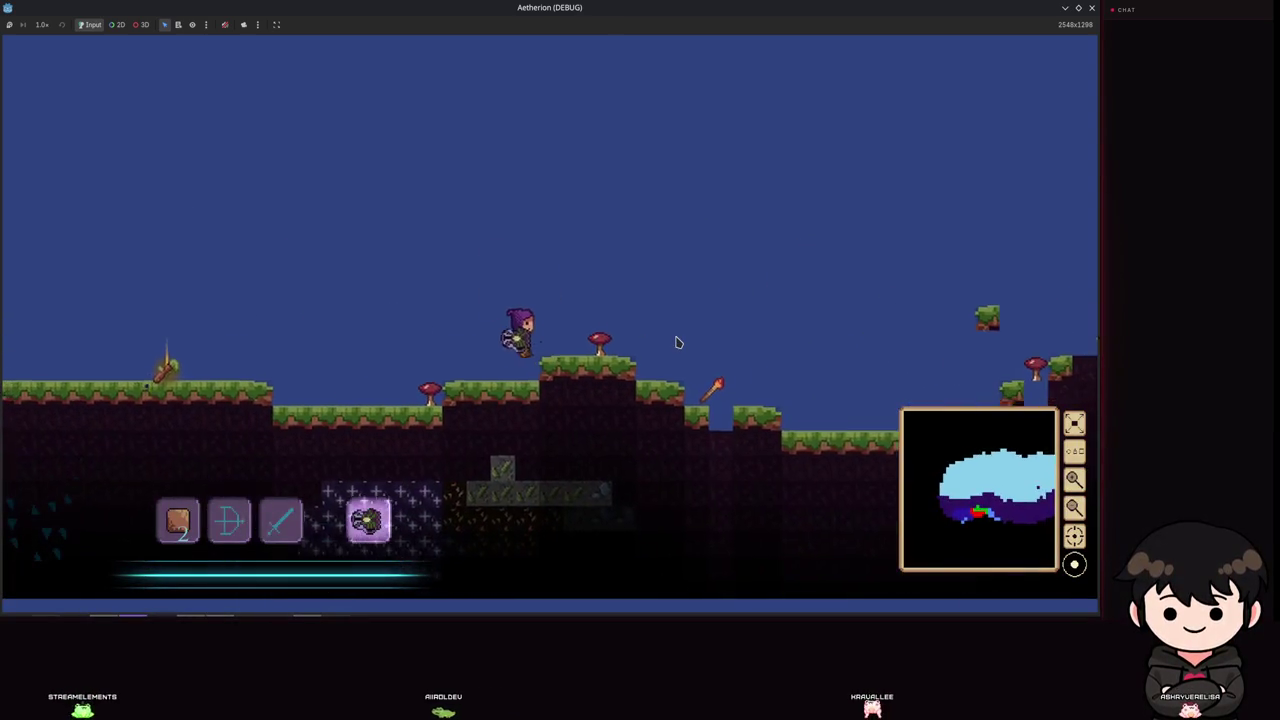
{"action": "key", "text": "3"}
{"action": "key", "text": "space"}
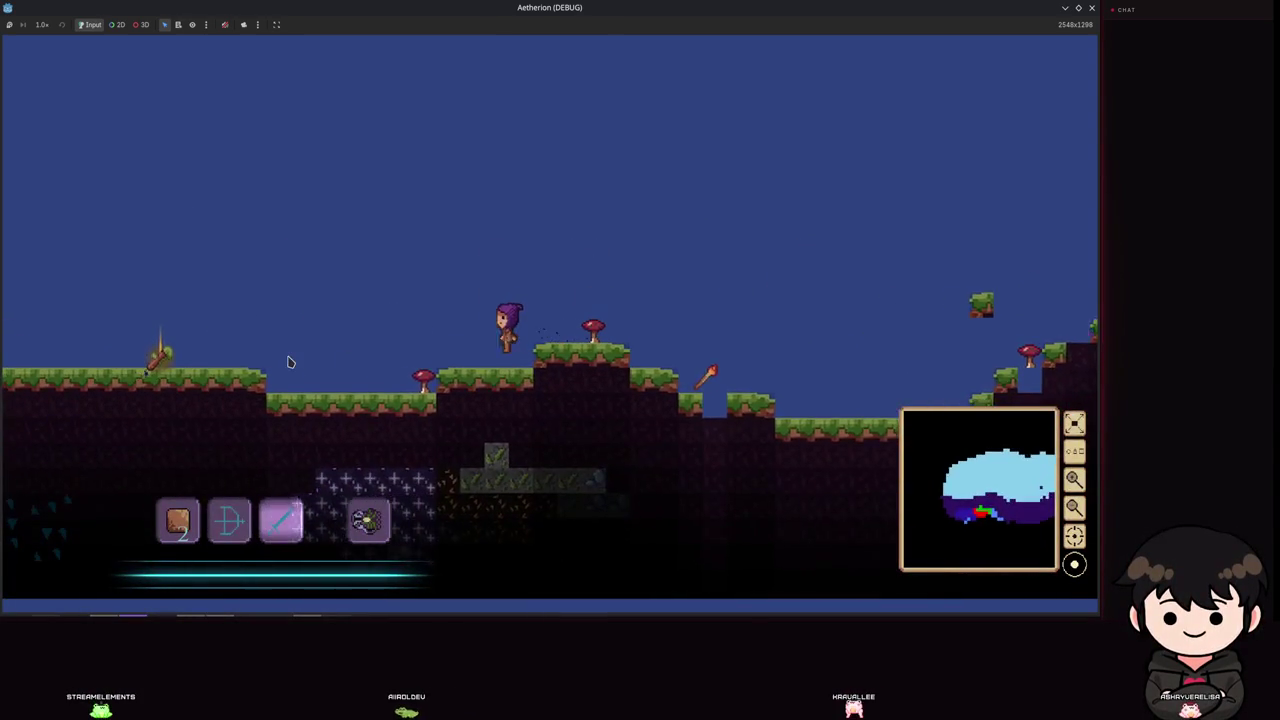
Step: Walk left to the green worm, open the pause screen, and close the game window
{"action": "key", "text": "a"}
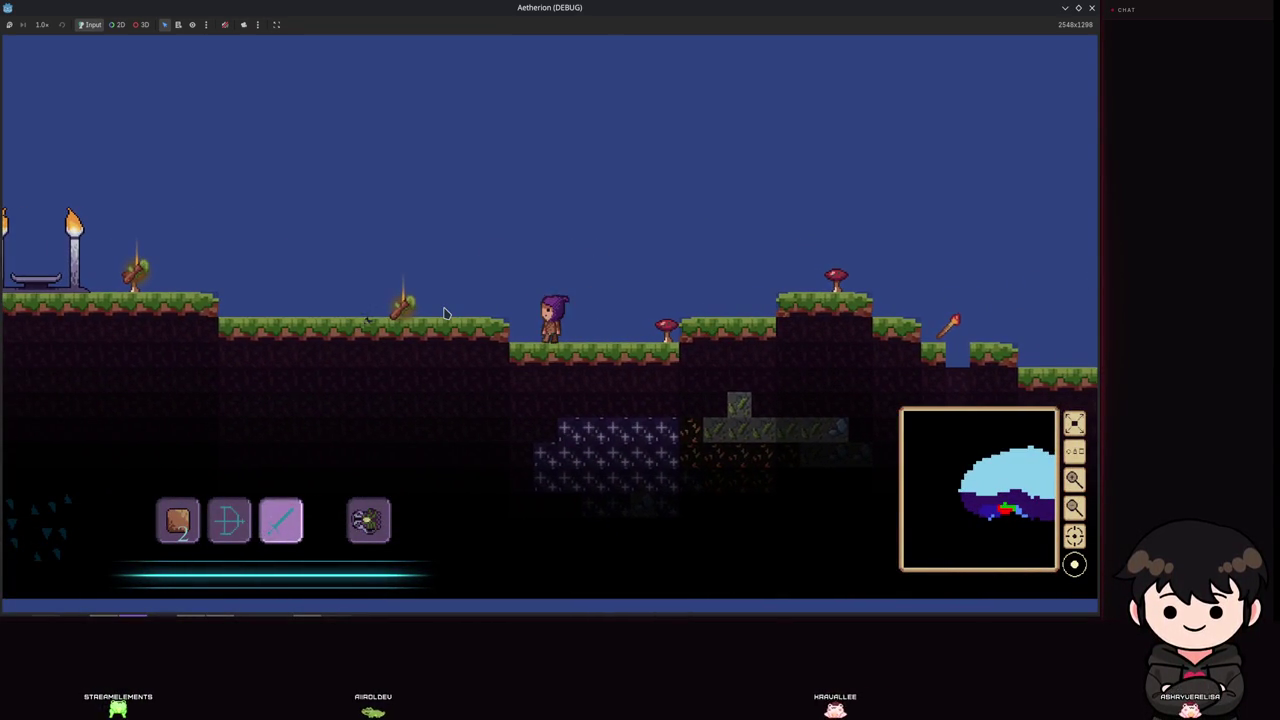
{"action": "key", "text": "a"}
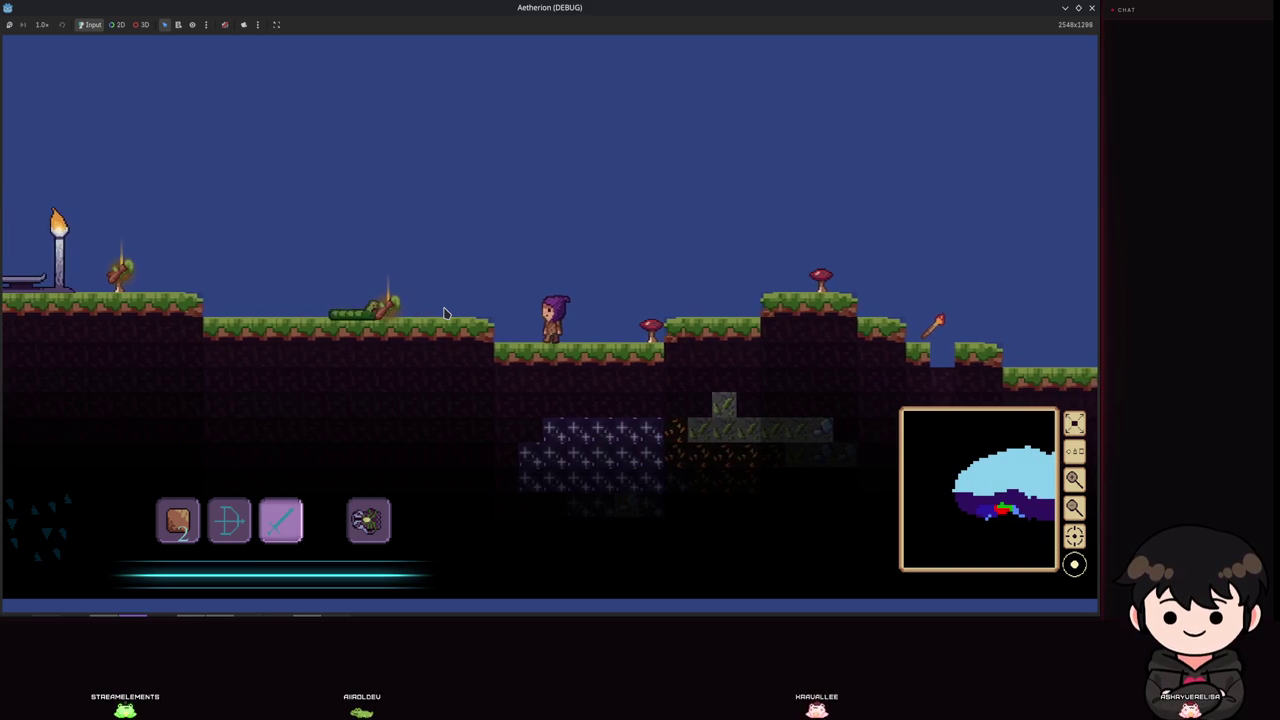
{"action": "key", "text": "a"}
{"action": "key", "text": "Escape"}
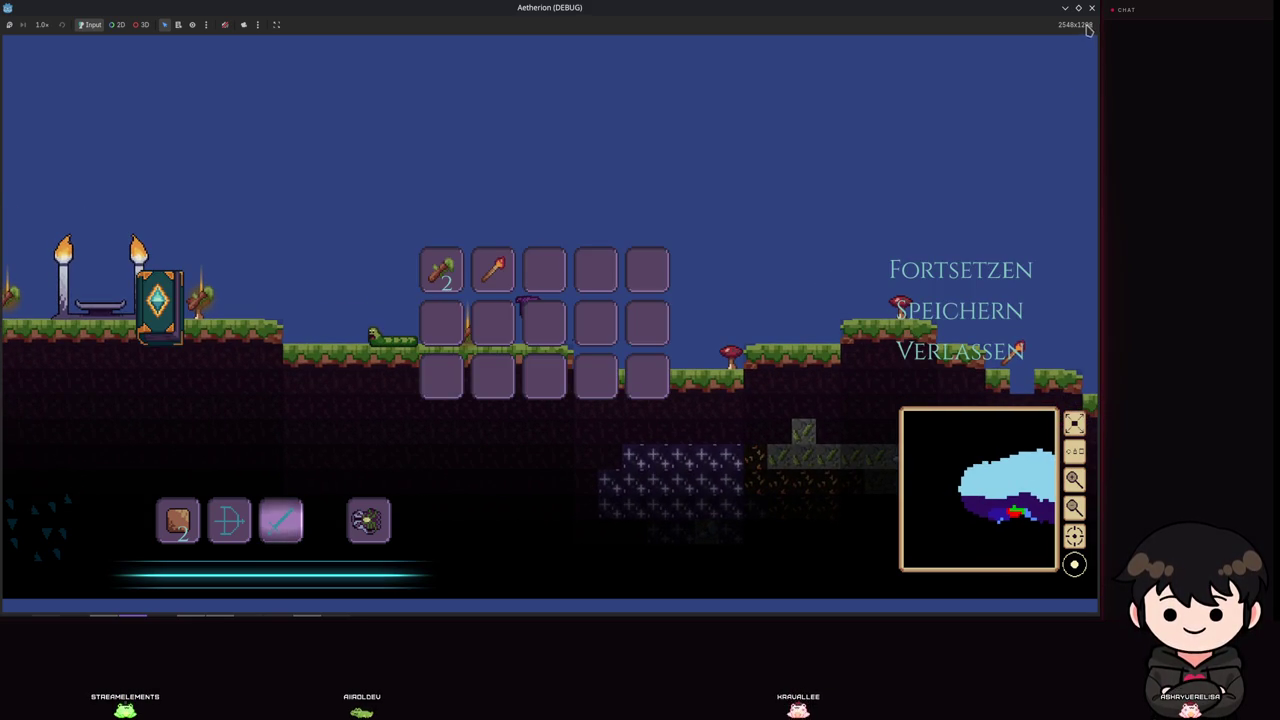
{"action": "left_click", "coordinate": [1093, 9]}
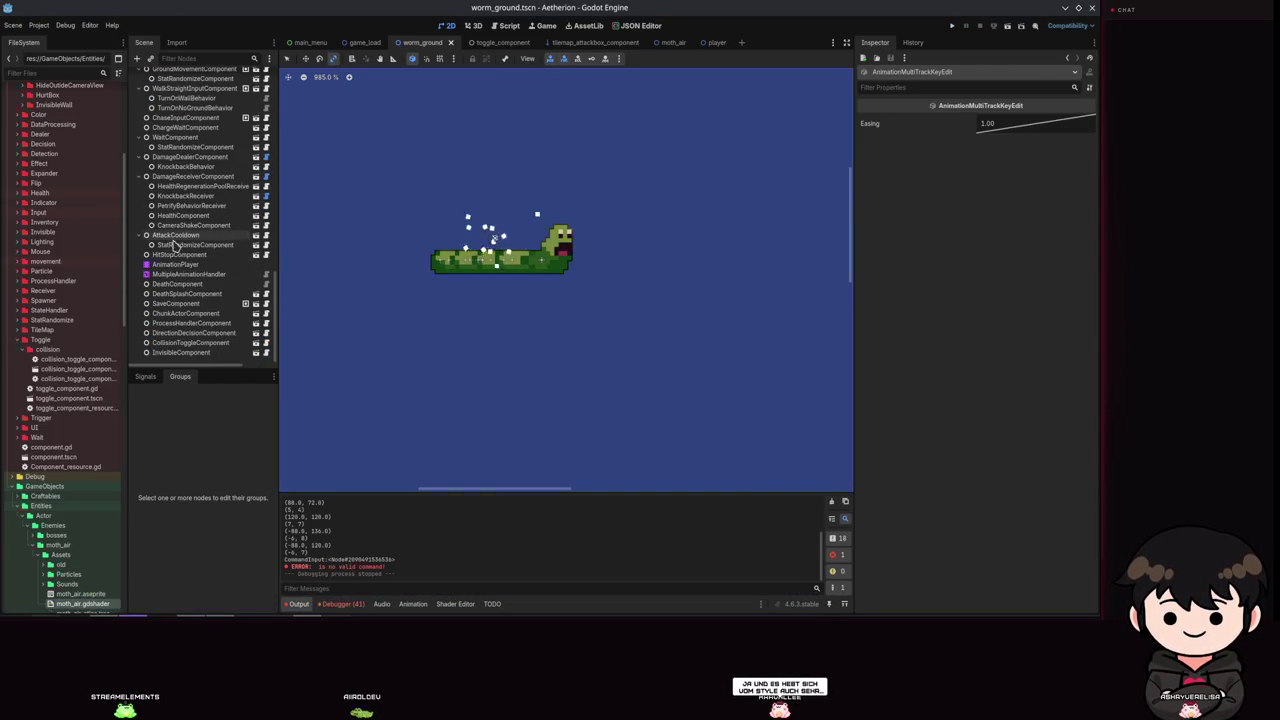
Step: Tick Active on the worm's MultipleAnimationHandler animation tree and run the project
{"action": "left_click", "coordinate": [178, 265]}
{"action": "left_click", "coordinate": [200, 274]}
{"action": "left_click", "coordinate": [983, 220]}
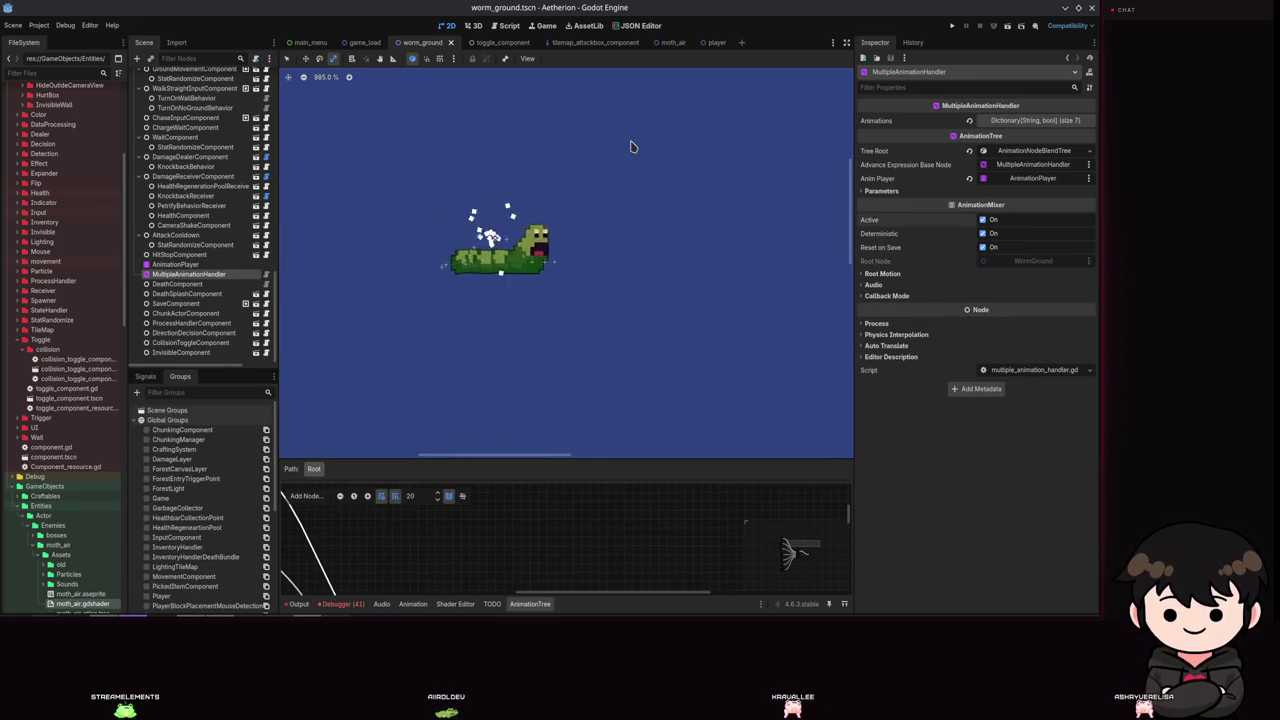
{"action": "left_click", "coordinate": [955, 27]}
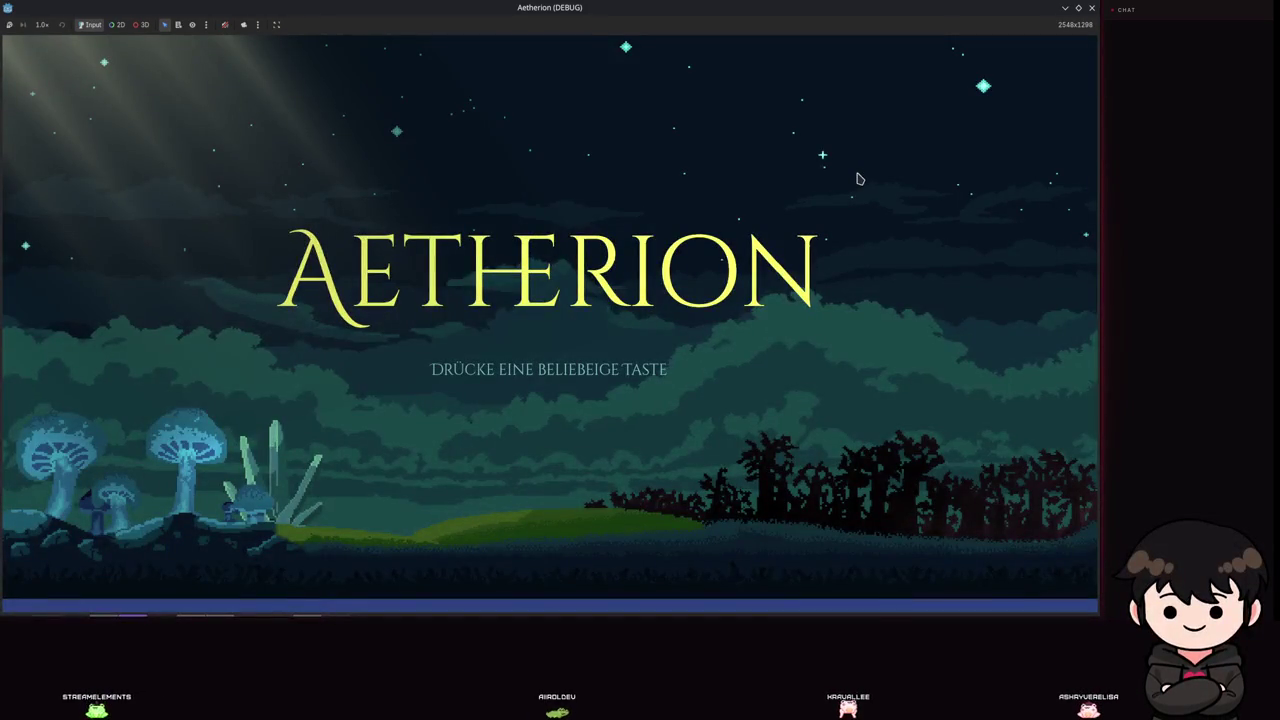
Step: In Aetherion, start a new game in the empty save slot Spielstand 2 via Spiel Laden
{"action": "key", "text": "space"}
{"action": "left_click", "coordinate": [546, 318]}
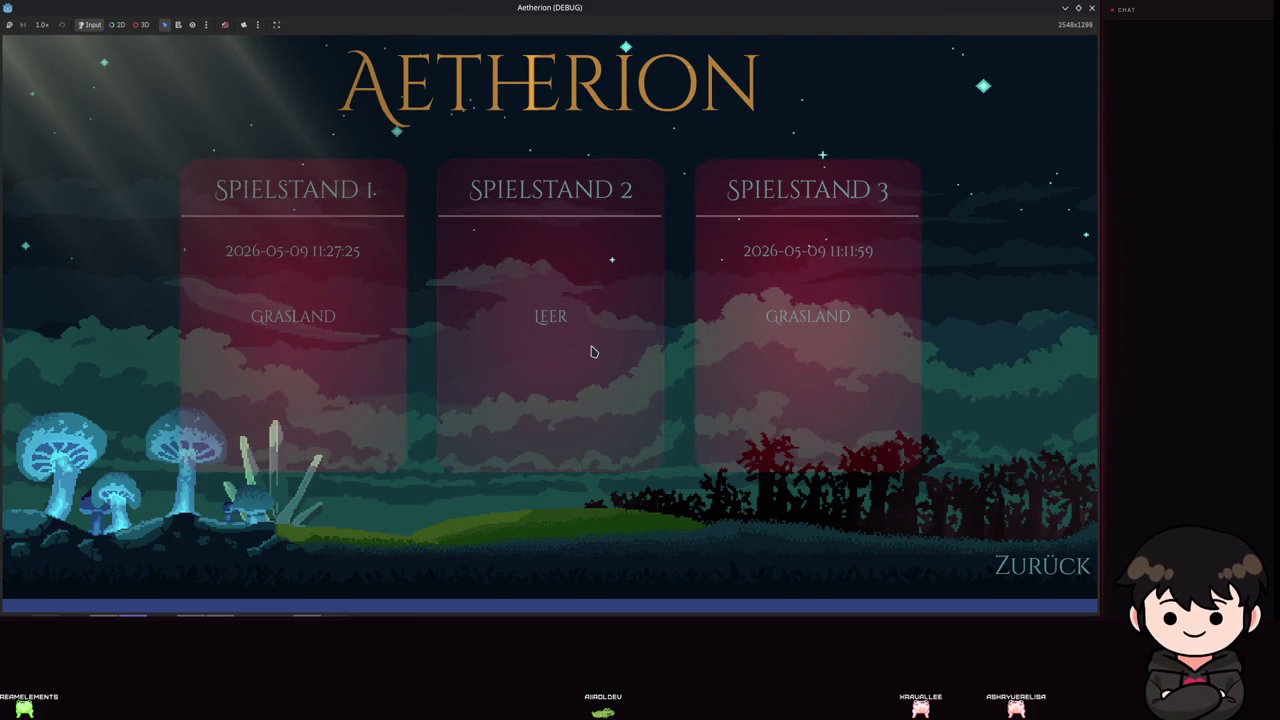
{"action": "left_click", "coordinate": [591, 351]}
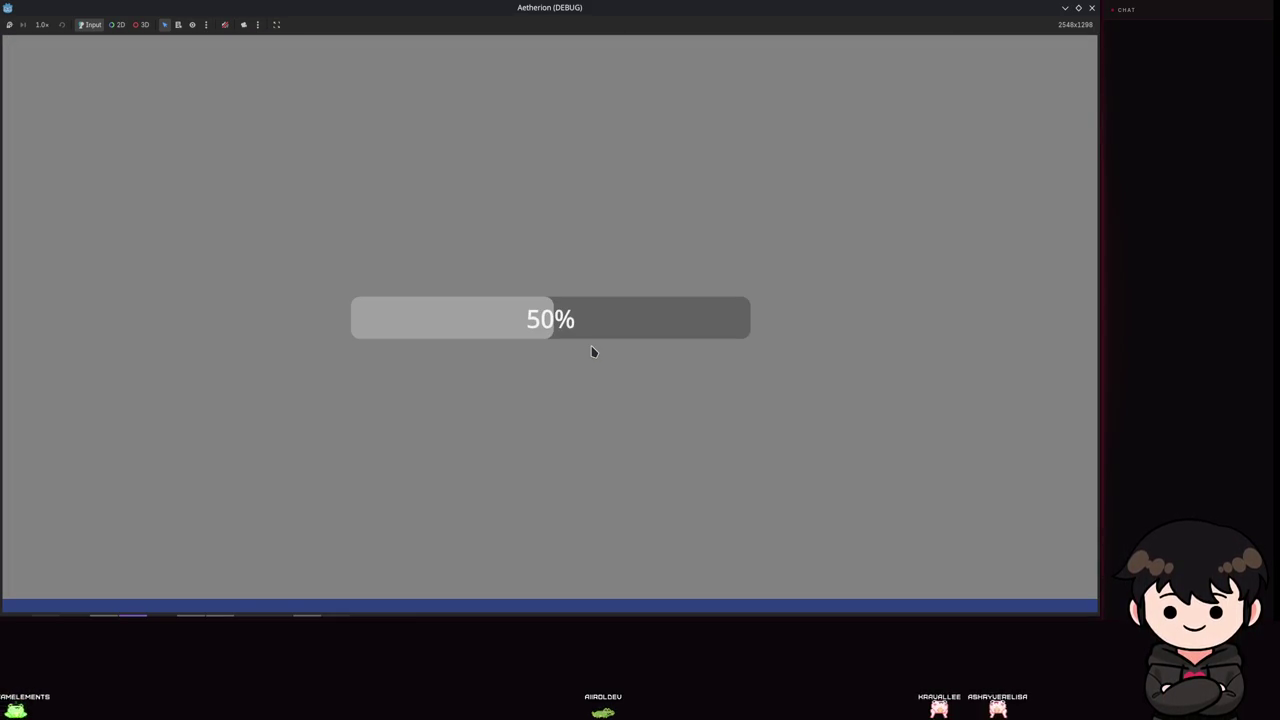
Step: Walk the character left past the lanterns up to the worm to provoke its attack
{"action": "key", "text": "a"}
{"action": "key", "text": "space"}
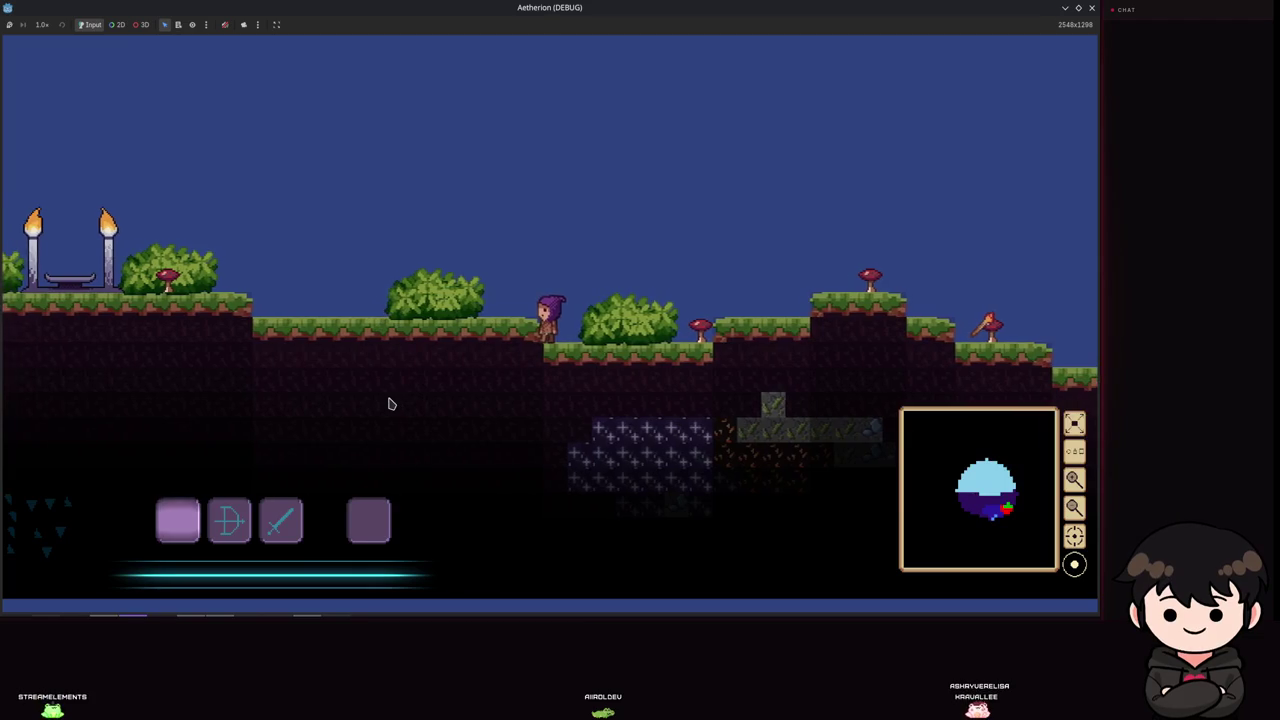
{"action": "key", "text": "d"}
{"action": "key", "text": "a"}
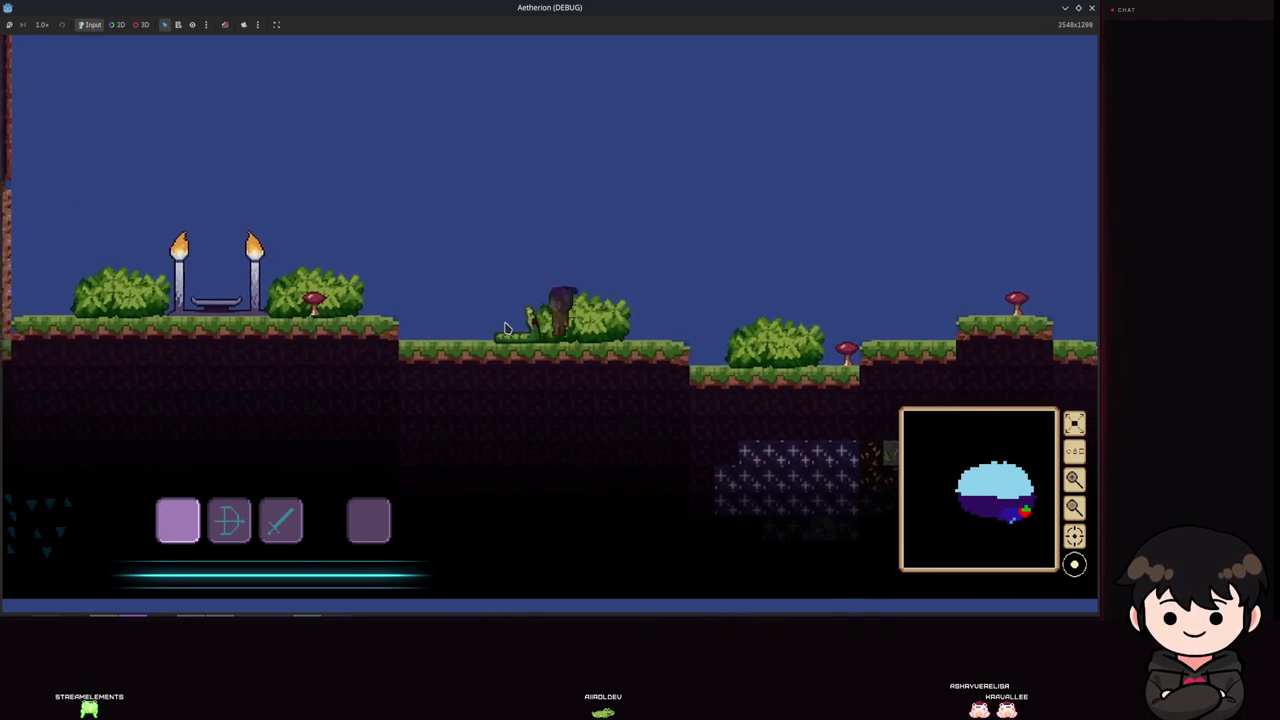
{"action": "key", "text": "a"}
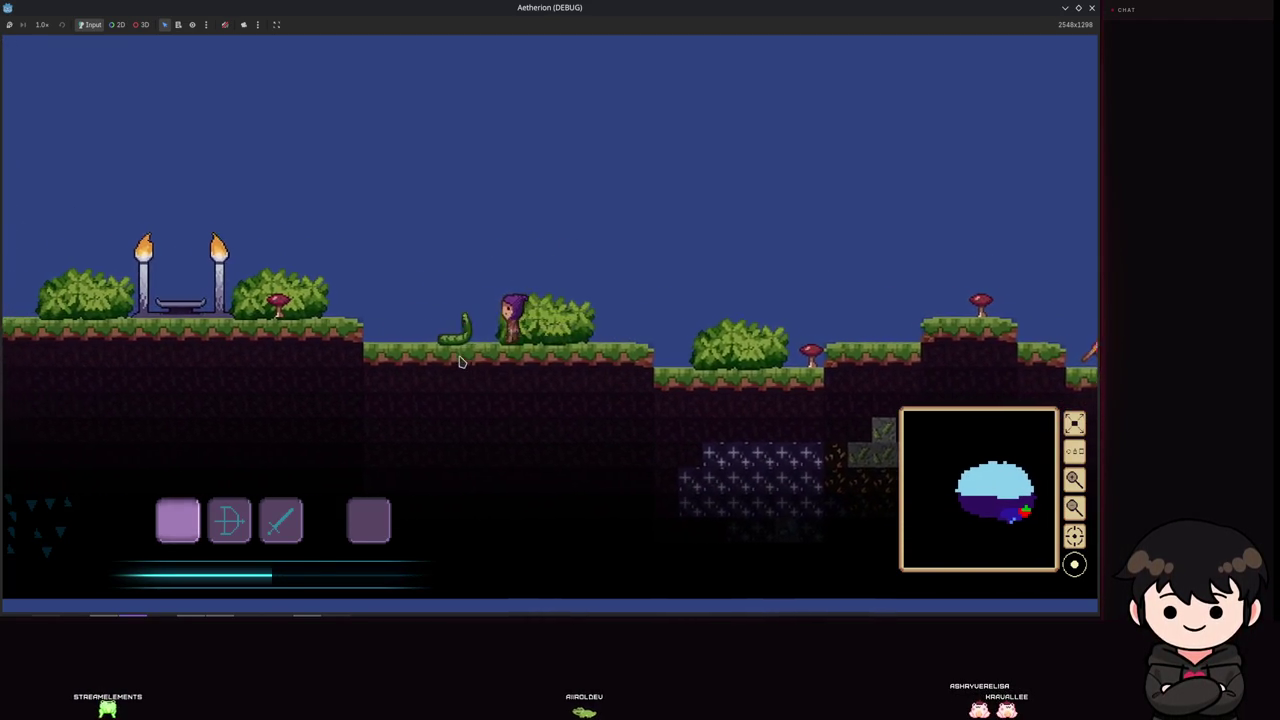
{"action": "key", "text": "a"}
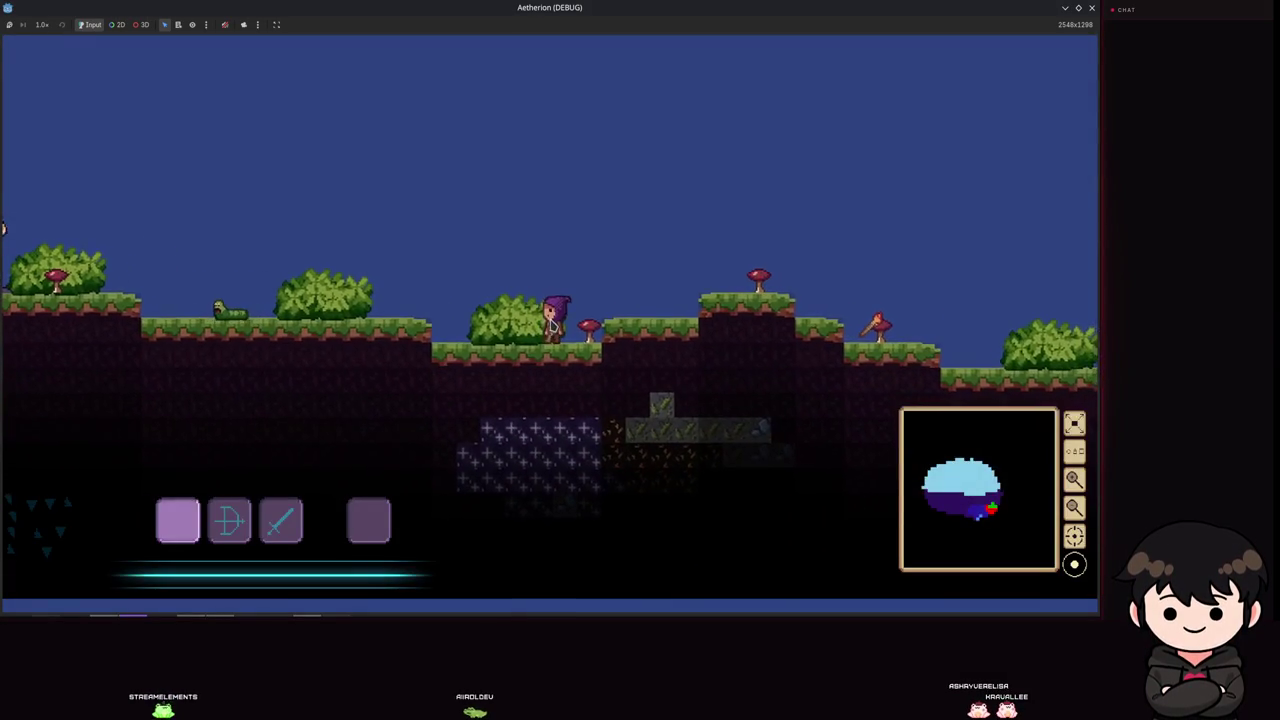
Step: Jump away from the worm, bring up the pause menu and close the game window
{"action": "key", "text": "a"}
{"action": "key", "text": "space"}
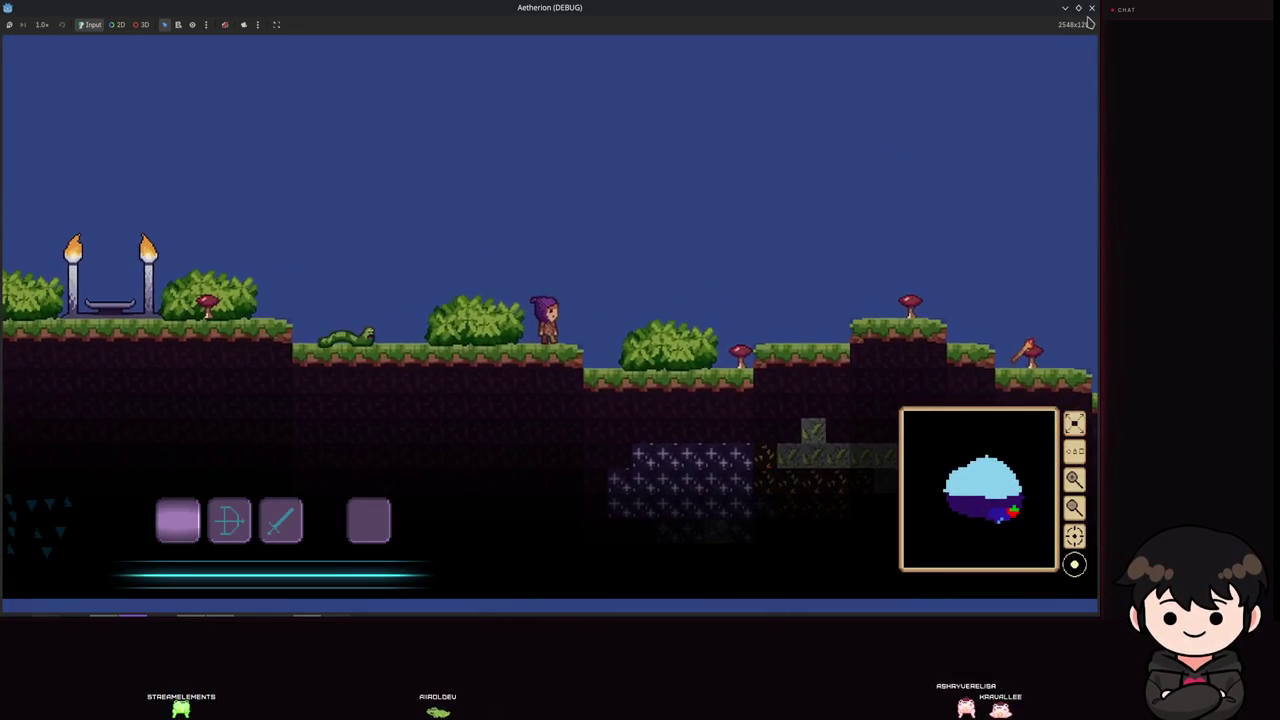
{"action": "key", "text": "a"}
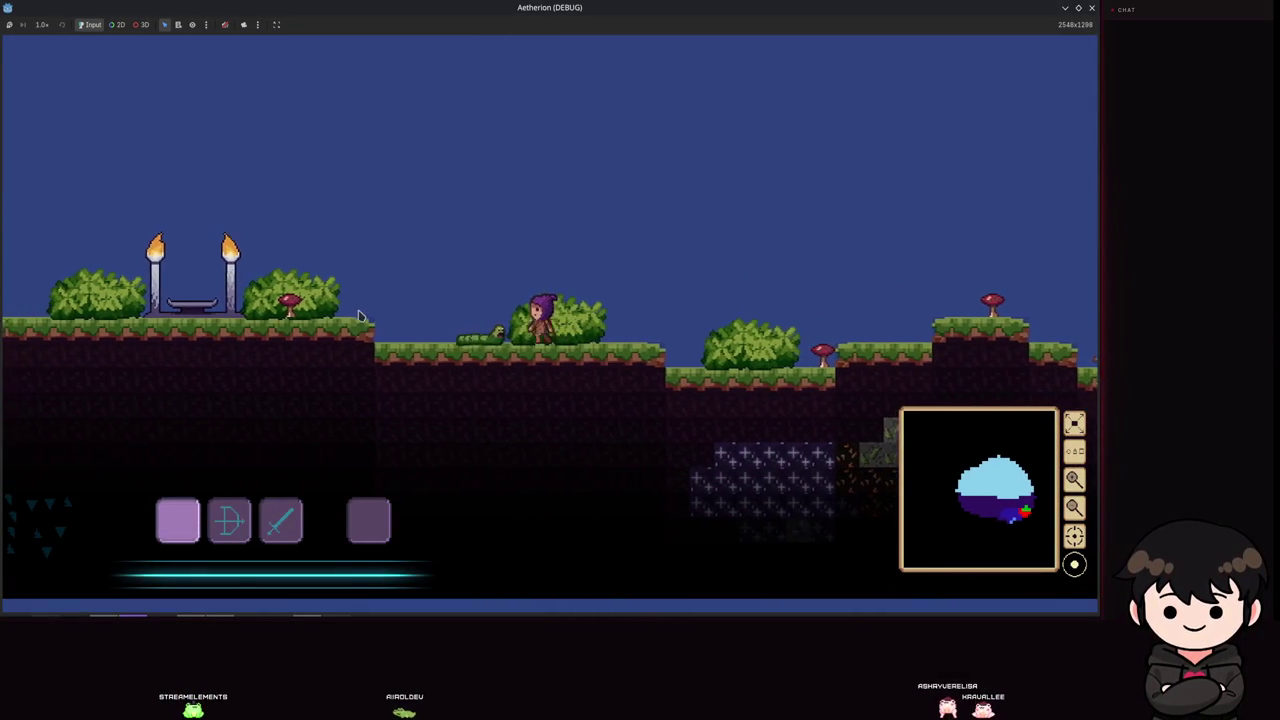
{"action": "key", "text": "d"}
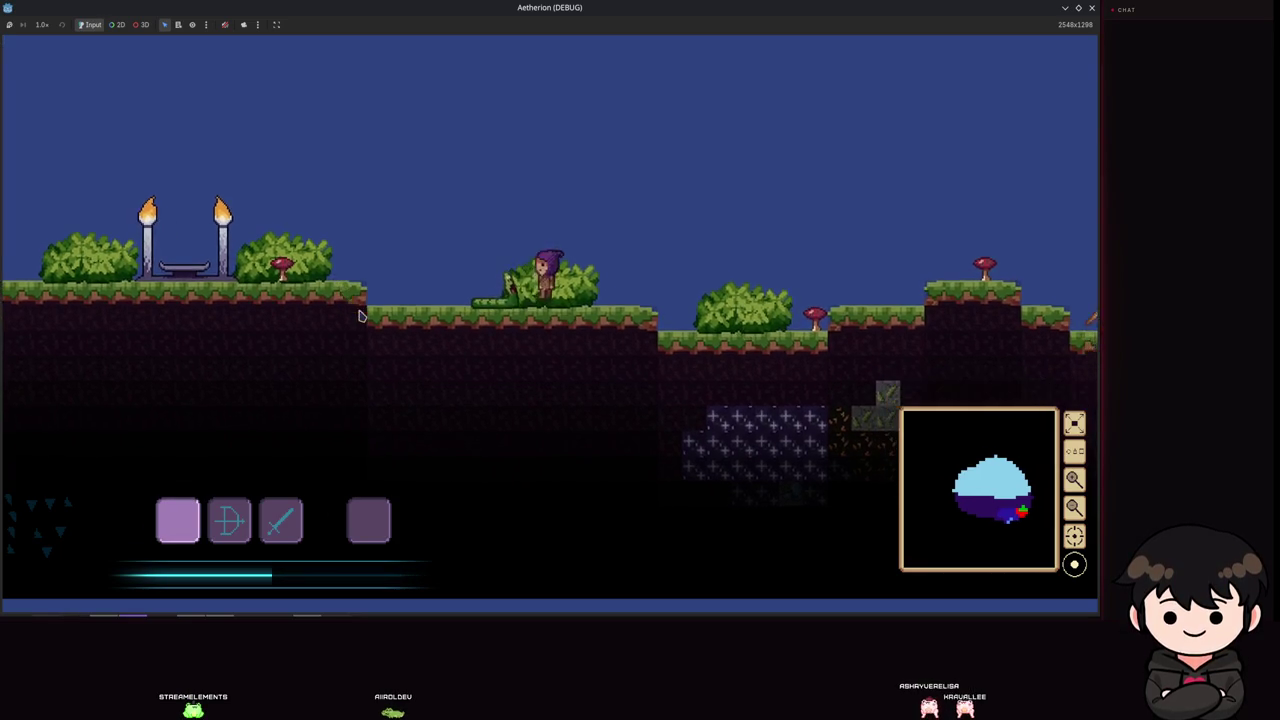
{"action": "key", "text": "Escape"}
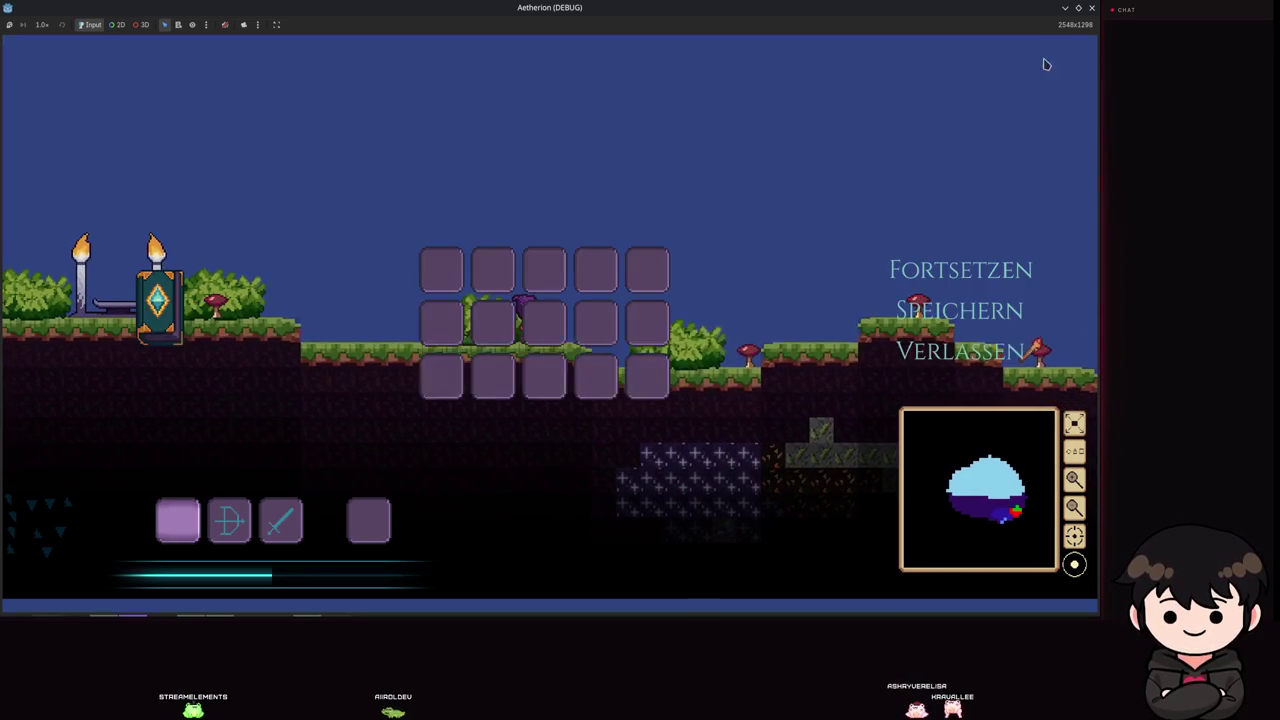
{"action": "left_click", "coordinate": [1091, 7]}
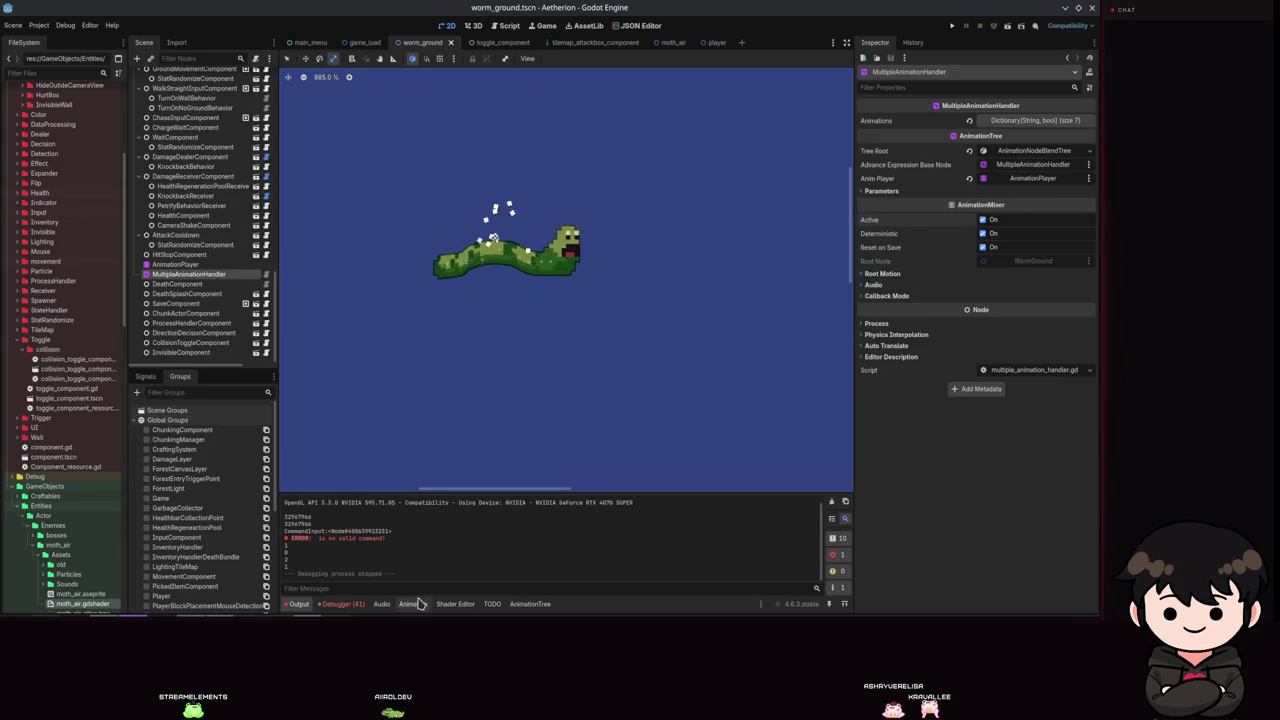
Step: Switch between AnimationPlayer and MultipleAnimationHandler to show the worm's attack animation tracks
{"action": "left_click", "coordinate": [168, 264]}
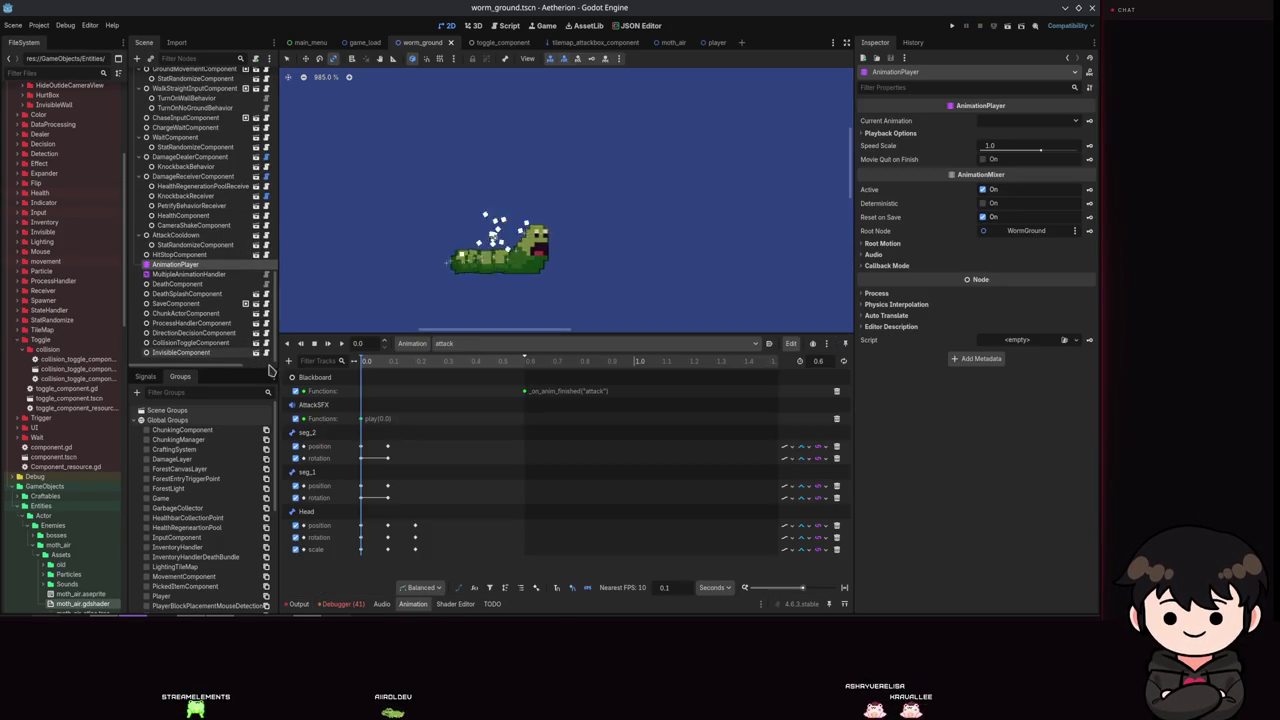
{"action": "left_click", "coordinate": [188, 274]}
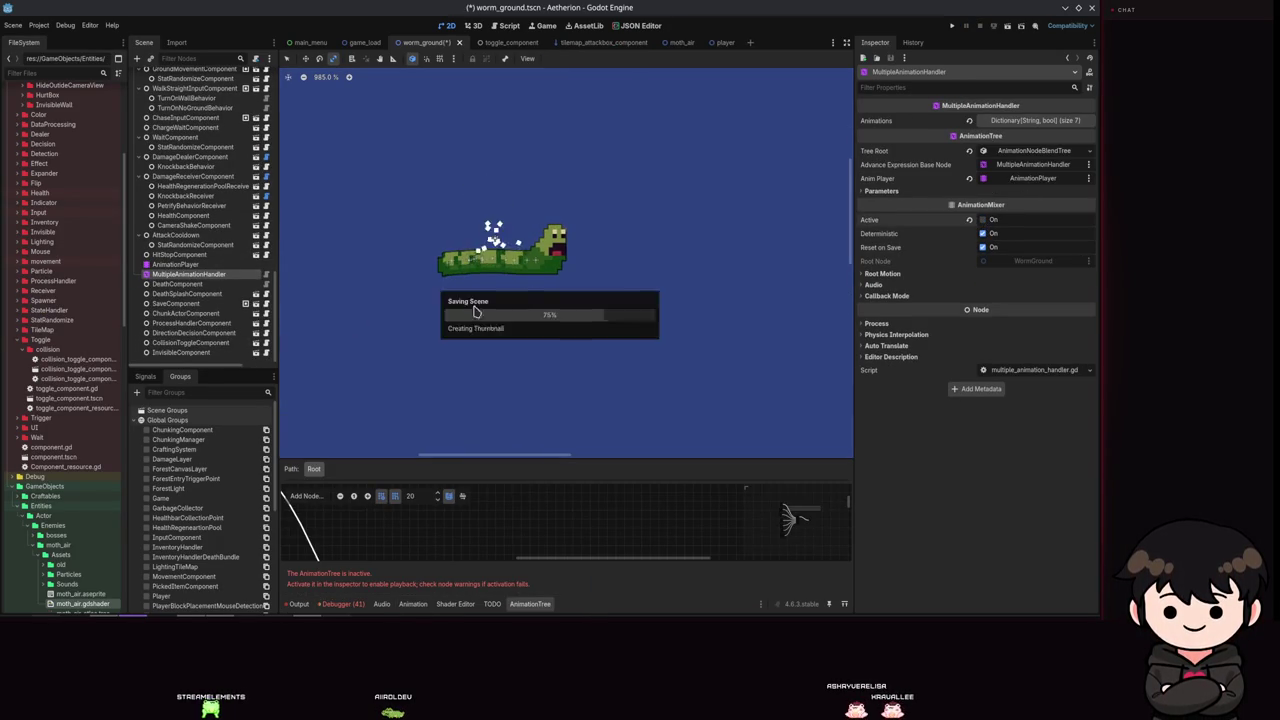
{"action": "left_click", "coordinate": [175, 264]}
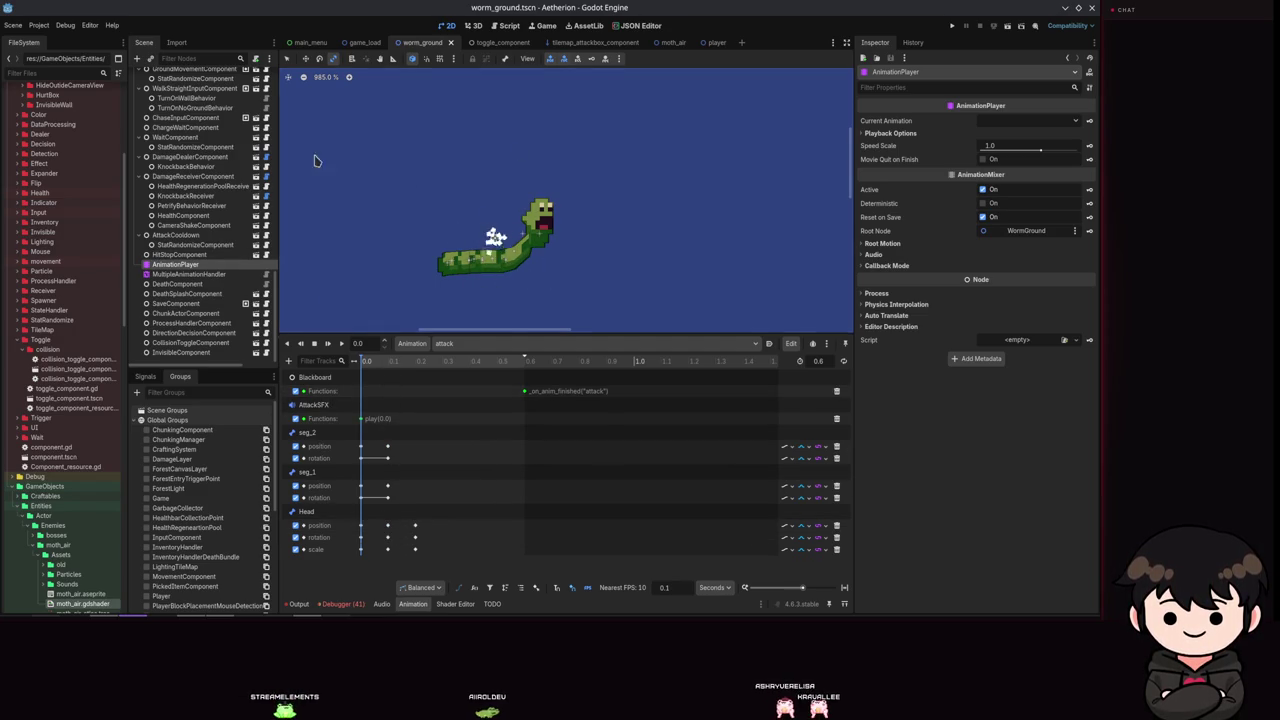
{"action": "scroll", "coordinate": [205, 204], "scroll_direction": "up", "scroll_amount": 5}
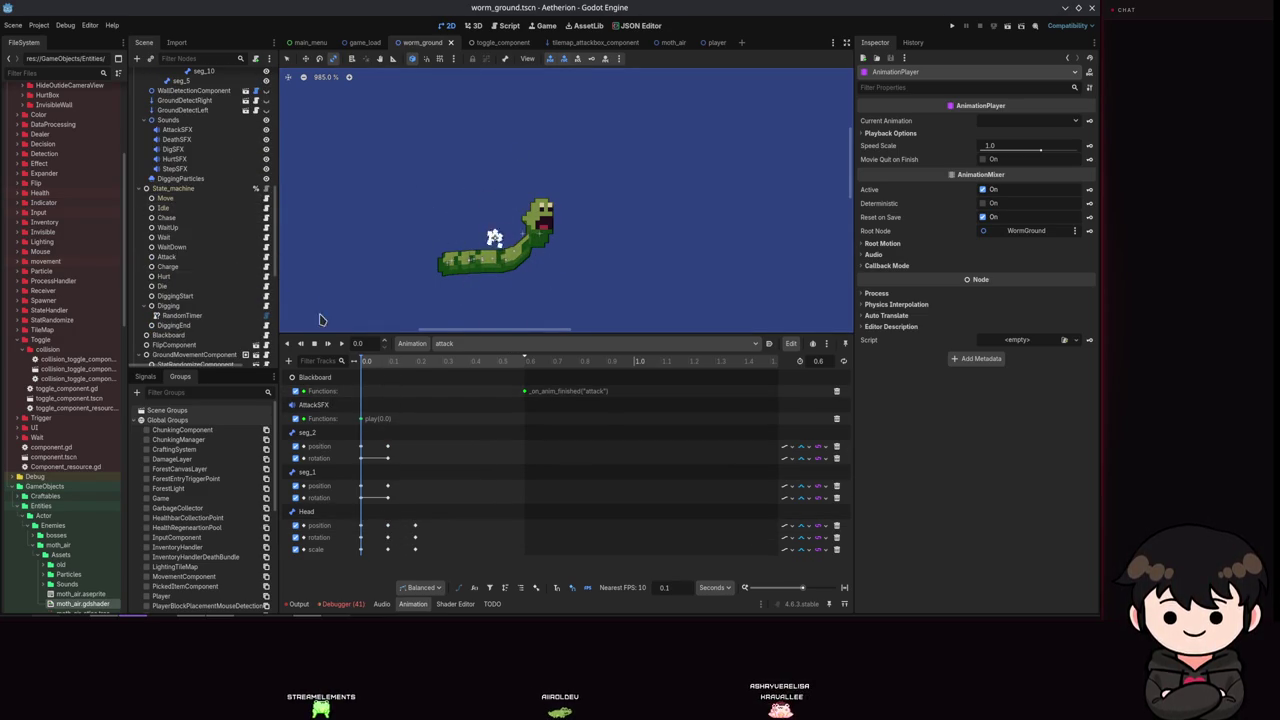
{"action": "scroll", "coordinate": [215, 210], "scroll_direction": "up", "scroll_amount": 6}
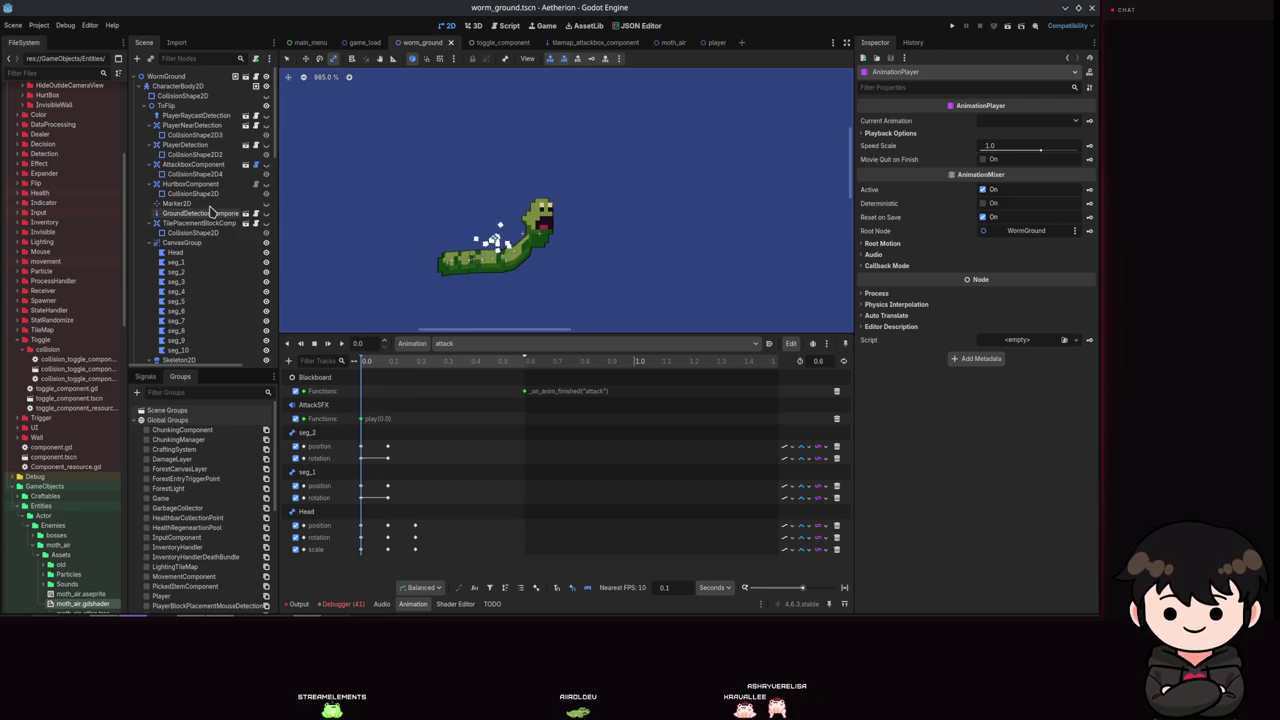
{"action": "scroll", "coordinate": [210, 213], "scroll_direction": "down", "scroll_amount": 6}
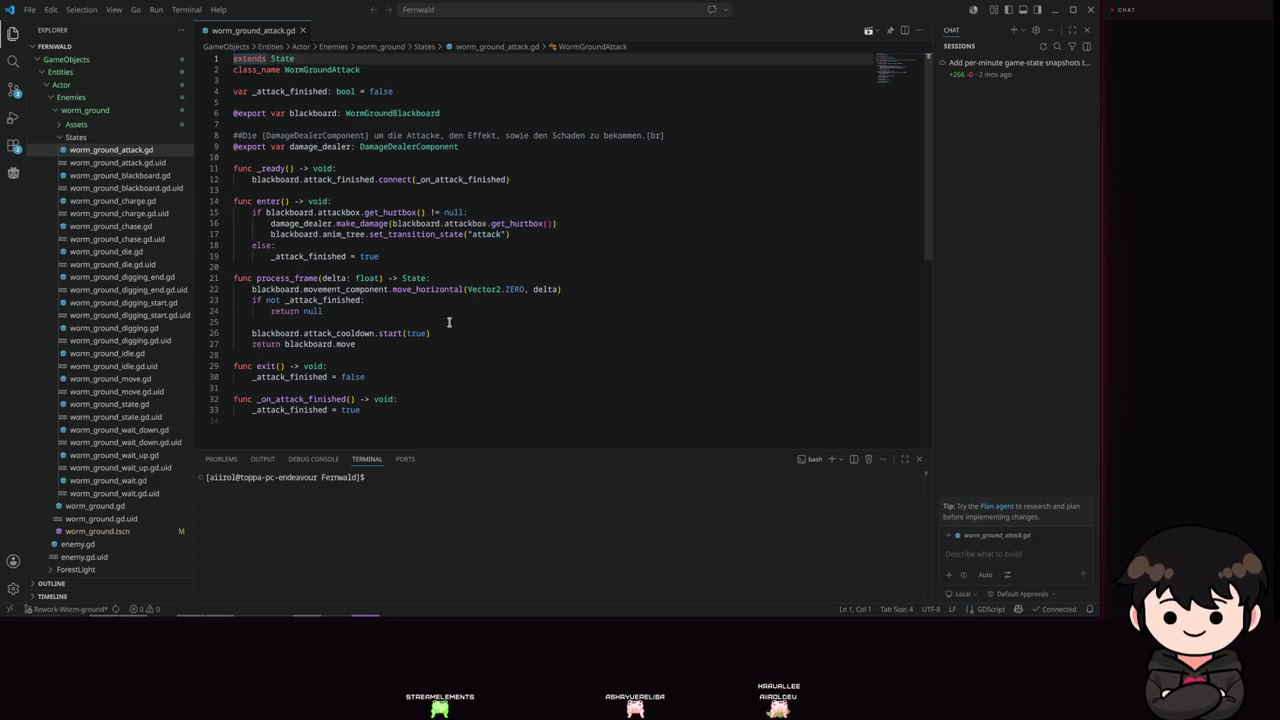
Step: Highlight the uses of _on_attack_finished and mark the hurtbox check block in enter()
{"action": "double_click", "coordinate": [424, 180]}
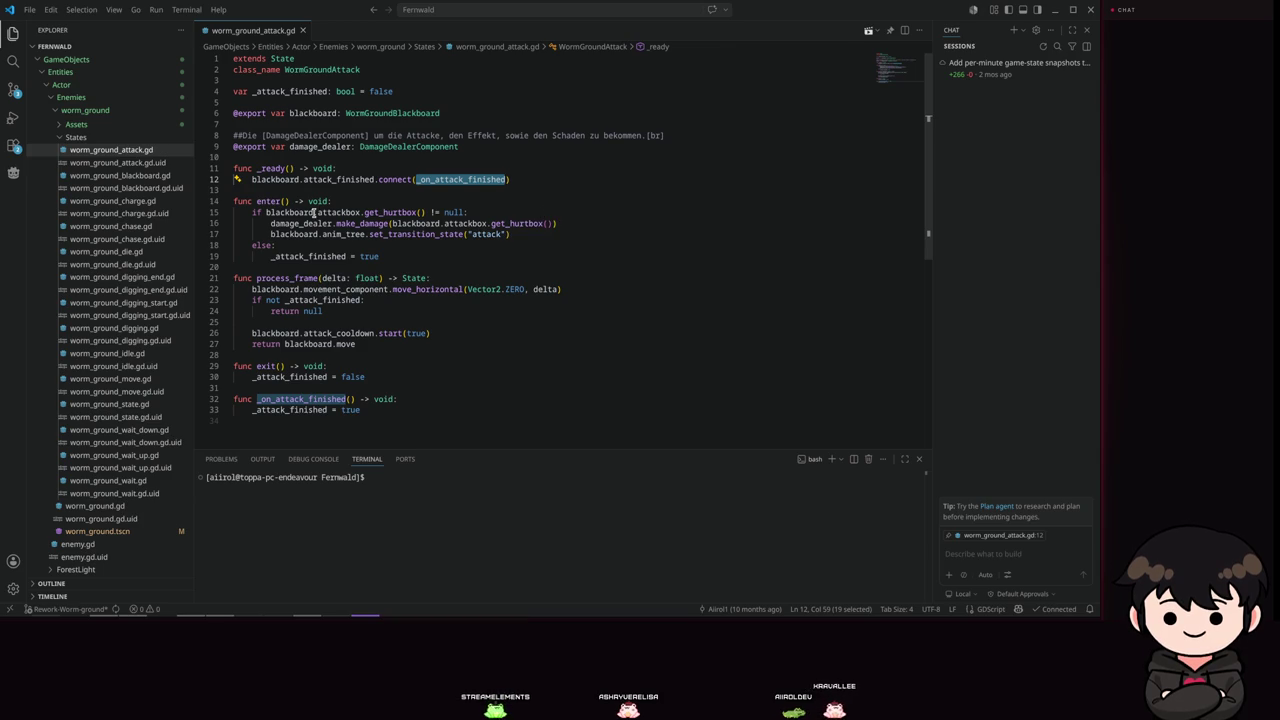
{"action": "mouse_move", "coordinate": [305, 211]}
{"action": "left_click_drag", "start_coordinate": [243, 212], "coordinate": [452, 260]}
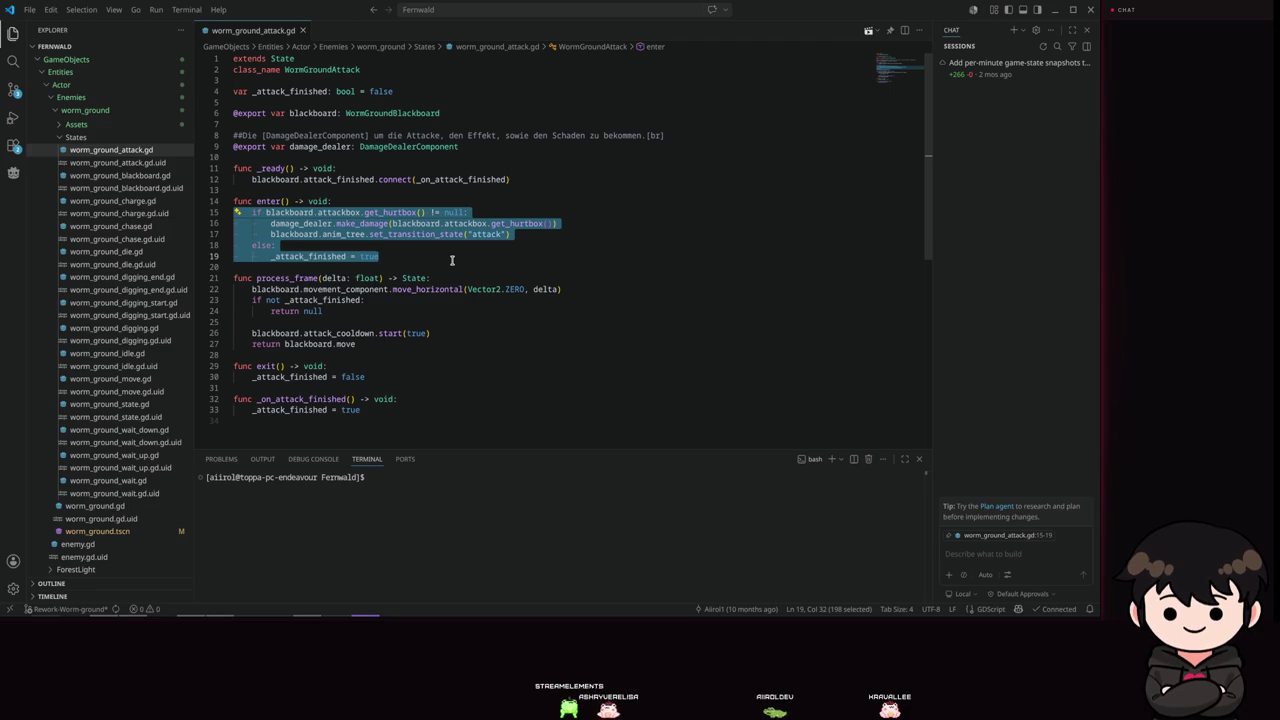
{"action": "left_click", "coordinate": [310, 263]}
Step: Highlight the uses of _attack_finished, then go to the signal connection on line 12
{"action": "double_click", "coordinate": [310, 256]}
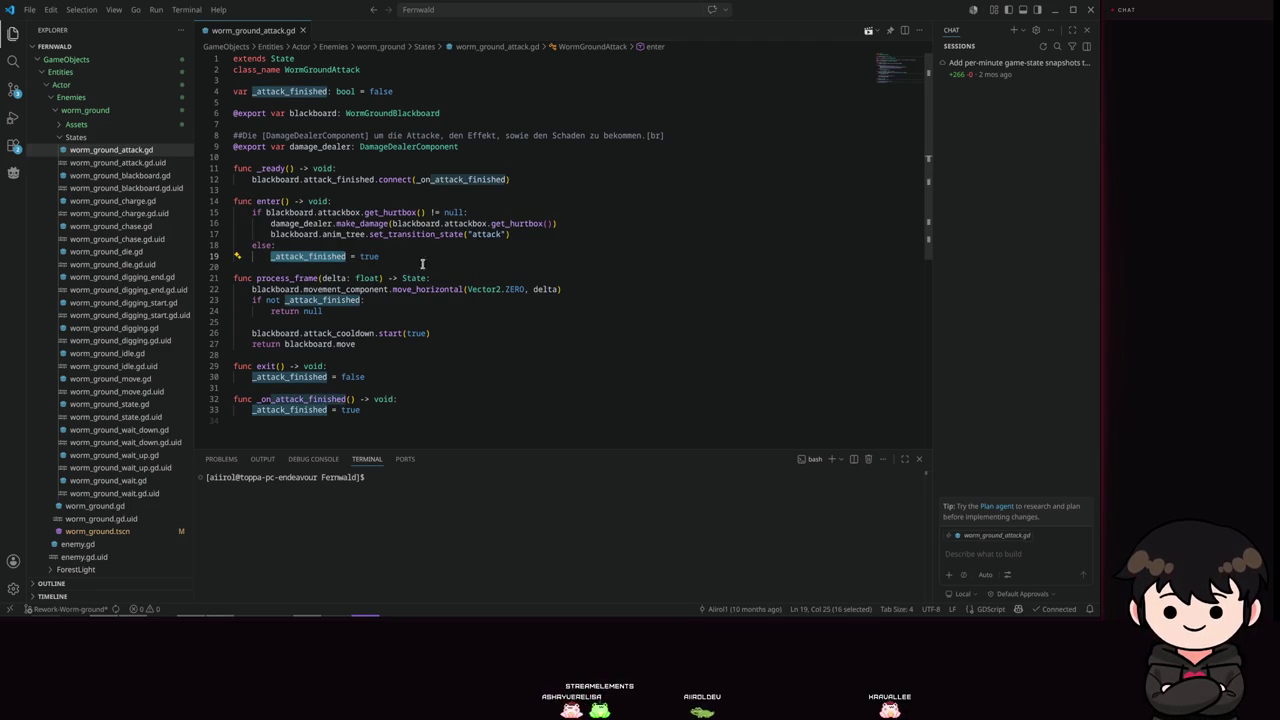
{"action": "left_click", "coordinate": [453, 277]}
{"action": "left_click", "coordinate": [514, 179]}
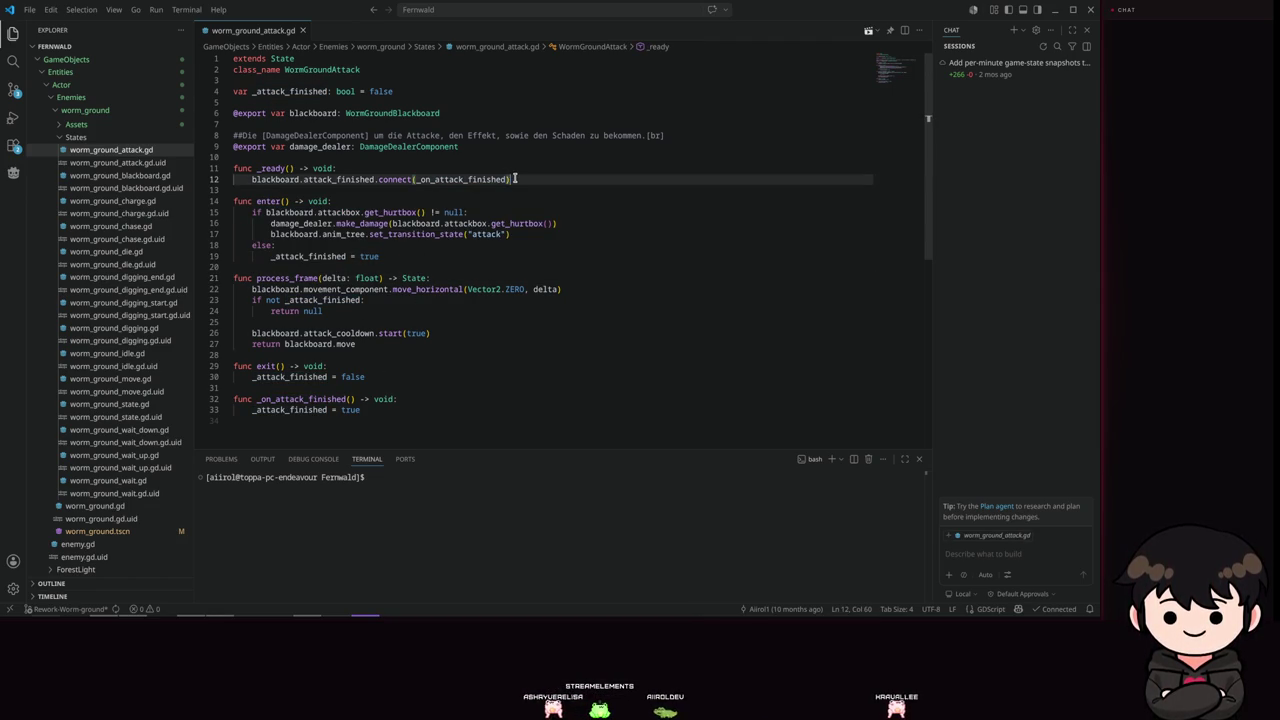
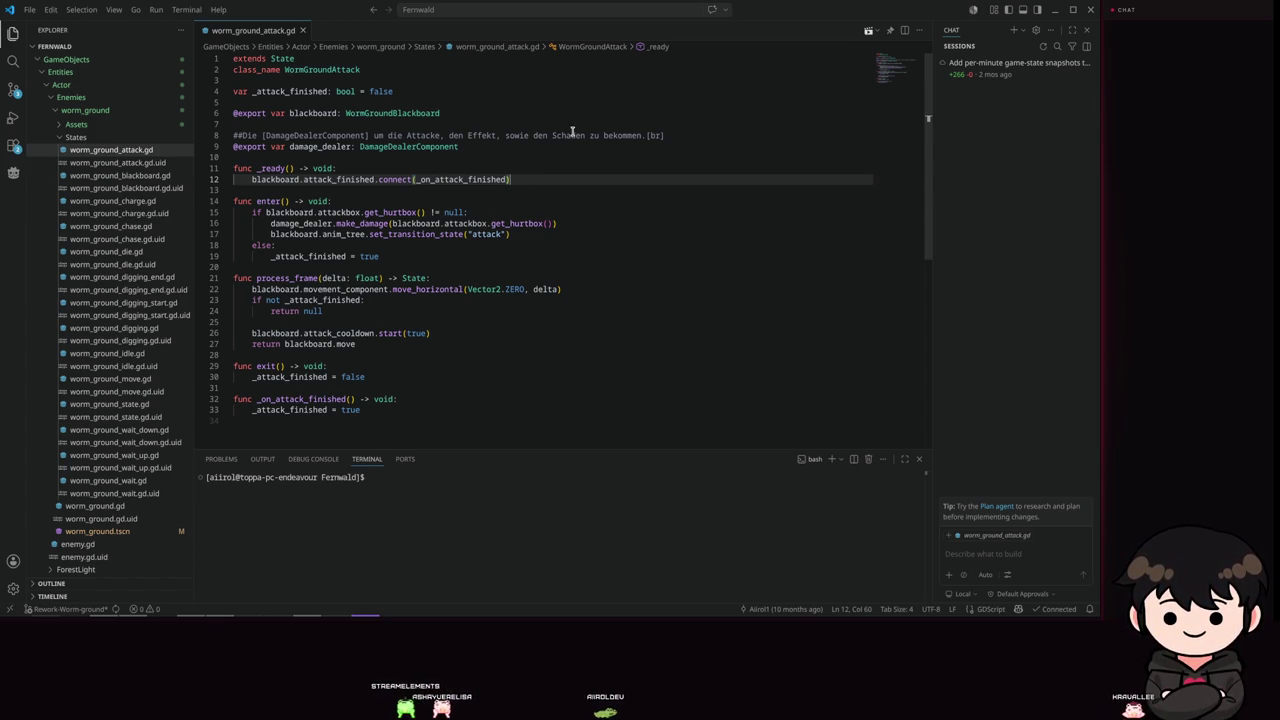
Step: Undo a stray edit and go to the end of WormGroundBlackboard's signal list
{"action": "key", "text": "Return"}
{"action": "type", "text": "black"}
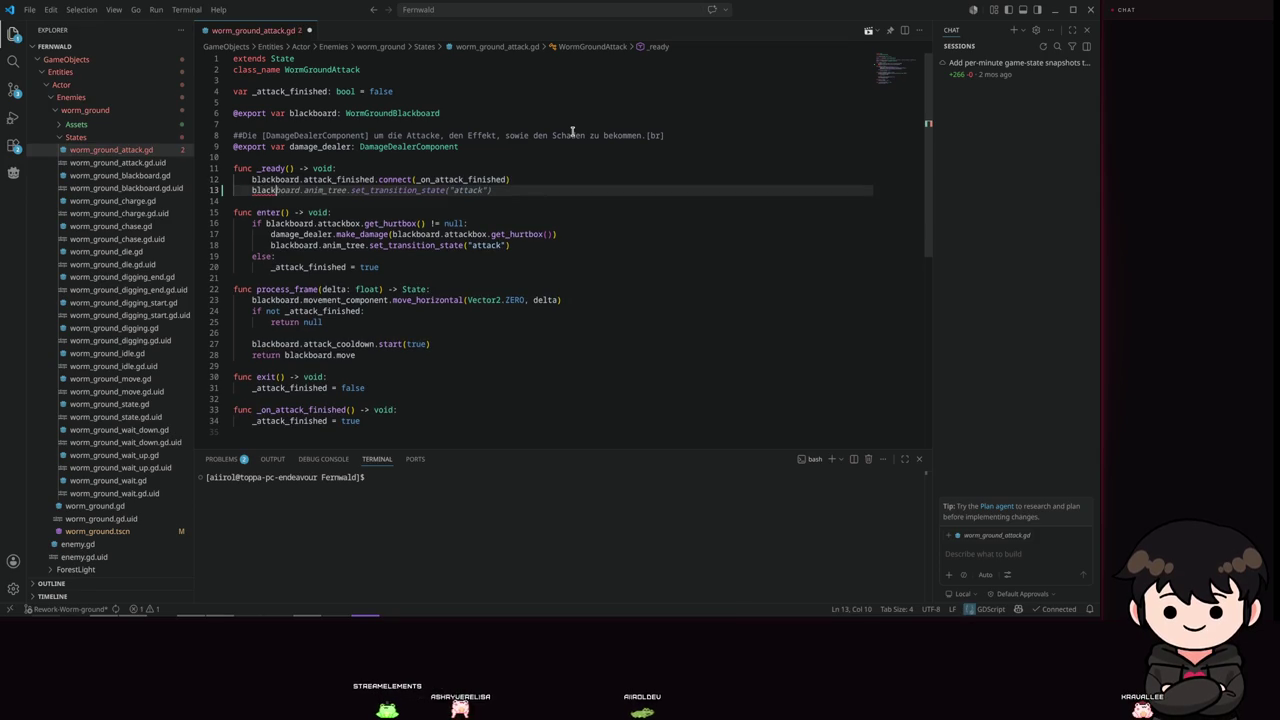
{"action": "key", "text": "ctrl+z"}
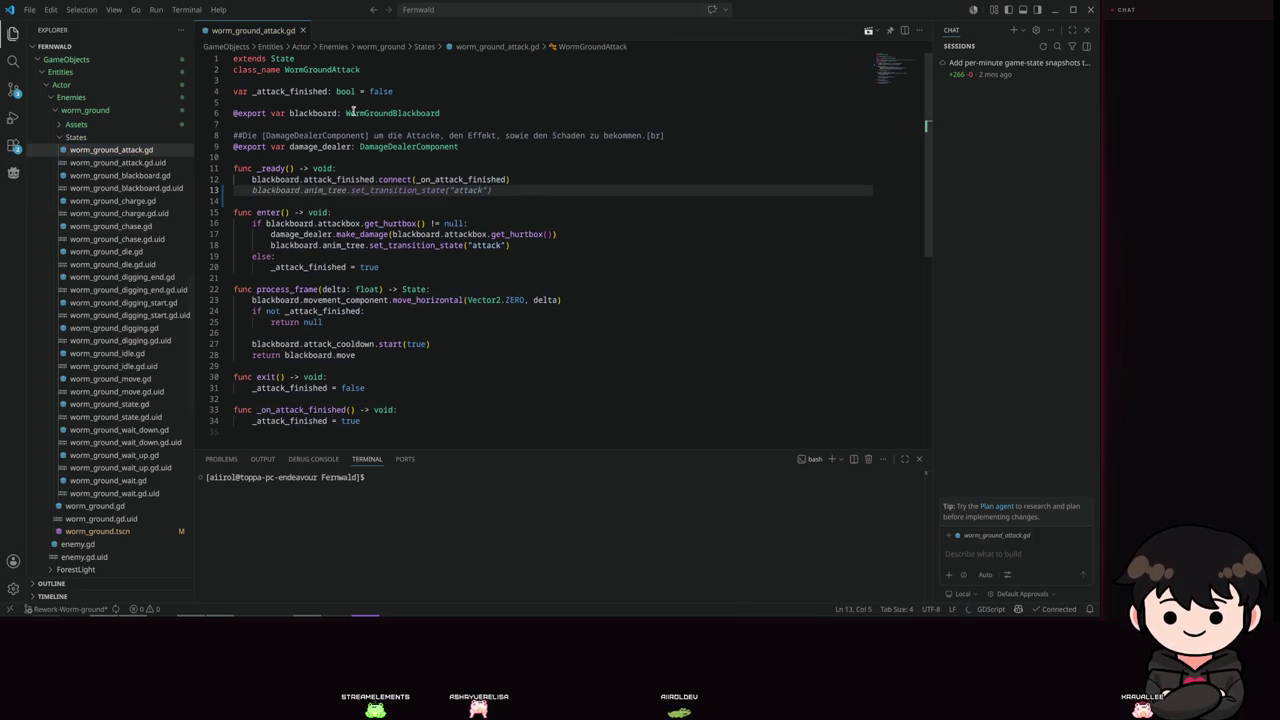
{"action": "left_click", "coordinate": [352, 113], "text": "ctrl"}
{"action": "left_click", "coordinate": [385, 258]}
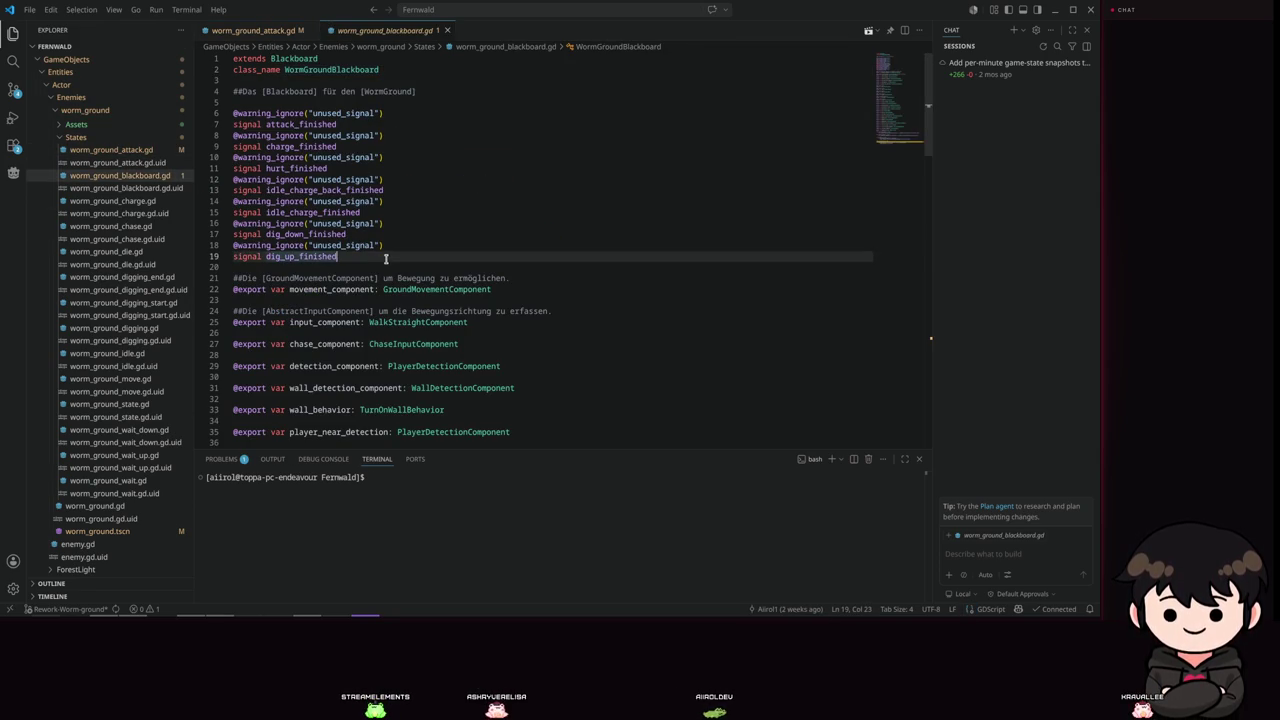
{"action": "key", "text": "Return"}
{"action": "key", "text": "Return"}
{"action": "type", "text": "signal"}
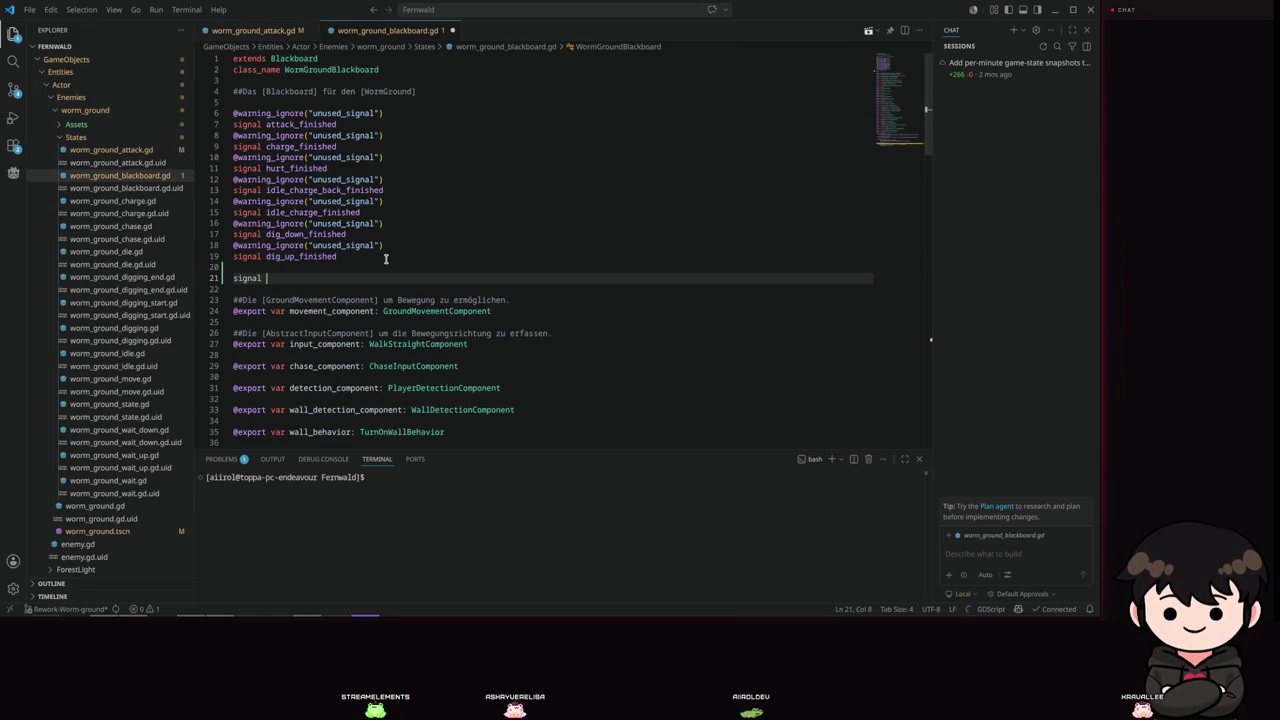
{"action": "type", "text": "e"}
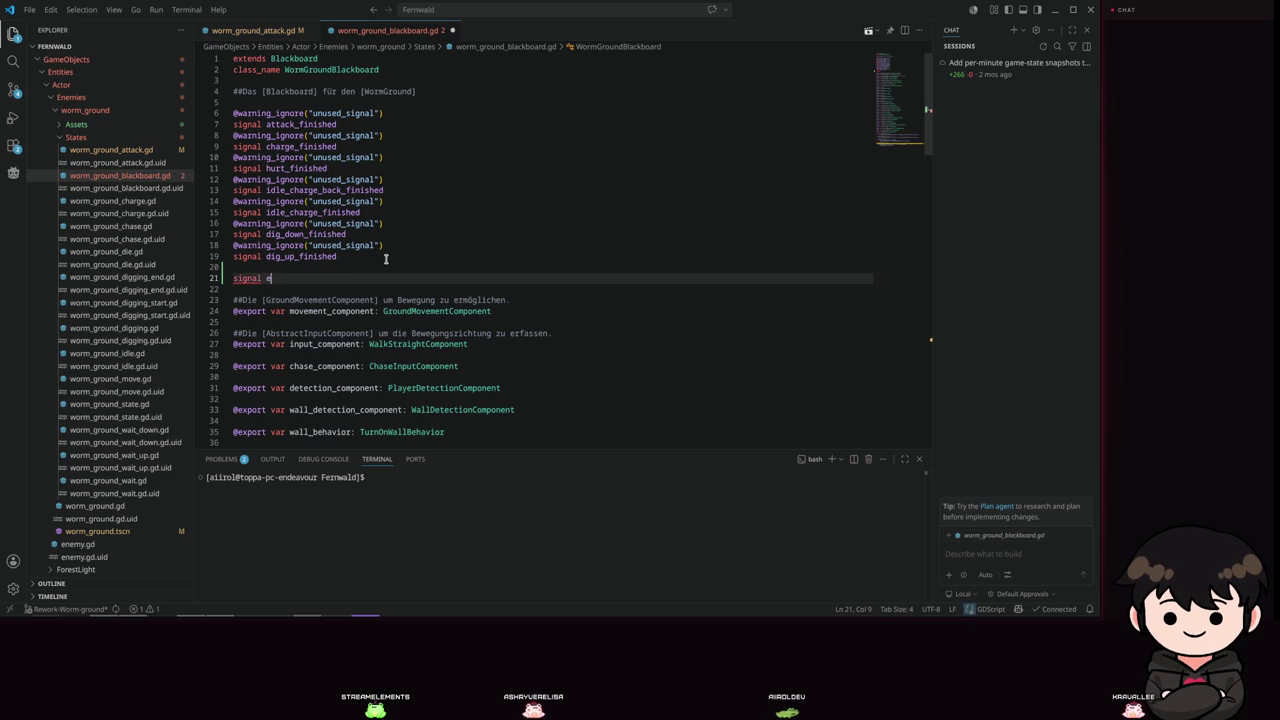
{"action": "type", "text": "e"}
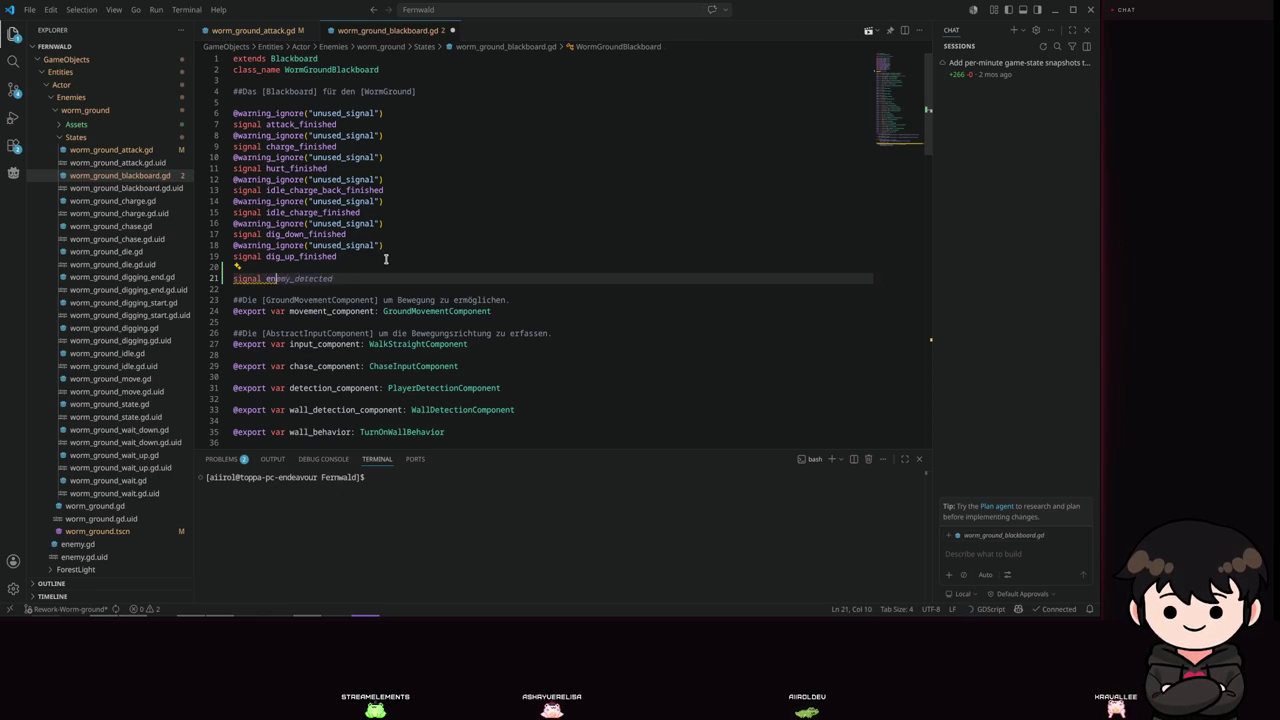
{"action": "type", "text": "able_attack"}
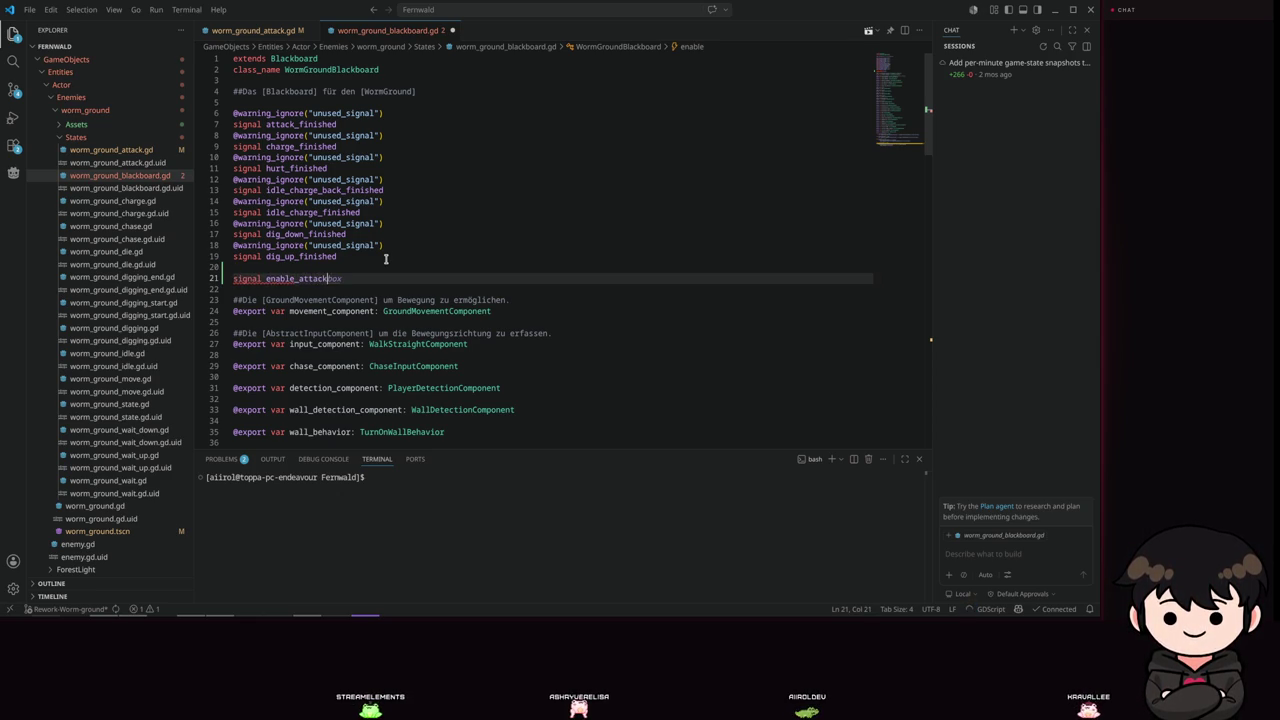
{"action": "key", "text": "Tab"}
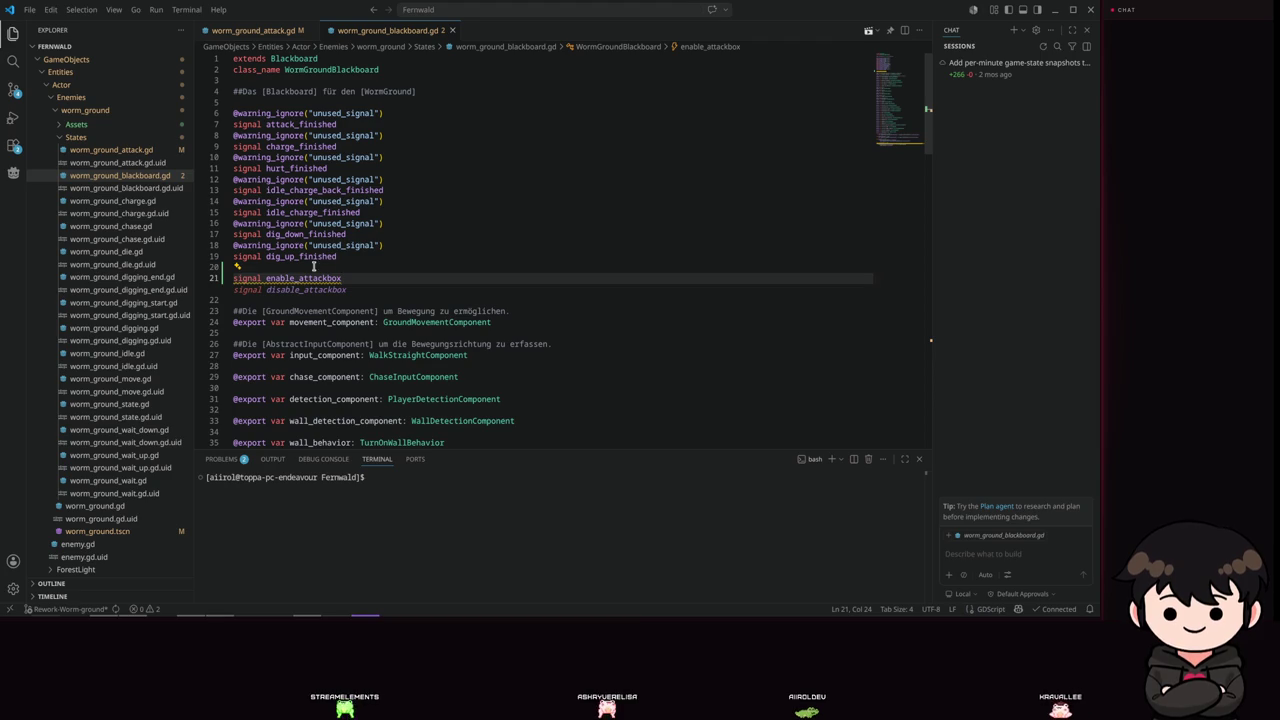
{"action": "key", "text": "Up"}
{"action": "key", "text": "ctrl+s"}
{"action": "type", "text": "@wa"}
{"action": "key", "text": "Tab"}
{"action": "key", "text": "ctrl+s"}
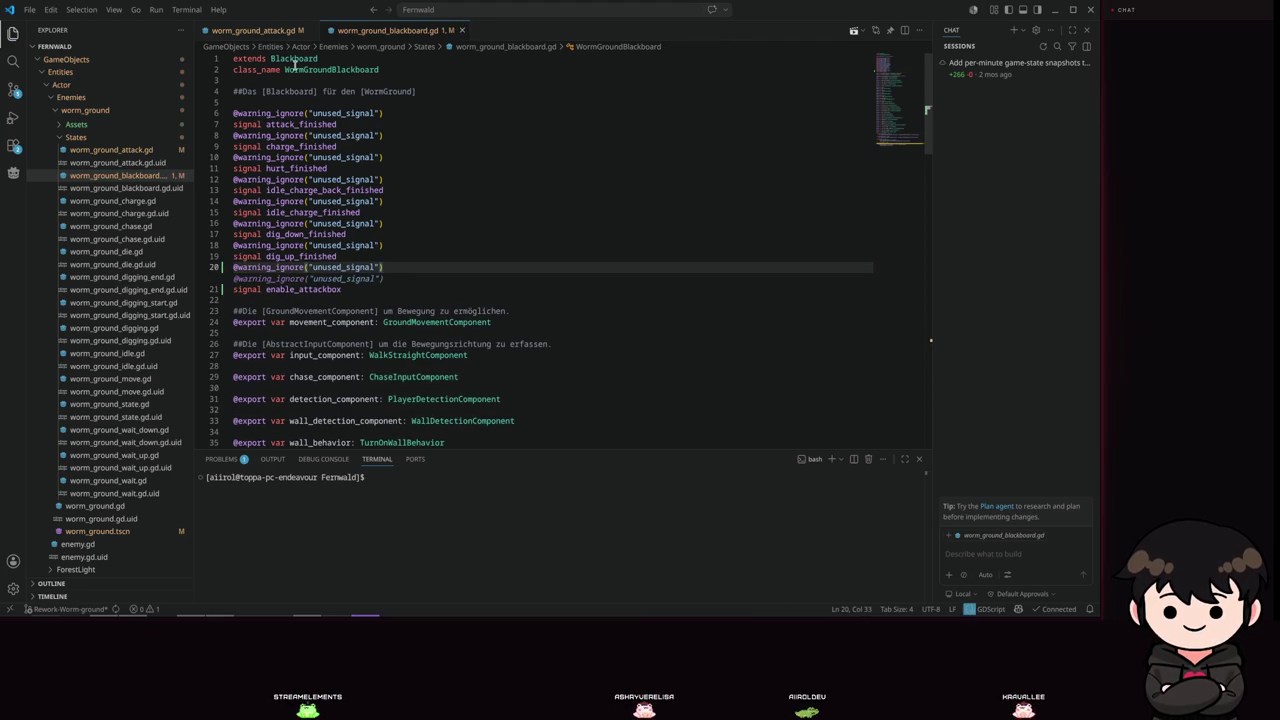
{"action": "key", "text": "ctrl+Tab"}
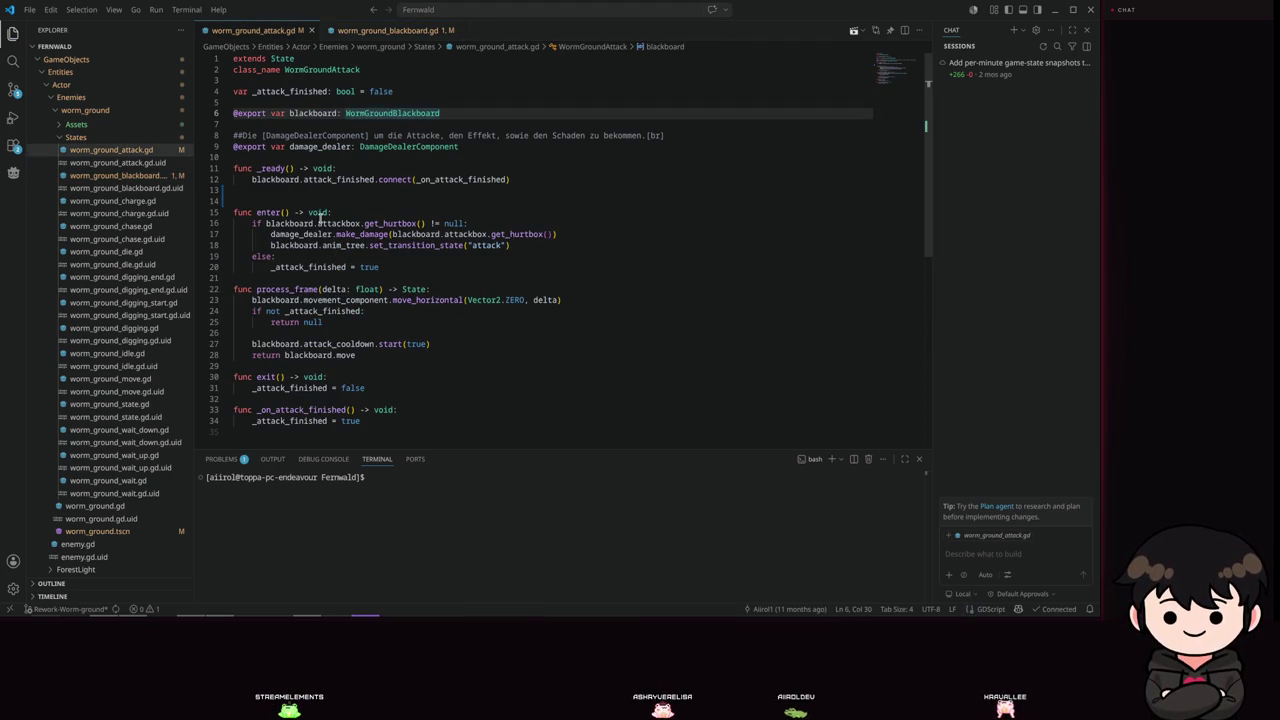
Step: In _ready(), connect blackboard.enable_attackbox to _on_enable_attackbox
{"action": "left_click", "coordinate": [553, 176]}
{"action": "key", "text": "Return"}
{"action": "type", "text": "blackboa"}
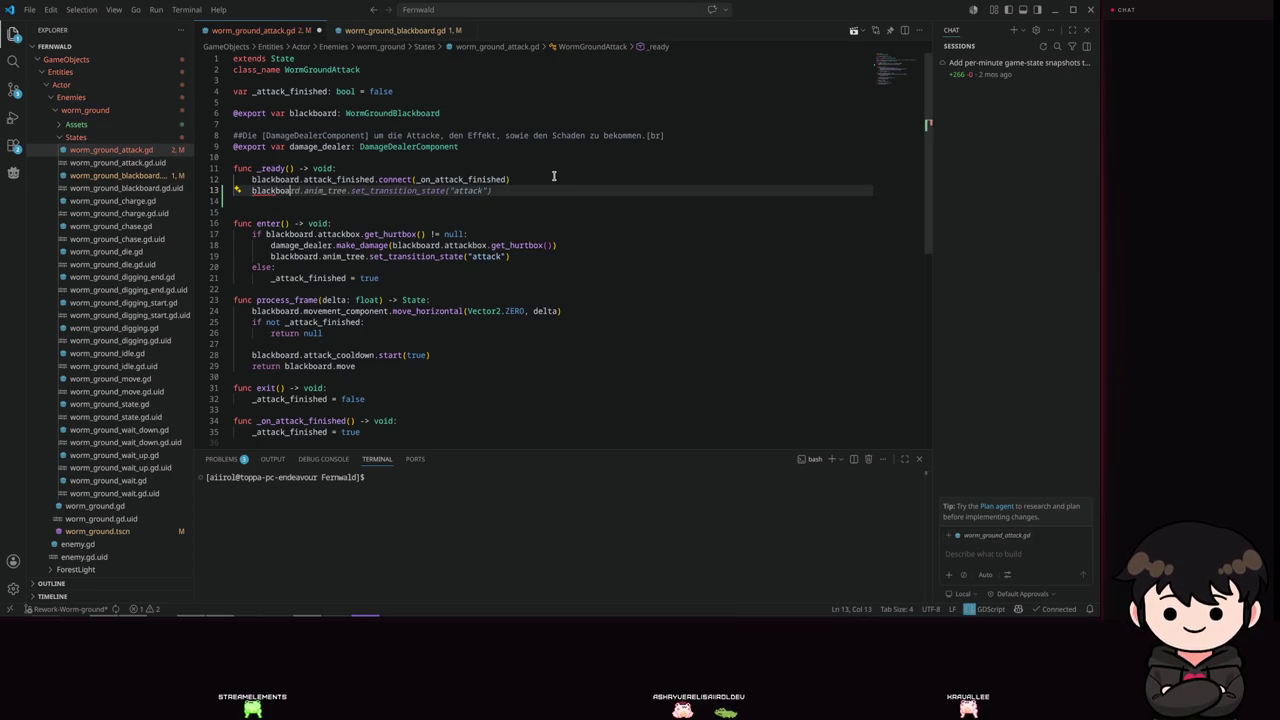
{"action": "type", "text": "rd.enable_attackbox.connect(_on_enable_attackbox)"}
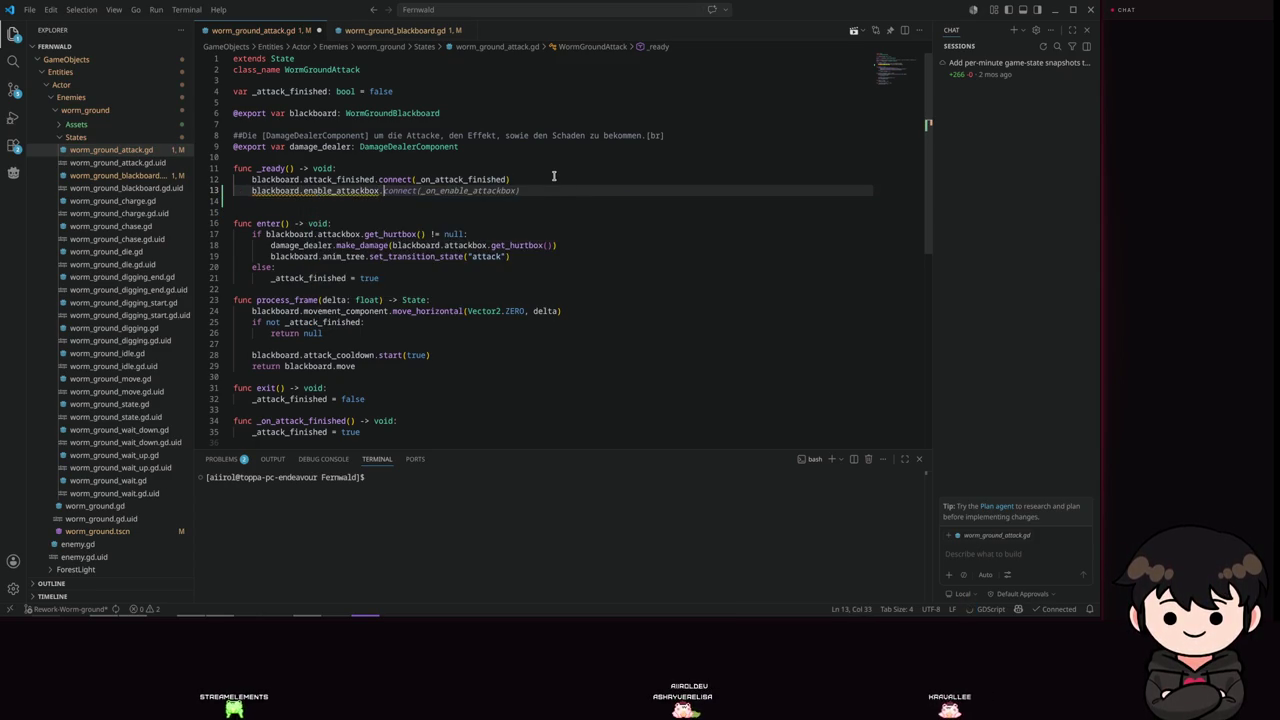
Step: Add an _on_enable_attackbox function calling attackbox.enable() at the file end, and save
{"action": "left_click", "coordinate": [383, 426]}
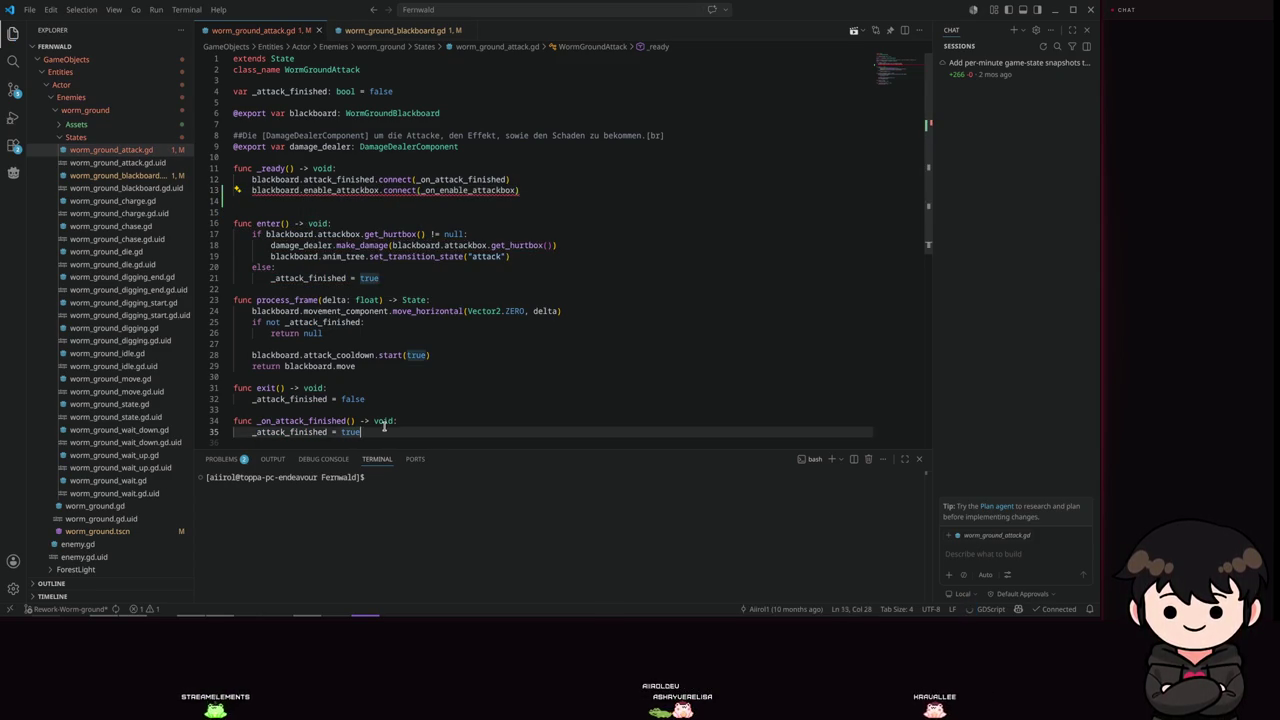
{"action": "key", "text": "Return"}
{"action": "type", "text": "f"}
{"action": "key", "text": "Tab"}
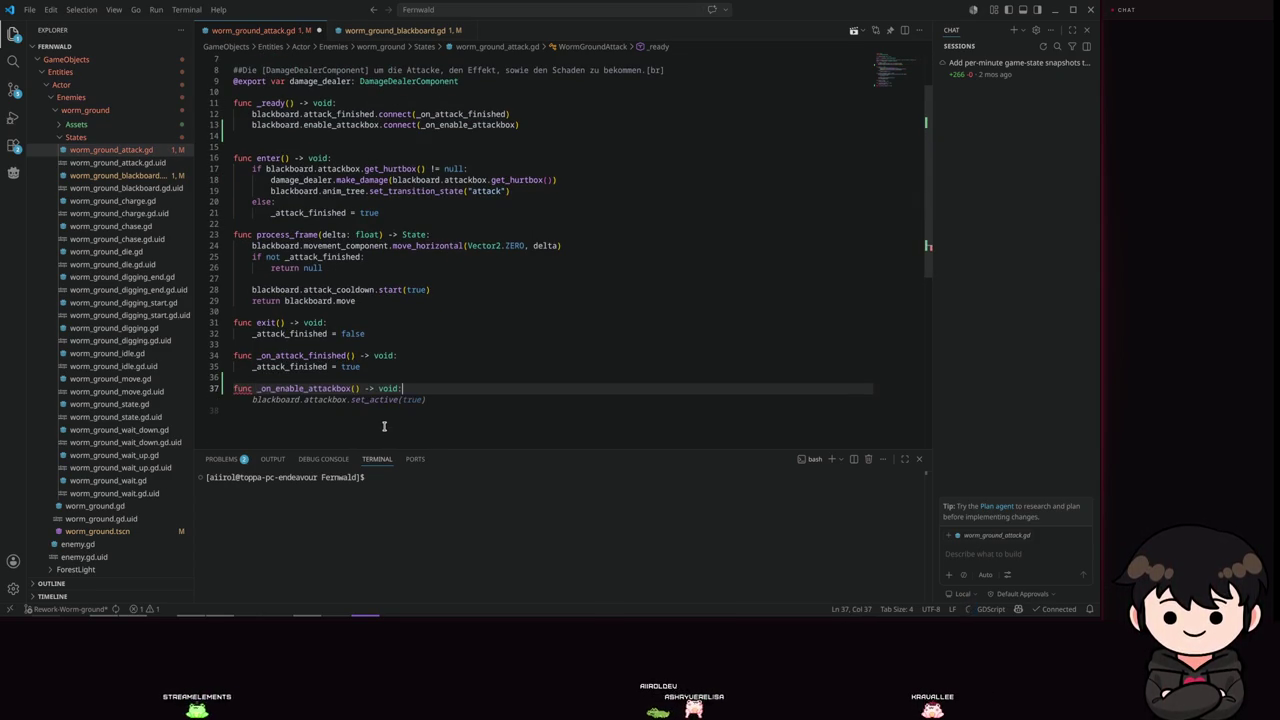
{"action": "key", "text": "Return"}
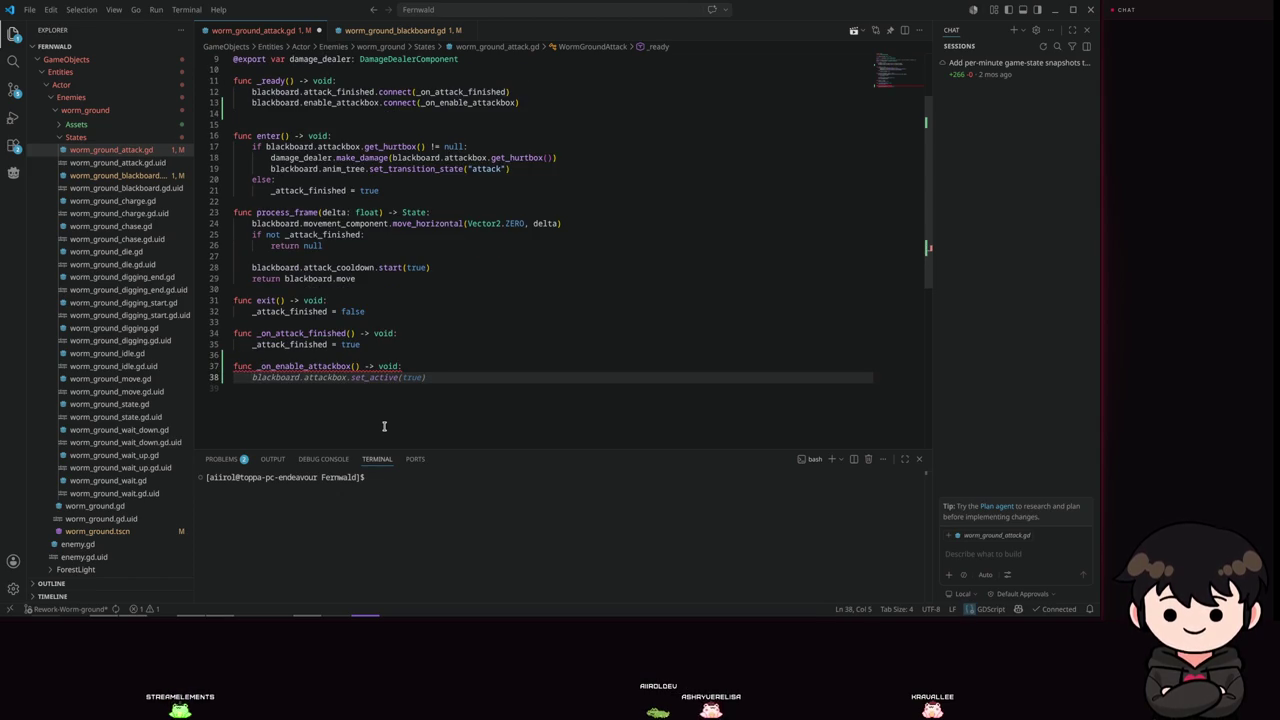
{"action": "type", "text": "black"}
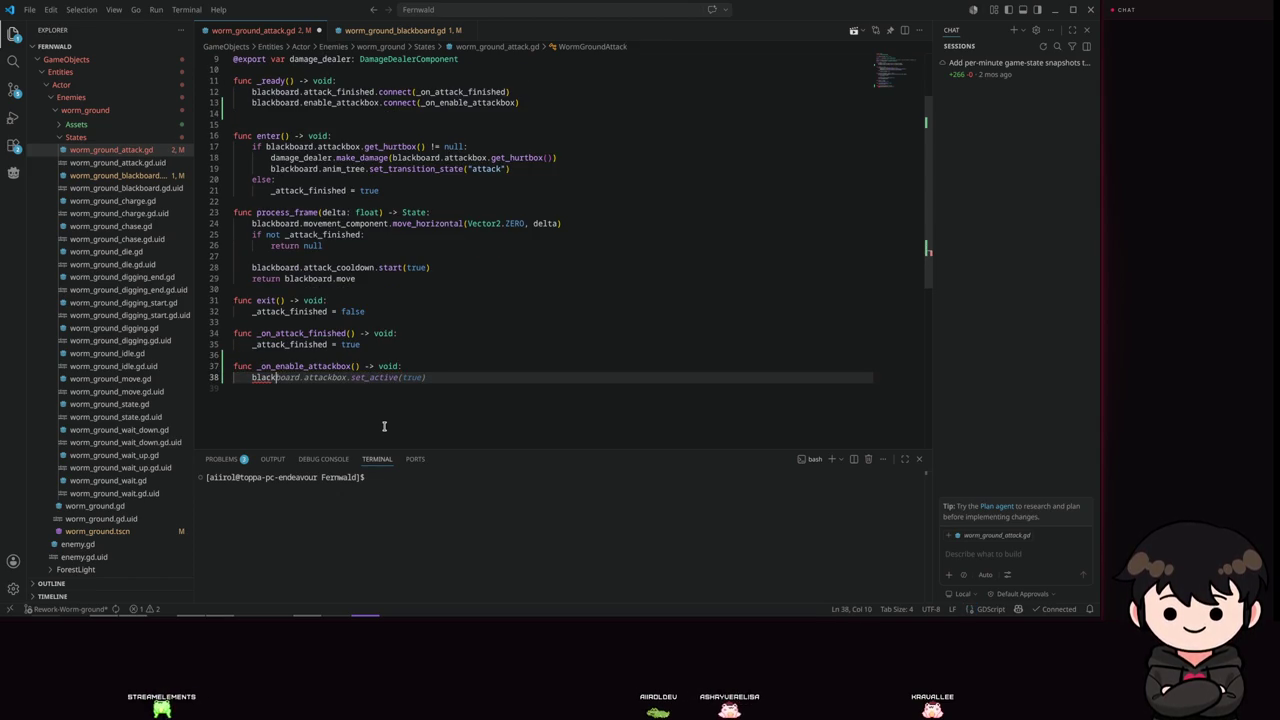
{"action": "type", "text": "."}
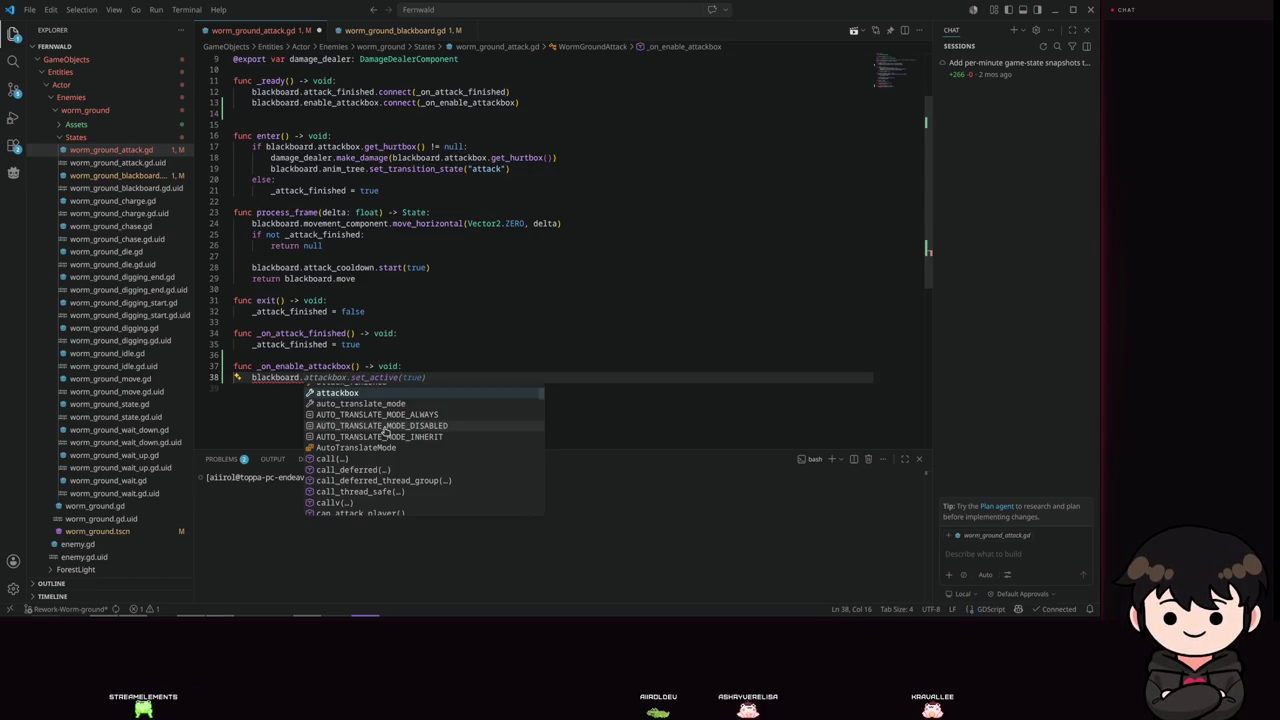
{"action": "key", "text": "Tab"}
{"action": "type", "text": "."}
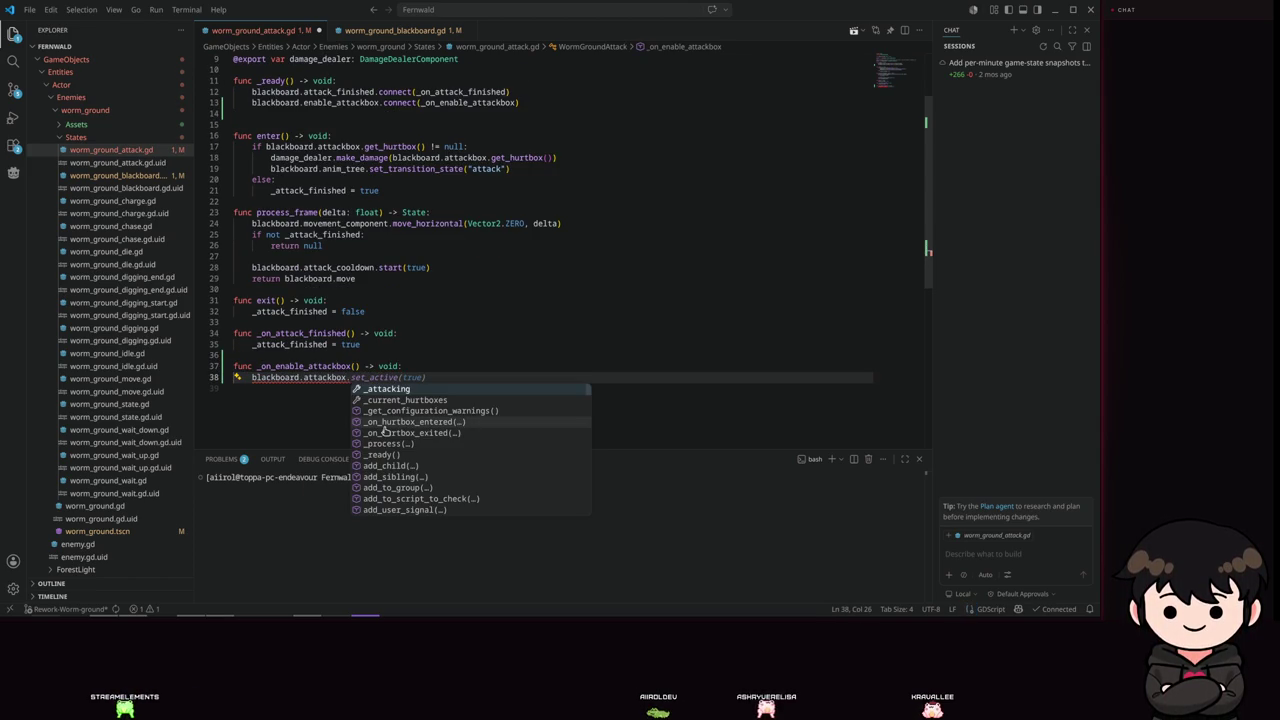
{"action": "type", "text": "enab"}
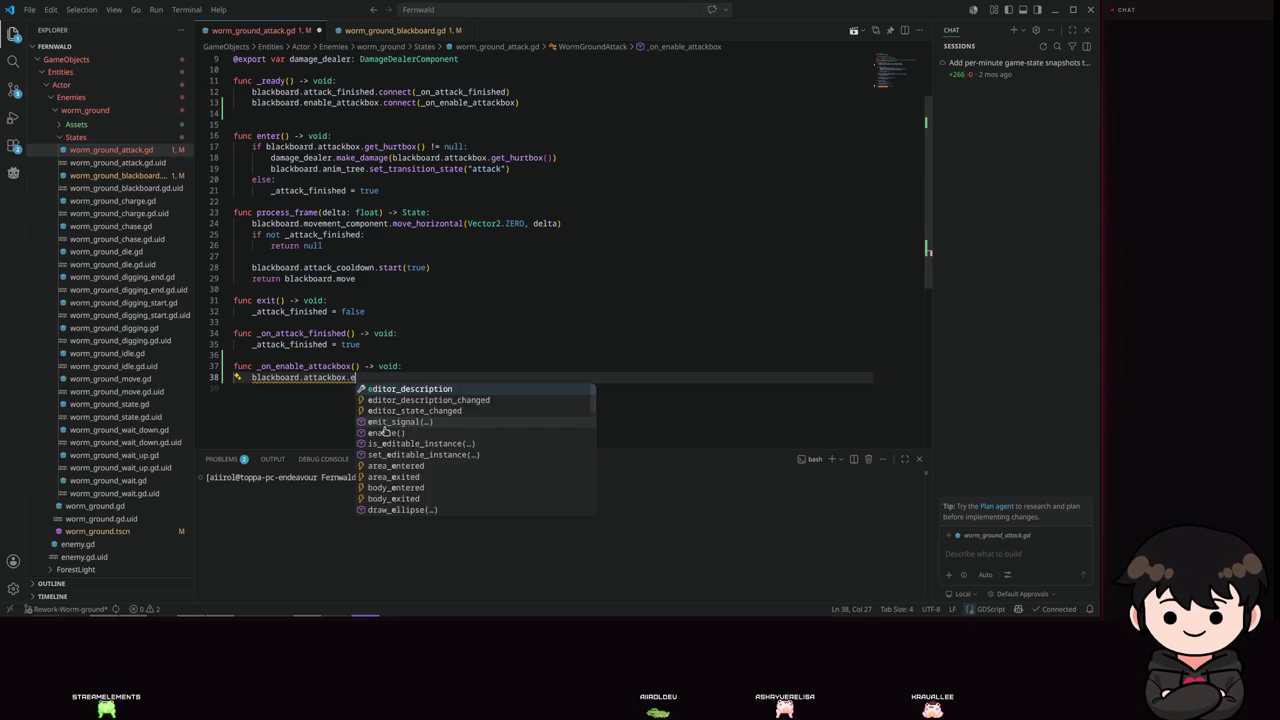
{"action": "key", "text": "BackSpace"}
{"action": "key", "text": "BackSpace"}
{"action": "key", "text": "BackSpace"}
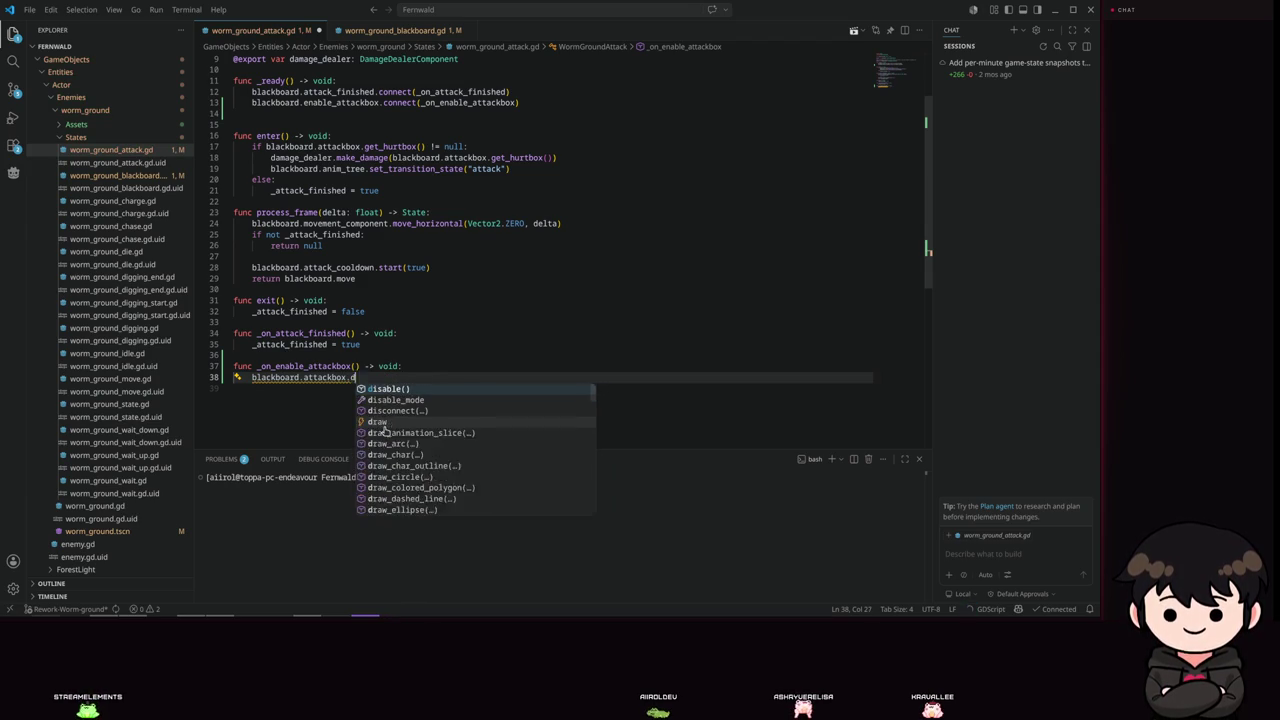
{"action": "type", "text": "en"}
{"action": "key", "text": "Return"}
{"action": "key", "text": "ctrl+s"}
Step: Call attackbox.disable() inside exit() and save
{"action": "left_click", "coordinate": [365, 301]}
{"action": "key", "text": "Return"}
{"action": "type", "text": "la"}
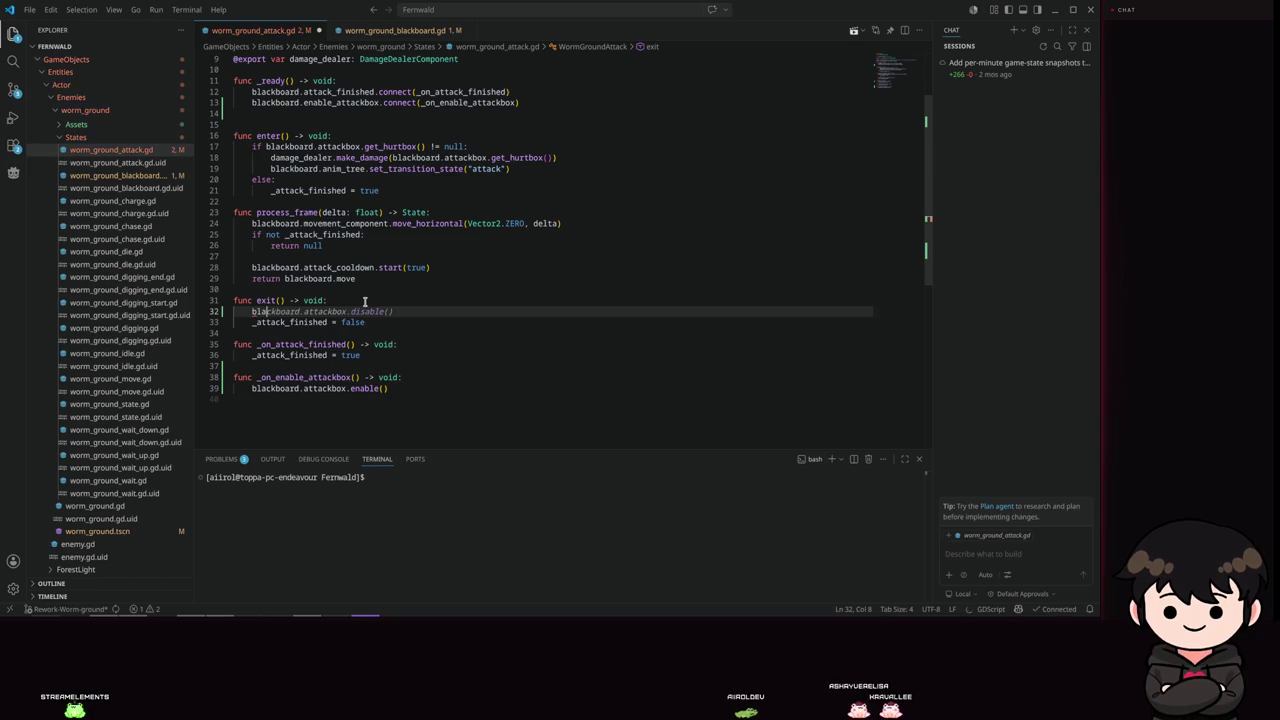
{"action": "key", "text": "Tab"}
{"action": "key", "text": "ctrl+s"}
Step: Add blackboard.attackbox.disable() in _ready(), placed below the signal connections
{"action": "scroll", "coordinate": [358, 265], "scroll_direction": "up", "scroll_amount": 3}
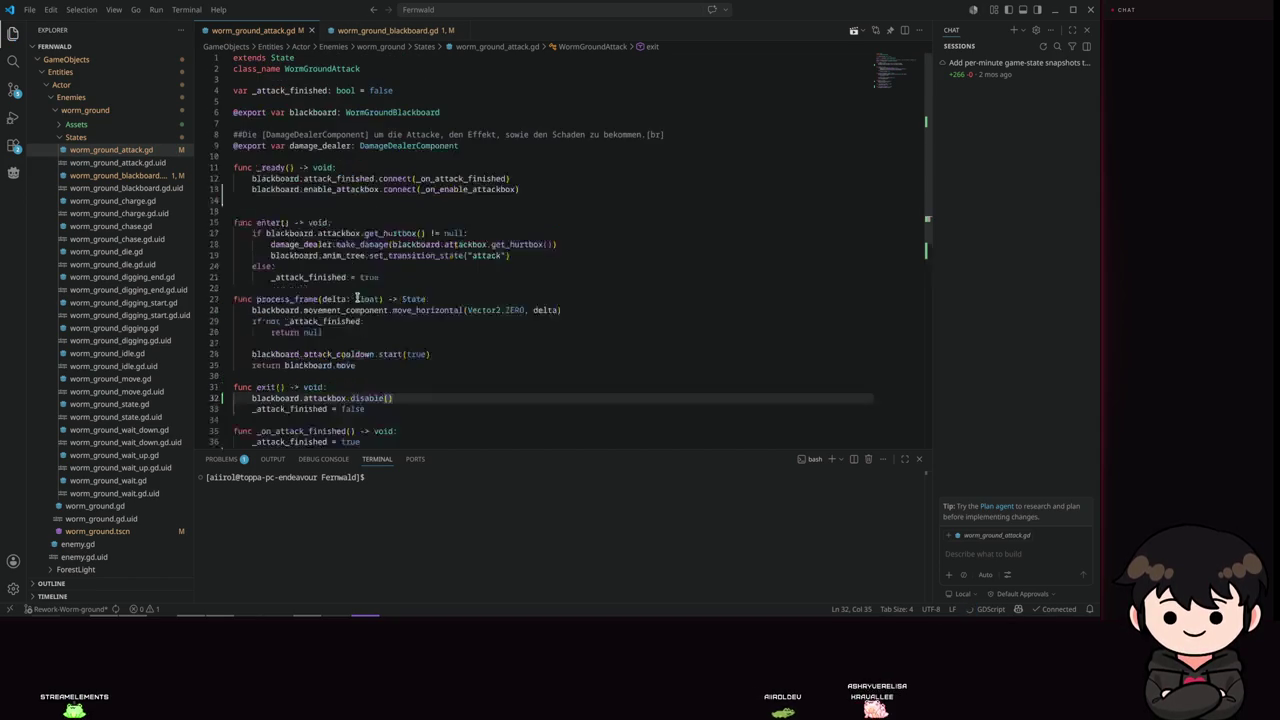
{"action": "left_click", "coordinate": [362, 168]}
{"action": "key", "text": "Return"}
{"action": "type", "text": "blackbo"}
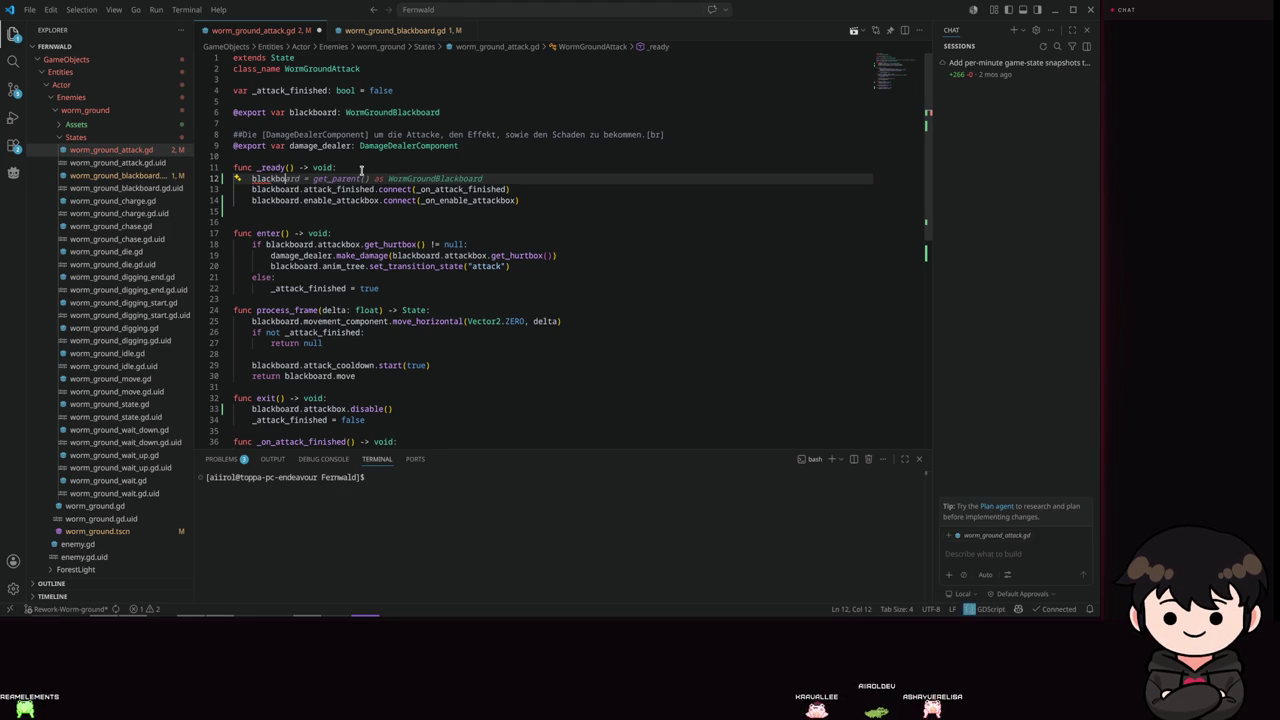
{"action": "type", "text": ".attac"}
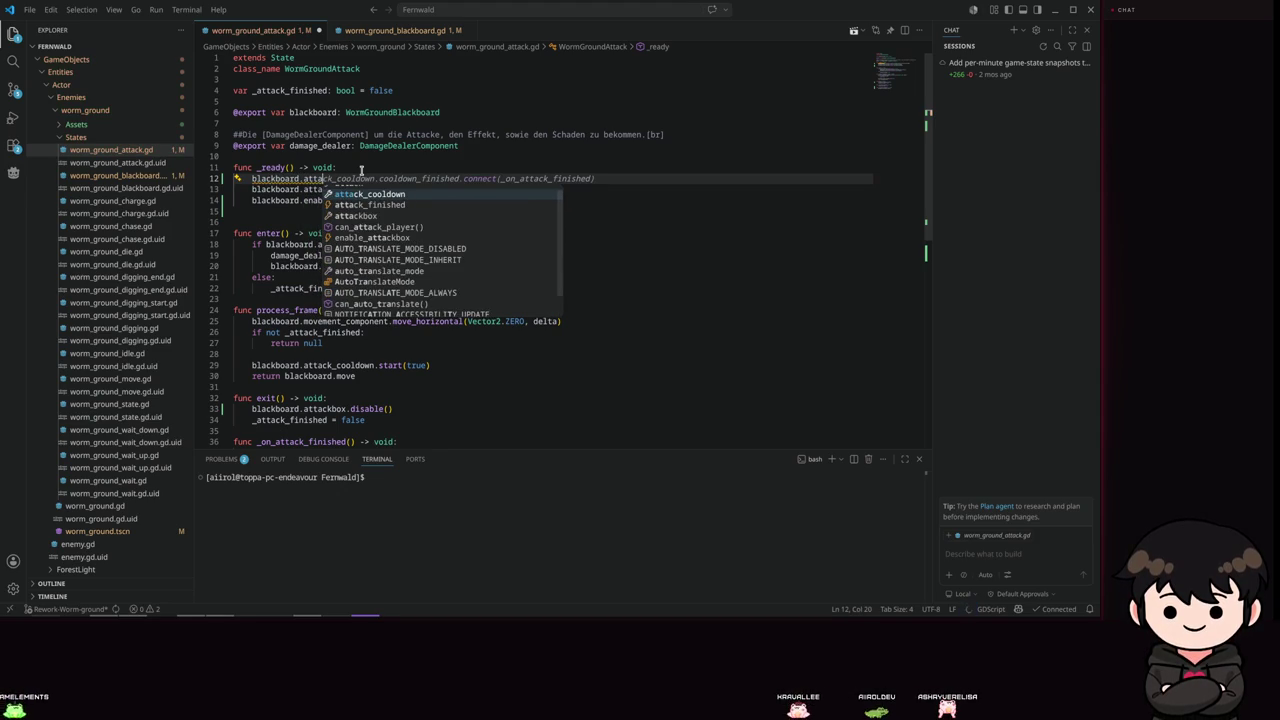
{"action": "type", "text": "kbox."}
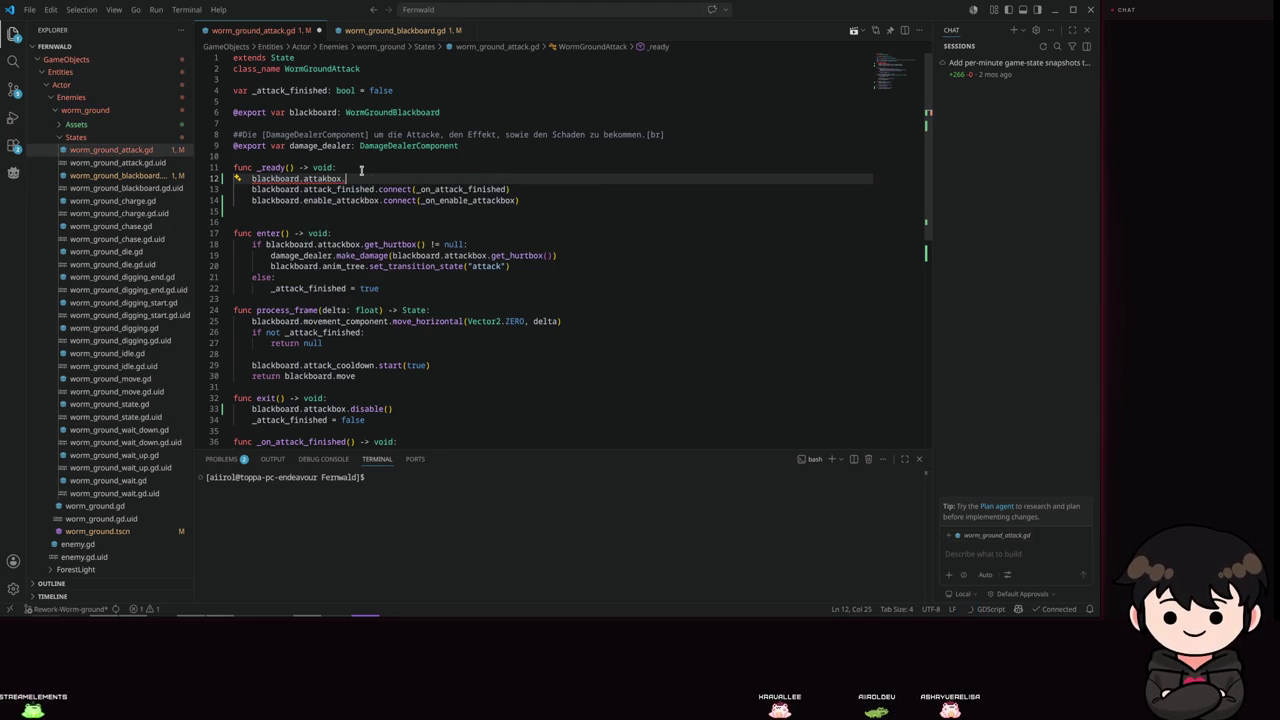
{"action": "type", "text": ".d"}
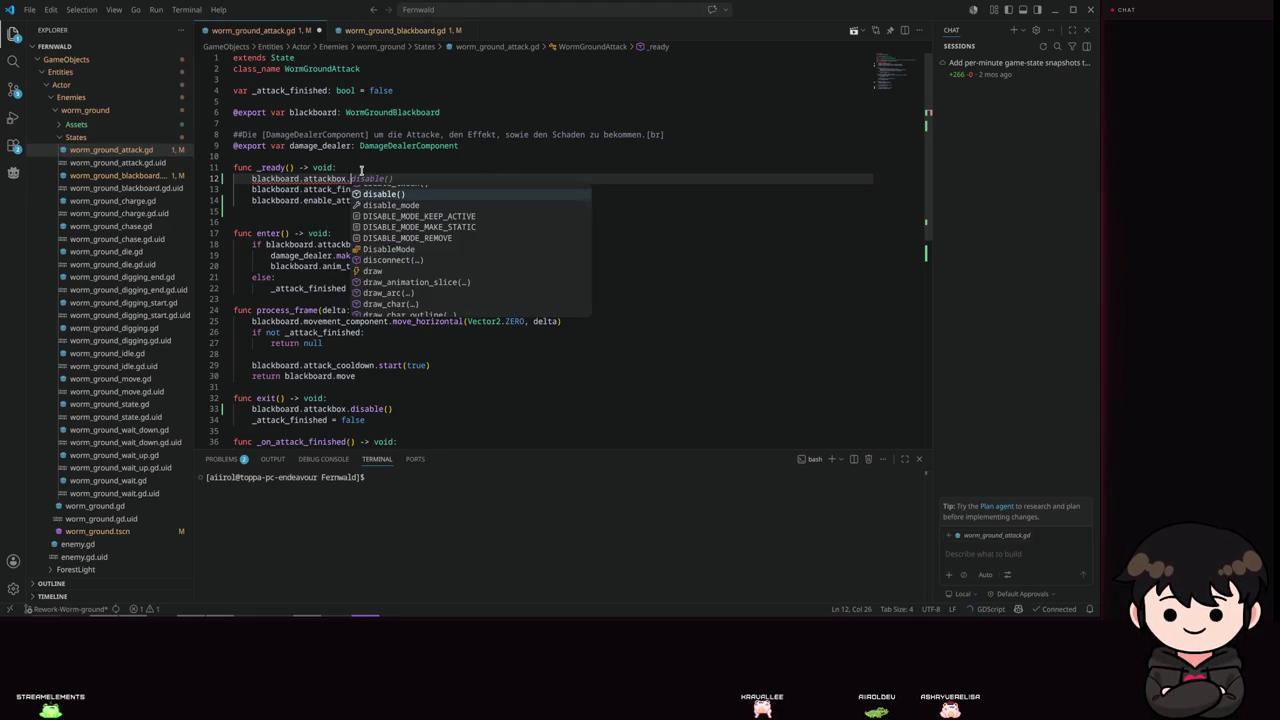
{"action": "key", "text": "Return"}
{"action": "key", "text": "alt+Down"}
{"action": "key", "text": "alt+Down"}
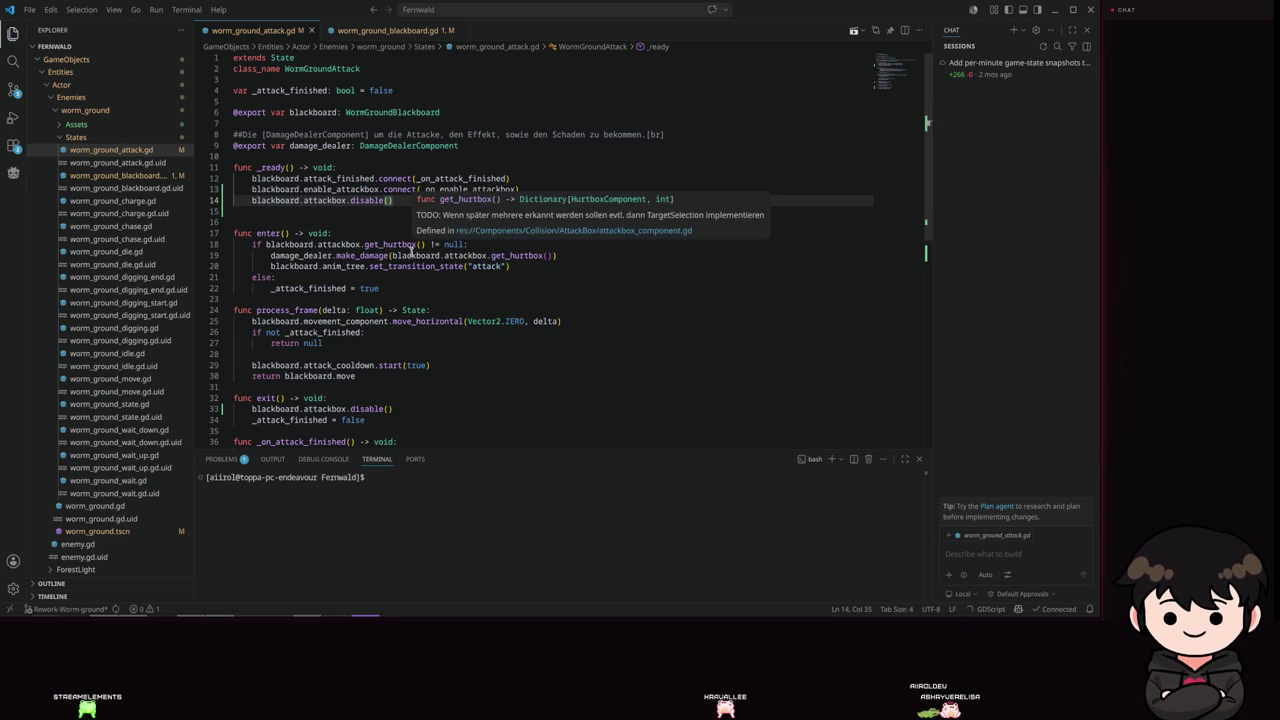
{"action": "mouse_move", "coordinate": [380, 288]}
{"action": "left_mouse_down"}
{"action": "mouse_move", "coordinate": [236, 285]}
{"action": "mouse_move", "coordinate": [183, 240]}
{"action": "left_mouse_up"}
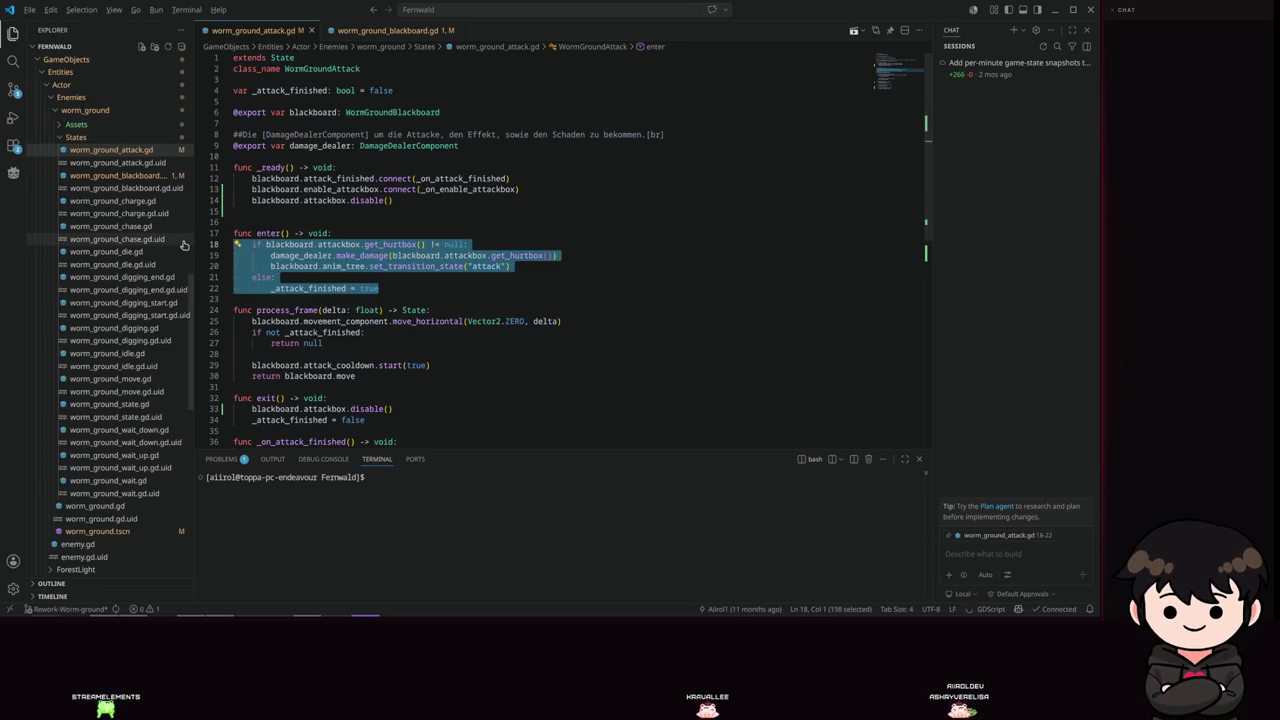
Step: Create a process_physics function stub with its return type changed from void to State
{"action": "key", "text": "alt+Down"}
{"action": "key", "text": "alt+Down"}
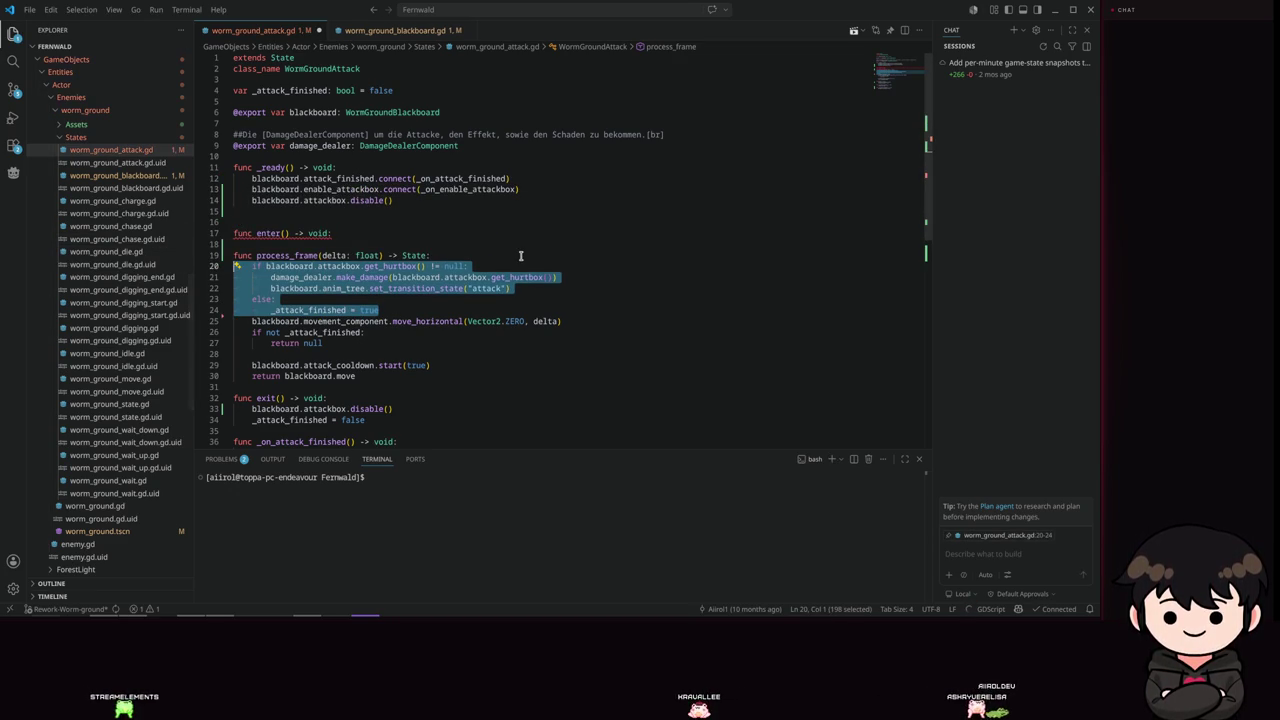
{"action": "key", "text": "alt+Up"}
{"action": "key", "text": "alt+Up"}
{"action": "scroll", "coordinate": [577, 295], "scroll_direction": "down", "scroll_amount": 2}
{"action": "left_click", "coordinate": [370, 318]}
{"action": "key", "text": "Return"}
{"action": "key", "text": "Return"}
{"action": "type", "text": "func ph"}
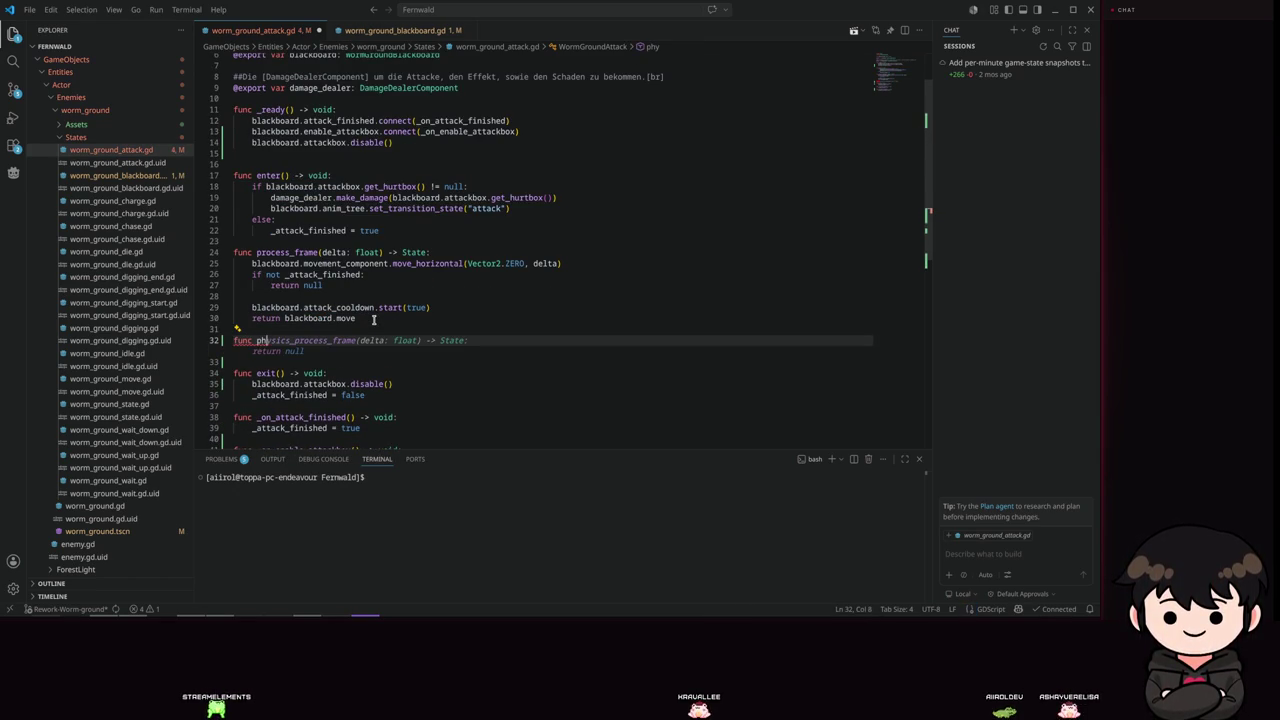
{"action": "key", "text": "BackSpace"}
{"action": "key", "text": "BackSpace"}
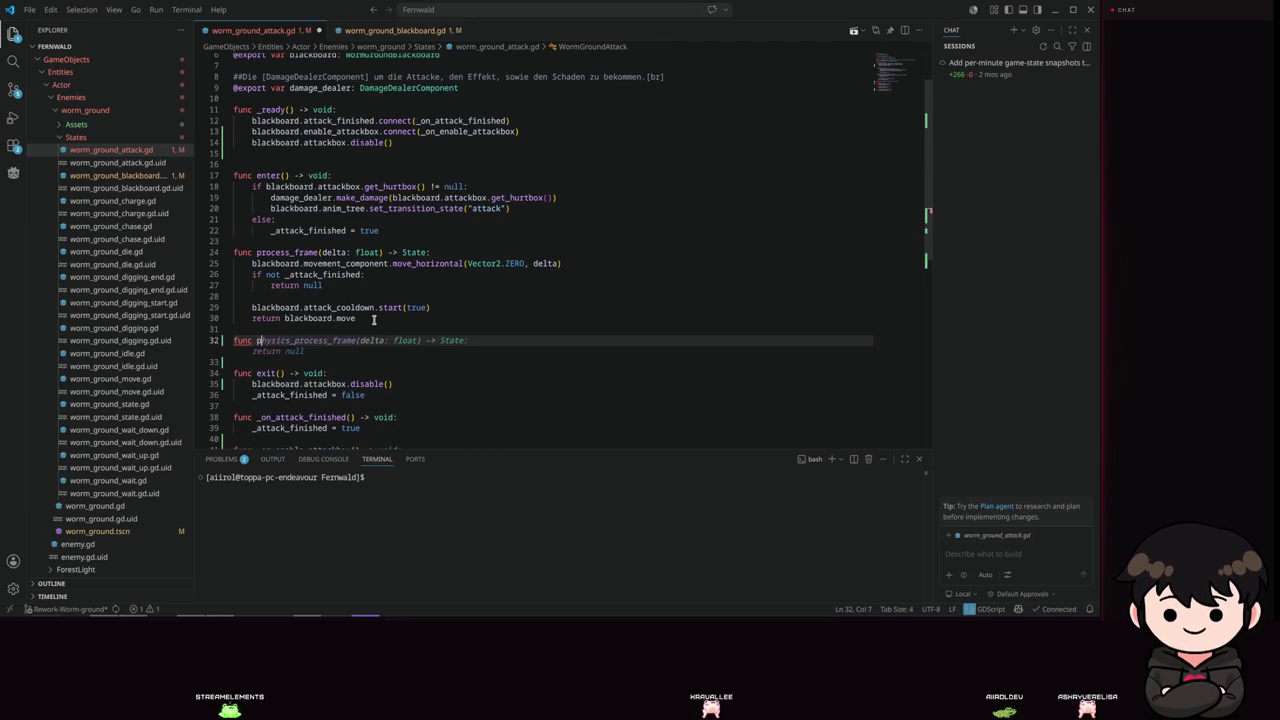
{"action": "type", "text": "r"}
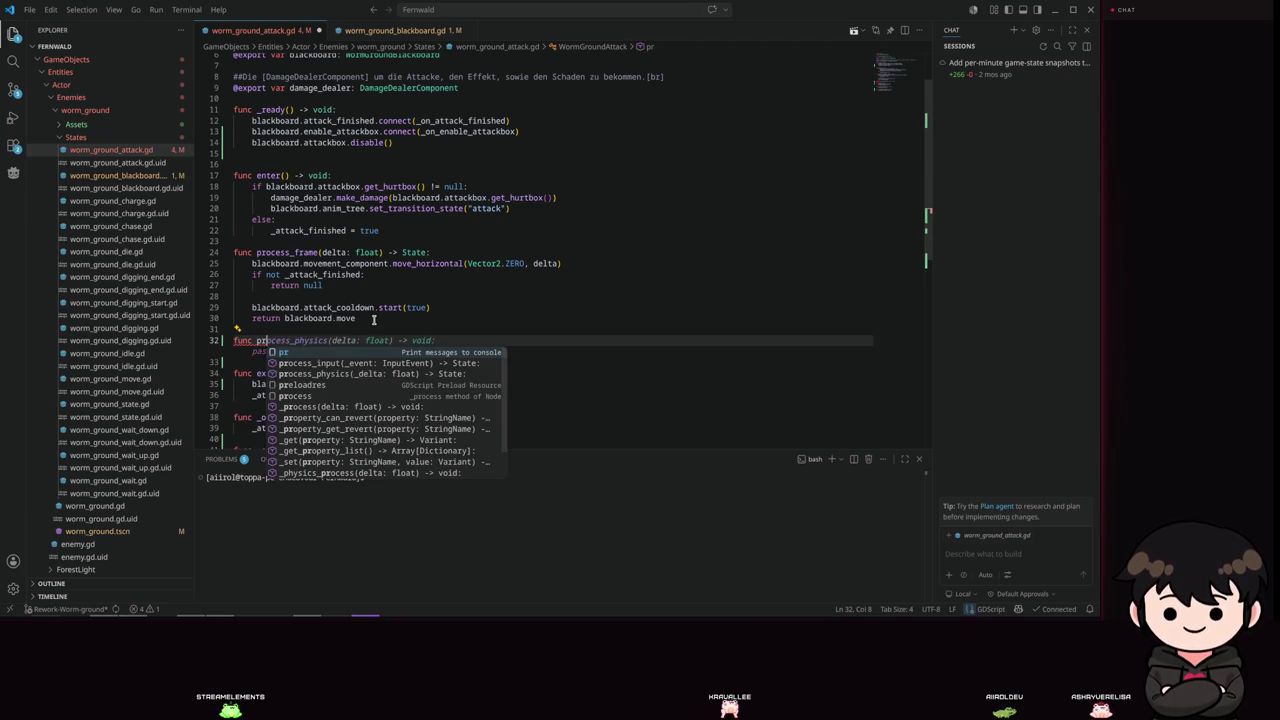
{"action": "key", "text": "Return"}
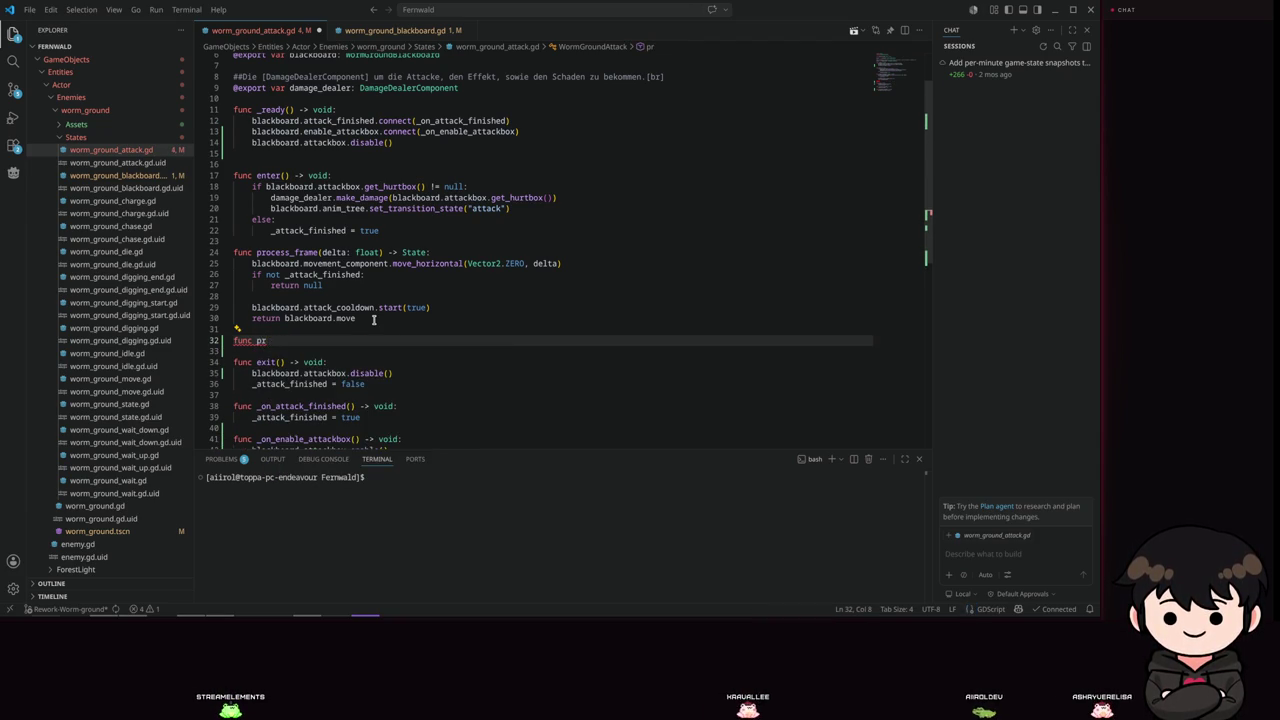
{"action": "type", "text": "oce"}
{"action": "key", "text": "Tab"}
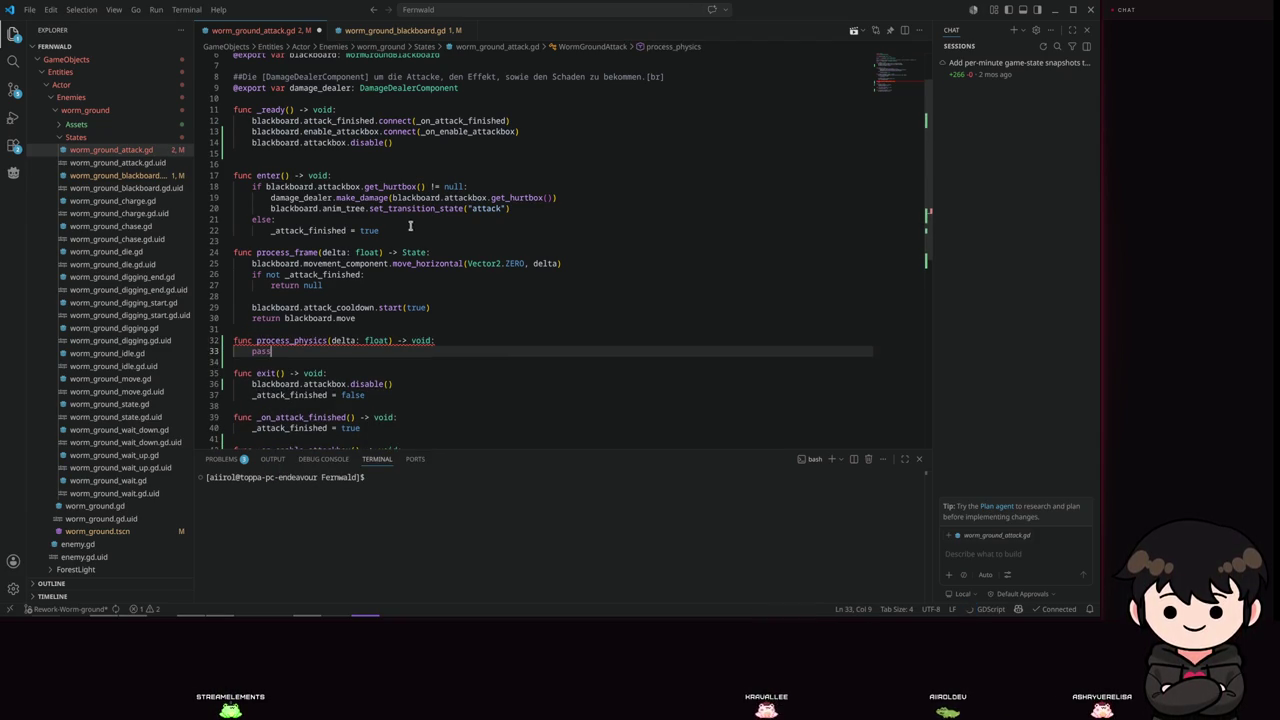
{"action": "left_click_drag", "start_coordinate": [435, 341], "coordinate": [411, 341]}
{"action": "type", "text": "State"}
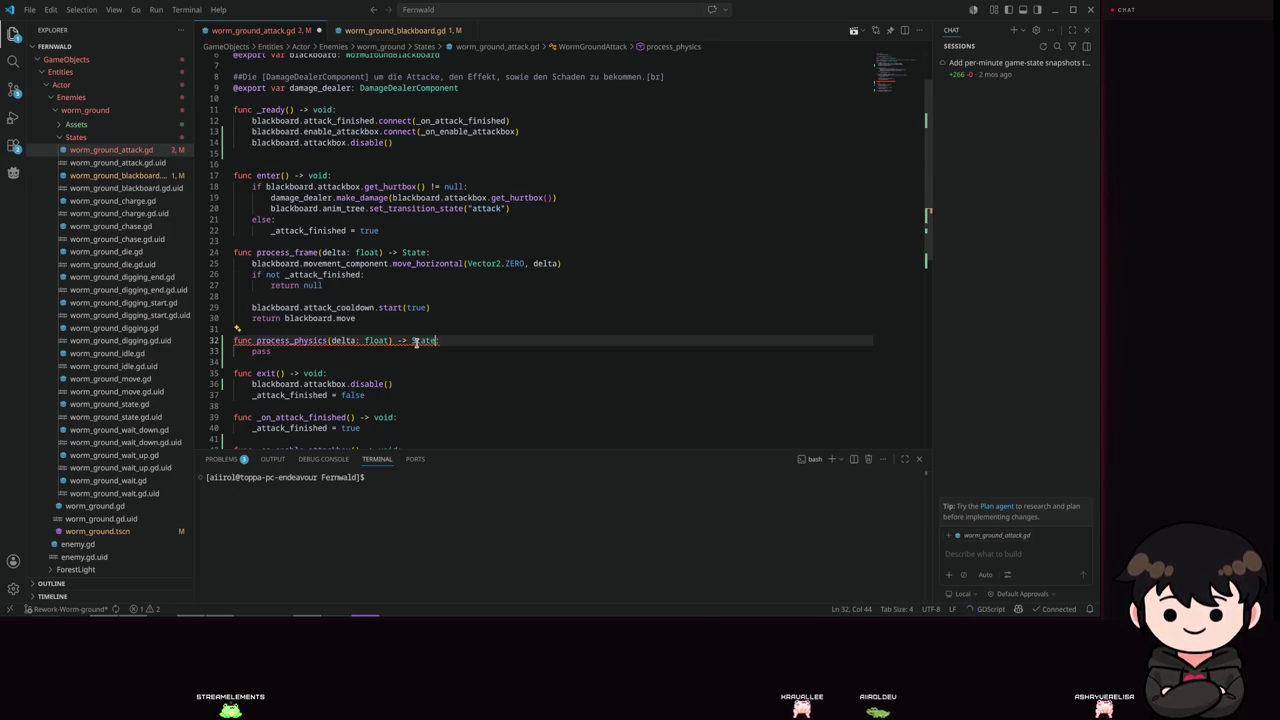
Step: Move the hurtbox damage if/else block from enter() into process_physics and delete enter()
{"action": "mouse_move", "coordinate": [380, 230]}
{"action": "left_mouse_down"}
{"action": "mouse_move", "coordinate": [250, 190]}
{"action": "mouse_move", "coordinate": [160, 183]}
{"action": "left_mouse_up"}
{"action": "left_click", "coordinate": [160, 180]}
{"action": "left_click", "coordinate": [400, 212]}
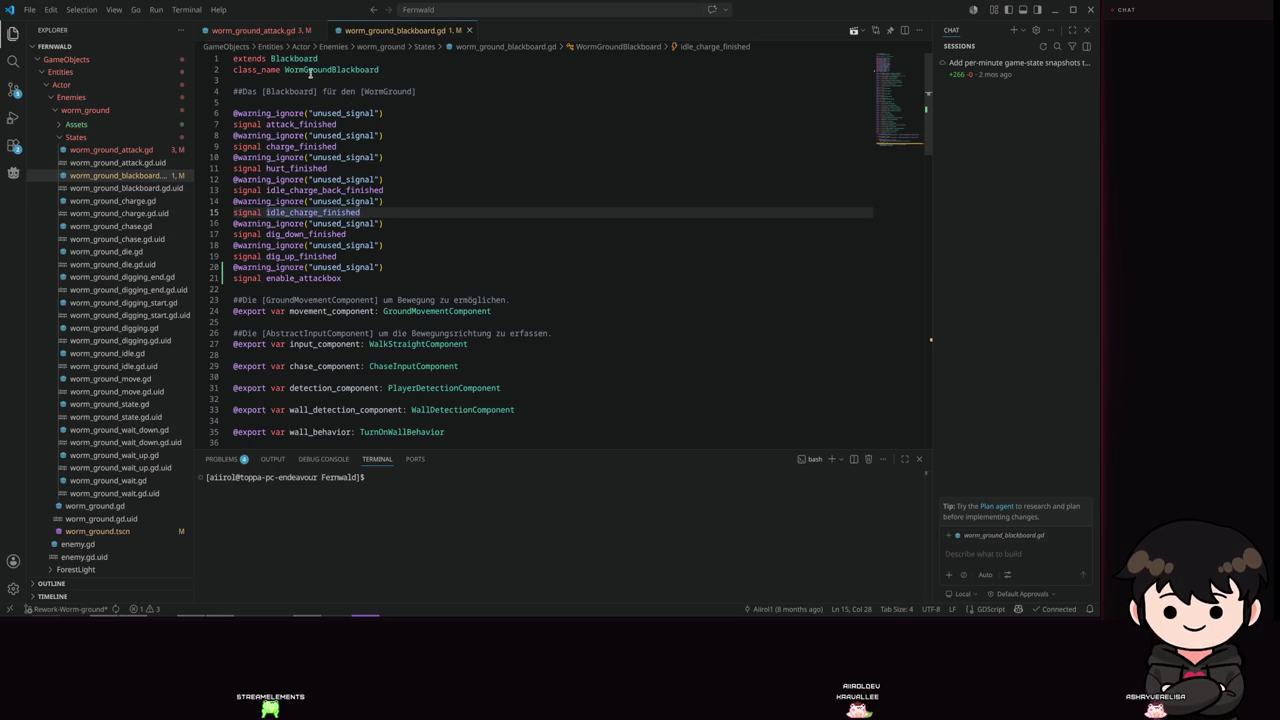
{"action": "left_click", "coordinate": [252, 30]}
{"action": "left_click", "coordinate": [298, 351]}
{"action": "type", "text": "pa"}
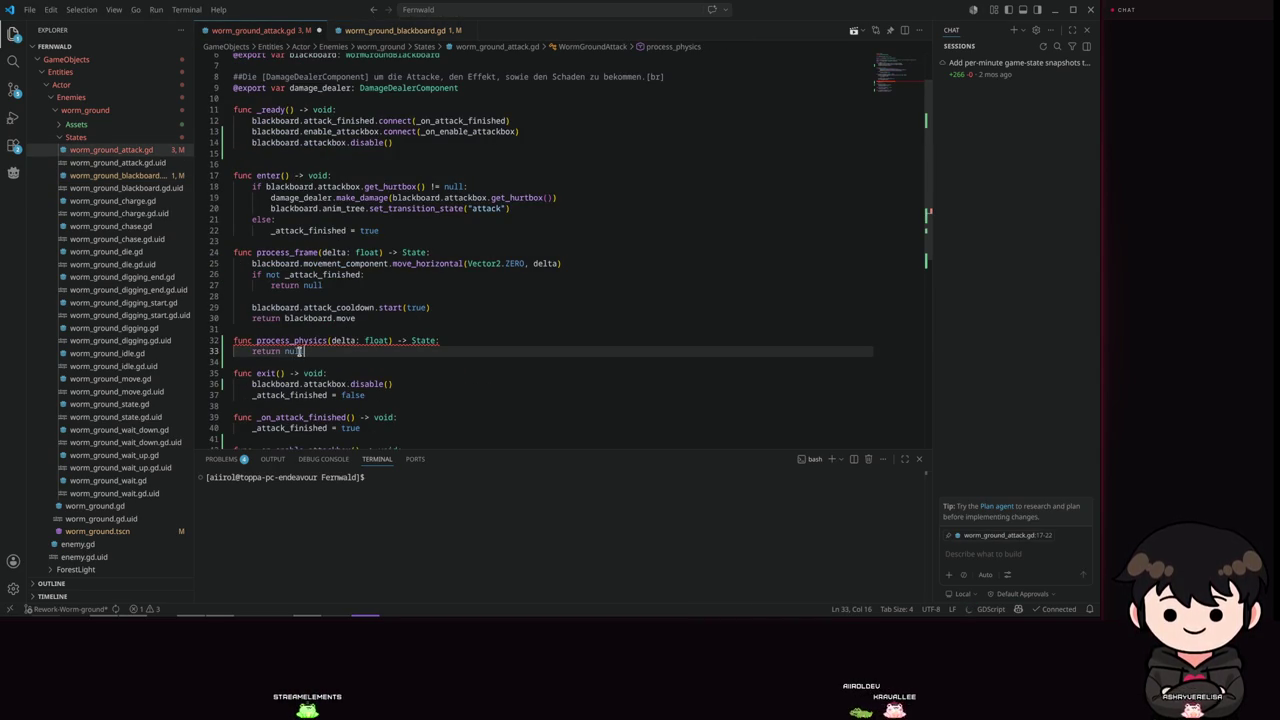
{"action": "left_click_drag", "start_coordinate": [385, 238], "coordinate": [200, 191]}
{"action": "key", "text": "alt+Down"}
{"action": "key", "text": "alt+Down"}
{"action": "key", "text": "alt+Down"}
{"action": "key", "text": "alt+Down"}
{"action": "key", "text": "alt+Down"}
{"action": "key", "text": "alt+Down"}
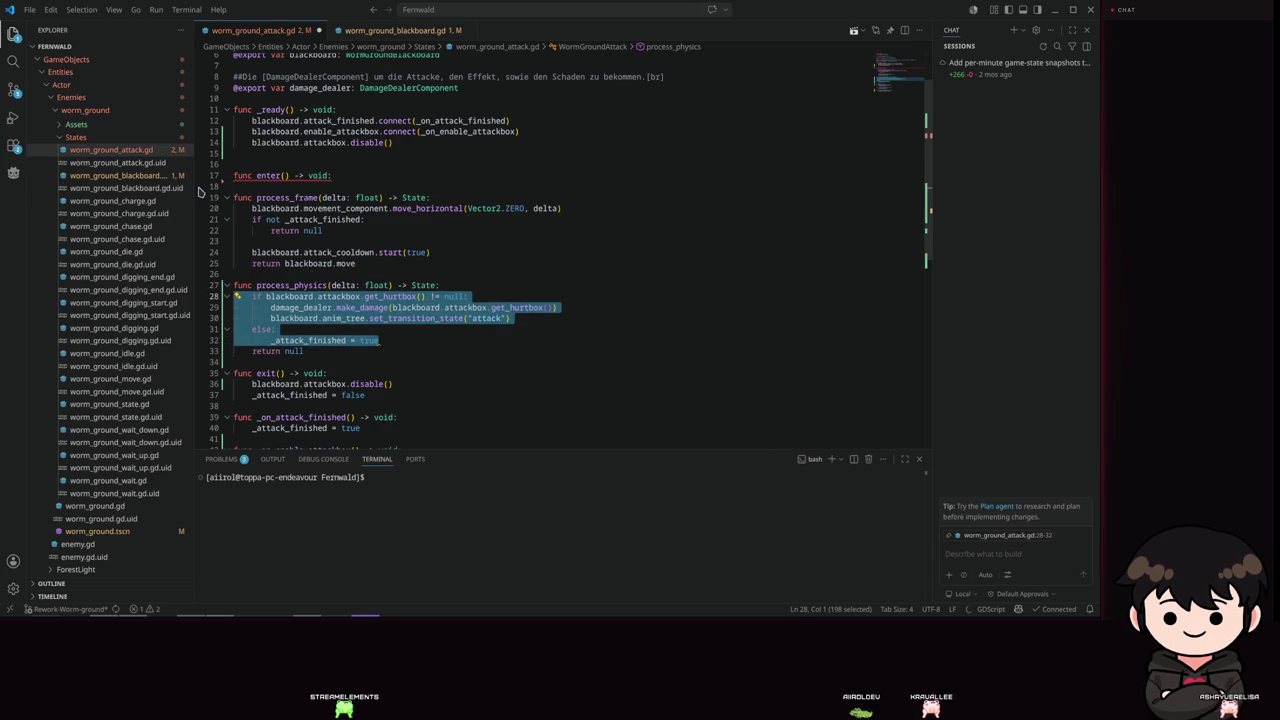
{"action": "left_click_drag", "start_coordinate": [343, 178], "coordinate": [234, 178]}
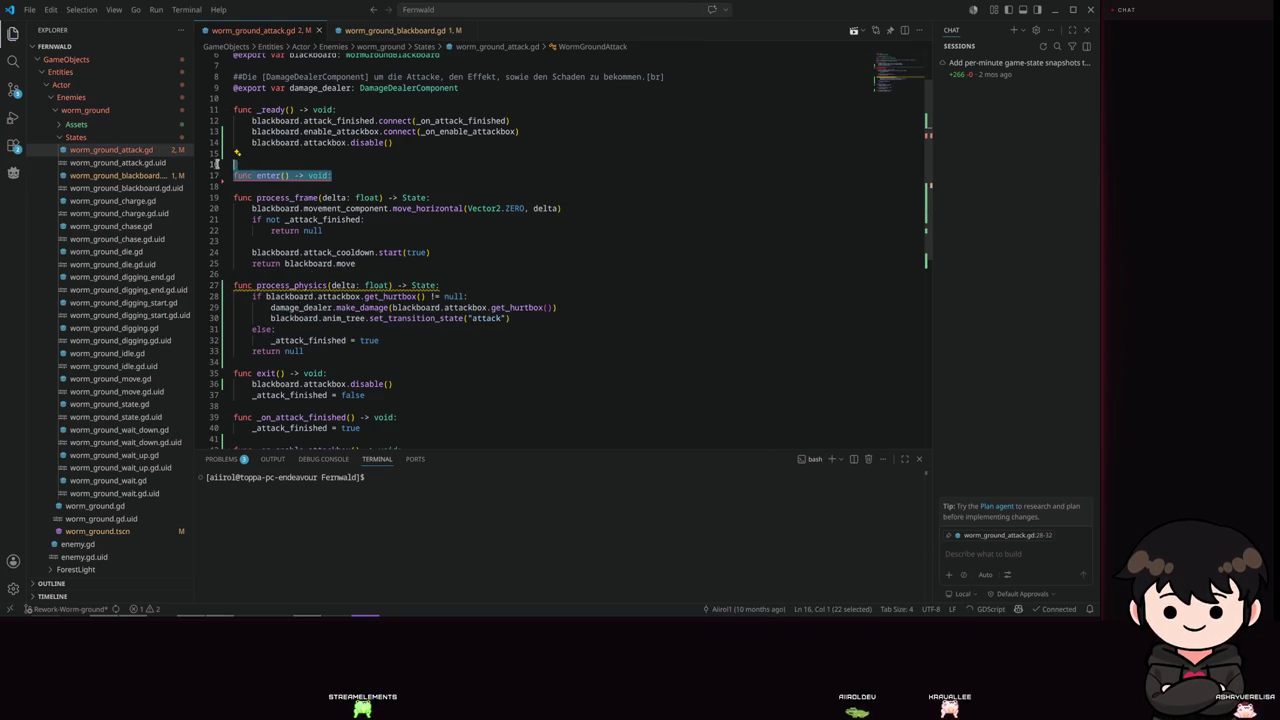
{"action": "key", "text": "BackSpace"}
{"action": "key", "text": "BackSpace"}
{"action": "key", "text": "BackSpace"}
Step: Declare a _damage_dealt variable below _attack_finished
{"action": "scroll", "coordinate": [432, 113], "scroll_direction": "up", "scroll_amount": 2}
{"action": "left_click", "coordinate": [423, 91]}
{"action": "key", "text": "Return"}
{"action": "type", "text": "var"}
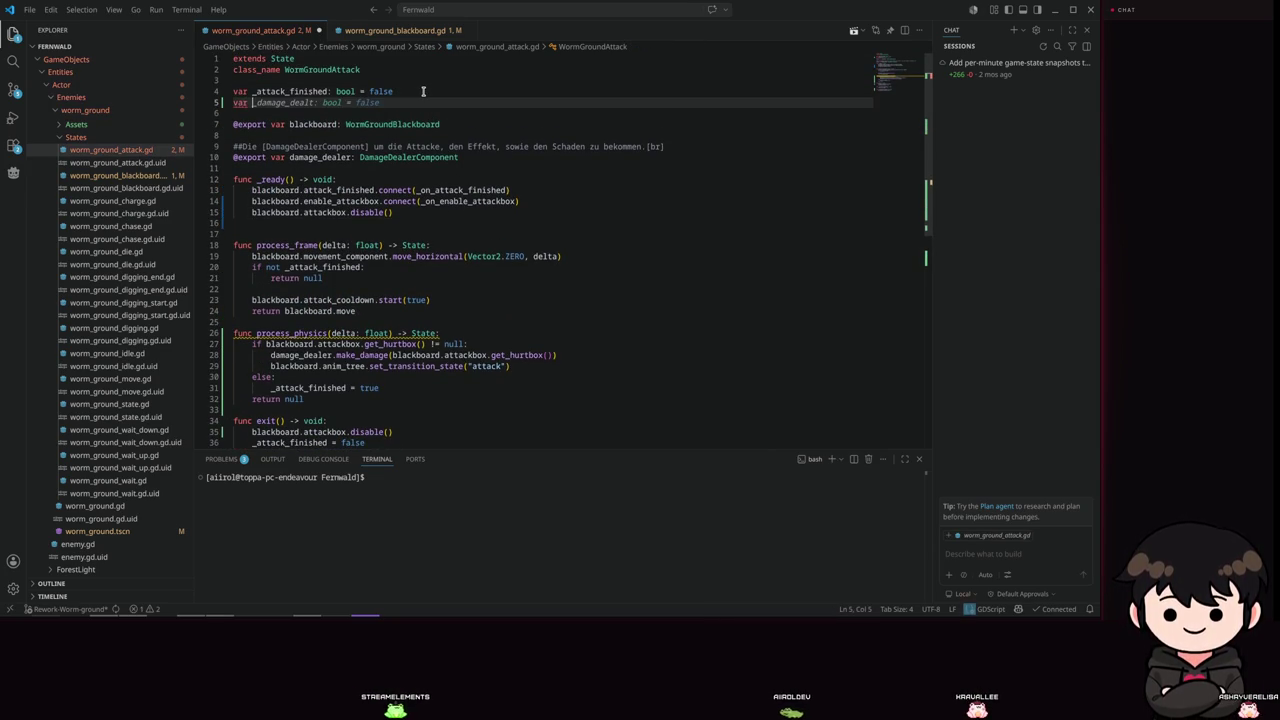
{"action": "key", "text": "Tab"}
{"action": "scroll", "coordinate": [426, 337], "scroll_direction": "down", "scroll_amount": 2}
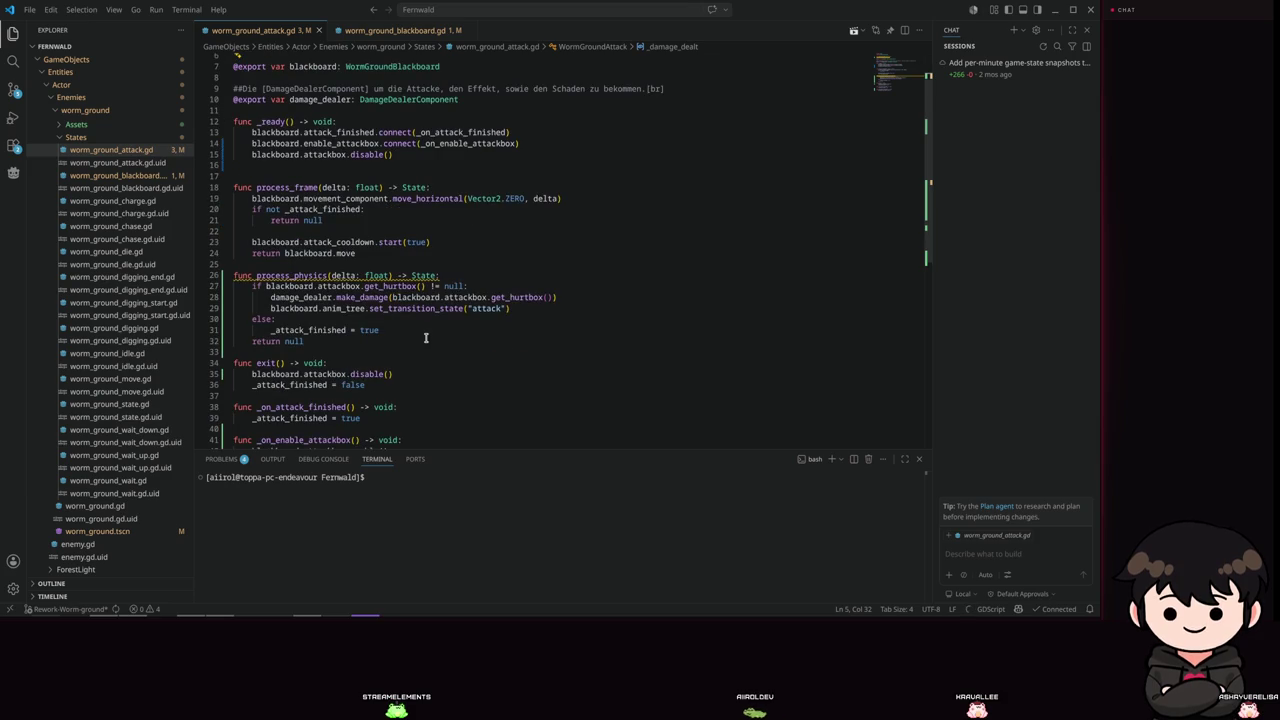
Step: Set _damage_dealt = true in the else branch next to _attack_finished = true
{"action": "left_click", "coordinate": [393, 332]}
{"action": "key", "text": "Return"}
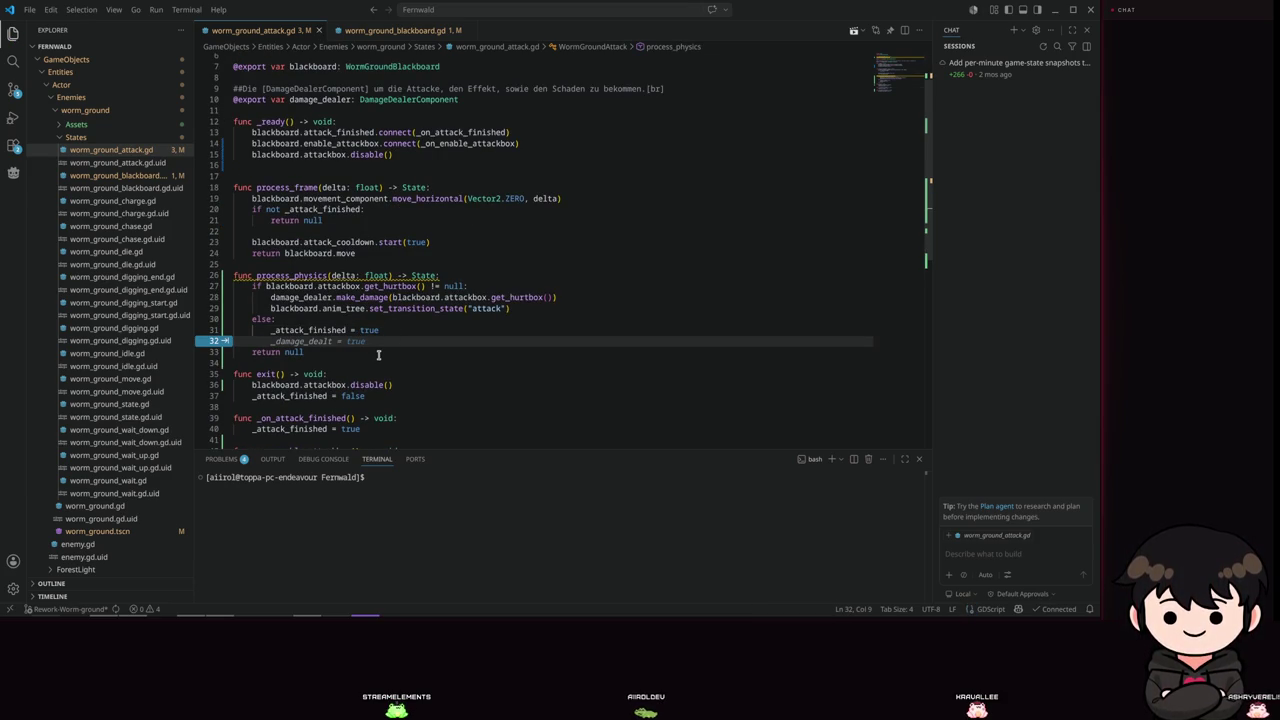
{"action": "key", "text": "Tab"}
{"action": "scroll", "coordinate": [422, 309], "scroll_direction": "down", "scroll_amount": 3}
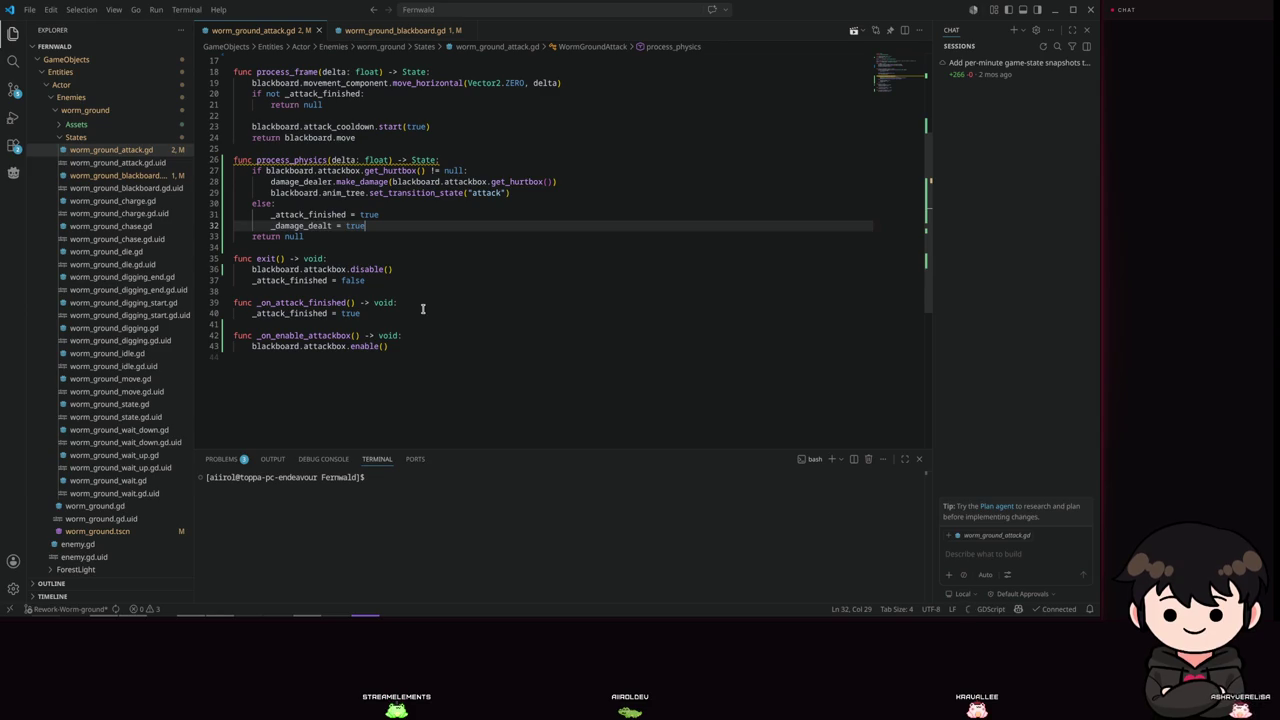
{"action": "scroll", "coordinate": [450, 243], "scroll_direction": "up", "scroll_amount": 5}
{"action": "scroll", "coordinate": [466, 336], "scroll_direction": "down", "scroll_amount": 3}
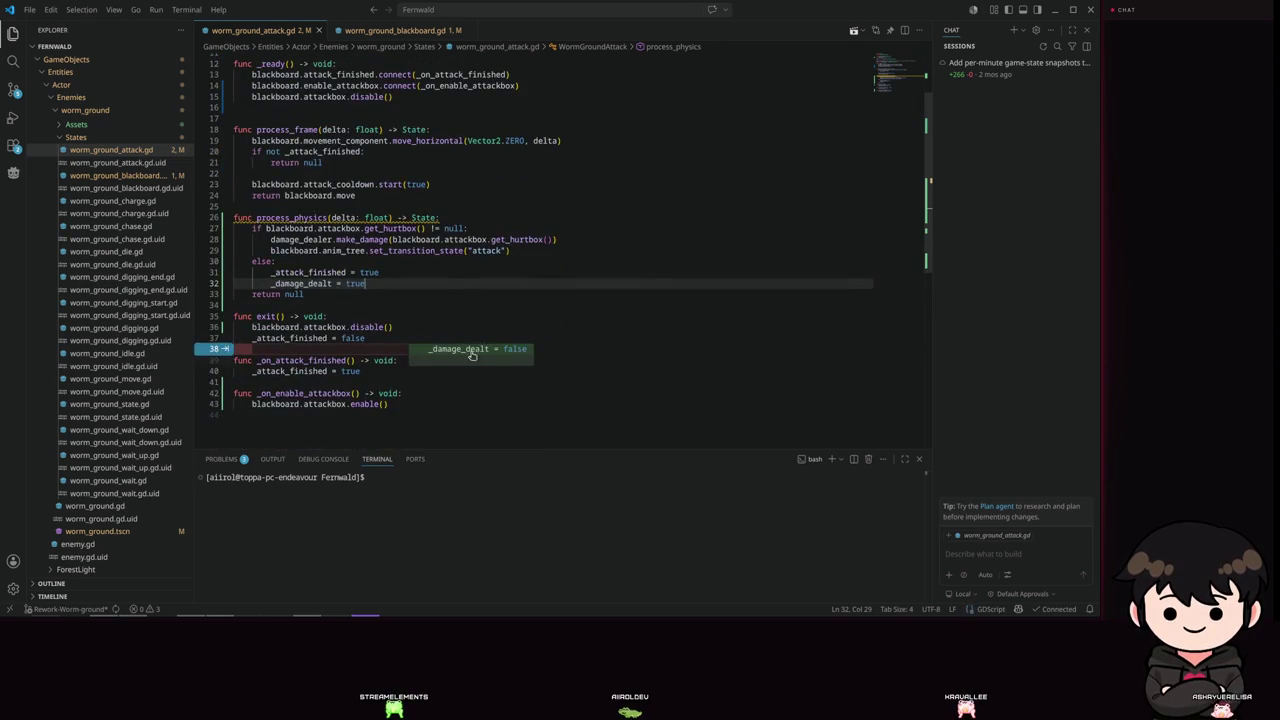
{"action": "scroll", "coordinate": [486, 290], "scroll_direction": "up", "scroll_amount": 4}
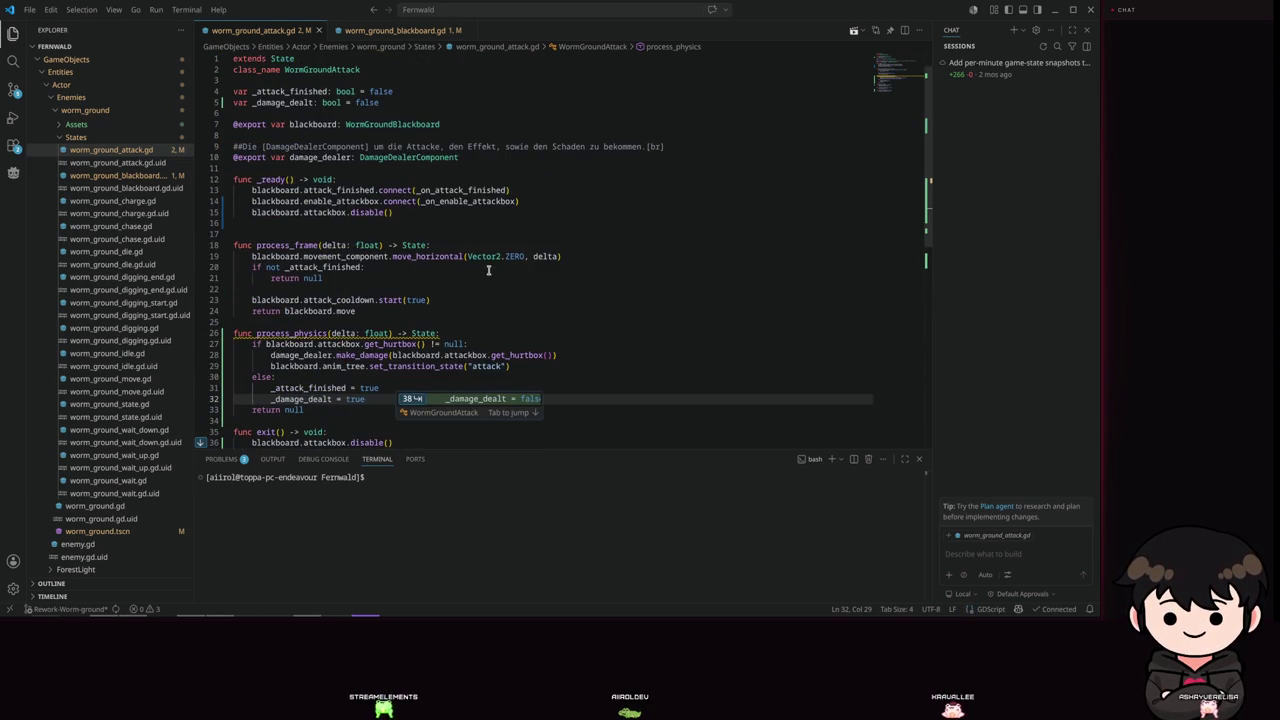
Step: Add an enter() function after _ready() that sets _damage_dealt = false
{"action": "left_click", "coordinate": [367, 214]}
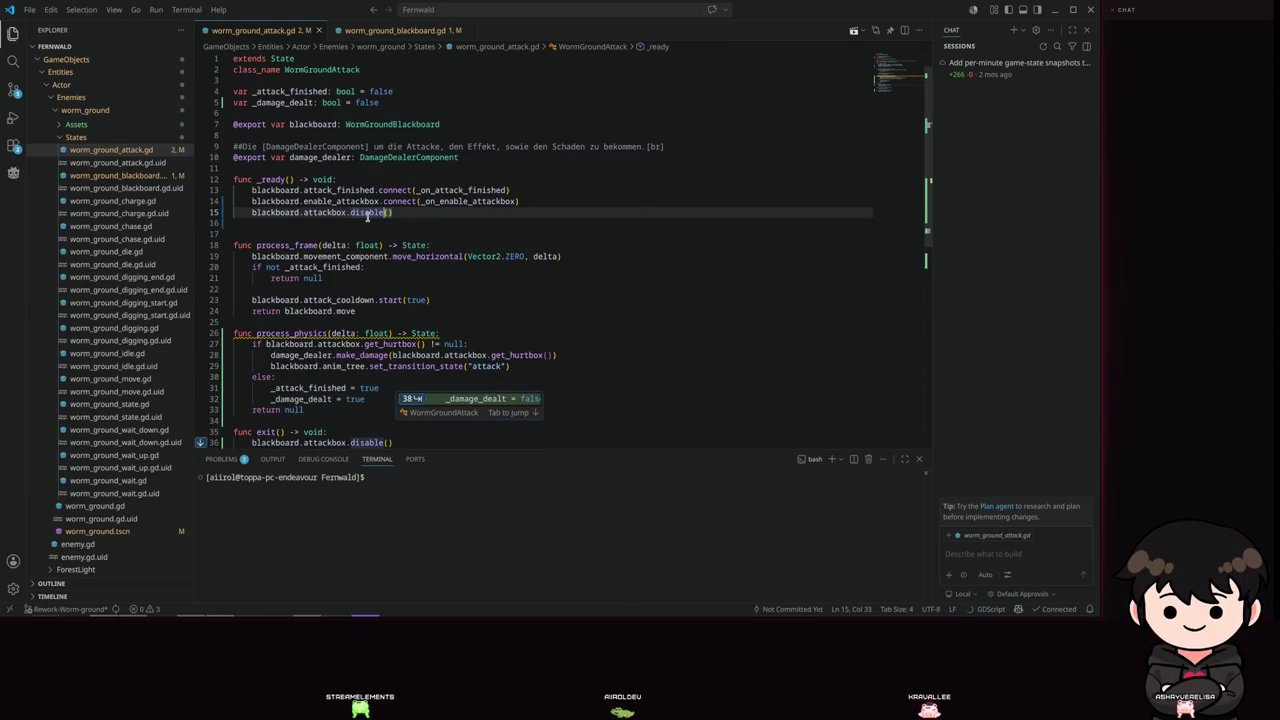
{"action": "key", "text": "End"}
{"action": "key", "text": "Return"}
{"action": "key", "text": "Return"}
{"action": "type", "text": "#f"}
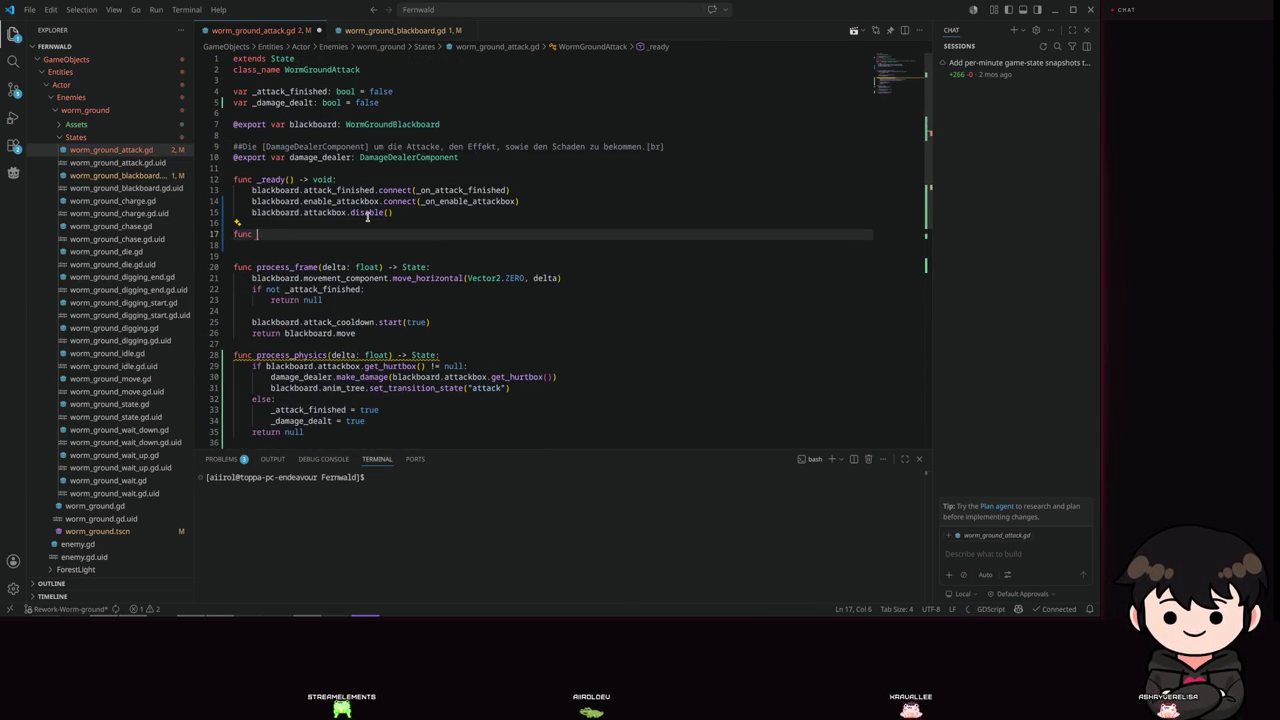
{"action": "type", "text": "nc enter()"}
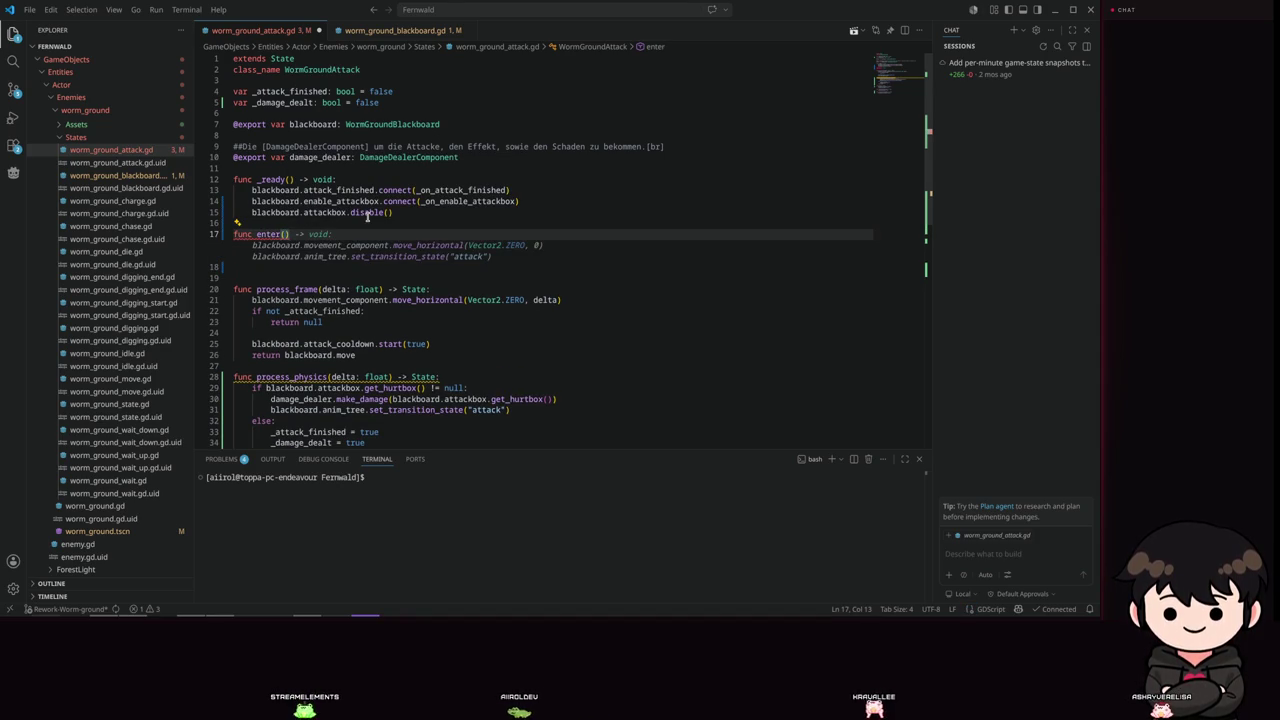
{"action": "key", "text": "Escape"}
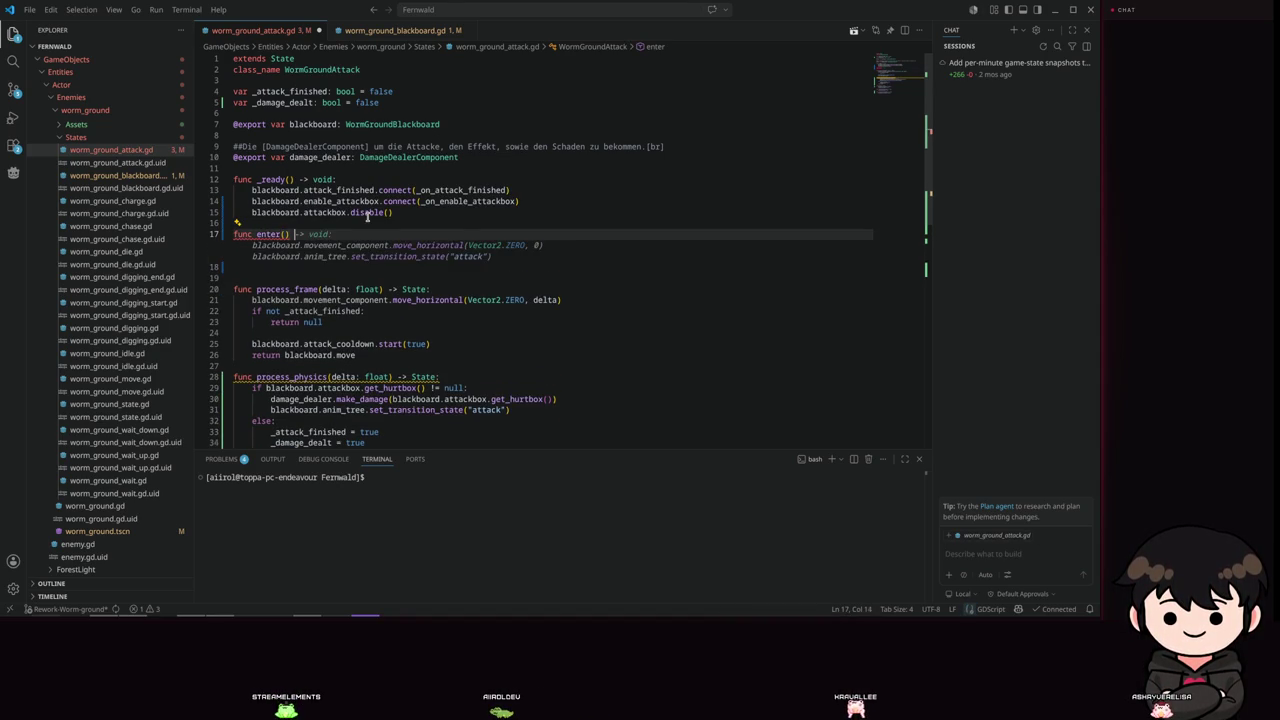
{"action": "type", "text": ":"}
{"action": "key", "text": "Return"}
{"action": "type", "text": "d"}
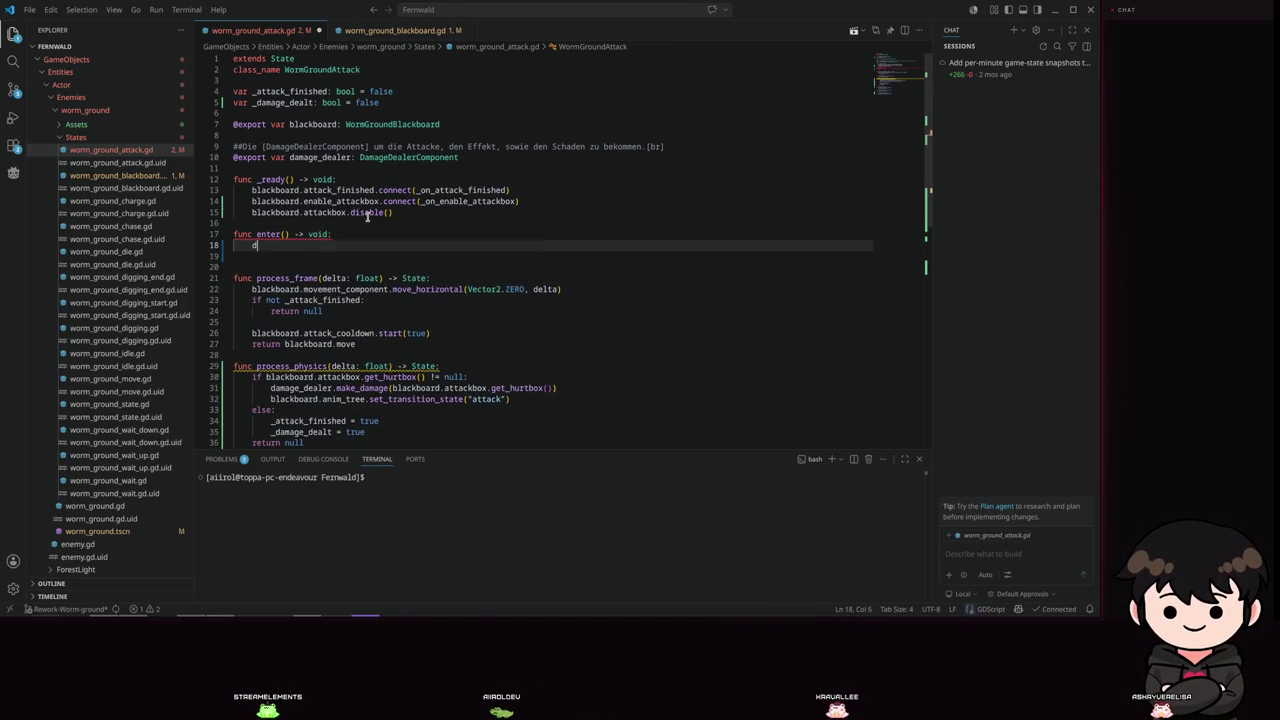
{"action": "key", "text": "BackSpace"}
{"action": "key", "text": "BackSpace"}
{"action": "type", "text": "_da"}
{"action": "key", "text": "Tab"}
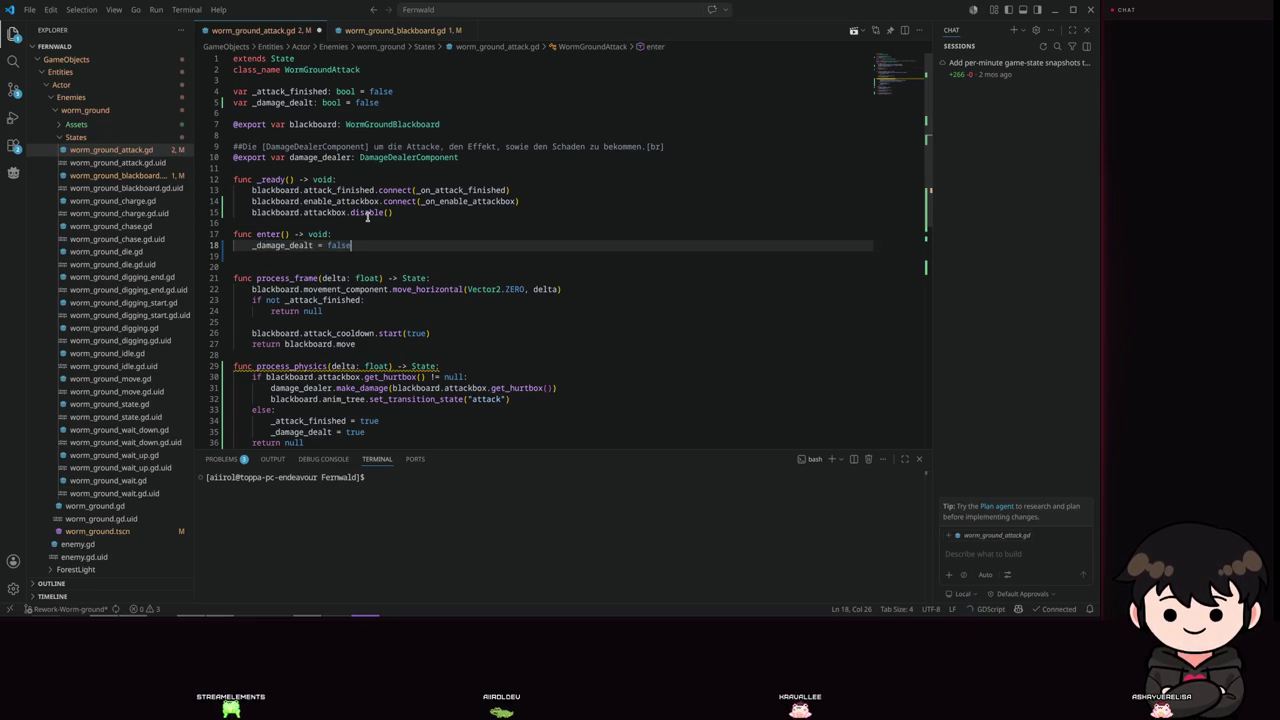
Step: Rename process_physics's delta parameter to _delta and save the attack script
{"action": "scroll", "coordinate": [367, 215], "scroll_direction": "down", "scroll_amount": 3}
{"action": "left_click", "coordinate": [333, 280]}
{"action": "type", "text": "_"}
{"action": "key", "text": "ctrl+s"}
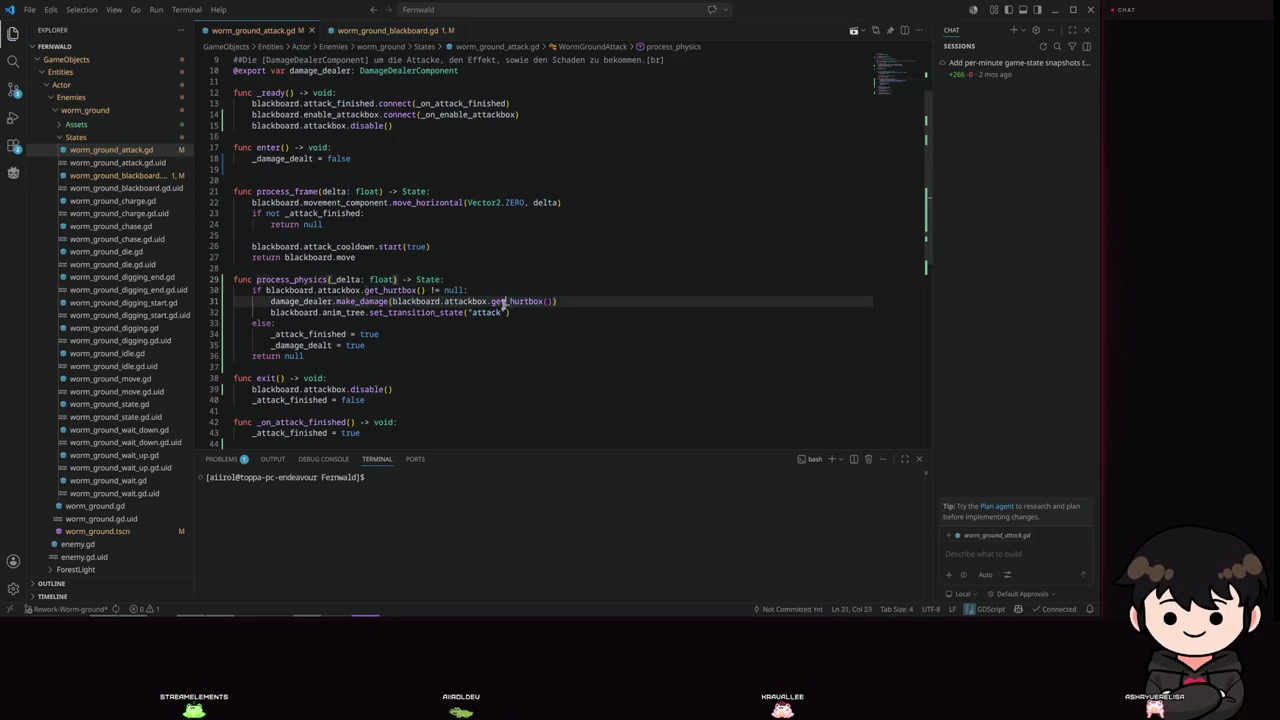
{"action": "left_click", "coordinate": [439, 345]}
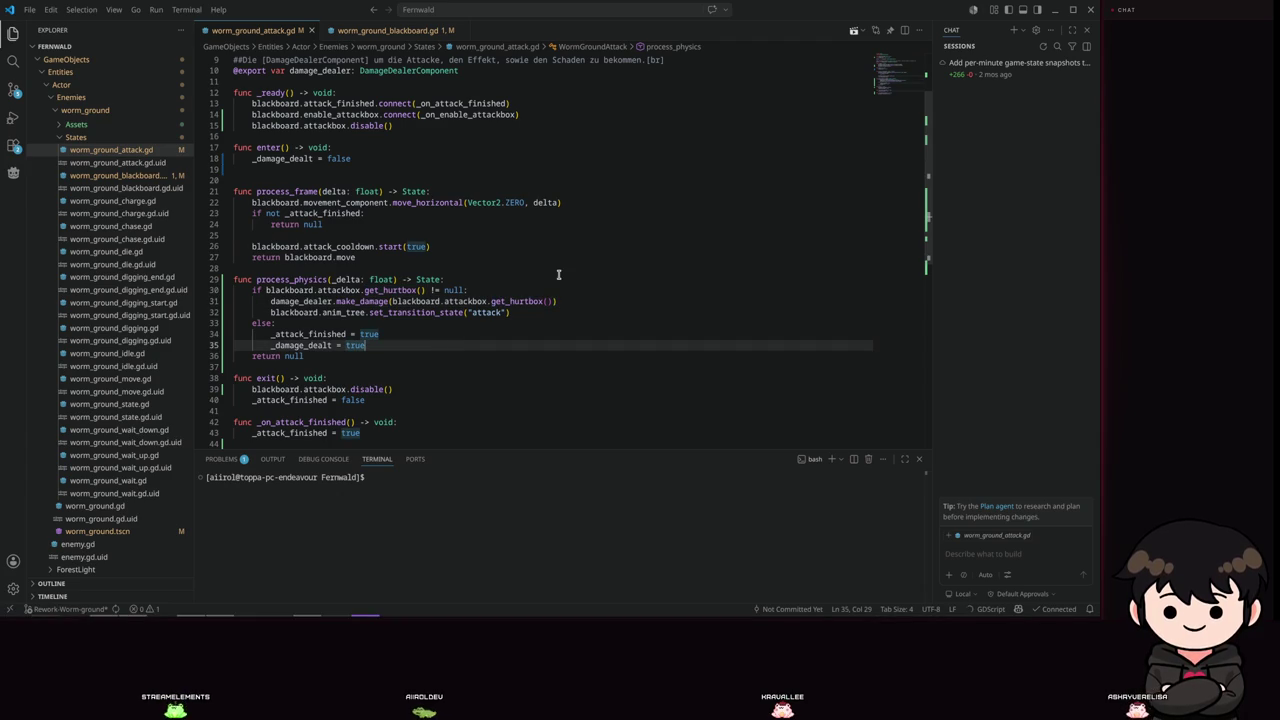
{"action": "key", "text": "alt+Tab"}
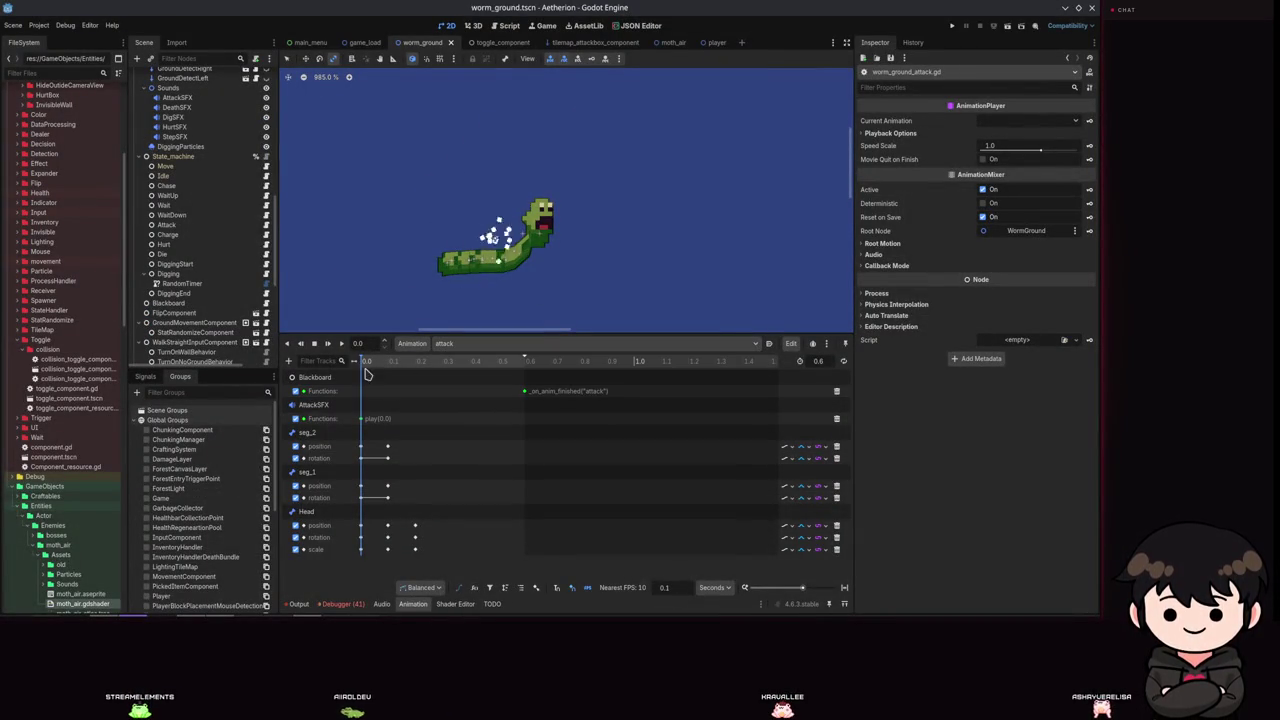
Step: Move the attack animation to 0.2 s, save, and insert a key on the Blackboard functions track
{"action": "left_click_drag", "start_coordinate": [366, 373], "coordinate": [389, 377]}
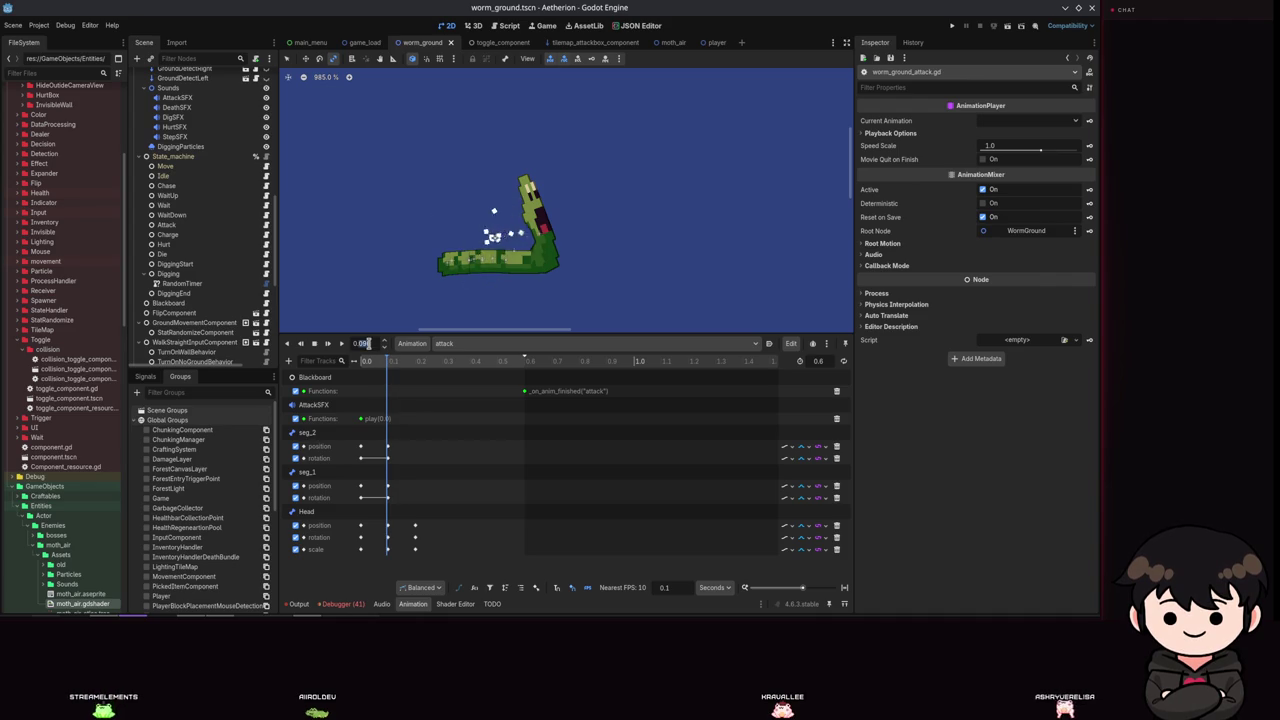
{"action": "left_click_drag", "start_coordinate": [388, 370], "coordinate": [413, 376]}
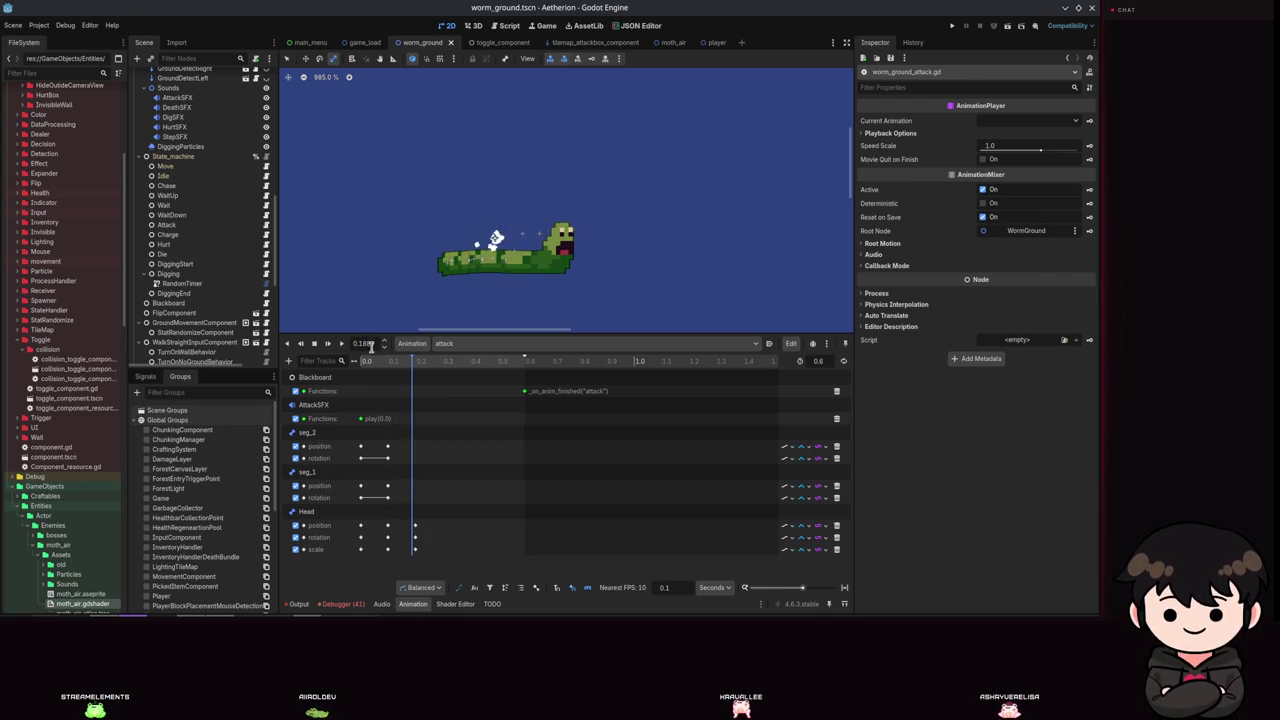
{"action": "type", "text": "0.2"}
{"action": "key", "text": "Return"}
{"action": "key", "text": "ctrl+s"}
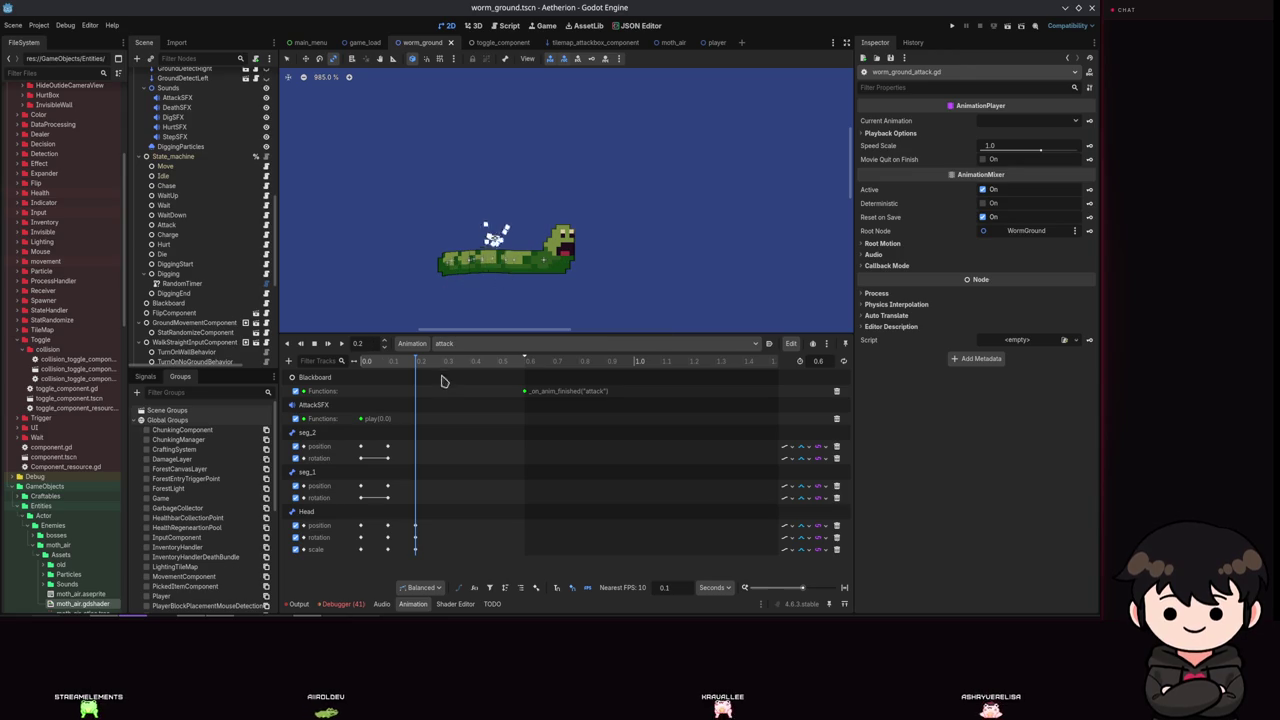
{"action": "right_click", "coordinate": [422, 394]}
{"action": "left_click", "coordinate": [424, 398]}
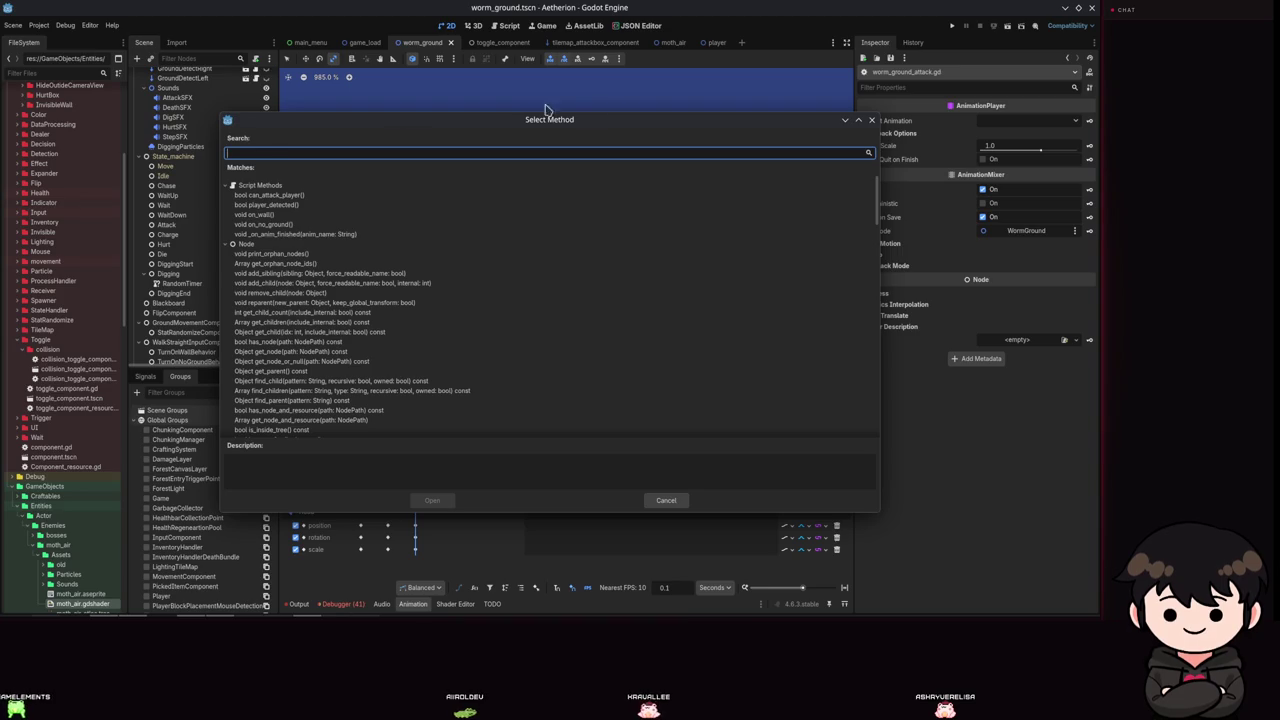
Step: Add an _on_anim_finished key at 0.2 s with argument enable_attackbox, save worm_ground, and rewind
{"action": "mouse_move", "coordinate": [591, 123]}
{"action": "left_mouse_down"}
{"action": "mouse_move", "coordinate": [657, 551]}
{"action": "mouse_move", "coordinate": [545, 136]}
{"action": "left_mouse_up"}
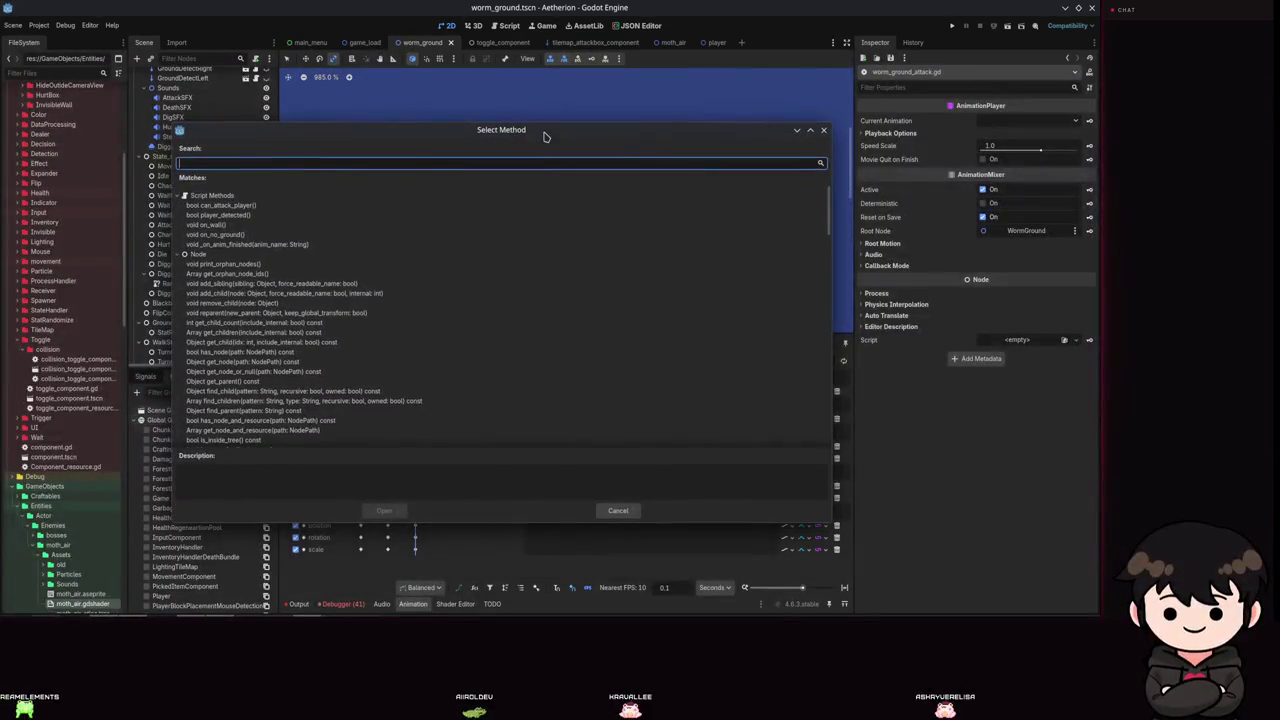
{"action": "scroll", "coordinate": [430, 310], "scroll_direction": "down", "scroll_amount": 15}
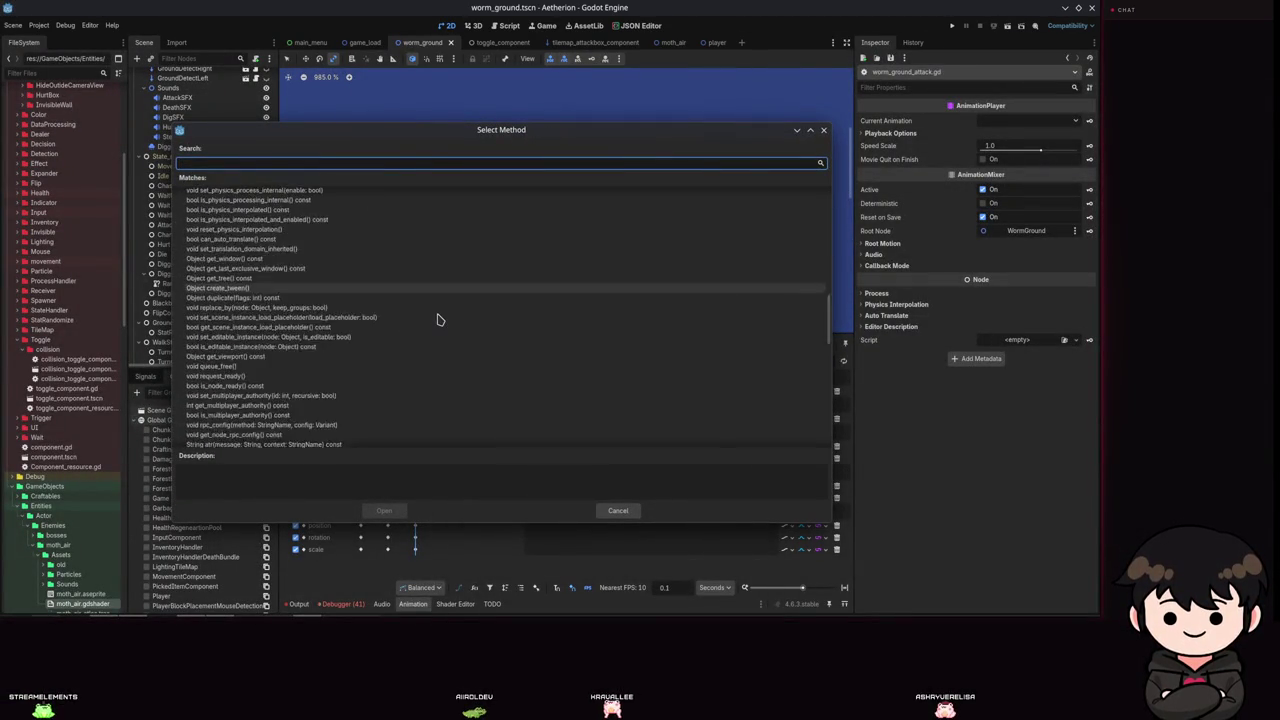
{"action": "type", "text": "_o"}
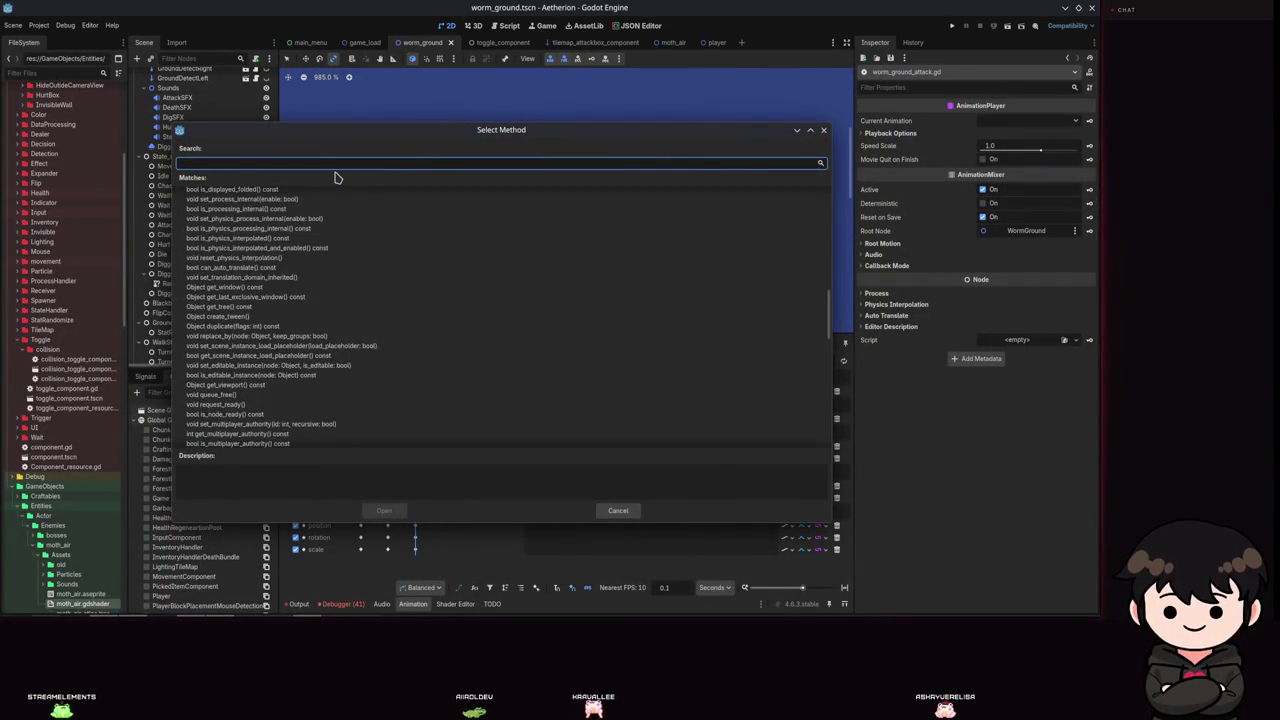
{"action": "type", "text": "n"}
{"action": "key", "text": "Return"}
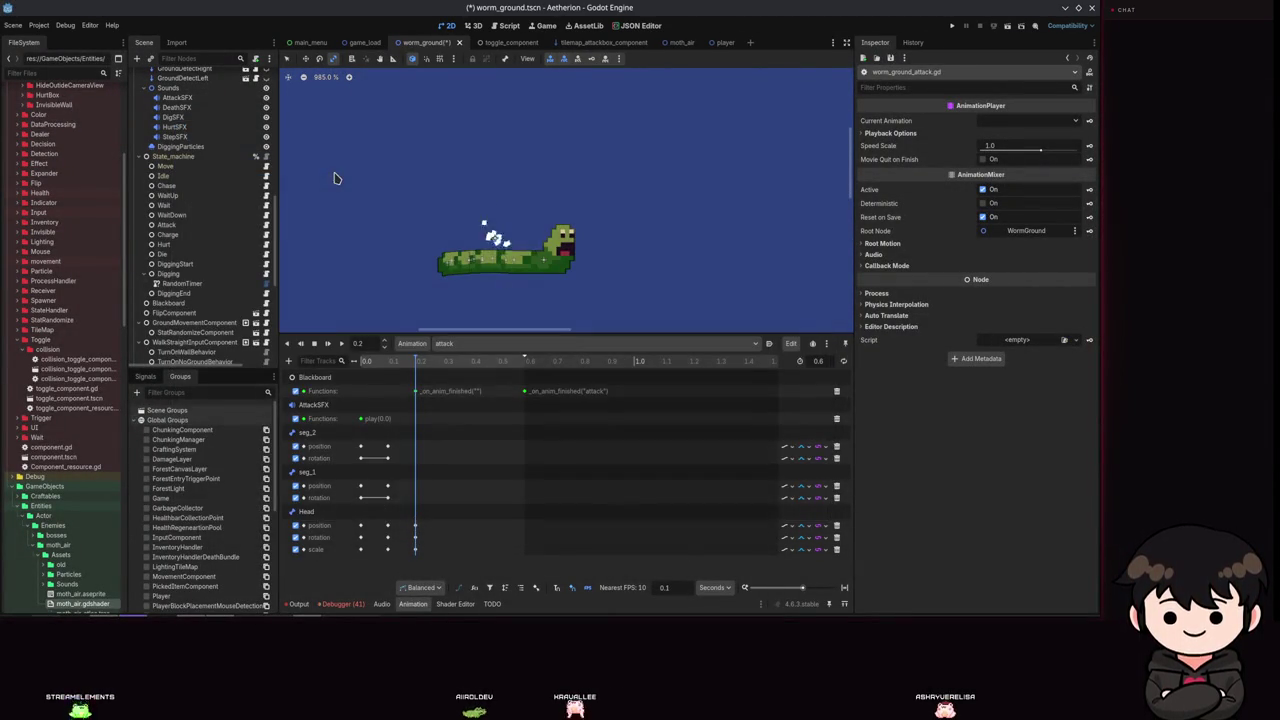
{"action": "left_click", "coordinate": [414, 392]}
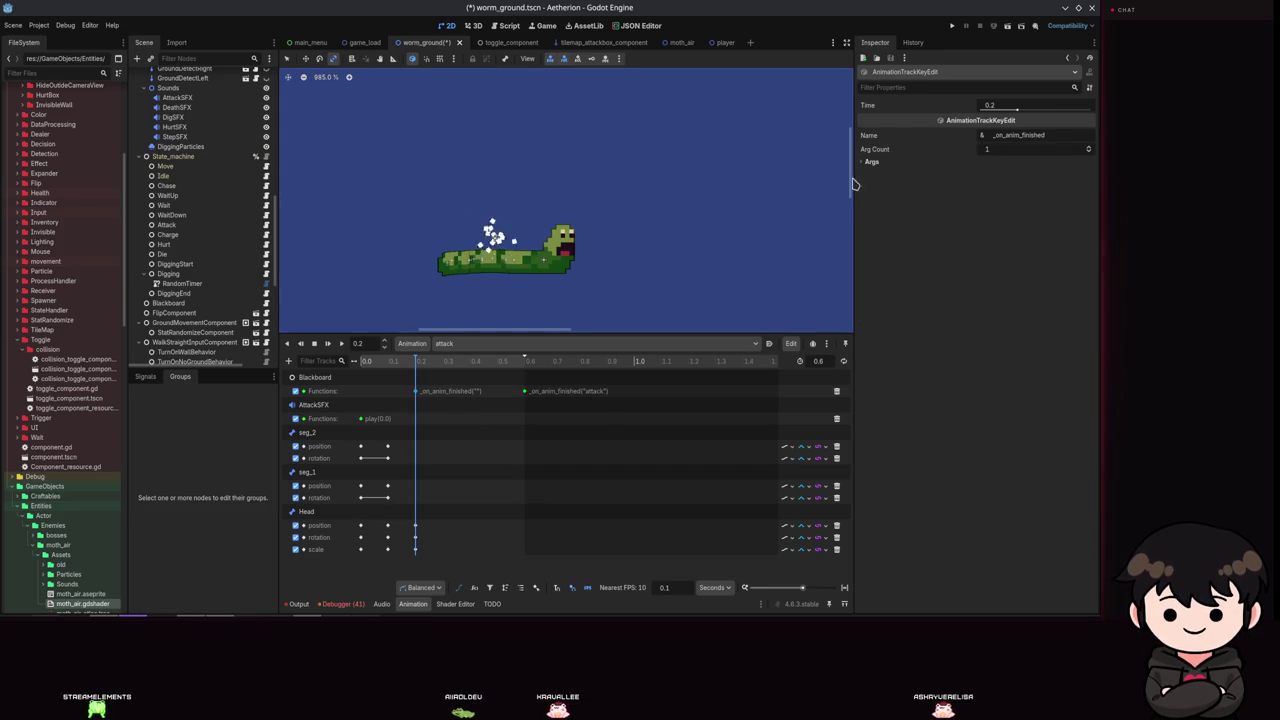
{"action": "left_click", "coordinate": [873, 172]}
{"action": "left_click", "coordinate": [1020, 197]}
{"action": "type", "text": "enable_attackbox"}
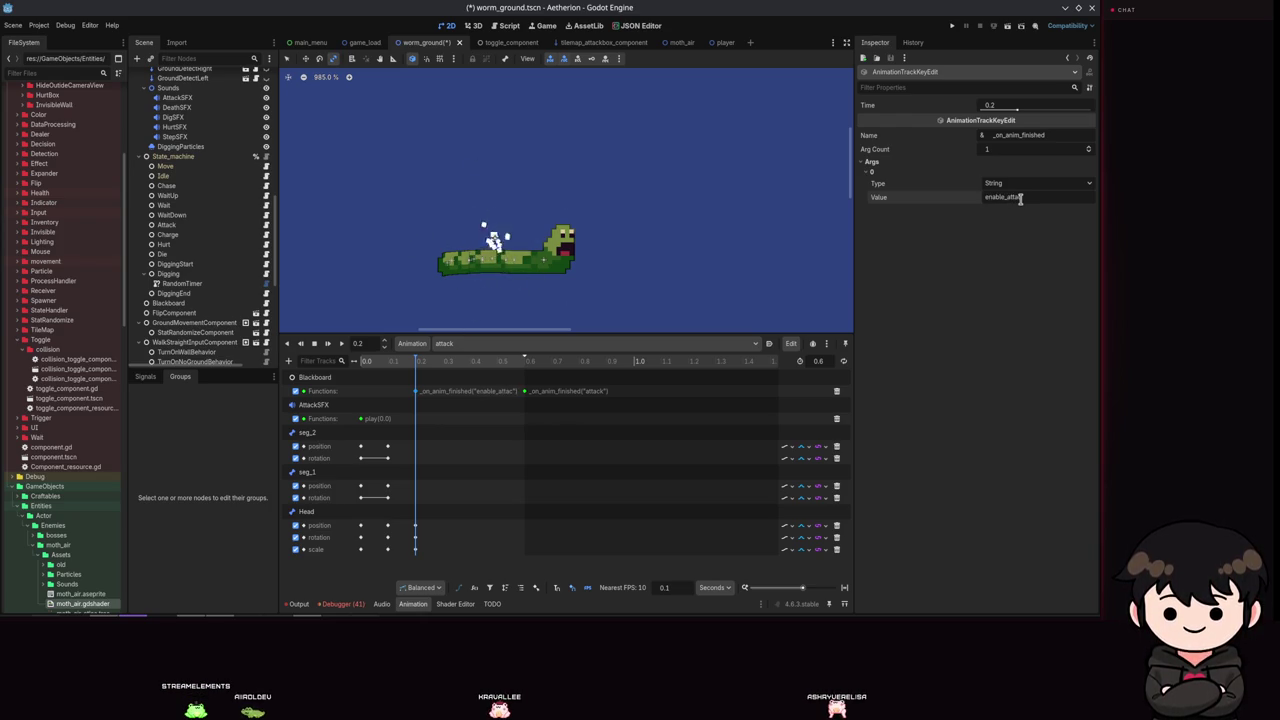
{"action": "key", "text": "ctrl+s"}
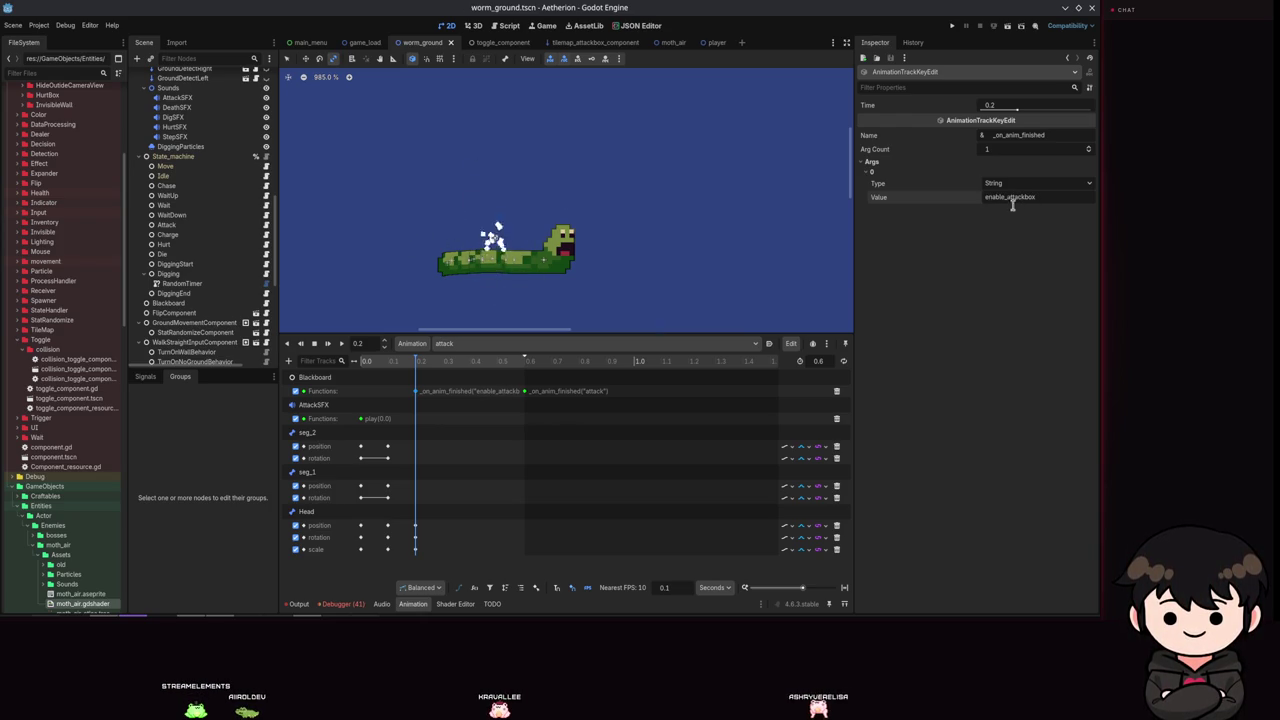
{"action": "key", "text": "a"}
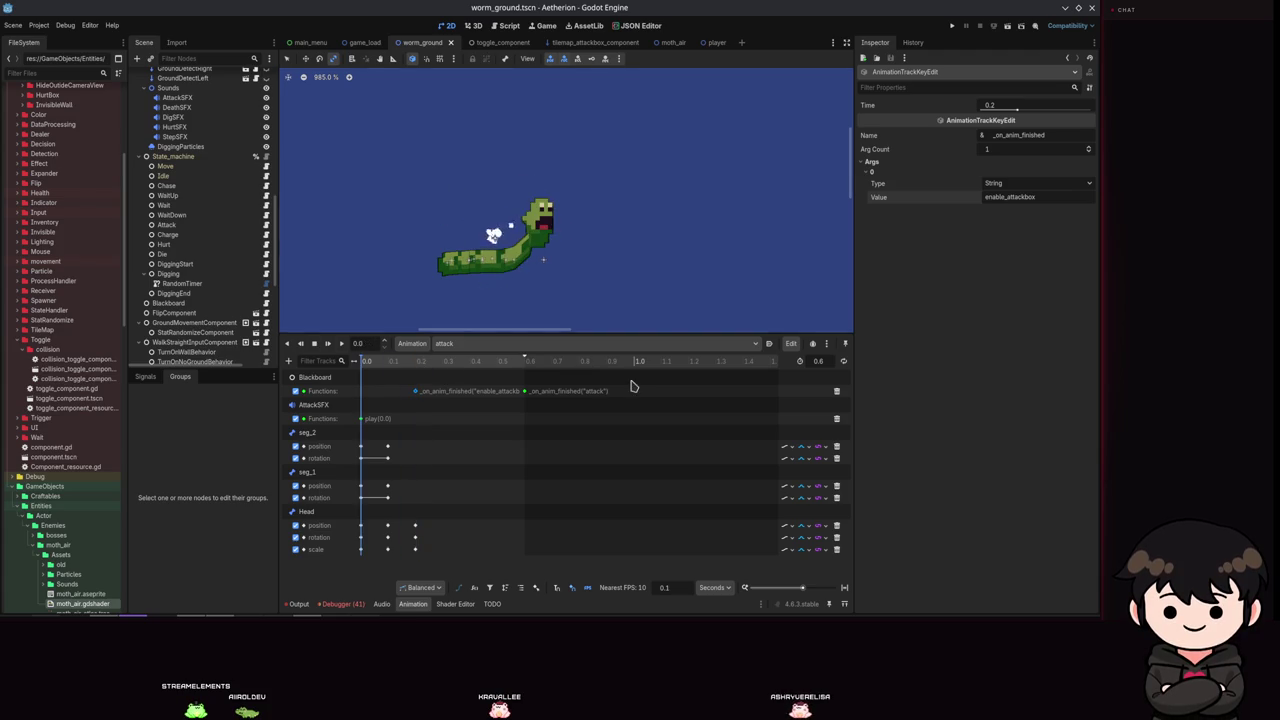
Step: Run Aetherion, load Spielstand 3, then close it and review the debugger Errors list
{"action": "left_click", "coordinate": [952, 27]}
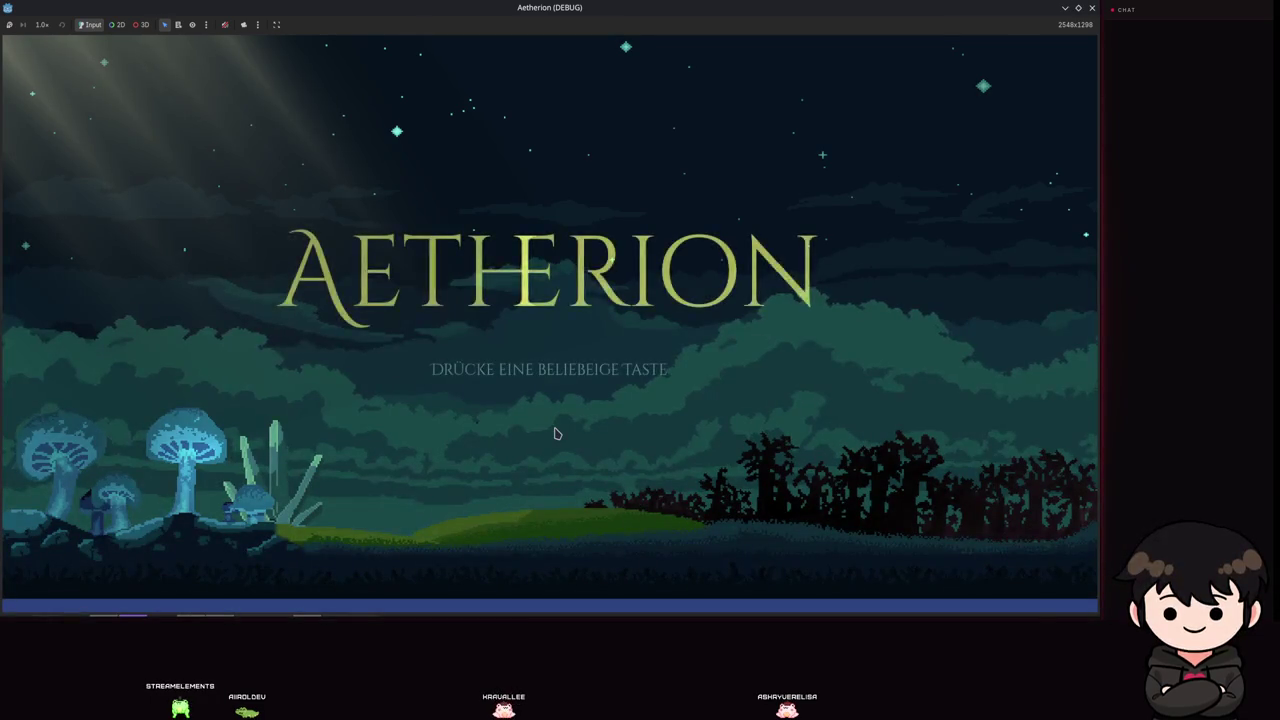
{"action": "left_click", "coordinate": [557, 432]}
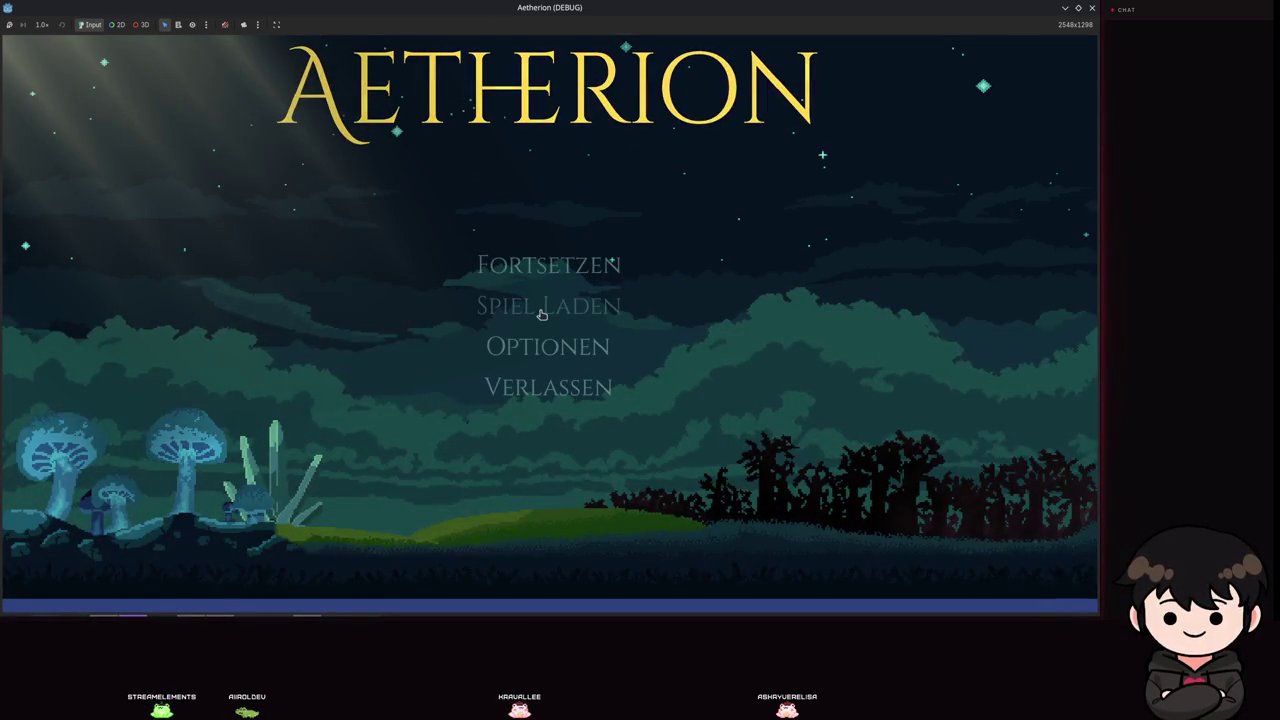
{"action": "left_click", "coordinate": [541, 313]}
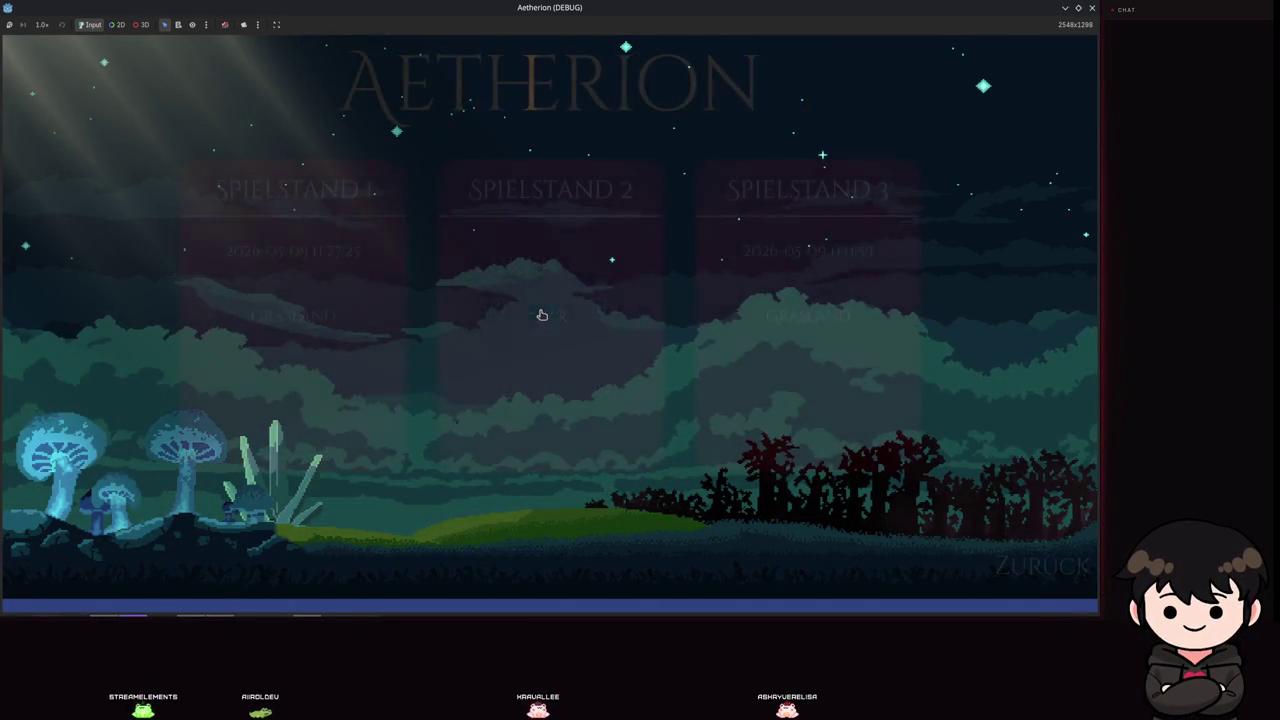
{"action": "left_click", "coordinate": [760, 353]}
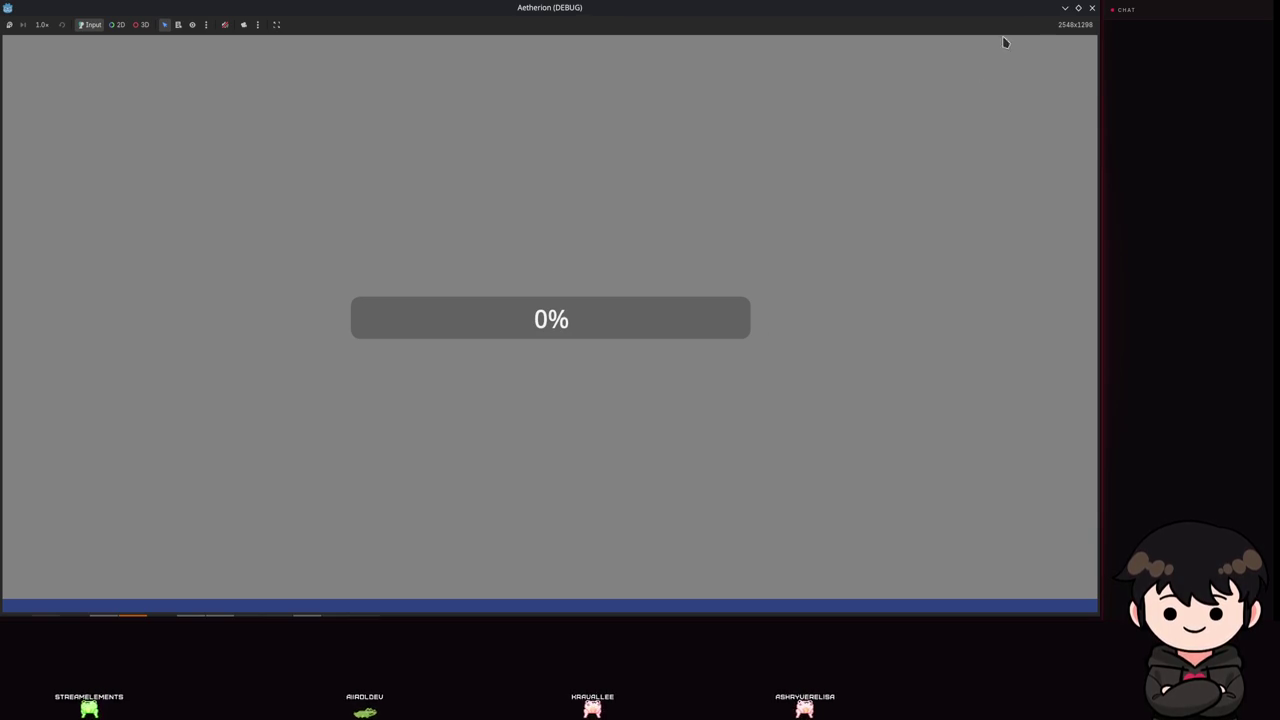
{"action": "left_click", "coordinate": [1091, 10]}
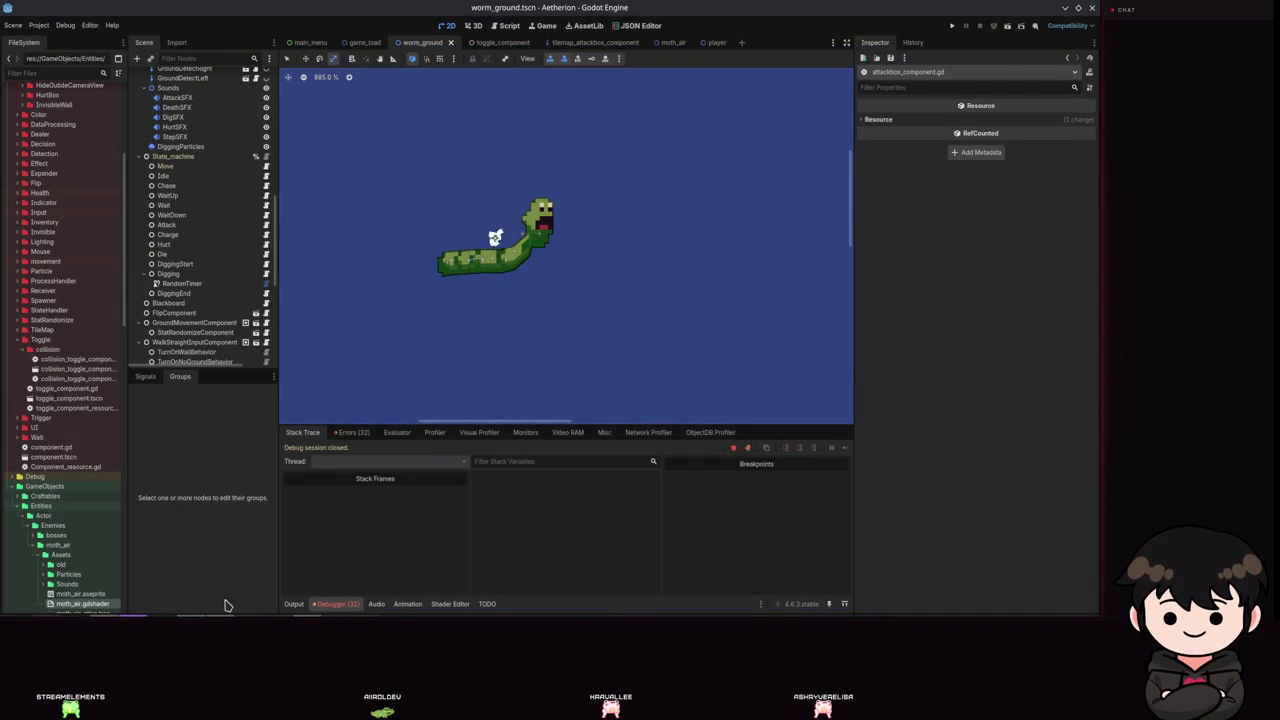
{"action": "left_click", "coordinate": [348, 432]}
{"action": "scroll", "coordinate": [560, 540], "scroll_direction": "down", "scroll_amount": 5}
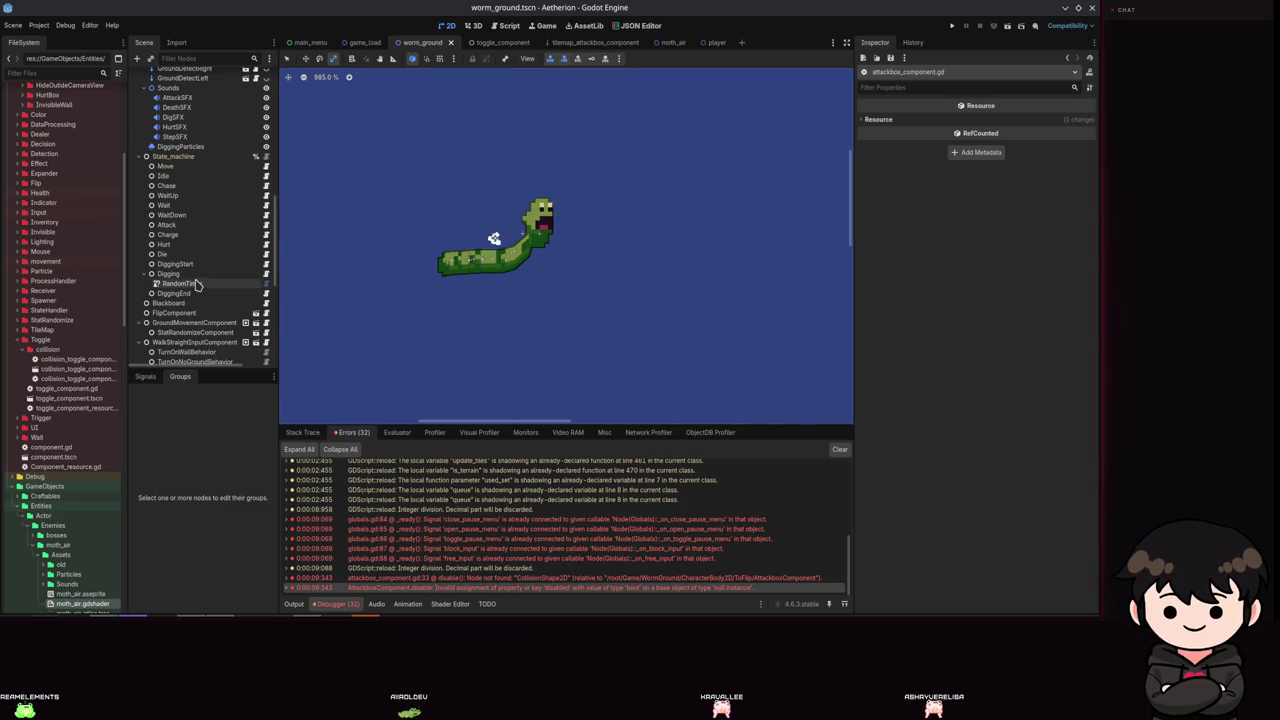
{"action": "scroll", "coordinate": [205, 285], "scroll_direction": "up", "scroll_amount": 3}
Step: Run the game again and load save slot 3 once more
{"action": "left_click", "coordinate": [952, 26]}
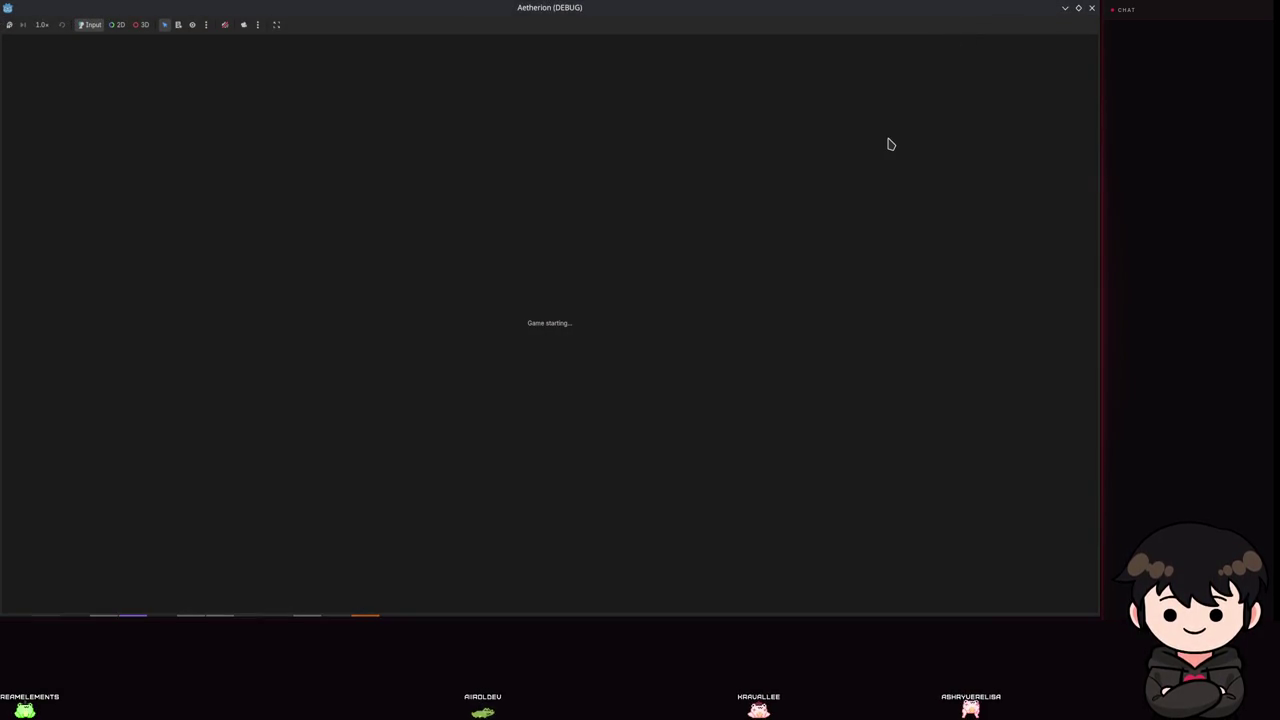
{"action": "key", "text": "Return"}
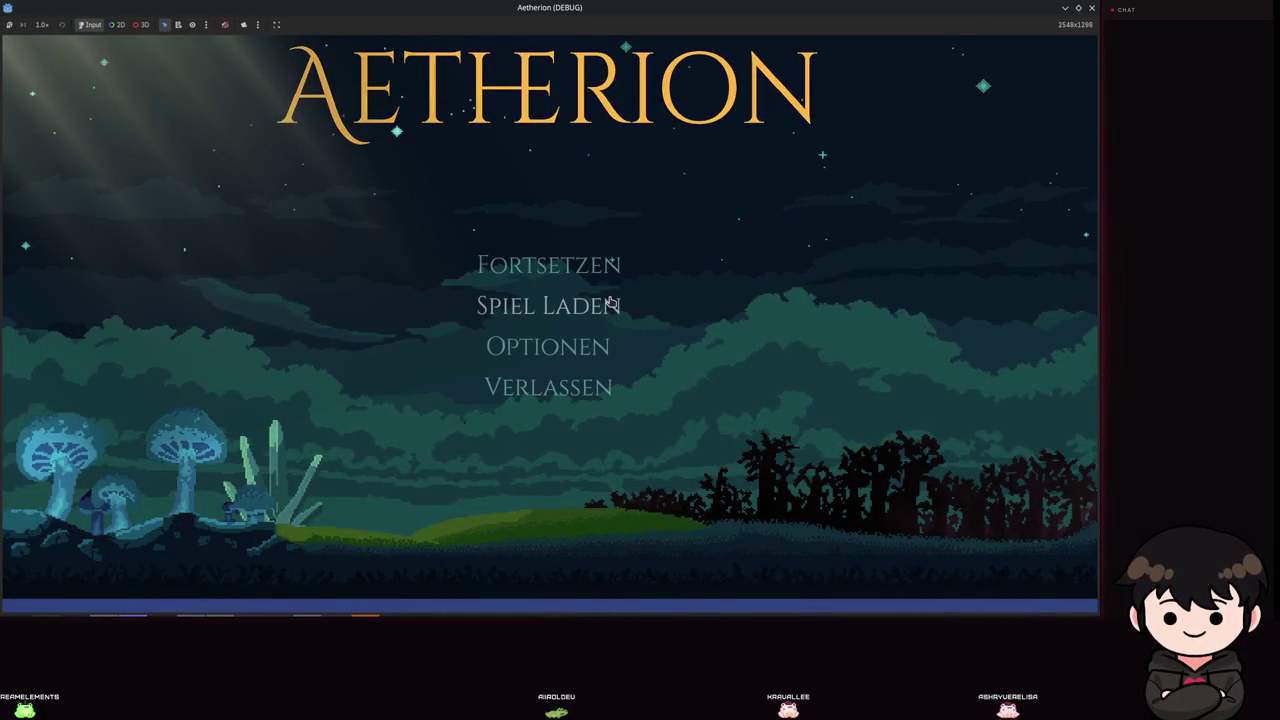
{"action": "left_click", "coordinate": [617, 306]}
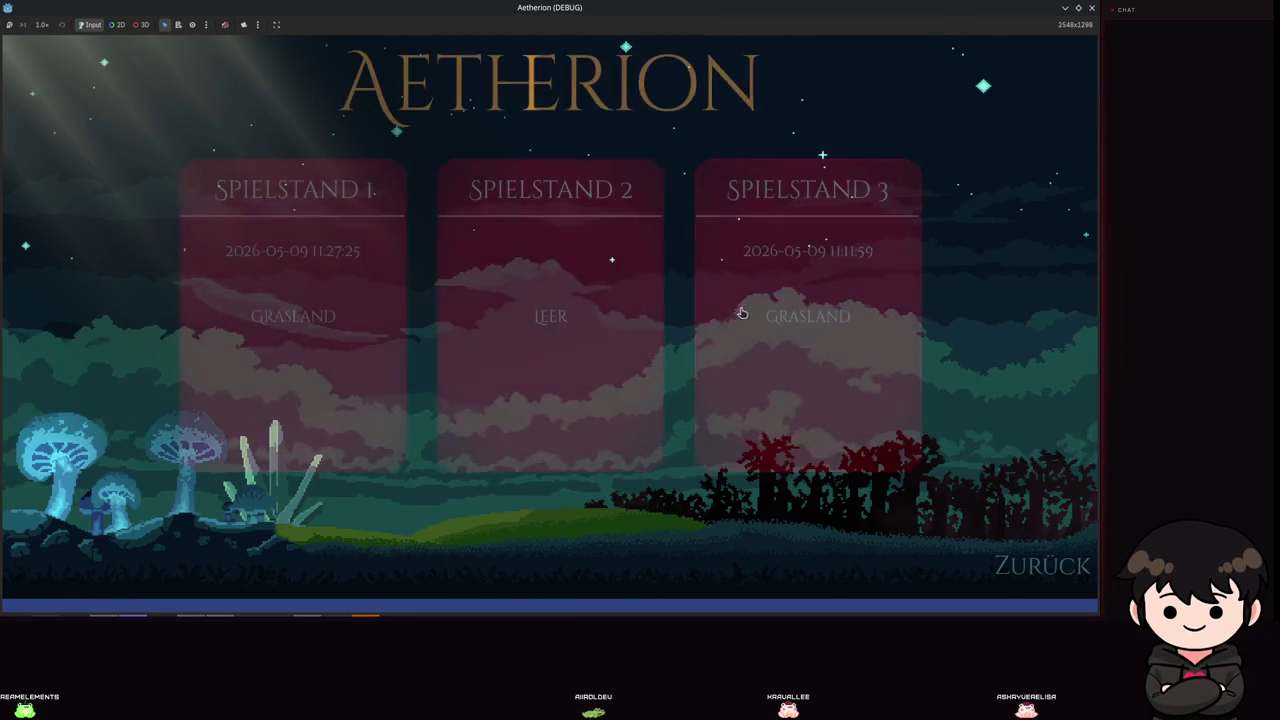
{"action": "left_click", "coordinate": [752, 316]}
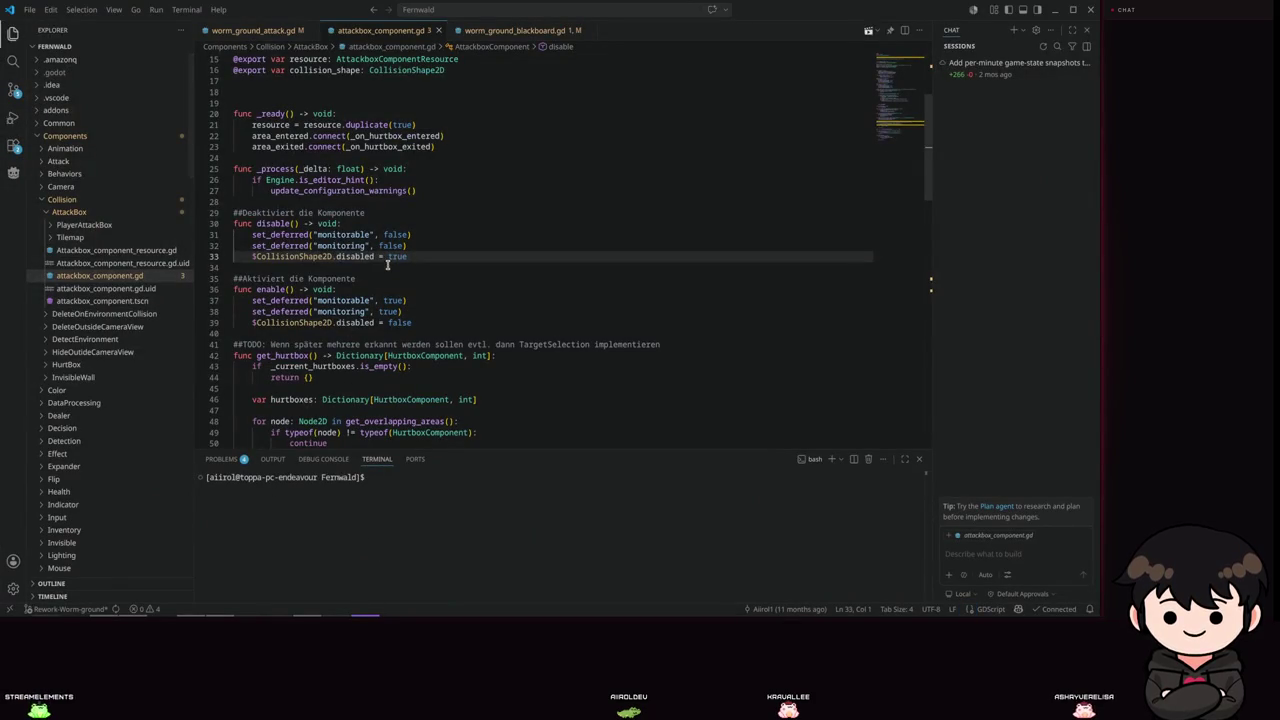
Step: Look over attackbox_component.gd and the worm_ground stack frame's variables in the debugger
{"action": "left_click", "coordinate": [387, 265]}
{"action": "scroll", "coordinate": [400, 262], "scroll_direction": "up", "scroll_amount": 5}
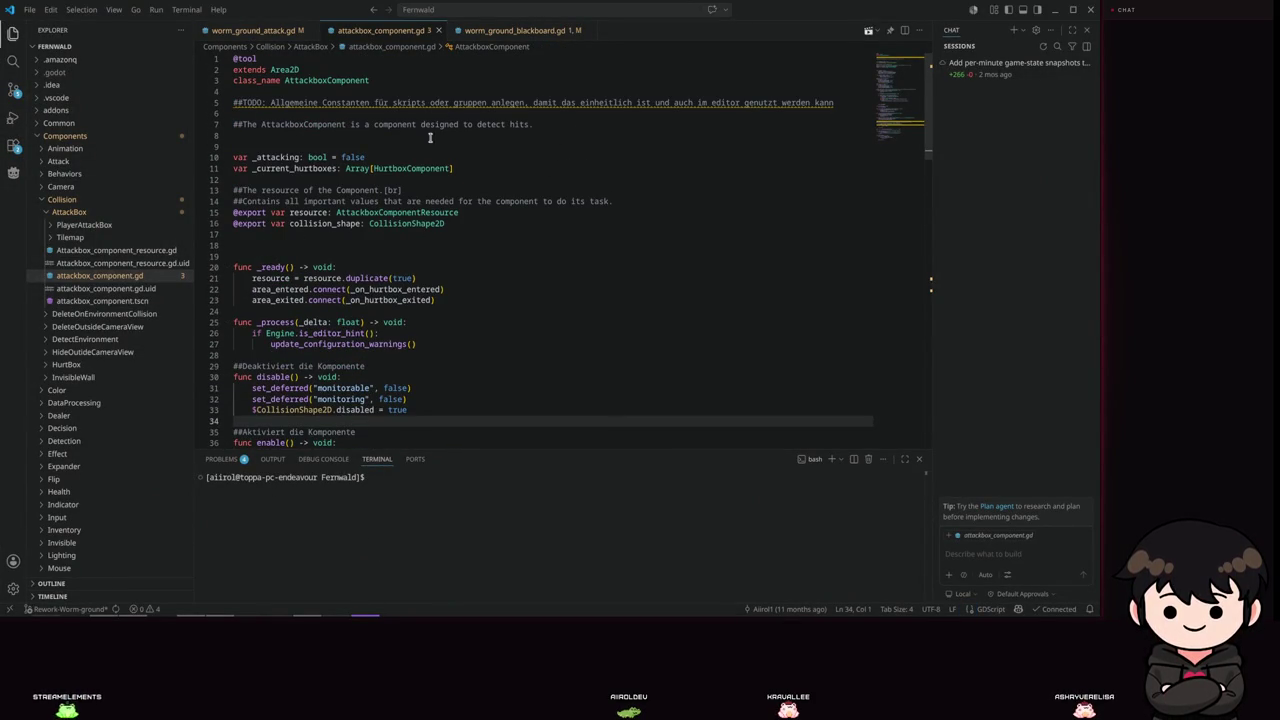
{"action": "left_click_drag", "start_coordinate": [816, 99], "coordinate": [312, 101]}
{"action": "left_click", "coordinate": [524, 156]}
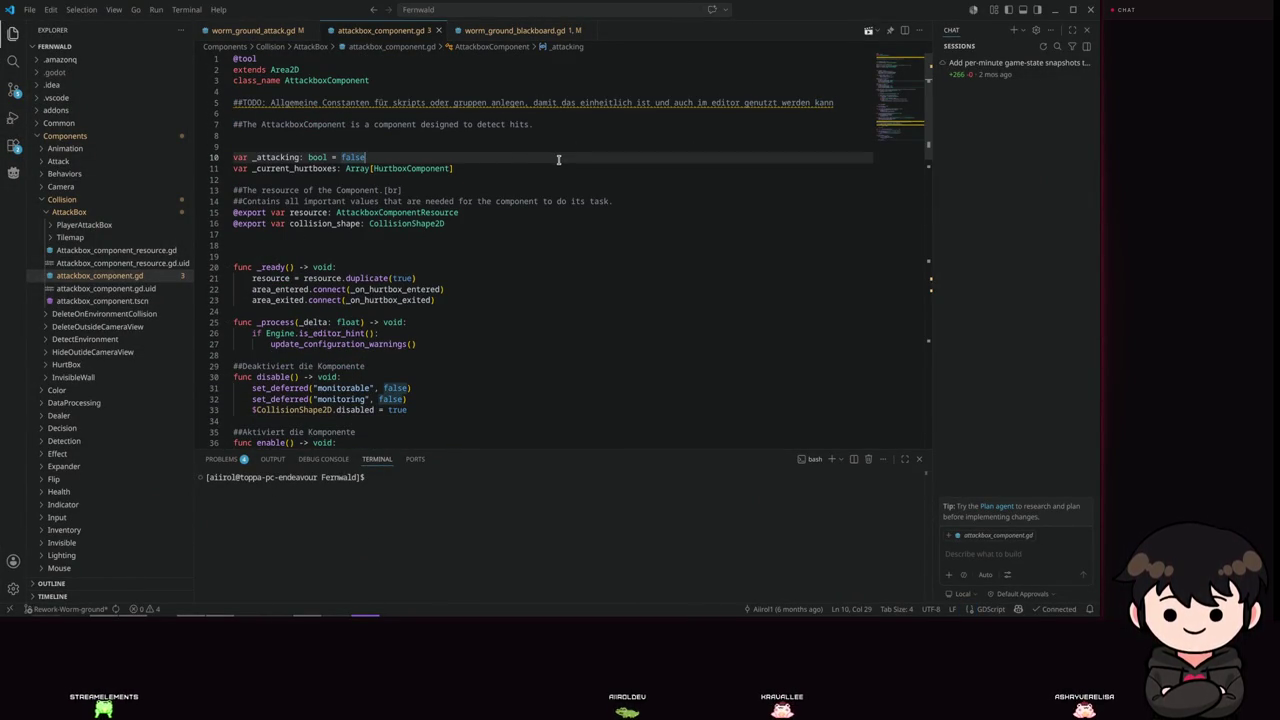
{"action": "scroll", "coordinate": [557, 266], "scroll_direction": "down", "scroll_amount": 7}
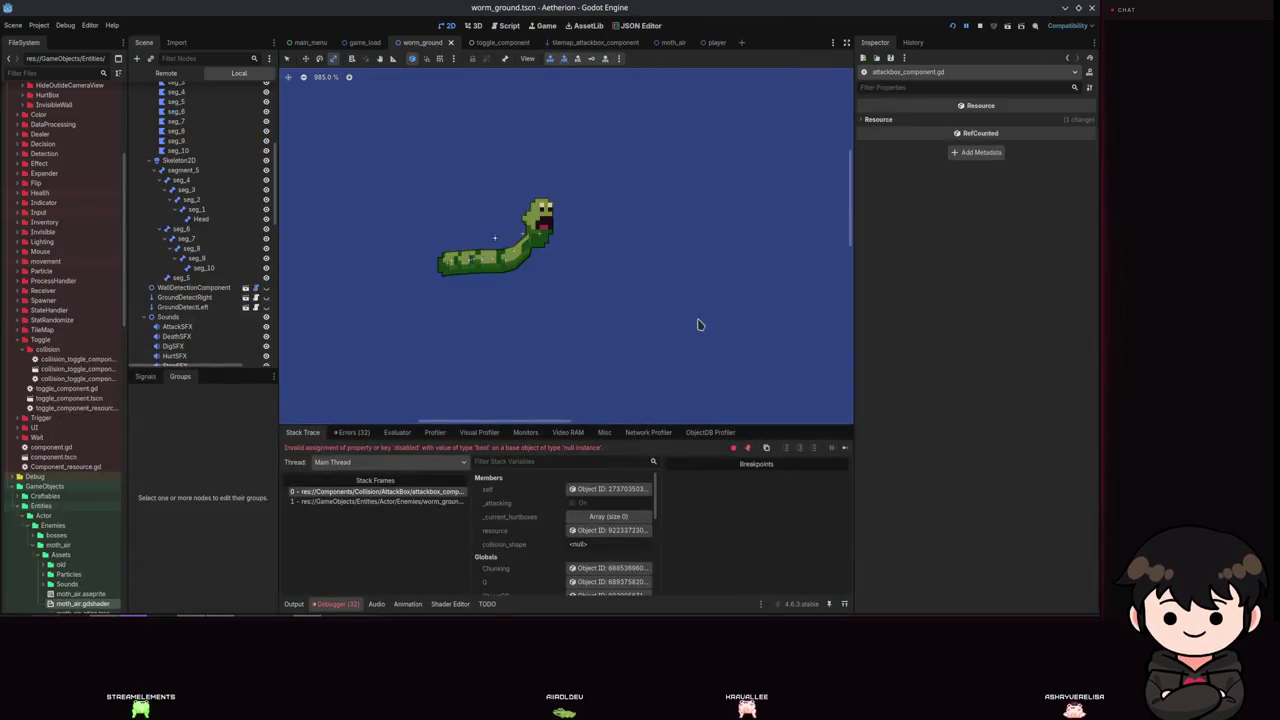
{"action": "left_click", "coordinate": [394, 502]}
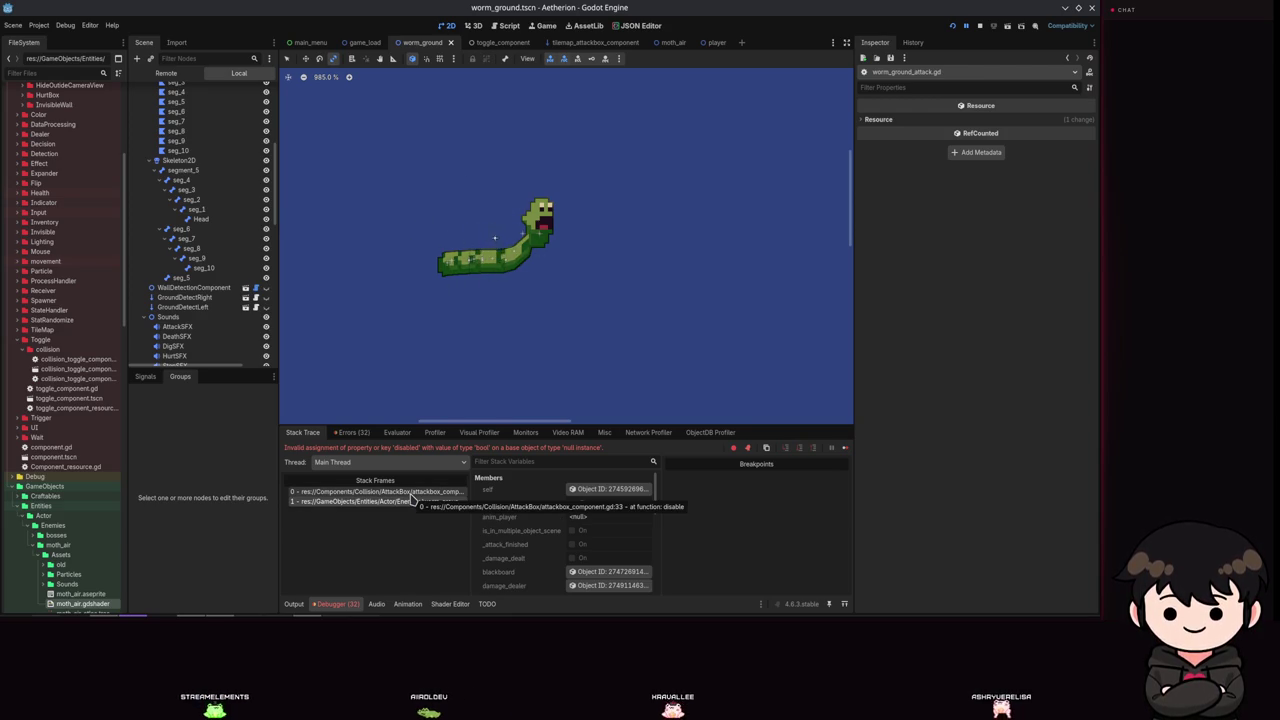
Step: Examine the disabled assignment on line 33 of disable() and compare with worm_ground_blackboard.gd
{"action": "key", "text": "alt+Tab"}
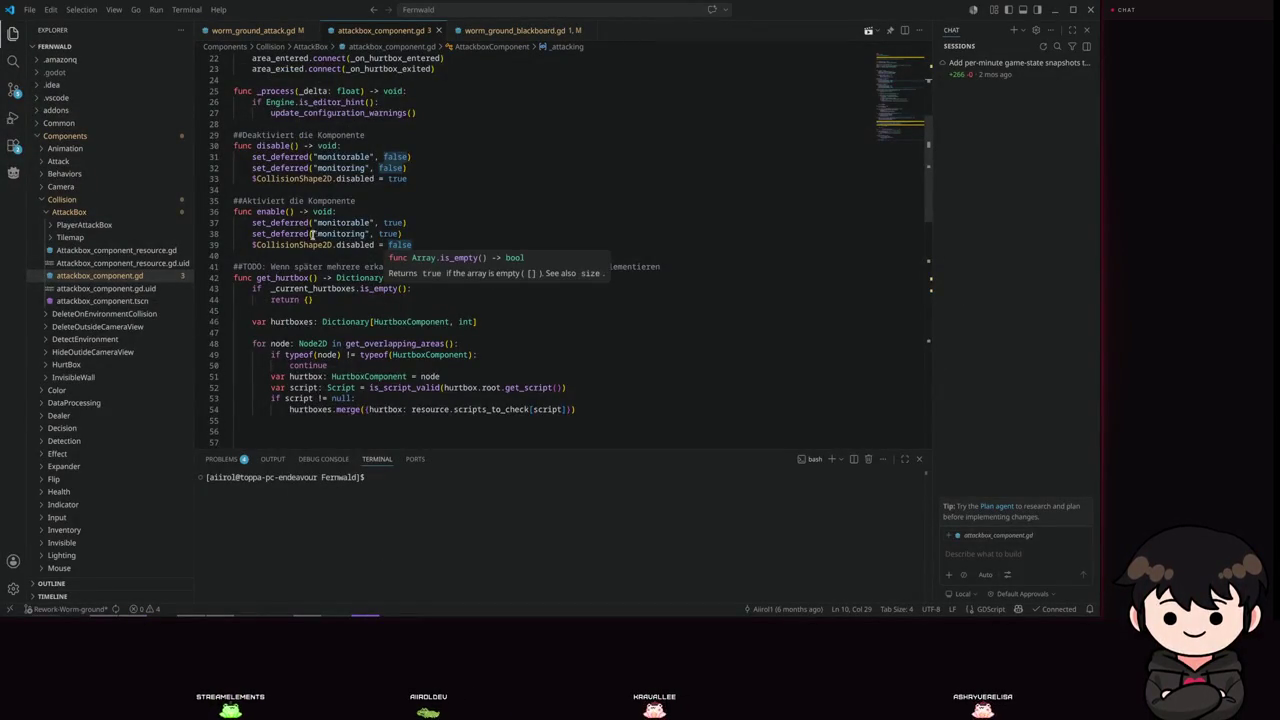
{"action": "left_click", "coordinate": [293, 216]}
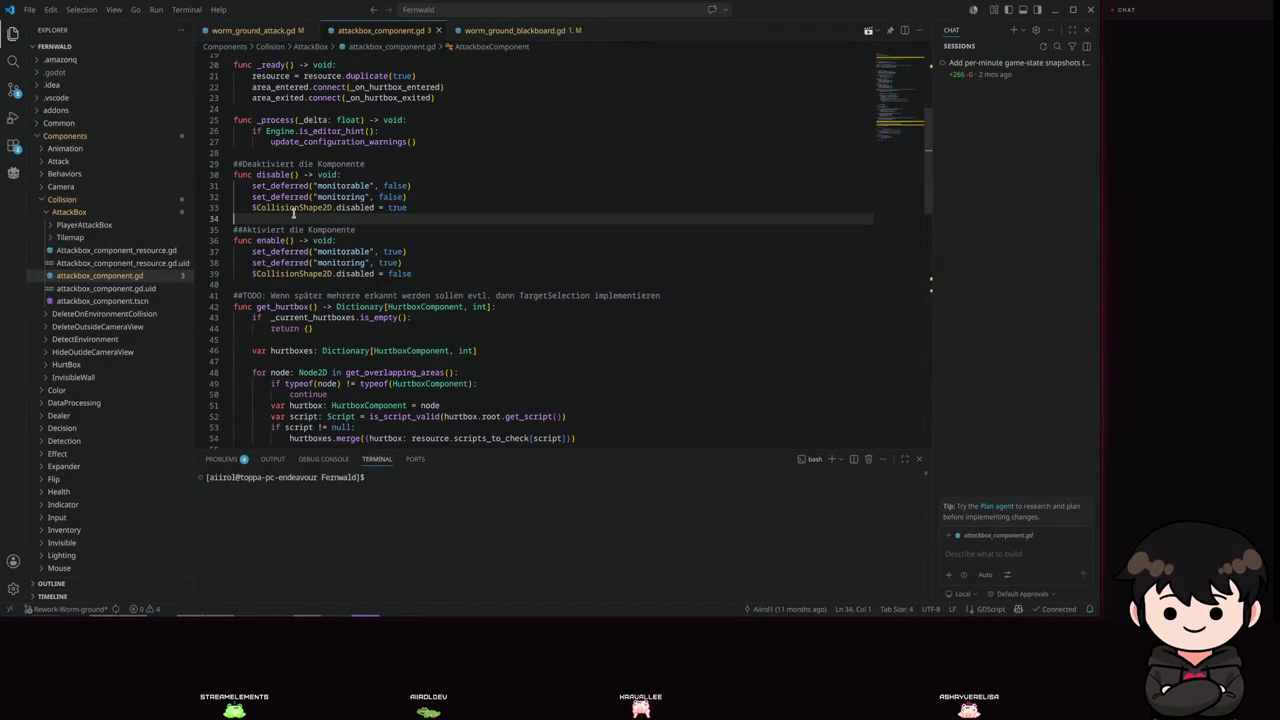
{"action": "double_click", "coordinate": [345, 208]}
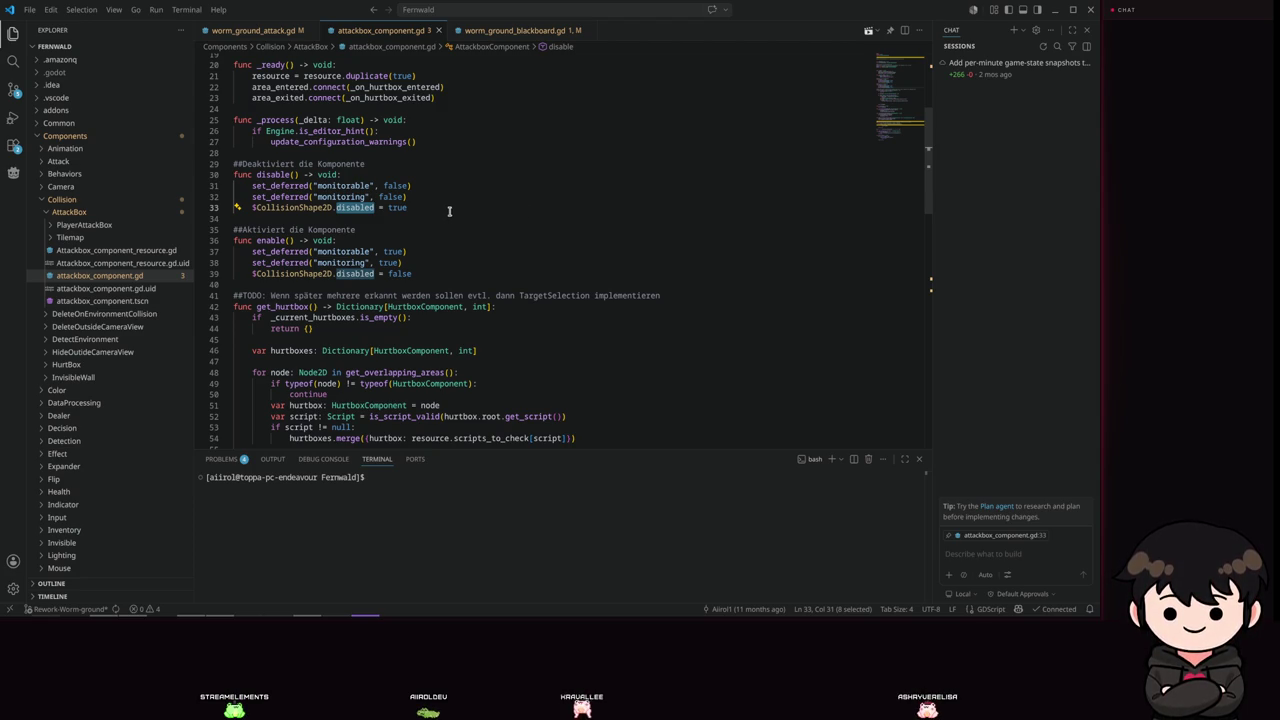
{"action": "key", "text": "alt+Tab"}
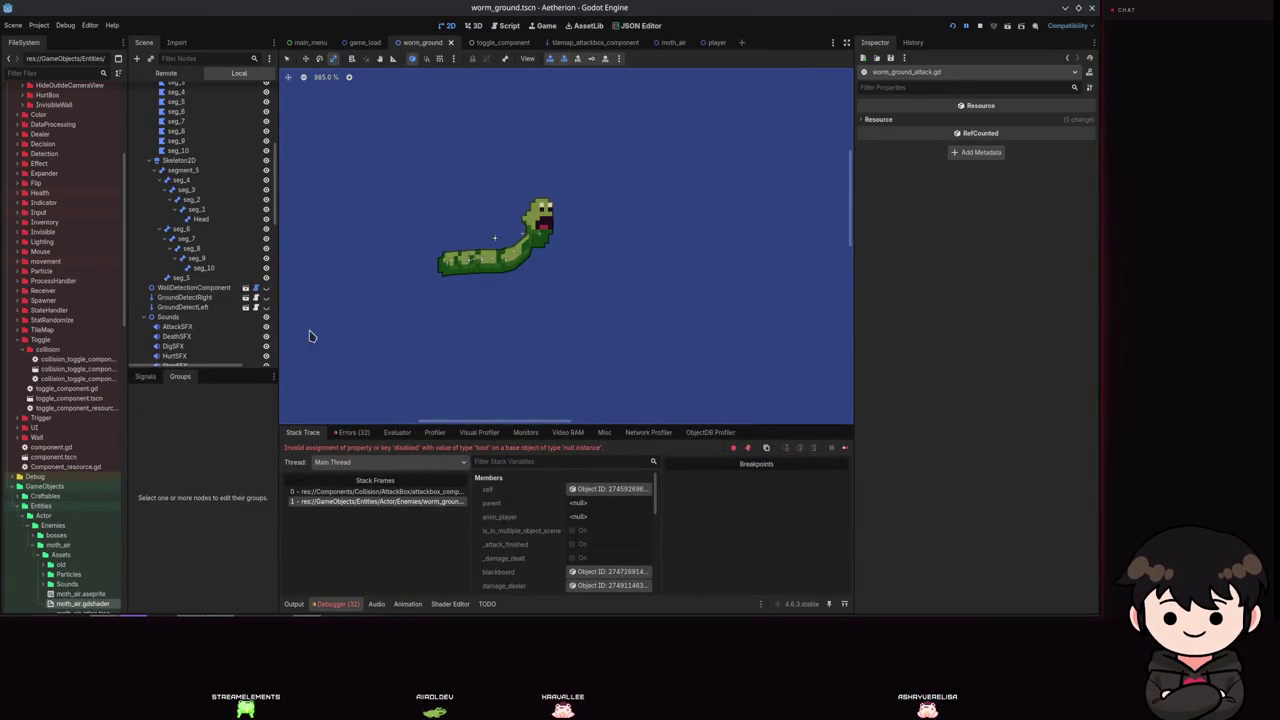
{"action": "mouse_move", "coordinate": [366, 616]}
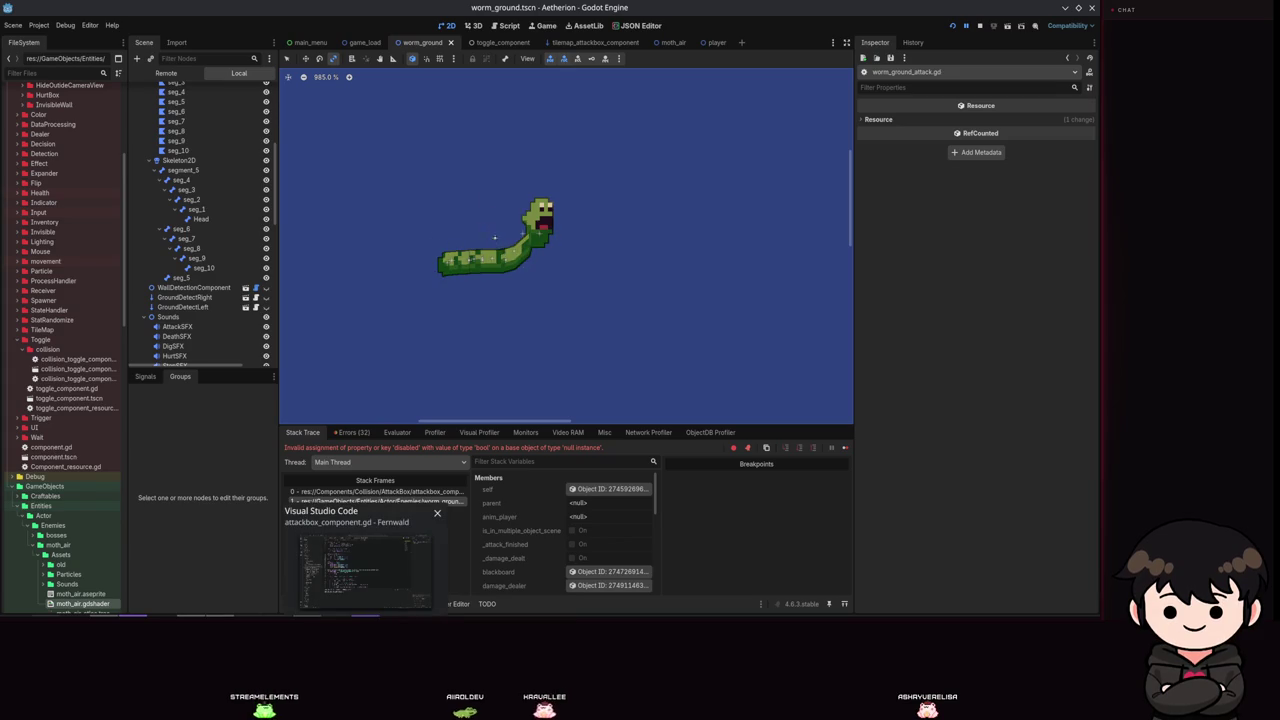
{"action": "left_click", "coordinate": [366, 570]}
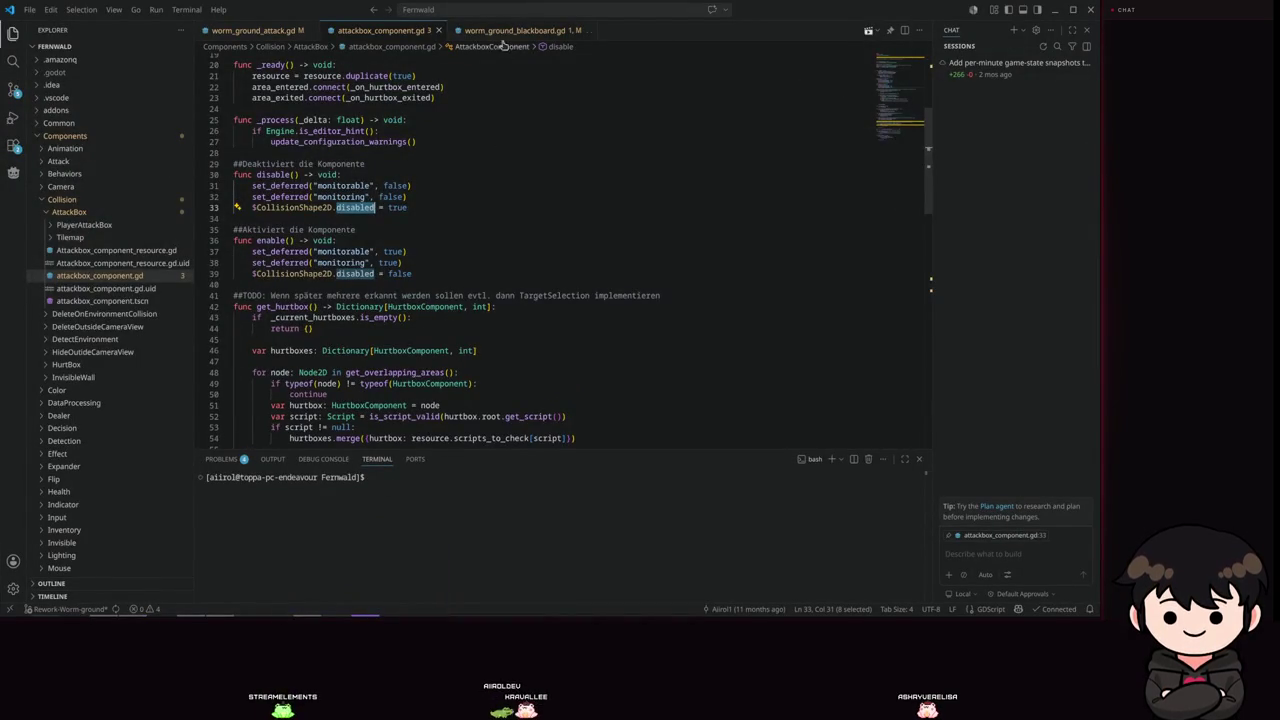
{"action": "left_click", "coordinate": [505, 31]}
{"action": "left_click", "coordinate": [415, 31]}
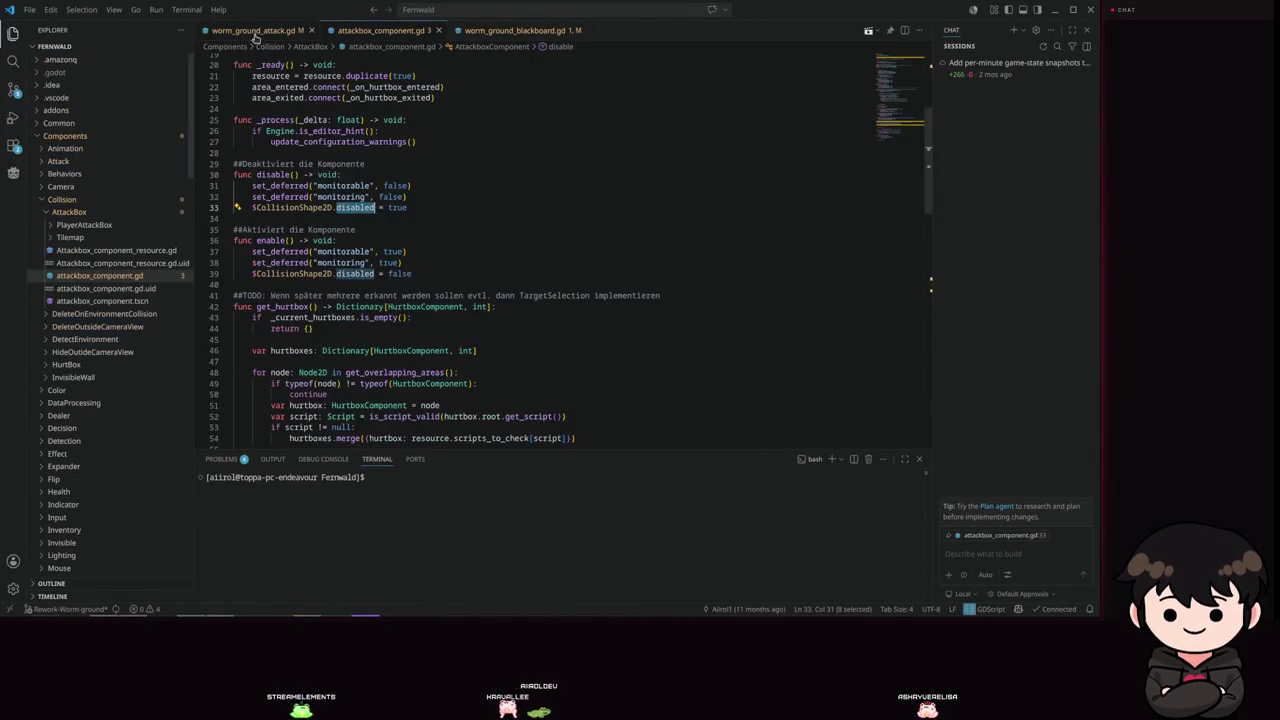
Step: Insert 'await blackboard.attackbox.ready' as line 15 of _ready() in worm_ground_attack.gd and relaunch the game
{"action": "left_click", "coordinate": [255, 31]}
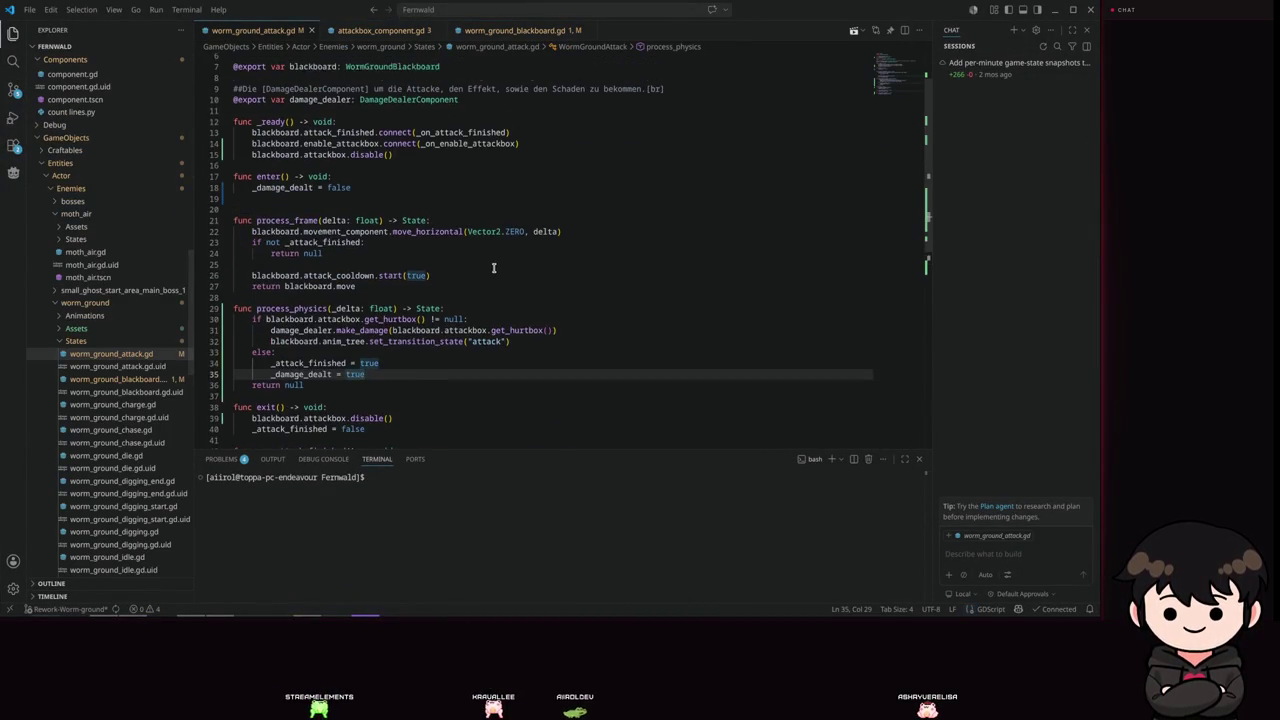
{"action": "left_click", "coordinate": [575, 204]}
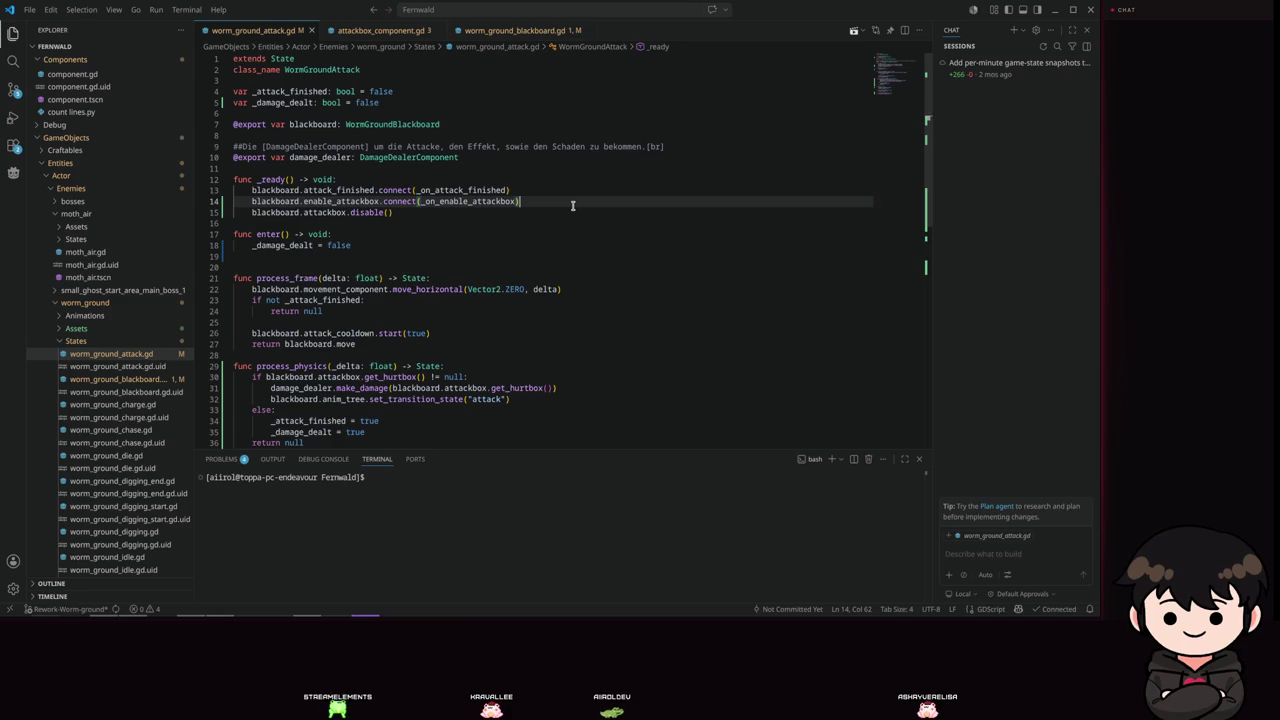
{"action": "key", "text": "Return"}
{"action": "type", "text": "ait "}
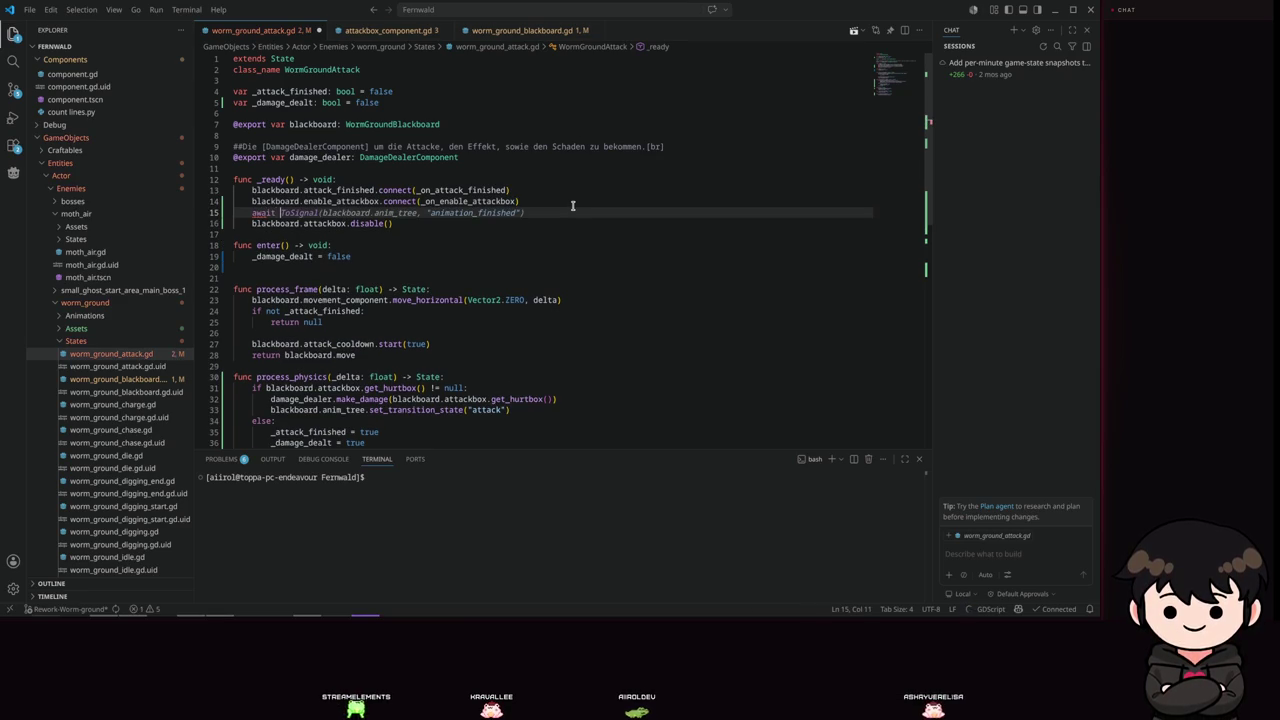
{"action": "type", "text": "blackbo"}
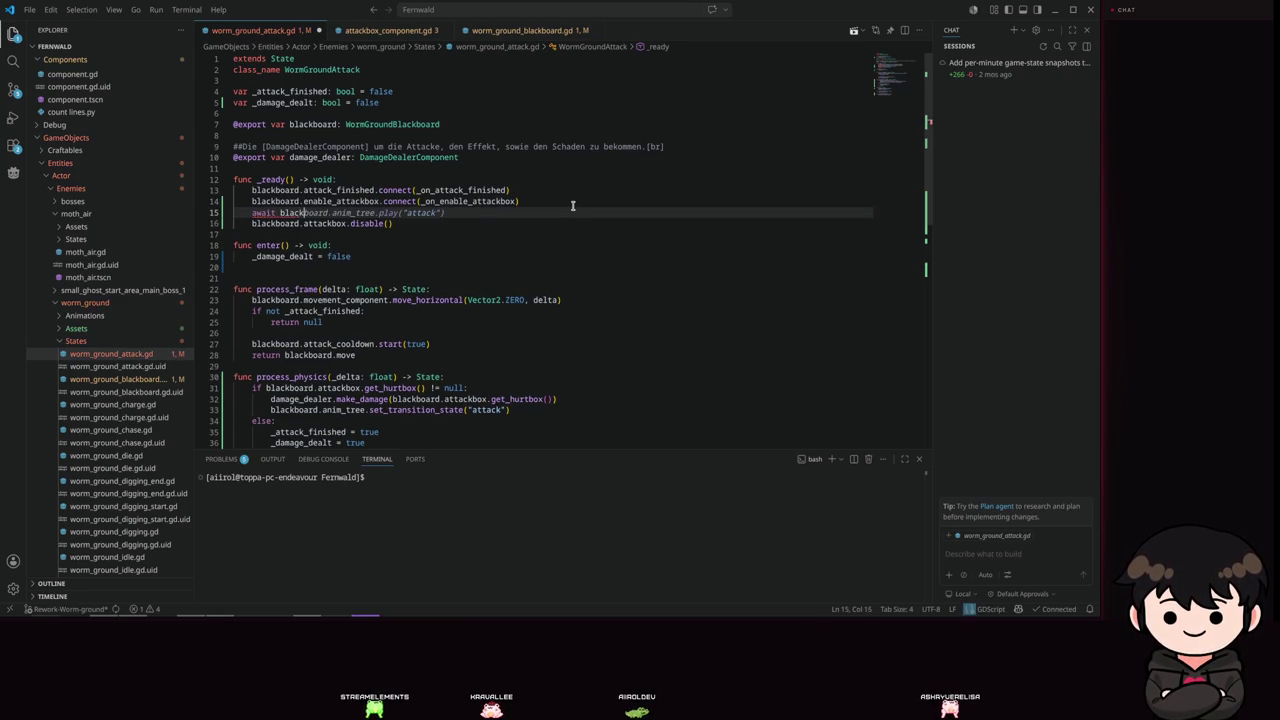
{"action": "type", "text": "ard.attack_cooldown"}
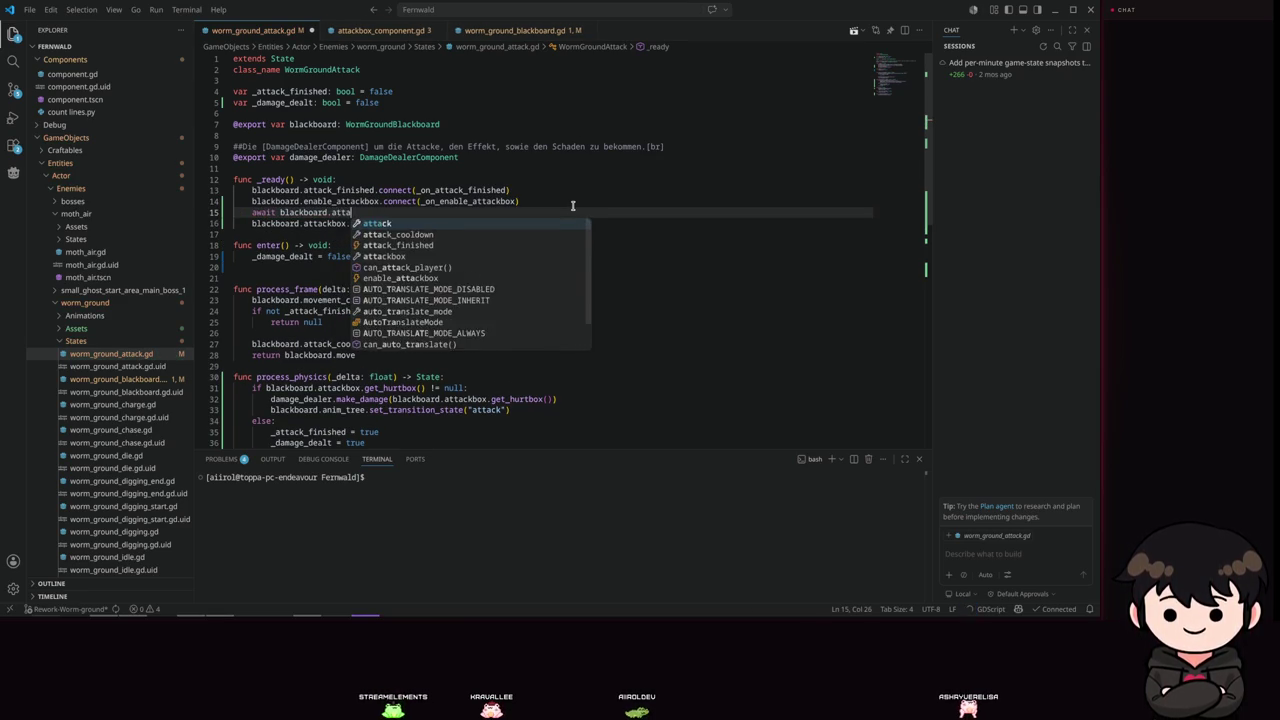
{"action": "key", "text": "BackSpace"}
{"action": "key", "text": "BackSpace"}
{"action": "key", "text": "BackSpace"}
{"action": "type", "text": "box"}
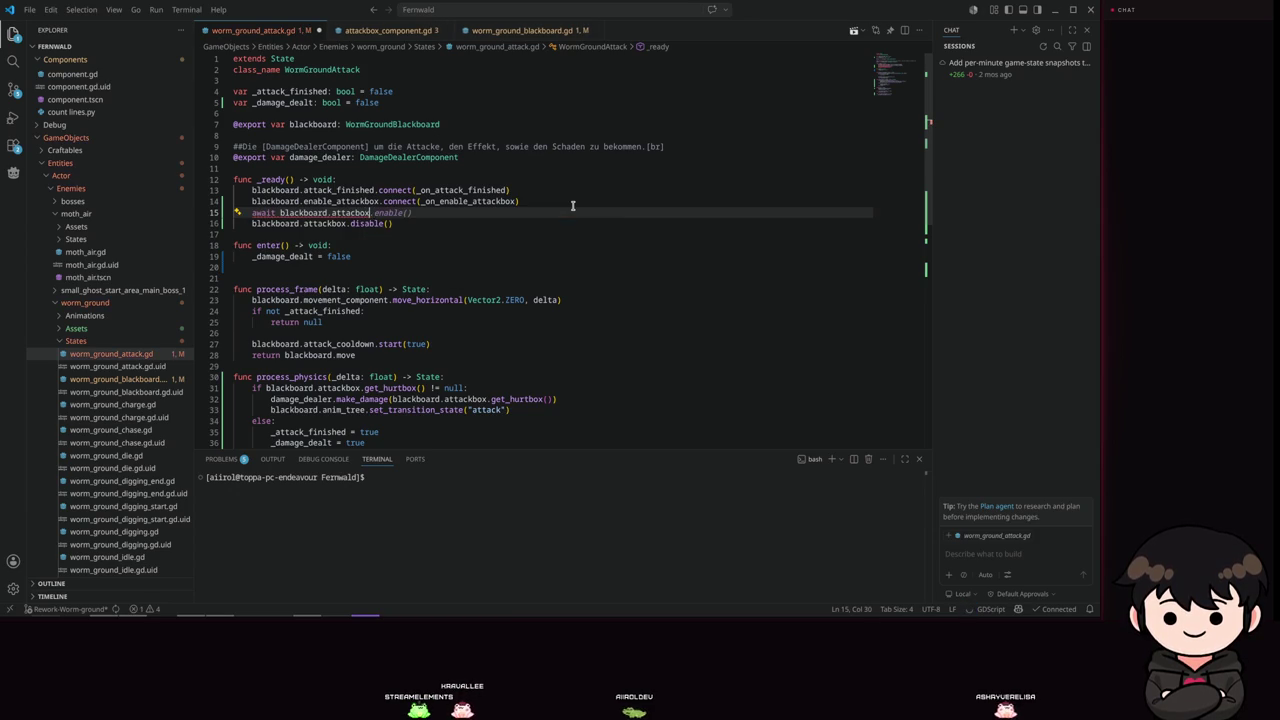
{"action": "type", "text": "kbo"}
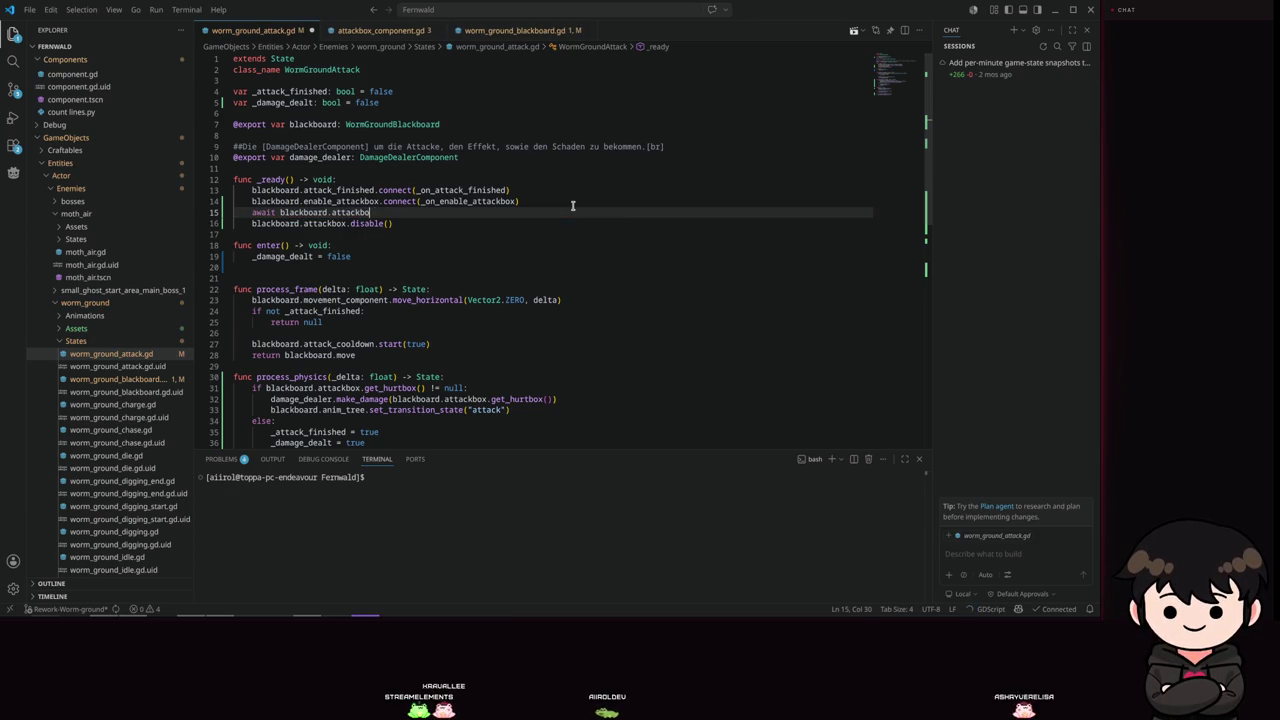
{"action": "type", "text": "."}
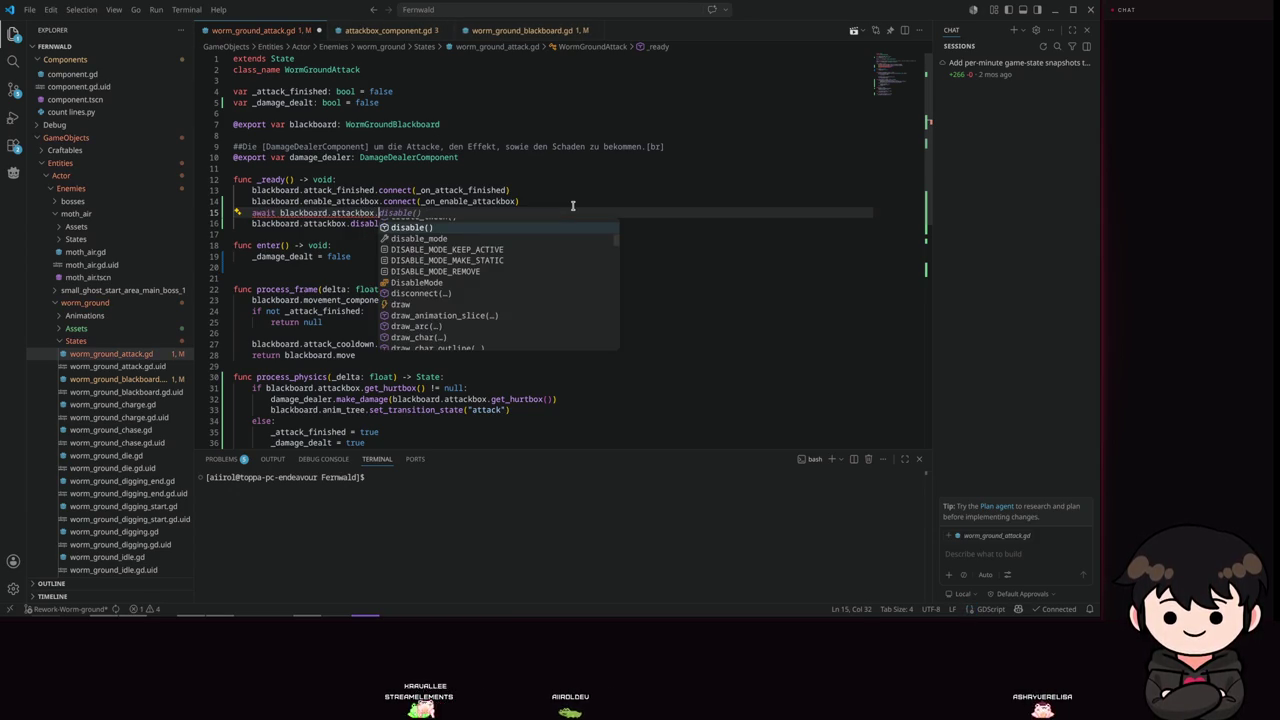
{"action": "type", "text": "re"}
{"action": "key", "text": "Return"}
{"action": "left_click", "coordinate": [573, 204]}
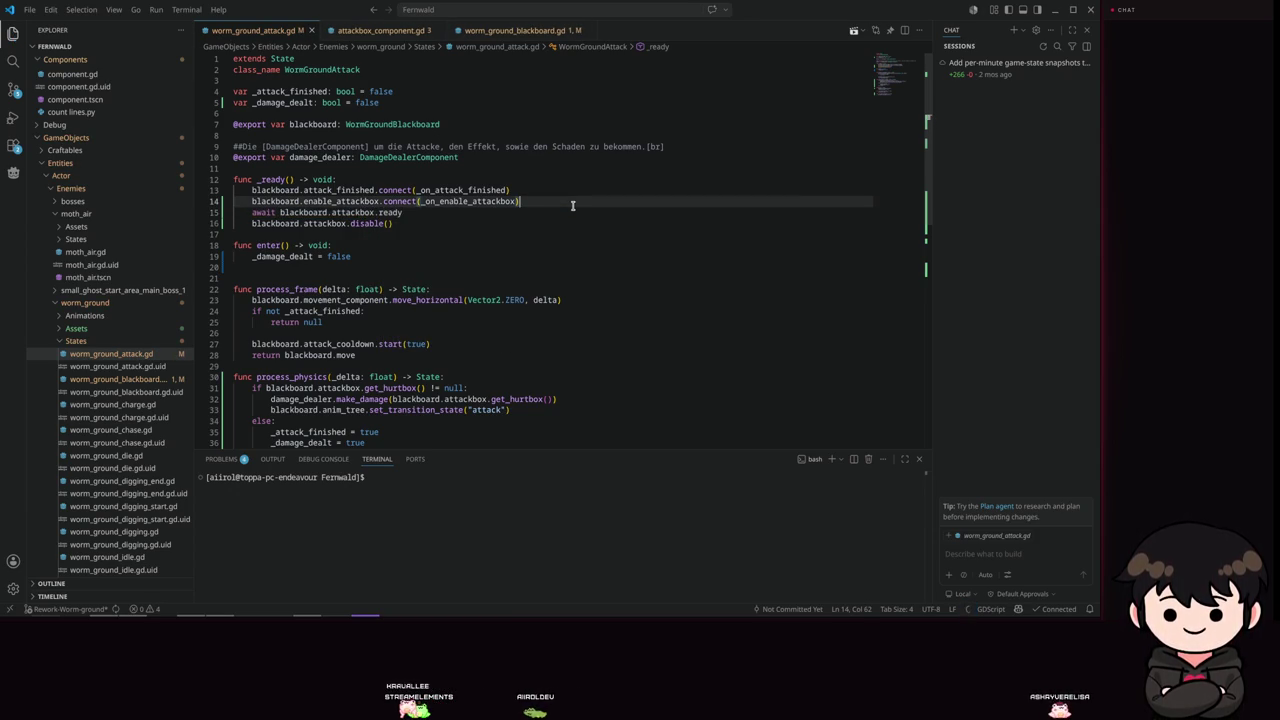
{"action": "key", "text": "F5"}
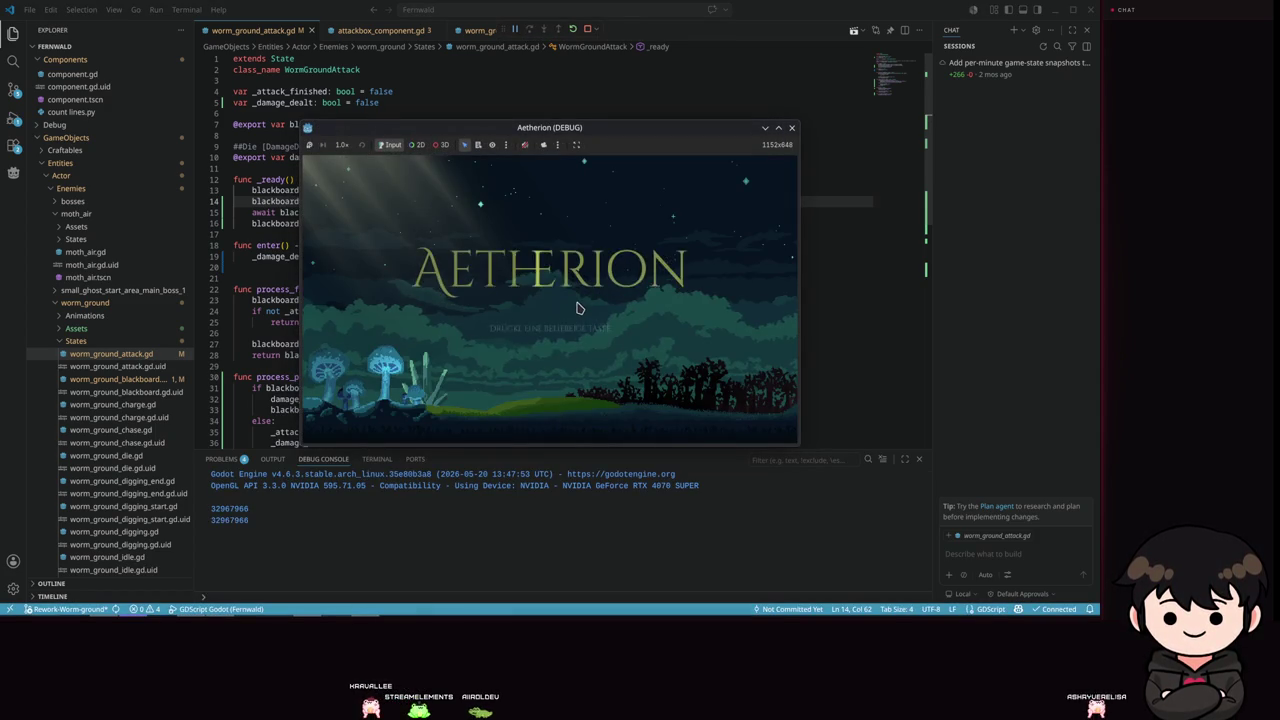
Step: Load a save slot through Spiel Laden, then stop the debug run once the attackbox exception appears
{"action": "left_click", "coordinate": [577, 307]}
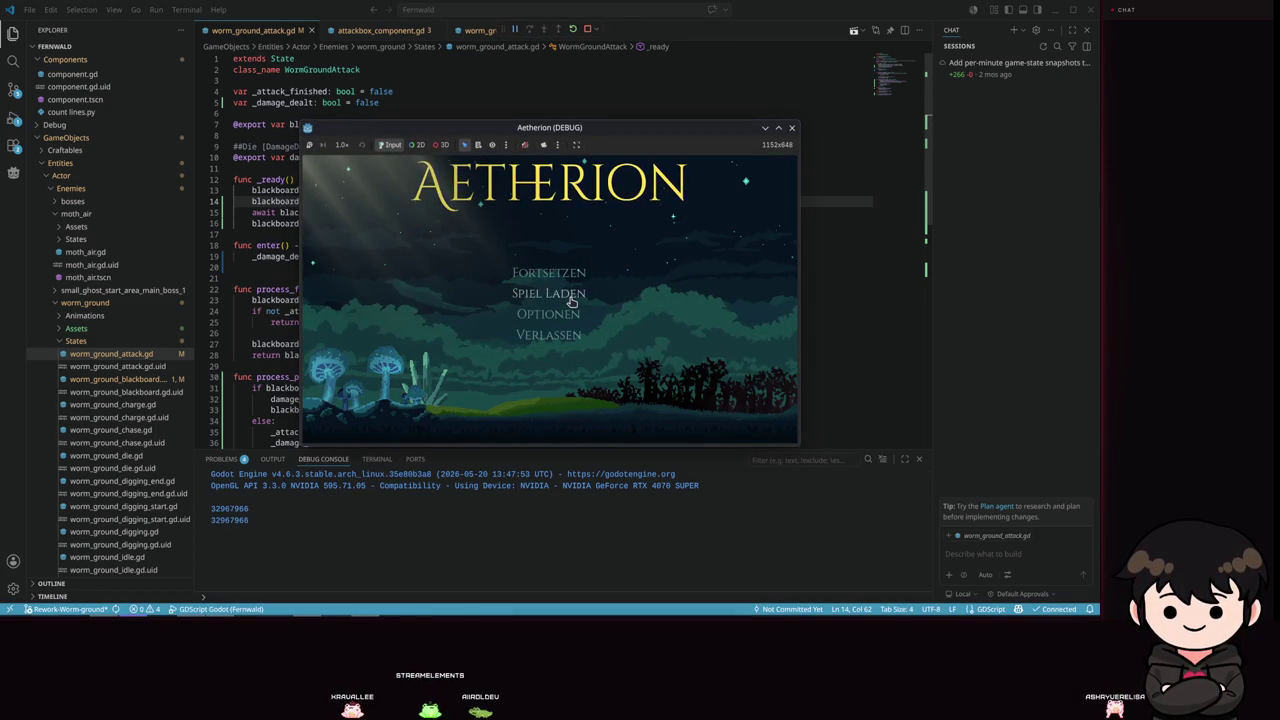
{"action": "left_click", "coordinate": [571, 302]}
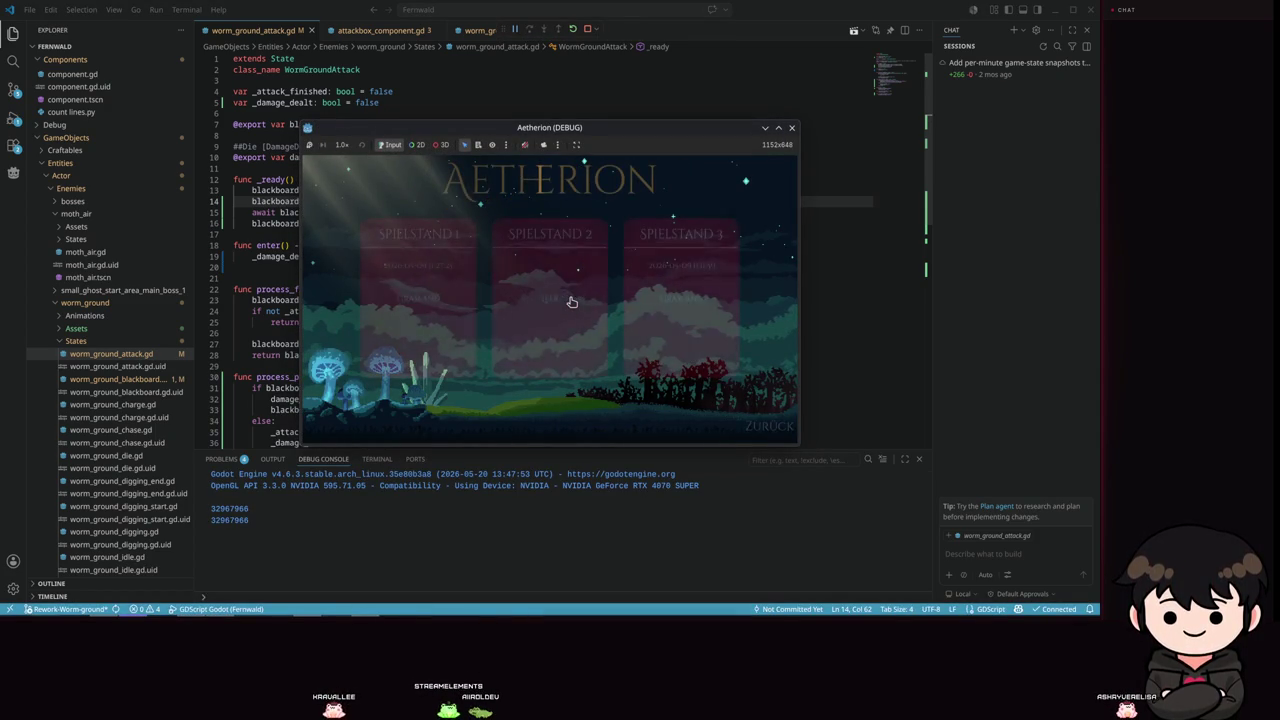
{"action": "left_click", "coordinate": [571, 301]}
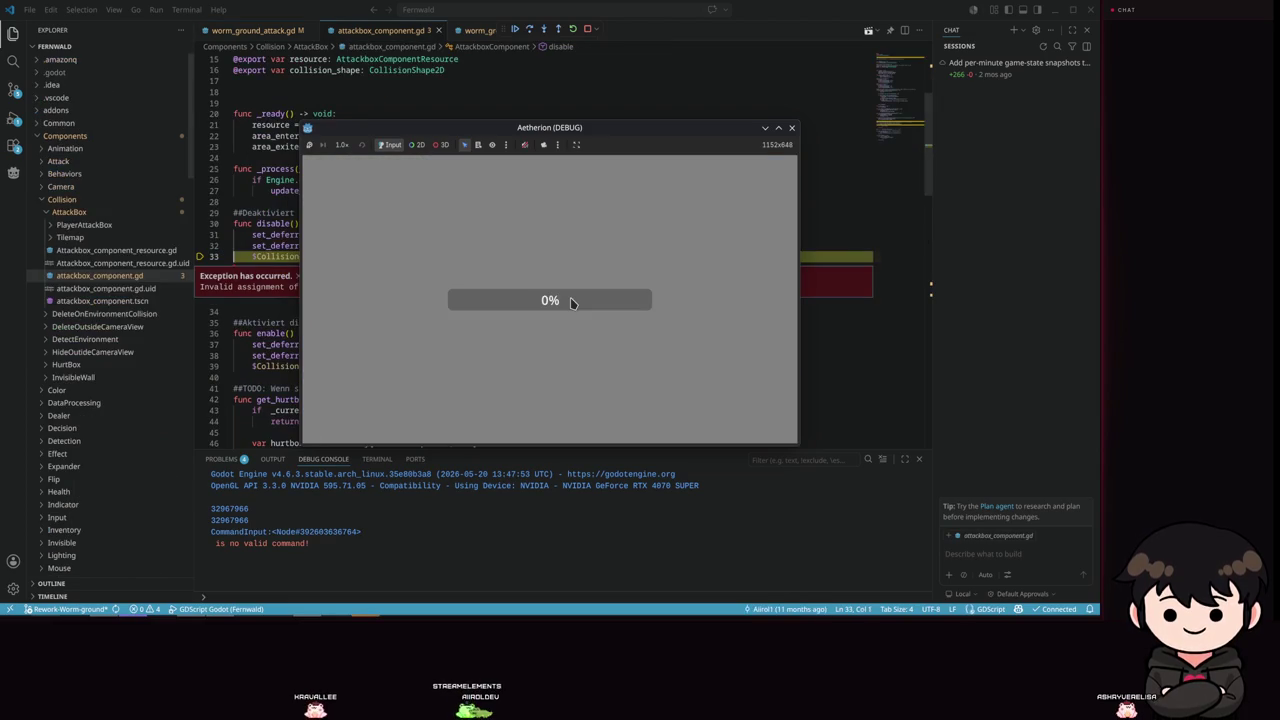
{"action": "left_click", "coordinate": [791, 127]}
{"action": "scroll", "coordinate": [479, 242], "scroll_direction": "up", "scroll_amount": 5}
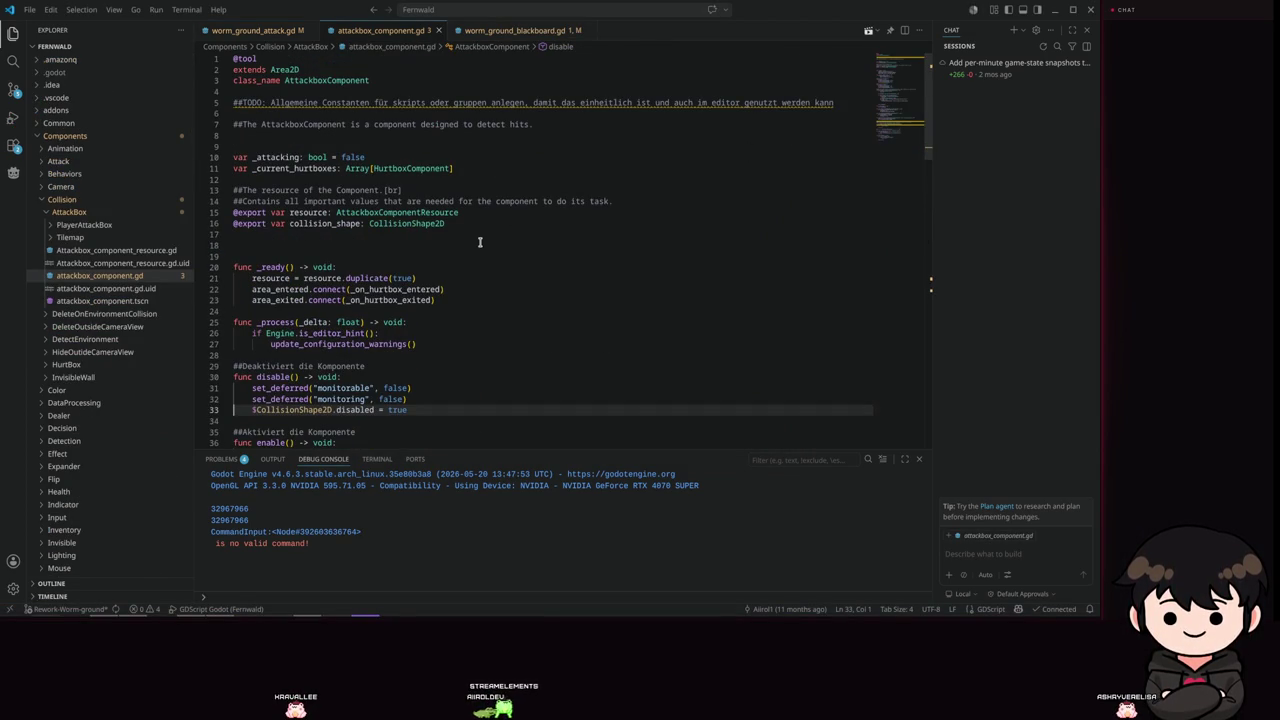
Step: Close the attackbox_component.gd script tab
{"action": "left_click", "coordinate": [479, 242]}
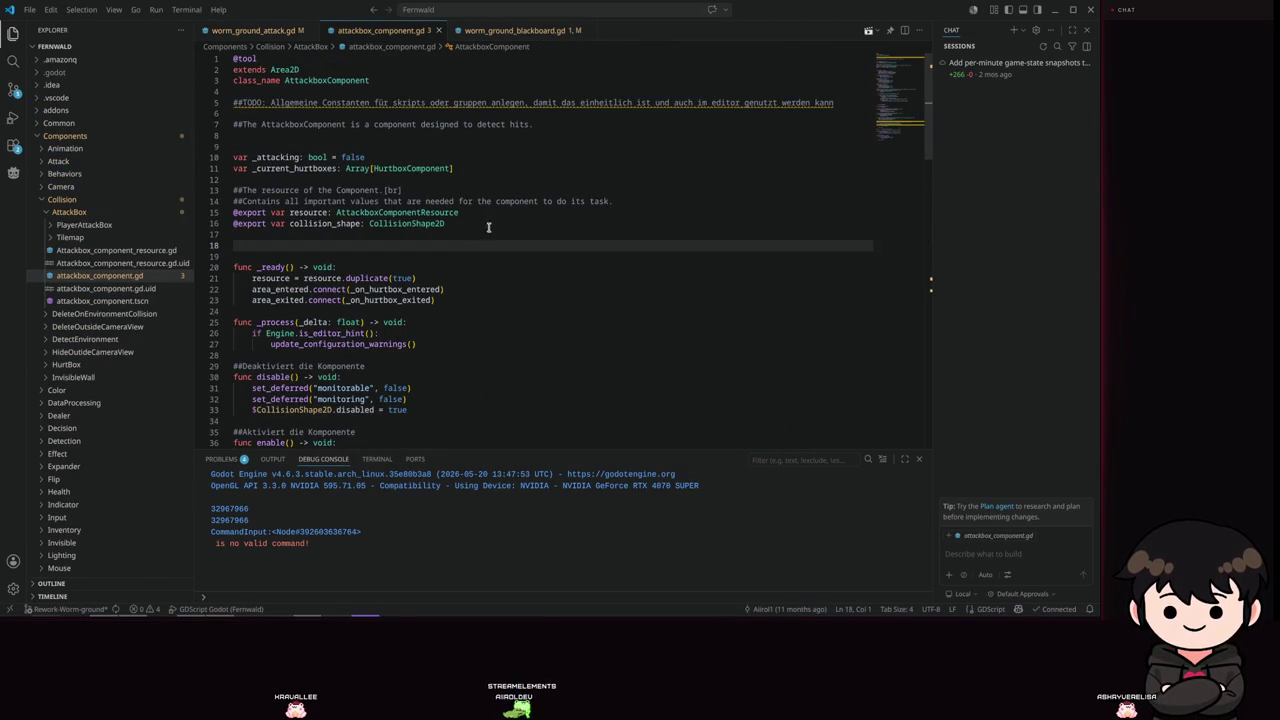
{"action": "left_click", "coordinate": [484, 201]}
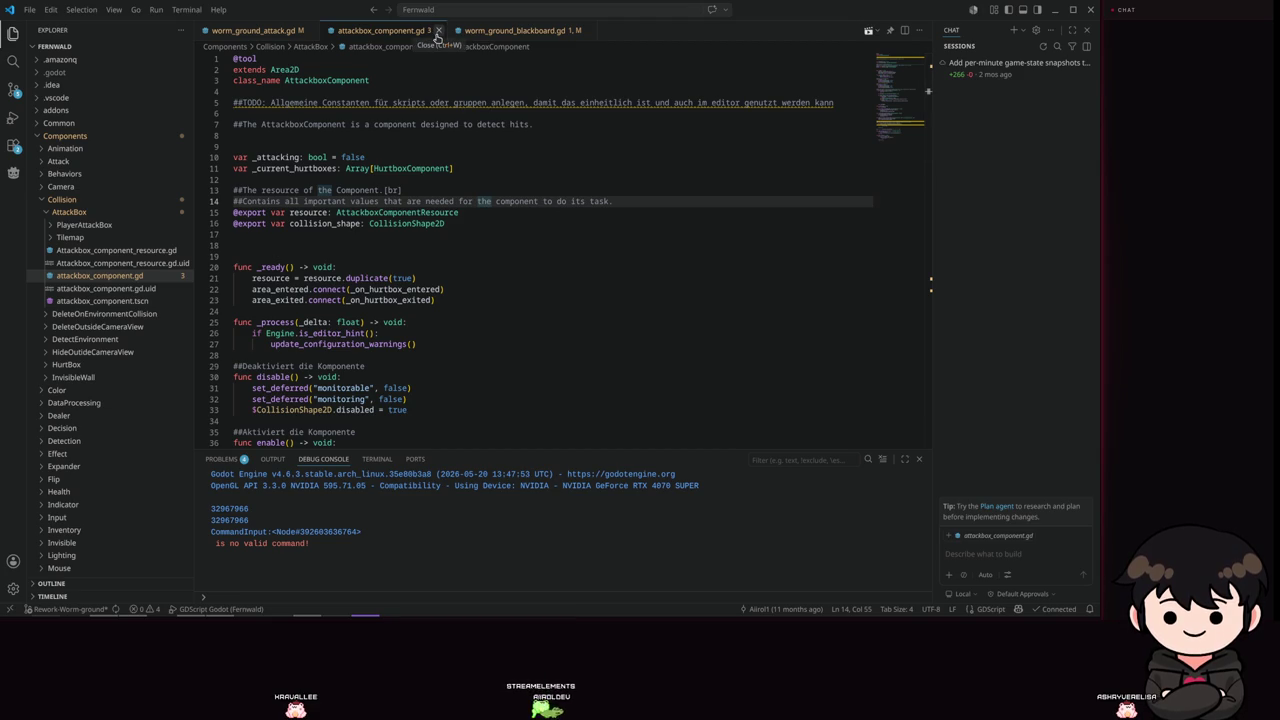
{"action": "left_click", "coordinate": [437, 31]}
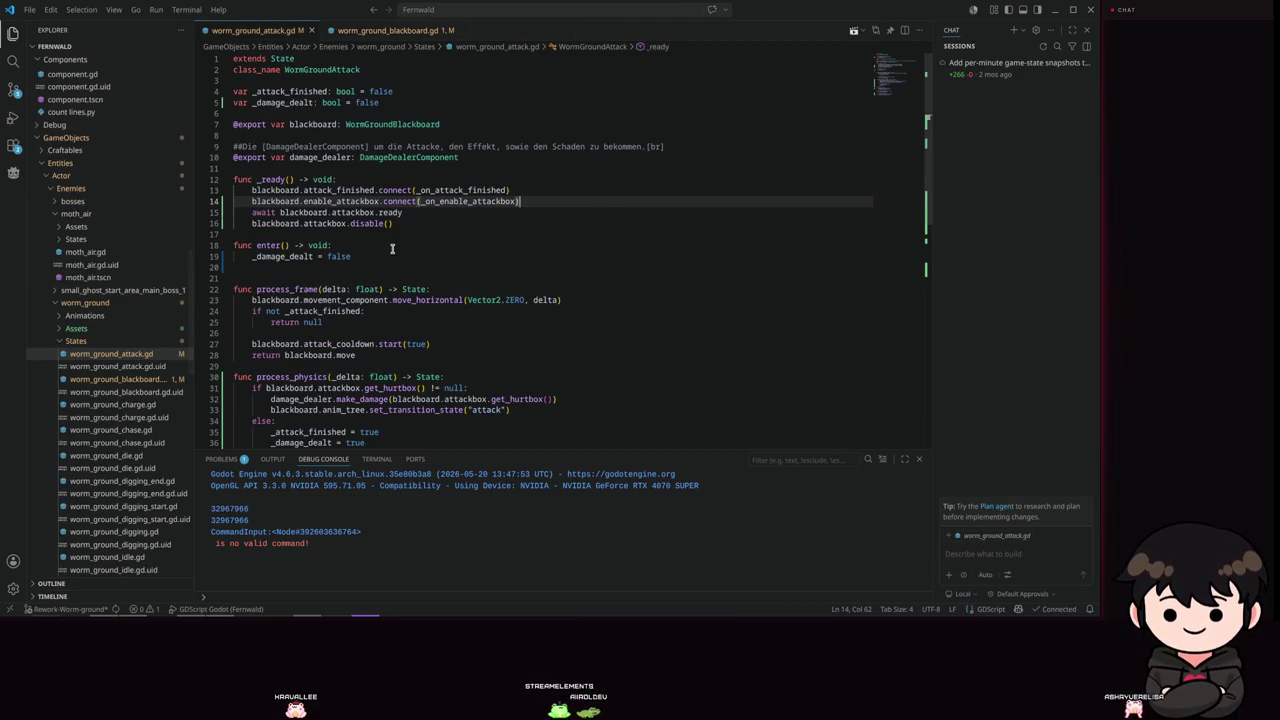
Step: Move the blackboard.attackbox.disable() line from _ready() to the end of enter()
{"action": "left_click", "coordinate": [411, 223]}
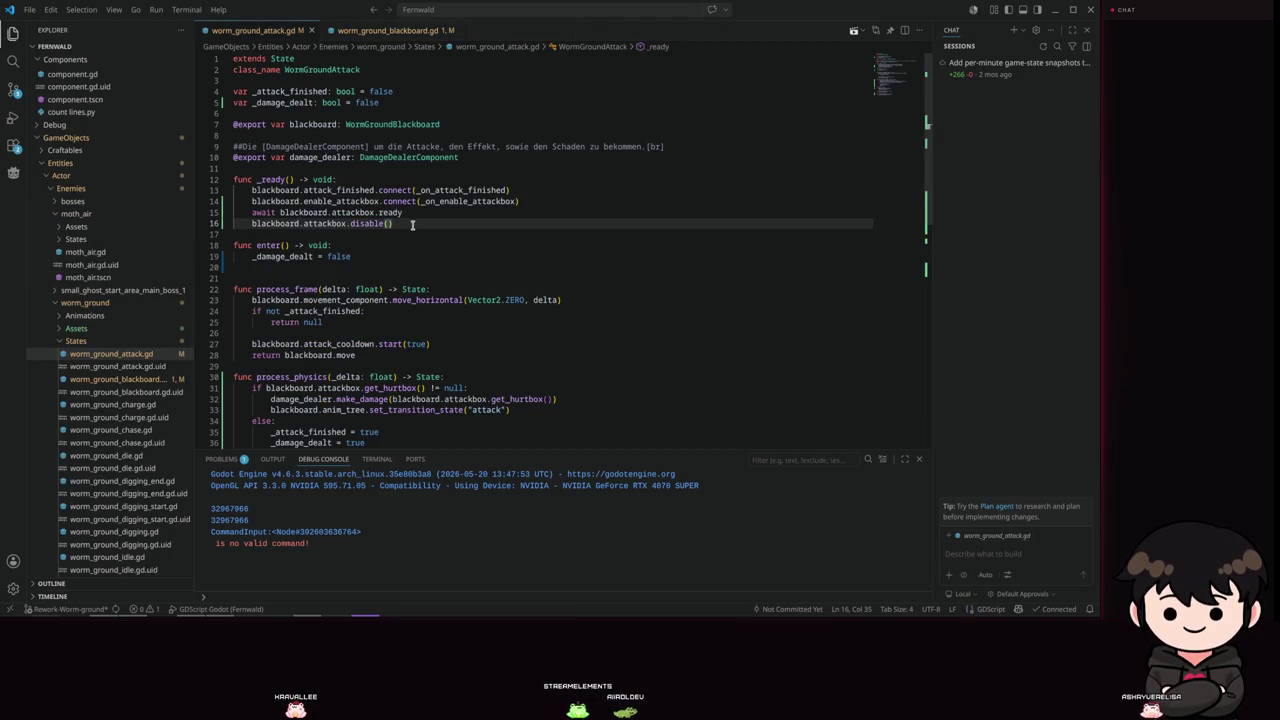
{"action": "key", "text": "alt+Down"}
{"action": "key", "text": "alt+Down"}
{"action": "key", "text": "alt+Down"}
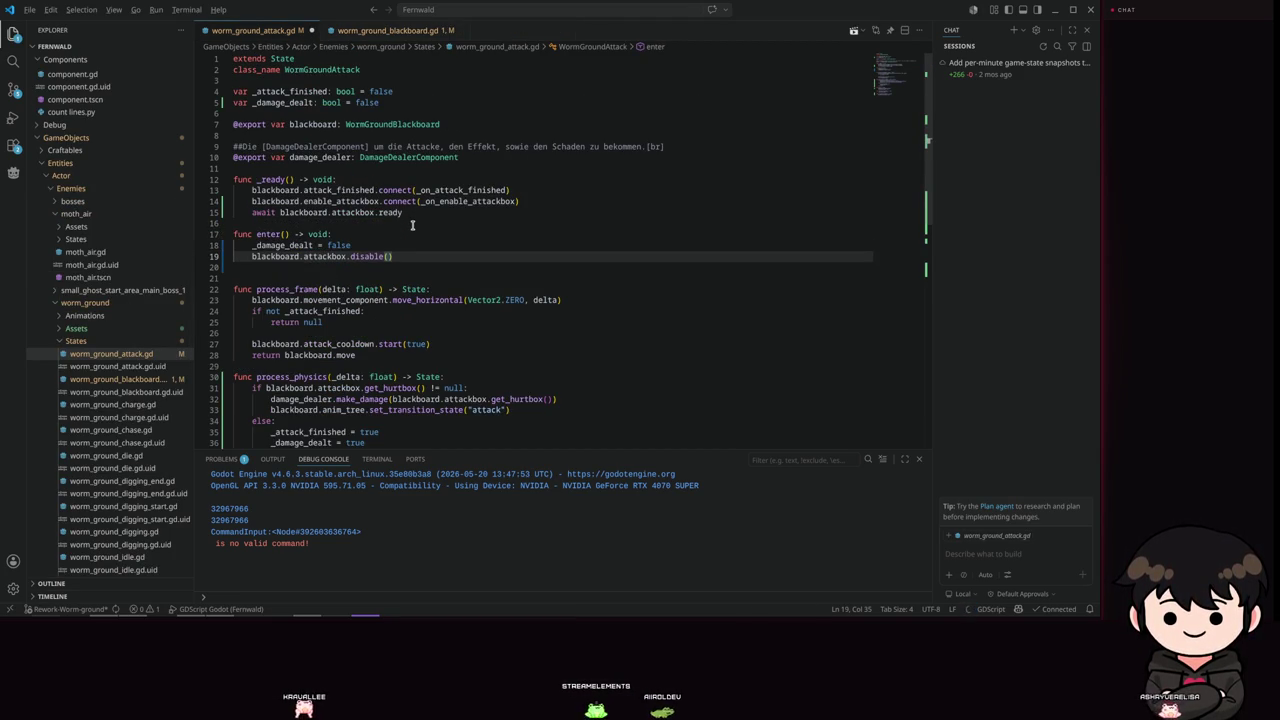
{"action": "key", "text": "alt+Up"}
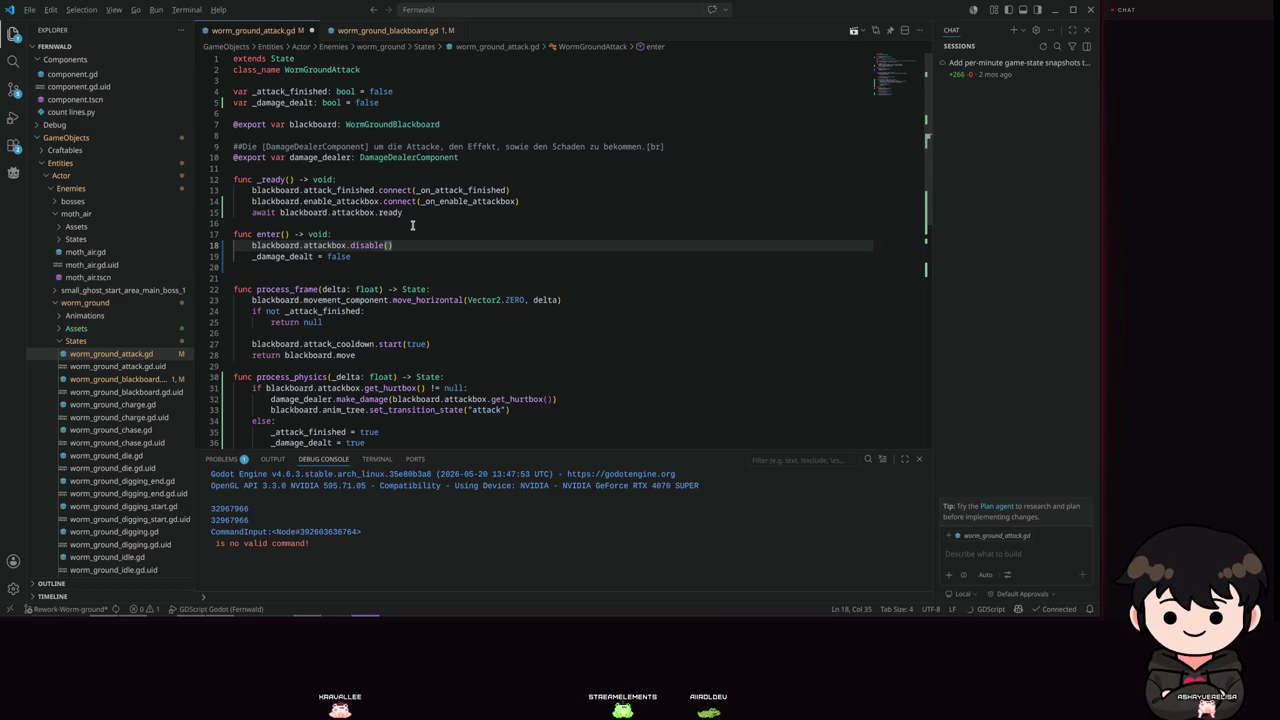
{"action": "key", "text": "alt+Up"}
{"action": "key", "text": "alt+Up"}
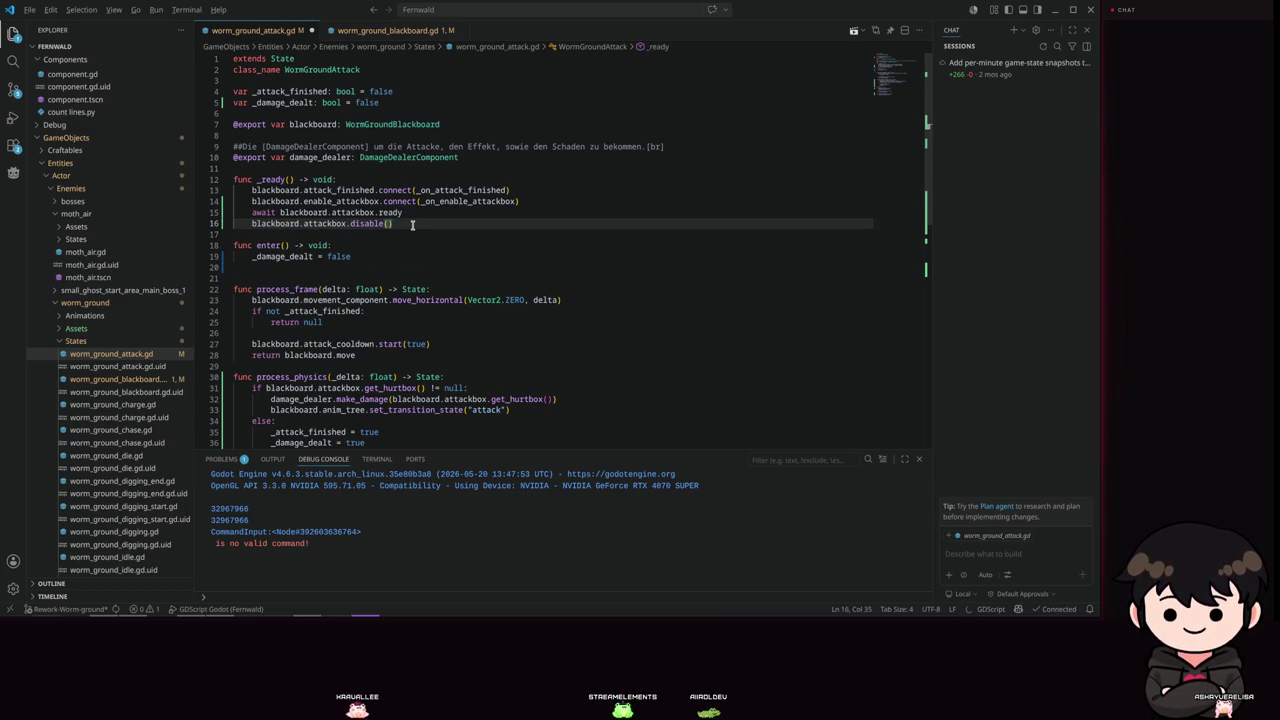
{"action": "key", "text": "alt+Down"}
{"action": "key", "text": "alt+Down"}
{"action": "key", "text": "alt+Down"}
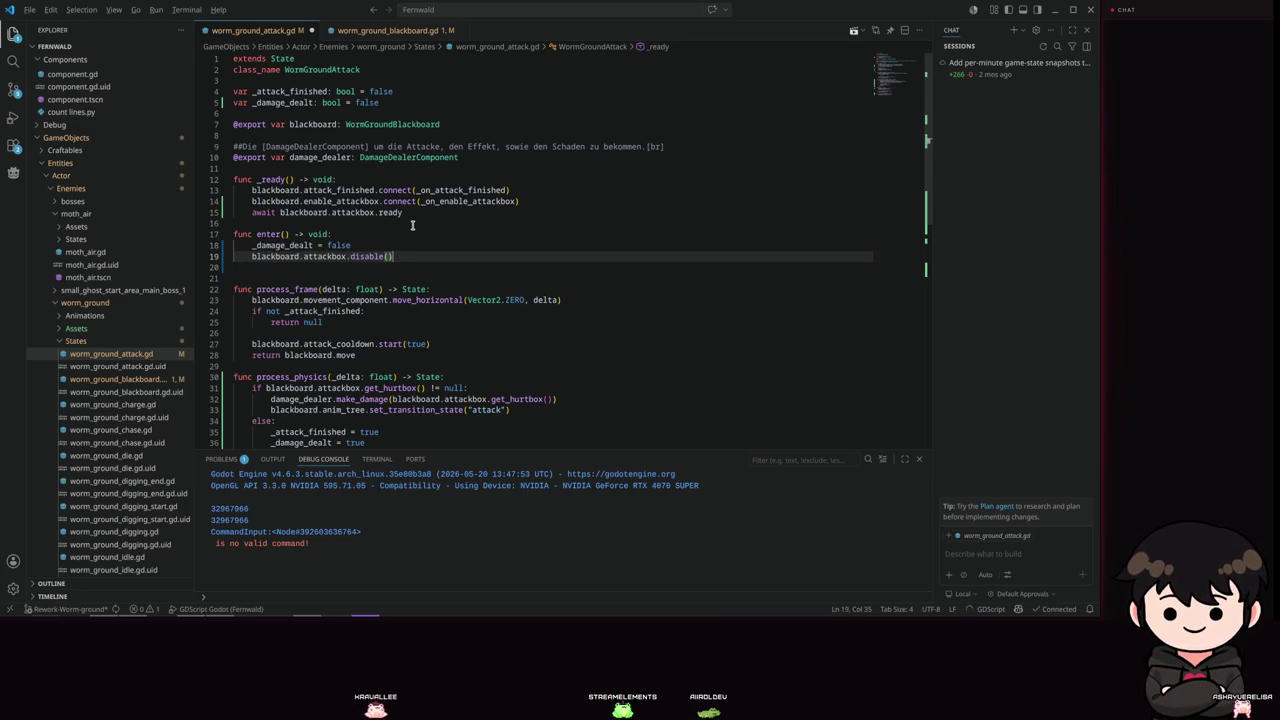
{"action": "key", "text": "shift+Home"}
{"action": "key", "text": "shift+Home"}
{"action": "key", "text": "BackSpace"}
{"action": "key", "text": "BackSpace"}
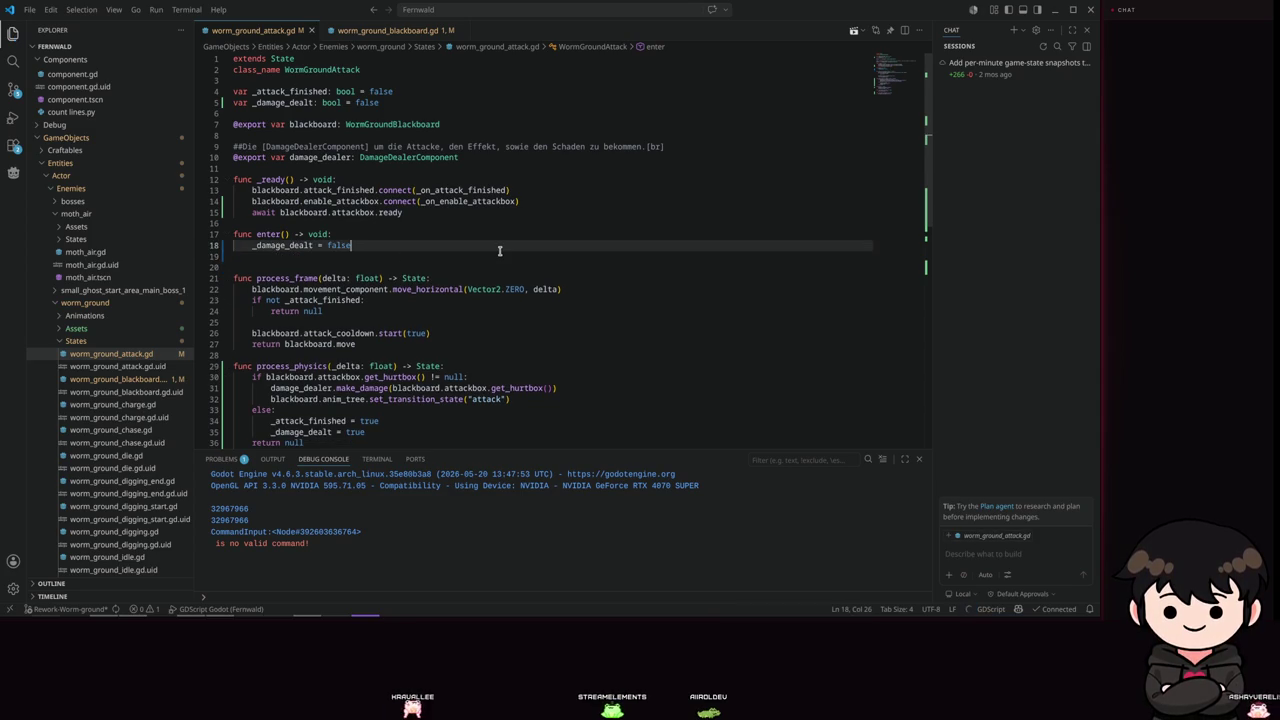
{"action": "scroll", "coordinate": [376, 270], "scroll_direction": "down", "scroll_amount": 5}
{"action": "scroll", "coordinate": [374, 266], "scroll_direction": "up", "scroll_amount": 3}
{"action": "key", "text": "Return"}
{"action": "key", "text": "ctrl+z"}
{"action": "key", "text": "ctrl+z"}
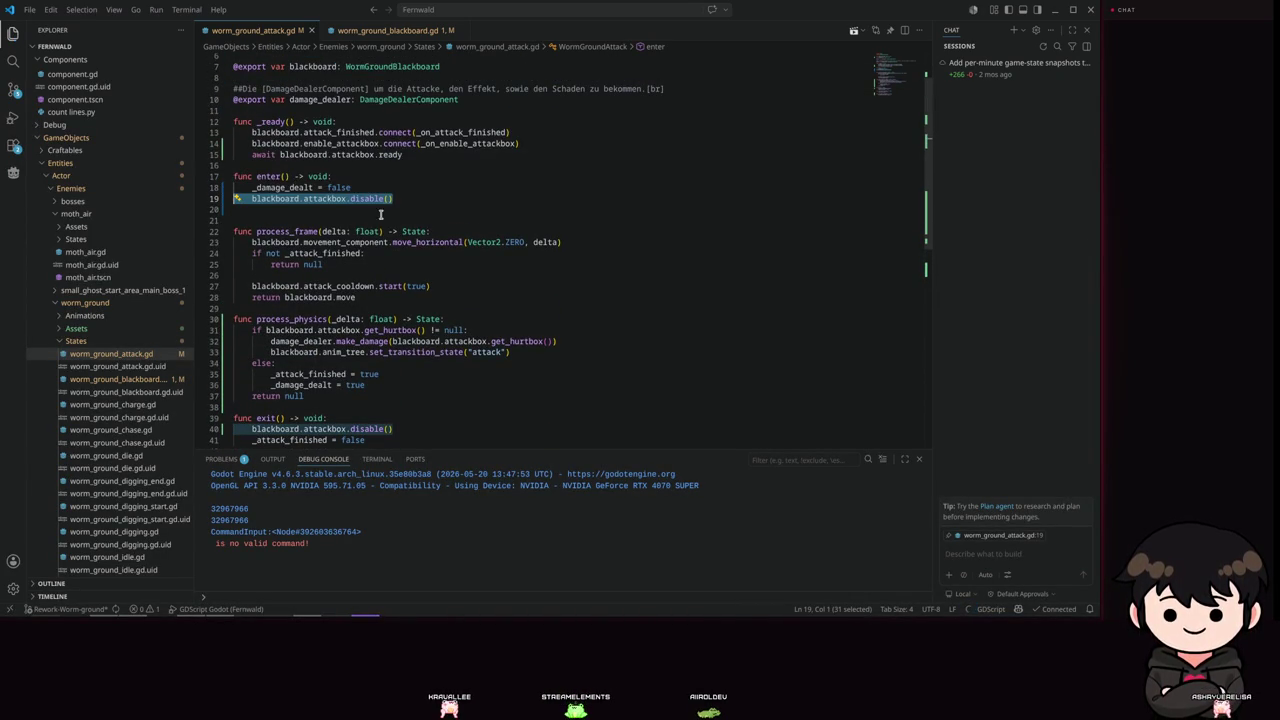
{"action": "left_click", "coordinate": [417, 198]}
{"action": "scroll", "coordinate": [365, 428], "scroll_direction": "down", "scroll_amount": 4}
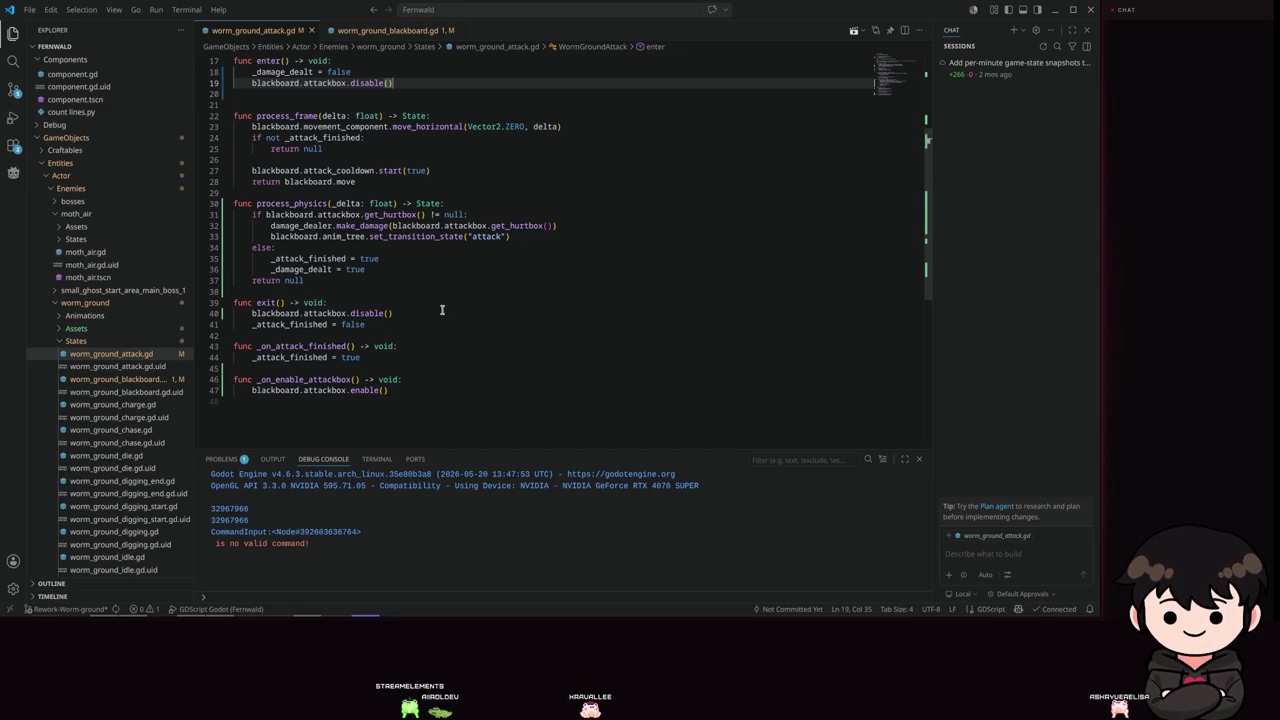
Step: Move the disable() call back into _ready(), below the await line
{"action": "scroll", "coordinate": [425, 300], "scroll_direction": "up", "scroll_amount": 4}
{"action": "mouse_move", "coordinate": [367, 197]}
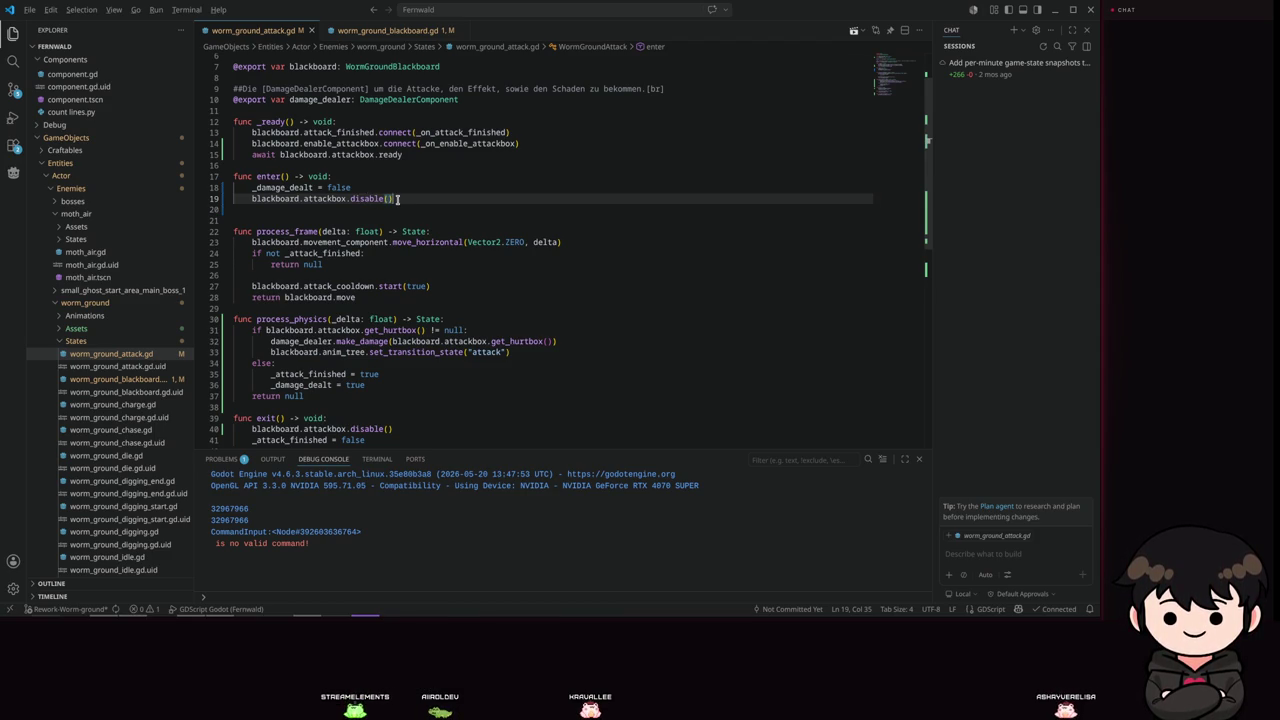
{"action": "key", "text": "alt+Up"}
{"action": "key", "text": "alt+Up"}
{"action": "key", "text": "alt+Up"}
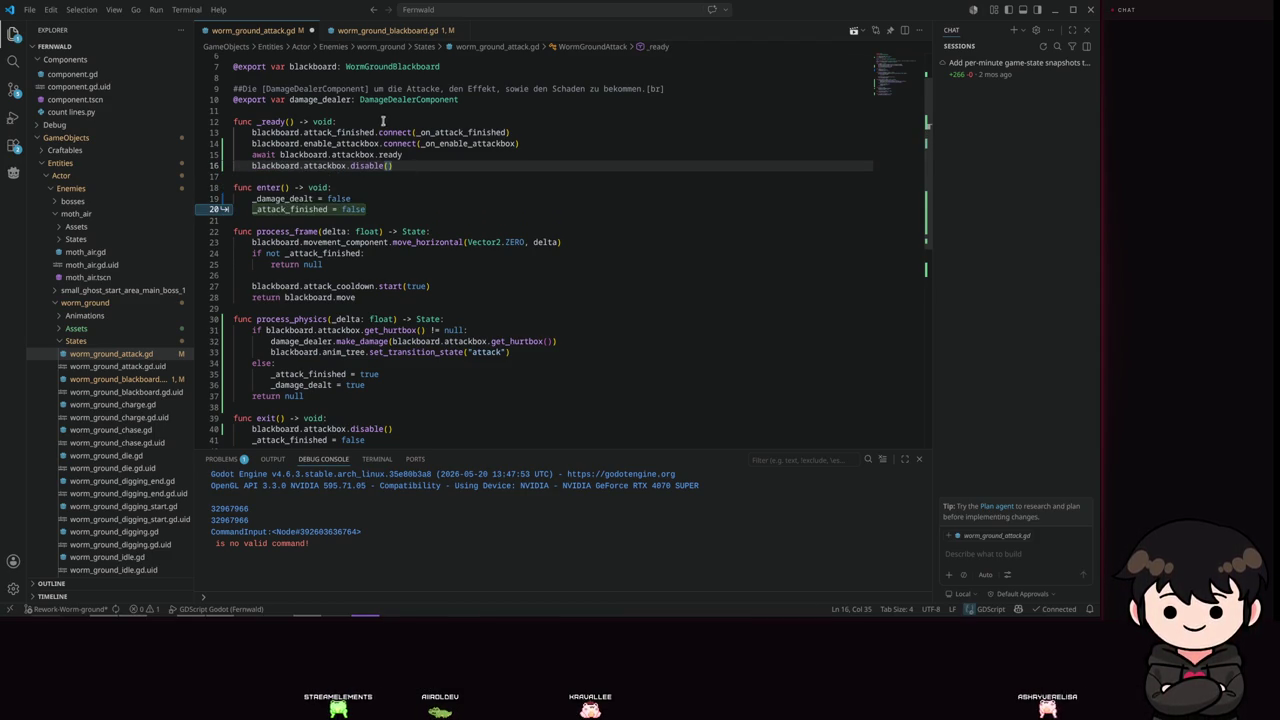
Step: Check the code suggestions for ready and disable, then open Godot's Node class documentation
{"action": "left_click", "coordinate": [382, 154]}
{"action": "key", "text": "ctrl+space"}
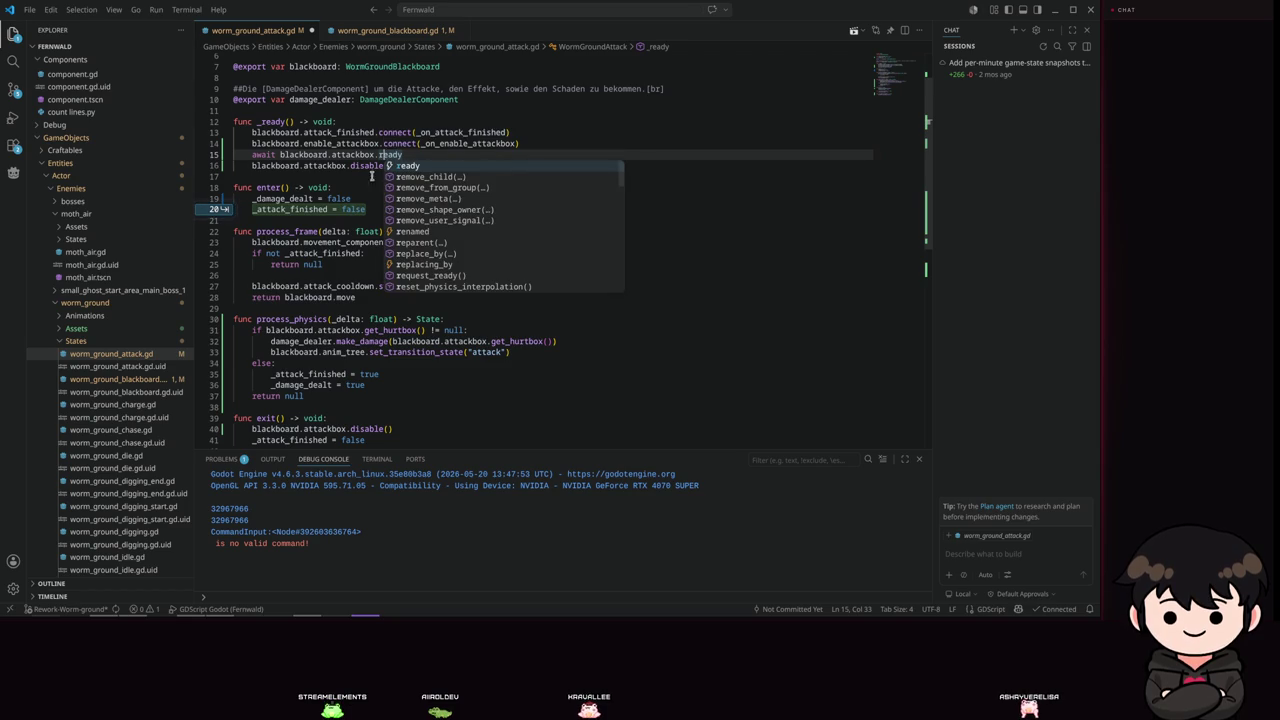
{"action": "scroll", "coordinate": [350, 212], "scroll_direction": "up", "scroll_amount": 2}
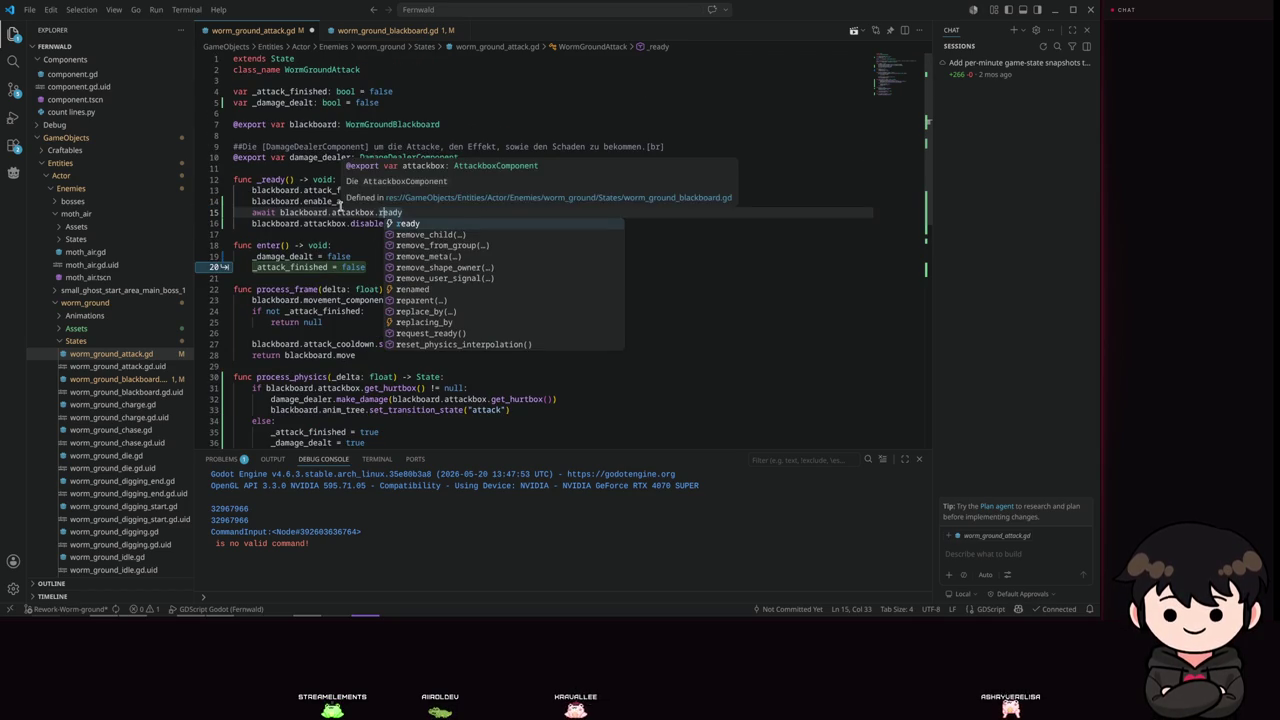
{"action": "scroll", "coordinate": [287, 312], "scroll_direction": "down", "scroll_amount": 4}
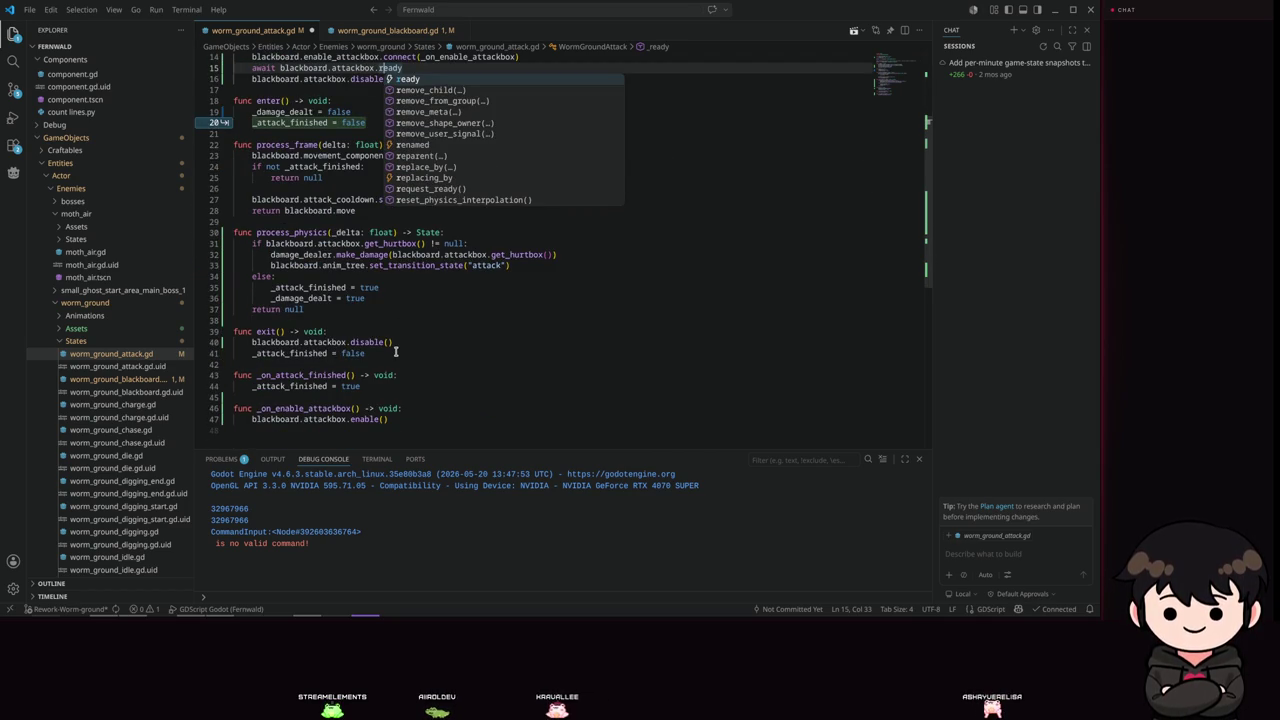
{"action": "left_click", "coordinate": [615, 345]}
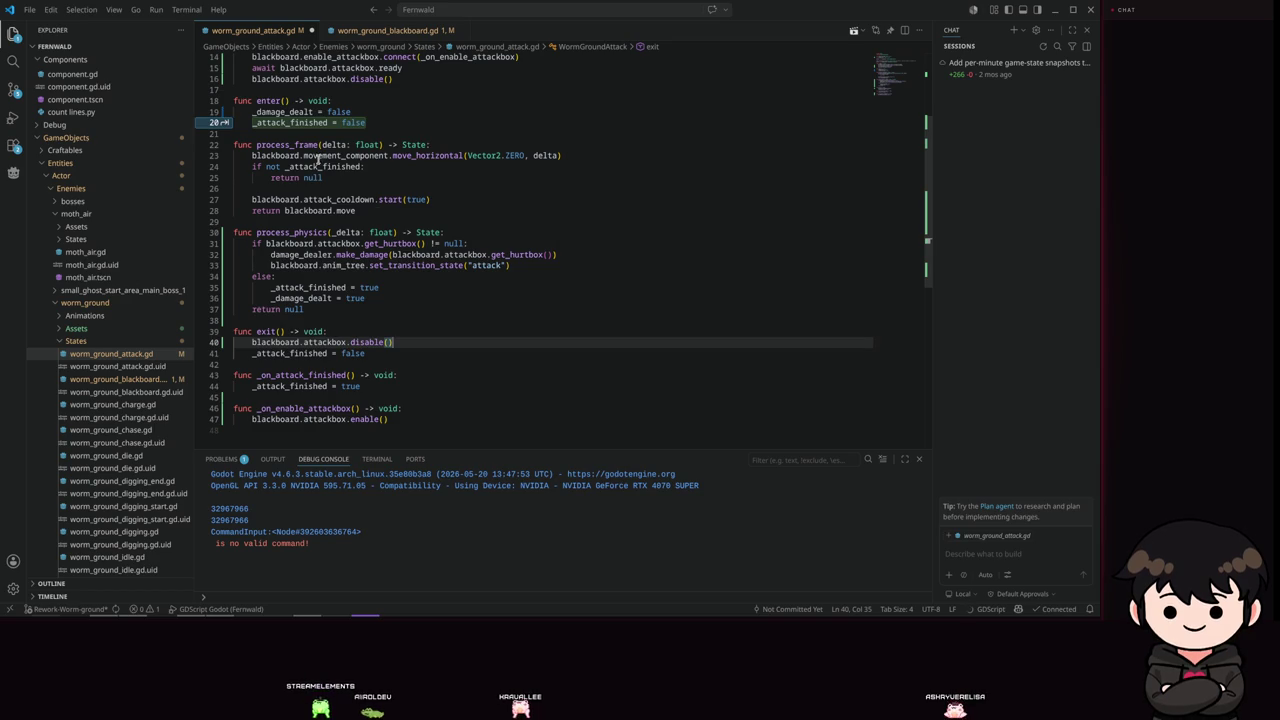
{"action": "scroll", "coordinate": [400, 200], "scroll_direction": "up", "scroll_amount": 3}
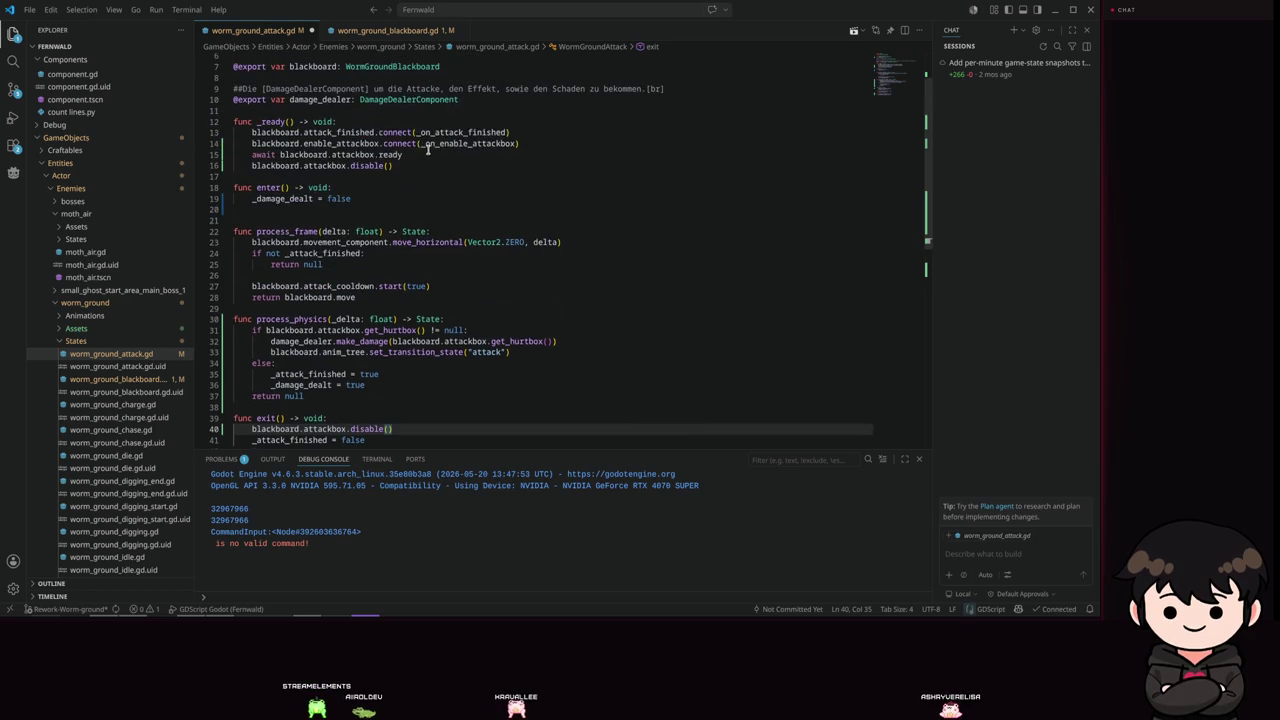
{"action": "left_click", "coordinate": [378, 167]}
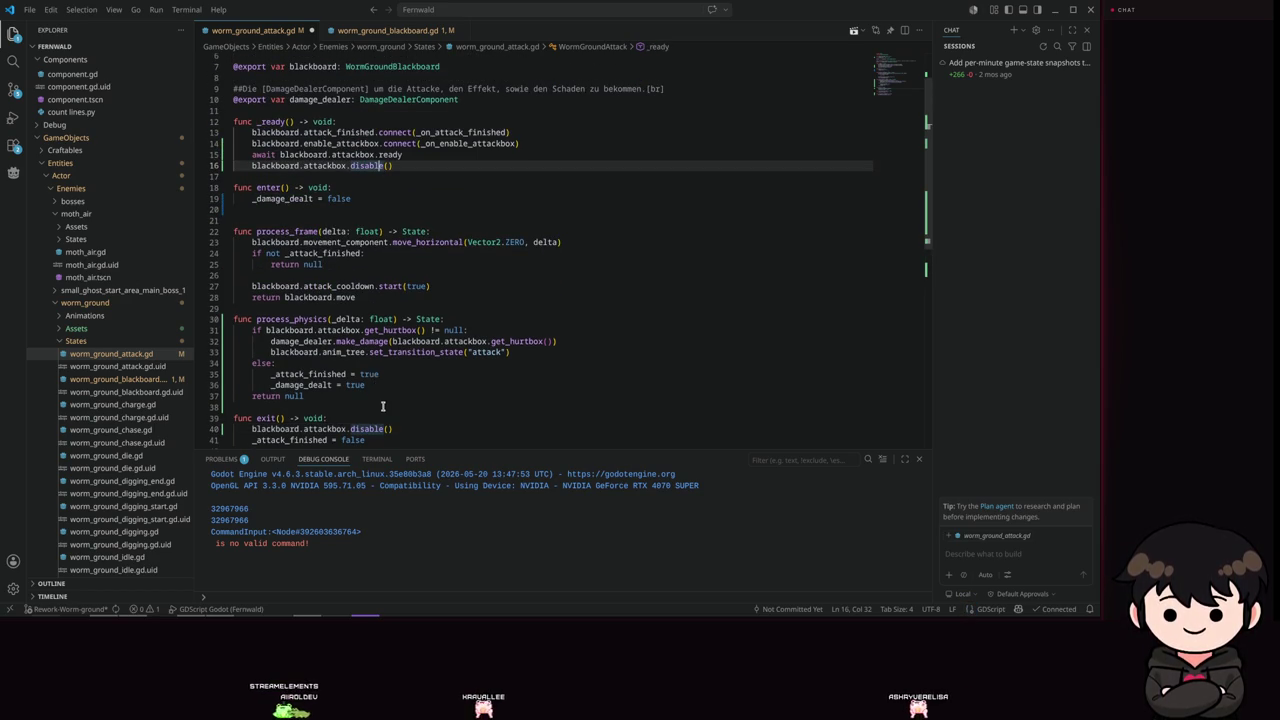
{"action": "scroll", "coordinate": [345, 235], "scroll_direction": "down", "scroll_amount": 2}
{"action": "double_click", "coordinate": [368, 108]}
{"action": "key", "text": "ctrl+space"}
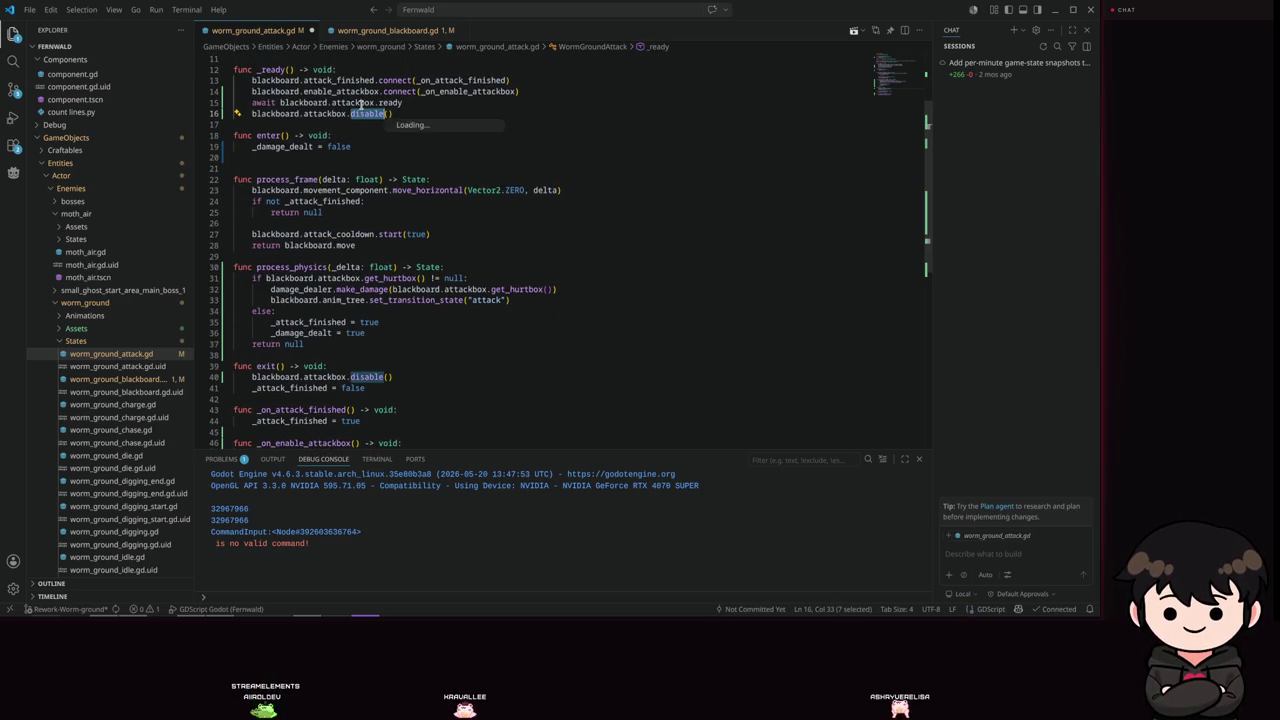
{"action": "key", "text": "Escape"}
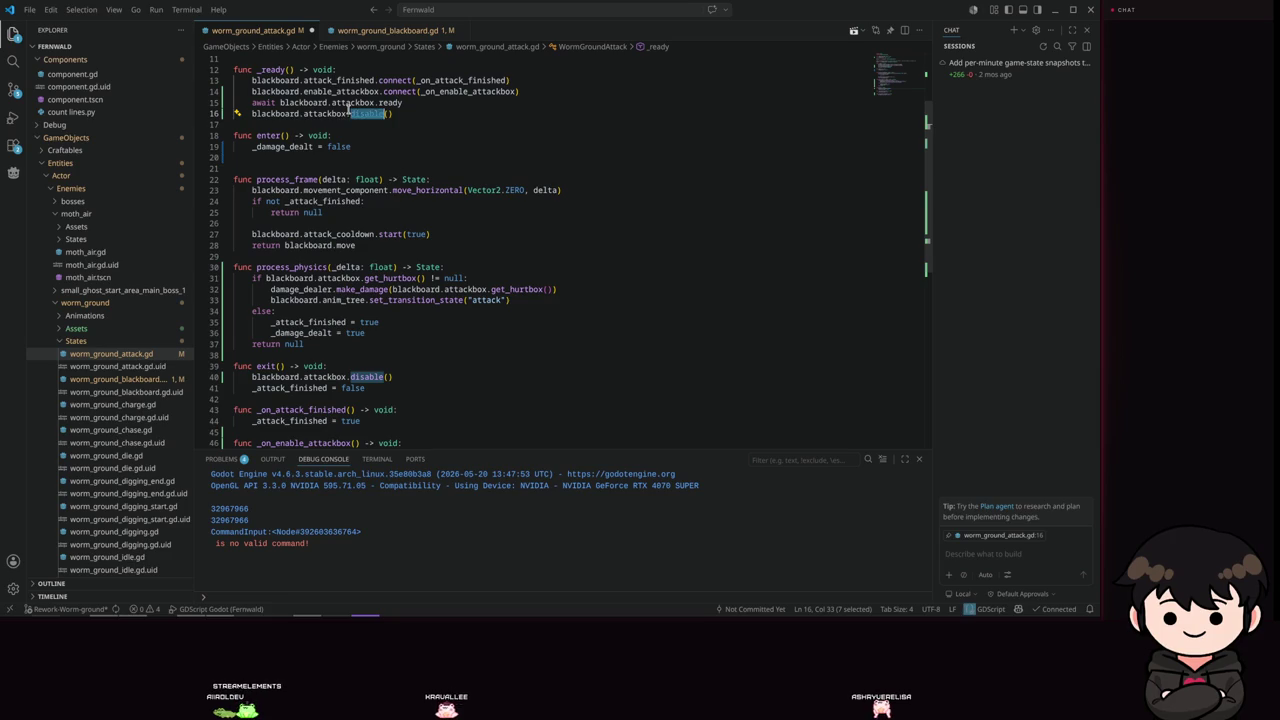
{"action": "left_click", "coordinate": [379, 112], "text": "ctrl"}
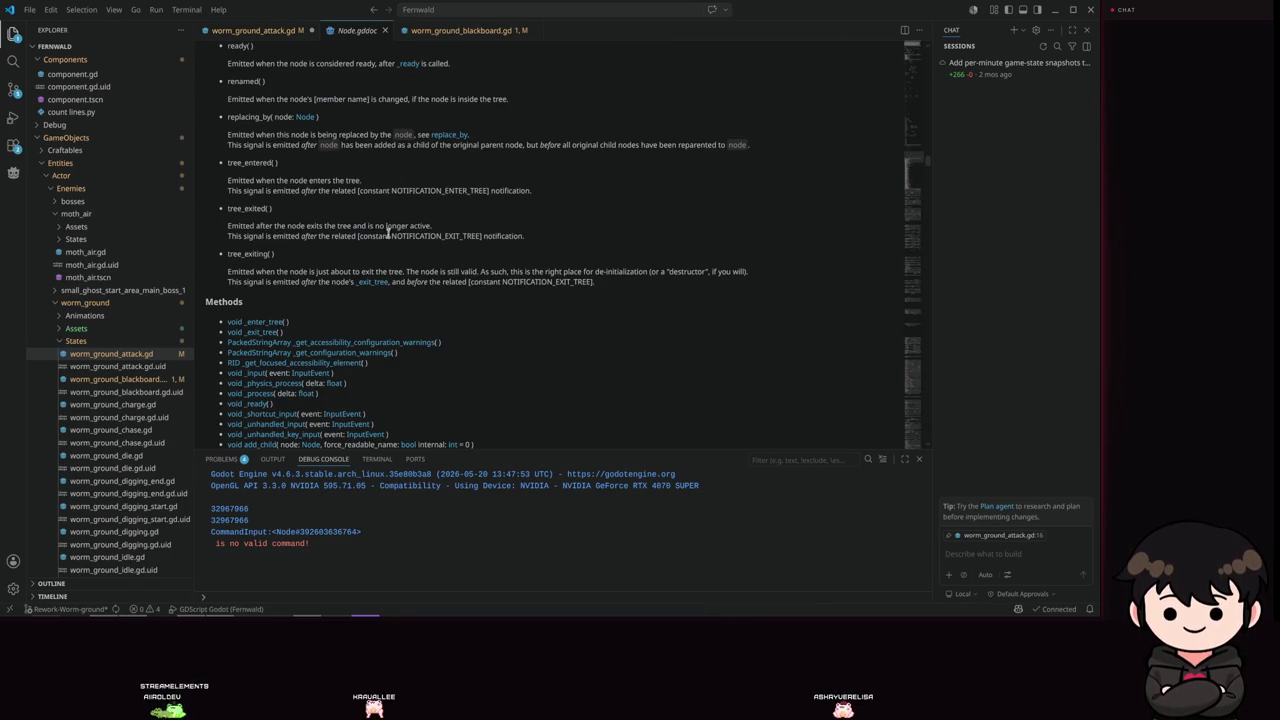
Step: Close the Node documentation and jump to the disable() definition in attackbox_component.gd
{"action": "scroll", "coordinate": [345, 274], "scroll_direction": "up", "scroll_amount": 6}
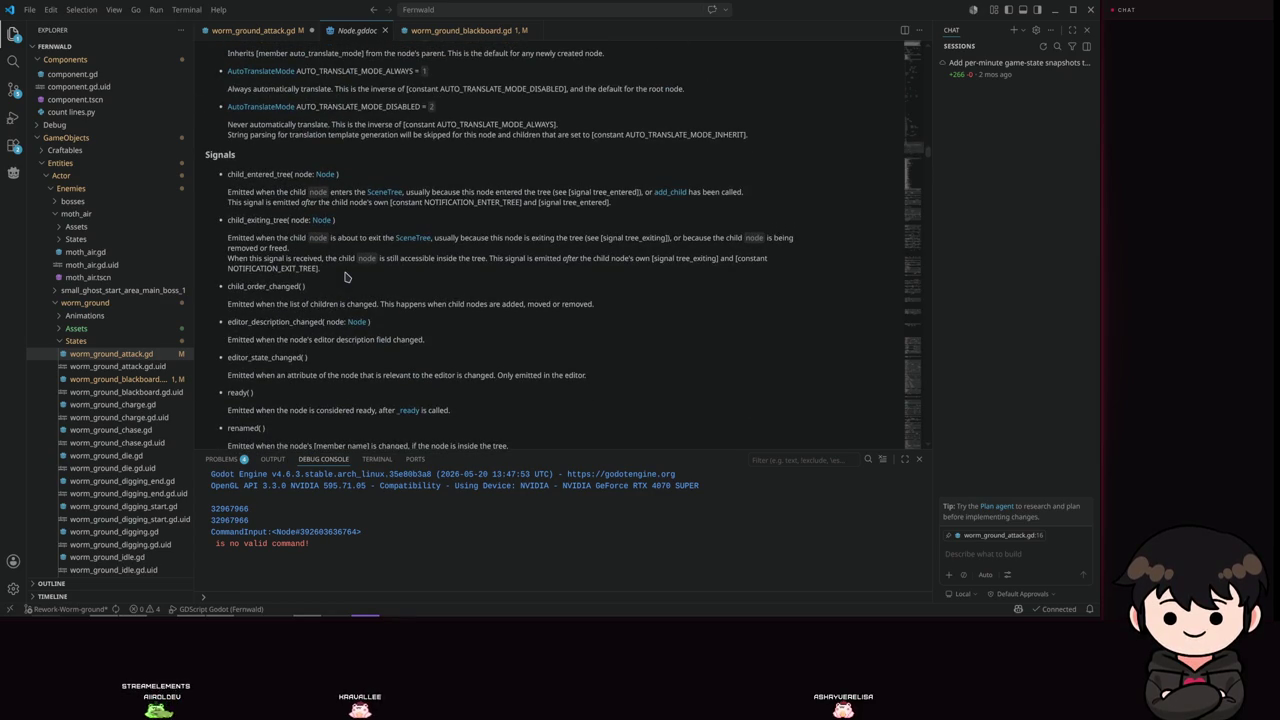
{"action": "scroll", "coordinate": [345, 276], "scroll_direction": "down", "scroll_amount": 3}
{"action": "scroll", "coordinate": [345, 276], "scroll_direction": "down", "scroll_amount": 5}
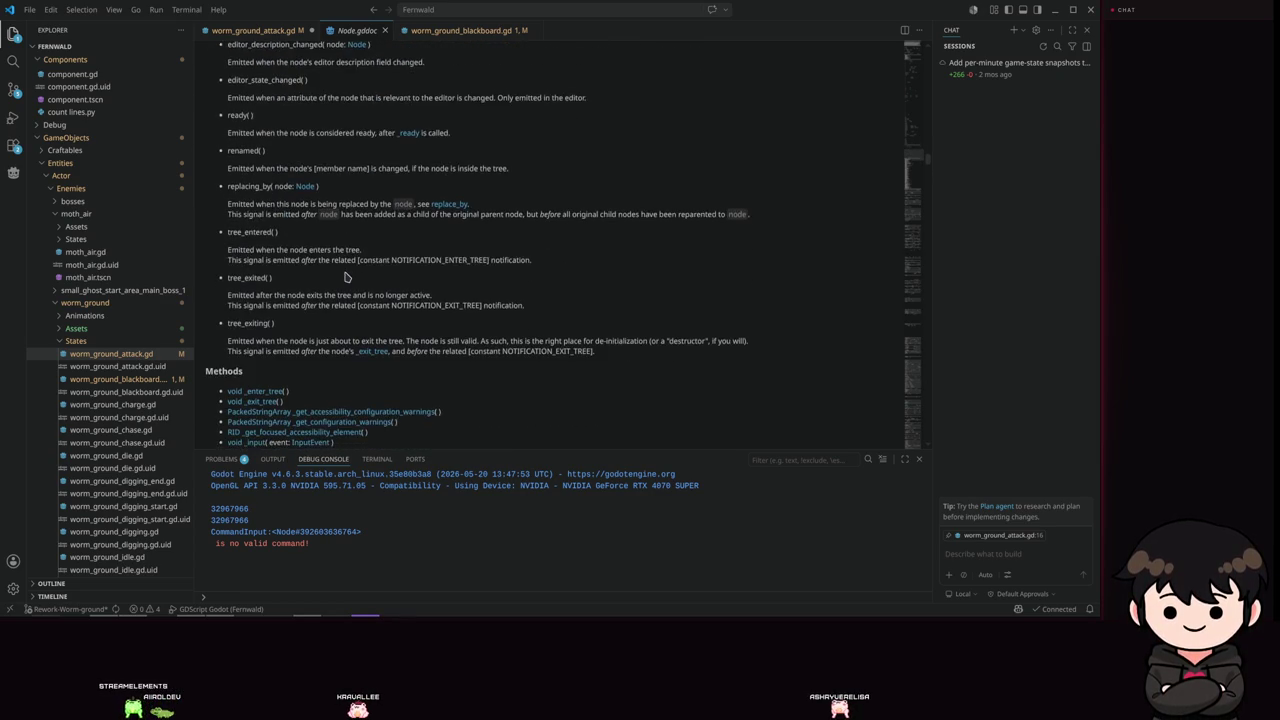
{"action": "left_click", "coordinate": [384, 32]}
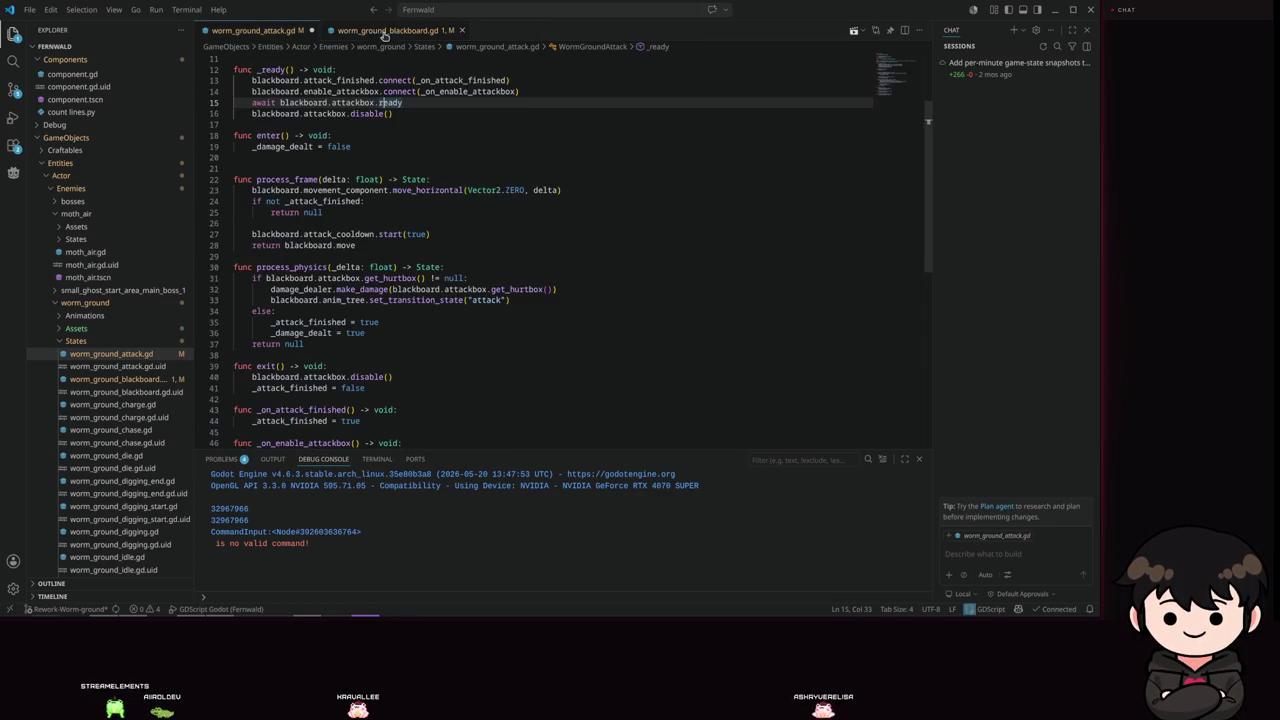
{"action": "left_click", "coordinate": [373, 114], "text": "ctrl"}
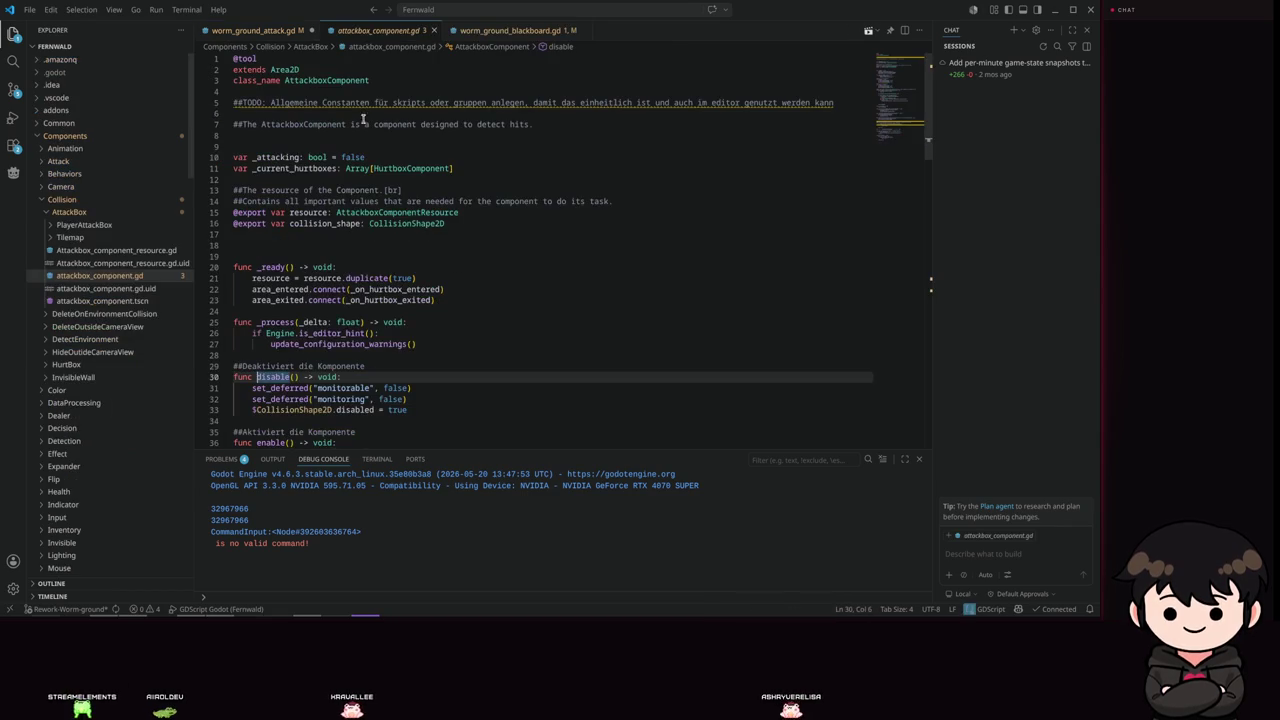
Step: Wrap disable()'s disabled assignment in an 'if is_instance_valid(...)' check
{"action": "left_click", "coordinate": [425, 371]}
{"action": "key", "text": "Return"}
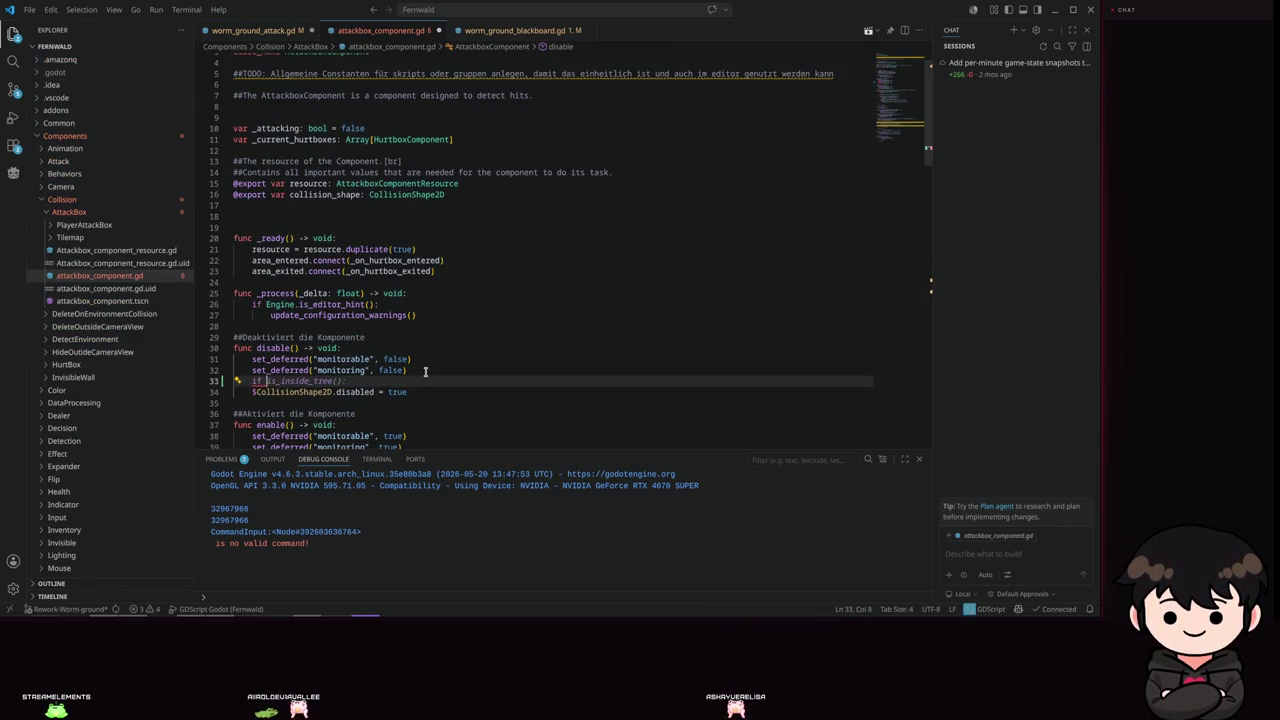
{"action": "scroll", "coordinate": [421, 372], "scroll_direction": "up", "scroll_amount": 1}
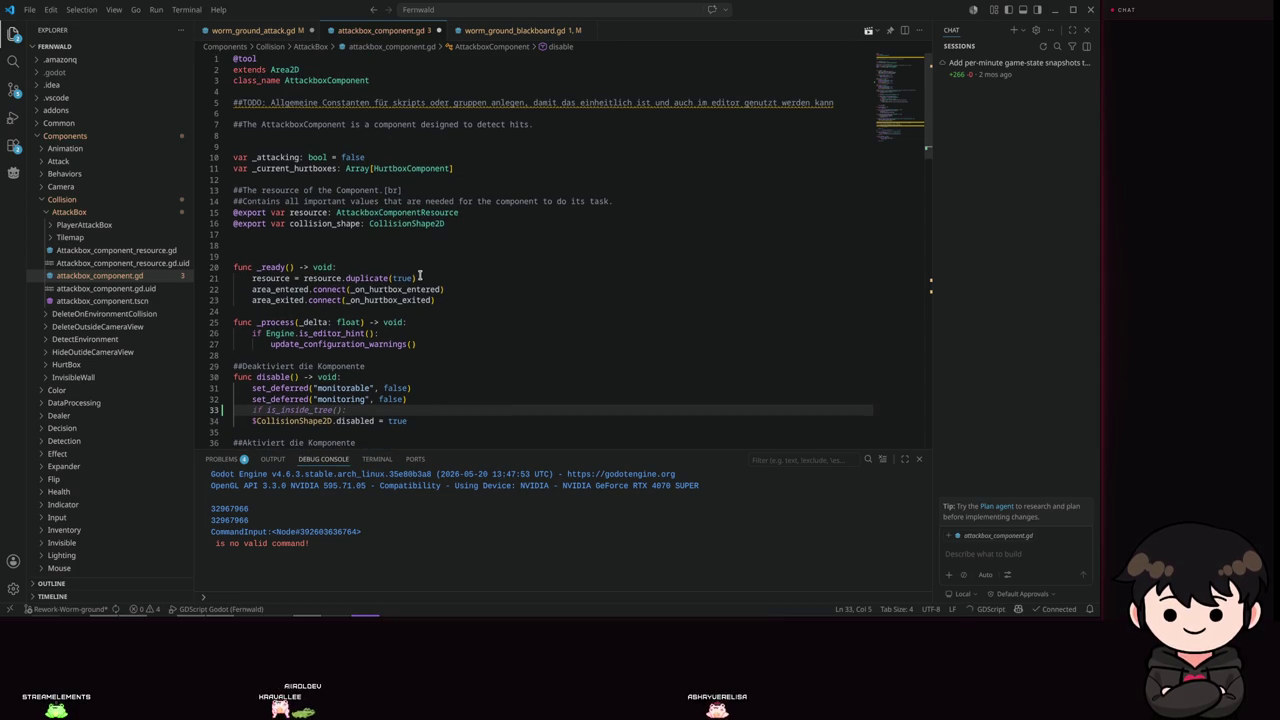
{"action": "scroll", "coordinate": [420, 276], "scroll_direction": "down", "scroll_amount": 2}
{"action": "type", "text": "if i"}
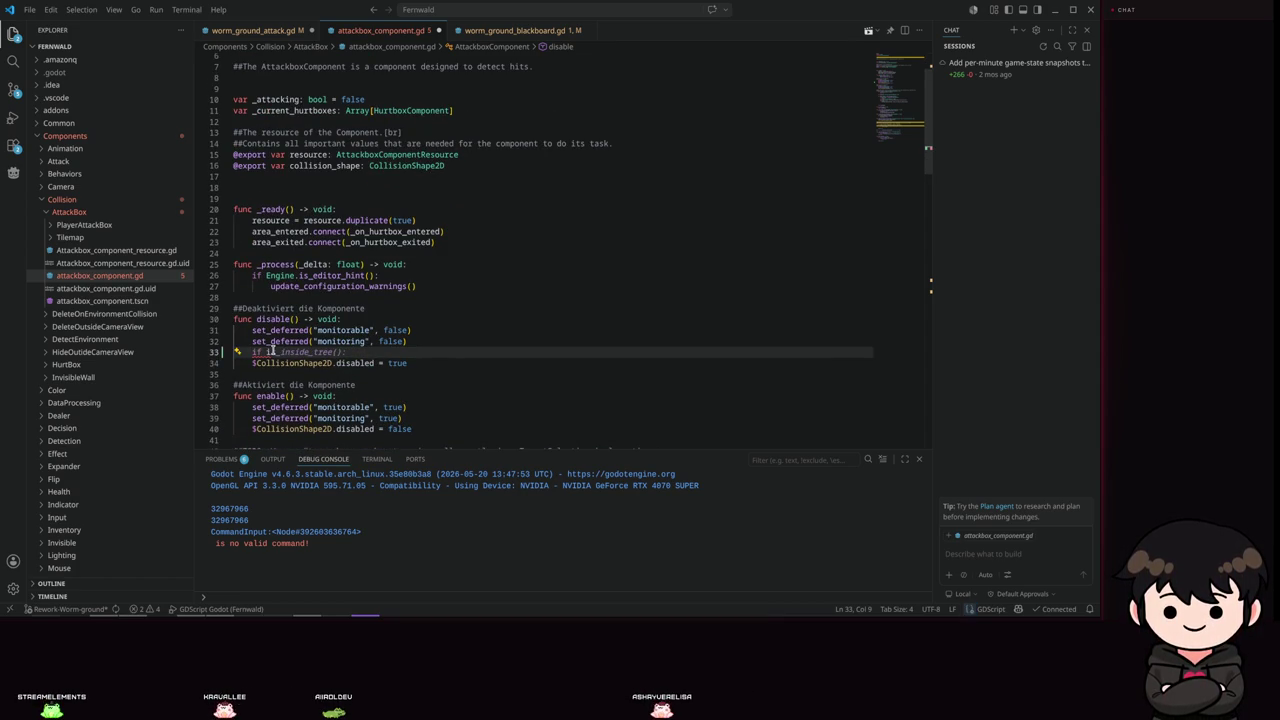
{"action": "type", "text": "stance"}
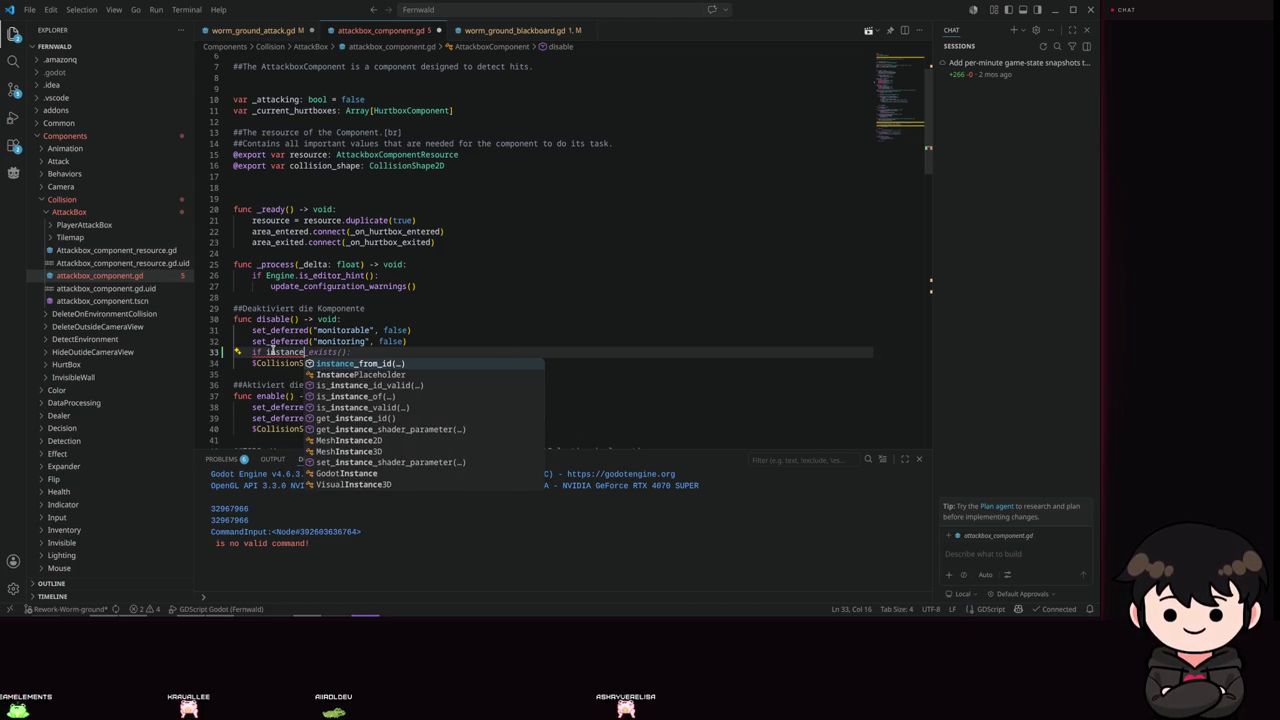
{"action": "key", "text": "Down"}
{"action": "key", "text": "Down"}
{"action": "key", "text": "Down"}
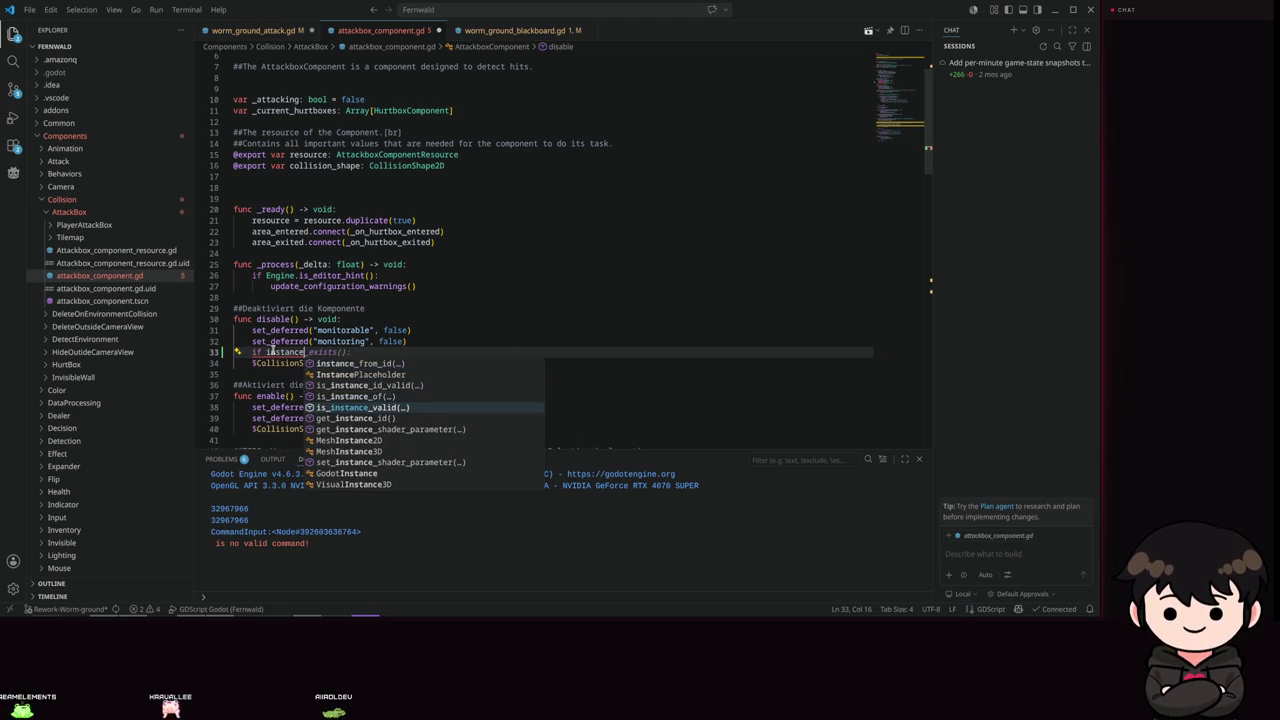
{"action": "key", "text": "Return"}
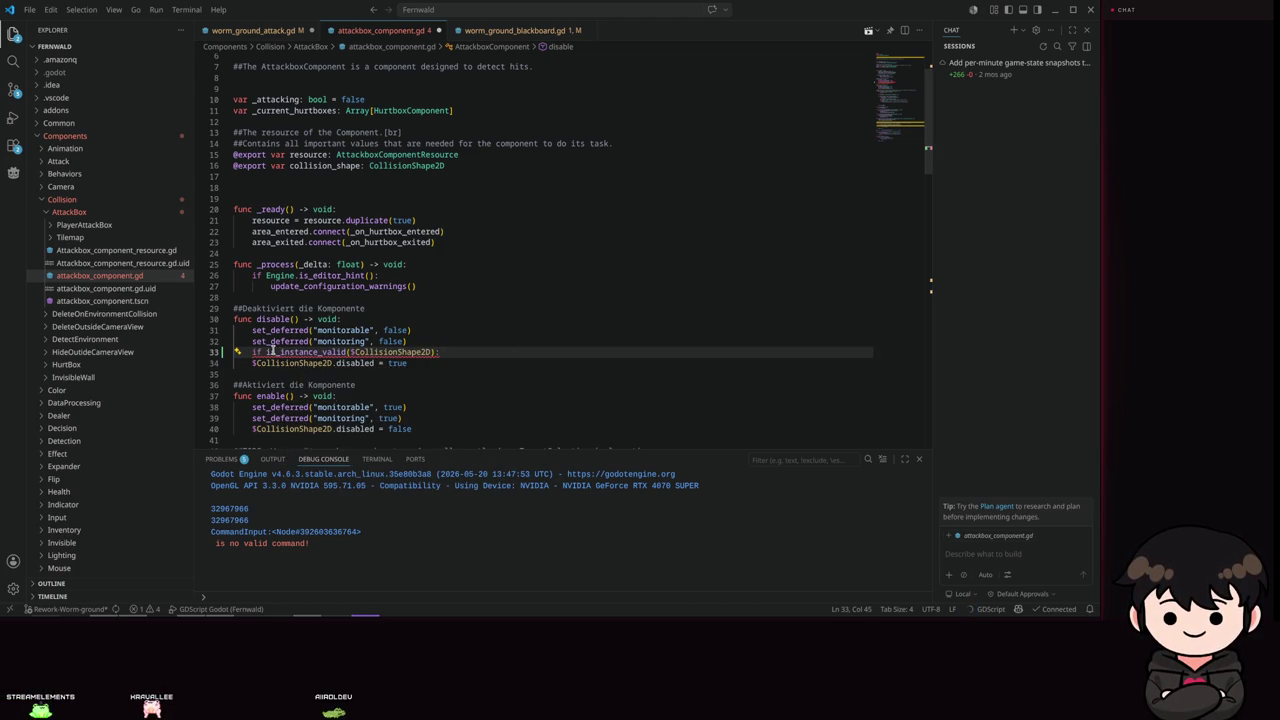
{"action": "left_click", "coordinate": [247, 362]}
{"action": "key", "text": "Tab"}
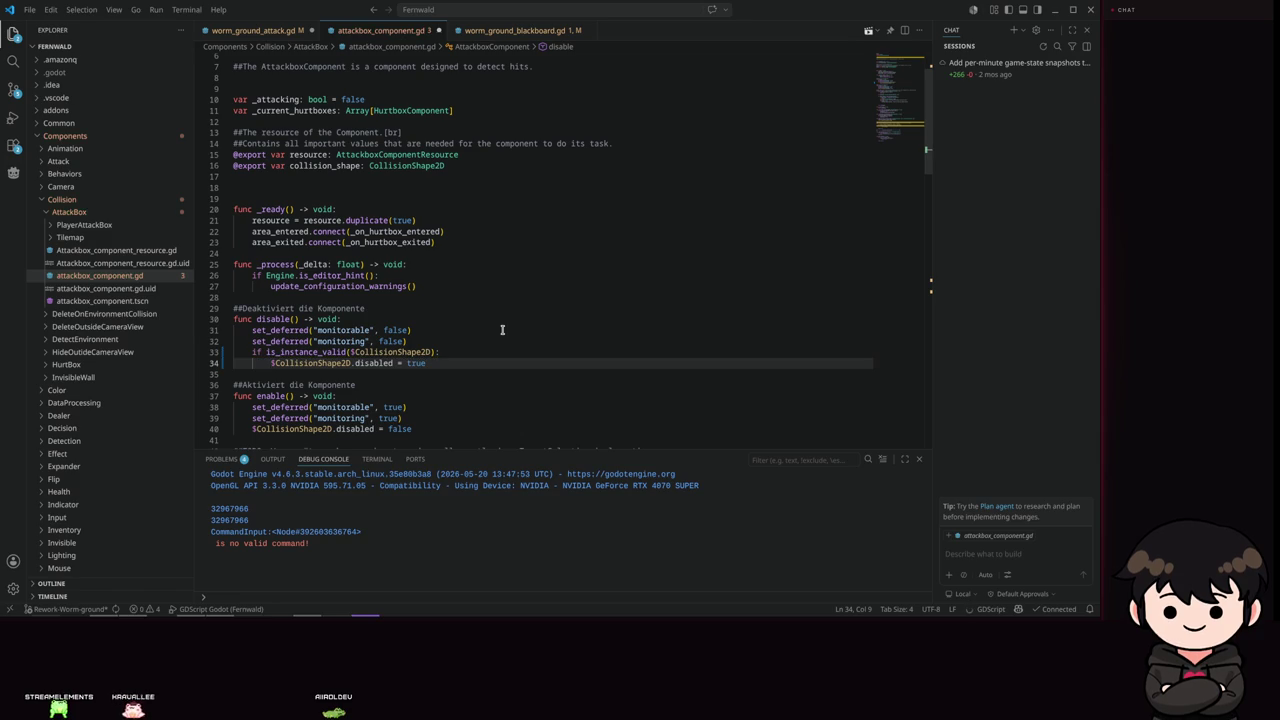
Step: Check collision_shape instead of $CollisionShape2D, apply the same fix to enable(), and run the game
{"action": "double_click", "coordinate": [375, 352]}
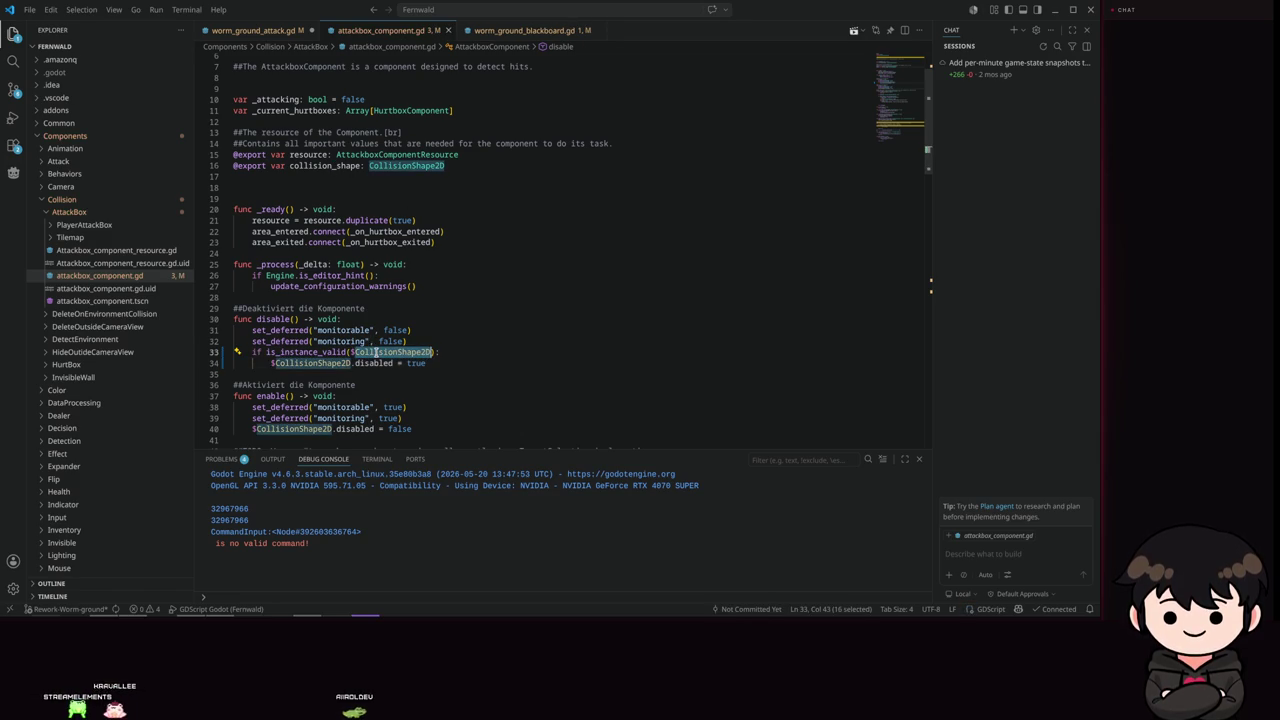
{"action": "key", "text": "BackSpace"}
{"action": "key", "text": "BackSpace"}
{"action": "type", "text": "collision_shape"}
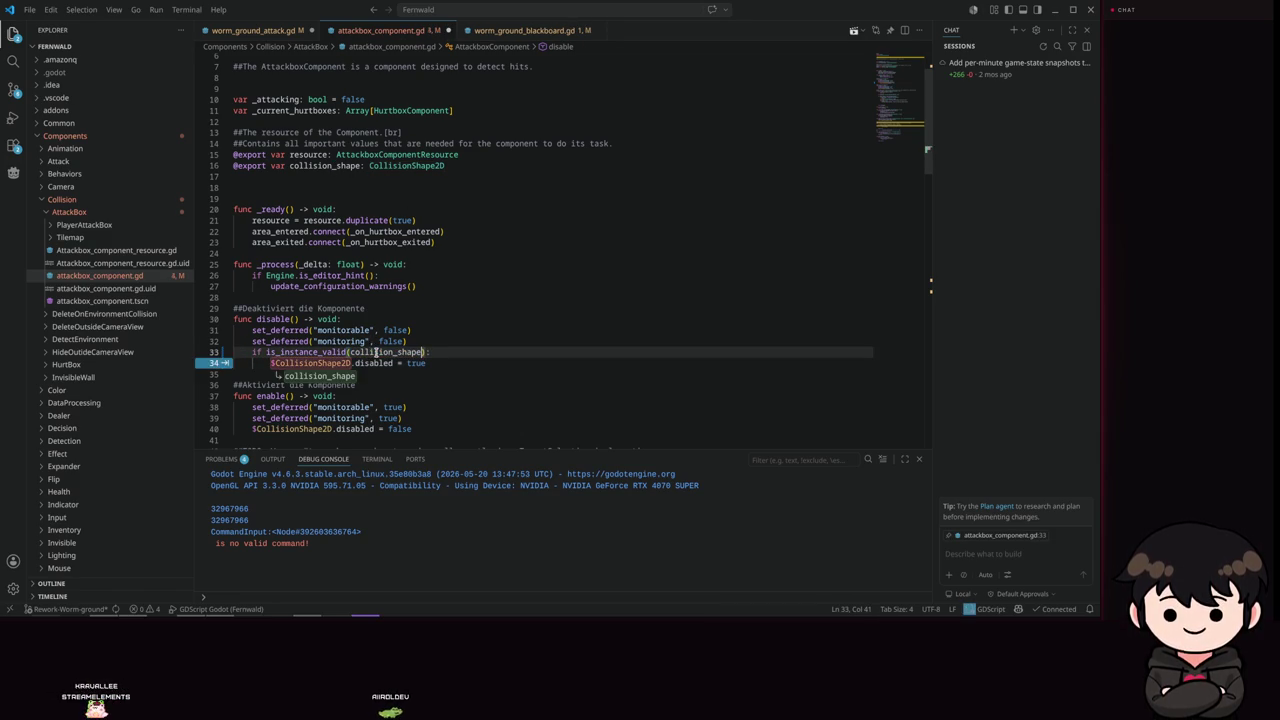
{"action": "key", "text": "Tab"}
{"action": "key", "text": "Tab"}
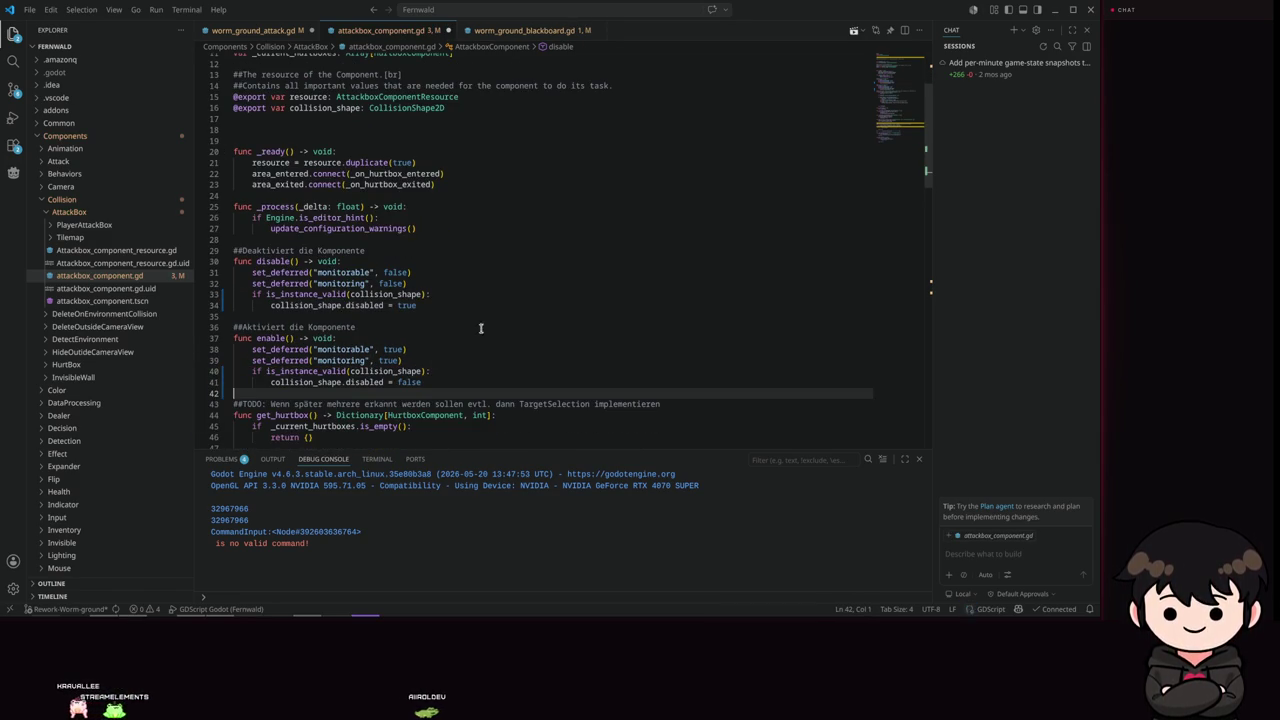
{"action": "left_click", "coordinate": [766, 228]}
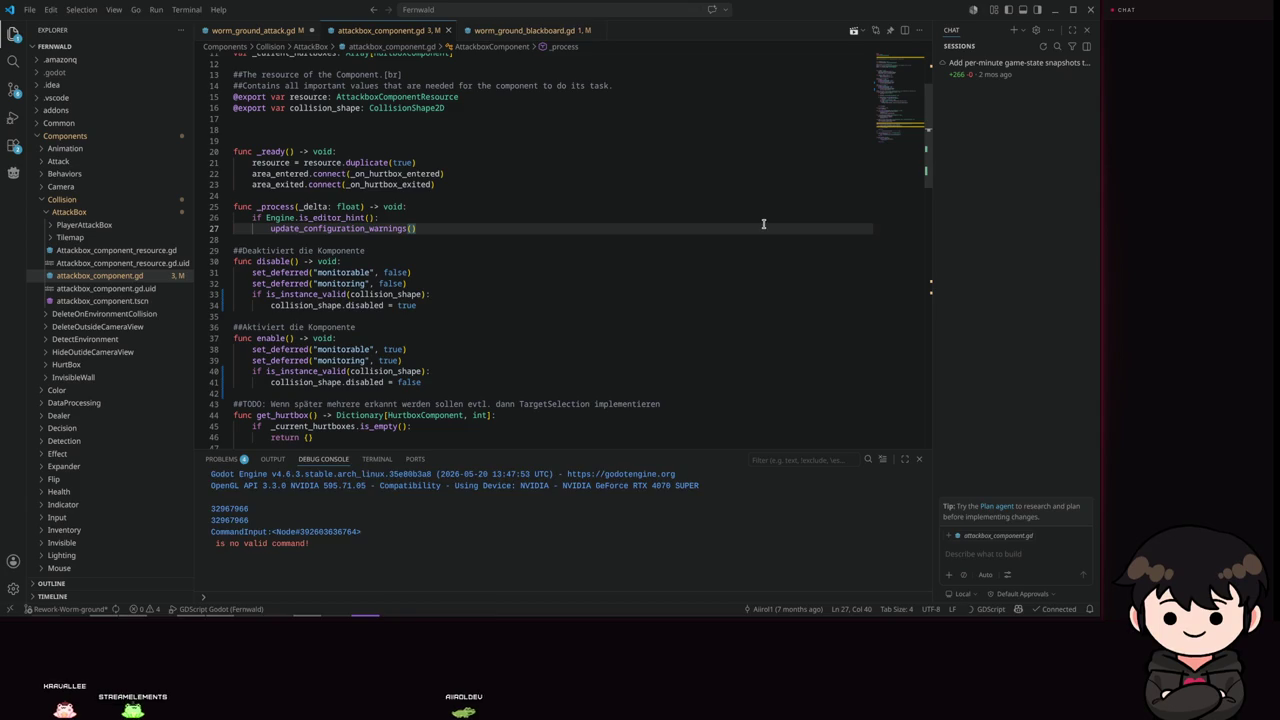
{"action": "key", "text": "F5"}
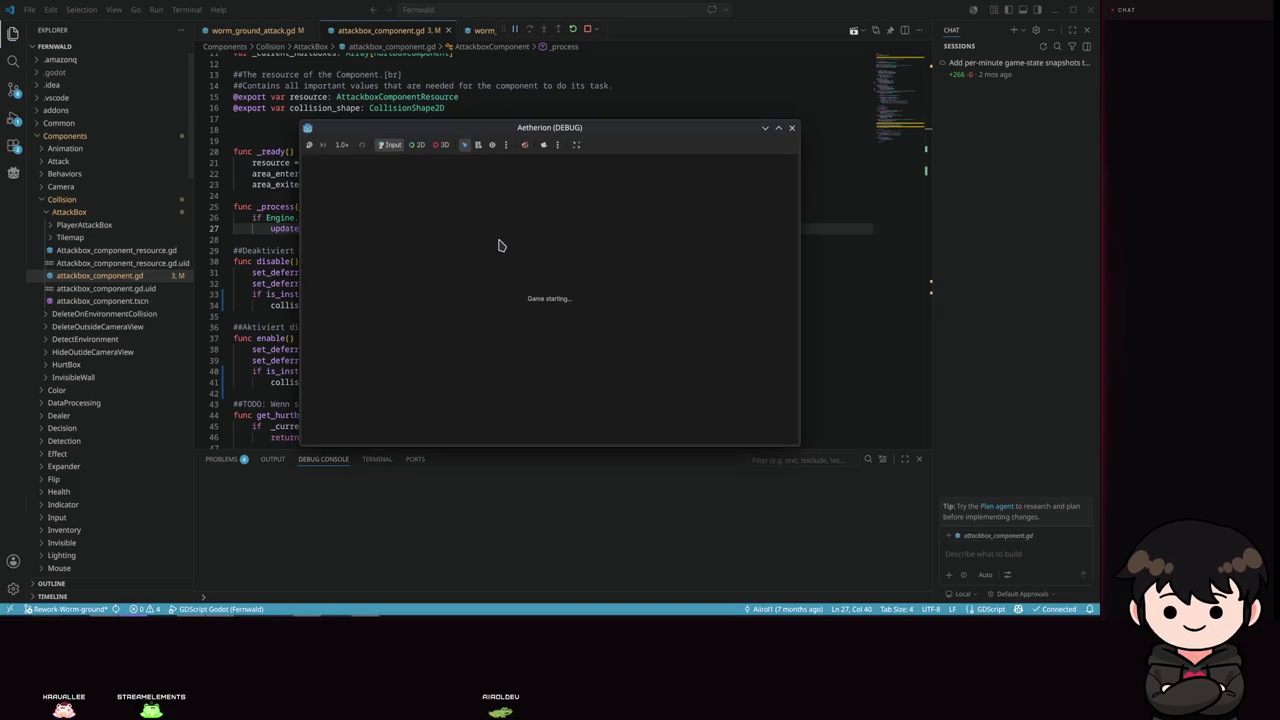
Step: Load save slot Spielstand 2 from the Spiel laden screen
{"action": "left_click", "coordinate": [500, 245]}
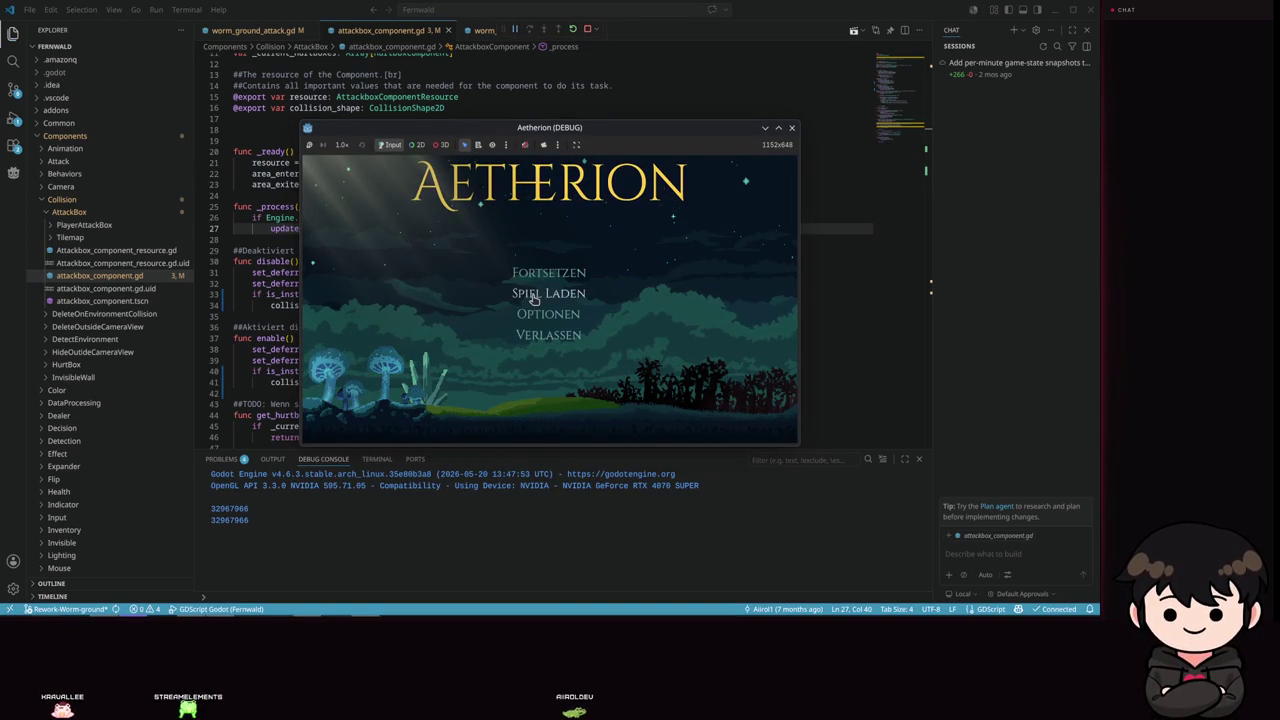
{"action": "left_click", "coordinate": [530, 314]}
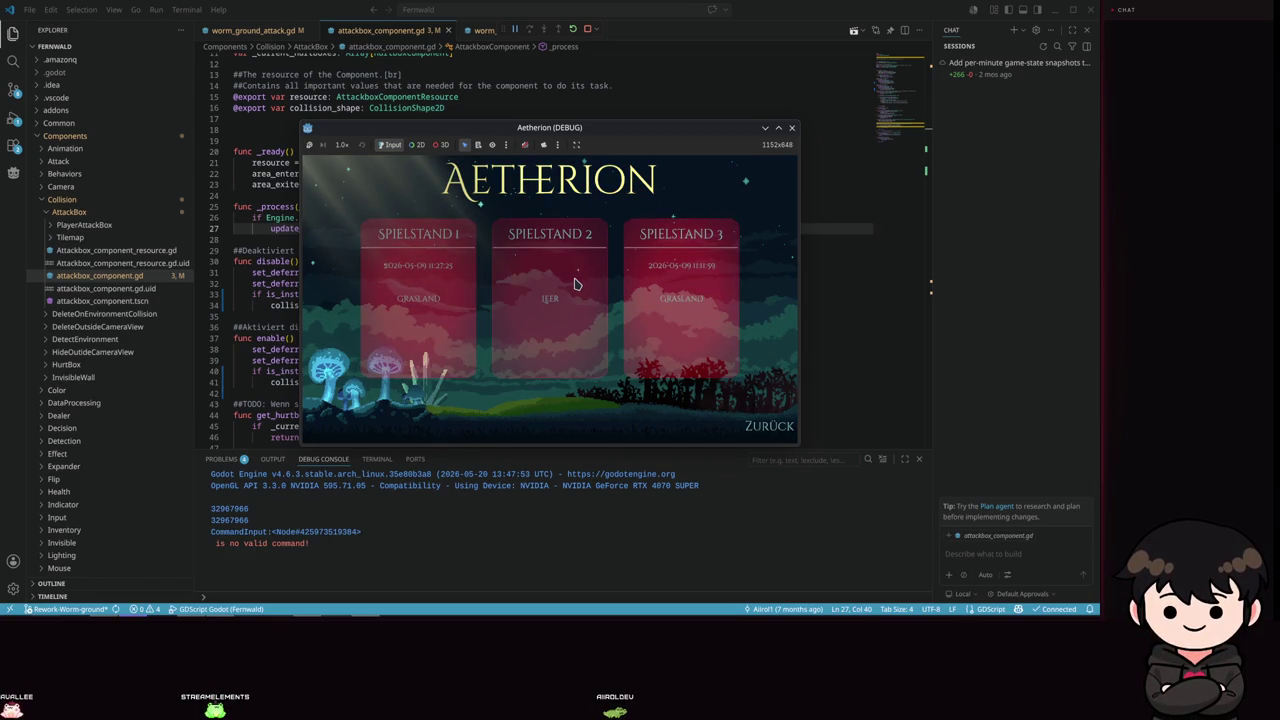
{"action": "left_click", "coordinate": [575, 284]}
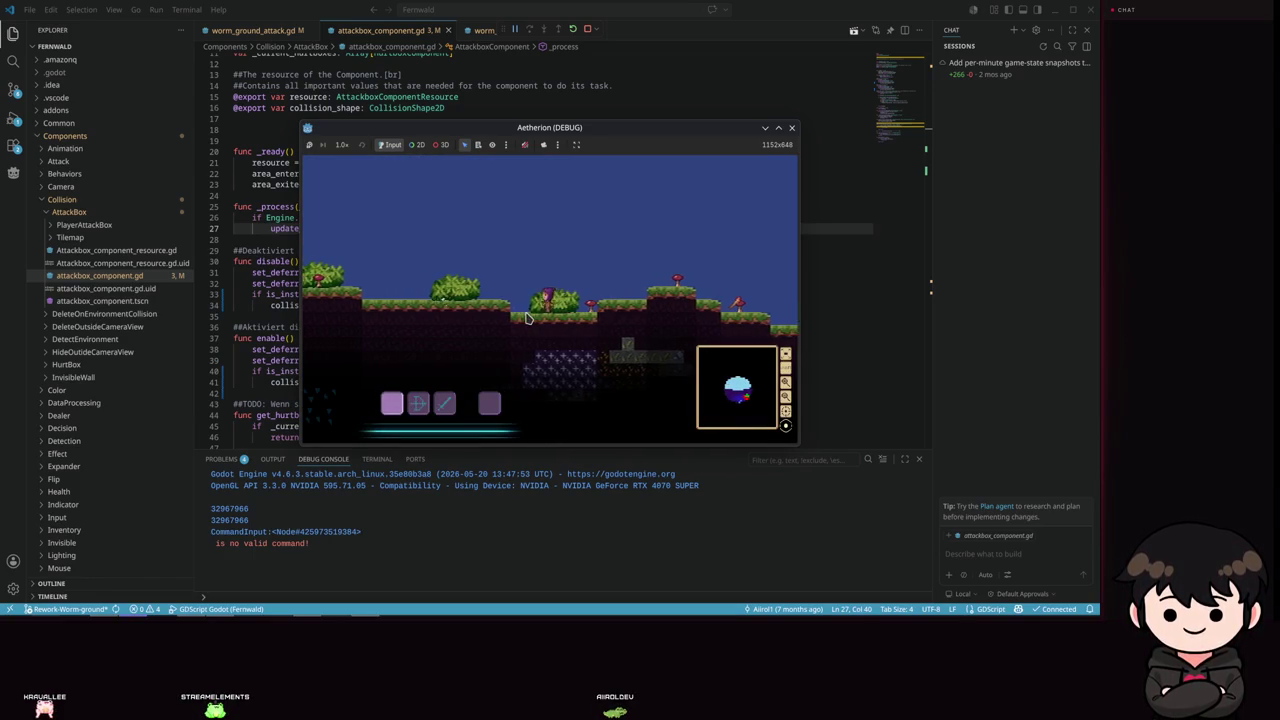
{"action": "scroll", "coordinate": [505, 305], "scroll_direction": "down", "scroll_amount": 3}
Step: Walk the character right and left, then close the game and return to Godot
{"action": "key", "text": "d"}
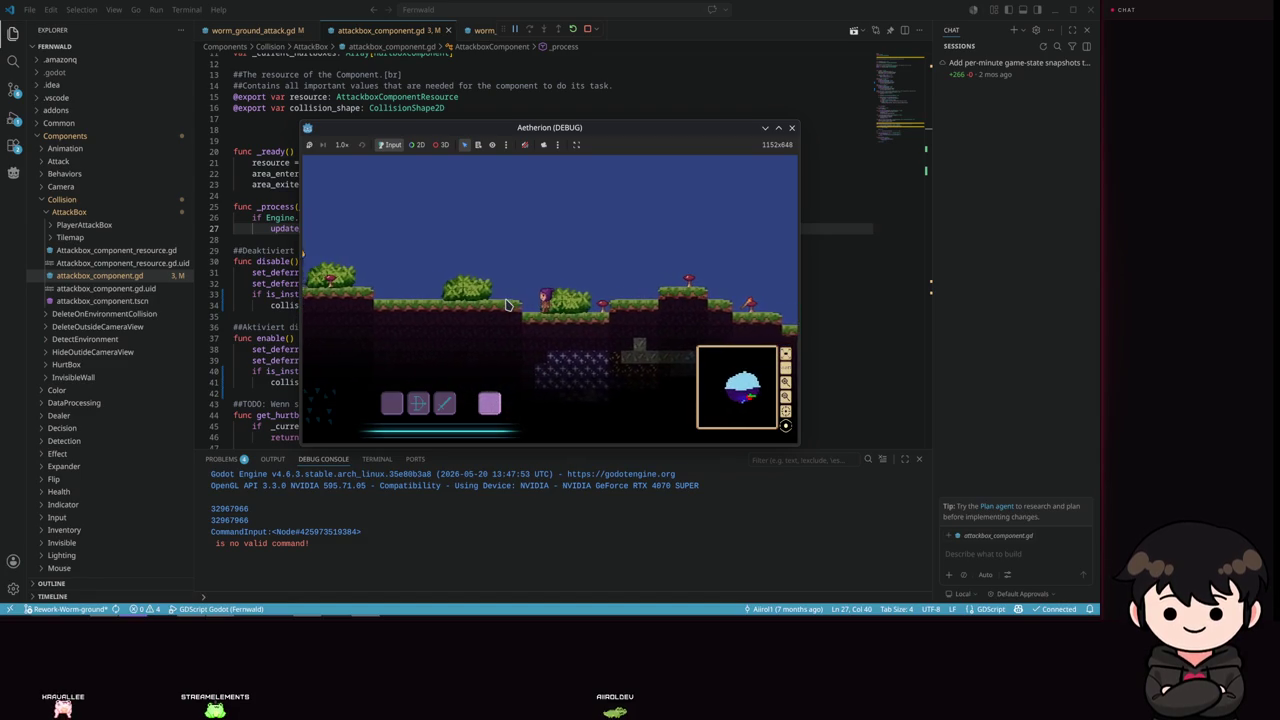
{"action": "key", "text": "a"}
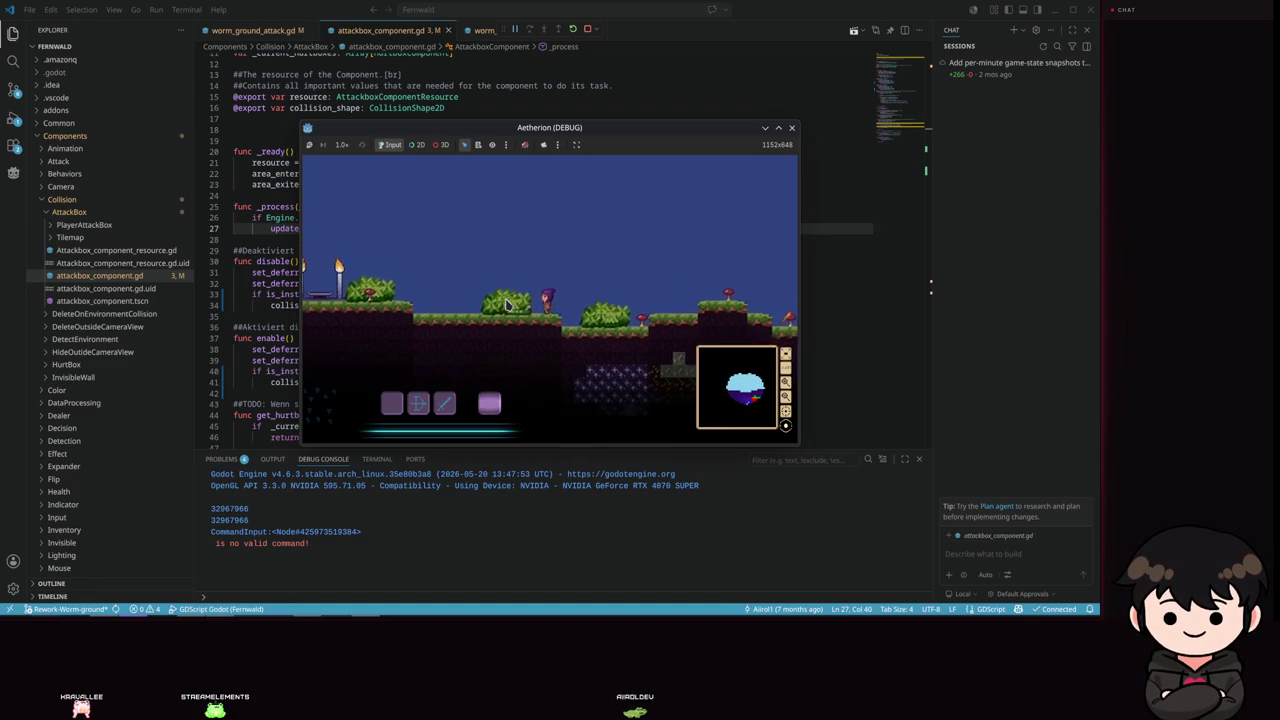
{"action": "key", "text": "Escape"}
{"action": "left_click", "coordinate": [792, 127]}
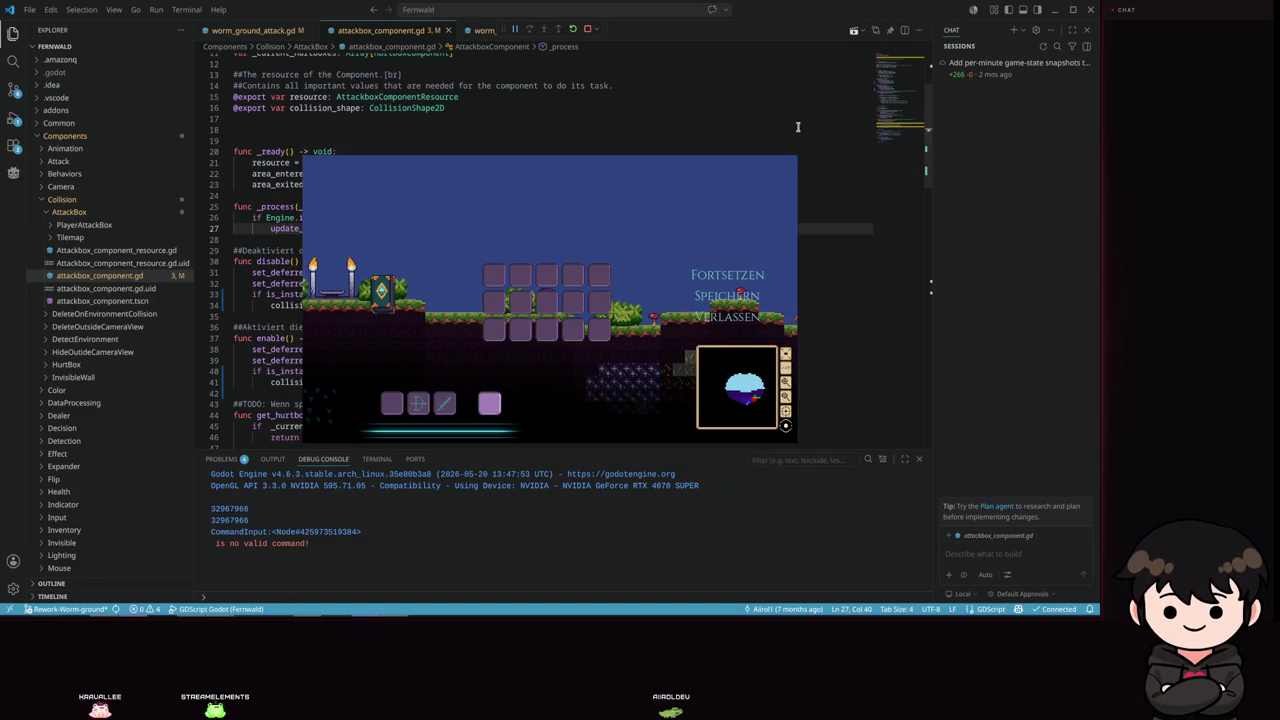
{"action": "key", "text": "alt+Tab"}
{"action": "scroll", "coordinate": [180, 260], "scroll_direction": "down", "scroll_amount": 3}
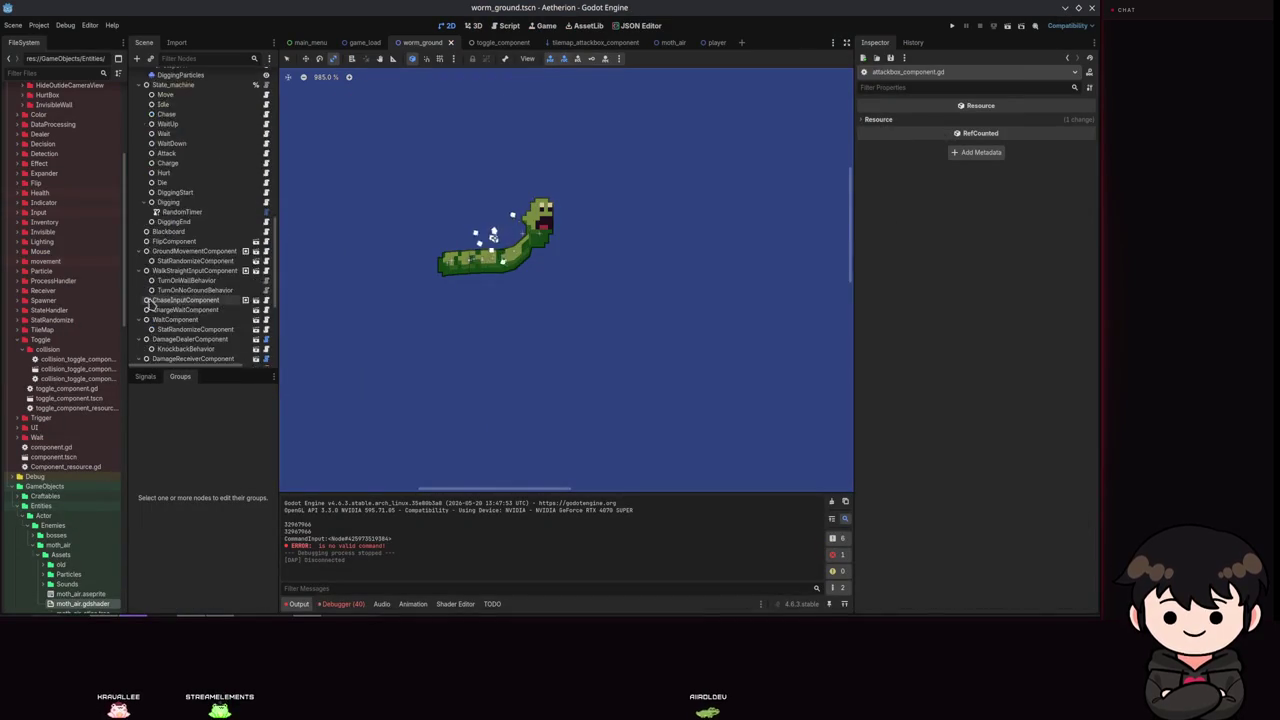
Step: Save the worm_ground scene with the MultipleAnimationHandler node selected
{"action": "scroll", "coordinate": [174, 268], "scroll_direction": "up", "scroll_amount": 1}
{"action": "left_click", "coordinate": [185, 310]}
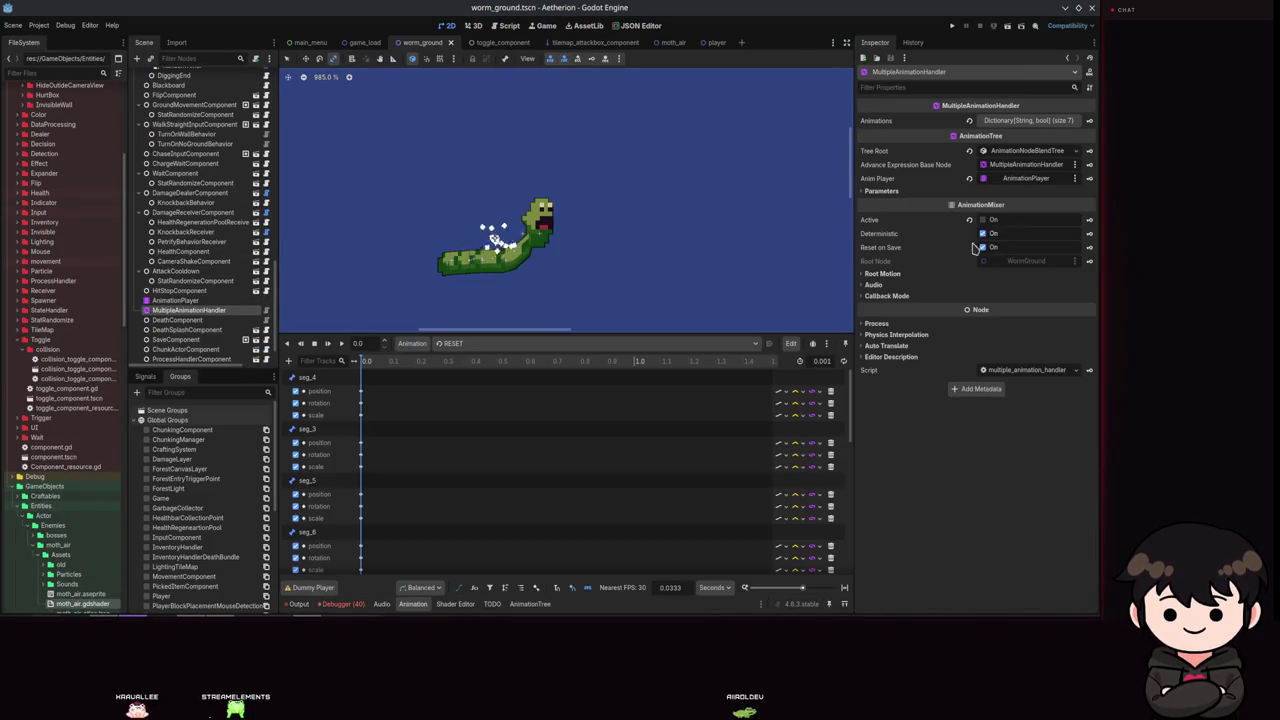
{"action": "key", "text": "ctrl+s"}
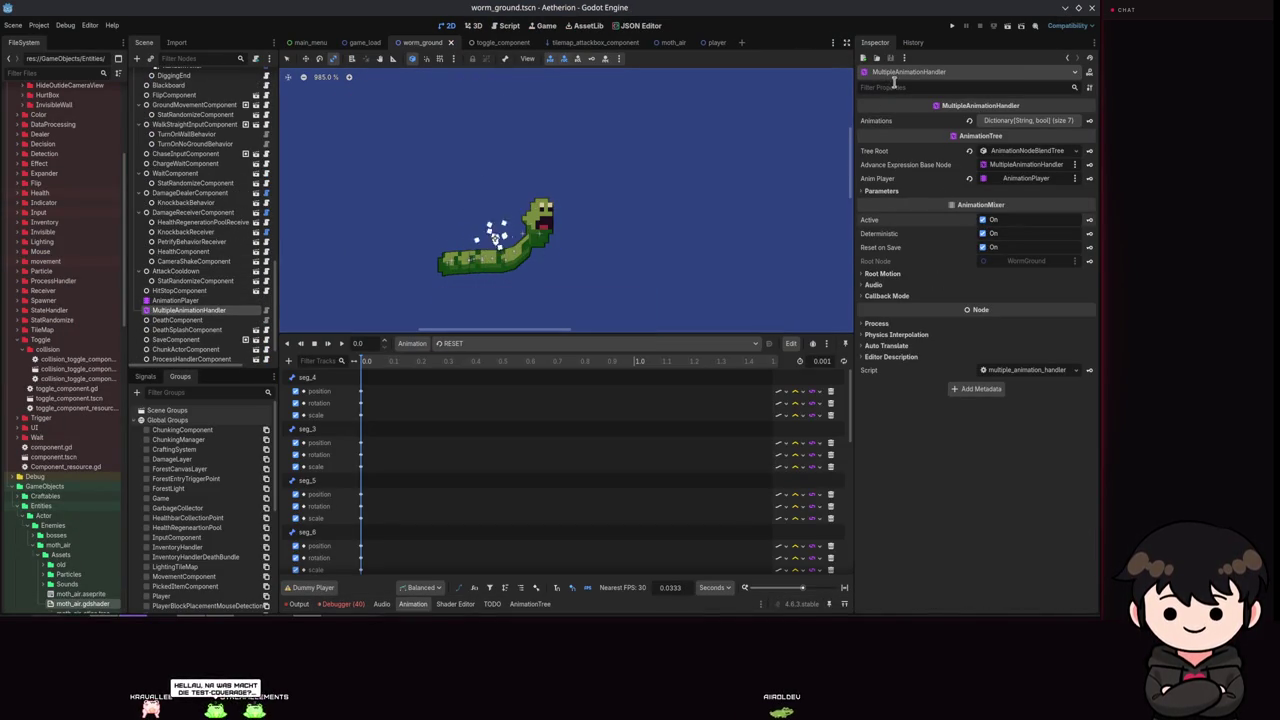
Step: Launch the game from the editor and load save slot Spielstand 2
{"action": "left_click", "coordinate": [954, 27]}
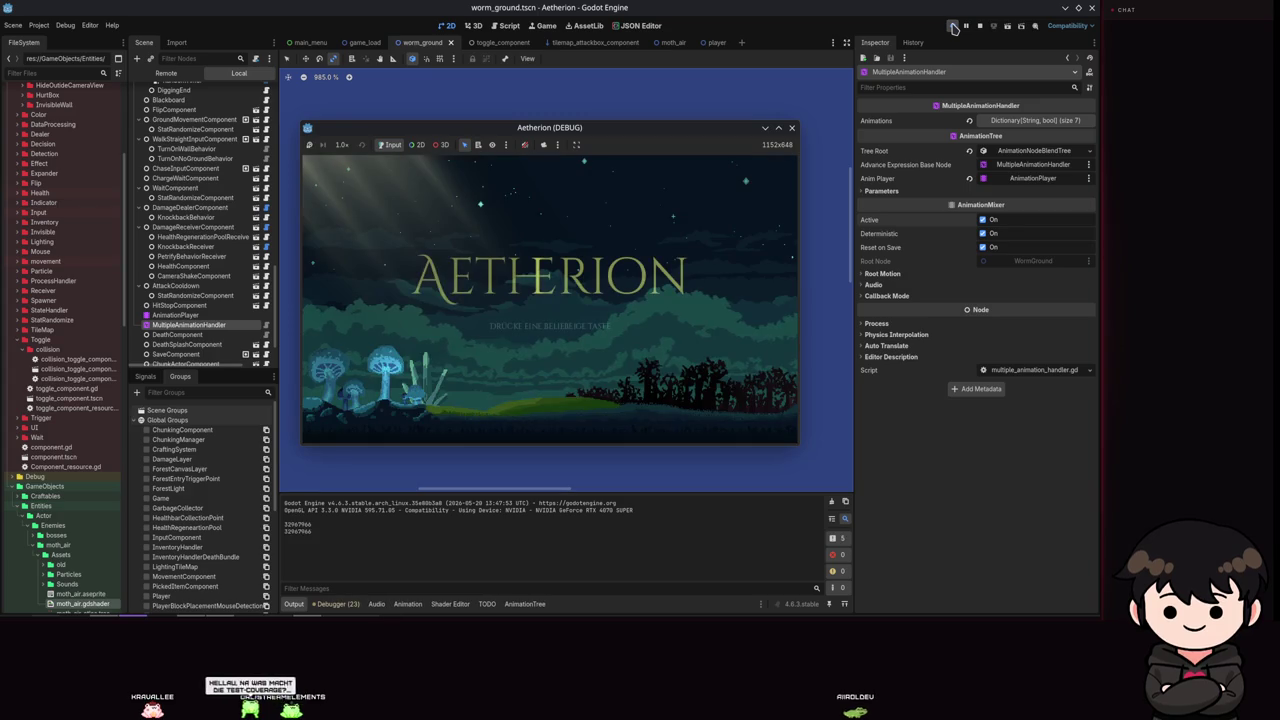
{"action": "left_click", "coordinate": [465, 345]}
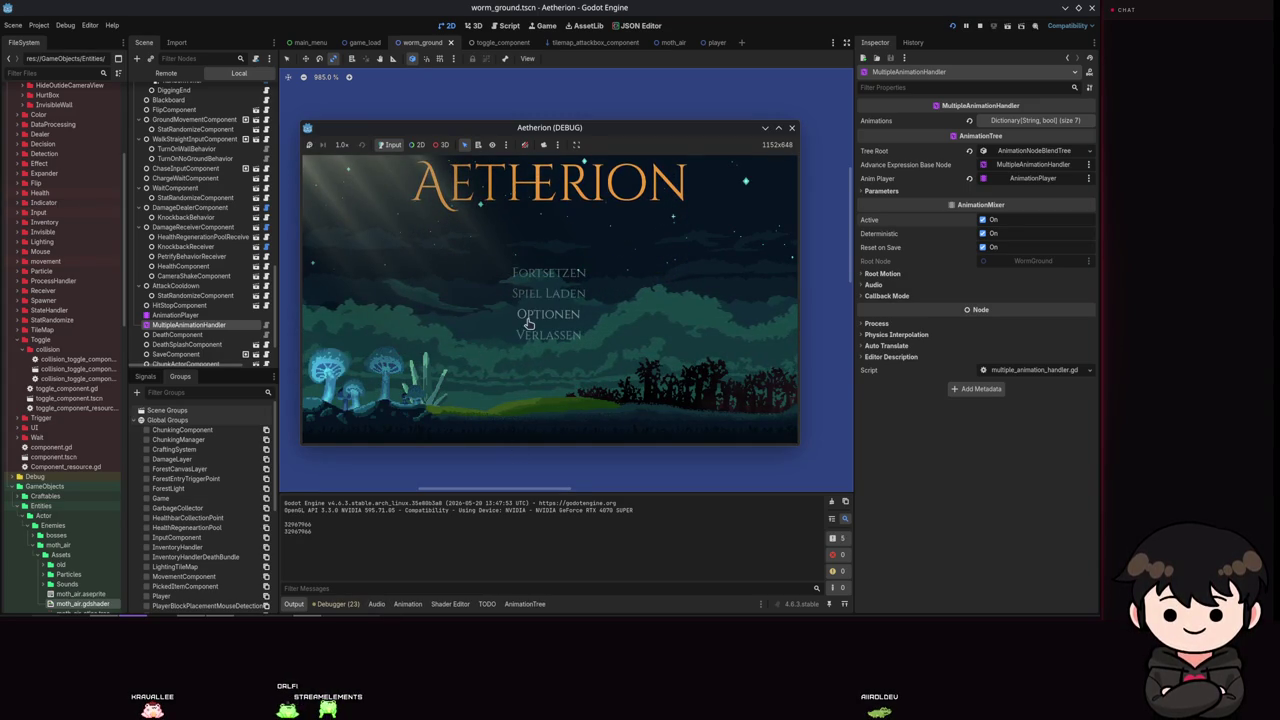
{"action": "left_click", "coordinate": [538, 291]}
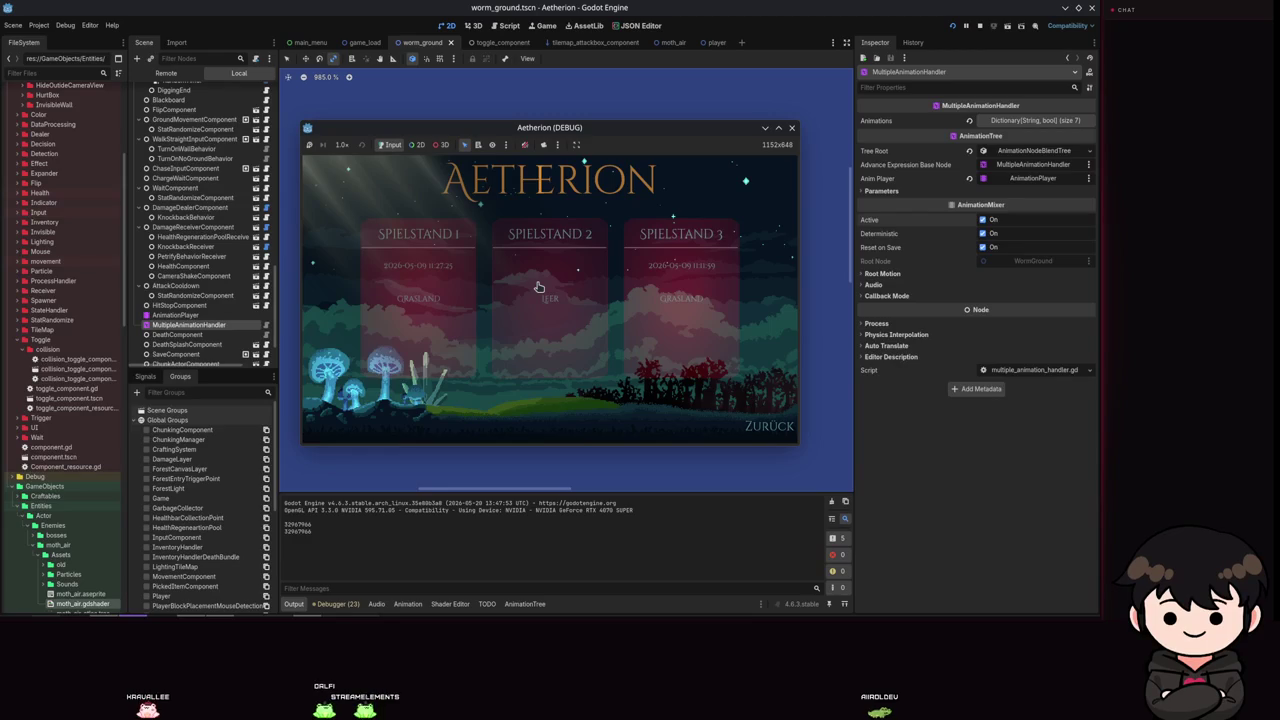
{"action": "left_click", "coordinate": [538, 287]}
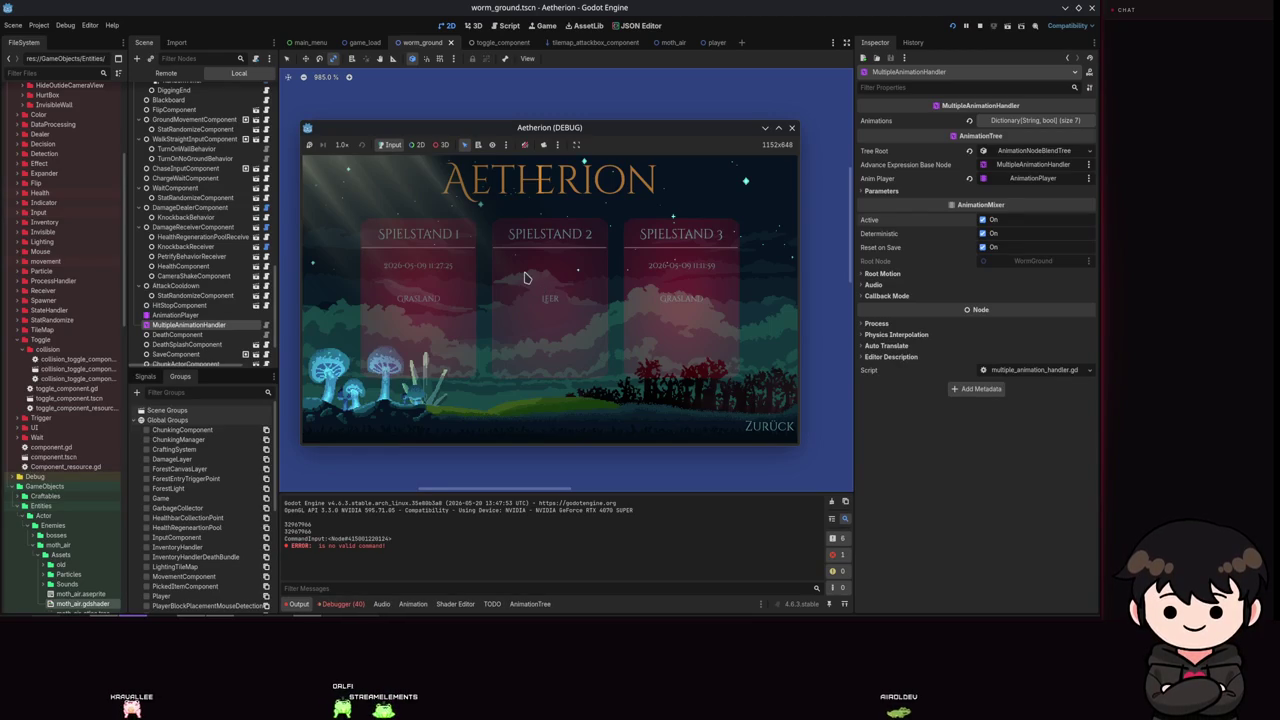
{"action": "left_click", "coordinate": [525, 277]}
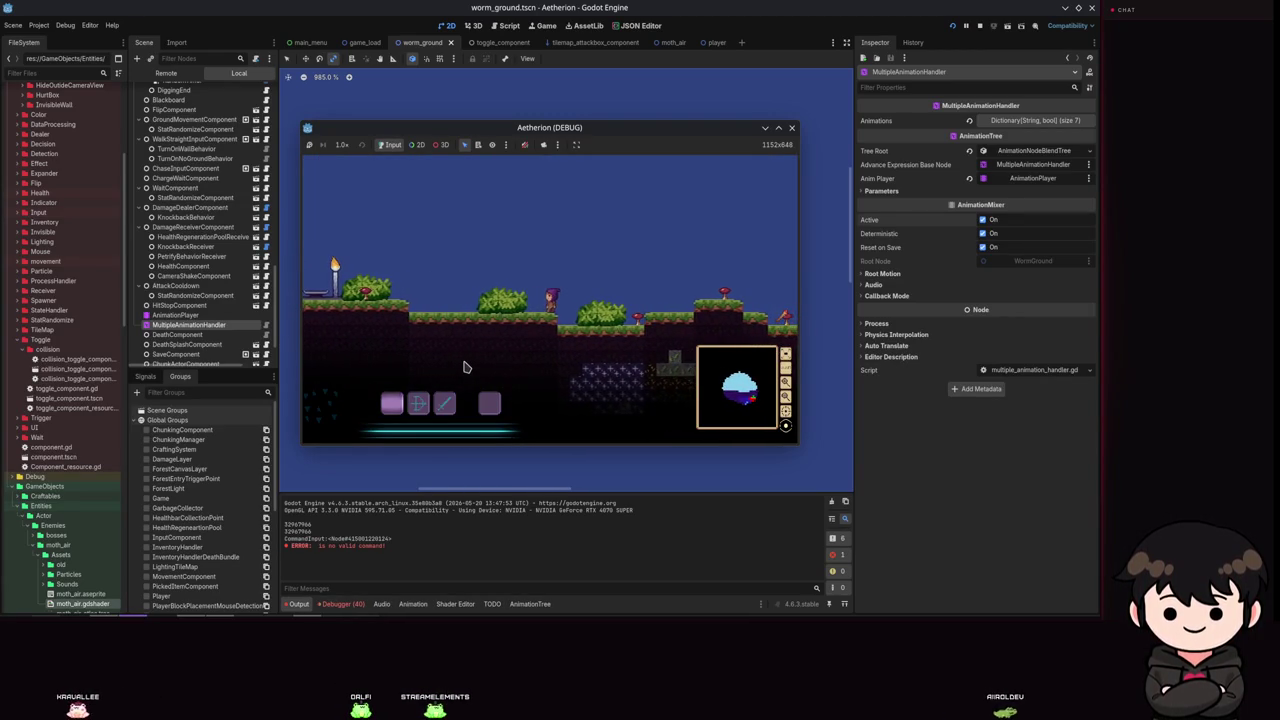
Step: Walk the character left and right, stop the game, and open attackbox_component.gd
{"action": "key", "text": "a"}
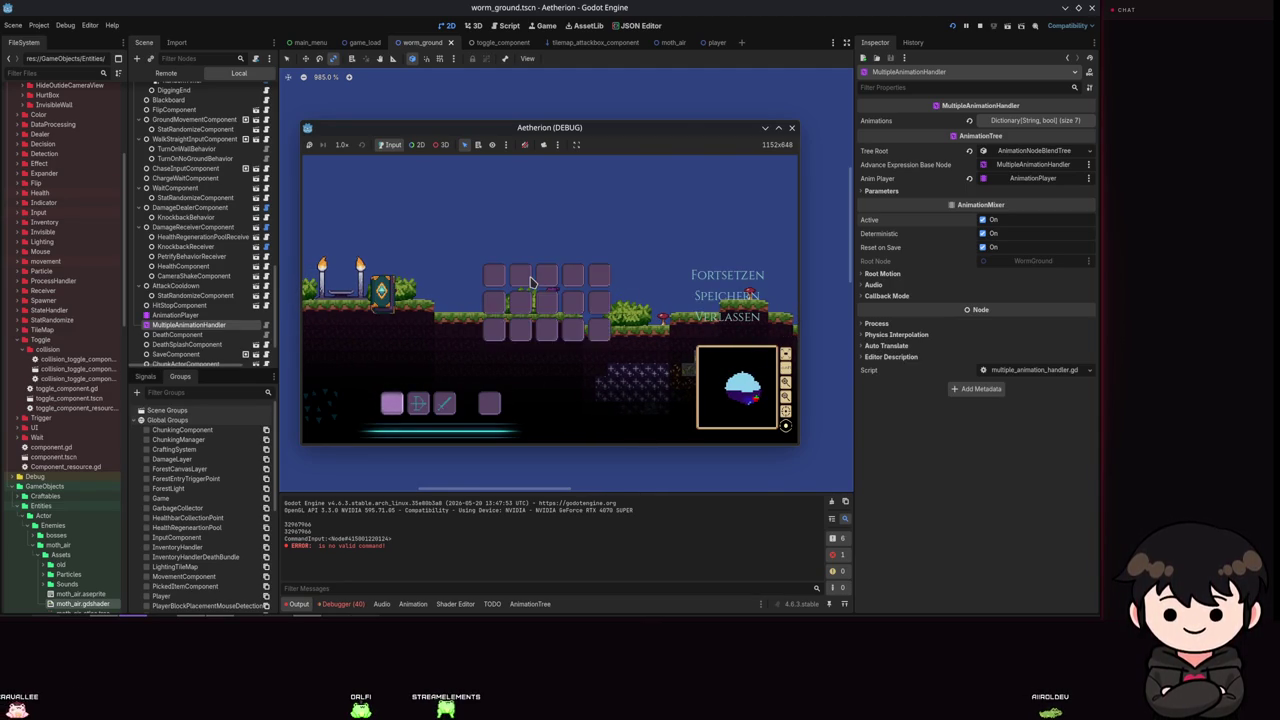
{"action": "key", "text": "d"}
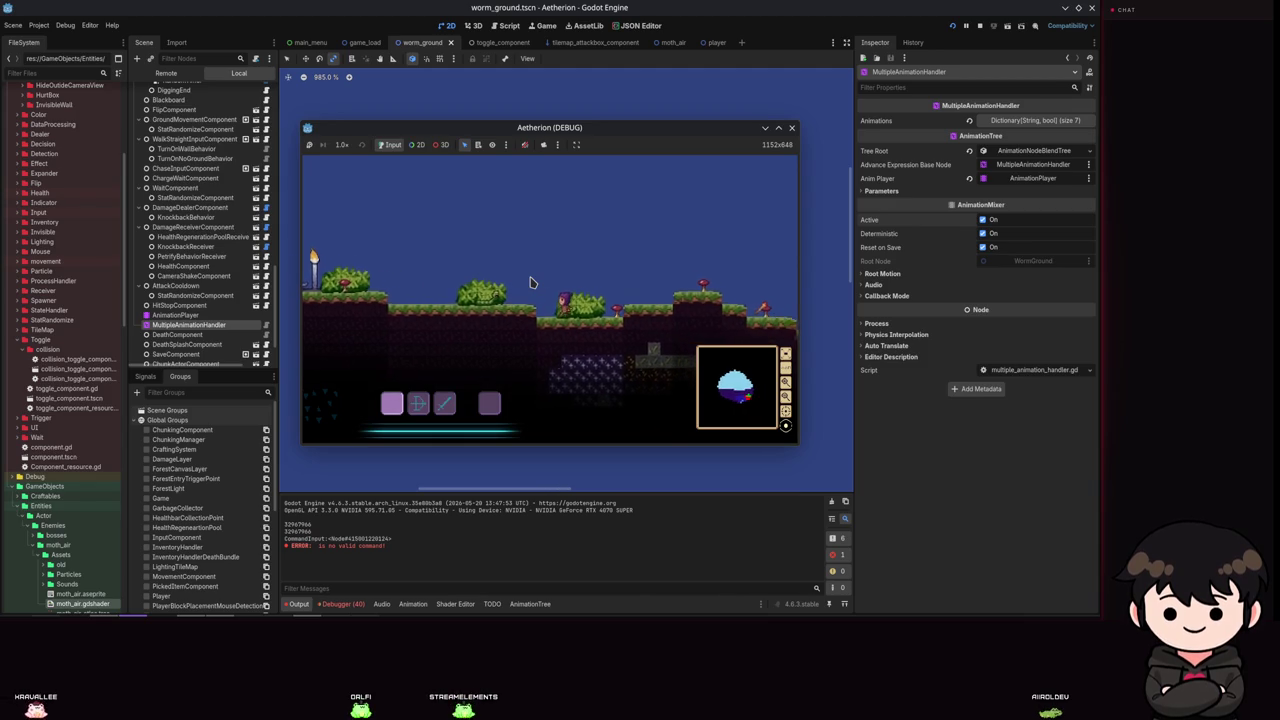
{"action": "key", "text": "a"}
{"action": "key", "text": "Escape"}
{"action": "left_click", "coordinate": [791, 128]}
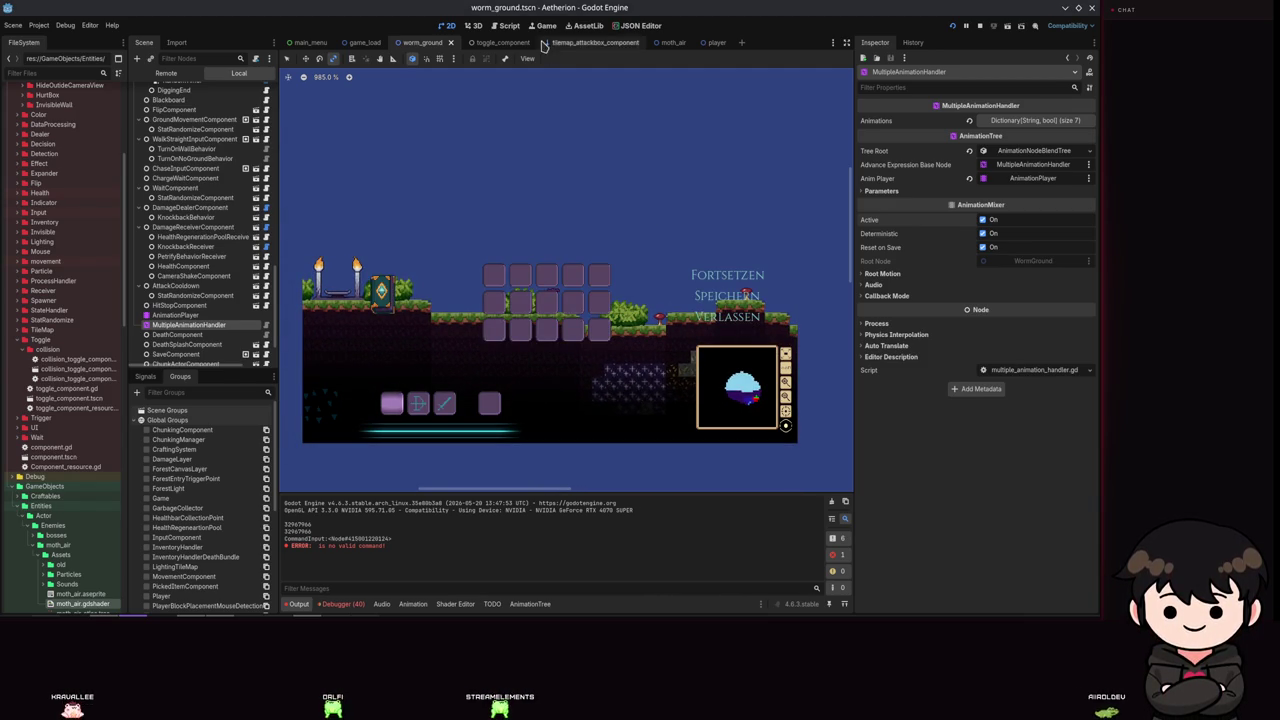
{"action": "scroll", "coordinate": [172, 258], "scroll_direction": "up", "scroll_amount": 5}
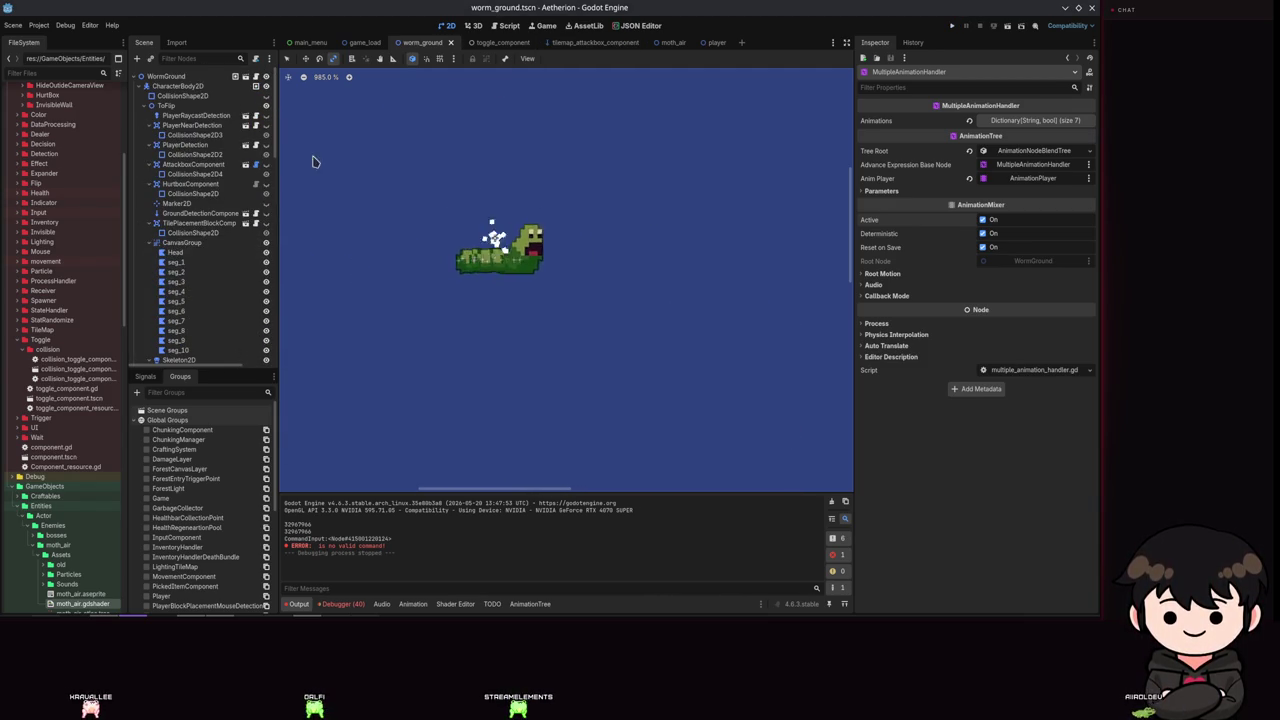
{"action": "scroll", "coordinate": [200, 250], "scroll_direction": "down", "scroll_amount": 10}
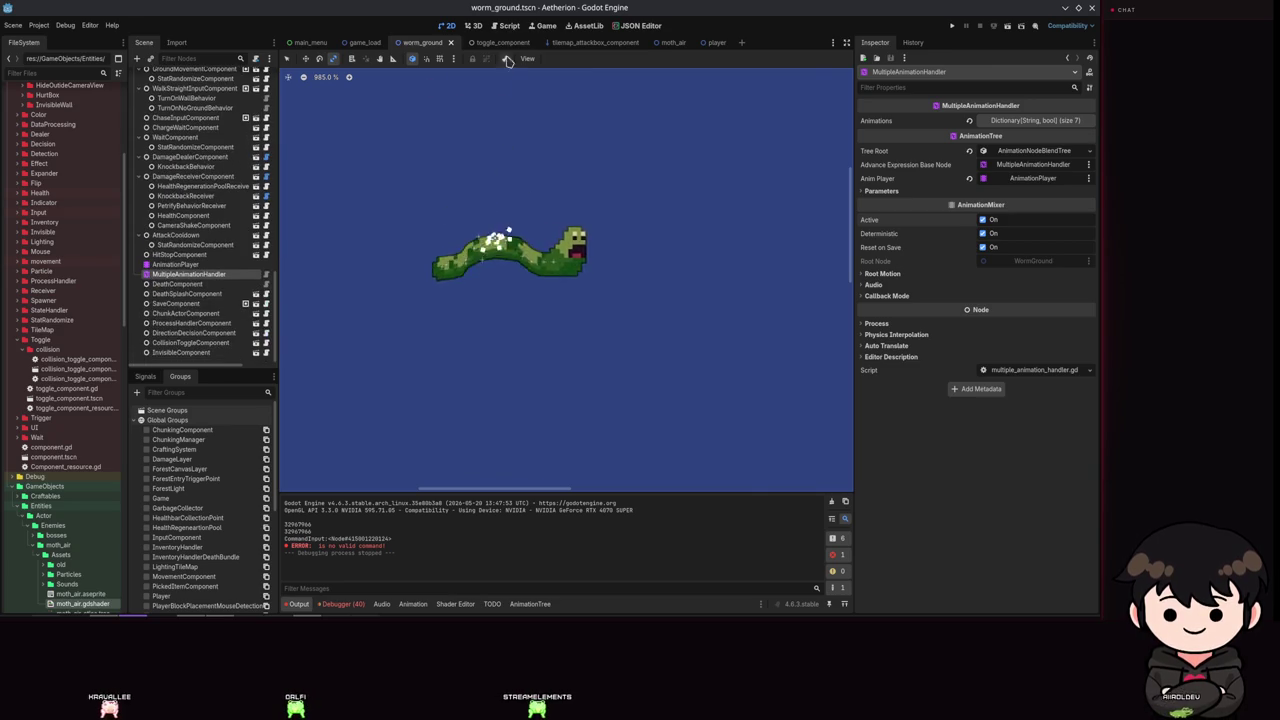
{"action": "left_click", "coordinate": [509, 25]}
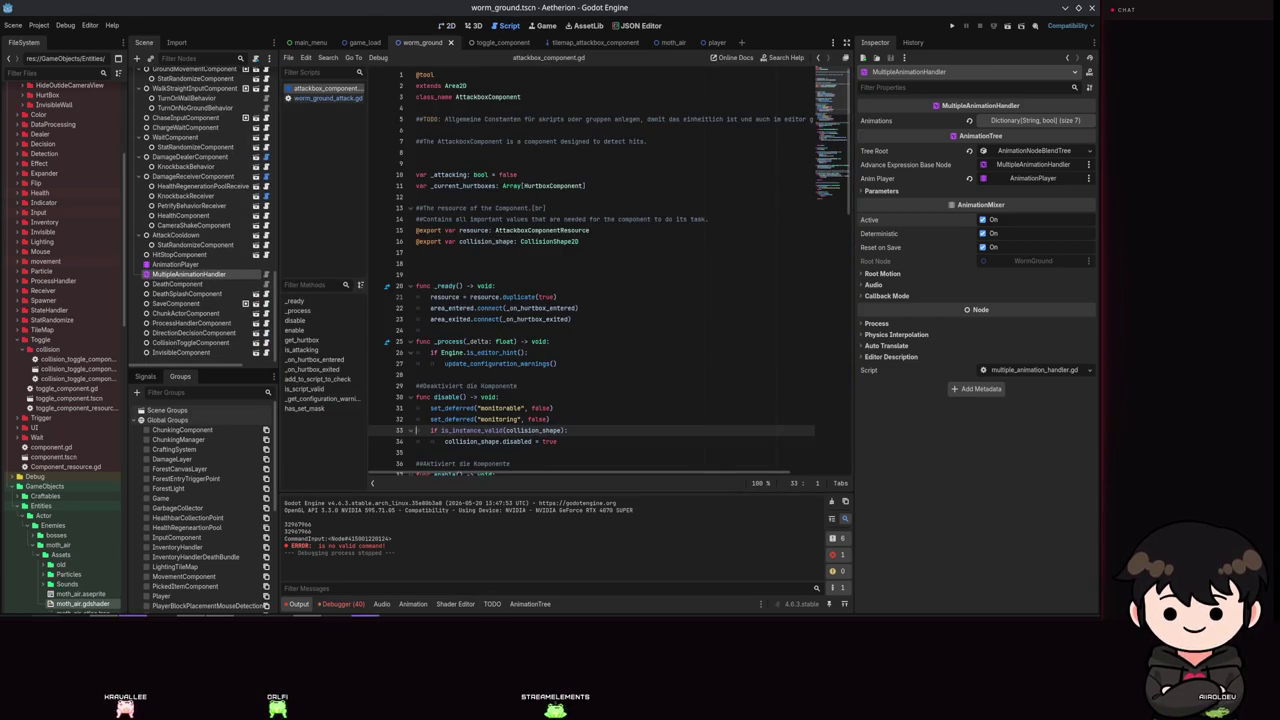
Step: Make disable() set collision_shape.disabled only inside an is_instance_valid(collision_shape) check
{"action": "key", "text": "alt+Tab"}
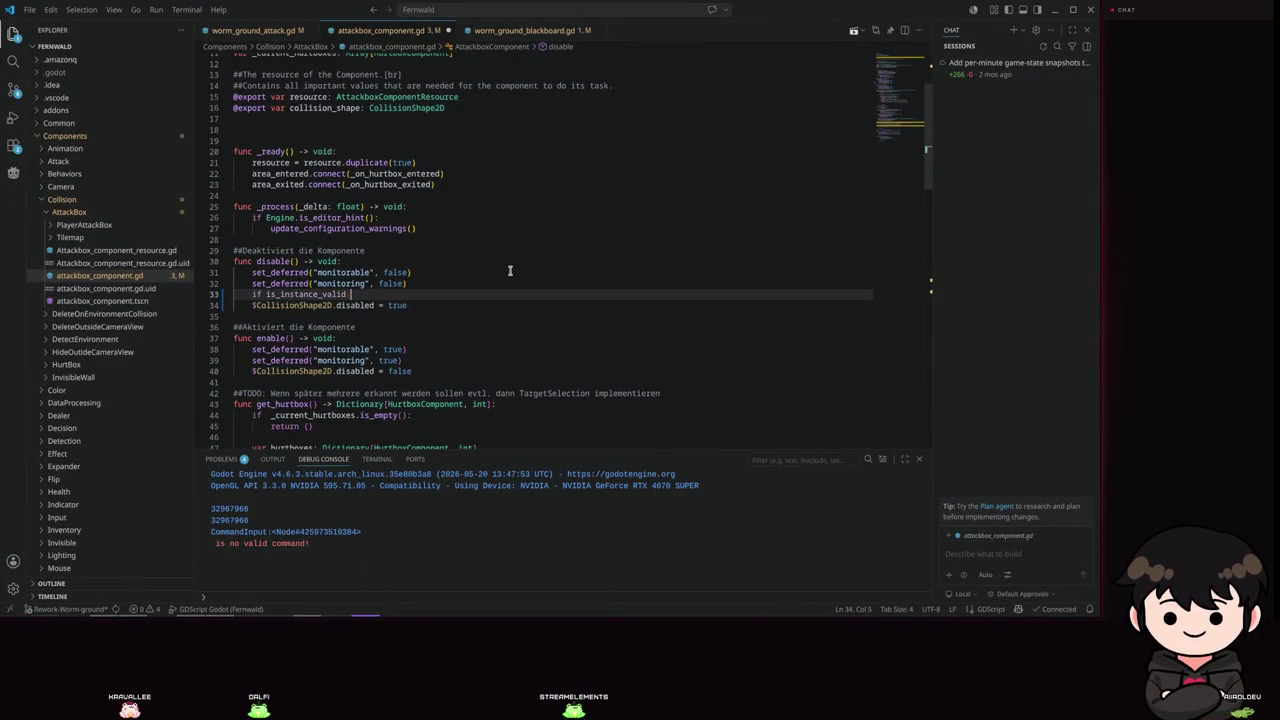
{"action": "key", "text": "Tab"}
{"action": "key", "text": "Up"}
{"action": "key", "text": "End"}
{"action": "type", "text": "():"}
{"action": "key", "text": "Tab"}
{"action": "key", "text": "Tab"}
{"action": "key", "text": "Tab"}
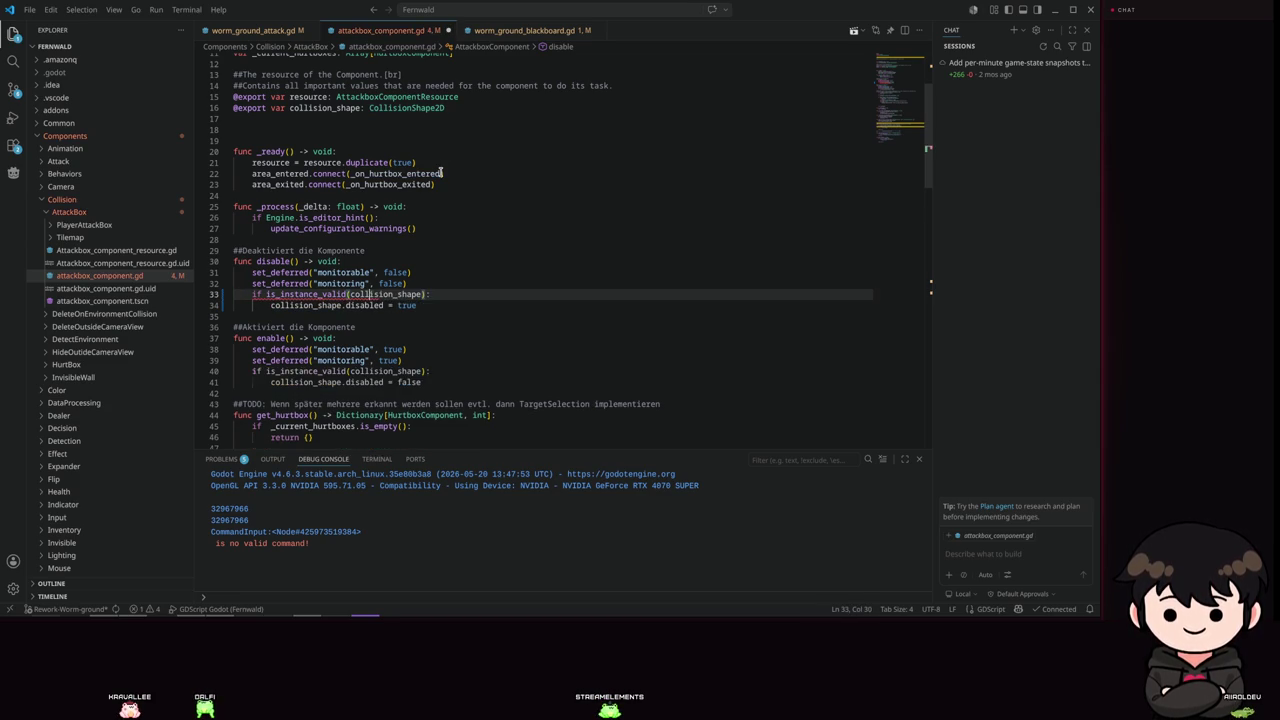
Step: Delete the leftover enable_attackbox signal declaration from the worm ground blackboard script
{"action": "left_click", "coordinate": [510, 31]}
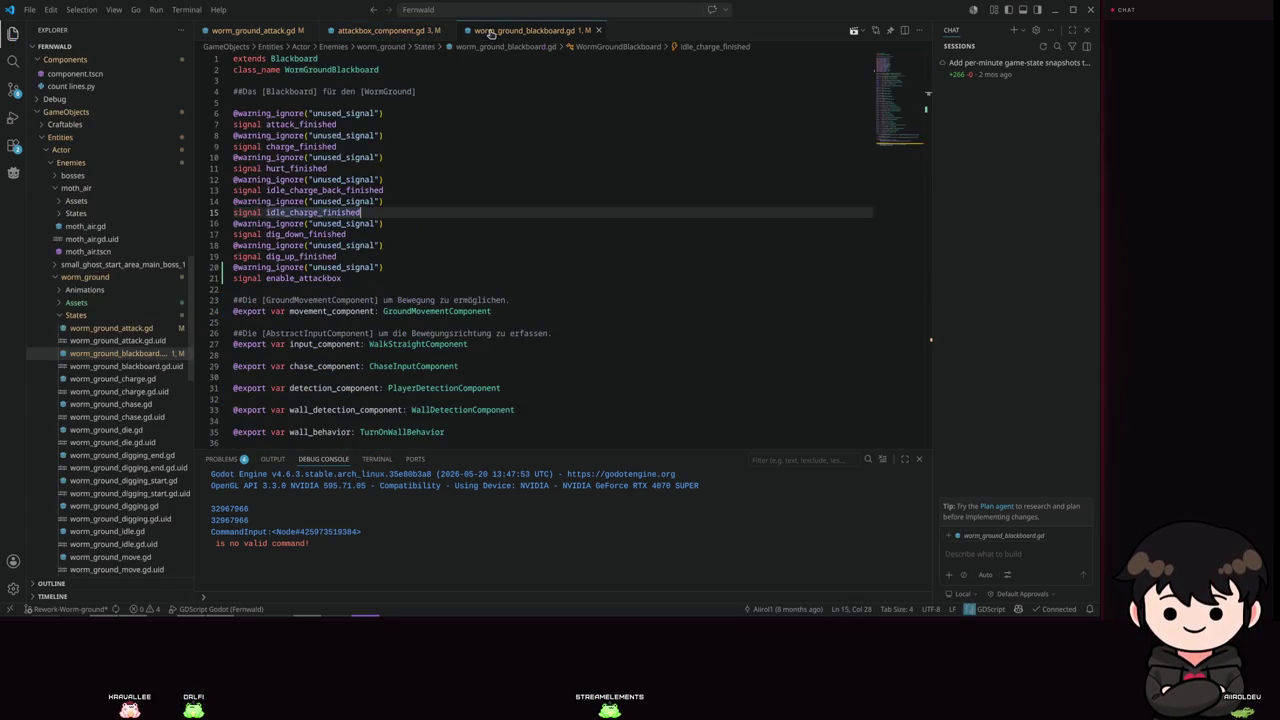
{"action": "type", "text": "@wa"}
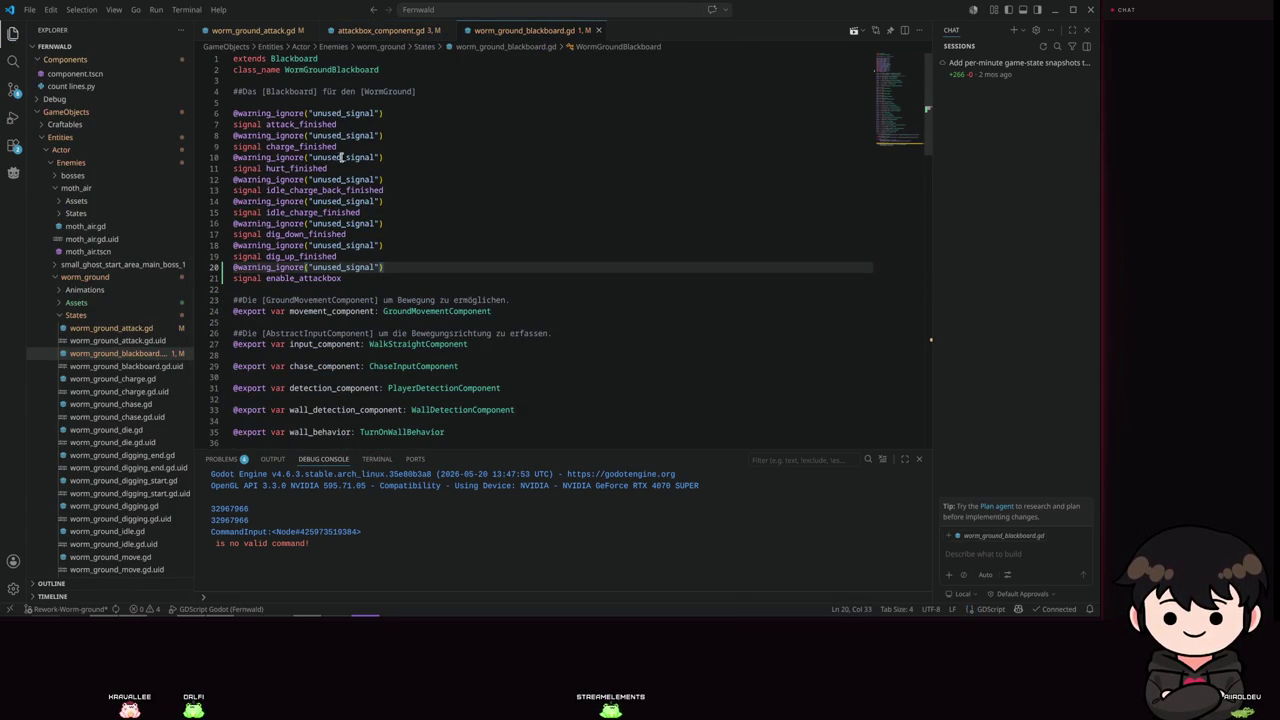
{"action": "mouse_move", "coordinate": [358, 268]}
{"action": "left_mouse_down"}
{"action": "mouse_move", "coordinate": [224, 283]}
{"action": "mouse_move", "coordinate": [214, 267]}
{"action": "left_mouse_up"}
{"action": "key", "text": "BackSpace"}
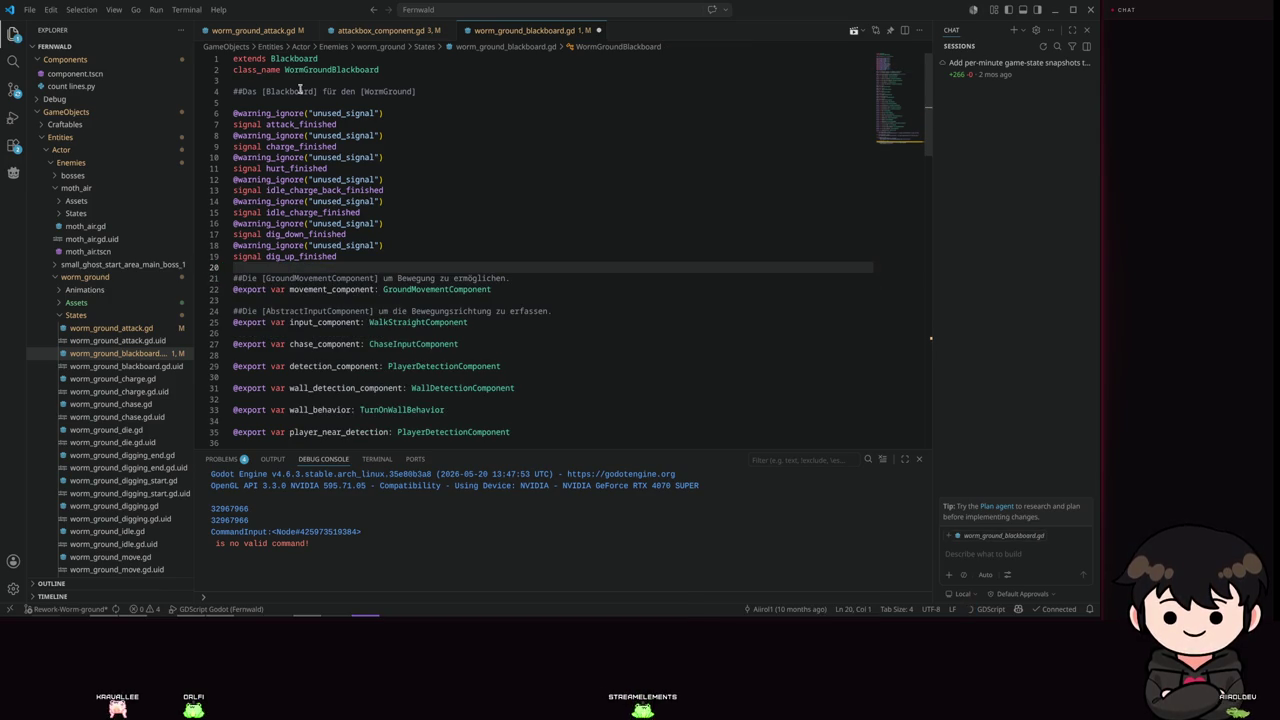
Step: Undo the recent worm ground attack script edits, restoring the damage check and removing the enable_attackbox connection
{"action": "left_click", "coordinate": [255, 31]}
{"action": "key", "text": "ctrl+z"}
{"action": "key", "text": "ctrl+z"}
{"action": "key", "text": "ctrl+z"}
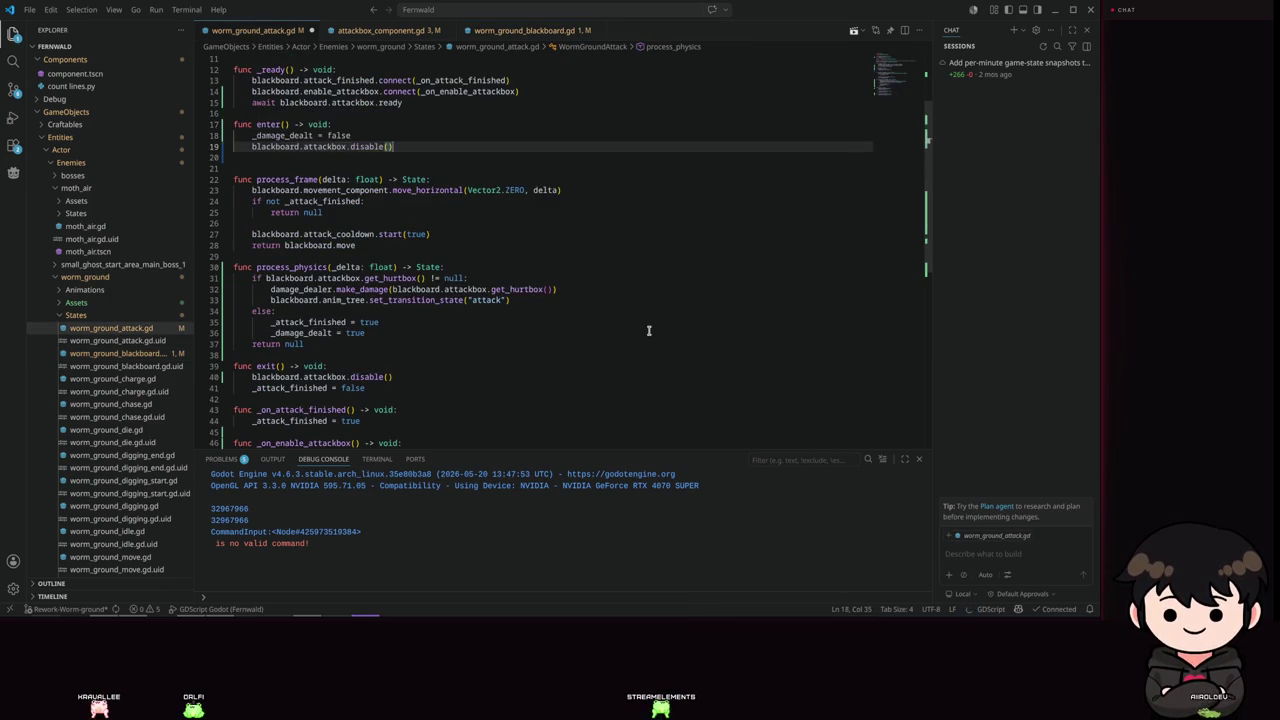
{"action": "key", "text": "ctrl+z"}
{"action": "key", "text": "ctrl+z"}
{"action": "key", "text": "ctrl+z"}
{"action": "key", "text": "ctrl+z"}
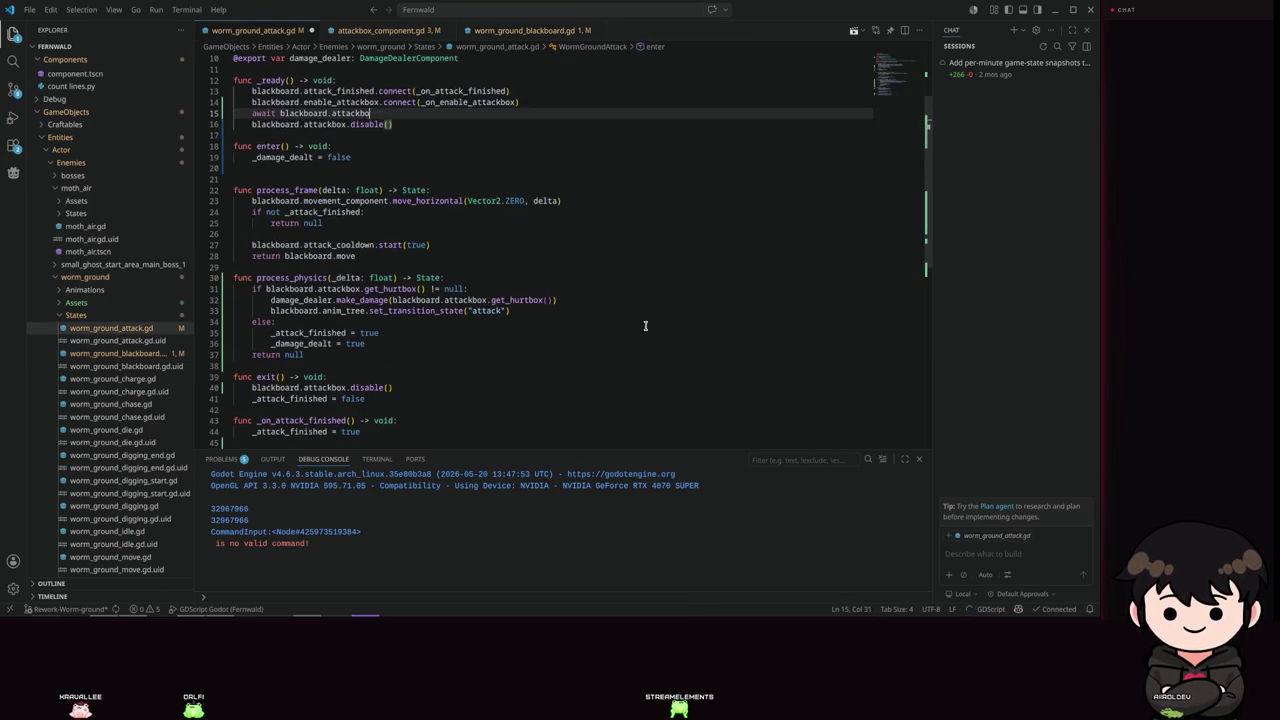
{"action": "key", "text": "ctrl+z"}
{"action": "key", "text": "ctrl+z"}
{"action": "key", "text": "ctrl+z"}
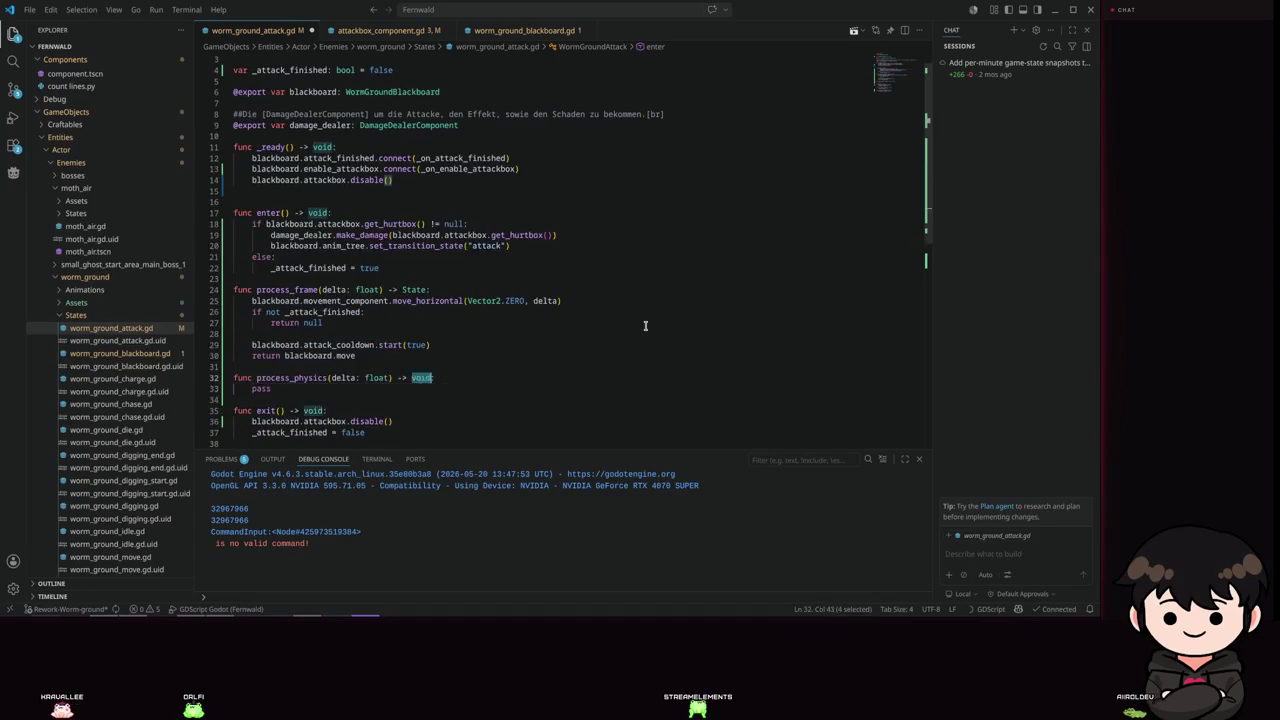
{"action": "key", "text": "ctrl+z"}
{"action": "key", "text": "ctrl+z"}
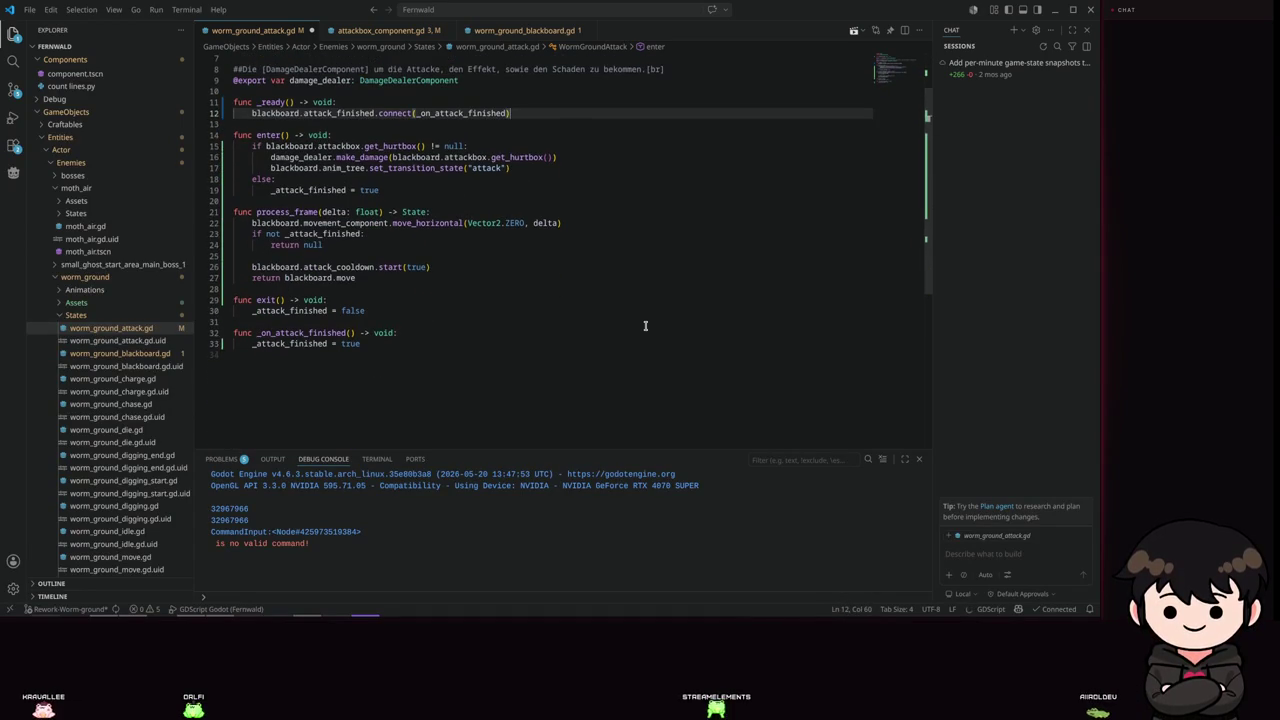
{"action": "key", "text": "ctrl+z"}
{"action": "key", "text": "ctrl+z"}
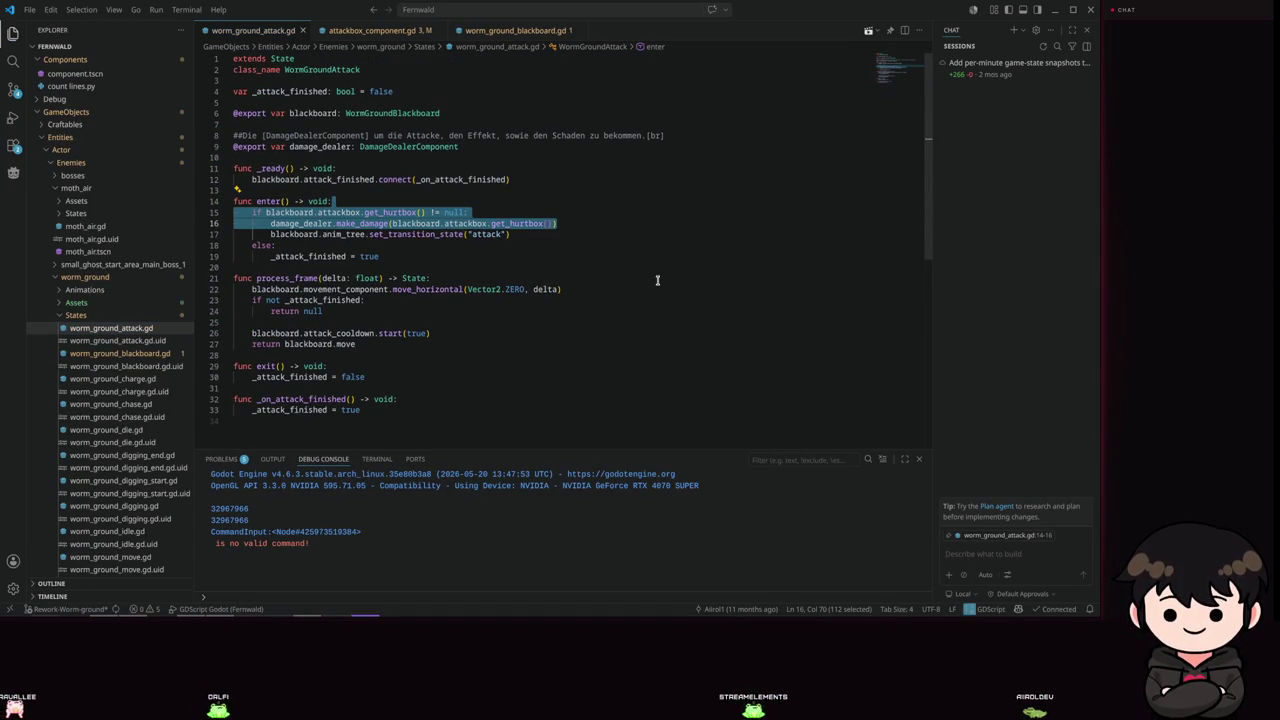
{"action": "left_click", "coordinate": [1055, 10]}
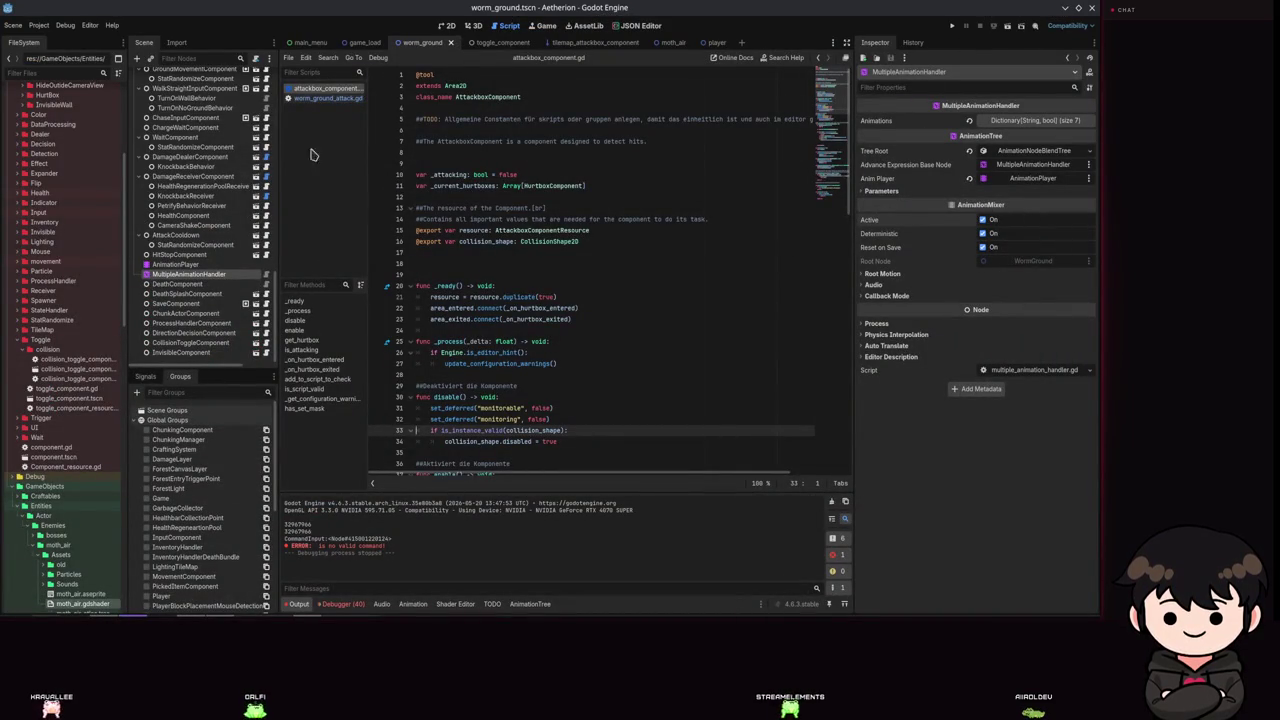
Step: Show the worm's attack animation tracks and preview the attack
{"action": "key", "text": "ctrl+F1"}
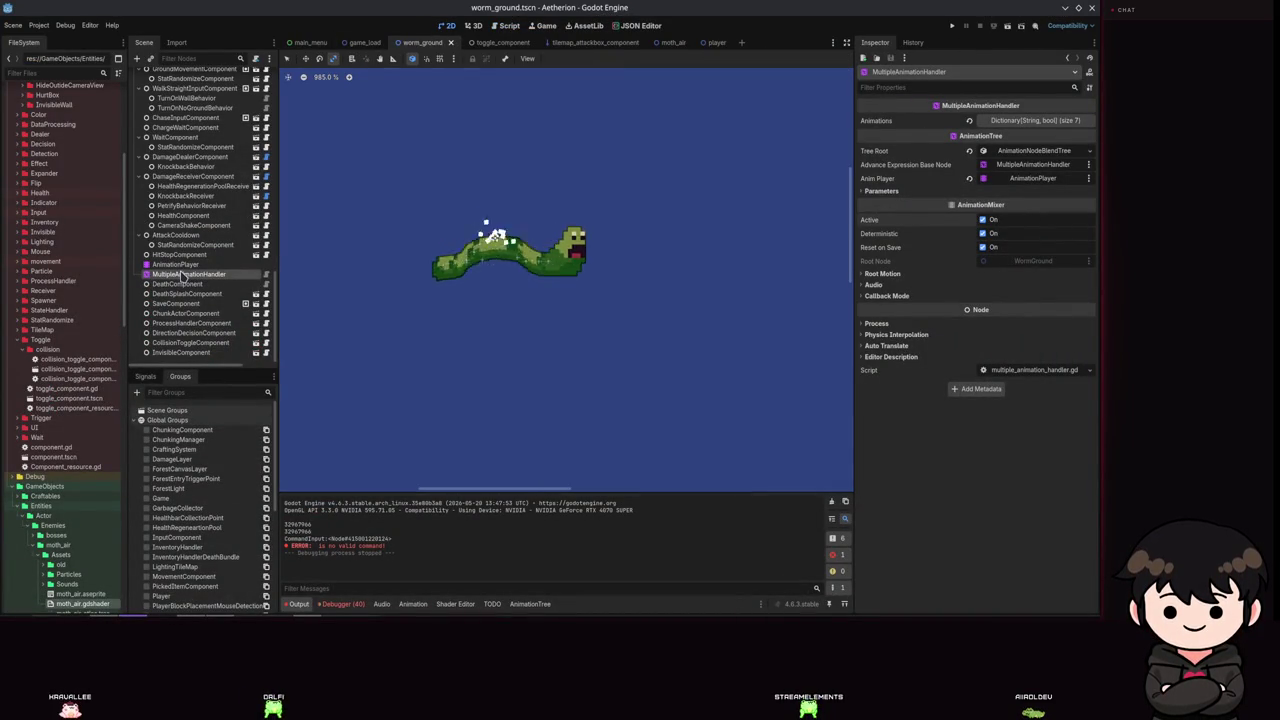
{"action": "left_click", "coordinate": [181, 274]}
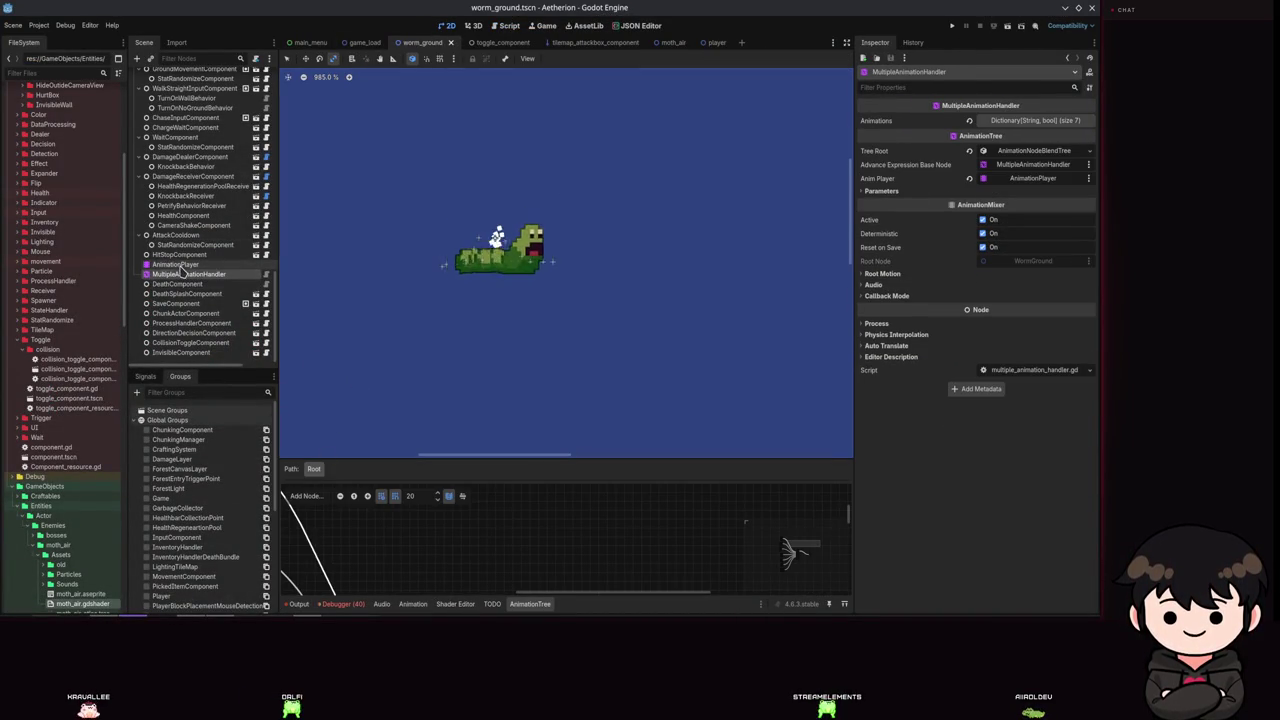
{"action": "left_click", "coordinate": [177, 265]}
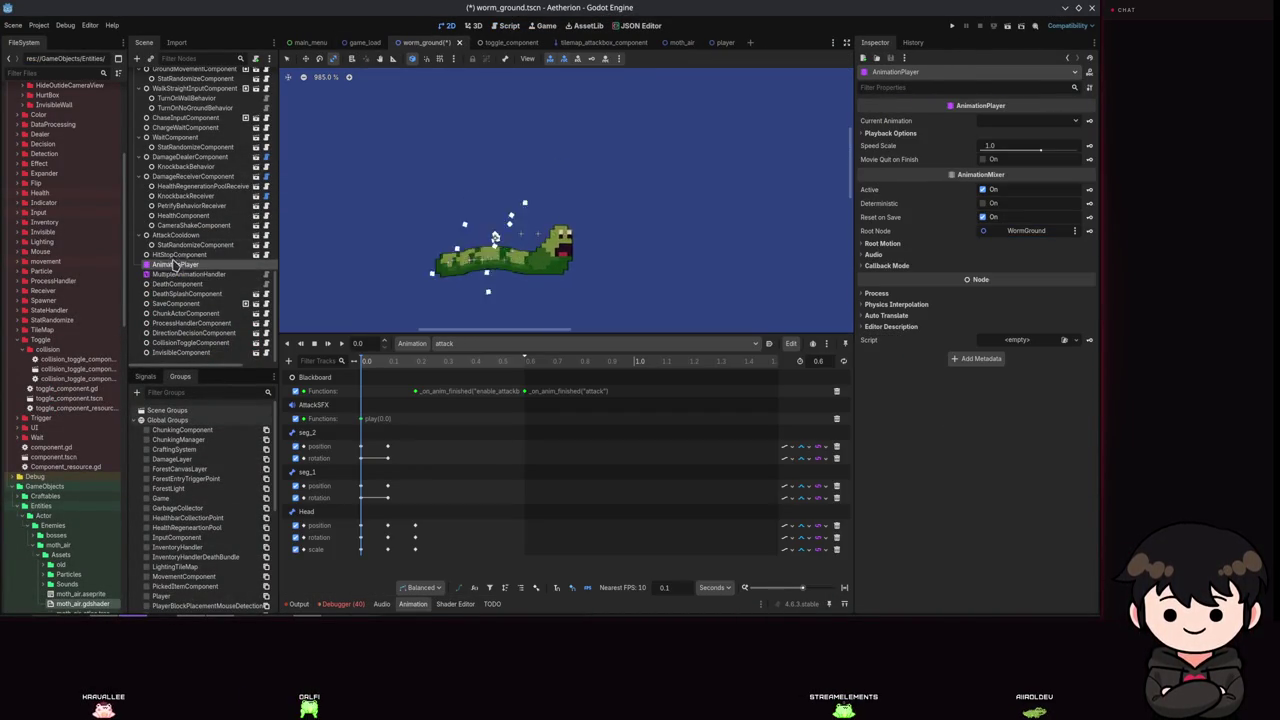
{"action": "left_click", "coordinate": [327, 343]}
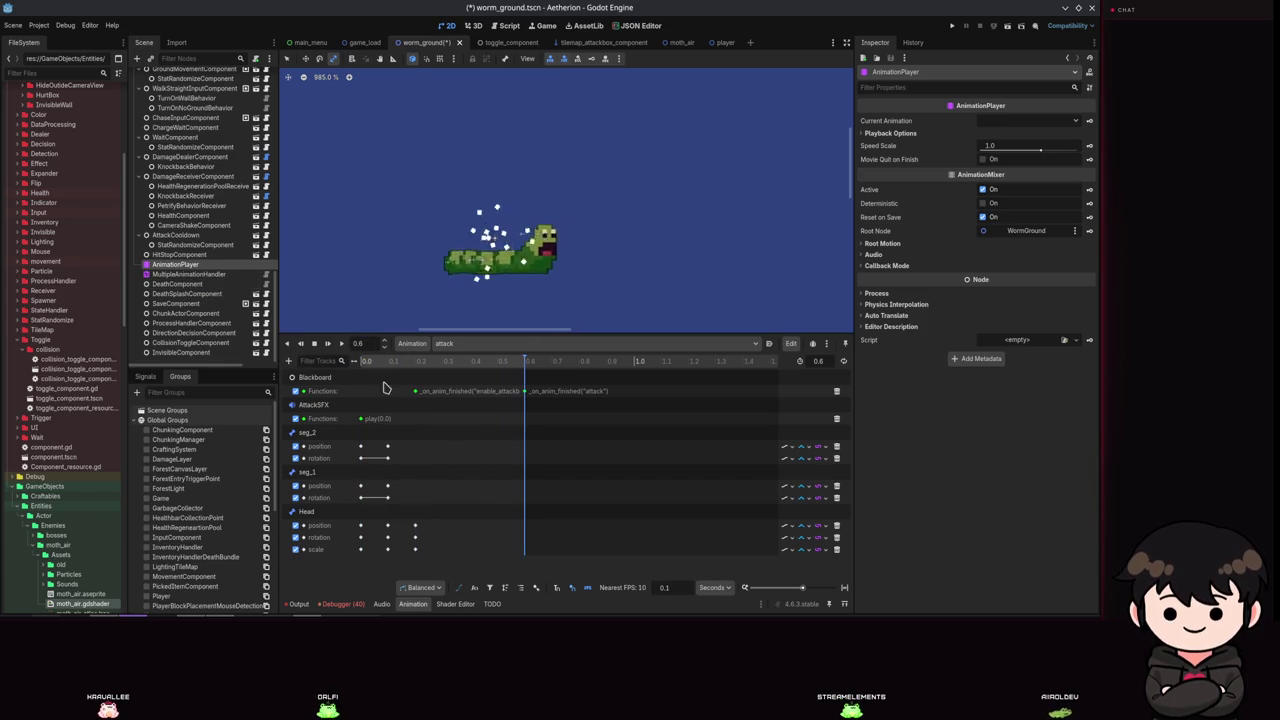
{"action": "left_click", "coordinate": [188, 274]}
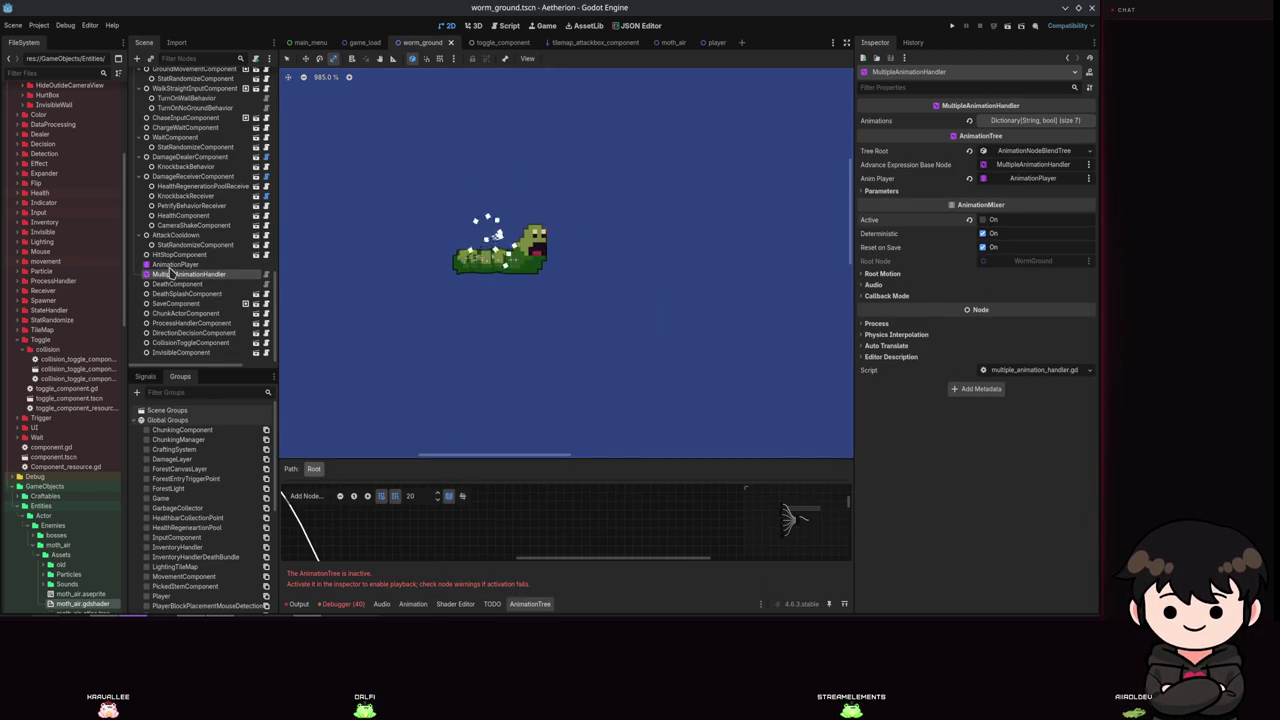
{"action": "left_click", "coordinate": [175, 264]}
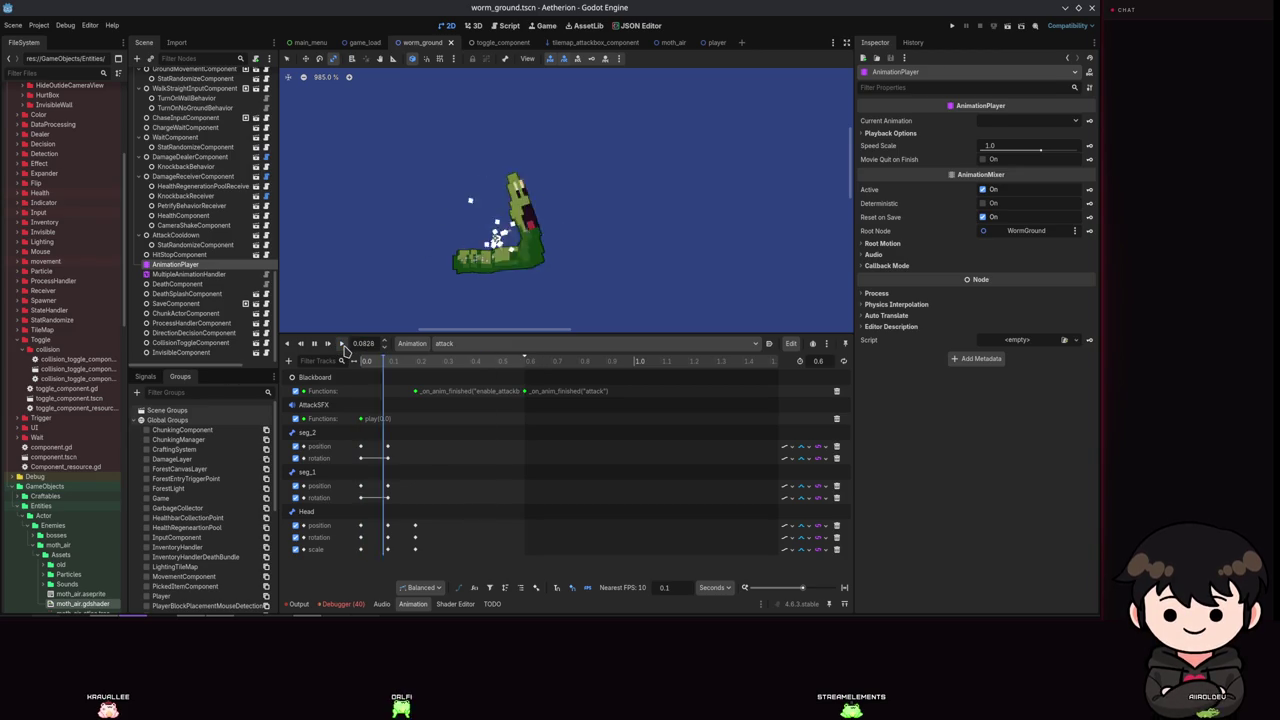
Step: Set snapping to 0.04, move the Head keys from 0.2 s to about 0.25 s, and save
{"action": "mouse_move", "coordinate": [381, 522]}
{"action": "left_mouse_down"}
{"action": "mouse_move", "coordinate": [394, 548]}
{"action": "mouse_move", "coordinate": [372, 531]}
{"action": "left_mouse_up"}
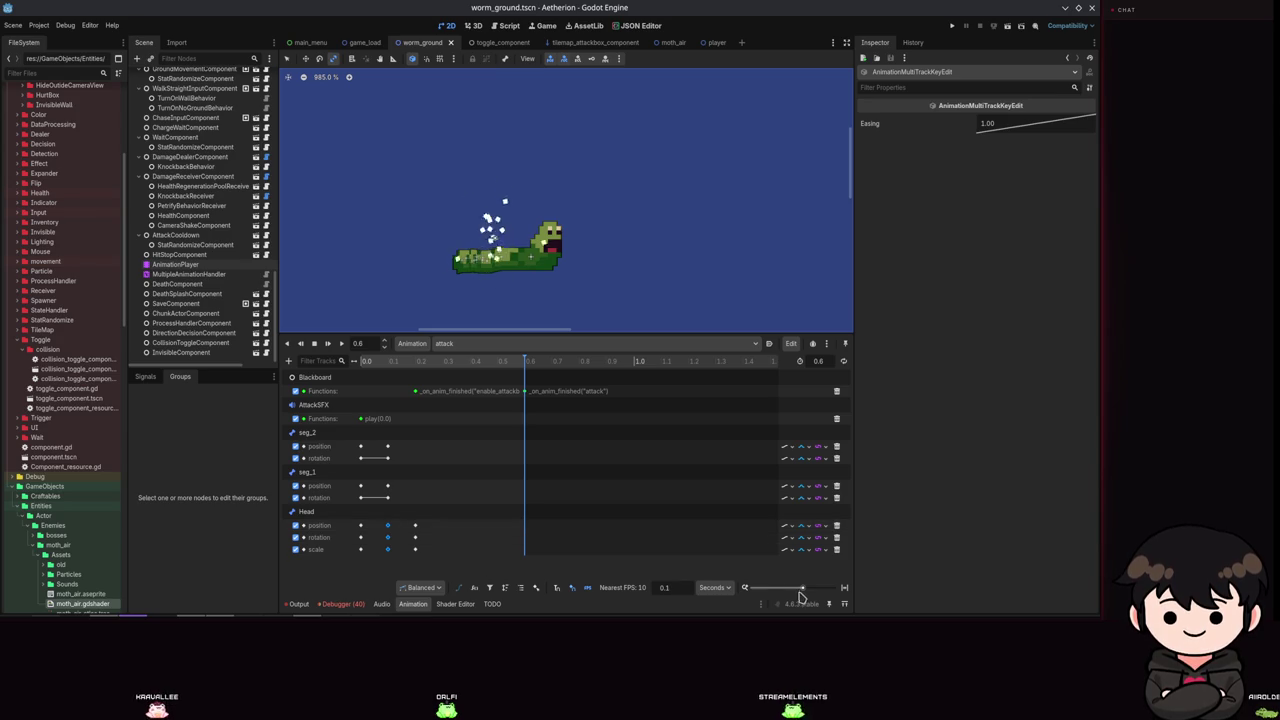
{"action": "left_click_drag", "start_coordinate": [674, 591], "coordinate": [676, 593]}
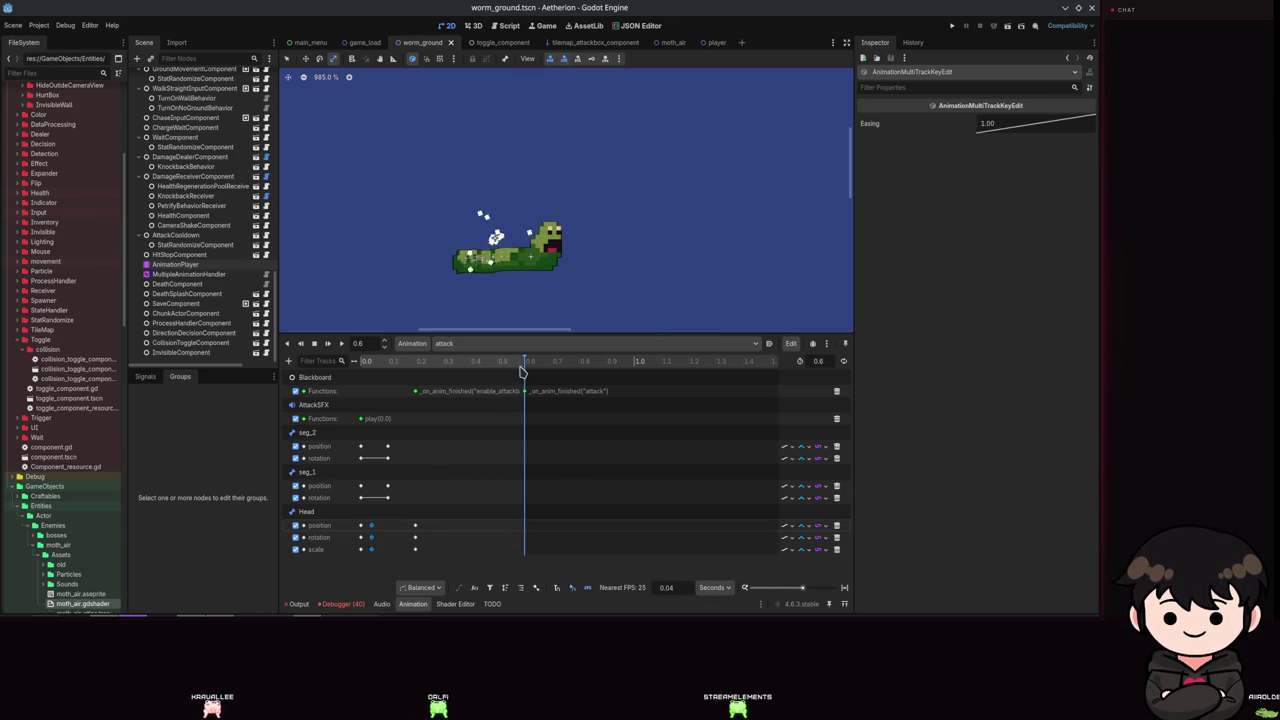
{"action": "key", "text": "ctrl+s"}
{"action": "left_click", "coordinate": [341, 345]}
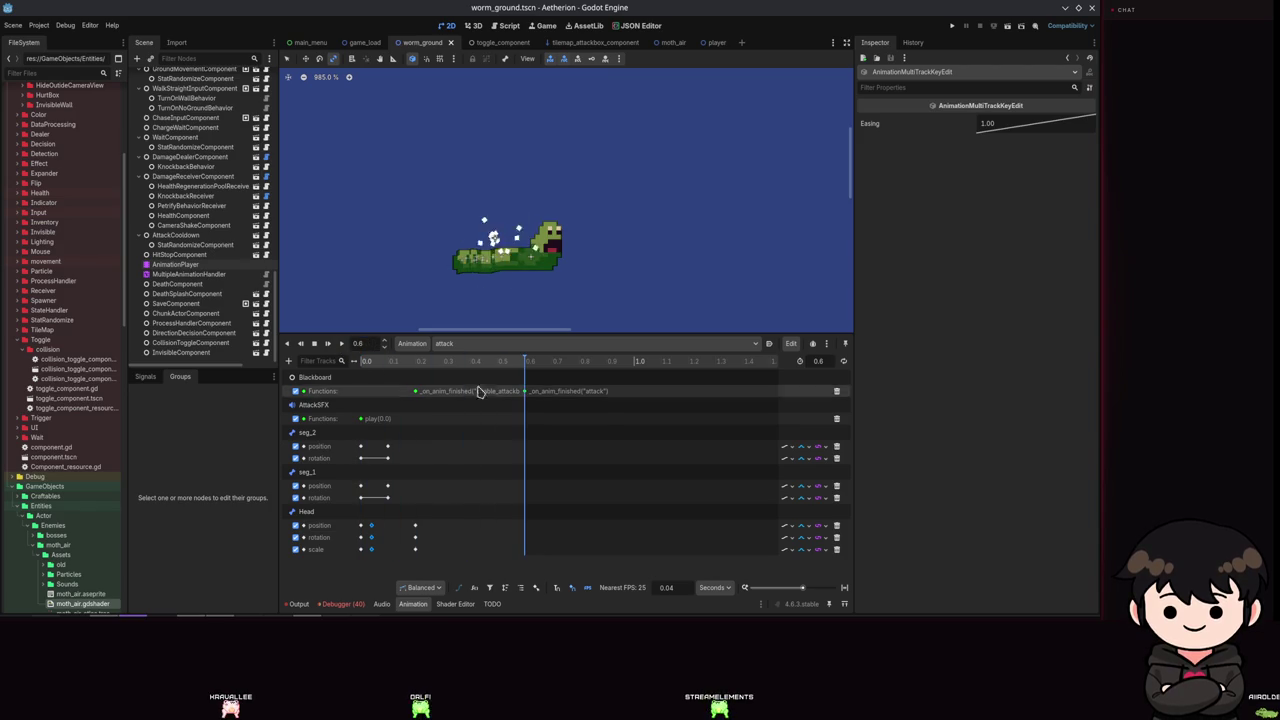
{"action": "left_click_drag", "start_coordinate": [528, 363], "coordinate": [391, 383]}
{"action": "left_click", "coordinate": [416, 528]}
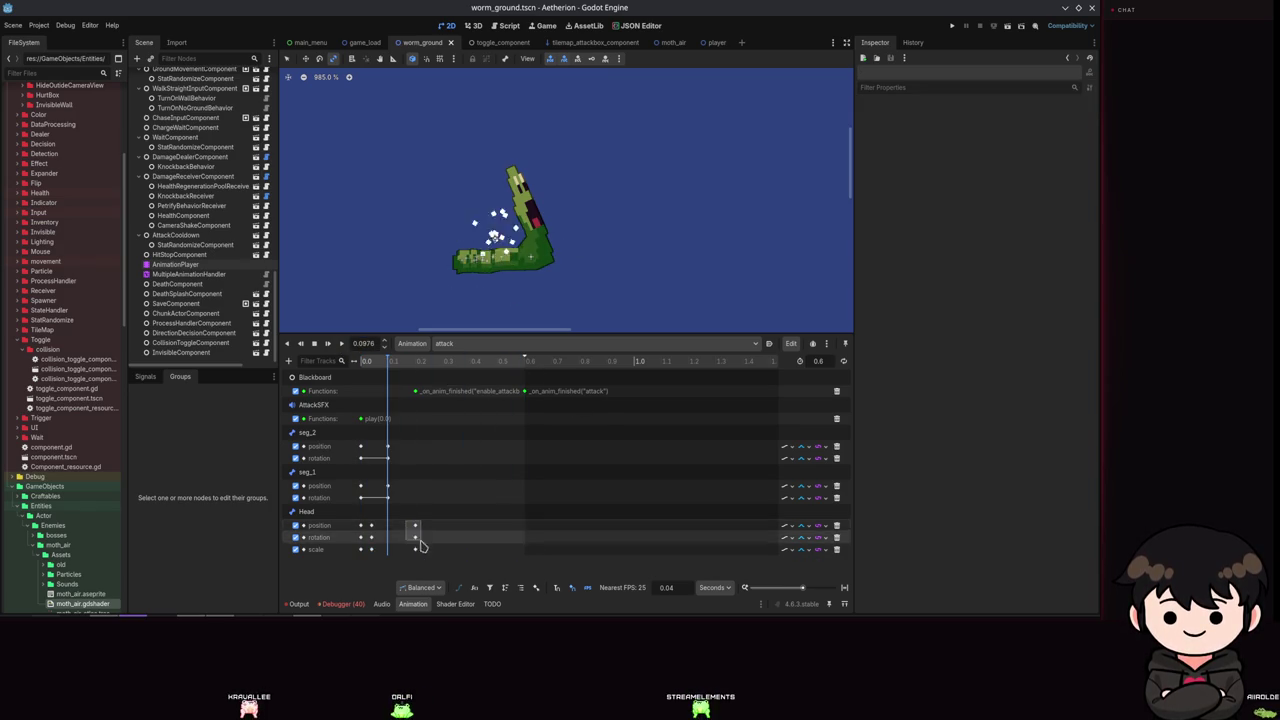
{"action": "left_click_drag", "start_coordinate": [426, 531], "coordinate": [437, 534]}
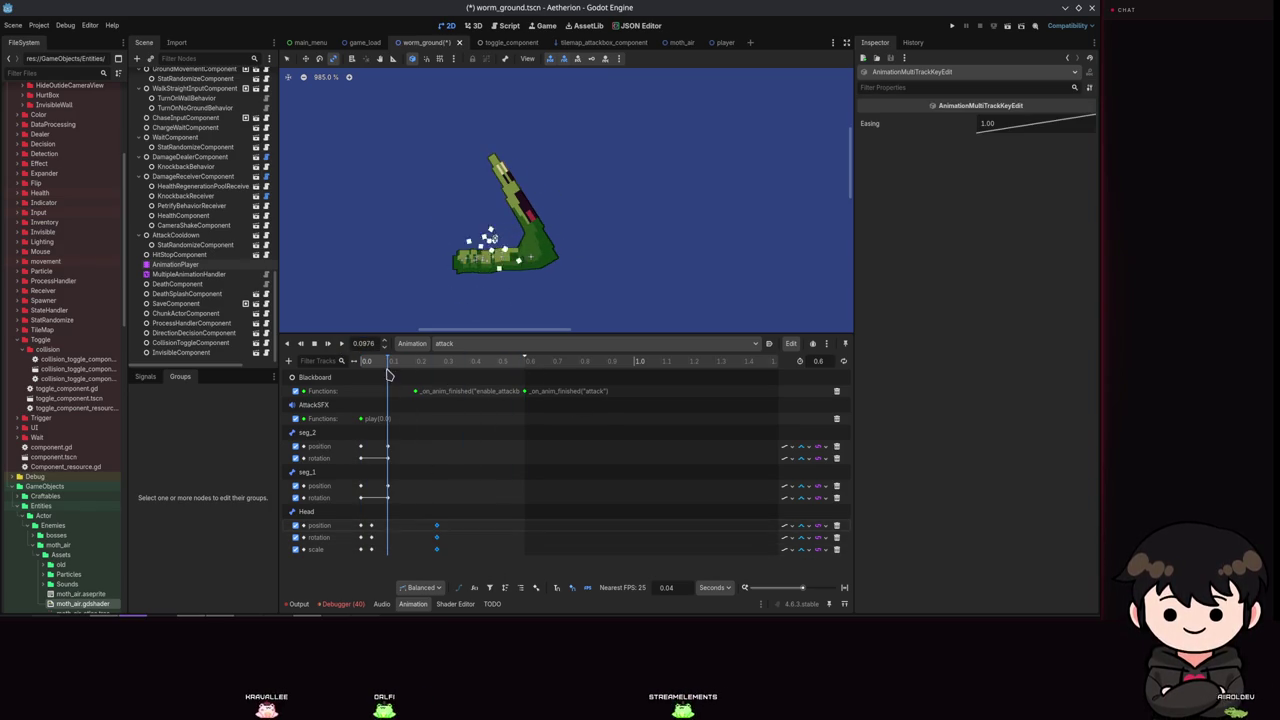
{"action": "key", "text": "ctrl+s"}
{"action": "left_click", "coordinate": [341, 345]}
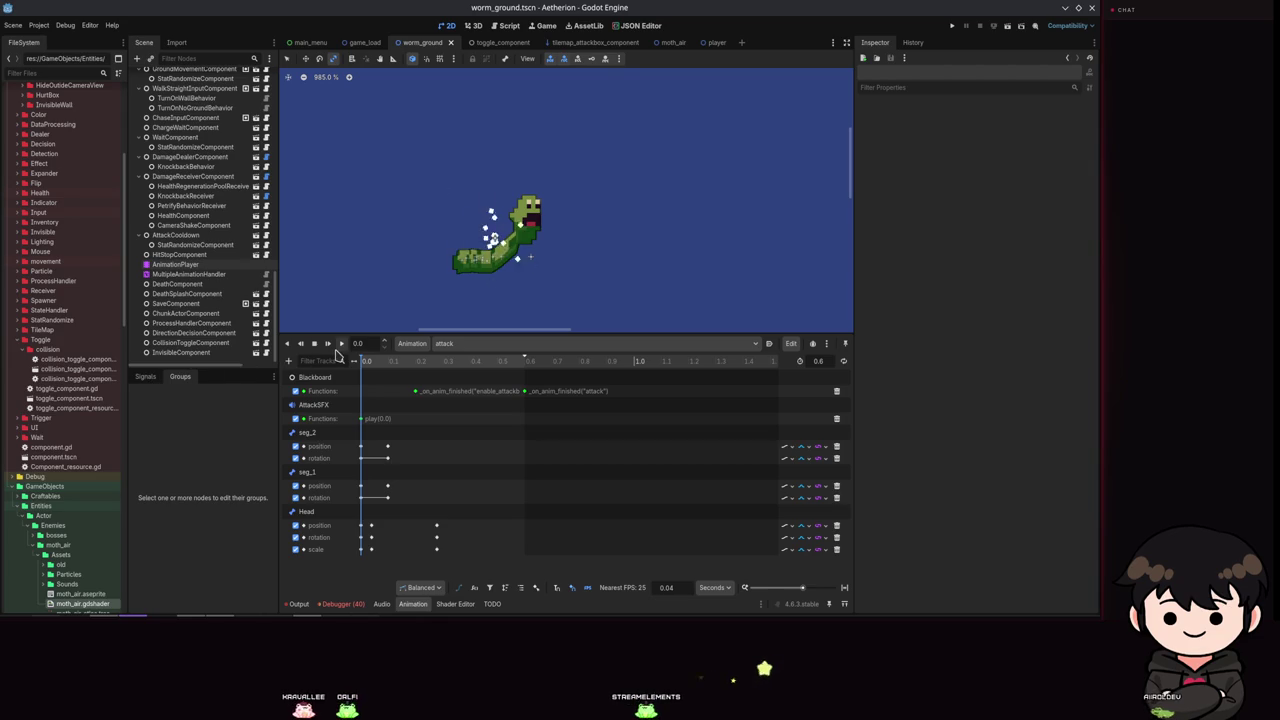
Step: Launch the game, load a save slot and enlarge the game window
{"action": "left_click", "coordinate": [953, 26]}
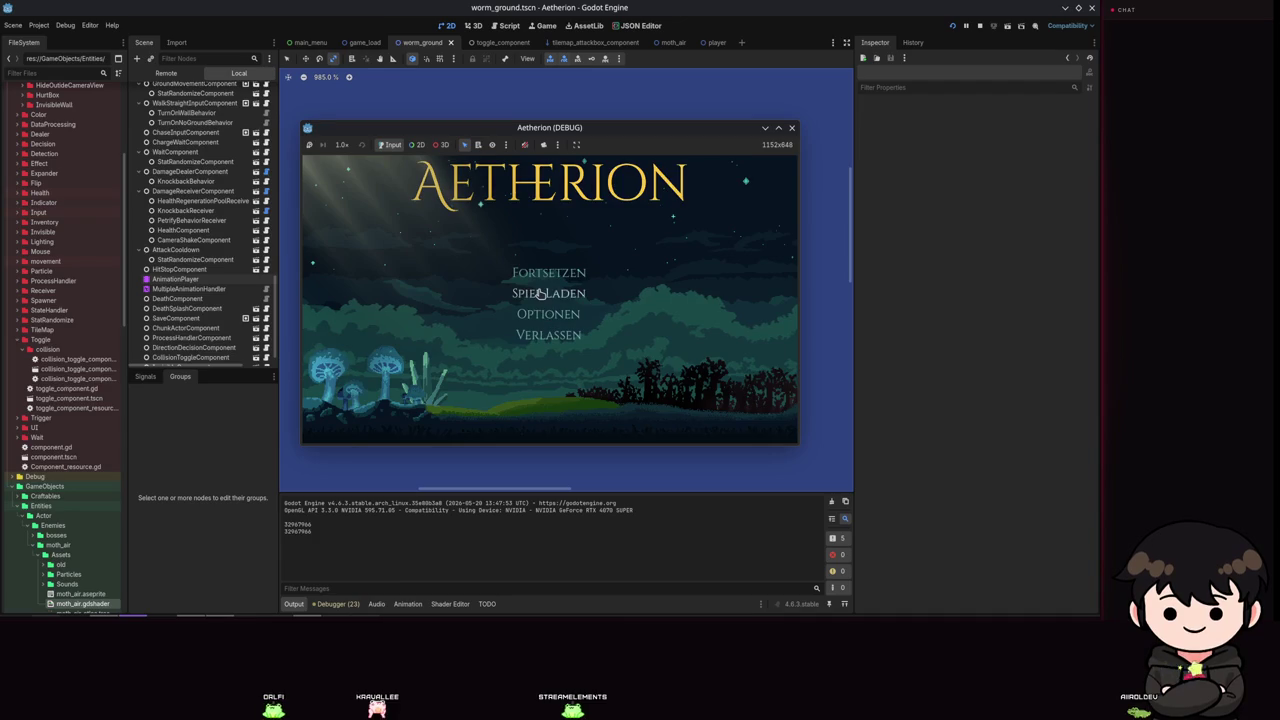
{"action": "left_click", "coordinate": [540, 293]}
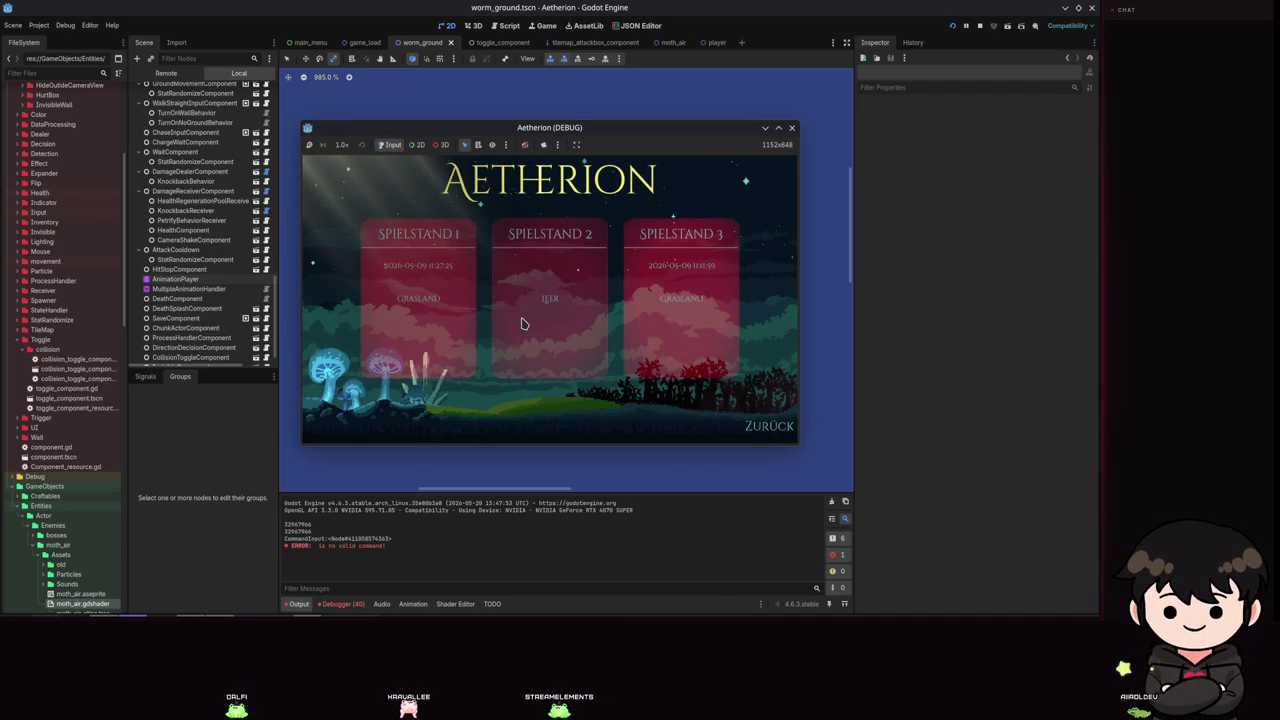
{"action": "left_click", "coordinate": [521, 323]}
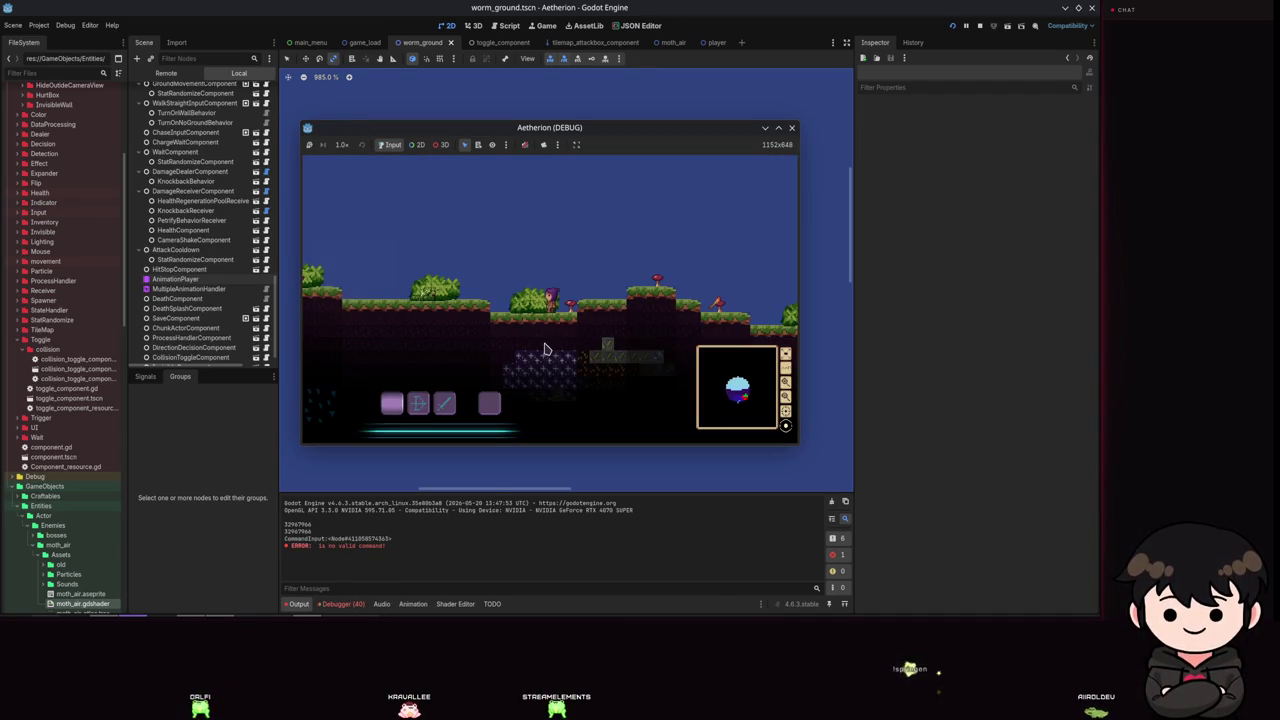
{"action": "left_click", "coordinate": [778, 127]}
Step: Switch hotbar slots, walk and jump the character, then pause and stop the test run
{"action": "key", "text": "3"}
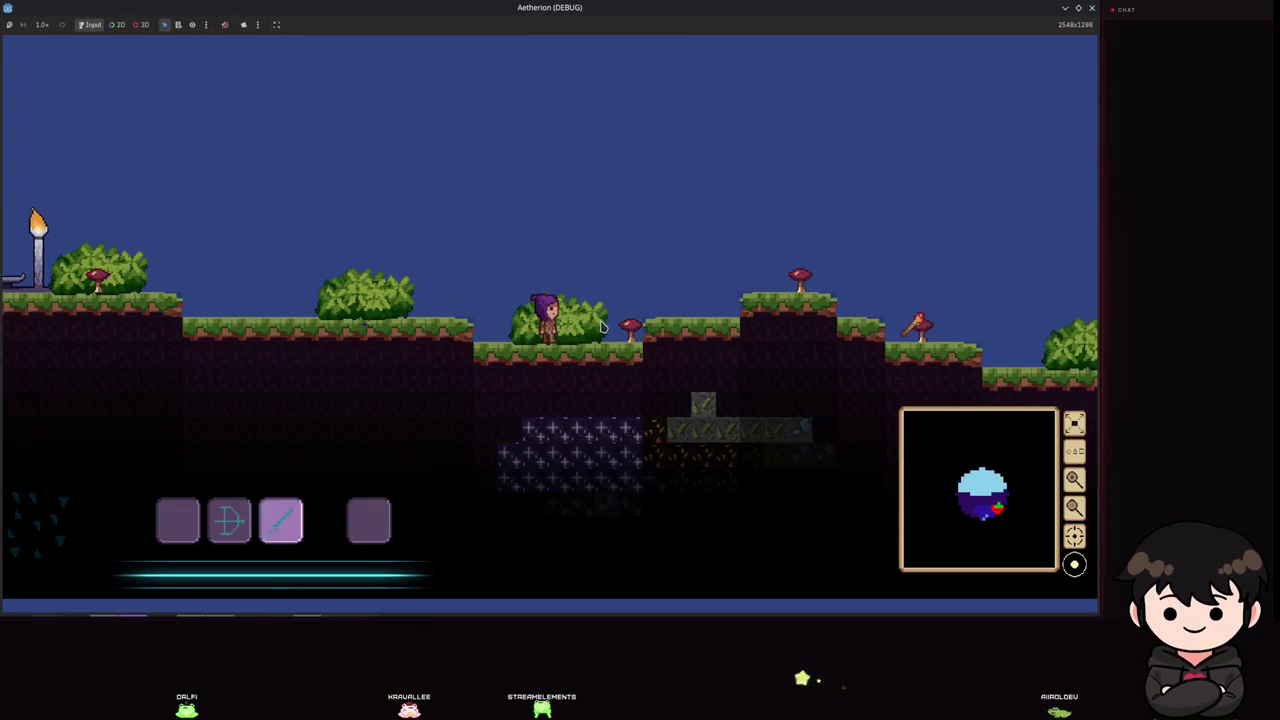
{"action": "key", "text": "4"}
{"action": "key", "text": "d"}
{"action": "key", "text": "a"}
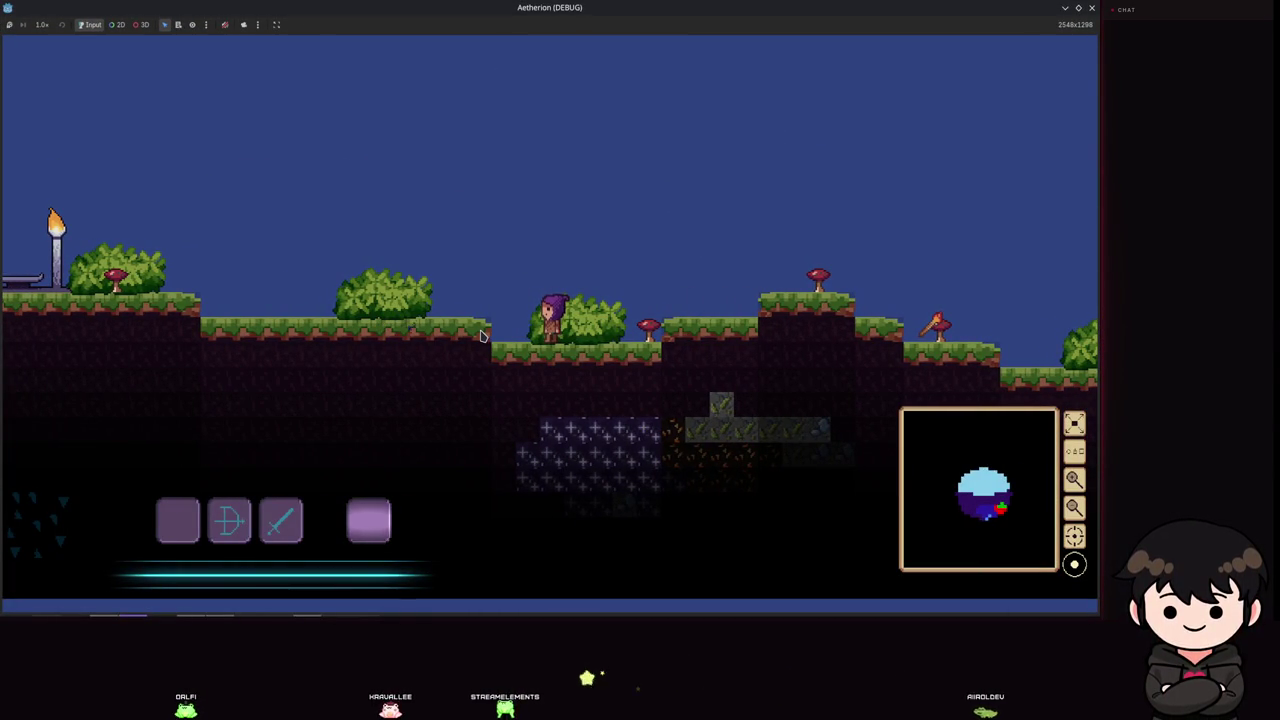
{"action": "key", "text": "a"}
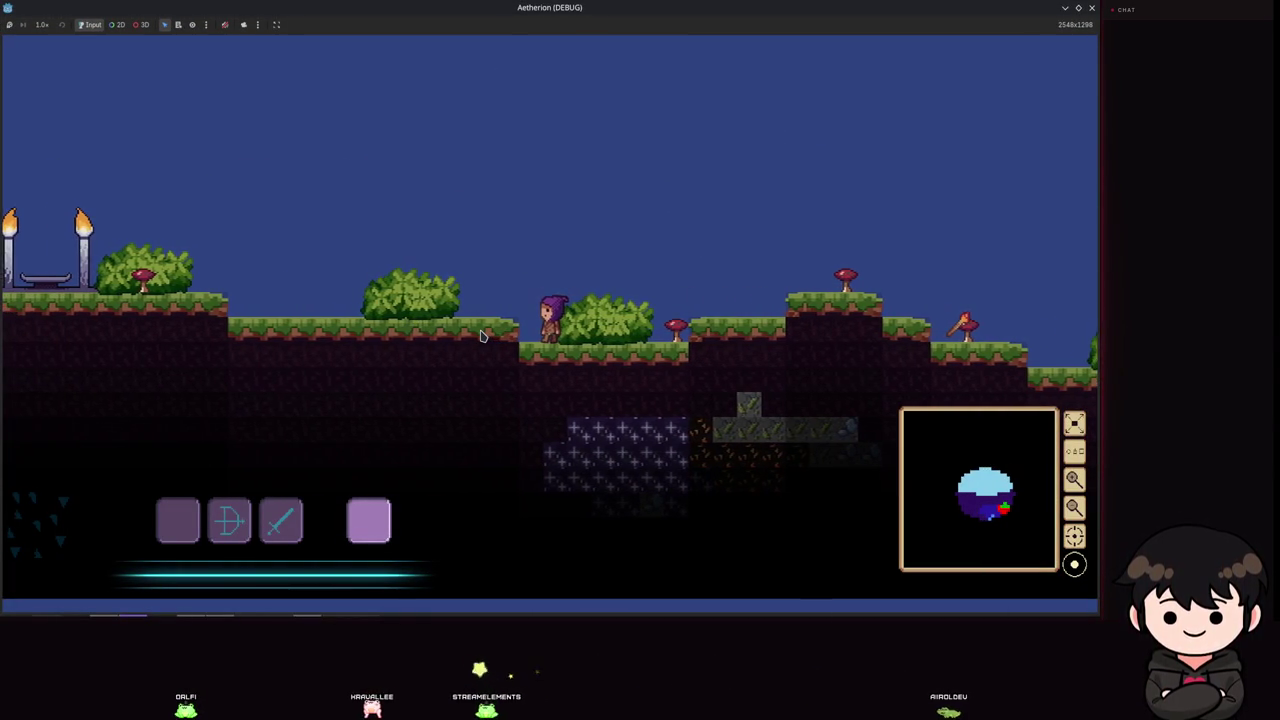
{"action": "key", "text": "a"}
{"action": "key", "text": "space"}
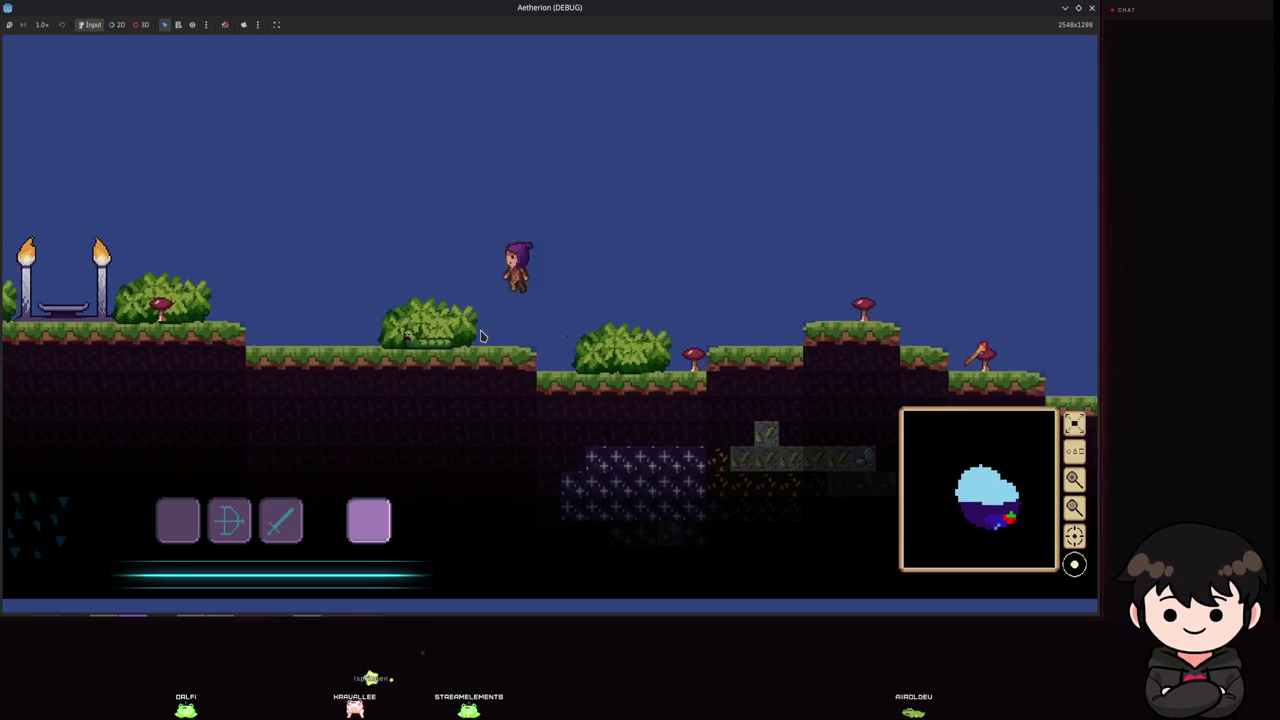
{"action": "key", "text": "Escape"}
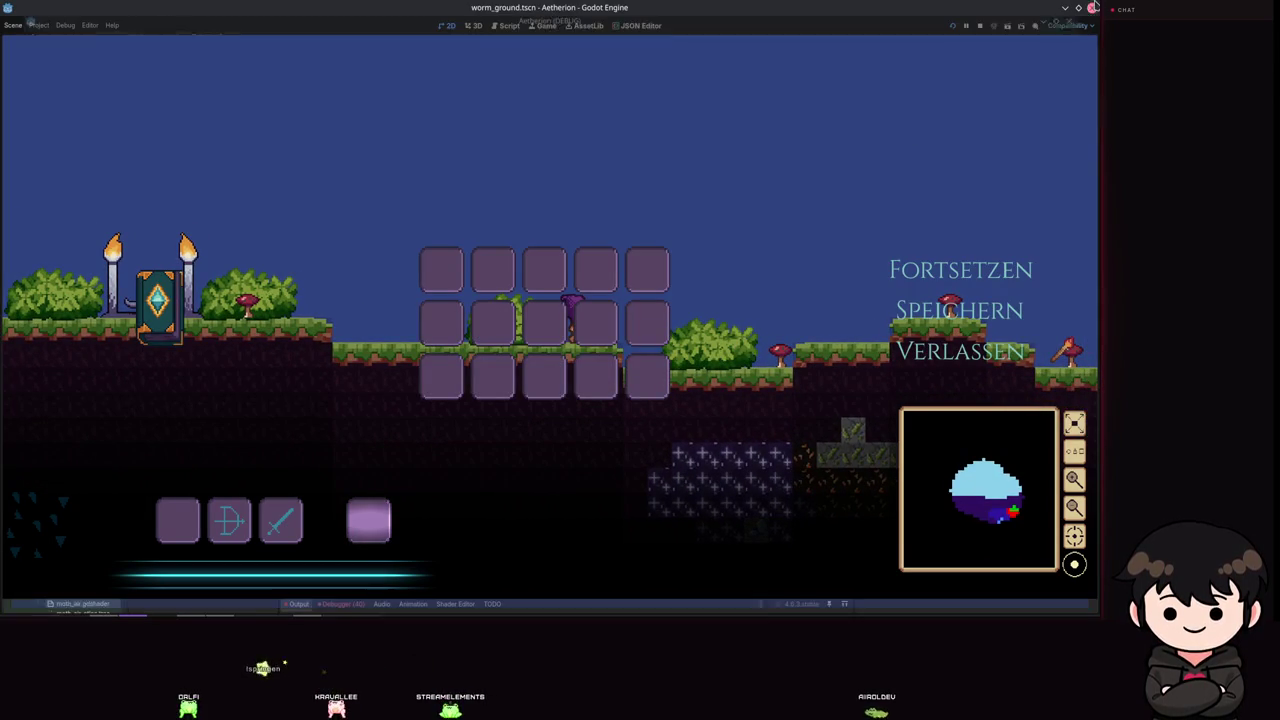
{"action": "key", "text": "F8"}
{"action": "left_click", "coordinate": [188, 274]}
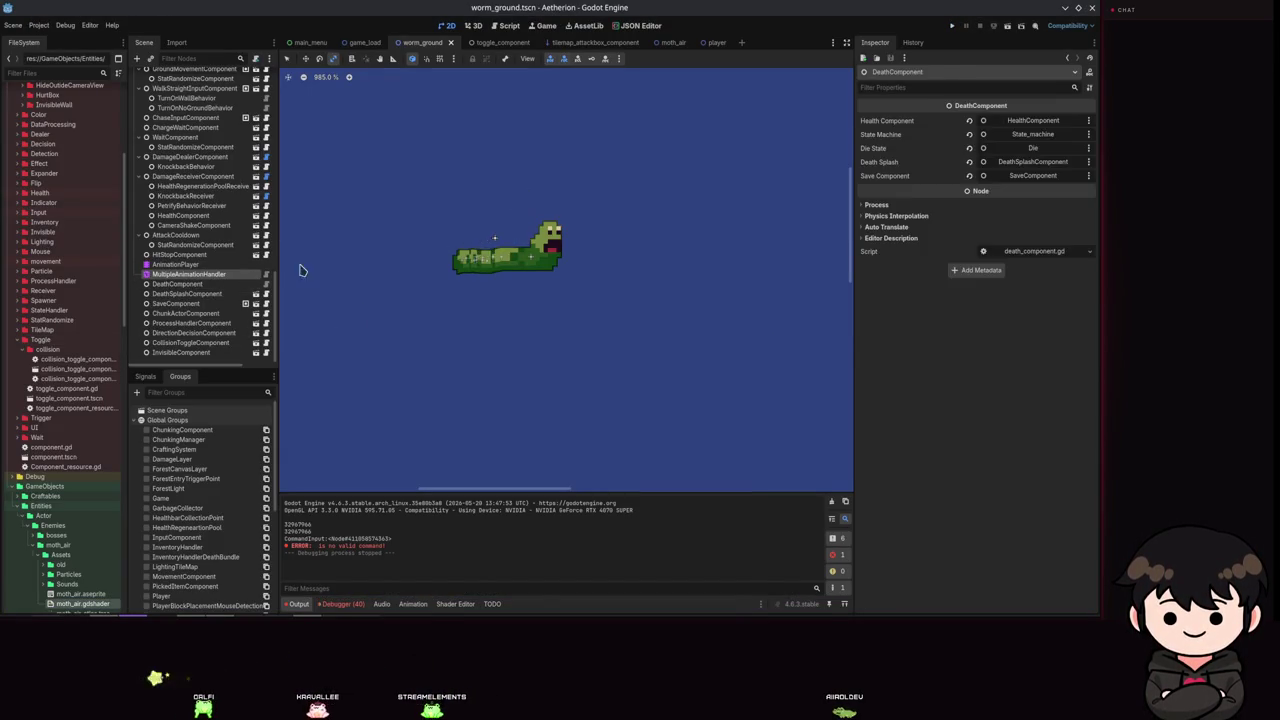
Step: Save and launch the game, then walk and jump the character left and right
{"action": "left_click", "coordinate": [983, 219]}
{"action": "left_click", "coordinate": [951, 25]}
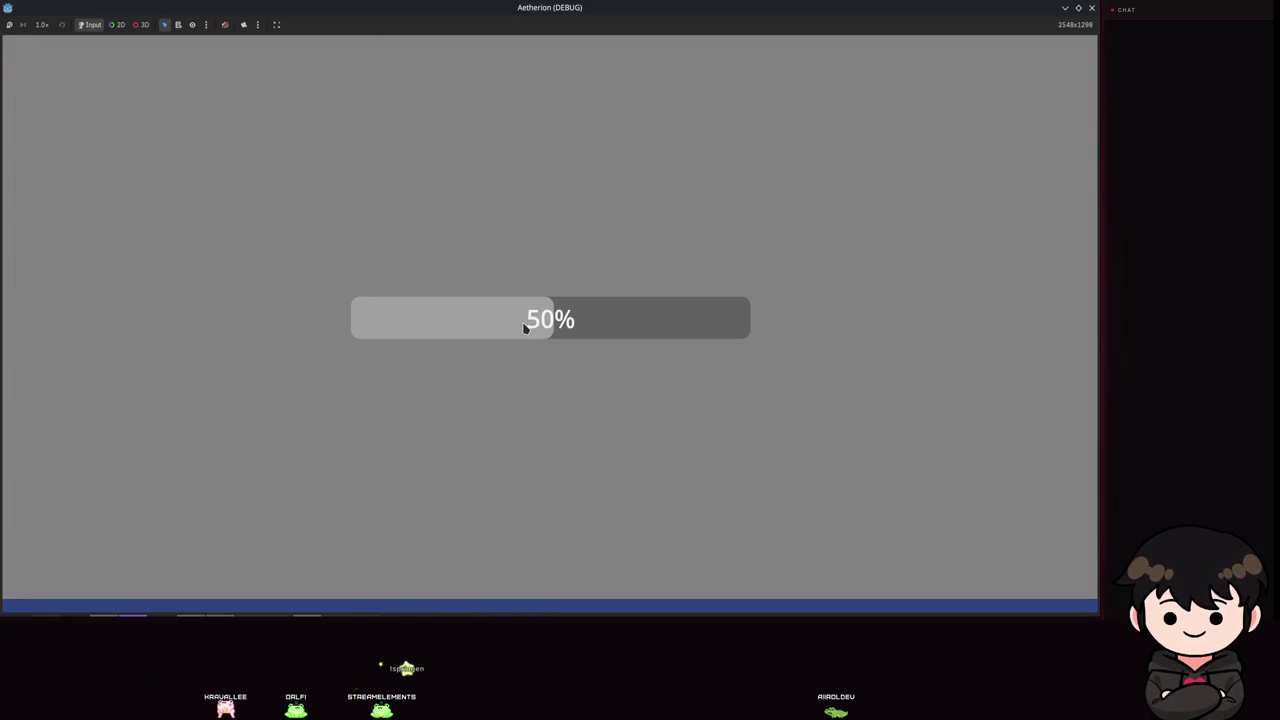
{"action": "key", "text": "a"}
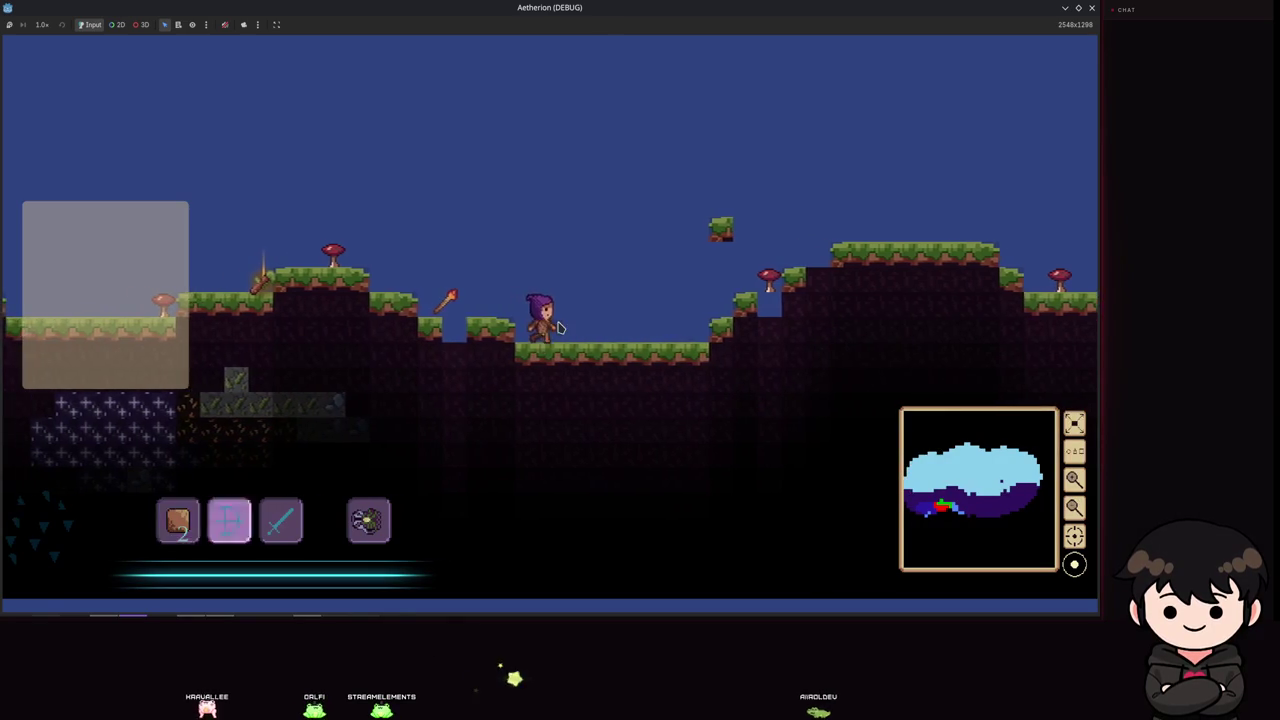
{"action": "key", "text": "space"}
{"action": "key", "text": "d"}
{"action": "key", "text": "1"}
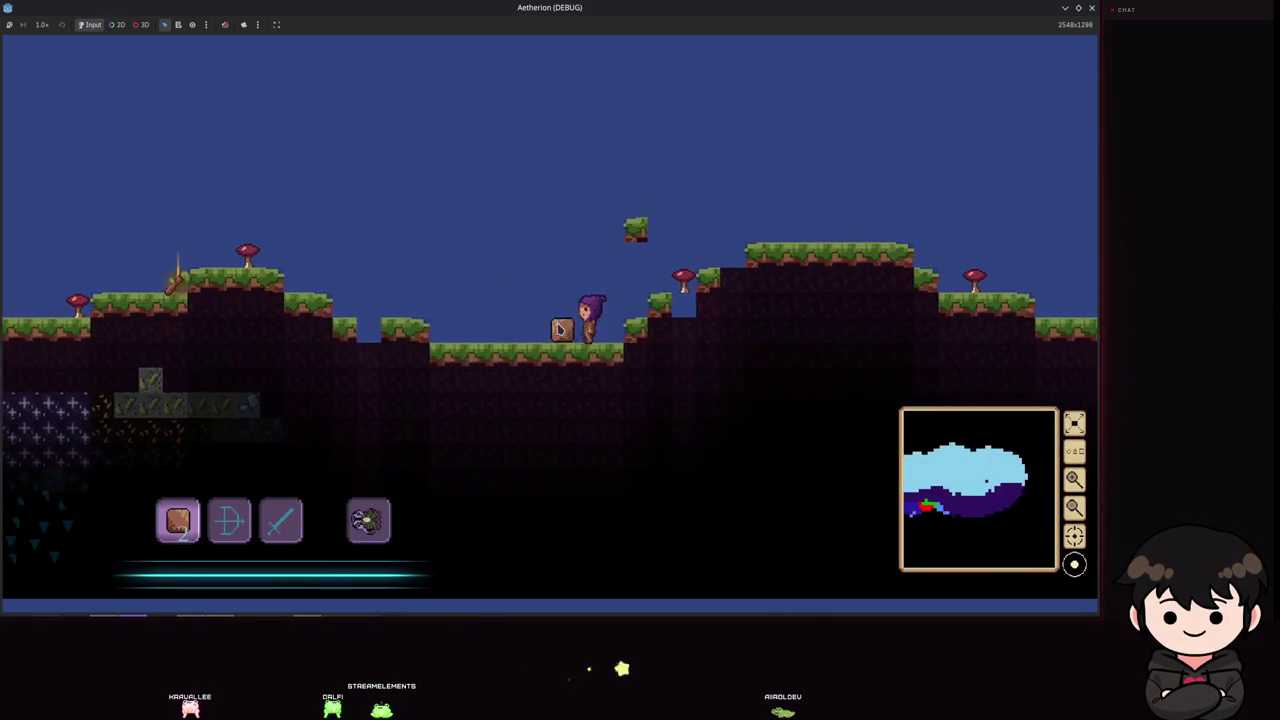
{"action": "key", "text": "a"}
{"action": "key", "text": "space"}
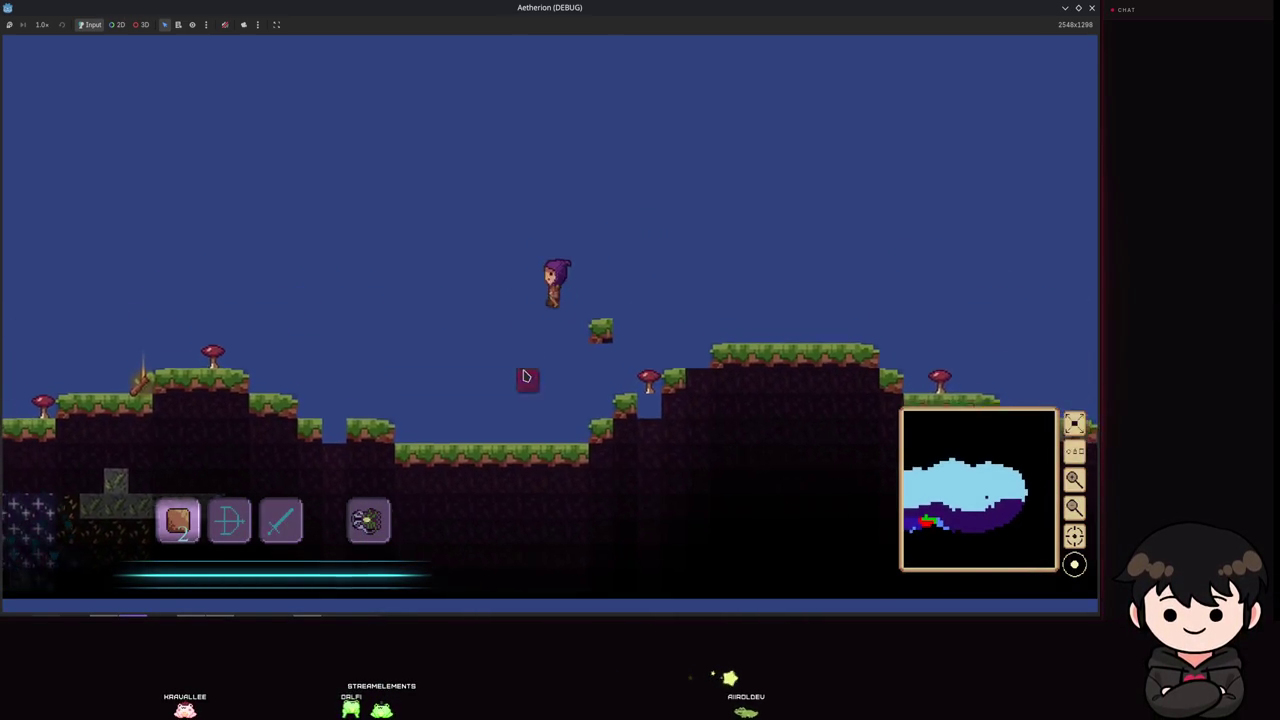
{"action": "key", "text": "space"}
{"action": "key", "text": "d"}
Step: Place a dirt block, climb up and run right to the worm, then stop the game after dying
{"action": "left_click", "coordinate": [549, 369]}
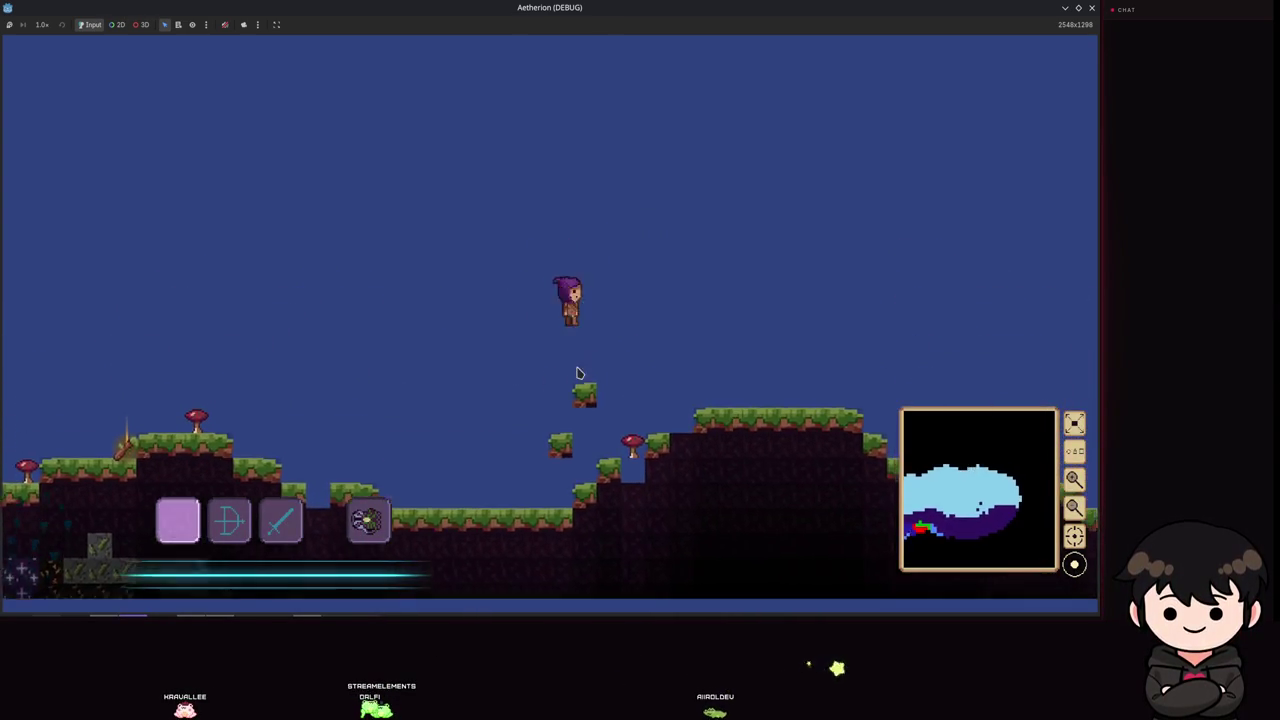
{"action": "key", "text": "space"}
{"action": "key", "text": "d"}
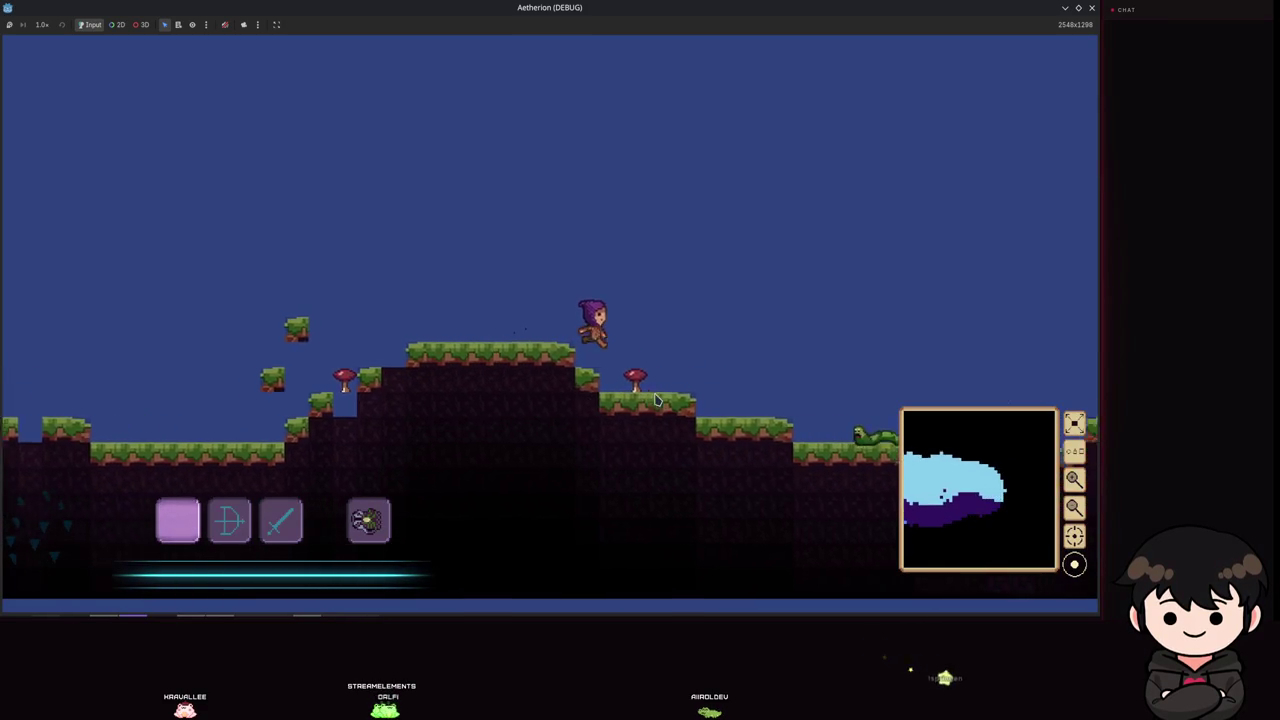
{"action": "key", "text": "d"}
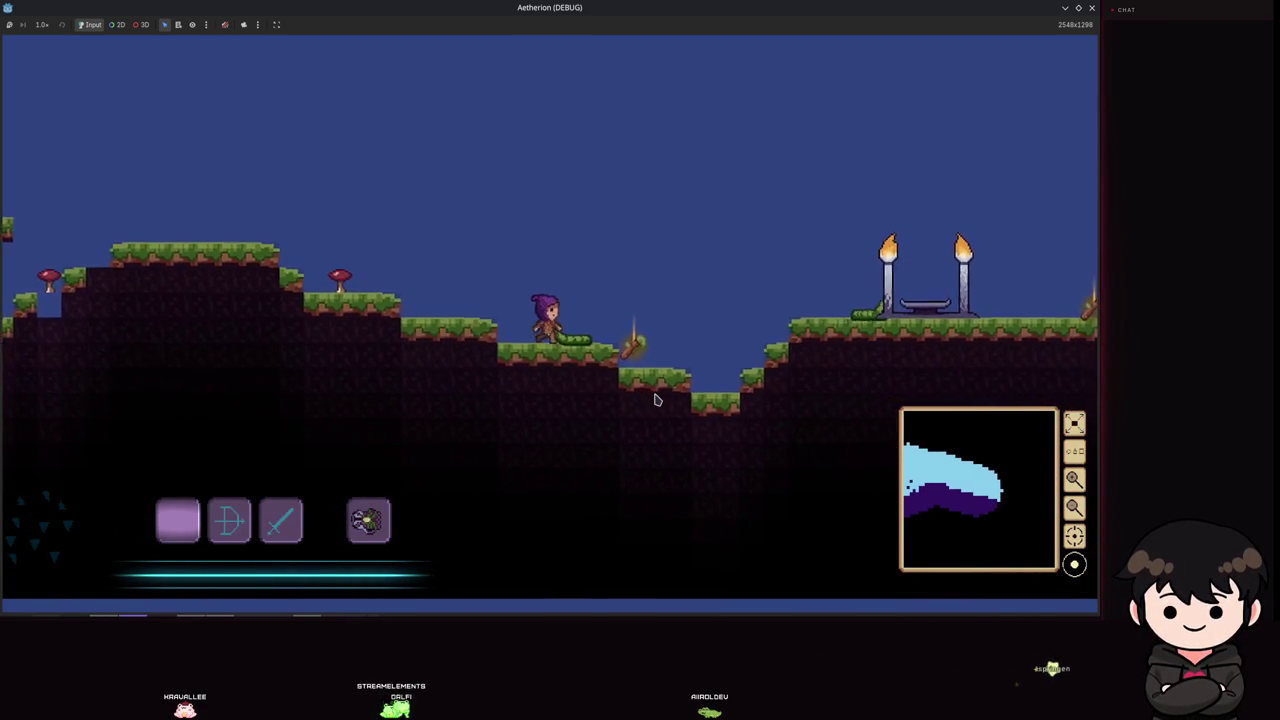
{"action": "key", "text": "d"}
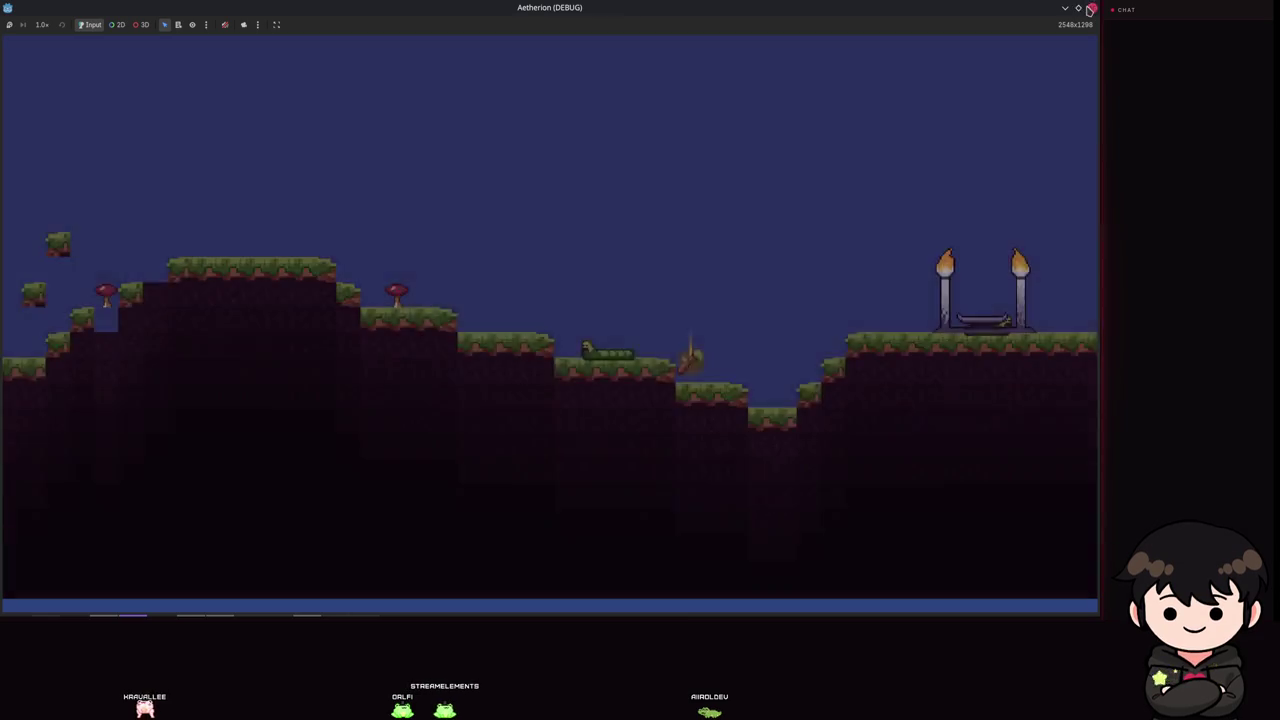
{"action": "key", "text": "Escape"}
{"action": "key", "text": "F8"}
{"action": "left_click", "coordinate": [175, 279]}
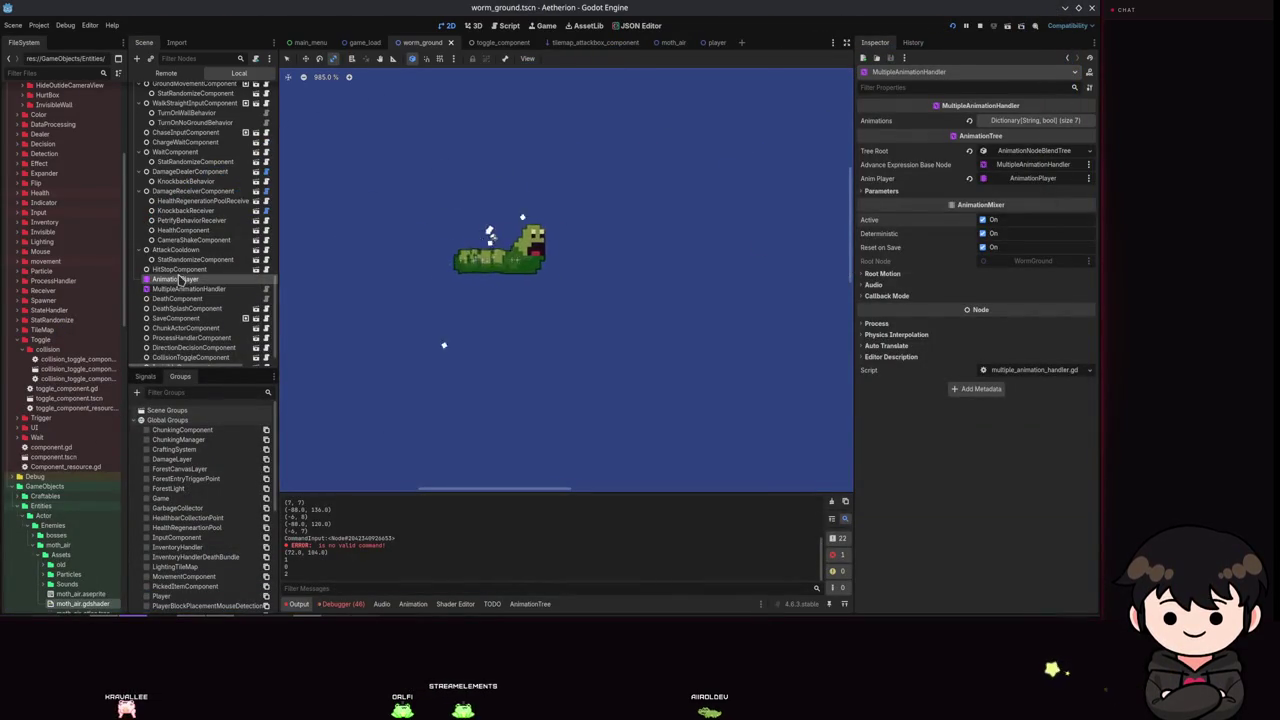
Step: Select the Head position key at 0.04 s in the attack animation timeline
{"action": "left_click", "coordinate": [188, 288]}
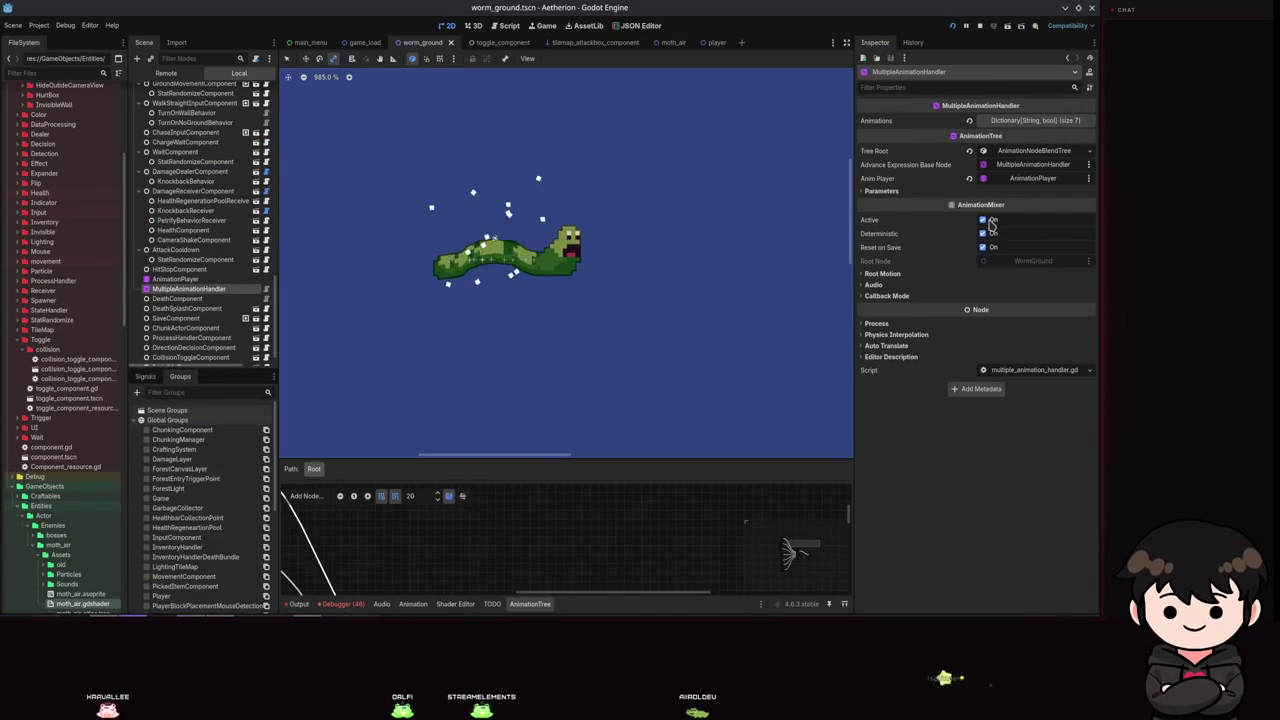
{"action": "left_click", "coordinate": [175, 279]}
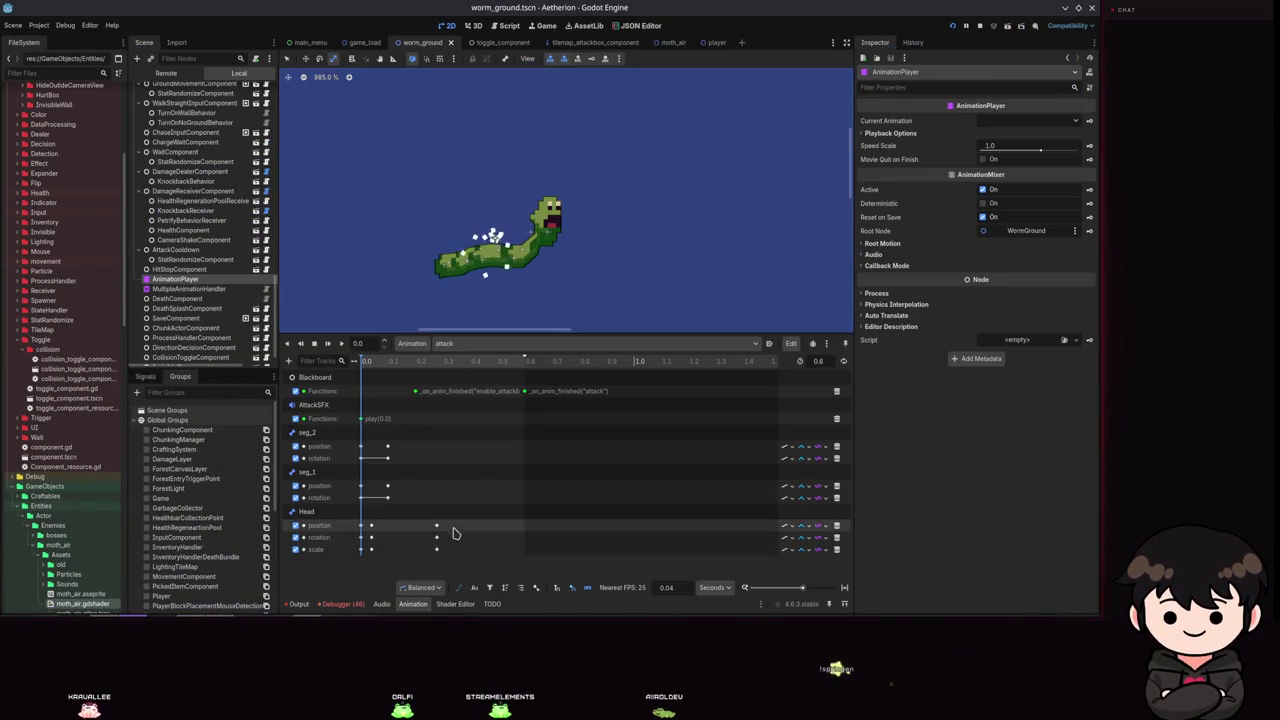
{"action": "left_click", "coordinate": [371, 525]}
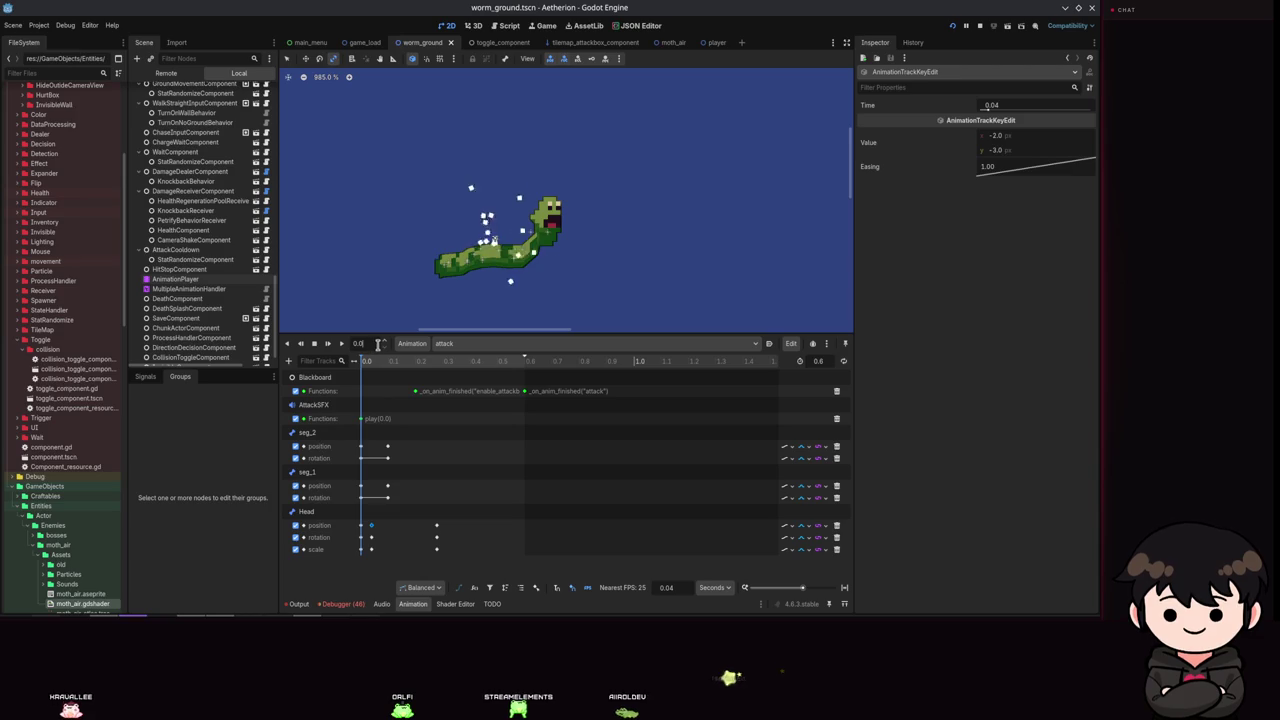
{"action": "type", "text": "4"}
{"action": "key", "text": "Return"}
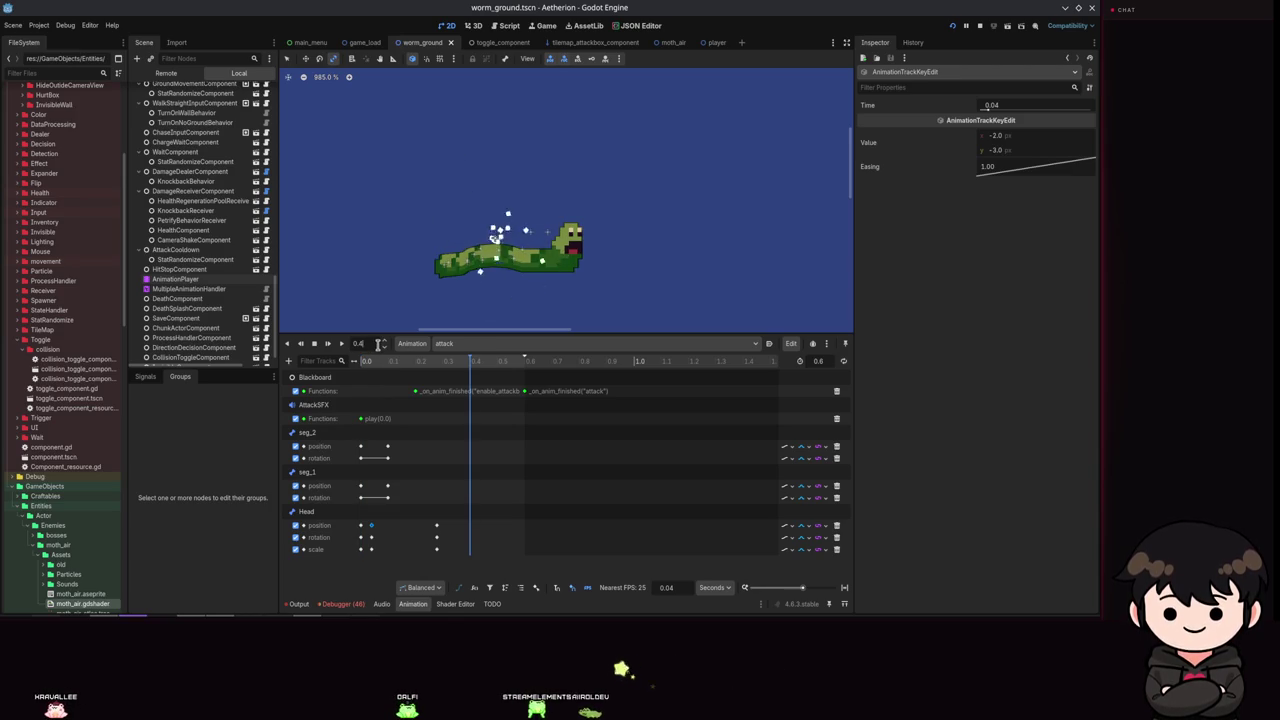
{"action": "key", "text": "Return"}
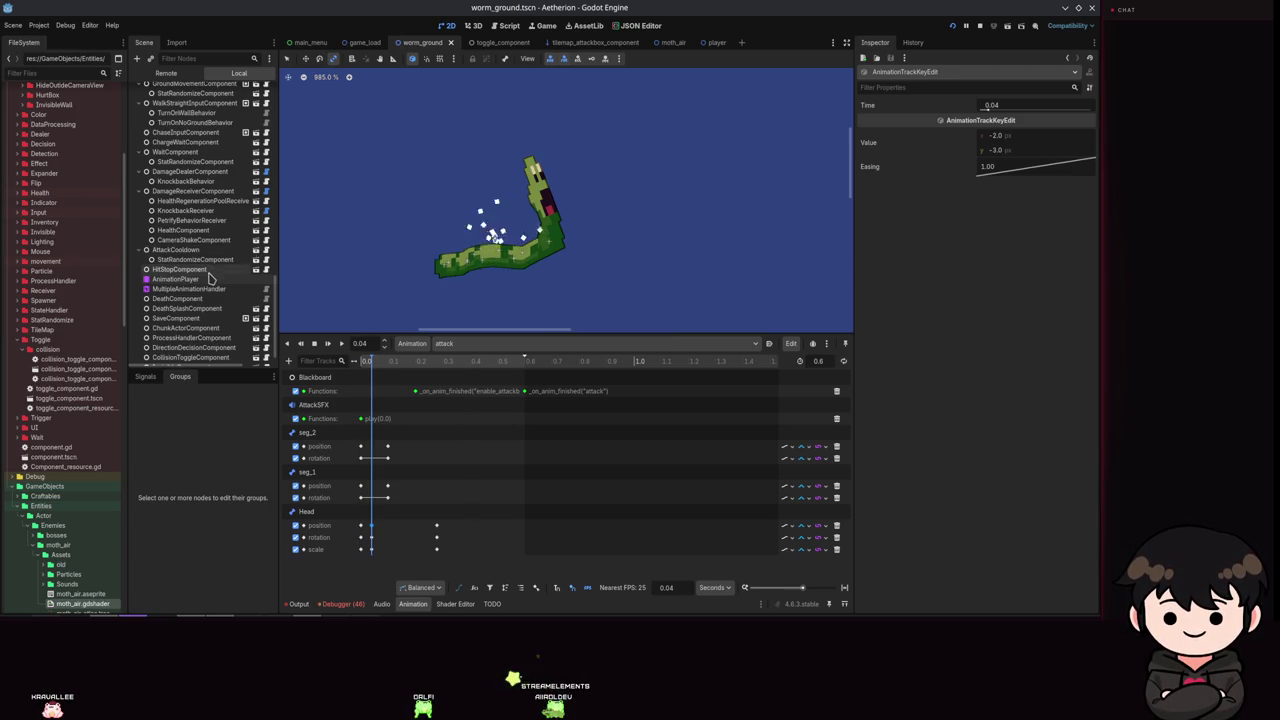
{"action": "scroll", "coordinate": [188, 224], "scroll_direction": "up", "scroll_amount": 5}
{"action": "scroll", "coordinate": [188, 224], "scroll_direction": "up", "scroll_amount": 4}
Step: Narrow and rotate the Head, key the new pose at 0.04 s, save, and preview the attack
{"action": "left_click", "coordinate": [200, 158]}
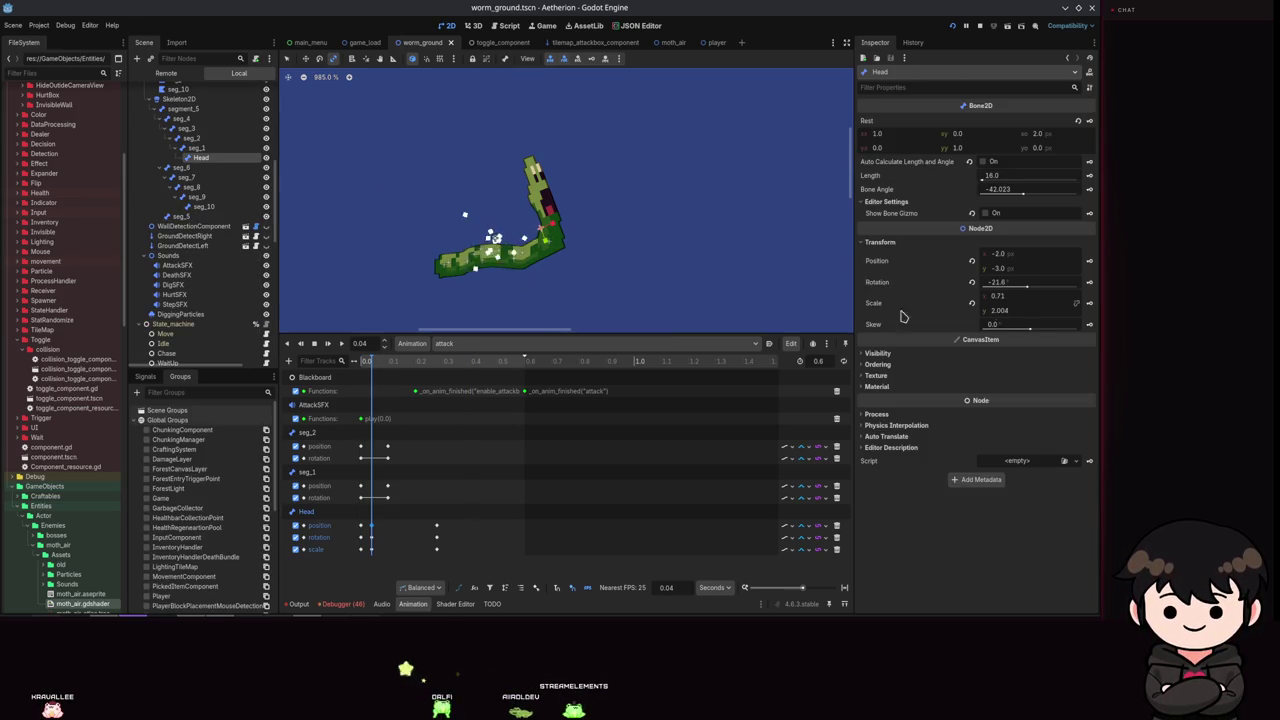
{"action": "left_click_drag", "start_coordinate": [1014, 301], "coordinate": [1000, 301]}
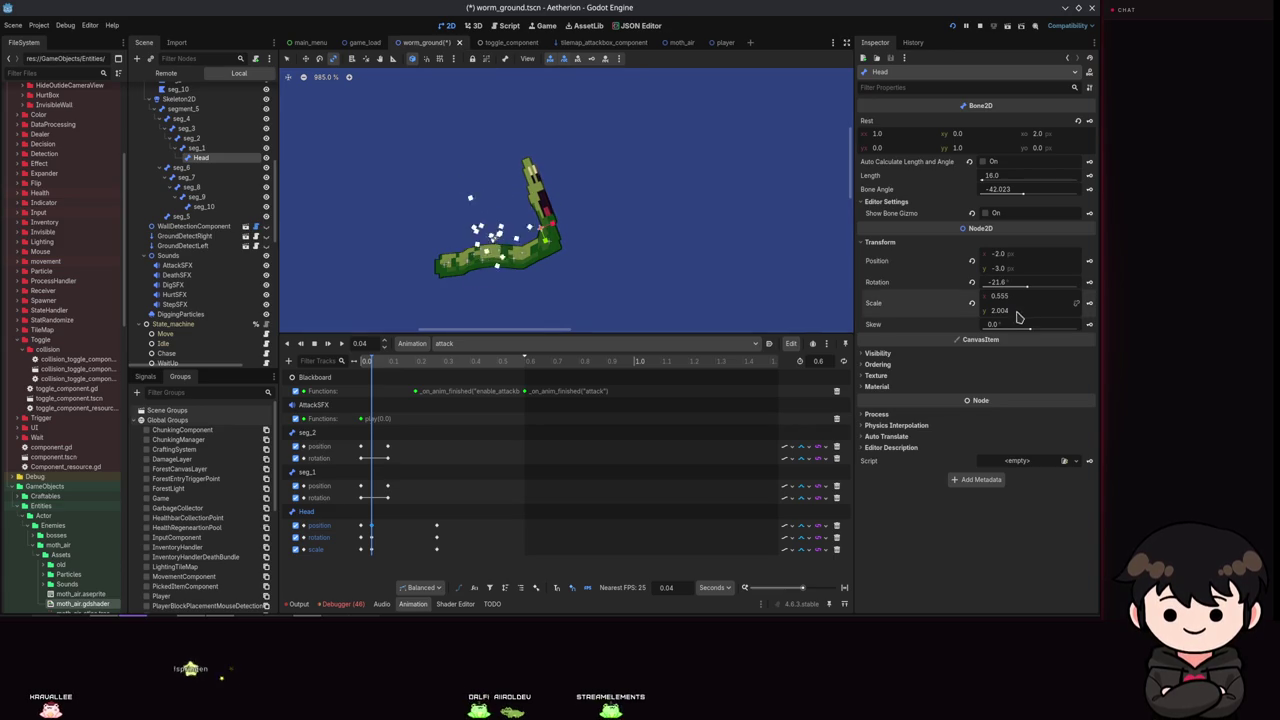
{"action": "key", "text": "ctrl+s"}
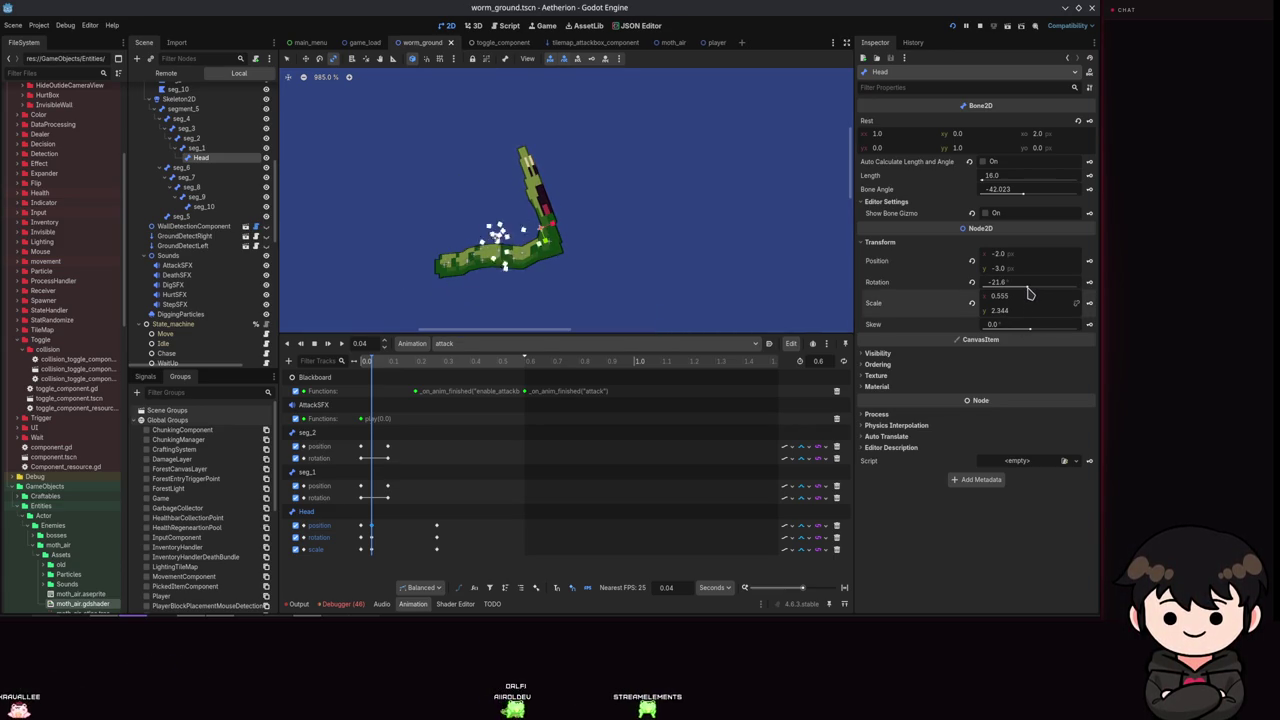
{"action": "left_click_drag", "start_coordinate": [1028, 289], "coordinate": [1026, 291]}
{"action": "key", "text": "ctrl+s"}
{"action": "left_click", "coordinate": [594, 61]}
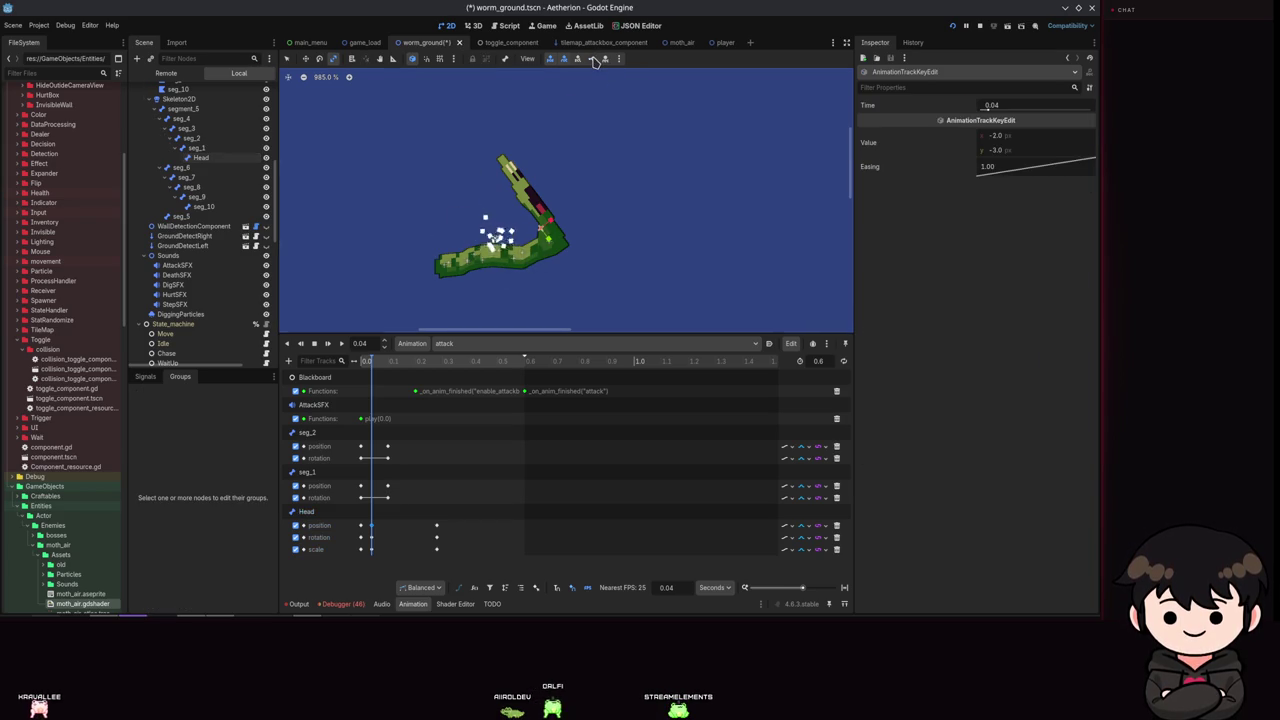
{"action": "key", "text": "ctrl+s"}
{"action": "left_click", "coordinate": [341, 343]}
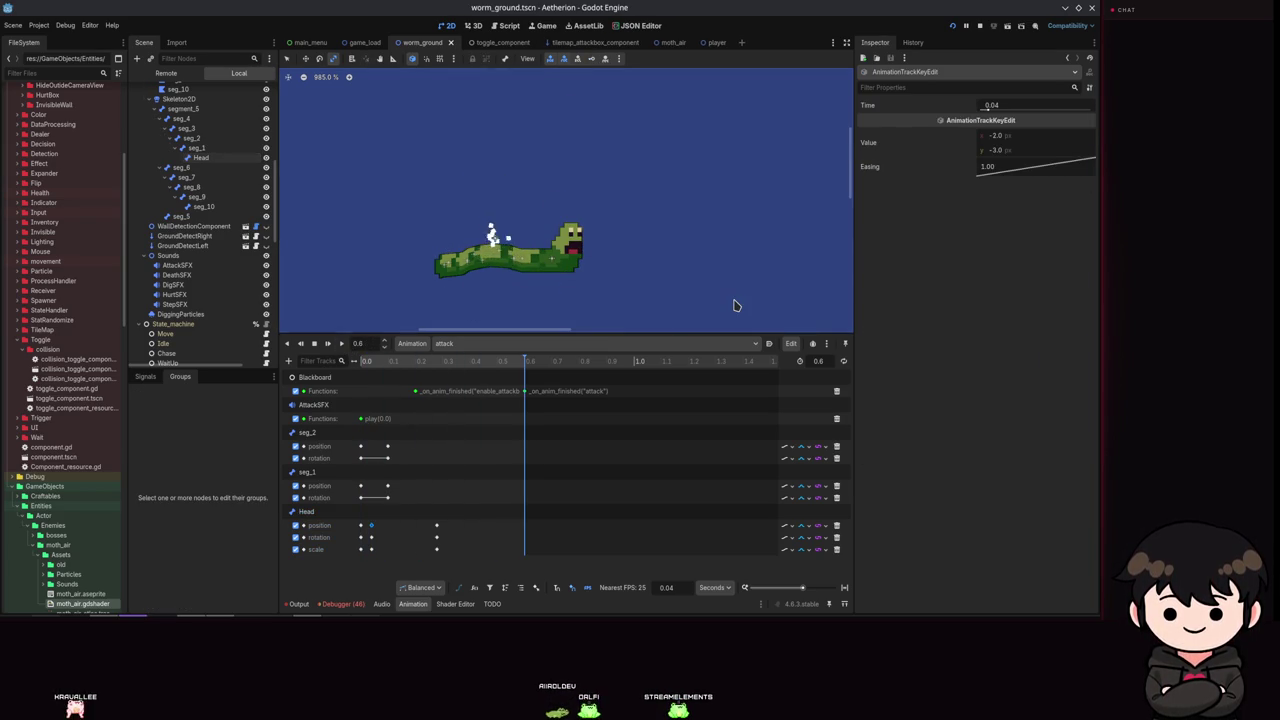
{"action": "left_click_drag", "start_coordinate": [487, 372], "coordinate": [331, 361]}
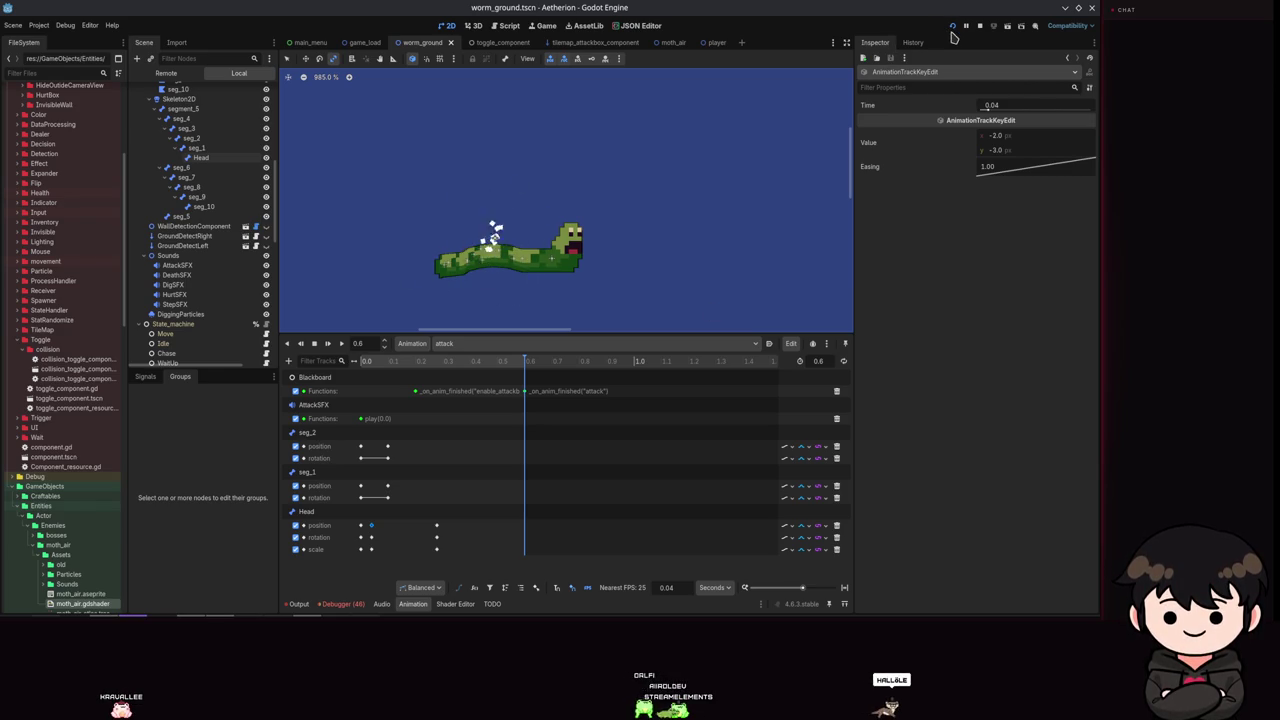
Step: Run the project, pass the title screen, choose Fortsetzen and load a Spielstand save
{"action": "left_click", "coordinate": [955, 30]}
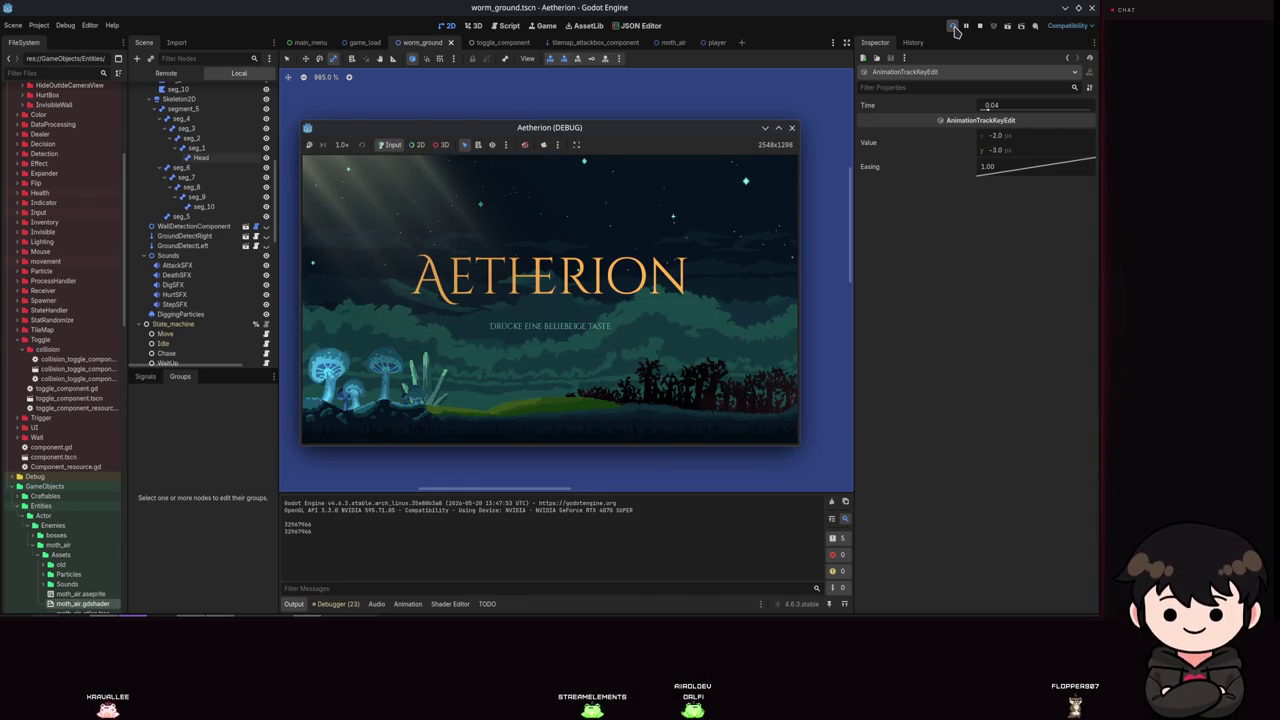
{"action": "left_click", "coordinate": [728, 269]}
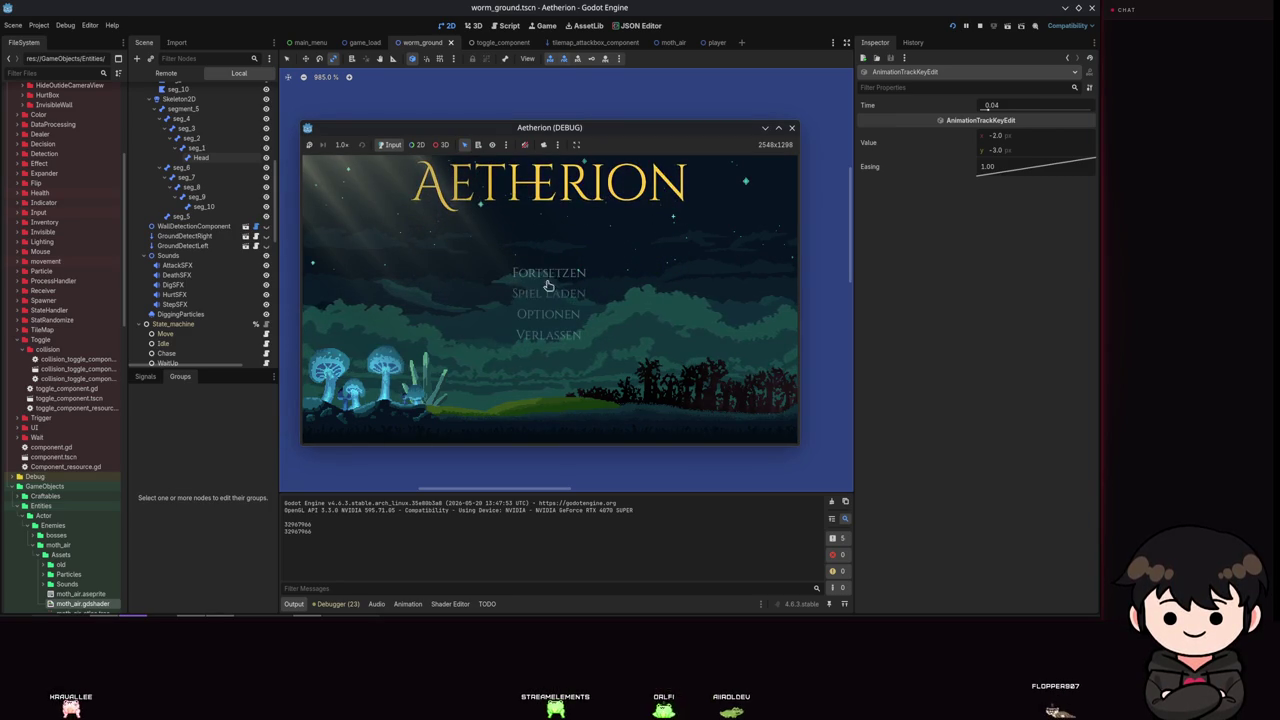
{"action": "left_click", "coordinate": [546, 285]}
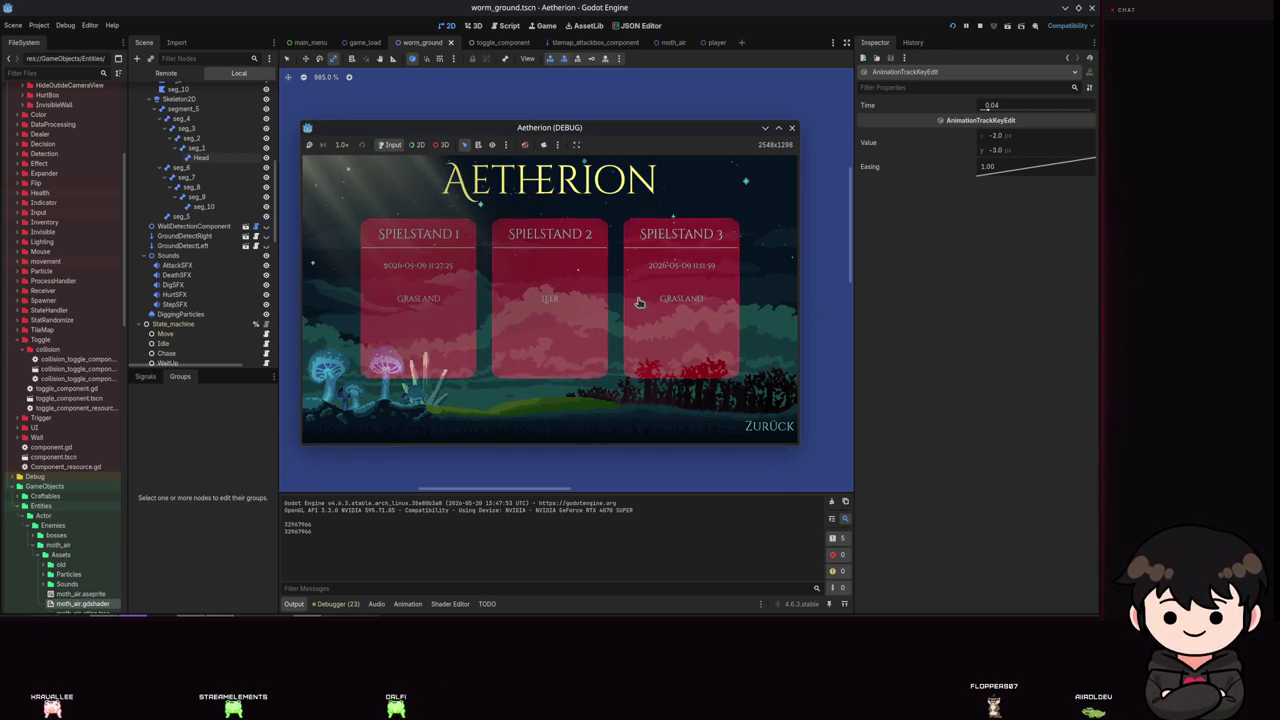
{"action": "left_click", "coordinate": [540, 292]}
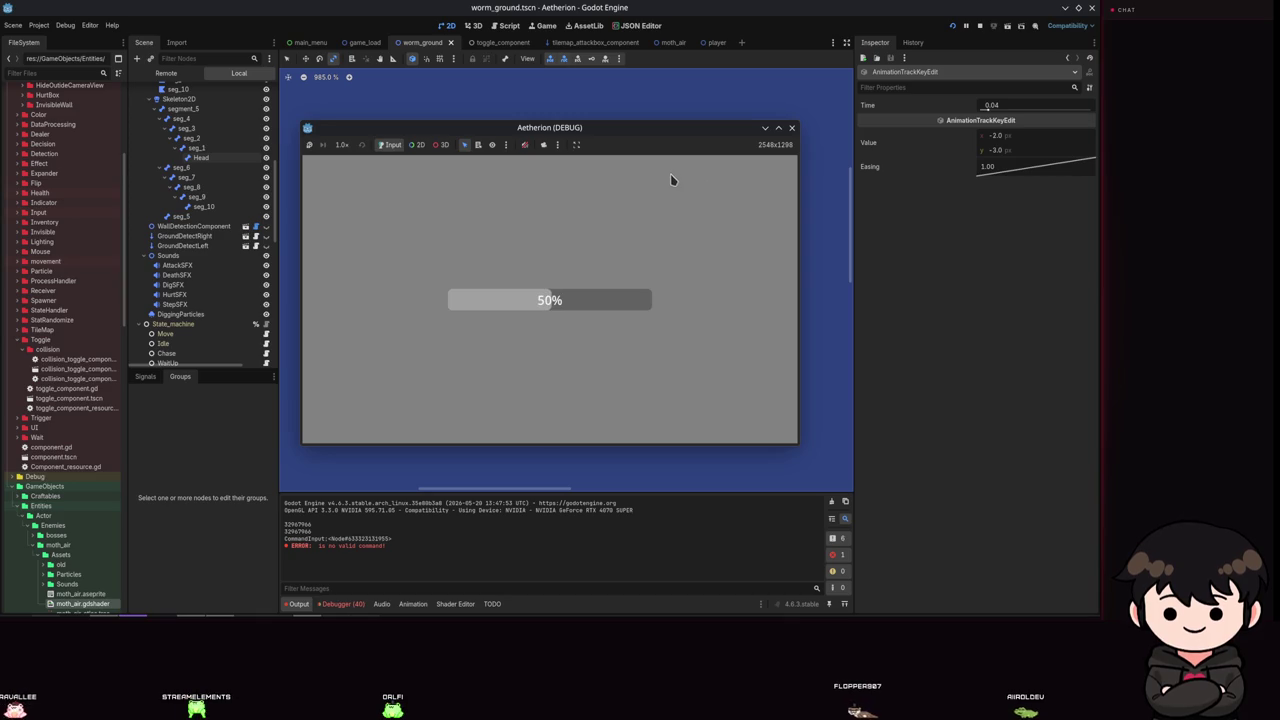
Step: Walk the character through the level, pause, and close the running game window
{"action": "key", "text": "a"}
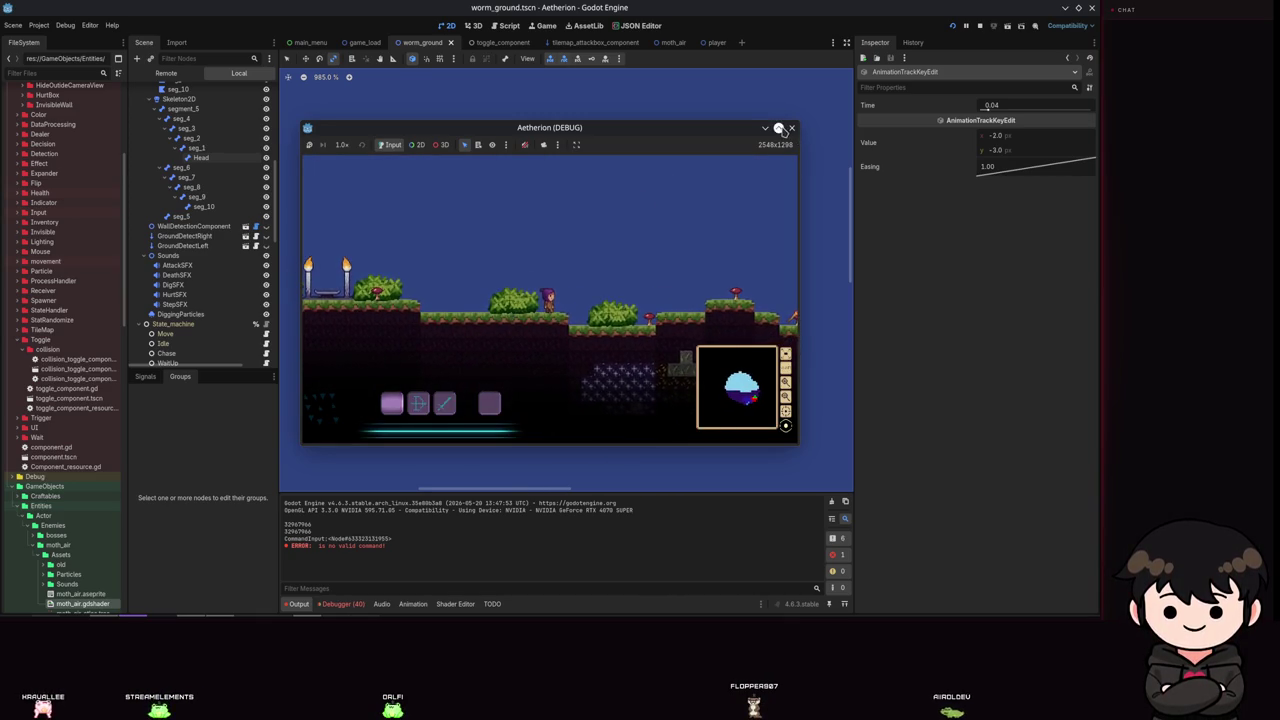
{"action": "left_click", "coordinate": [778, 127]}
{"action": "key", "text": "d"}
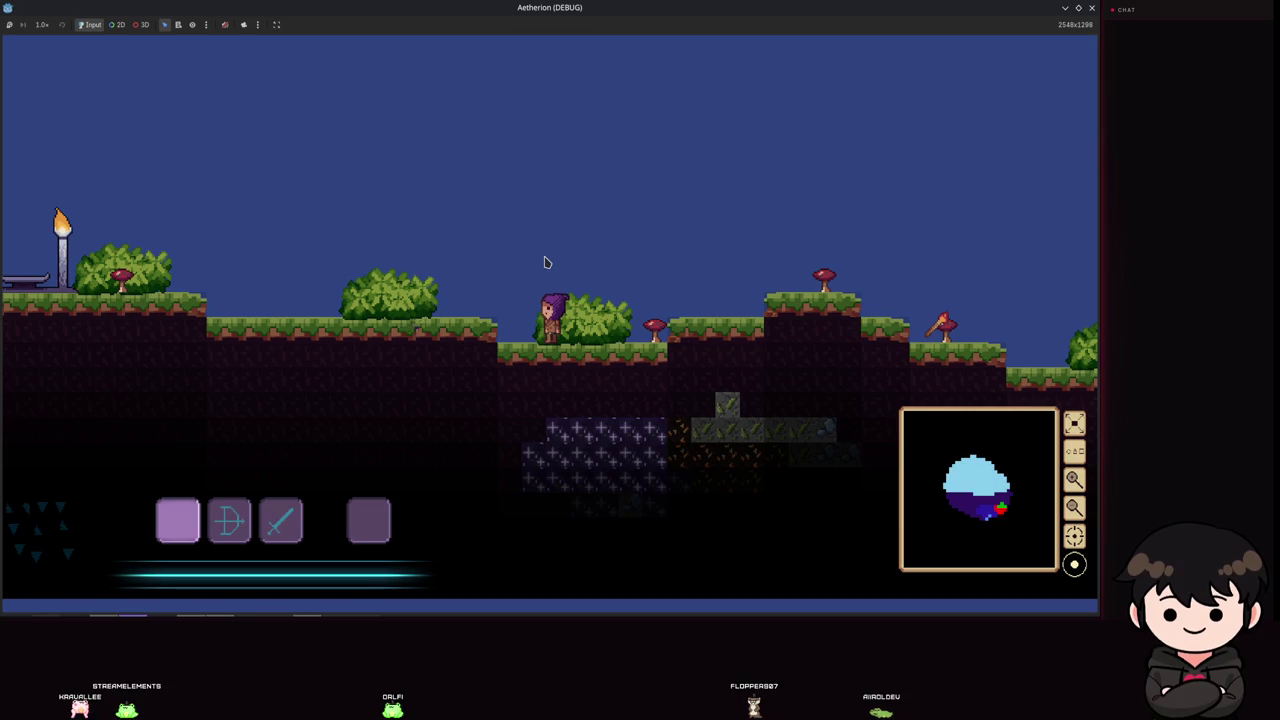
{"action": "key", "text": "a"}
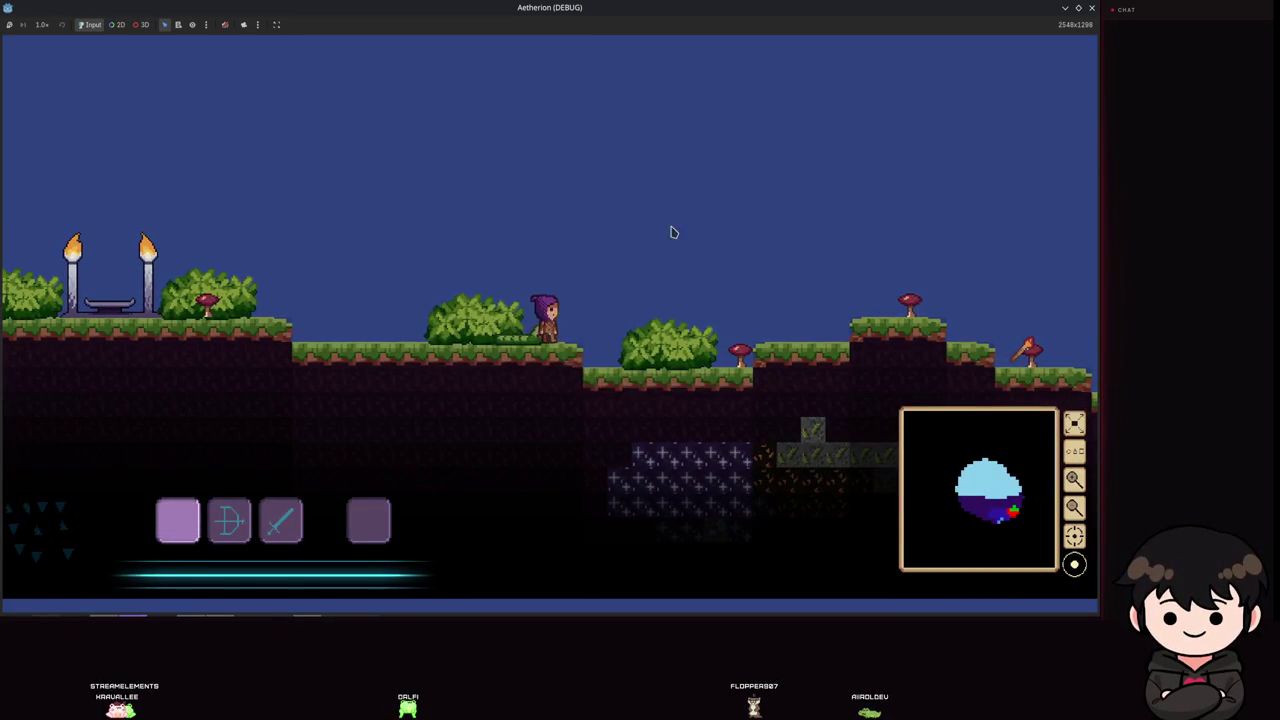
{"action": "key", "text": "Escape"}
{"action": "left_click", "coordinate": [1090, 9]}
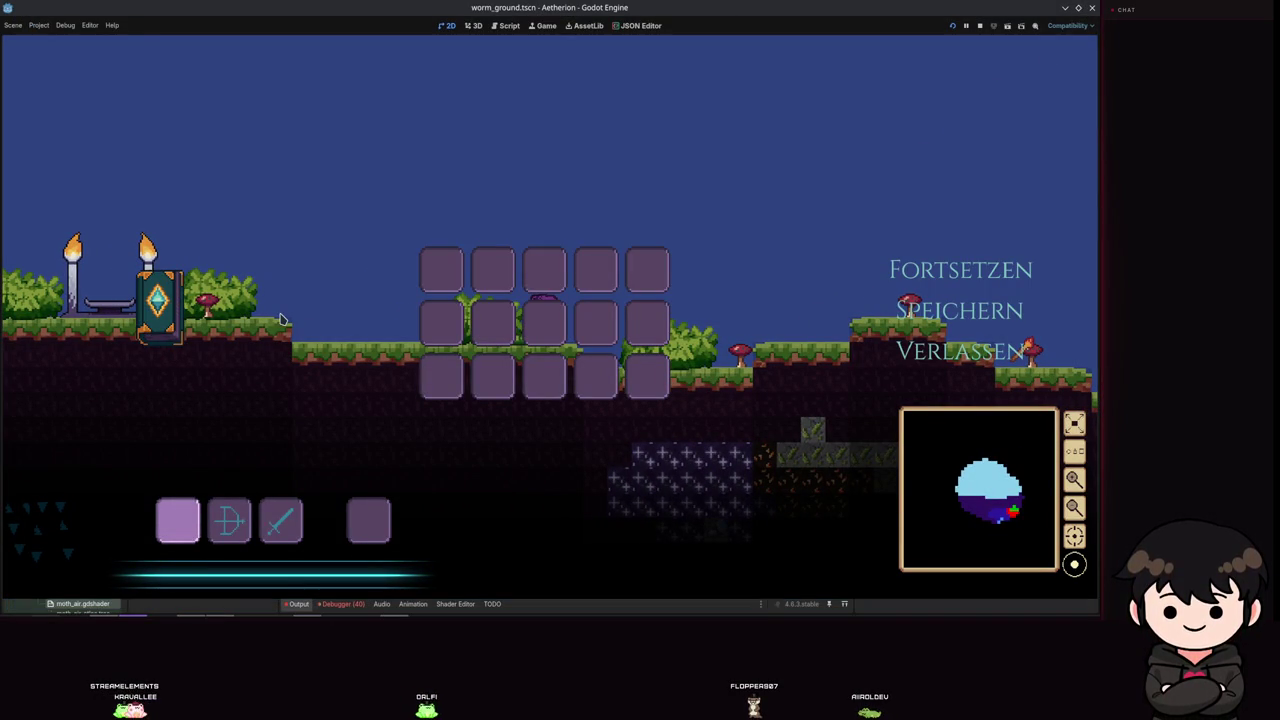
{"action": "scroll", "coordinate": [200, 250], "scroll_direction": "down", "scroll_amount": 5}
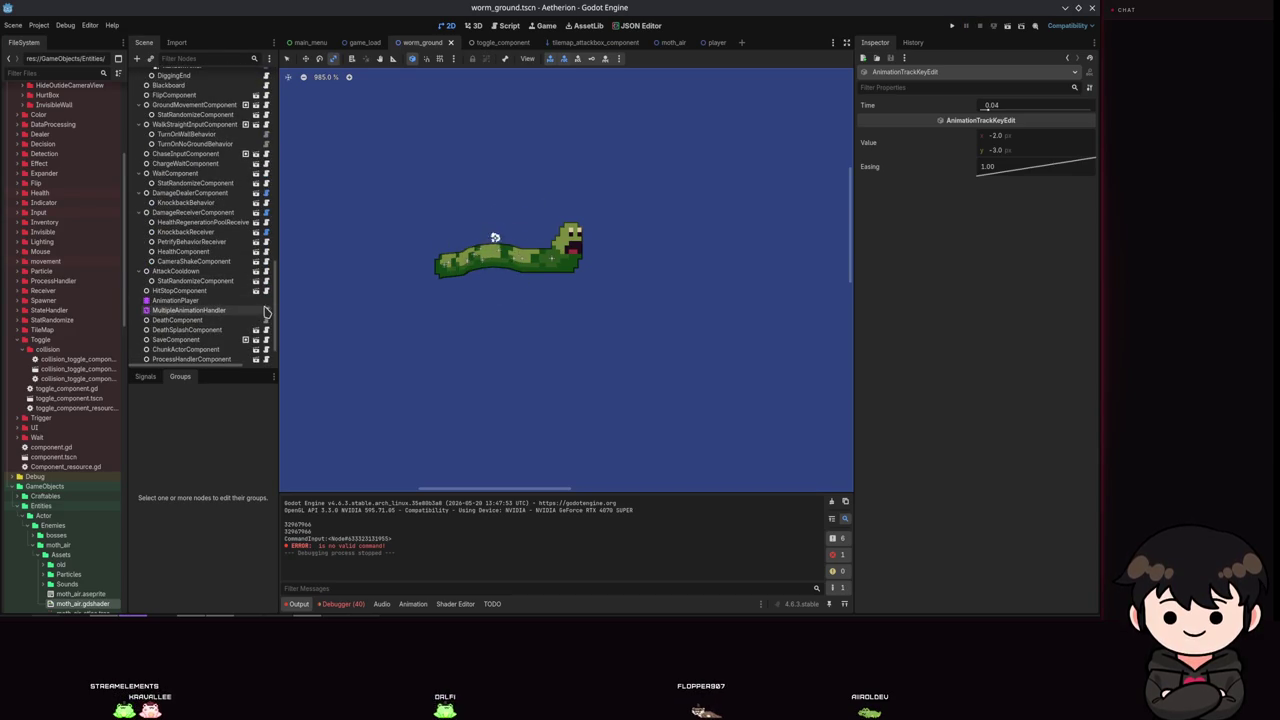
Step: Open the handler script and add 'active = true' after line 16 in _ready, then return to Godot
{"action": "left_click", "coordinate": [190, 310]}
{"action": "left_click", "coordinate": [266, 311]}
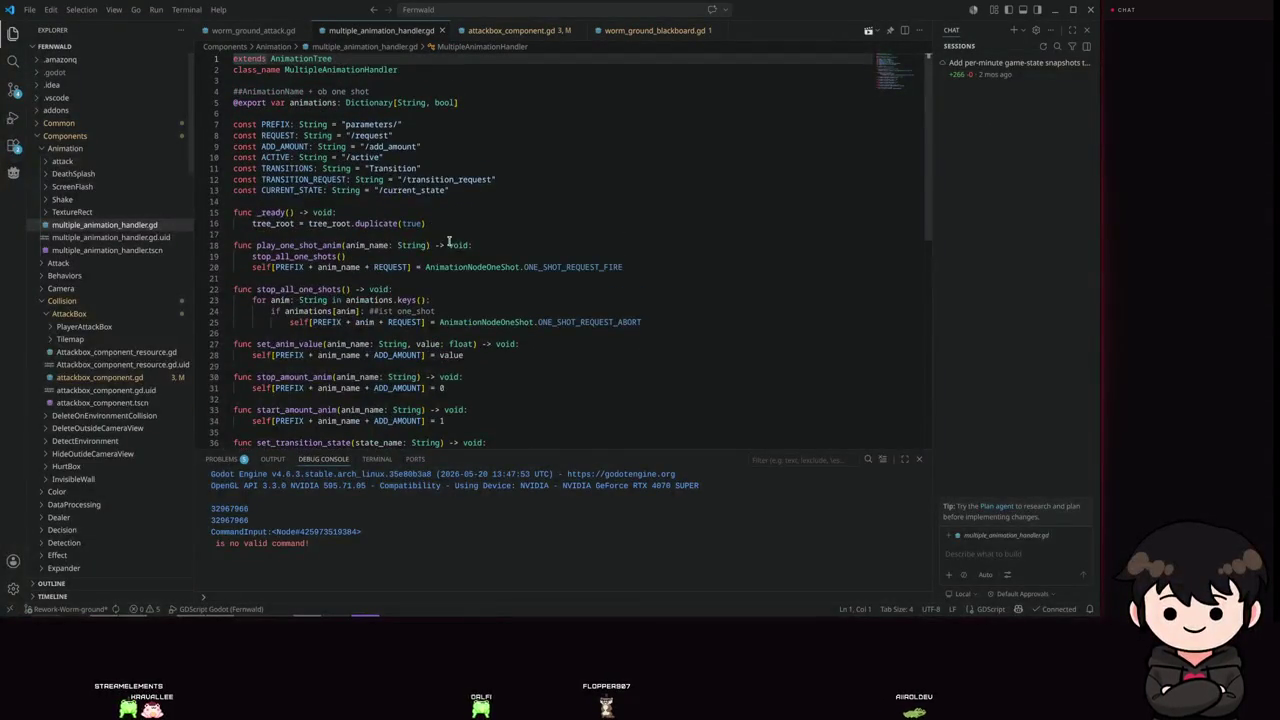
{"action": "left_click", "coordinate": [452, 220]}
{"action": "key", "text": "Return"}
{"action": "type", "text": "active"}
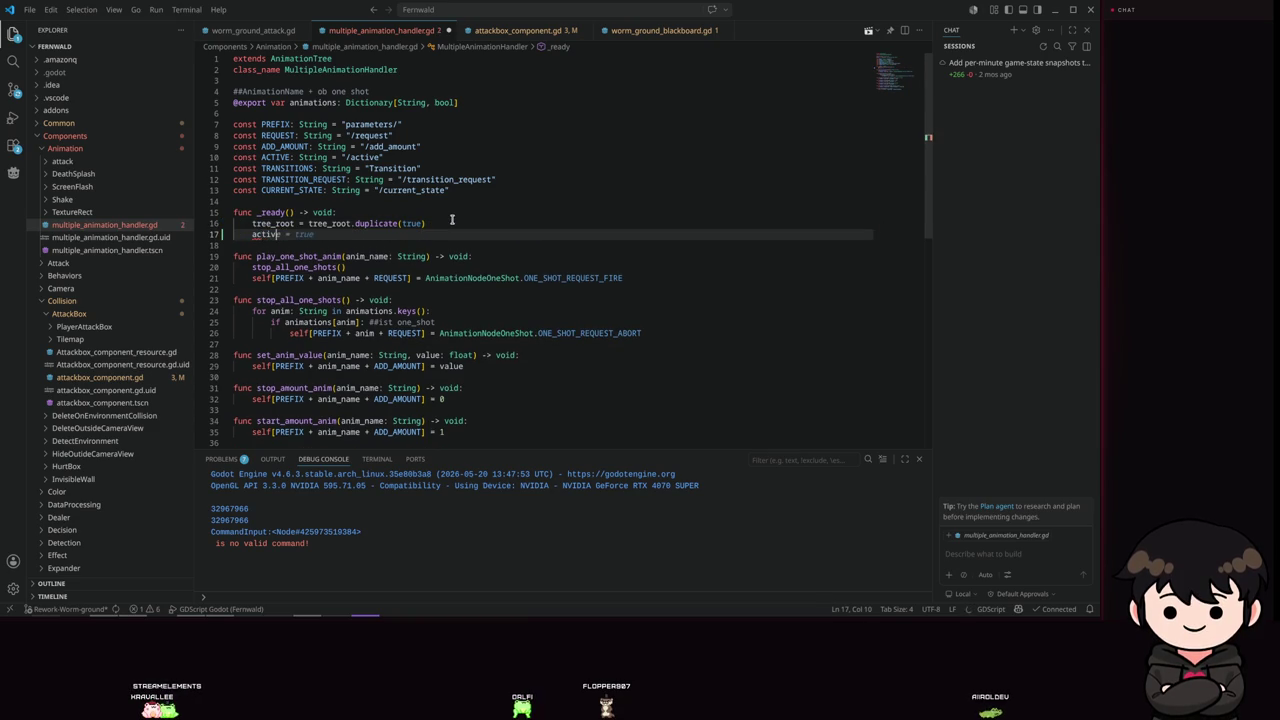
{"action": "key", "text": "Tab"}
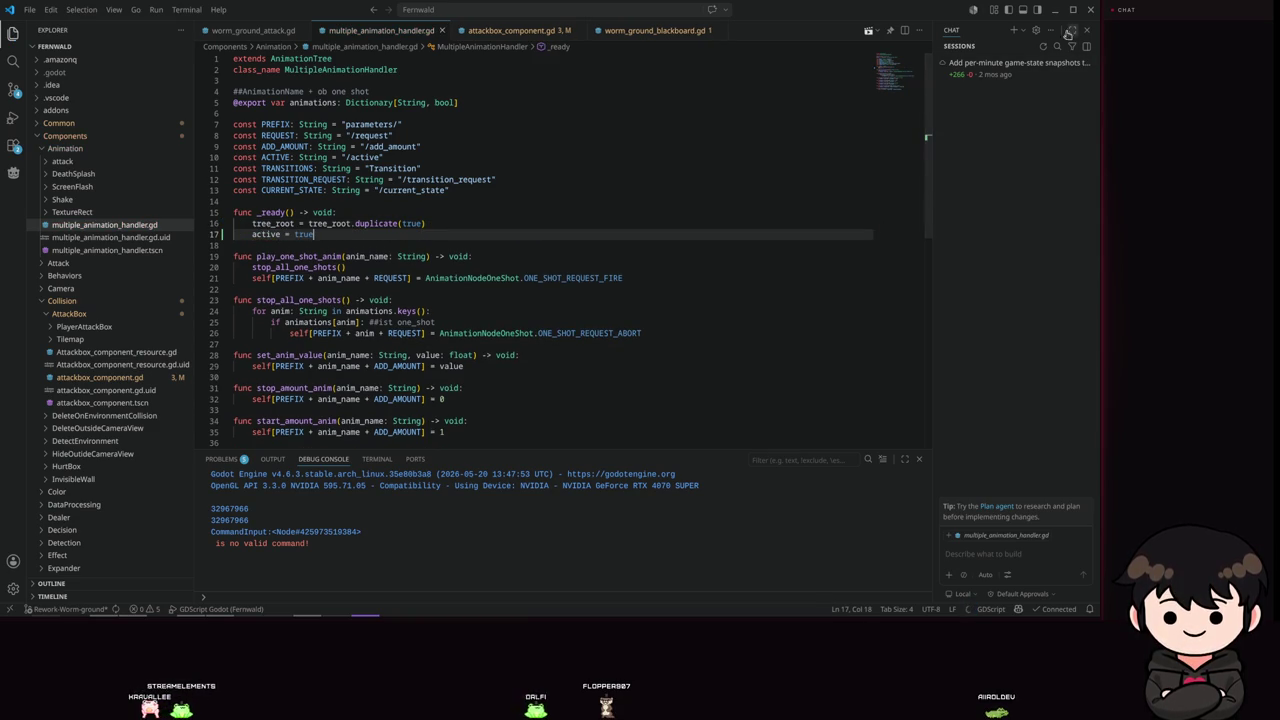
{"action": "left_click", "coordinate": [1055, 14]}
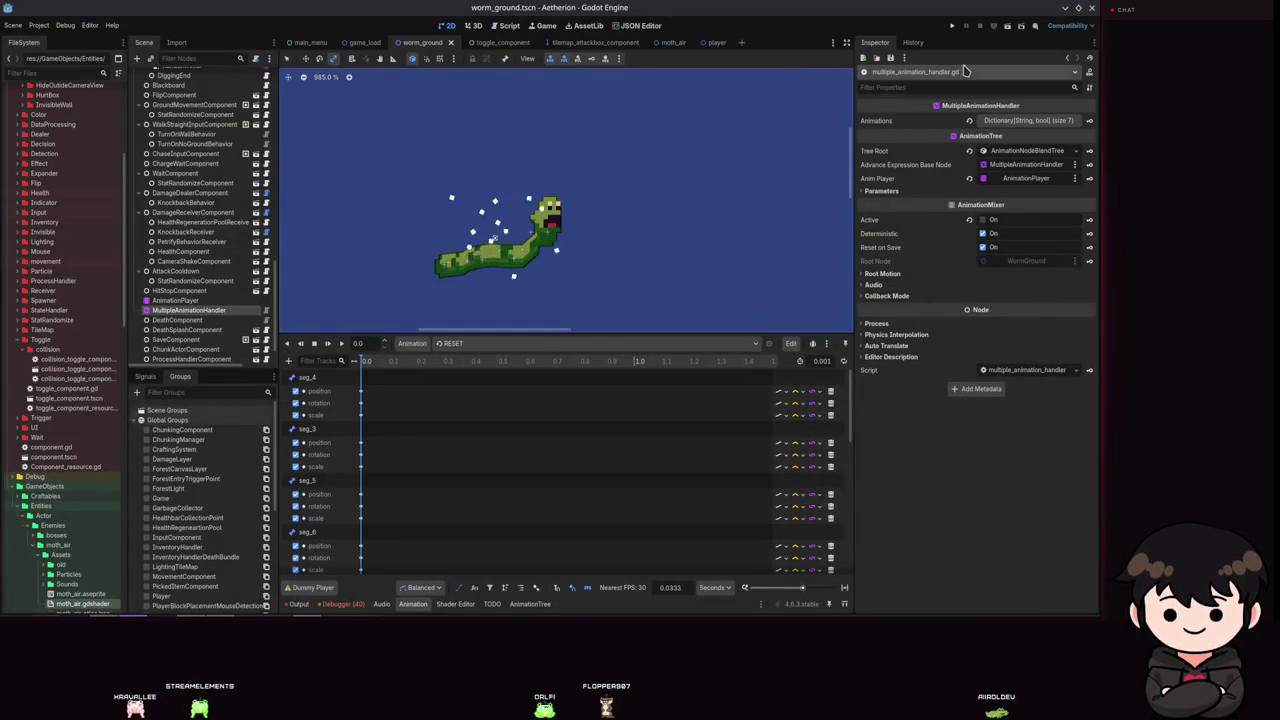
{"action": "left_click", "coordinate": [952, 26]}
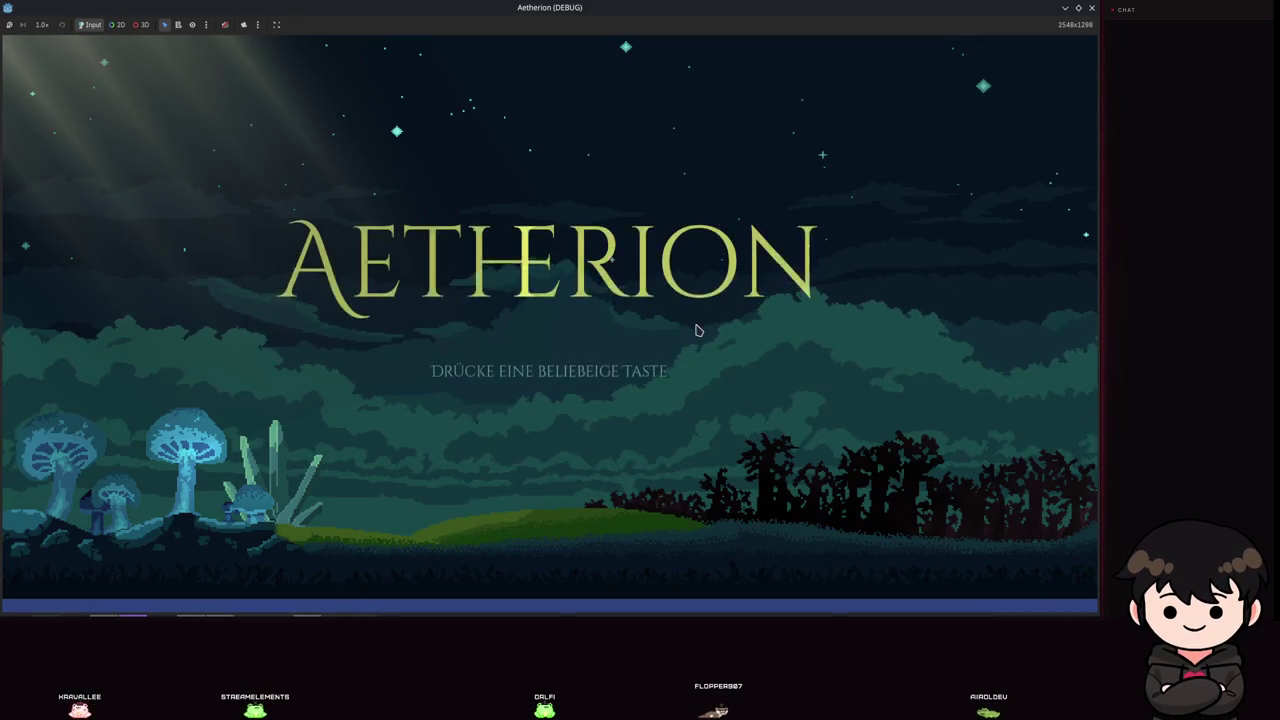
{"action": "left_click", "coordinate": [698, 330]}
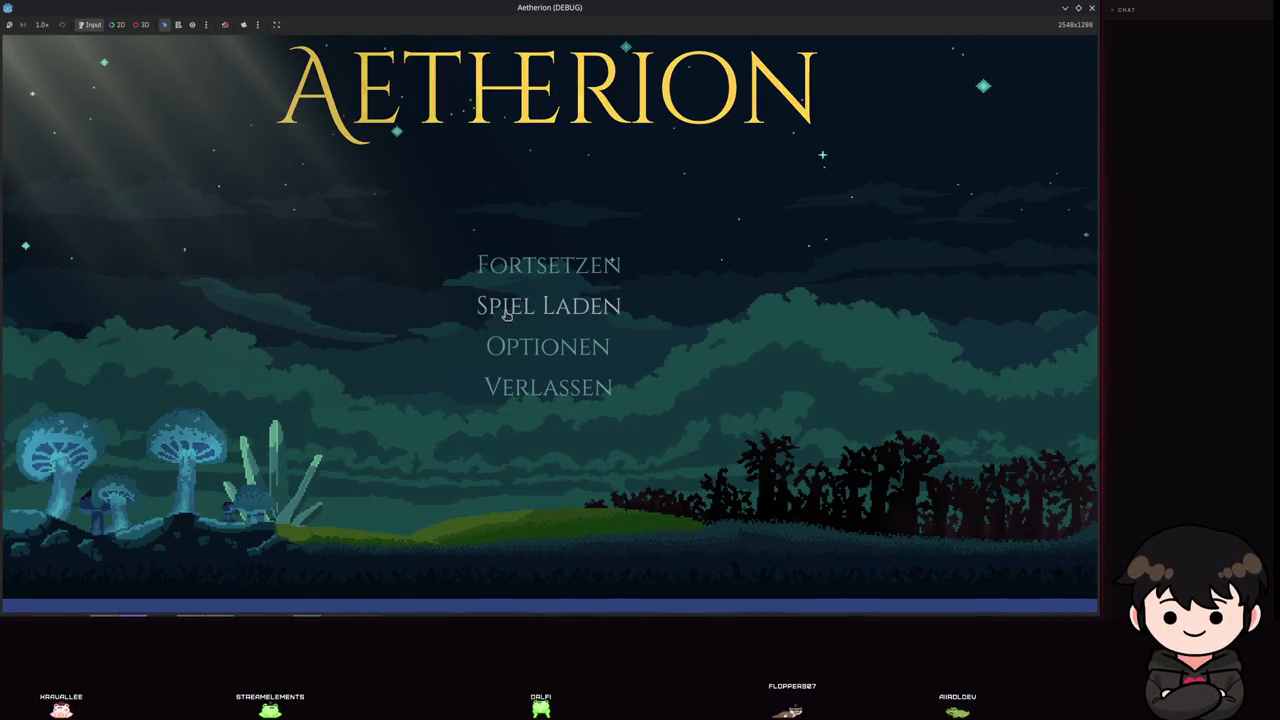
{"action": "left_click", "coordinate": [507, 310]}
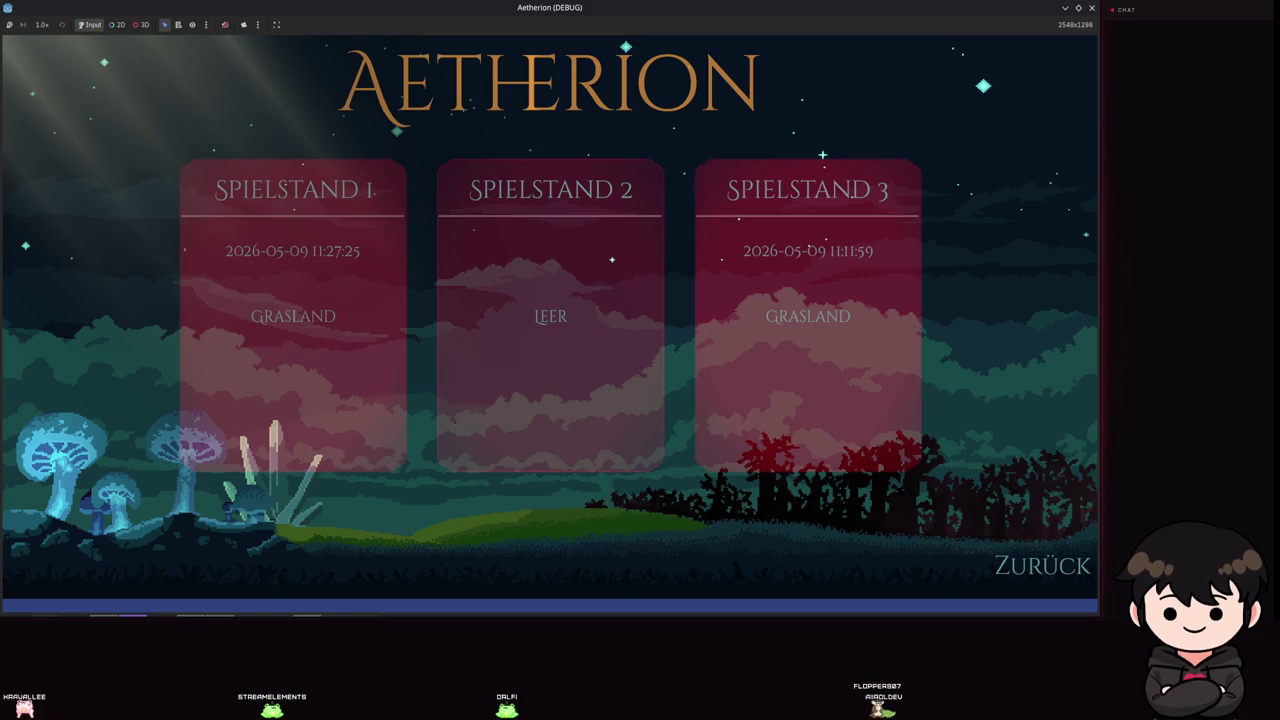
{"action": "left_click", "coordinate": [612, 260]}
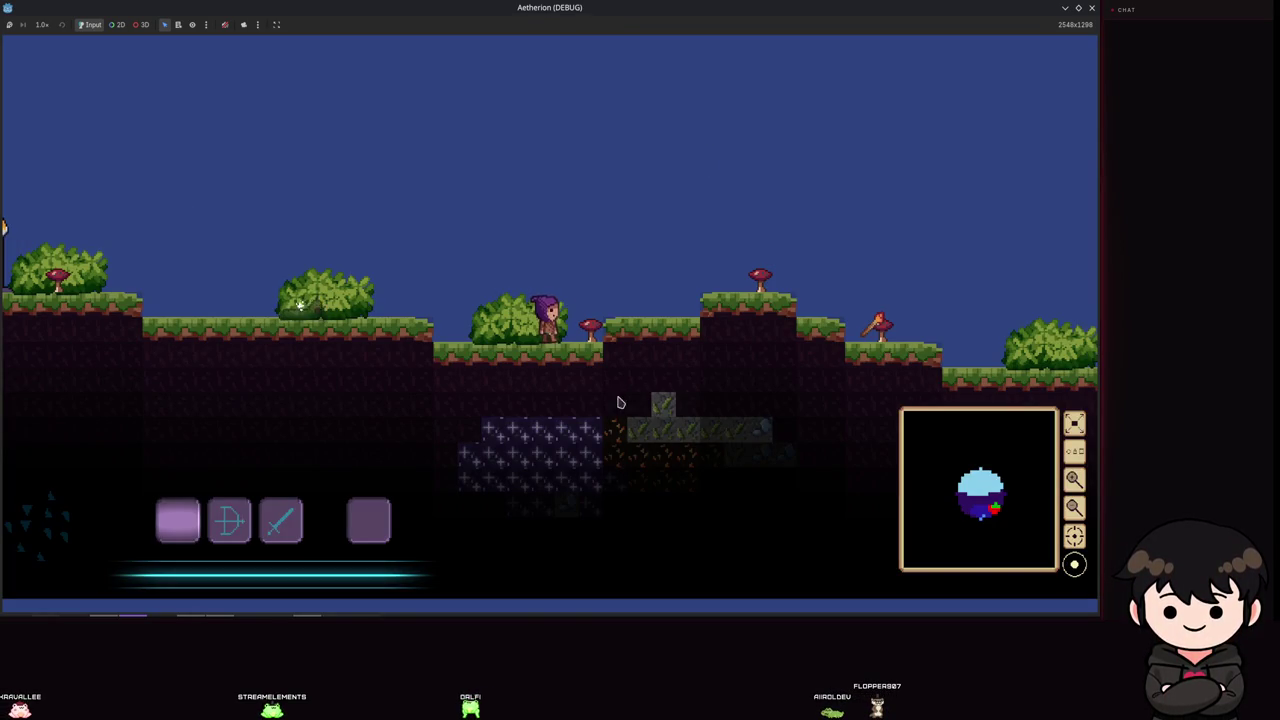
{"action": "key", "text": "a"}
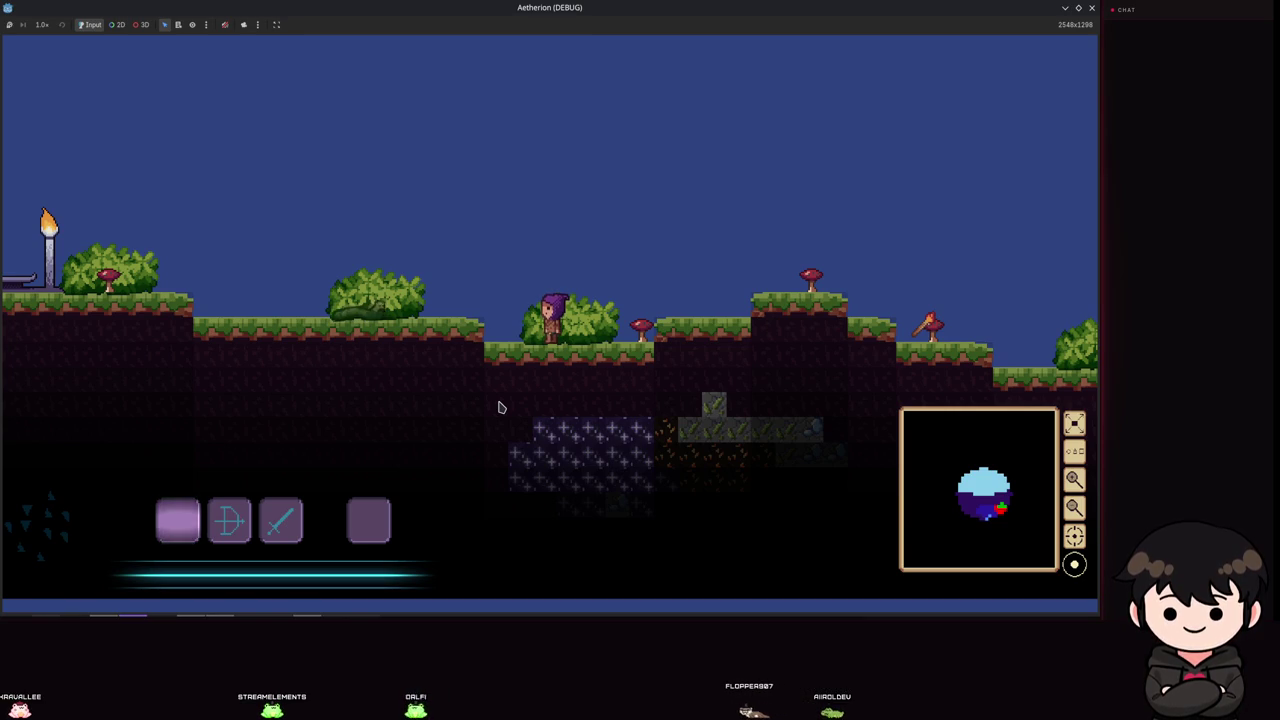
{"action": "key", "text": "a"}
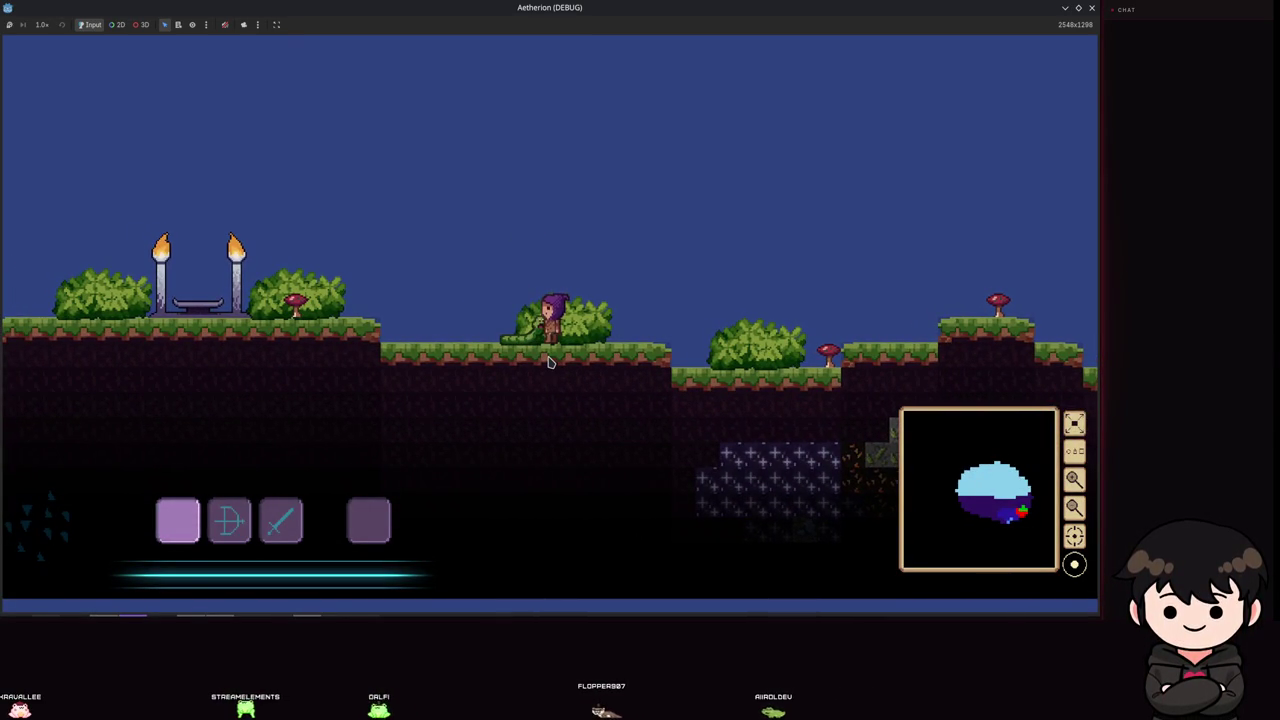
{"action": "key", "text": "d"}
{"action": "key", "text": "space"}
{"action": "key", "text": "a"}
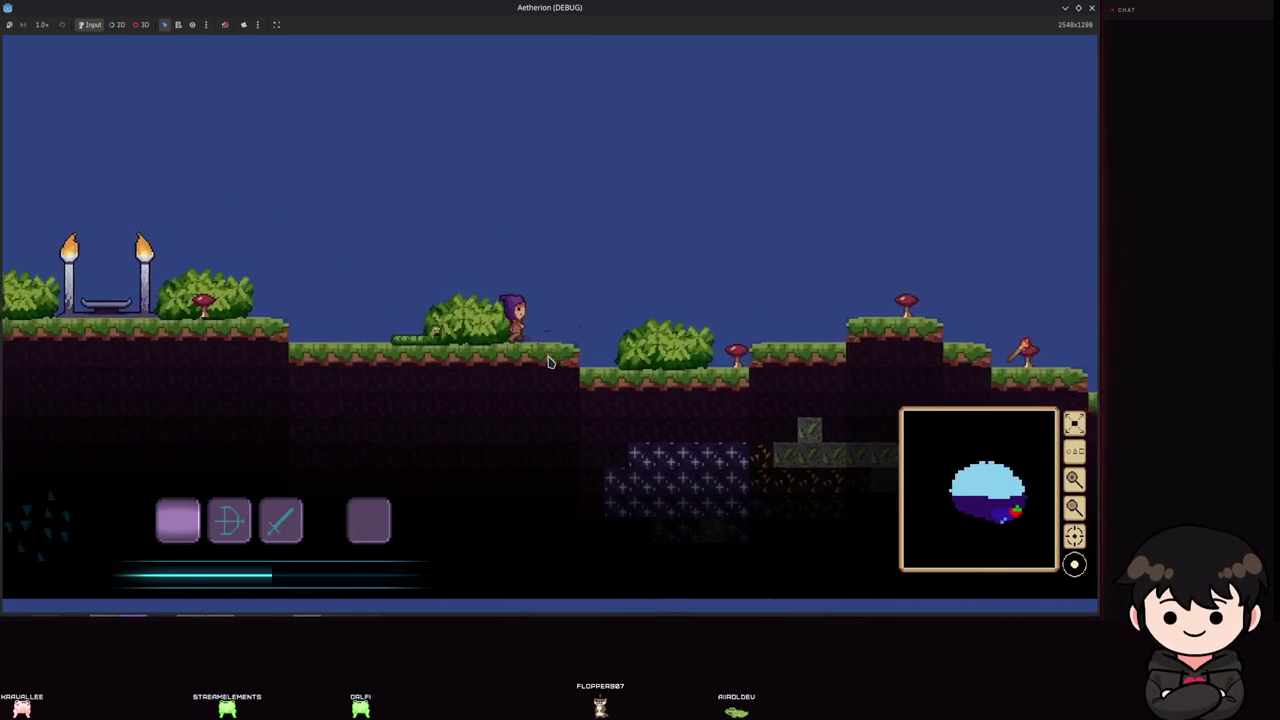
{"action": "key", "text": "space"}
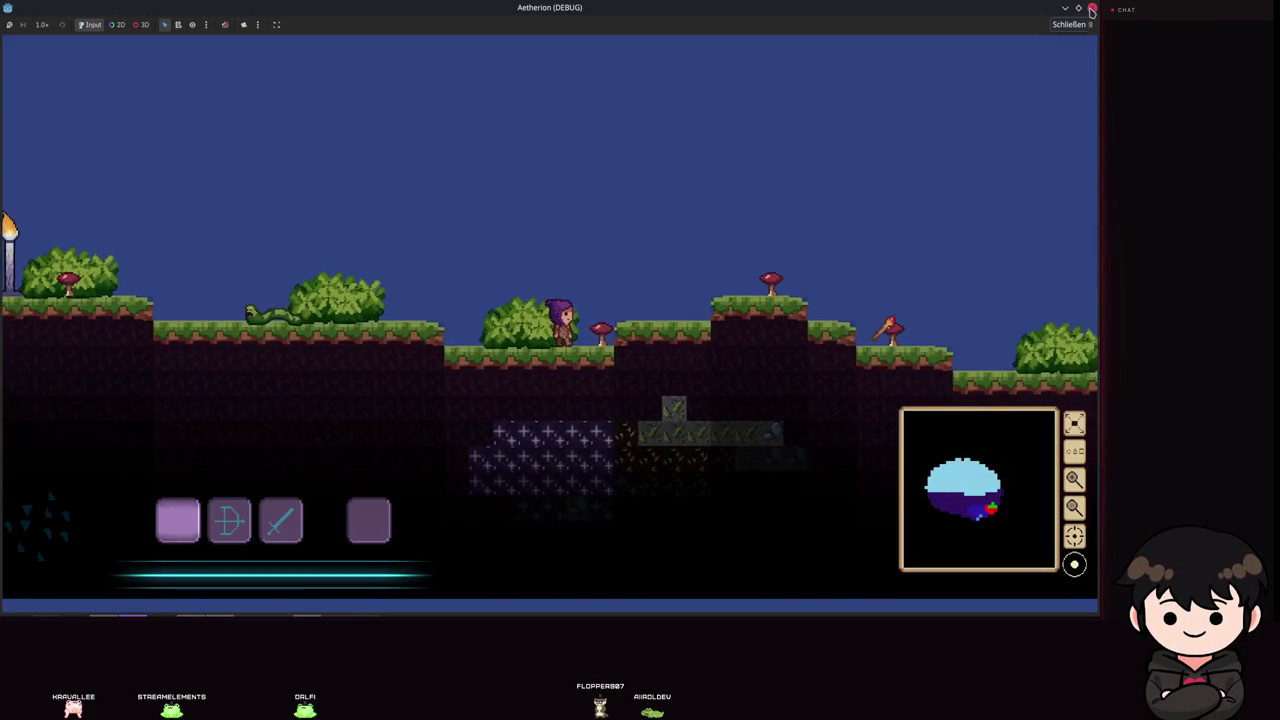
{"action": "key", "text": "F8"}
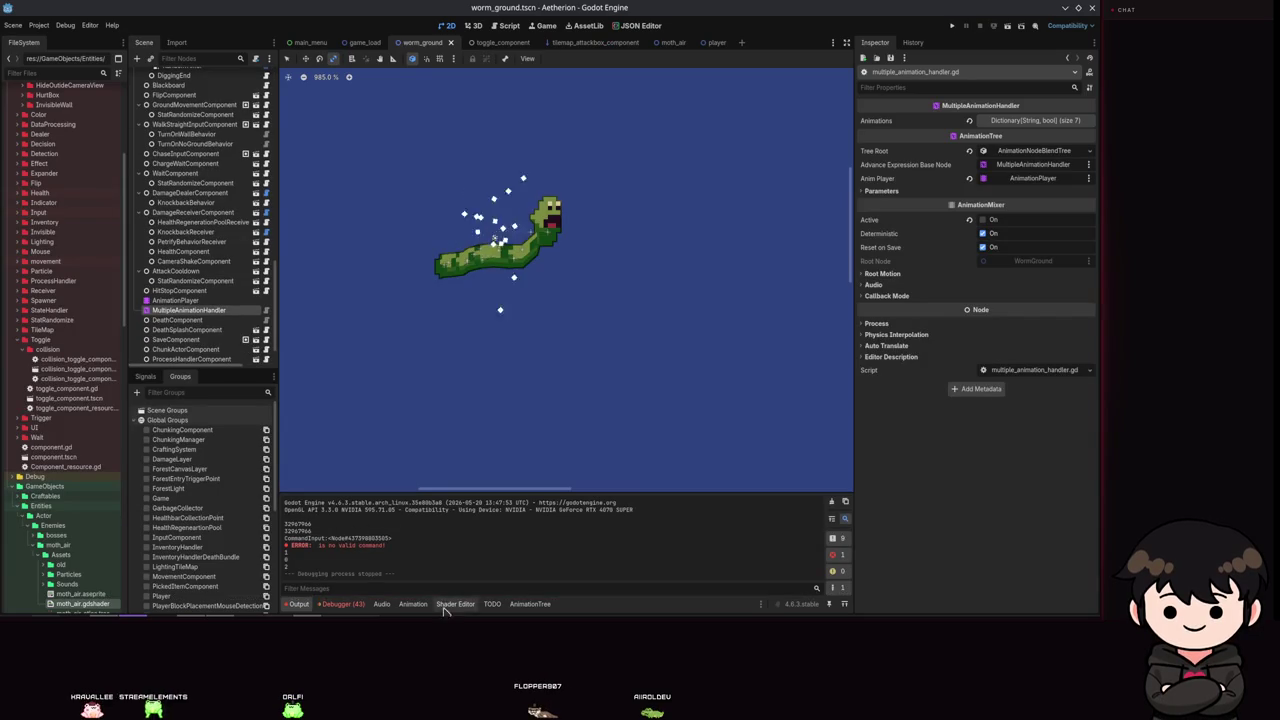
Step: Select the Head's position, rotation and scale keys and drag them earlier to about 0.18 s
{"action": "left_click", "coordinate": [175, 300]}
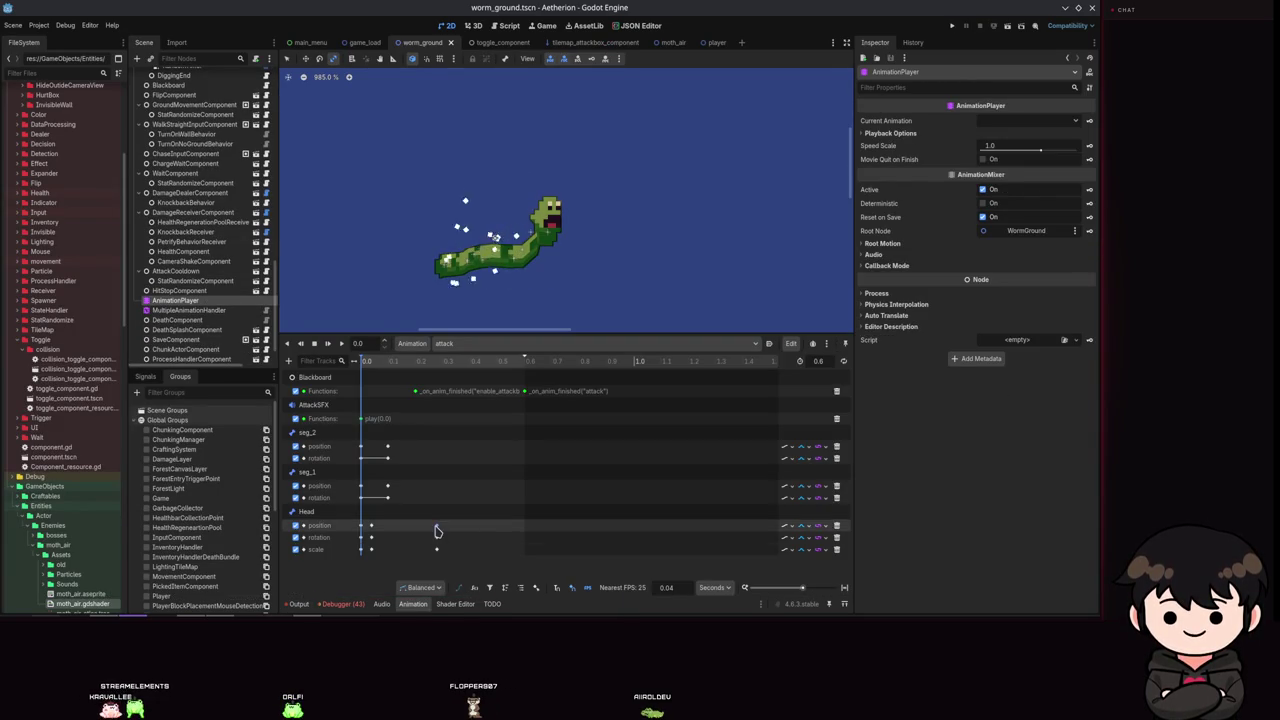
{"action": "left_click", "coordinate": [436, 525]}
{"action": "left_click", "coordinate": [436, 537], "text": "shift"}
{"action": "left_click", "coordinate": [436, 549], "text": "shift"}
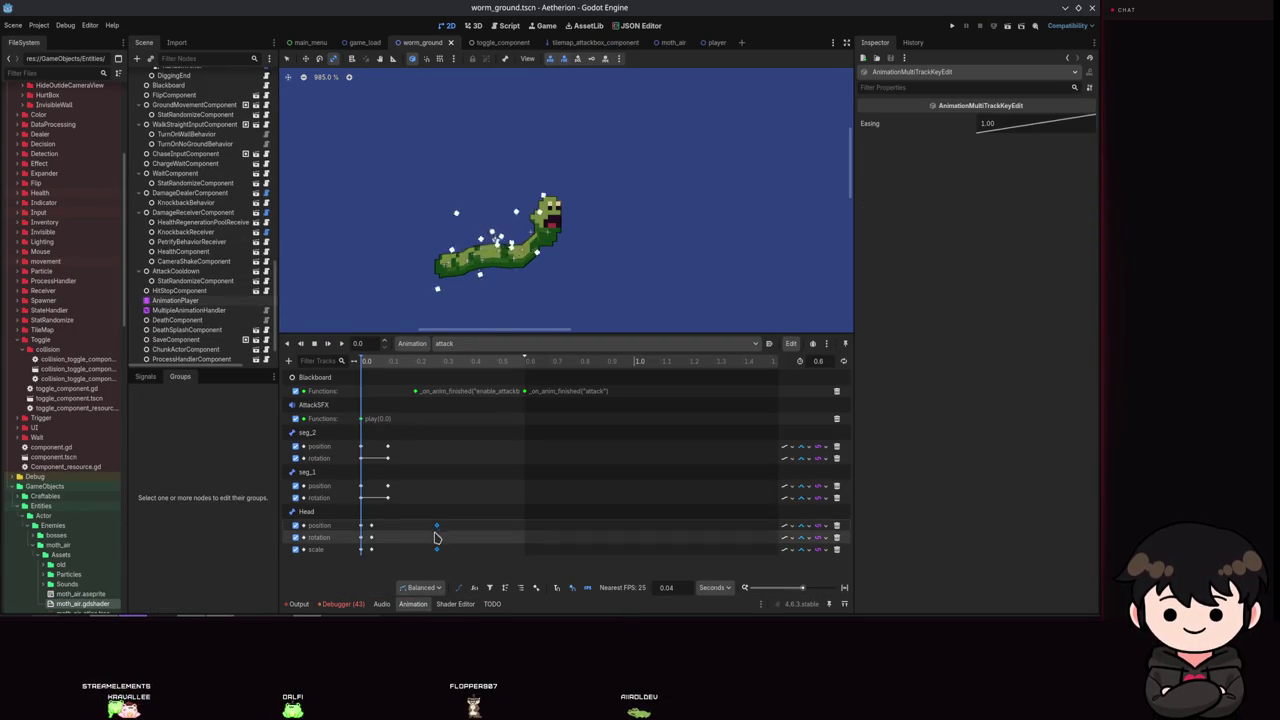
{"action": "left_click_drag", "start_coordinate": [435, 528], "coordinate": [416, 528]}
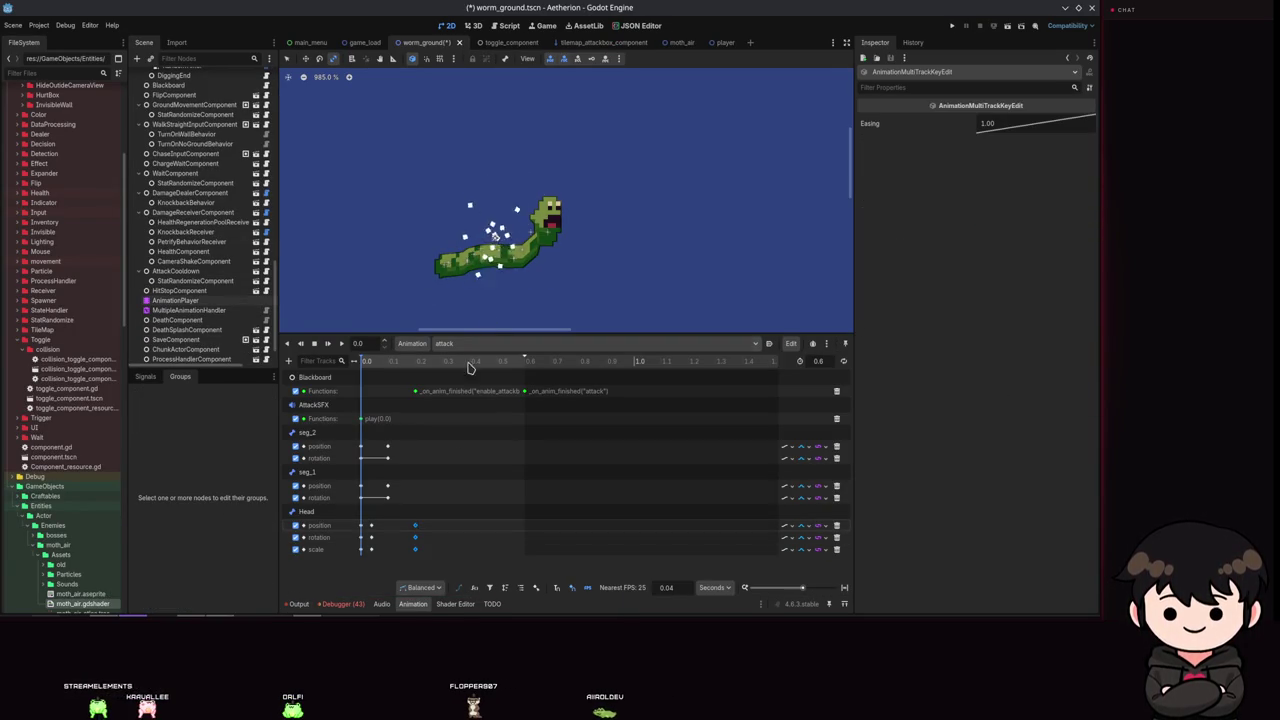
{"action": "left_click", "coordinate": [548, 218]}
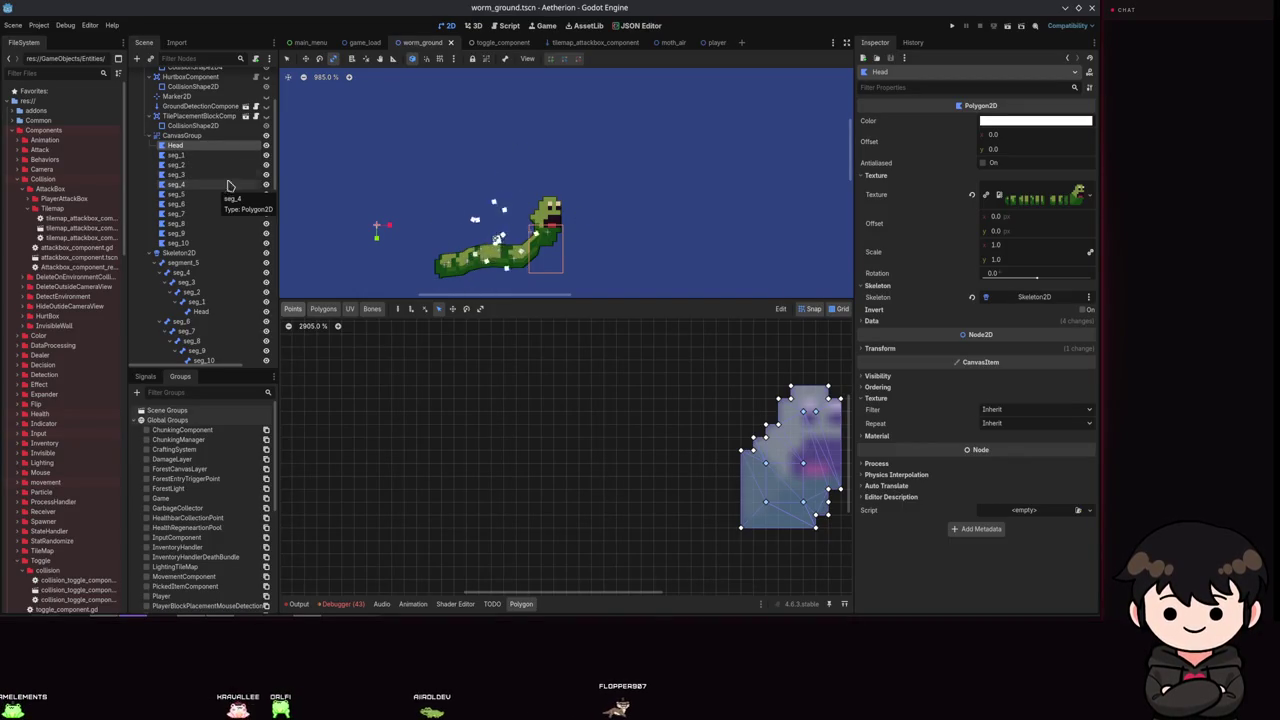
Step: Hide and restore the worm head, then select AnimationPlayer to show the attack tracks
{"action": "left_click", "coordinate": [266, 146]}
{"action": "key", "text": "ctrl+z"}
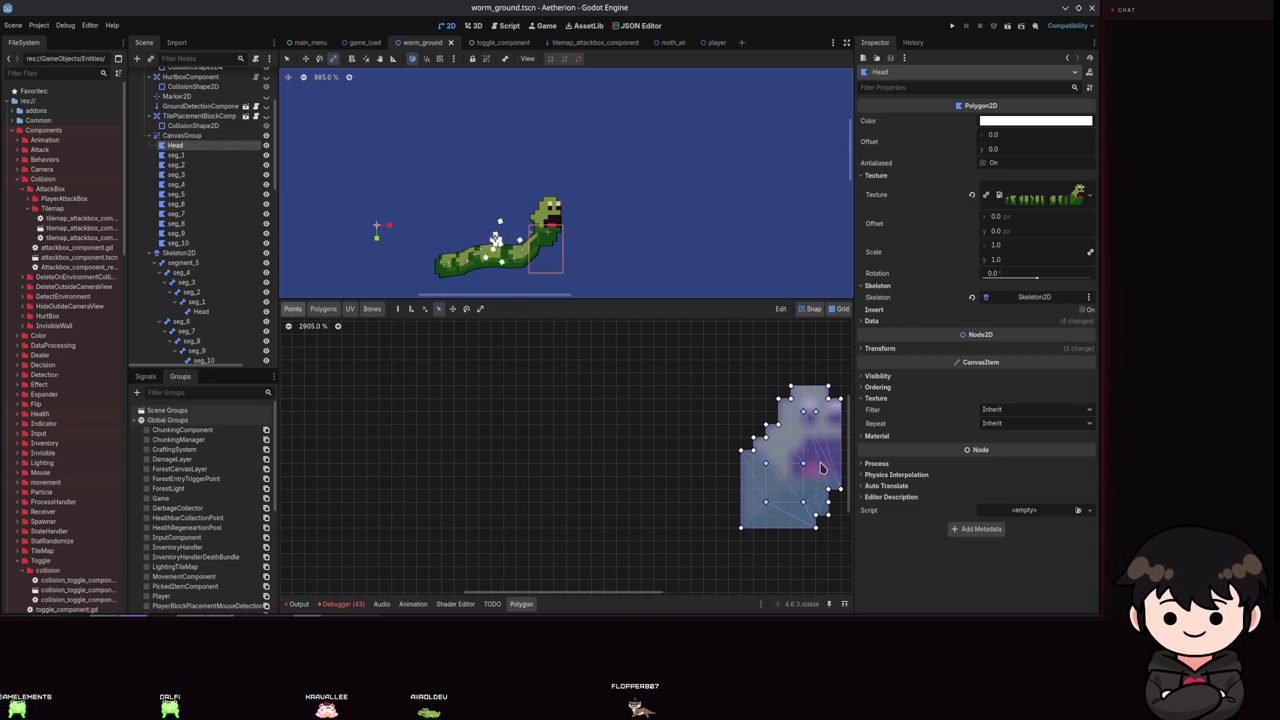
{"action": "scroll", "coordinate": [70, 400], "scroll_direction": "down", "scroll_amount": 10}
{"action": "scroll", "coordinate": [200, 220], "scroll_direction": "down", "scroll_amount": 10}
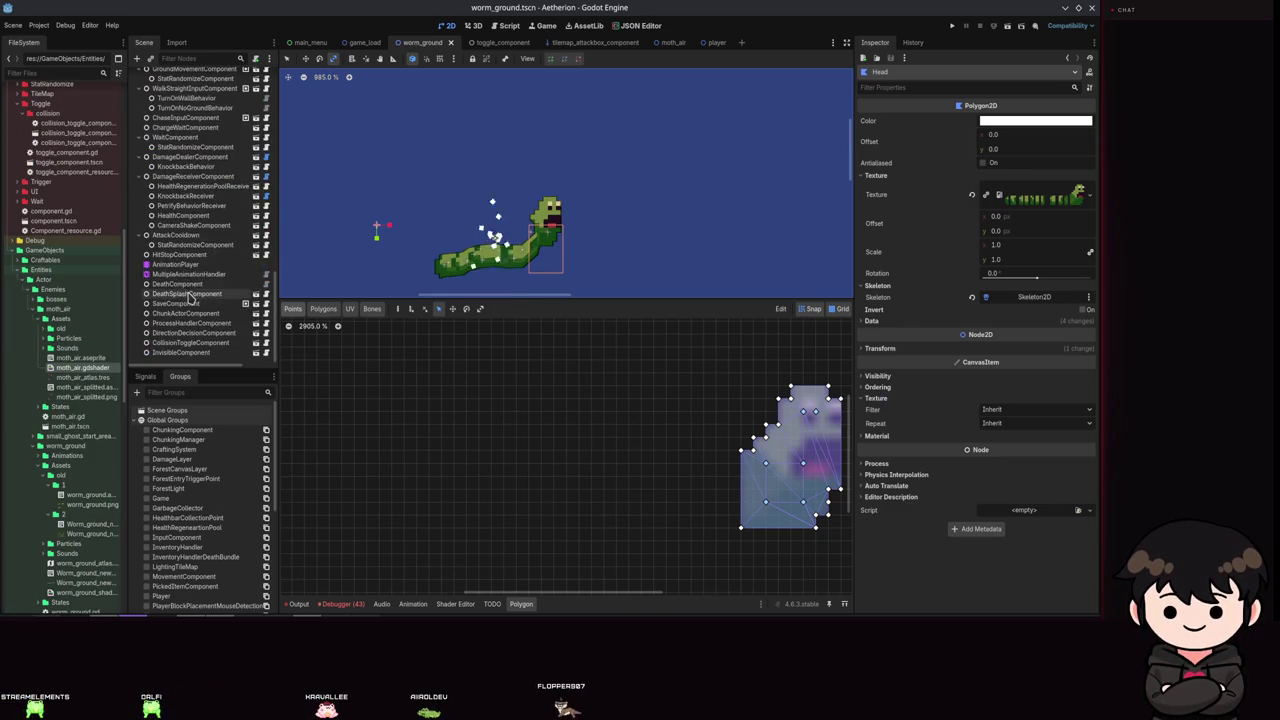
{"action": "left_click", "coordinate": [181, 263]}
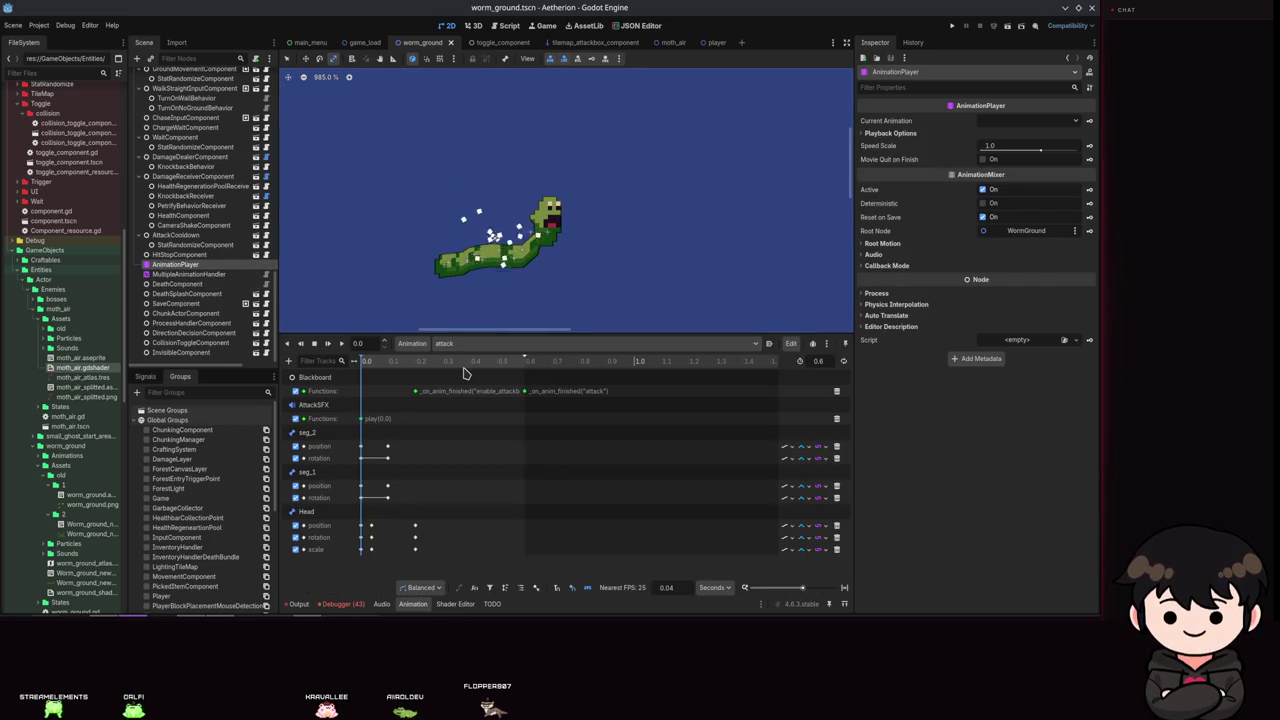
Step: Preview the 0.6 s attack animation, rewind it, save, and switch to dig_down
{"action": "left_click", "coordinate": [340, 347]}
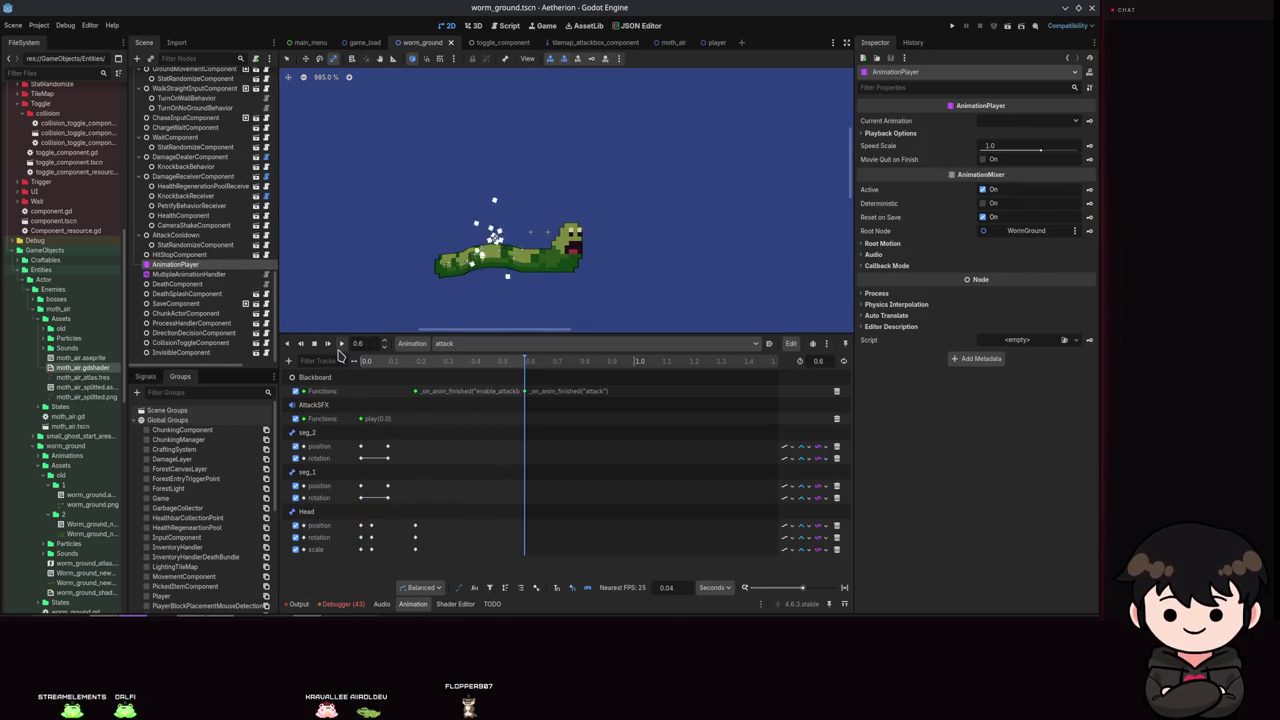
{"action": "left_click_drag", "start_coordinate": [523, 358], "coordinate": [338, 357]}
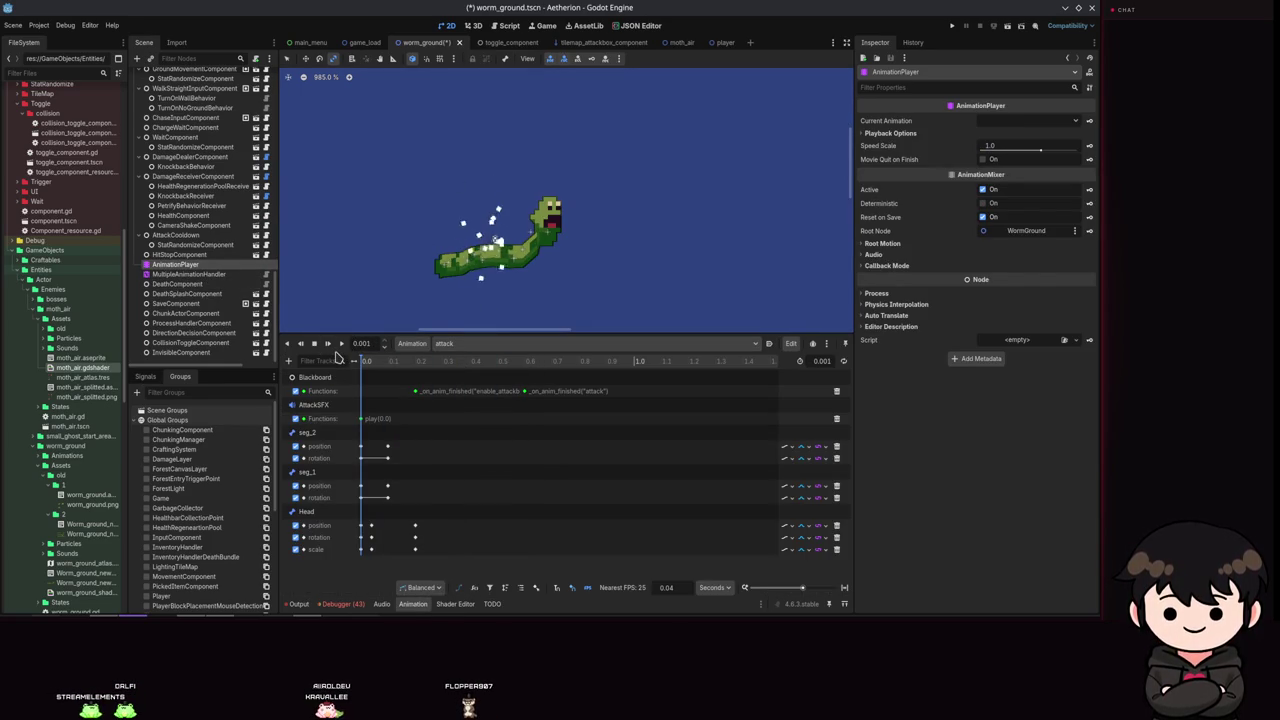
{"action": "key", "text": "ctrl+s"}
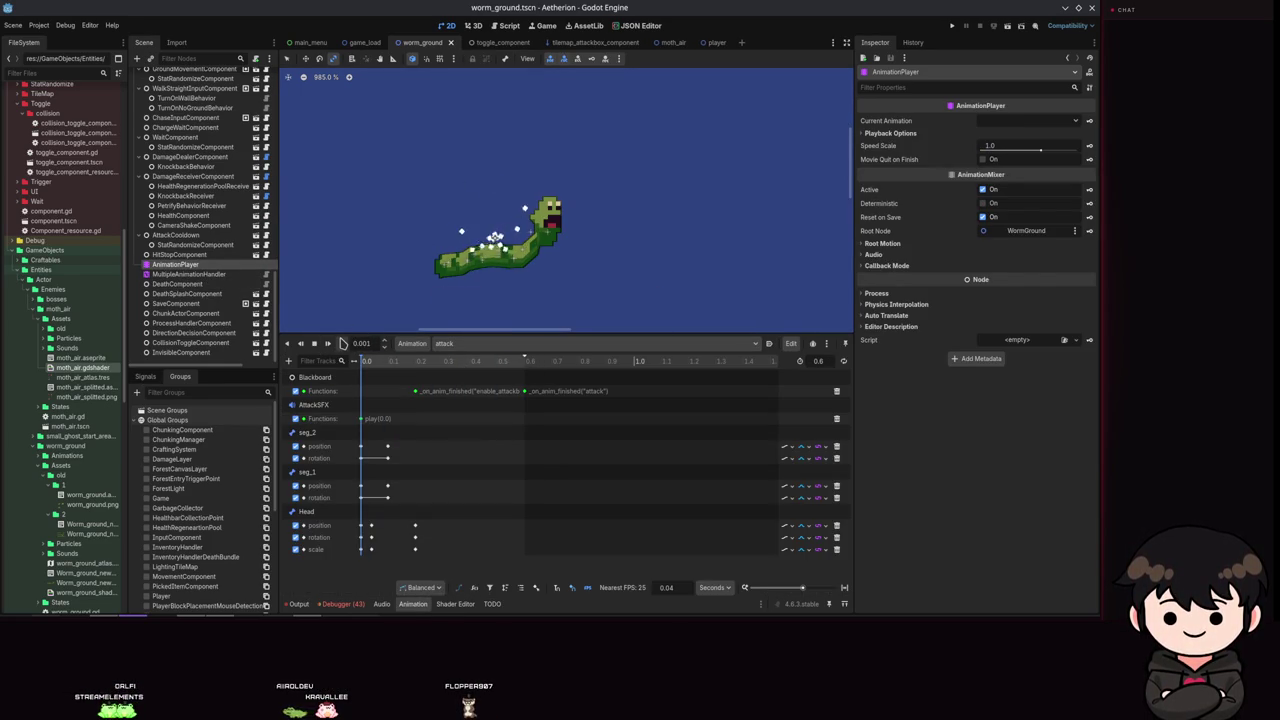
{"action": "left_click", "coordinate": [586, 344]}
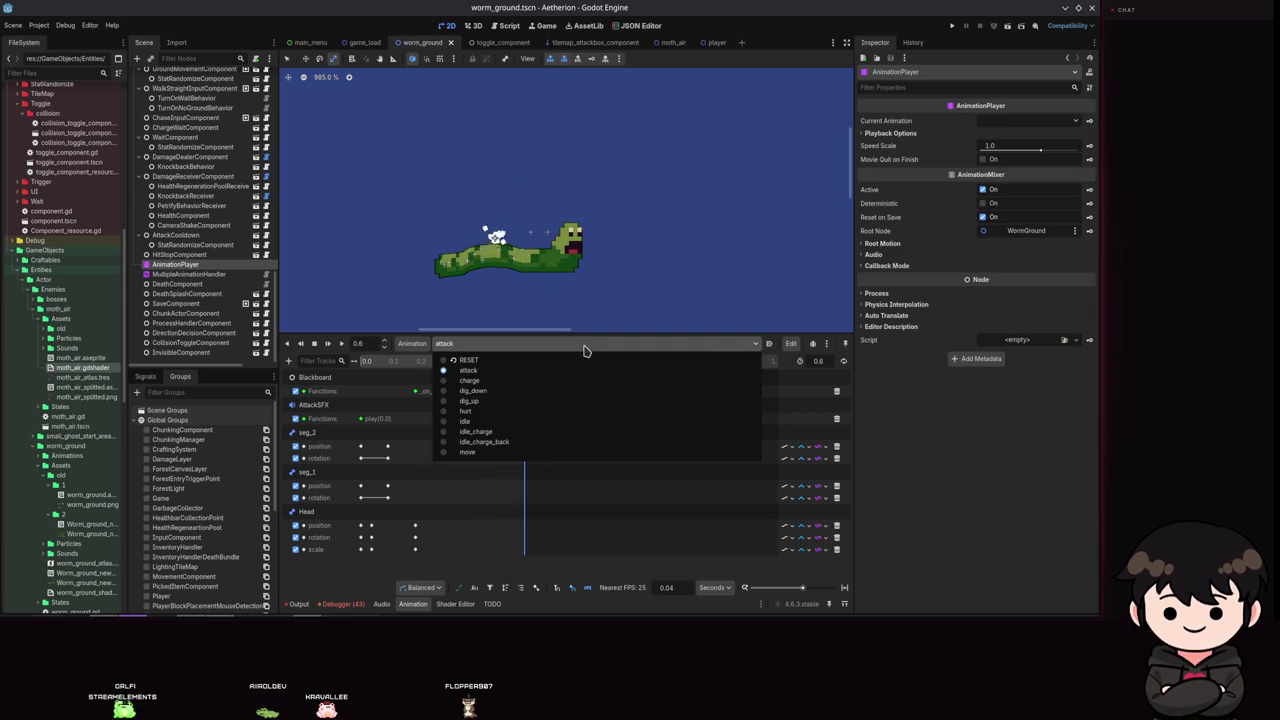
{"action": "left_click", "coordinate": [496, 394]}
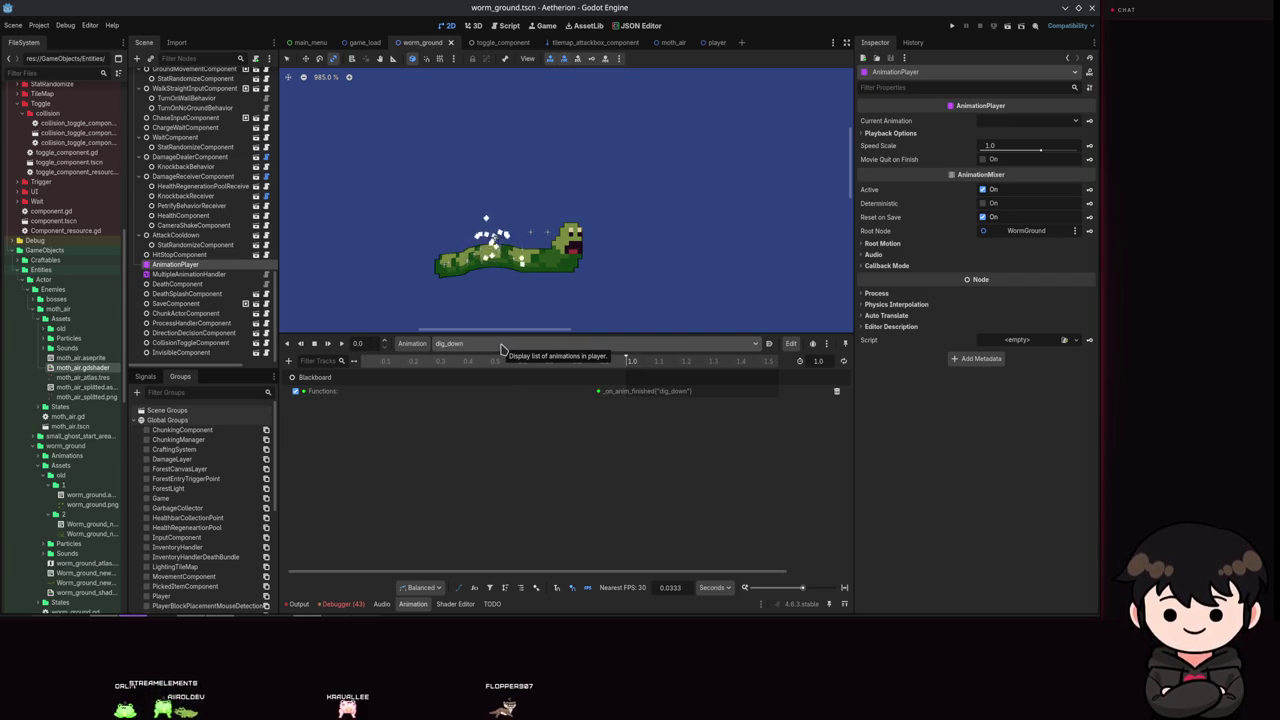
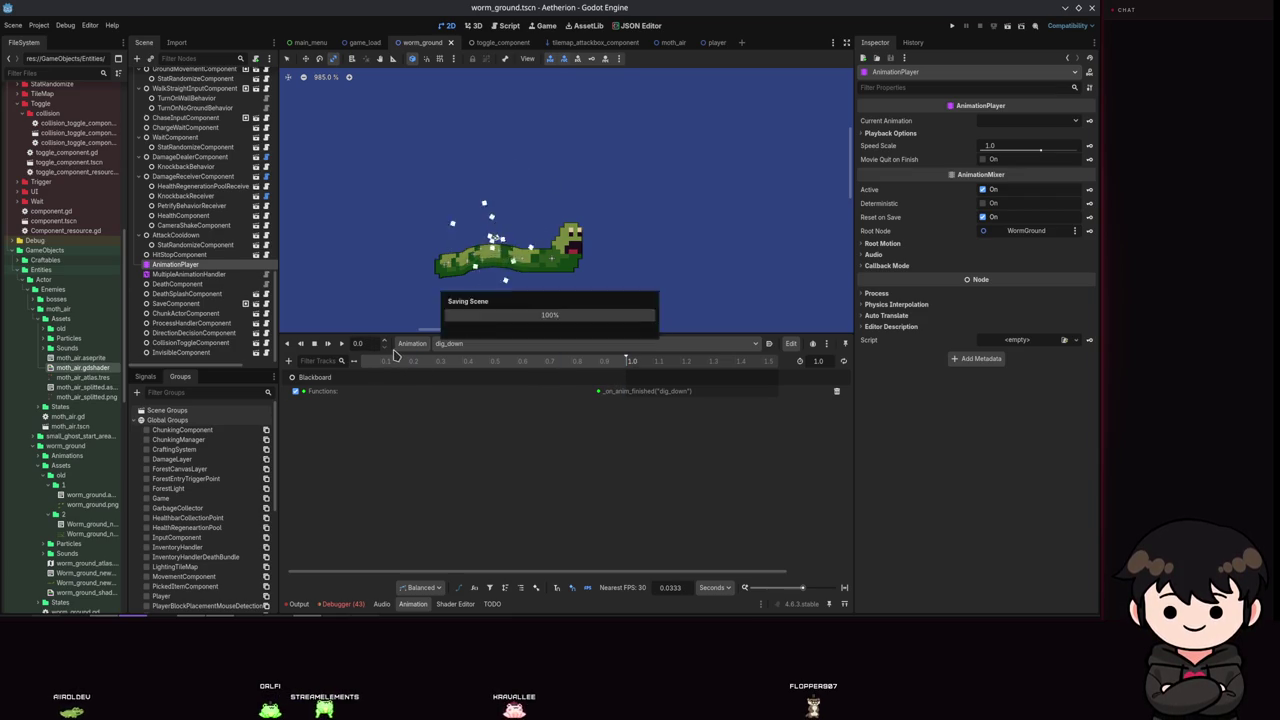
Step: Step through the worm's segment polygons, starting at seg_1 and ending on Head
{"action": "scroll", "coordinate": [250, 260], "scroll_direction": "down", "scroll_amount": 5}
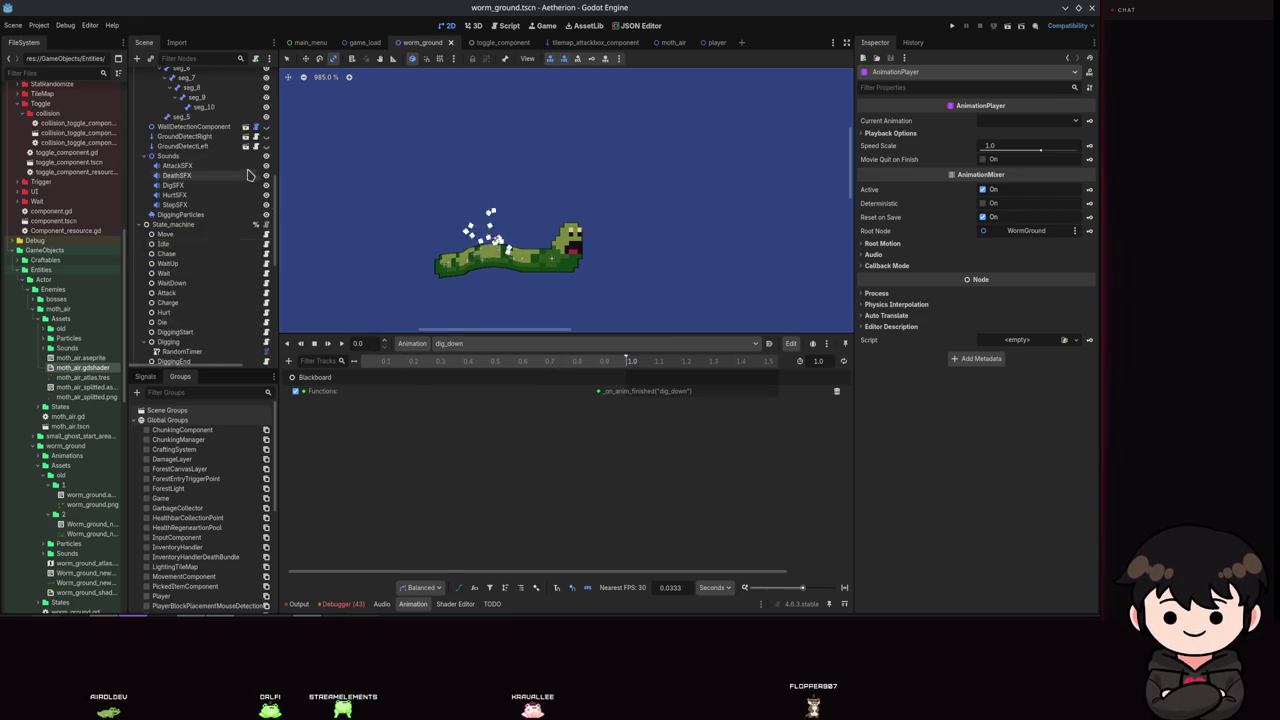
{"action": "left_click", "coordinate": [178, 153]}
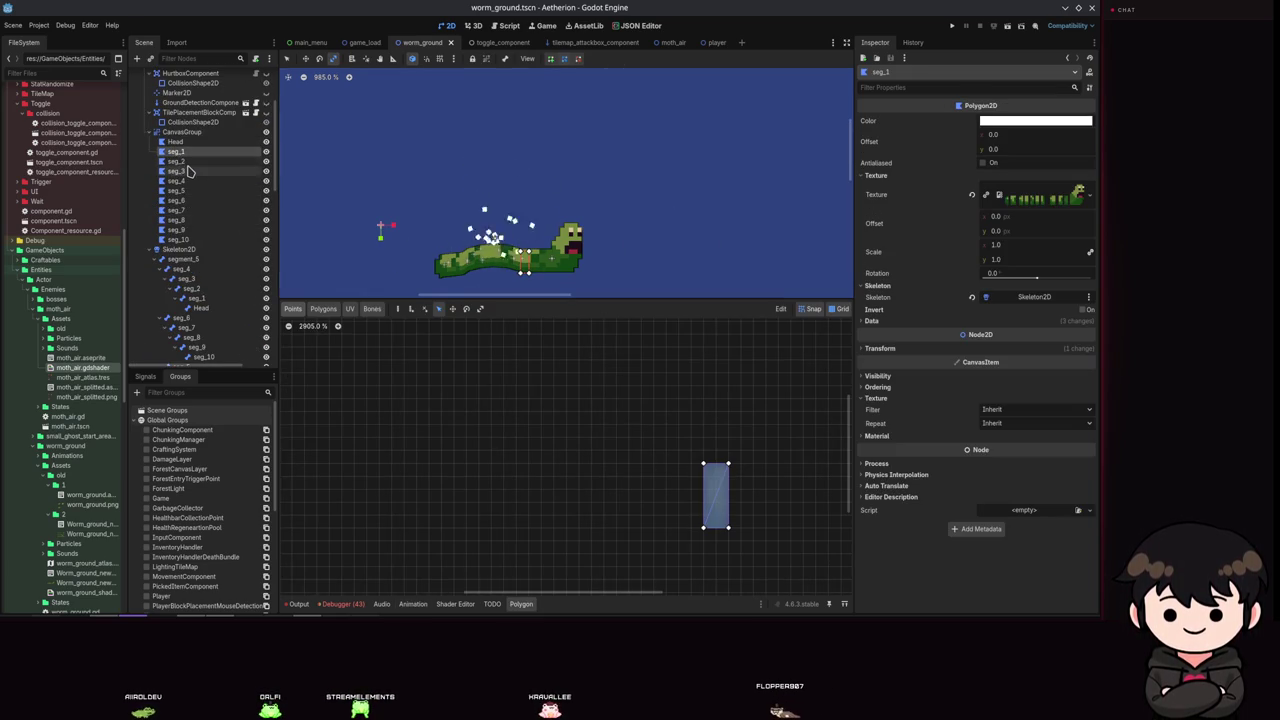
{"action": "left_click", "coordinate": [175, 171]}
{"action": "left_click", "coordinate": [175, 161]}
{"action": "left_click", "coordinate": [177, 142]}
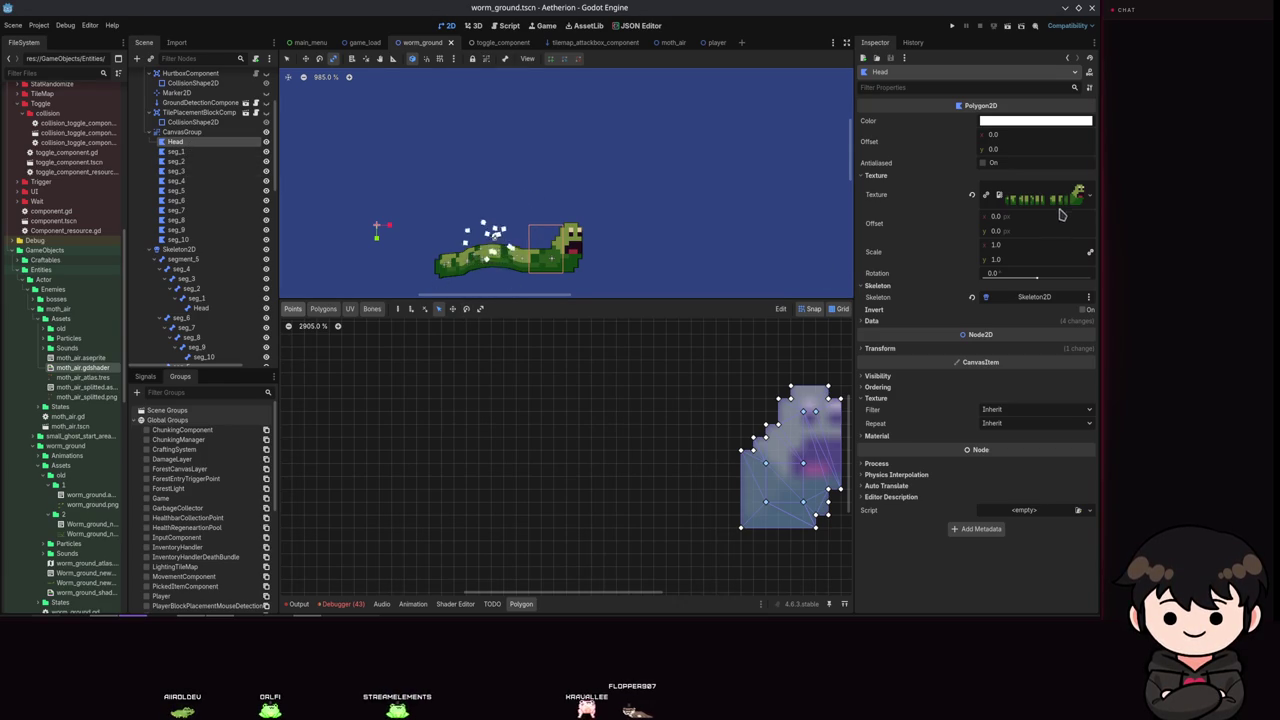
Step: Check the Head polygon's Texture options in the Inspector without changing anything
{"action": "left_click", "coordinate": [1090, 200]}
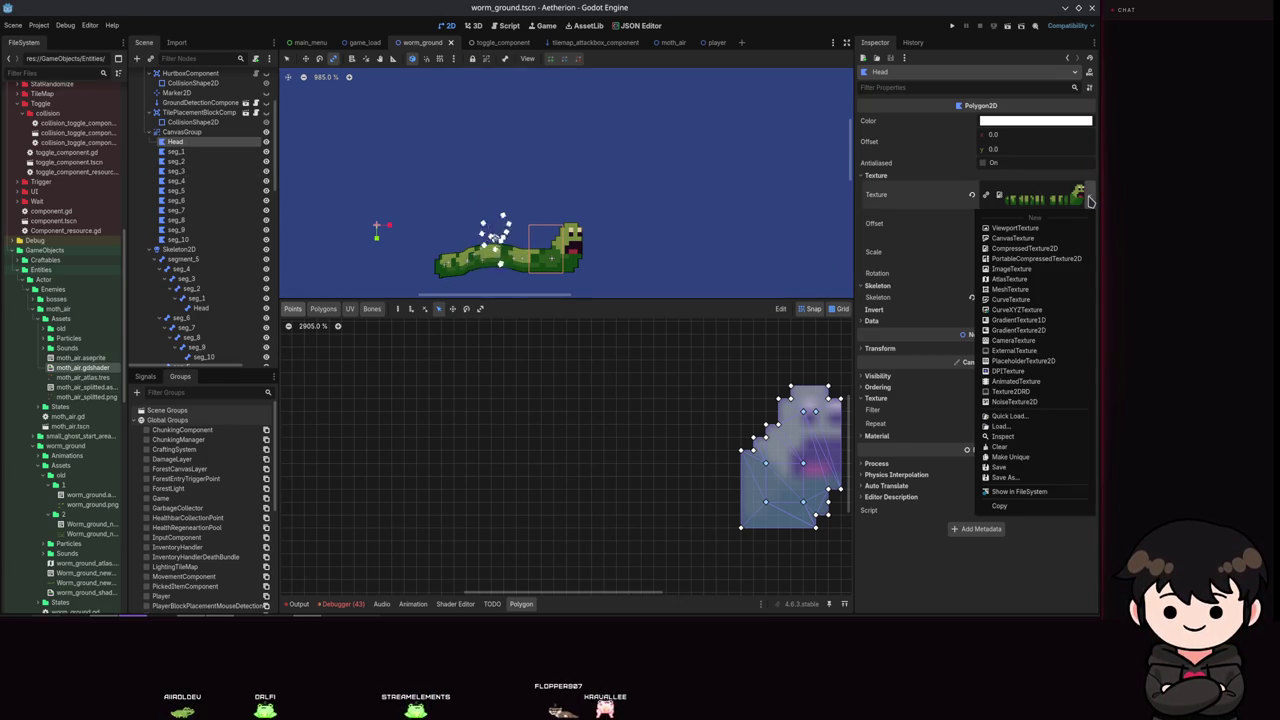
{"action": "left_click", "coordinate": [1037, 200]}
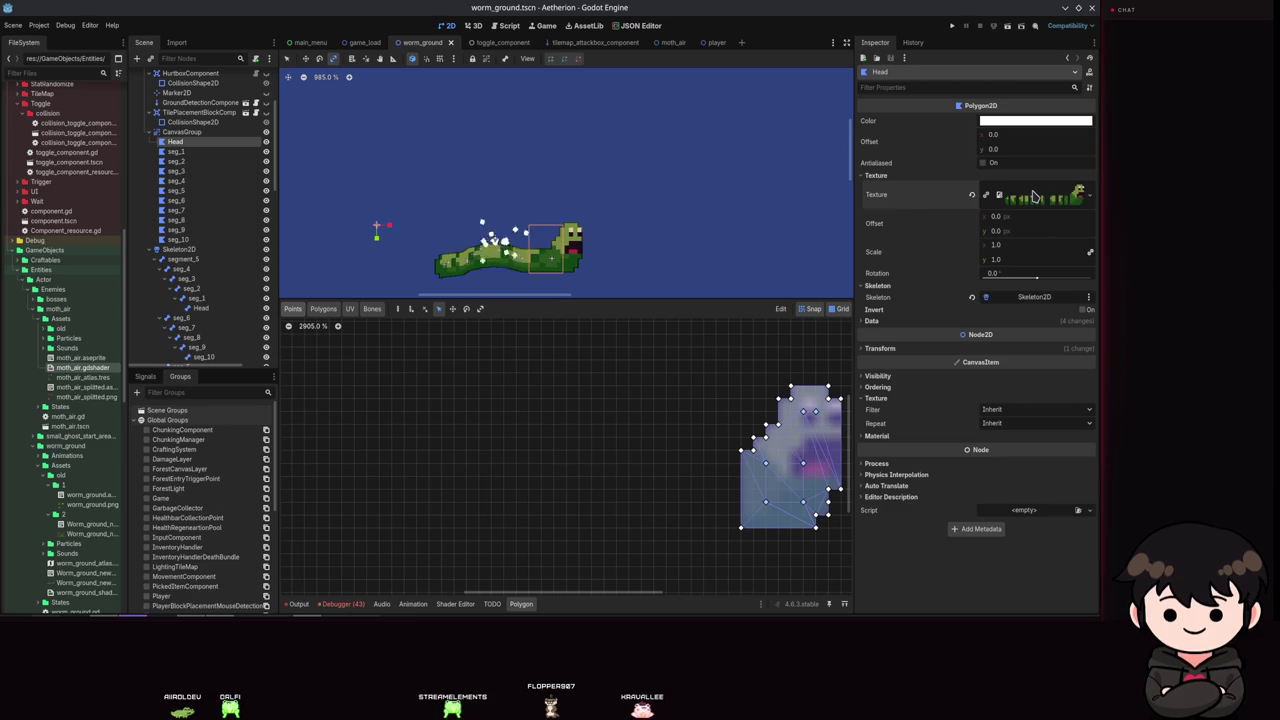
{"action": "scroll", "coordinate": [548, 232], "scroll_direction": "up", "scroll_amount": 5}
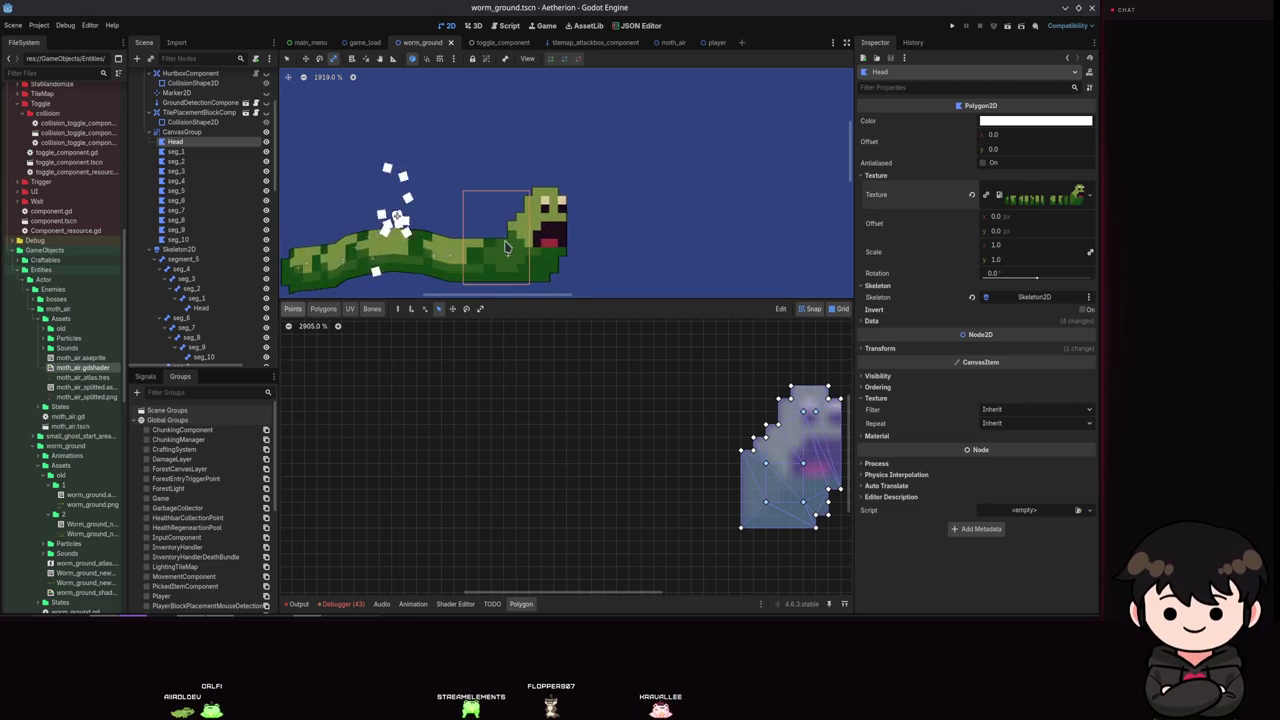
{"action": "scroll", "coordinate": [548, 232], "scroll_direction": "down", "scroll_amount": 4}
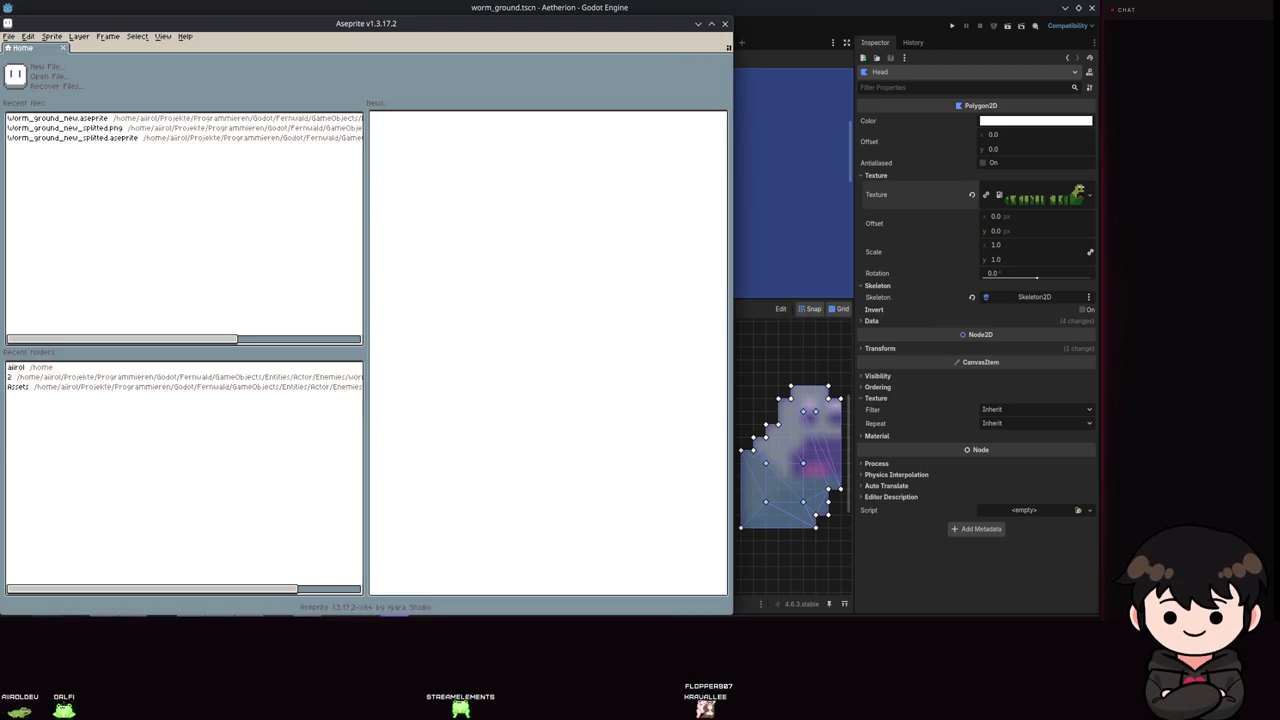
Step: Open Worm_ground_new.aseprite maximized and compare frames 11 and 12 on Layer 2
{"action": "left_click", "coordinate": [60, 118]}
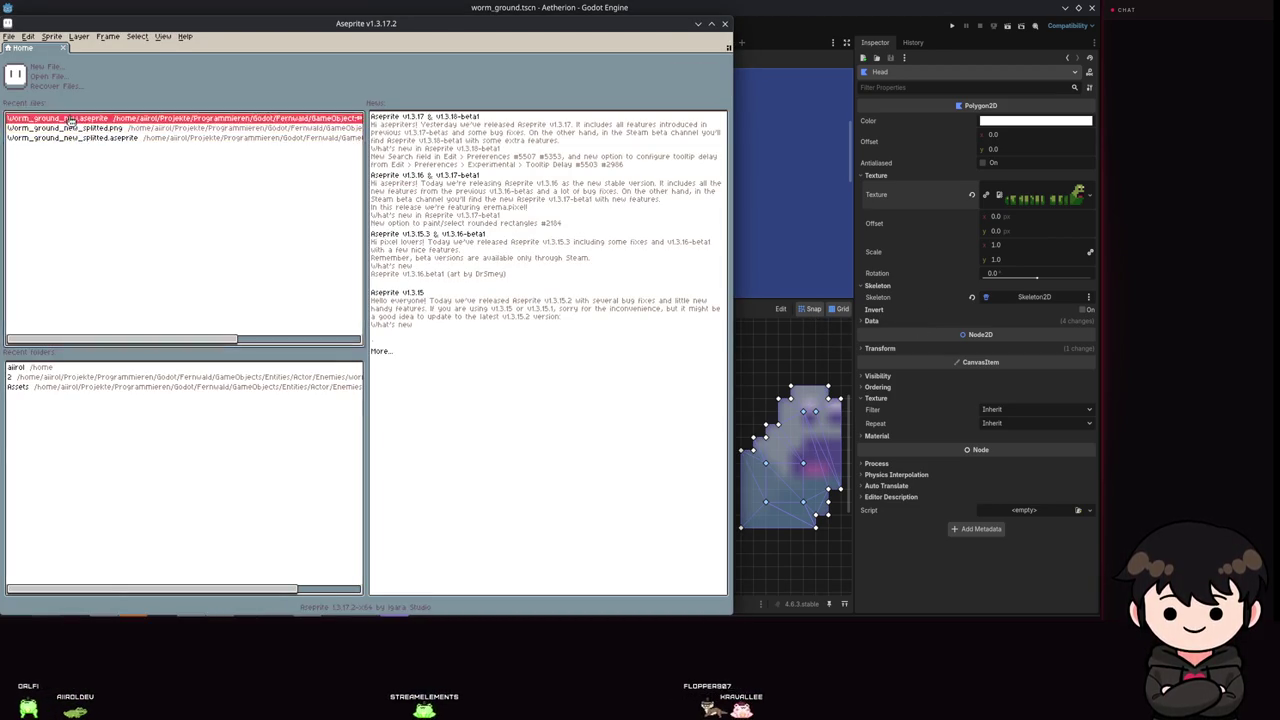
{"action": "left_click", "coordinate": [711, 24]}
{"action": "scroll", "coordinate": [431, 297], "scroll_direction": "up", "scroll_amount": 5}
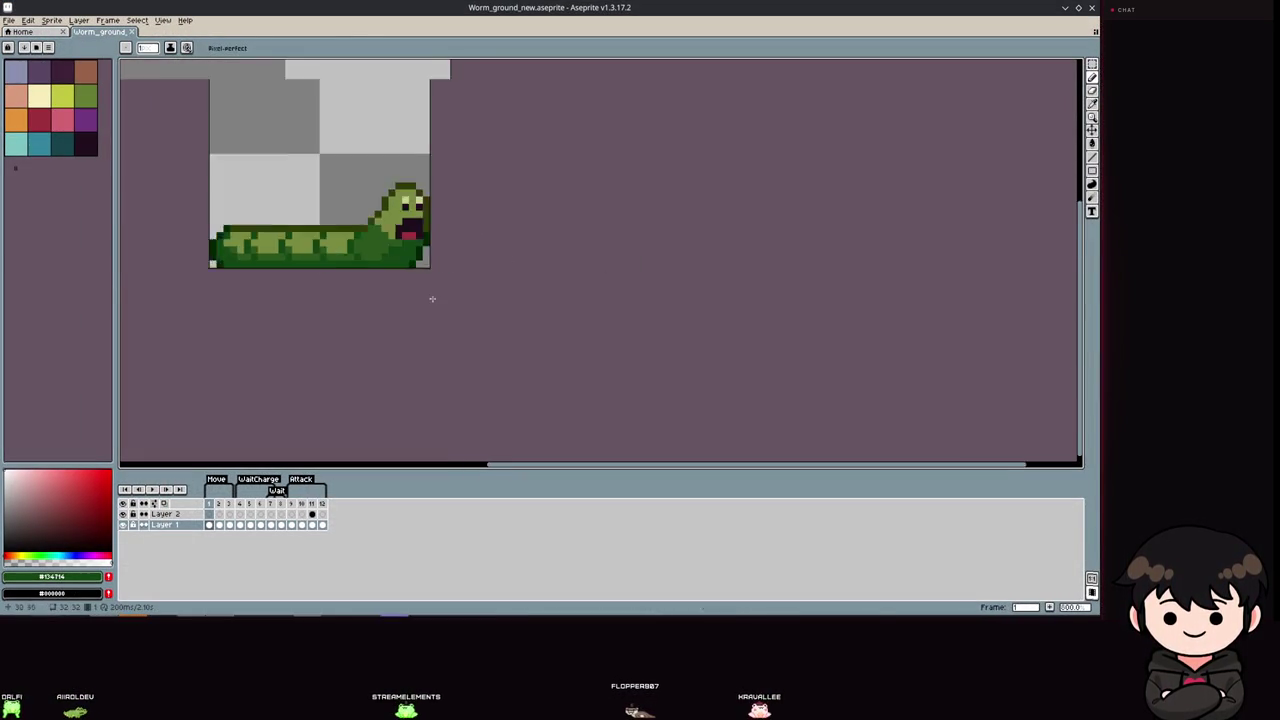
{"action": "left_click", "coordinate": [312, 514]}
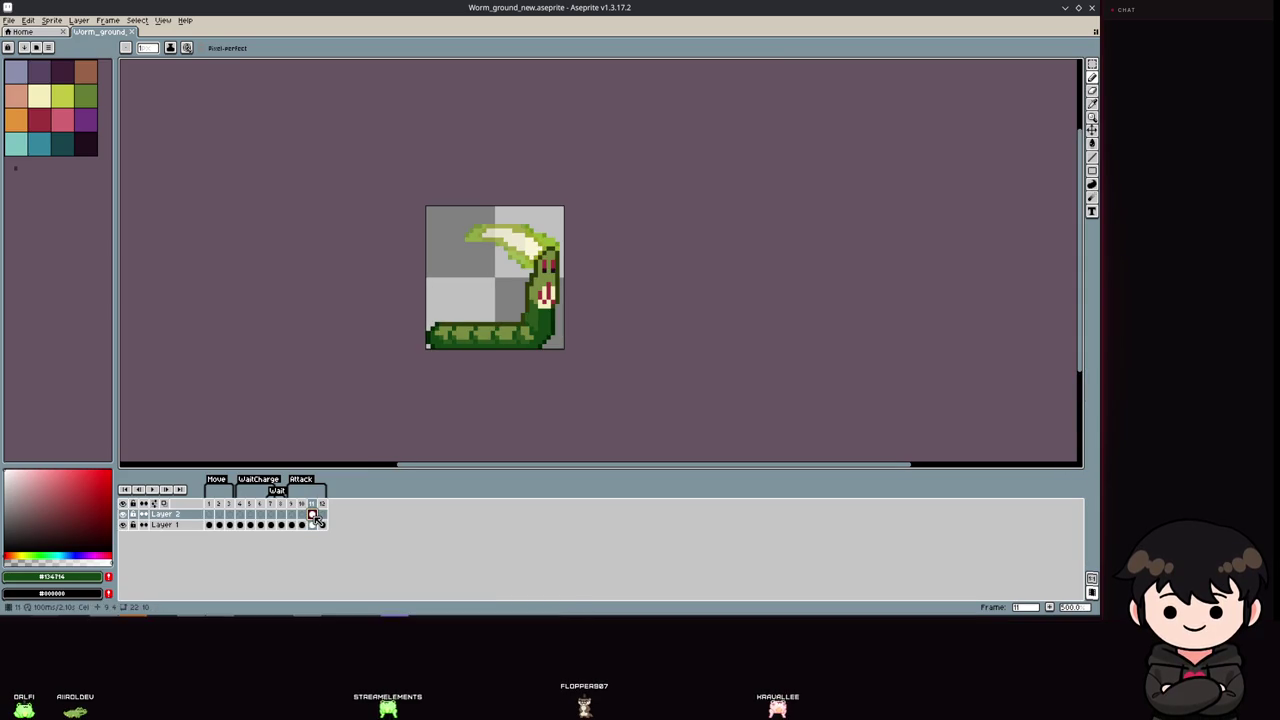
{"action": "left_click", "coordinate": [322, 514]}
{"action": "left_click", "coordinate": [312, 514]}
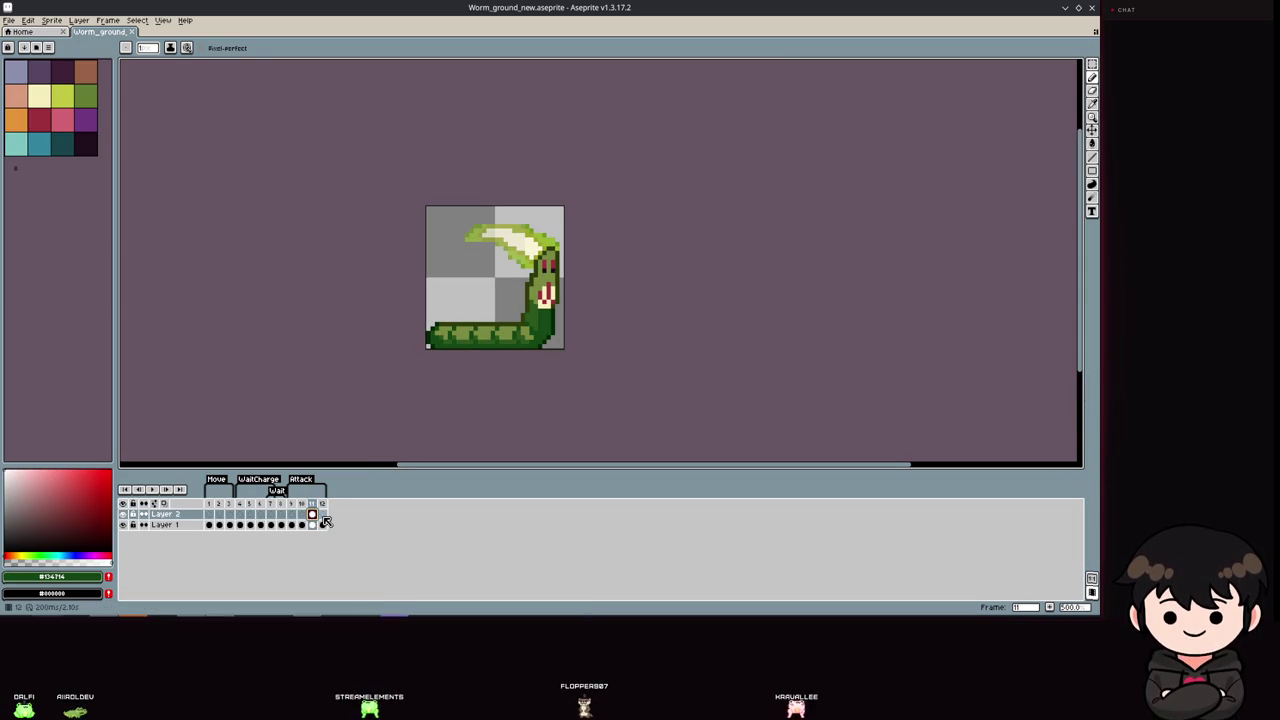
{"action": "left_click", "coordinate": [322, 514]}
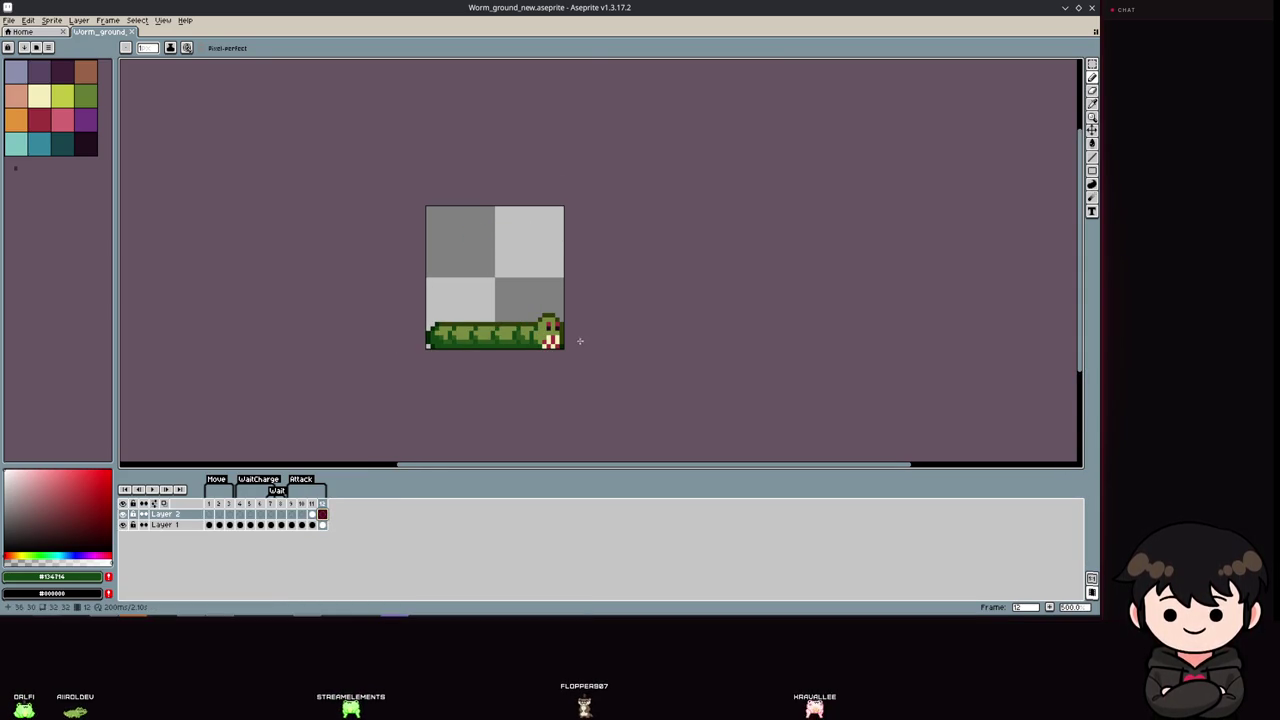
{"action": "scroll", "coordinate": [582, 340], "scroll_direction": "up", "scroll_amount": 8}
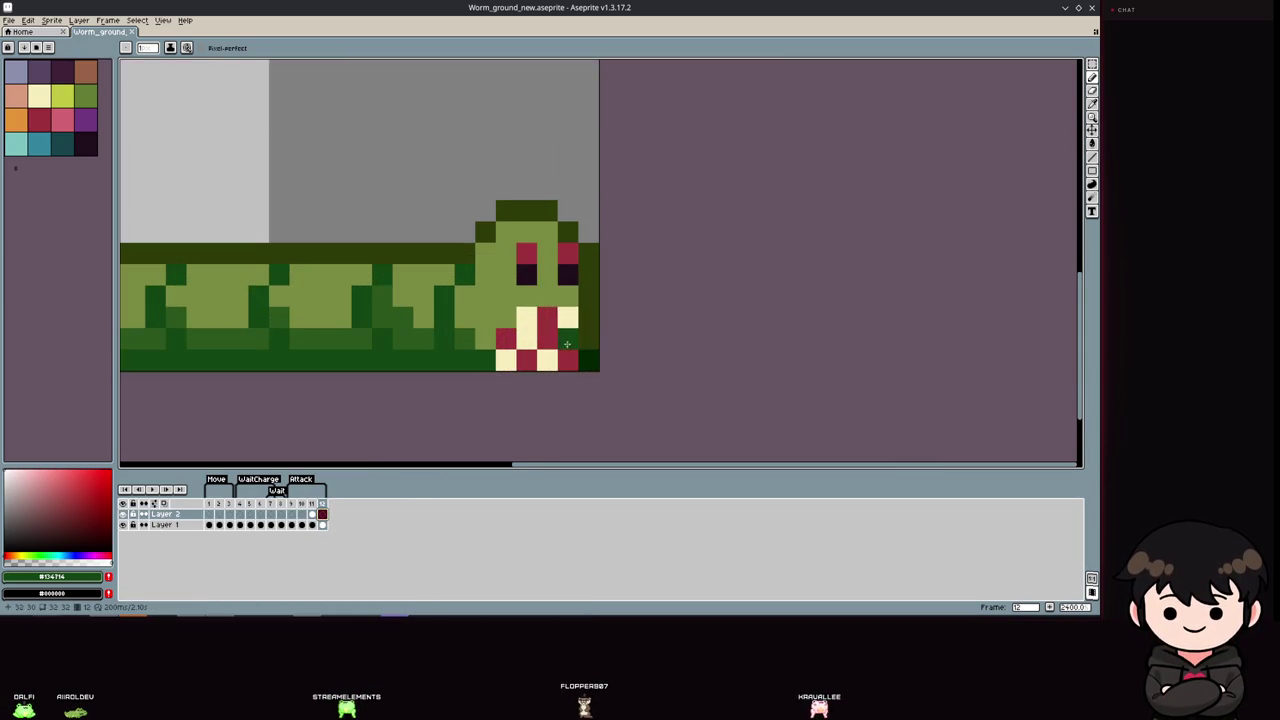
Step: Draw a rectangular marquee around the open-mouthed worm's head in frame 12
{"action": "left_click", "coordinate": [1092, 64]}
{"action": "mouse_move", "coordinate": [464, 166]}
{"action": "left_mouse_down"}
{"action": "mouse_move", "coordinate": [580, 370]}
{"action": "mouse_move", "coordinate": [600, 372]}
{"action": "left_mouse_up"}
{"action": "key", "text": "ctrl+d"}
{"action": "left_click_drag", "start_coordinate": [412, 156], "coordinate": [600, 372]}
{"action": "left_click_drag", "start_coordinate": [242, 184], "coordinate": [360, 216]}
{"action": "scroll", "coordinate": [272, 160], "scroll_direction": "down", "scroll_amount": 2}
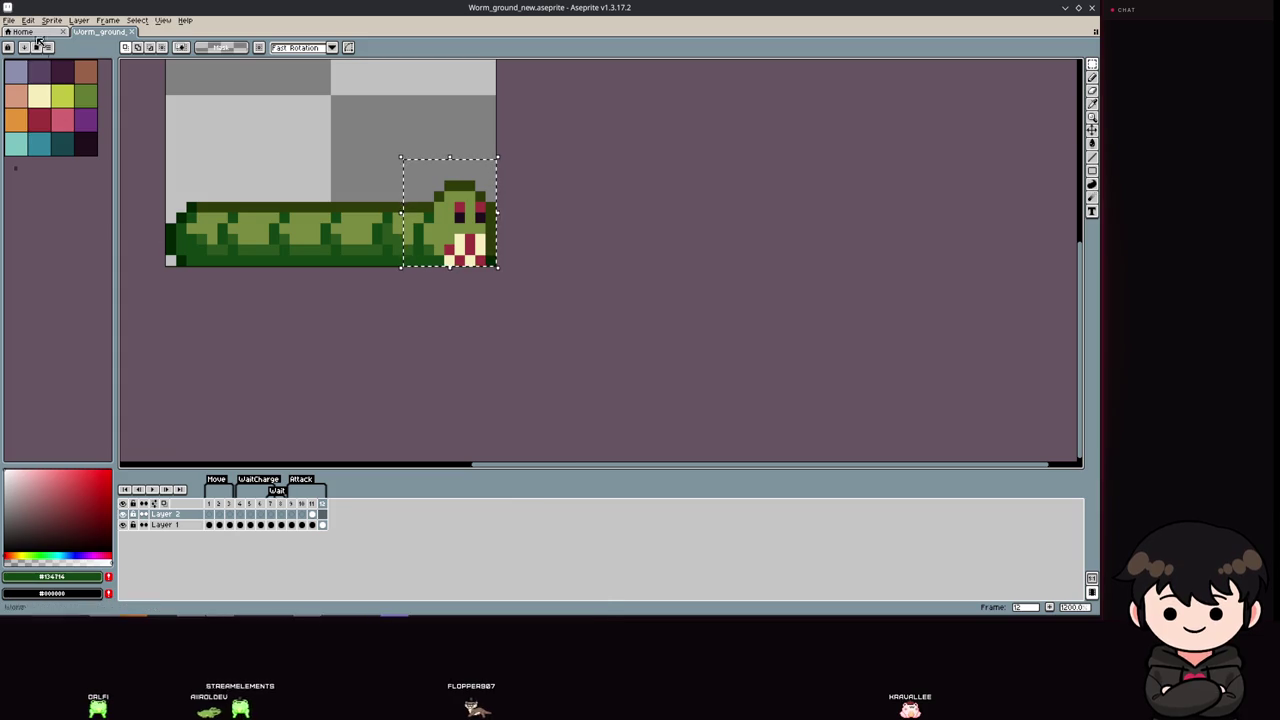
Step: Open Worm_ground_new_splitted.aseprite from File > Open Recent
{"action": "left_click", "coordinate": [10, 21]}
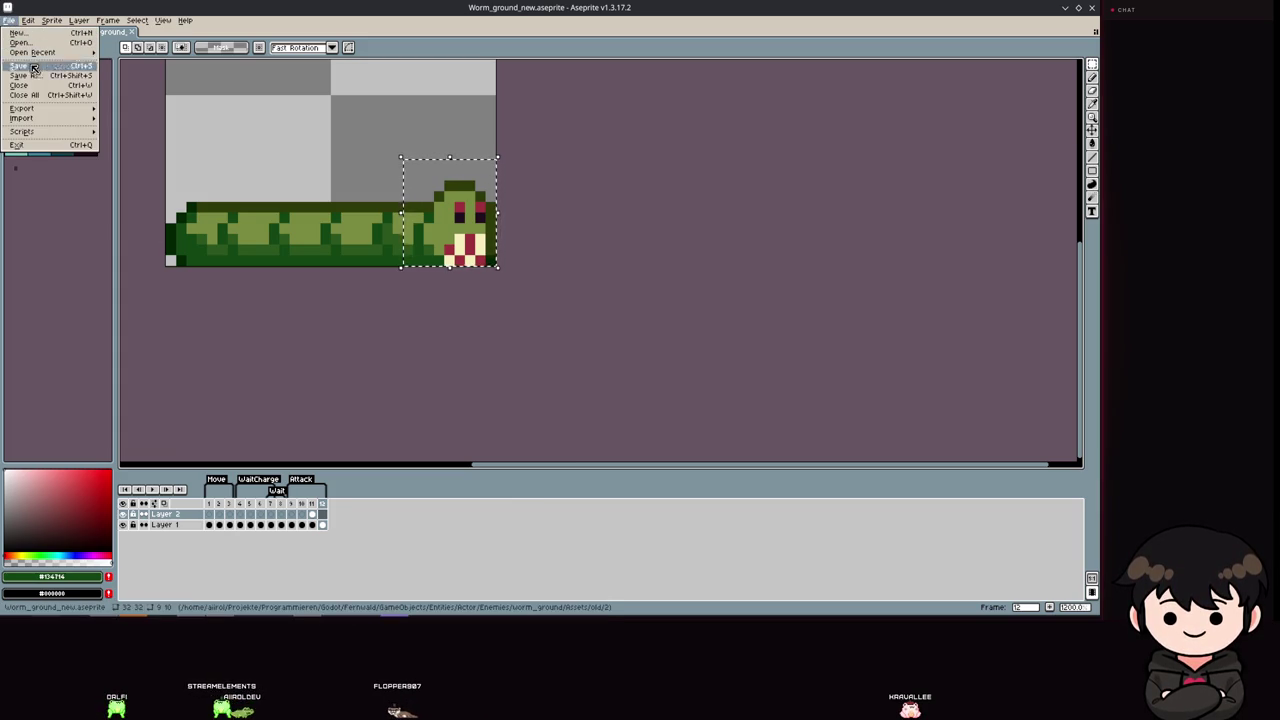
{"action": "mouse_move", "coordinate": [60, 52]}
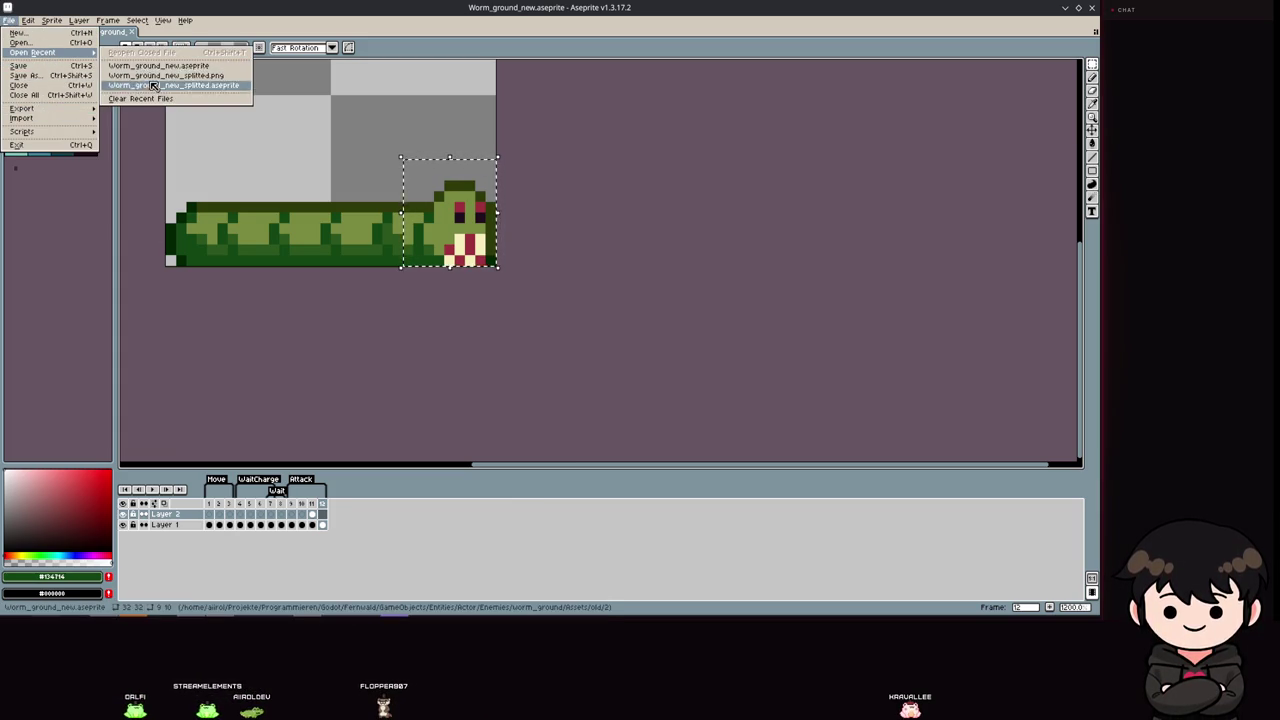
{"action": "left_click", "coordinate": [153, 84]}
Step: Add a 32 px right border to the splitted sheet through Canvas Size
{"action": "scroll", "coordinate": [636, 277], "scroll_direction": "up", "scroll_amount": 6}
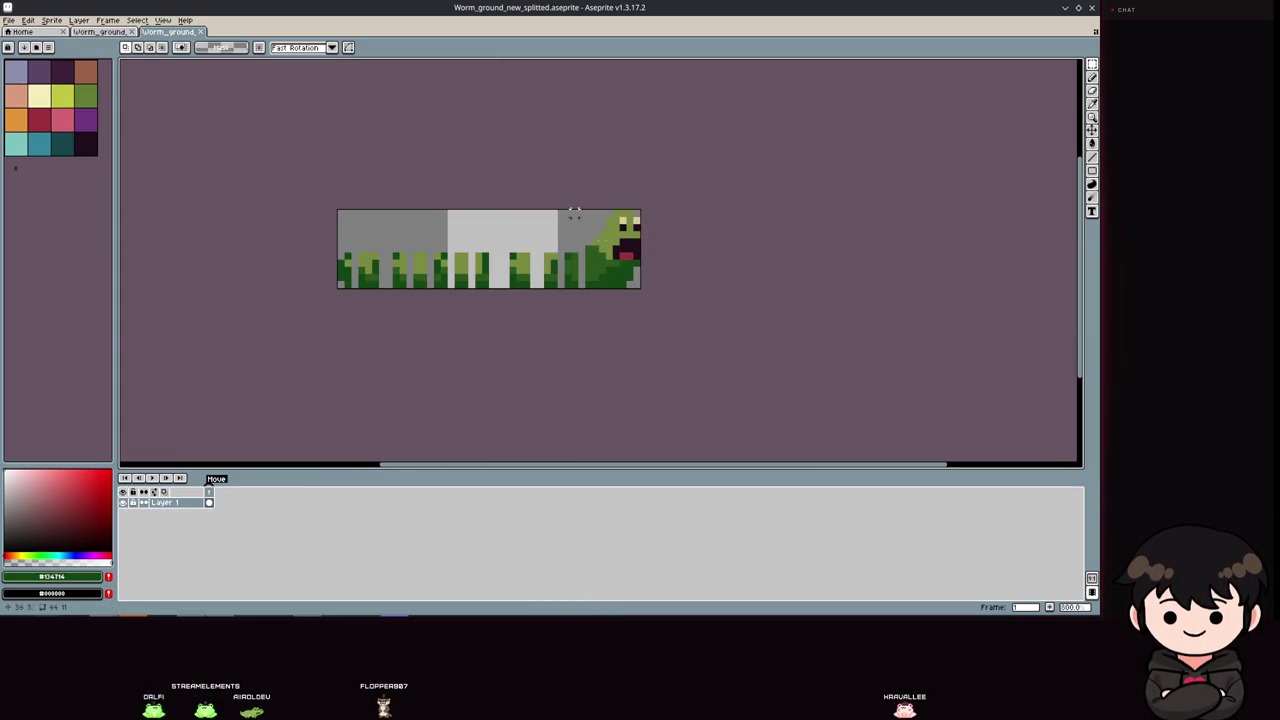
{"action": "scroll", "coordinate": [517, 243], "scroll_direction": "up", "scroll_amount": 2}
{"action": "scroll", "coordinate": [537, 270], "scroll_direction": "down", "scroll_amount": 2}
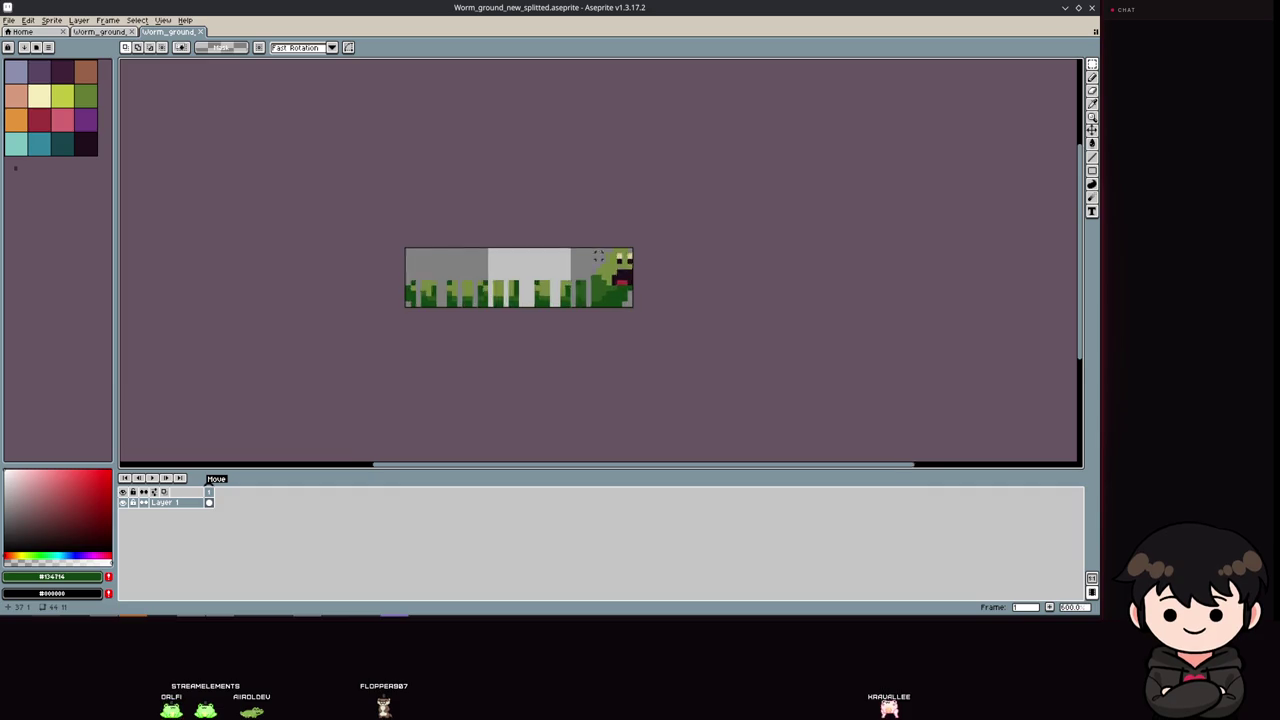
{"action": "scroll", "coordinate": [590, 258], "scroll_direction": "up", "scroll_amount": 5}
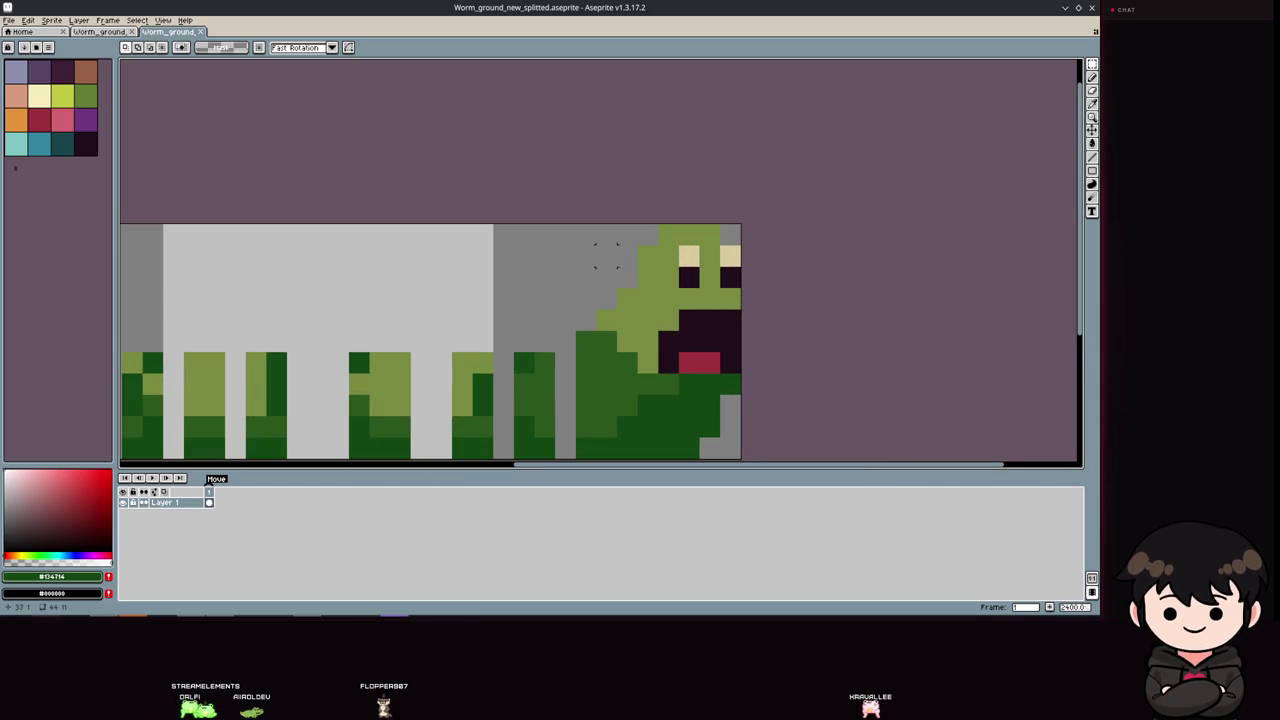
{"action": "scroll", "coordinate": [606, 255], "scroll_direction": "down", "scroll_amount": 5}
{"action": "key", "text": "ctrl+alt+c"}
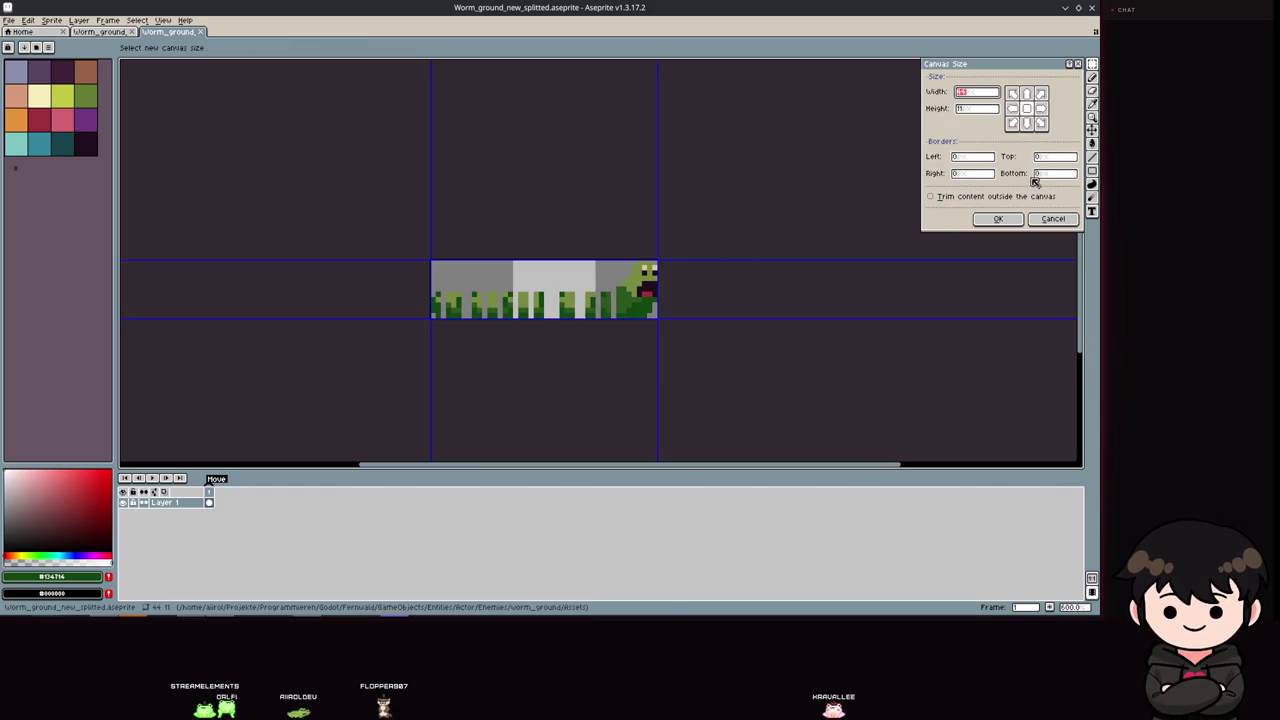
{"action": "type", "text": "32"}
{"action": "key", "text": "Return"}
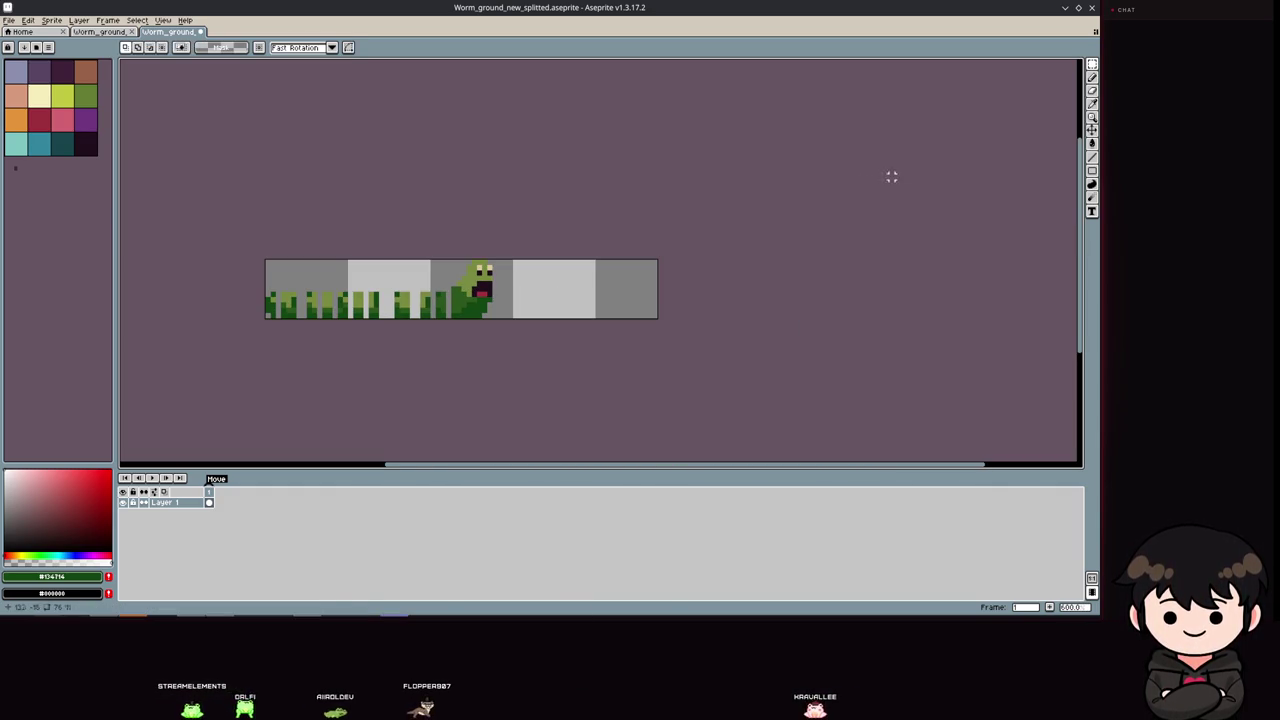
Step: Mark the blank strip on the sheet's right, then select the worm head in Worm_ground_new
{"action": "left_click_drag", "start_coordinate": [516, 268], "coordinate": [633, 320]}
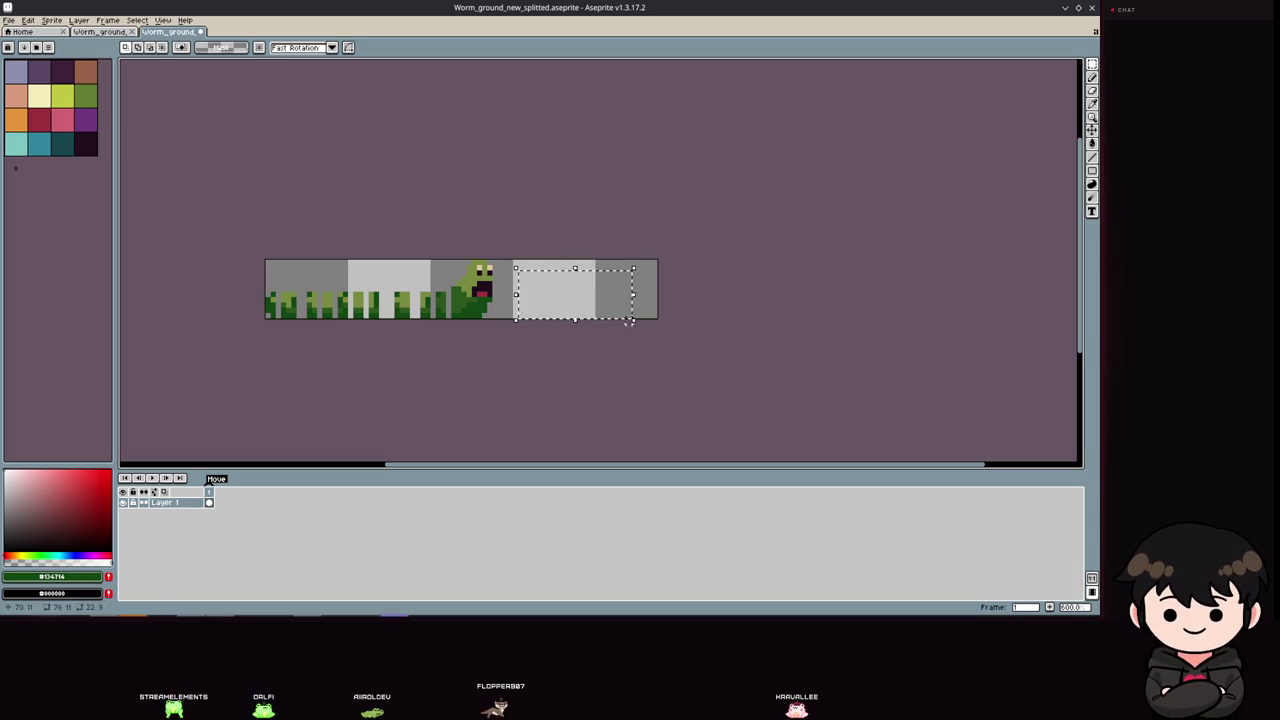
{"action": "key", "text": "ctrl+shift+Tab"}
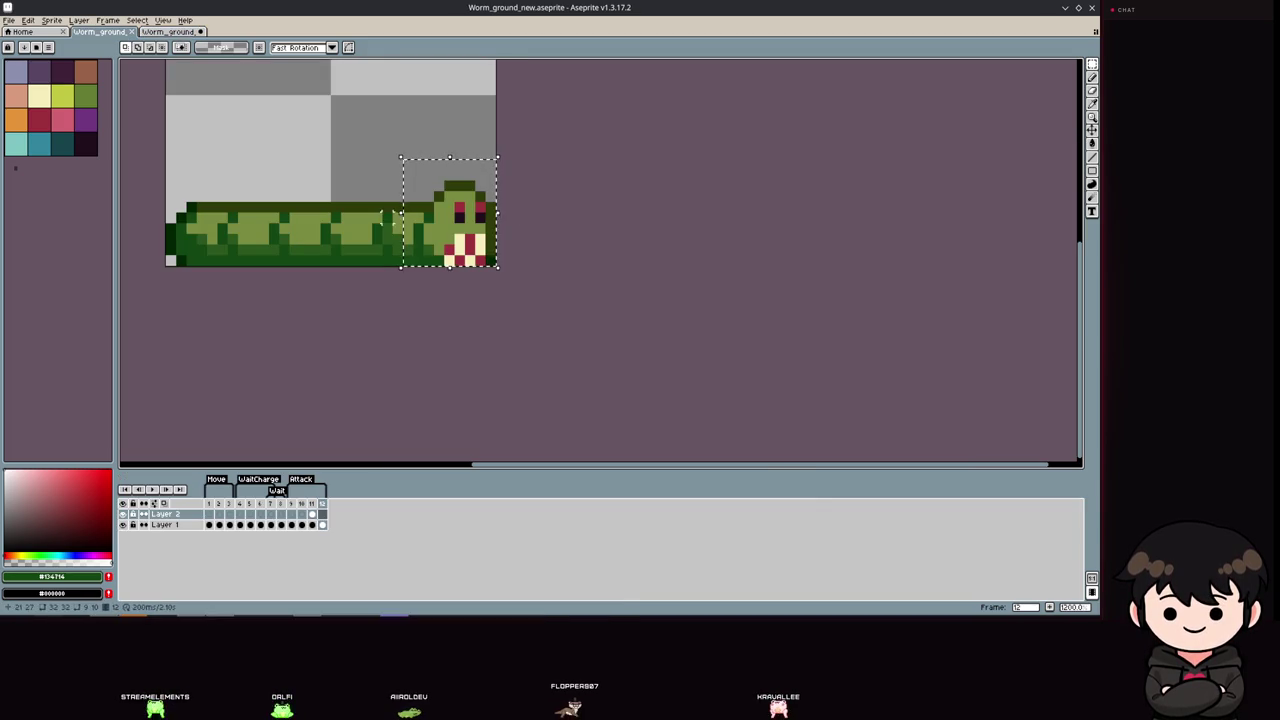
{"action": "left_click_drag", "start_coordinate": [377, 126], "coordinate": [423, 180]}
{"action": "left_click", "coordinate": [480, 245]}
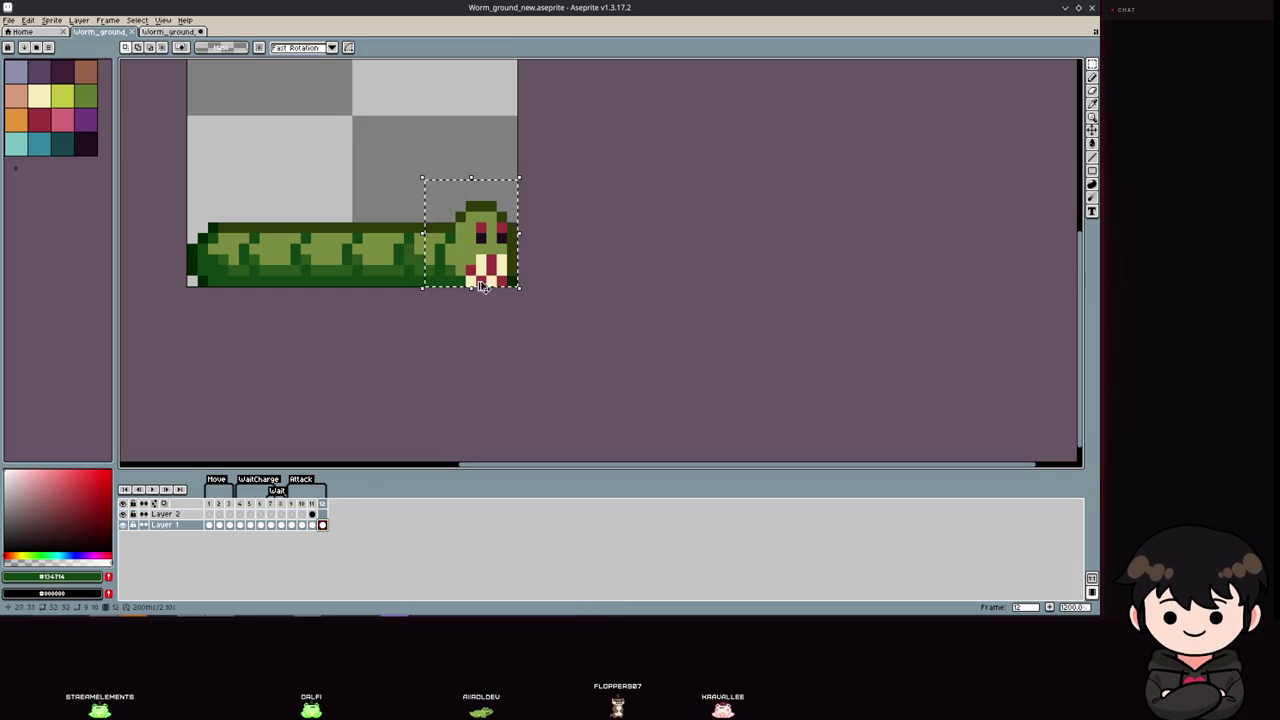
Step: Test undo and redo on the splitted sheet, deselect, and return to Worm_ground_new
{"action": "key", "text": "ctrl+Tab"}
{"action": "key", "text": "ctrl+z"}
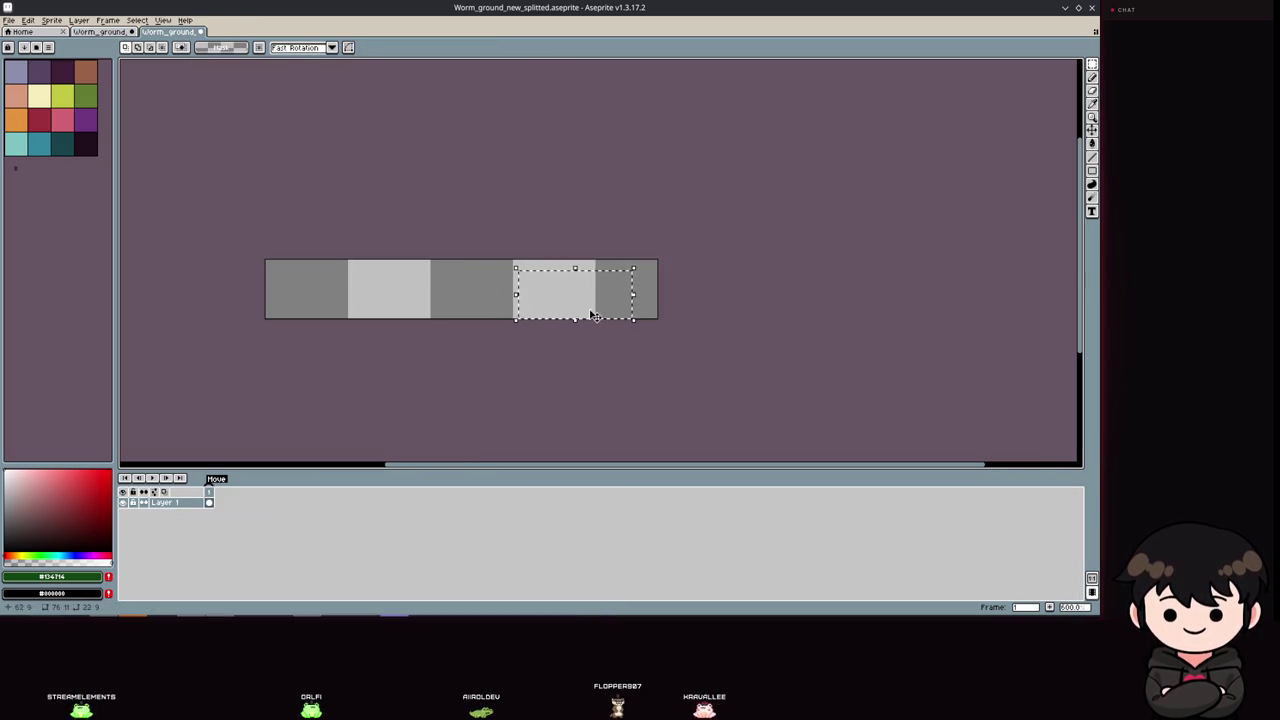
{"action": "scroll", "coordinate": [526, 323], "scroll_direction": "down", "scroll_amount": 2}
{"action": "scroll", "coordinate": [526, 323], "scroll_direction": "up", "scroll_amount": 3}
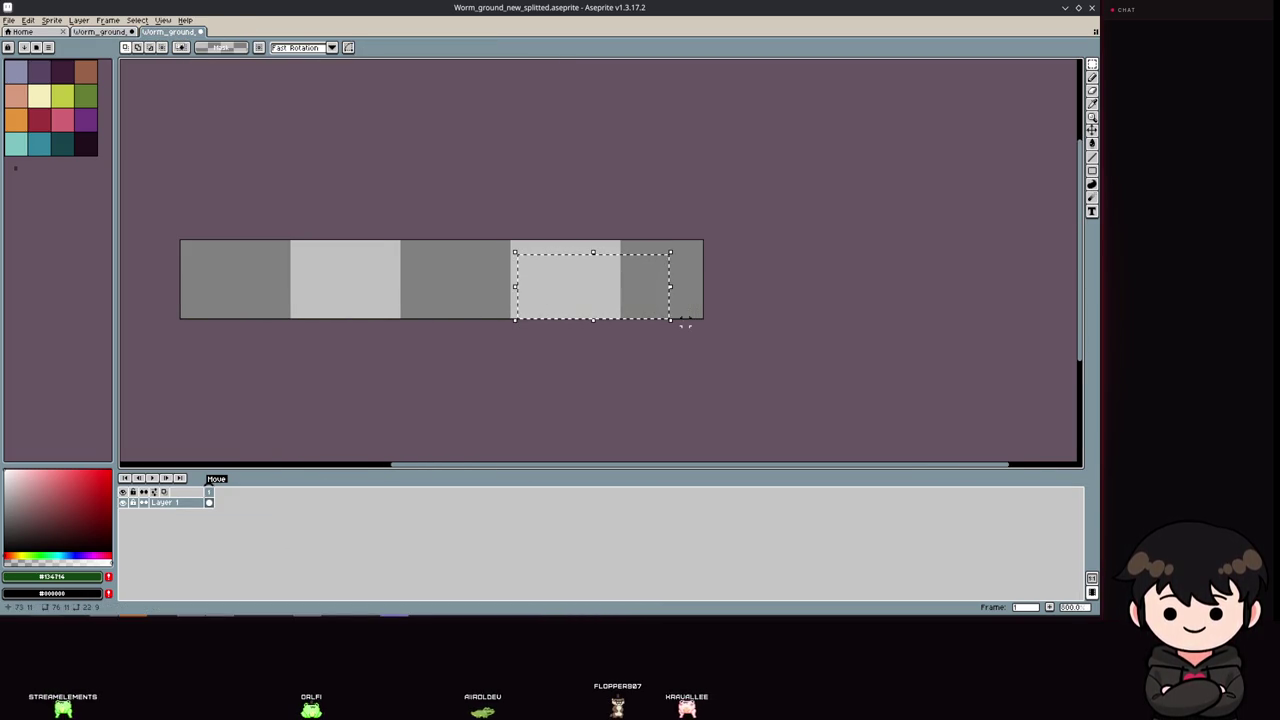
{"action": "key", "text": "ctrl+y"}
{"action": "key", "text": "ctrl+d"}
{"action": "key", "text": "ctrl+z"}
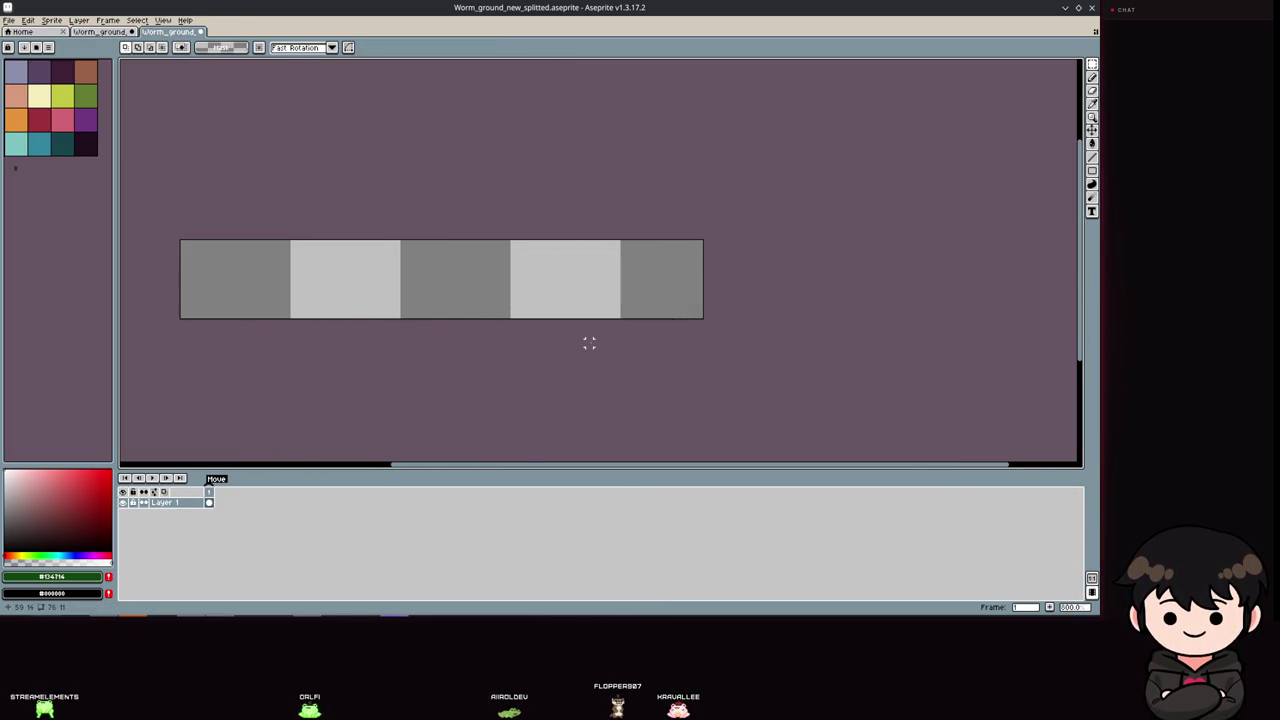
{"action": "key", "text": "ctrl+z"}
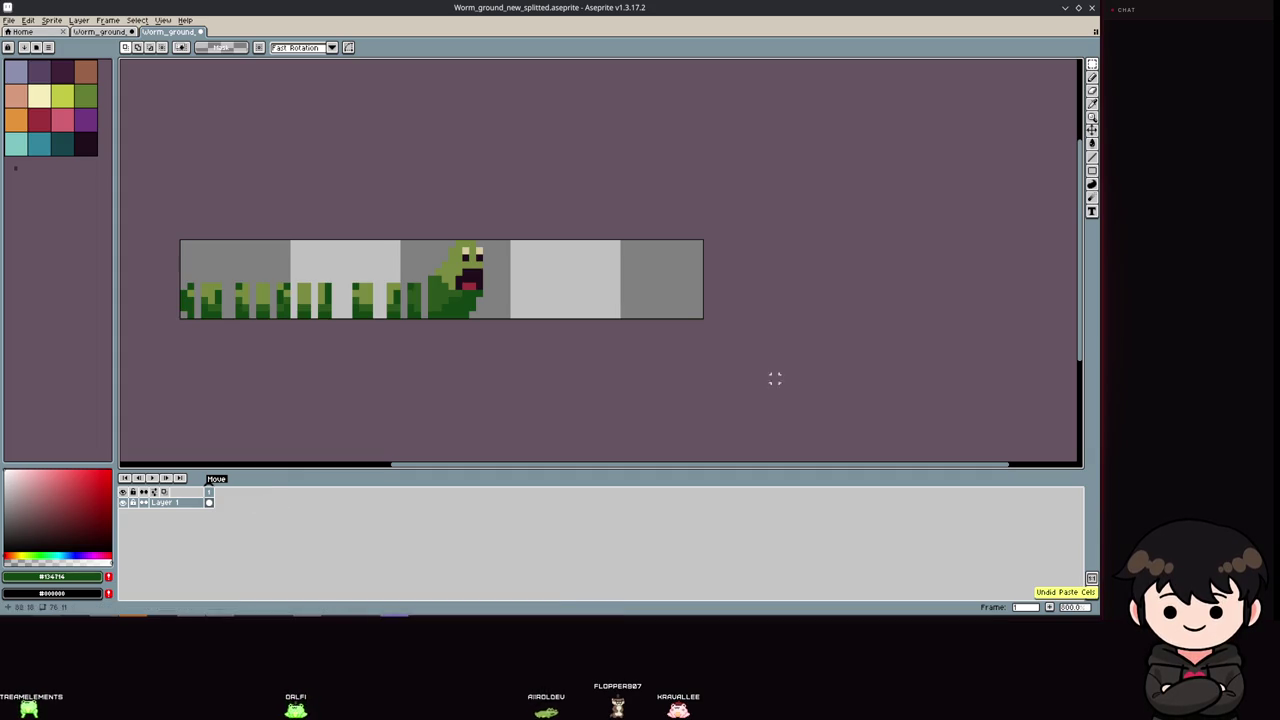
{"action": "left_click", "coordinate": [110, 31]}
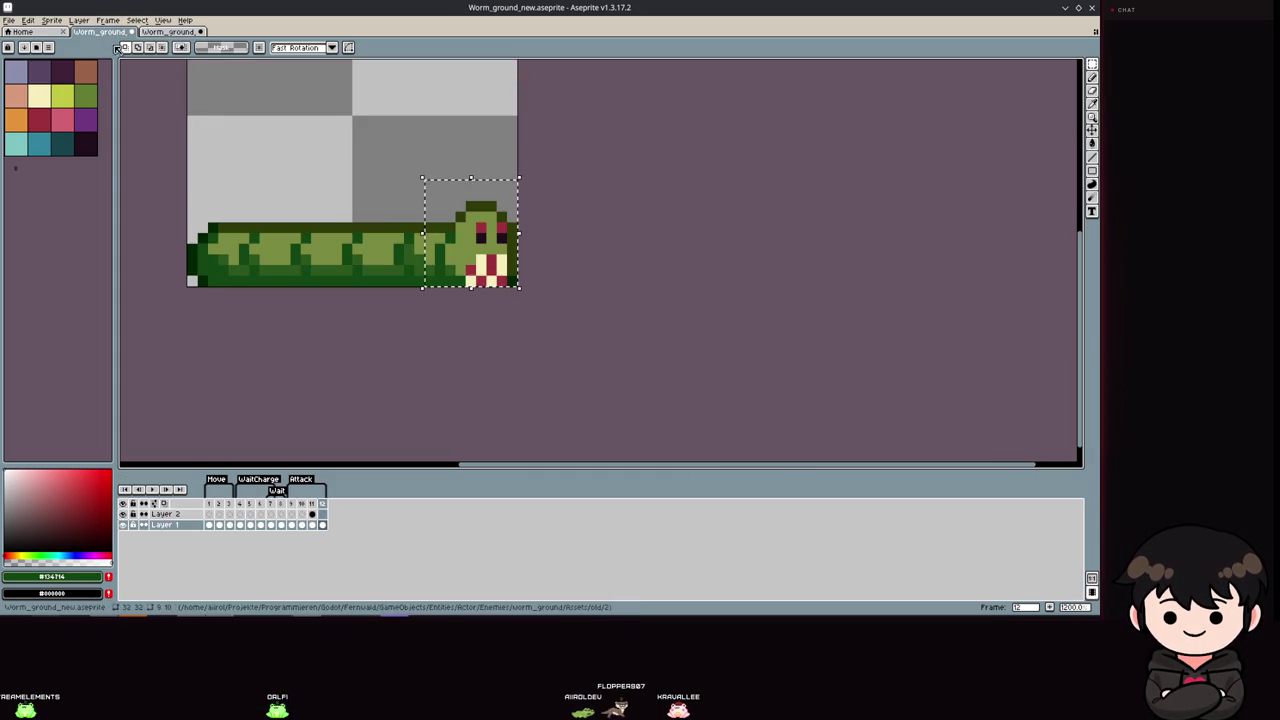
Step: Paste the open-jaw head into the splitted sheet and commit it in the empty frame
{"action": "key", "text": "ctrl+Tab"}
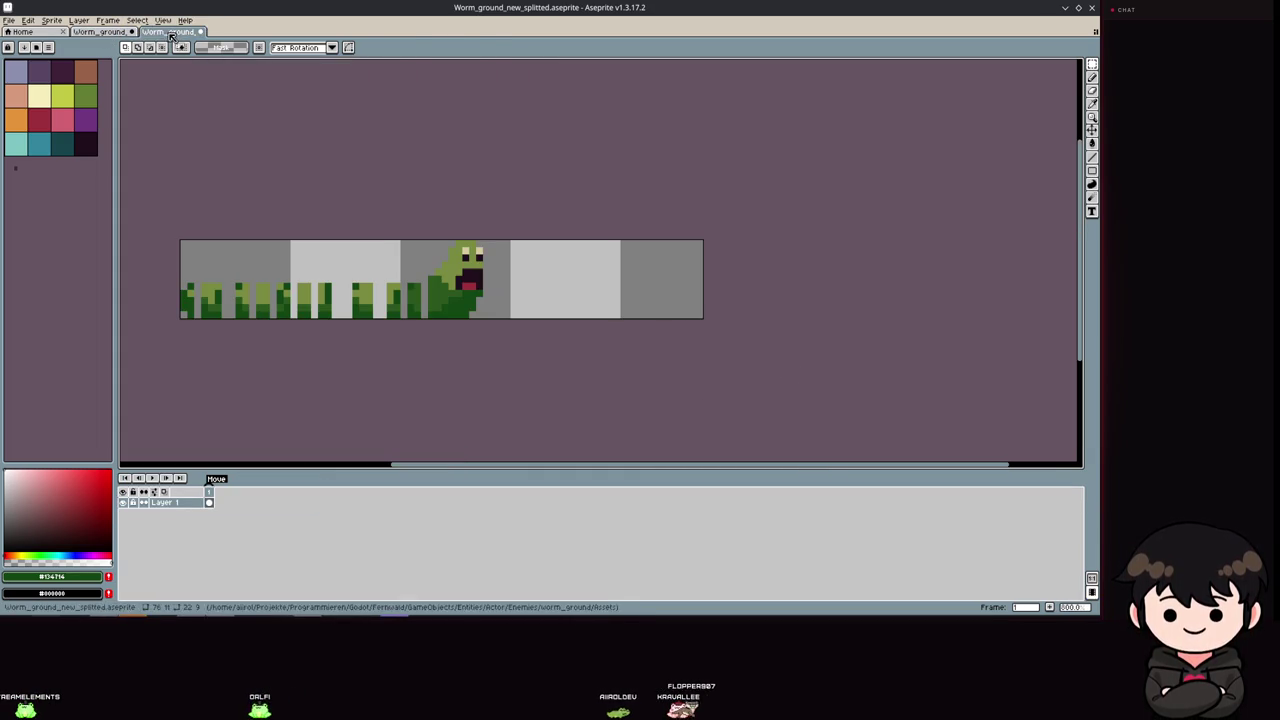
{"action": "key", "text": "ctrl+v"}
{"action": "left_click_drag", "start_coordinate": [380, 358], "coordinate": [588, 295]}
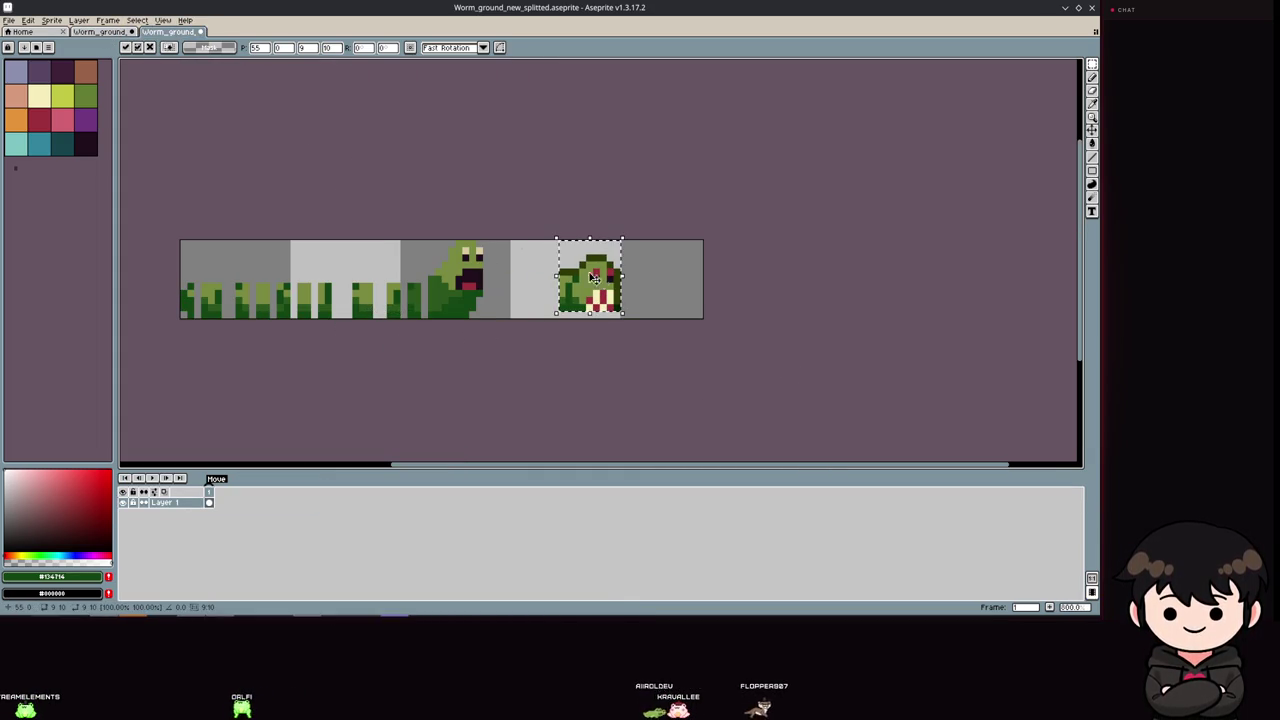
{"action": "left_click", "coordinate": [104, 31]}
{"action": "right_click", "coordinate": [520, 278]}
{"action": "left_click", "coordinate": [170, 31]}
{"action": "left_click_drag", "start_coordinate": [582, 295], "coordinate": [537, 287]}
{"action": "key", "text": "Return"}
Step: Erase the head's dark top row and save the sheet
{"action": "scroll", "coordinate": [537, 287], "scroll_direction": "up", "scroll_amount": 3}
{"action": "key", "text": "b"}
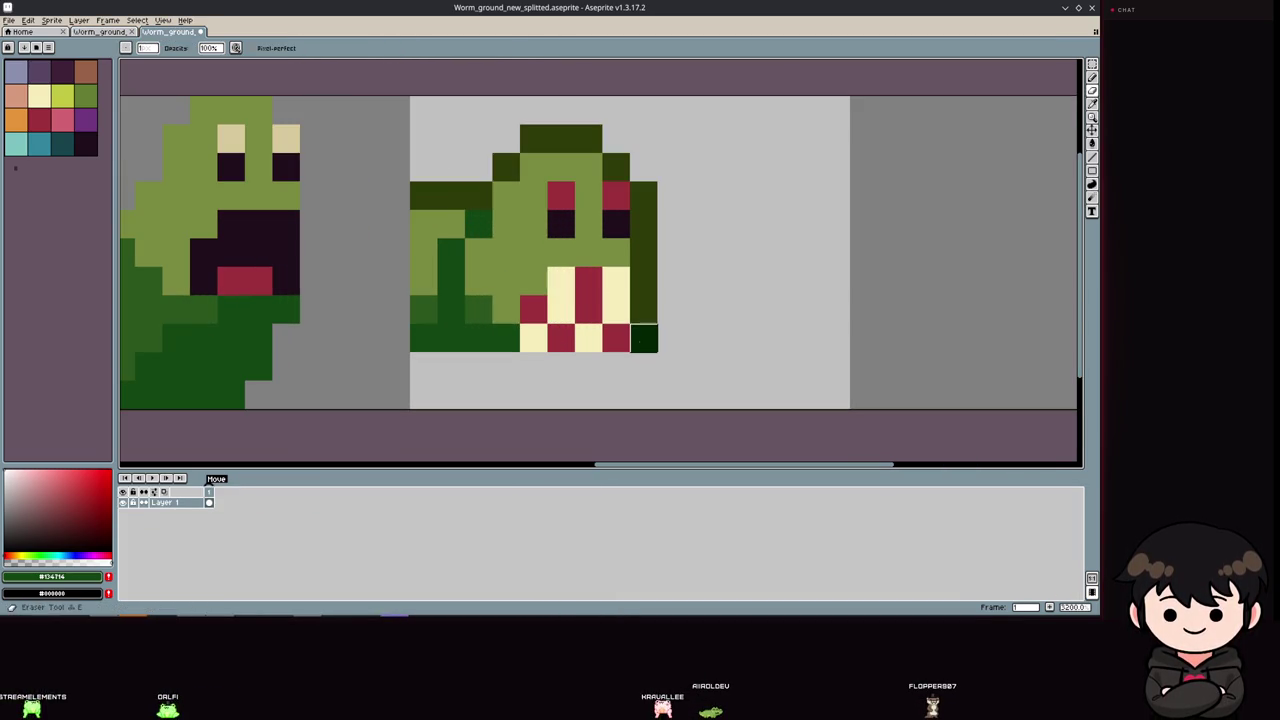
{"action": "mouse_move", "coordinate": [616, 166]}
{"action": "left_mouse_down"}
{"action": "mouse_move", "coordinate": [578, 138]}
{"action": "mouse_move", "coordinate": [506, 138]}
{"action": "mouse_move", "coordinate": [495, 195]}
{"action": "mouse_move", "coordinate": [450, 195]}
{"action": "mouse_move", "coordinate": [423, 218]}
{"action": "left_mouse_up"}
{"action": "scroll", "coordinate": [410, 316], "scroll_direction": "down", "scroll_amount": 8}
{"action": "key", "text": "ctrl+s"}
Step: Export the sheet as PNG, overwriting the existing file and accepting the no-tags export
{"action": "scroll", "coordinate": [415, 322], "scroll_direction": "up", "scroll_amount": 4}
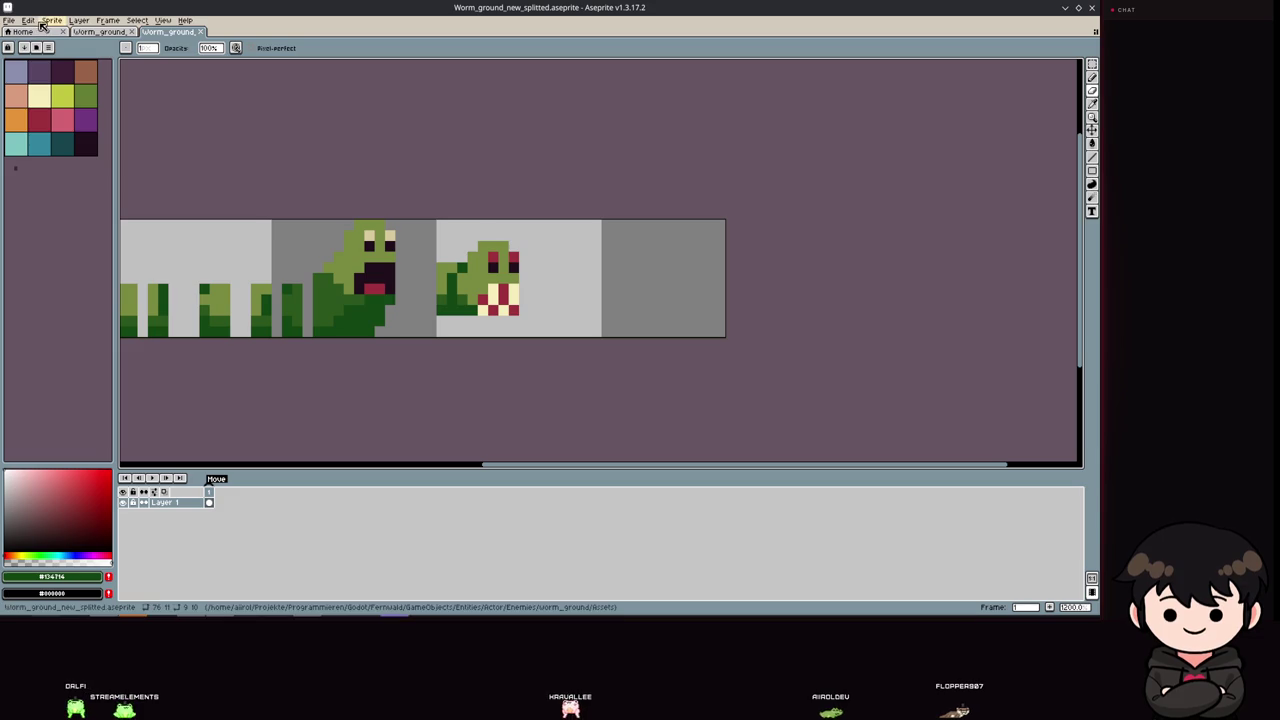
{"action": "left_click", "coordinate": [9, 20]}
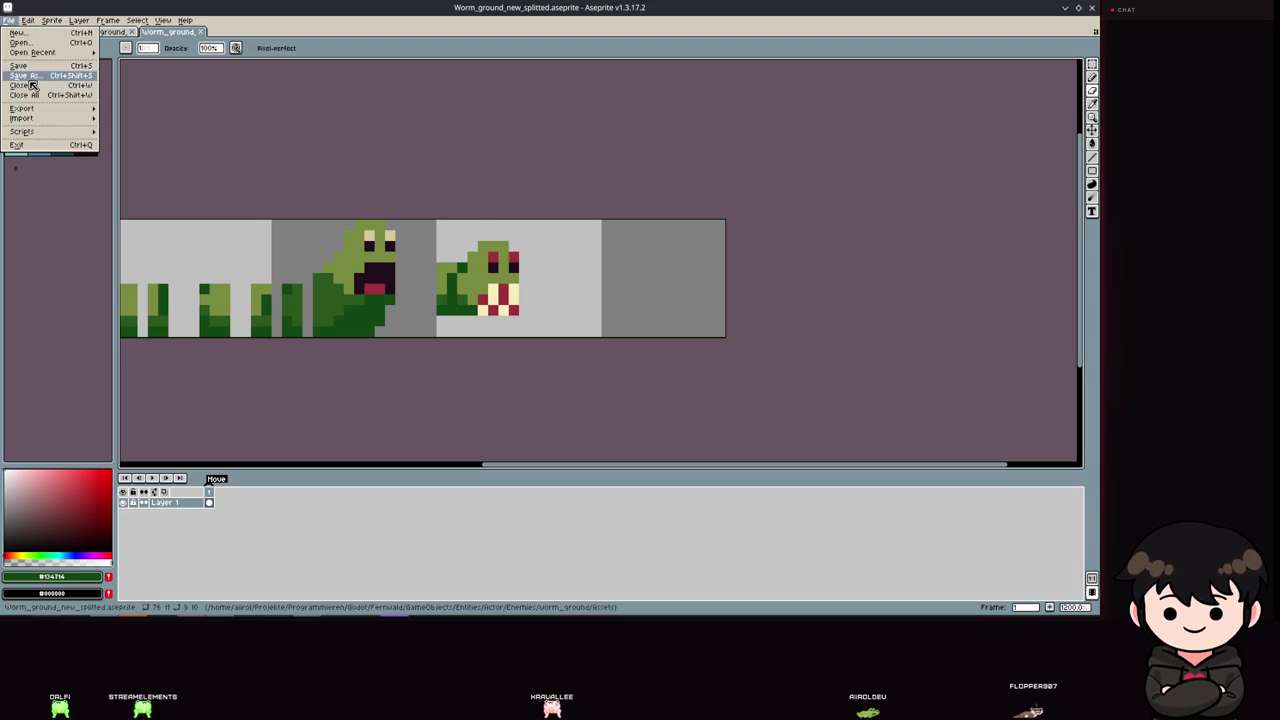
{"action": "mouse_move", "coordinate": [30, 52]}
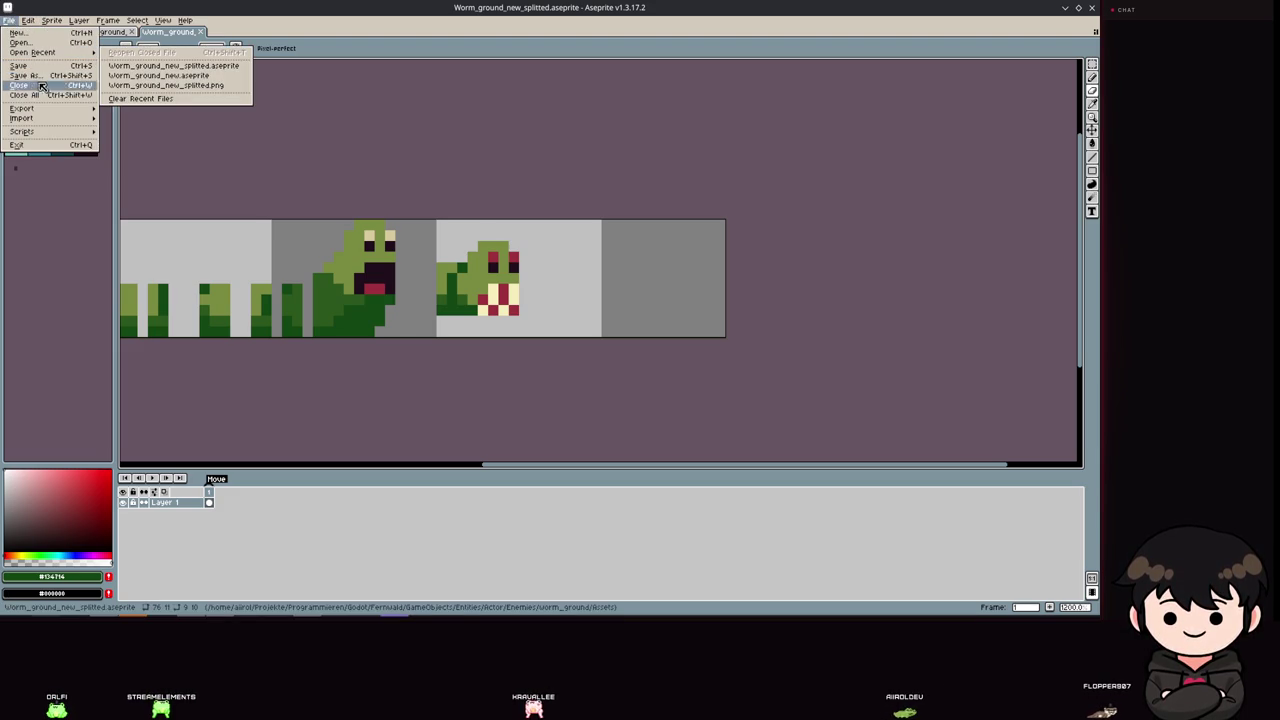
{"action": "mouse_move", "coordinate": [60, 108]}
{"action": "left_click", "coordinate": [142, 109]}
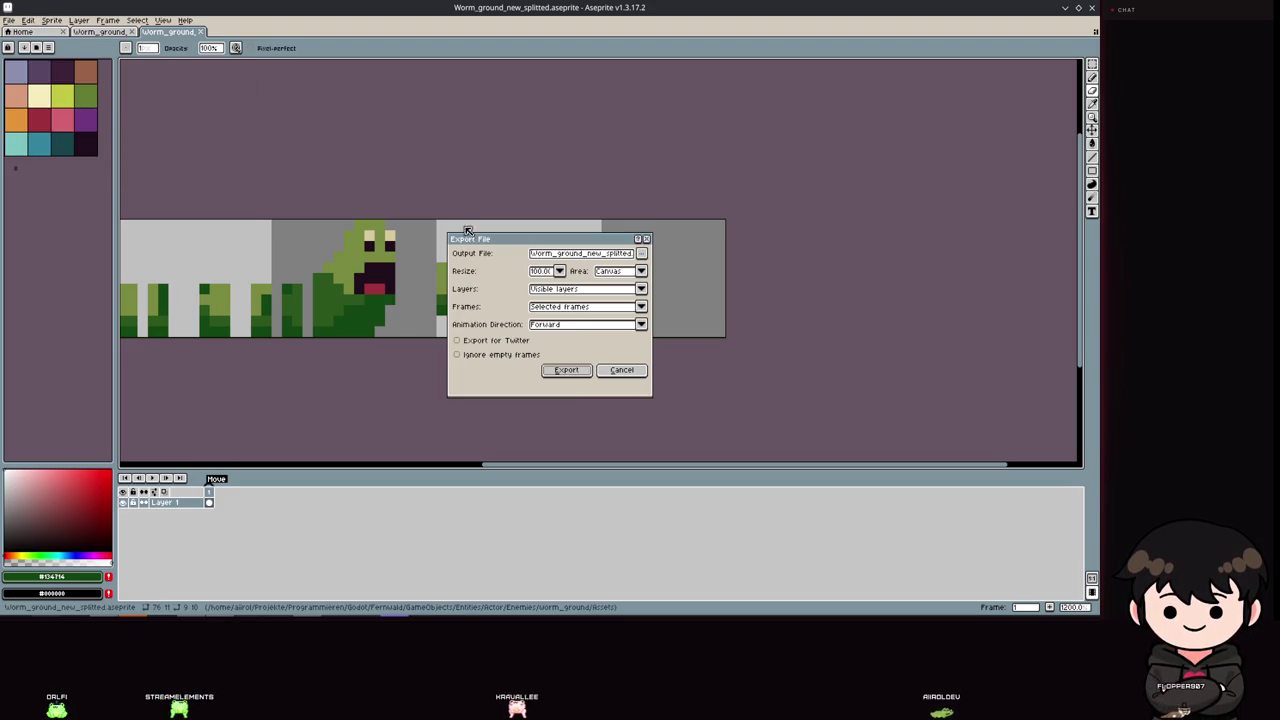
{"action": "left_click", "coordinate": [567, 371]}
{"action": "left_click", "coordinate": [514, 341]}
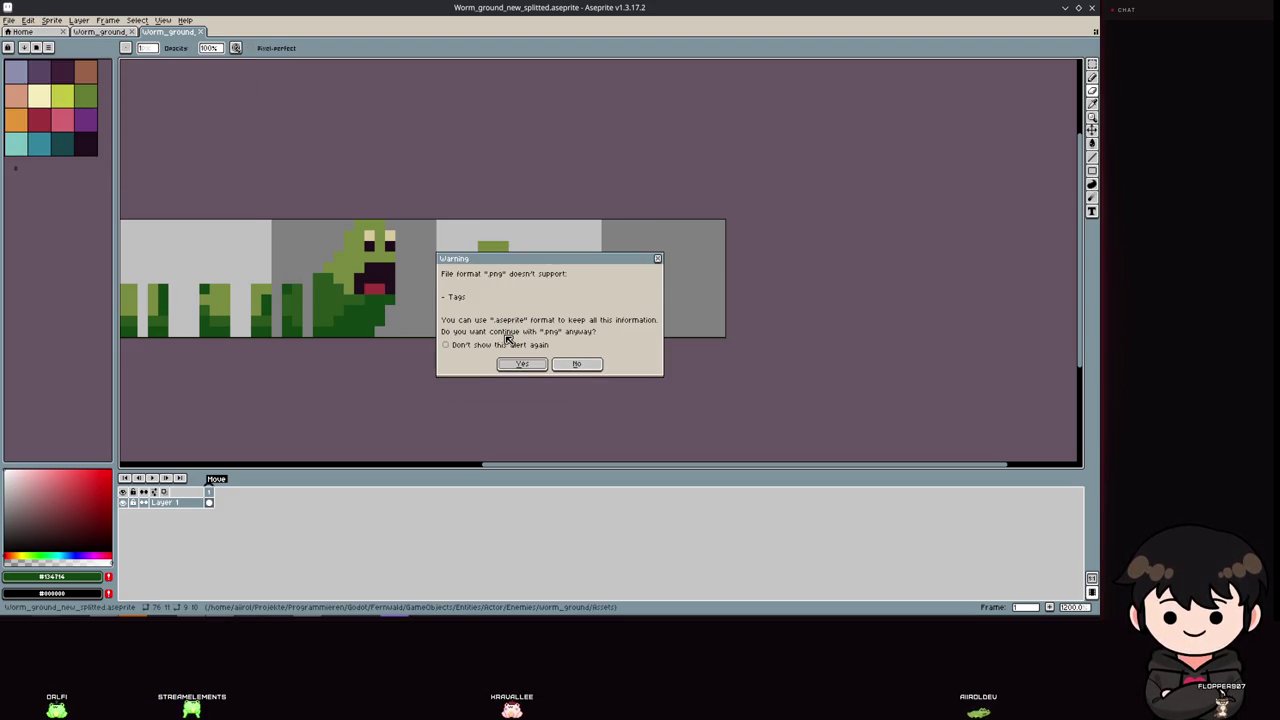
{"action": "left_click", "coordinate": [519, 366]}
{"action": "key", "text": "alt+Tab"}
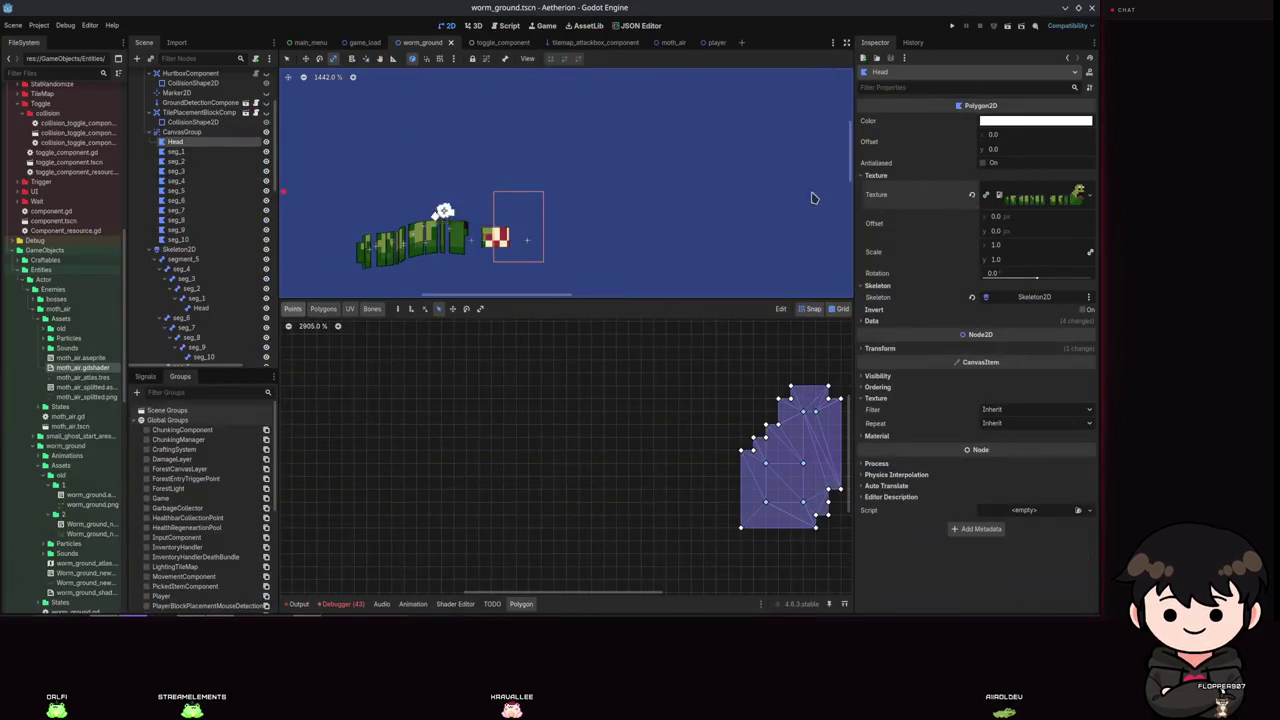
Step: Create a Polygon2D child under CanvasGroup and focus the FileSystem filter field
{"action": "scroll", "coordinate": [540, 260], "scroll_direction": "up", "scroll_amount": 2}
{"action": "scroll", "coordinate": [694, 477], "scroll_direction": "down", "scroll_amount": 4}
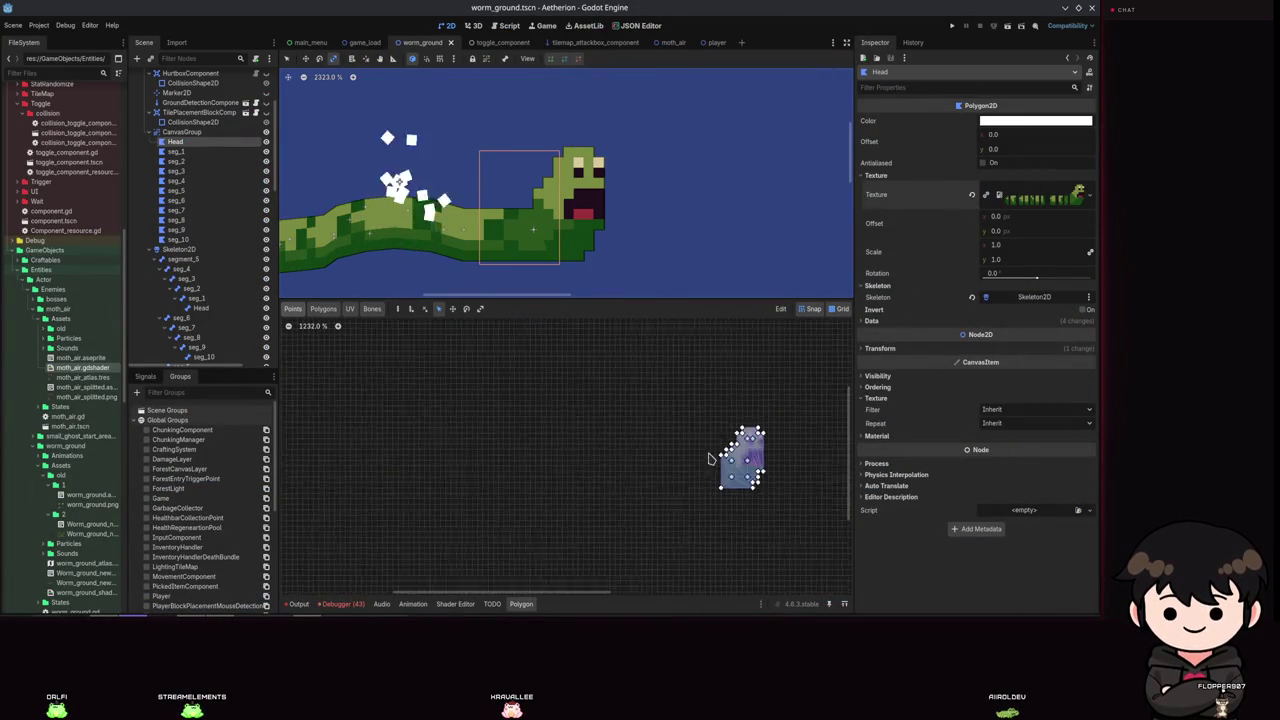
{"action": "scroll", "coordinate": [546, 258], "scroll_direction": "down", "scroll_amount": 2}
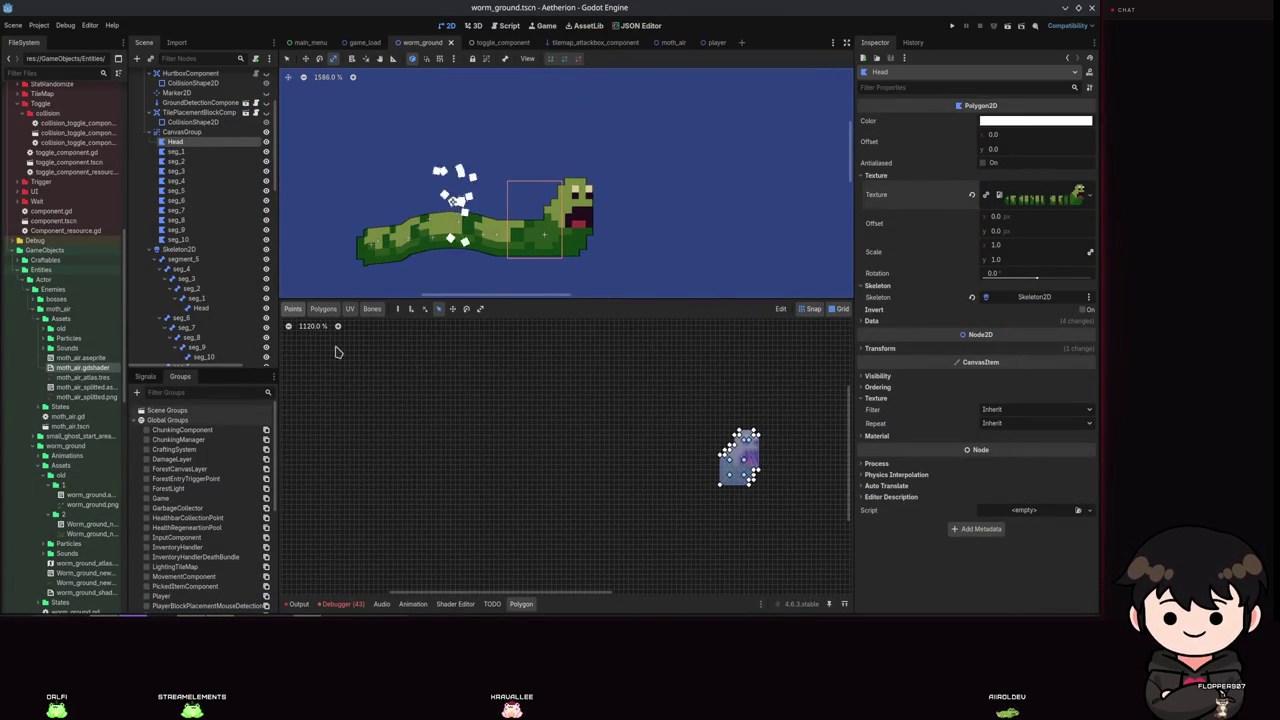
{"action": "left_click", "coordinate": [178, 132]}
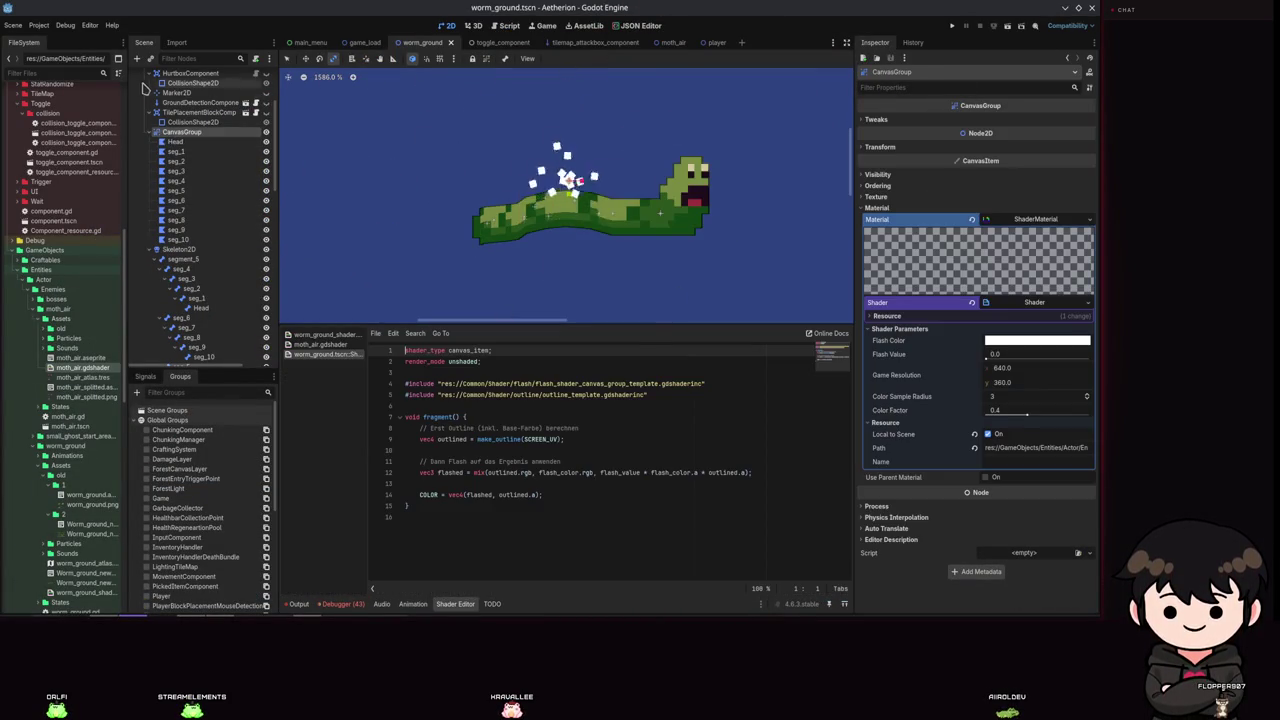
{"action": "left_click", "coordinate": [137, 62]}
{"action": "type", "text": "Polygo"}
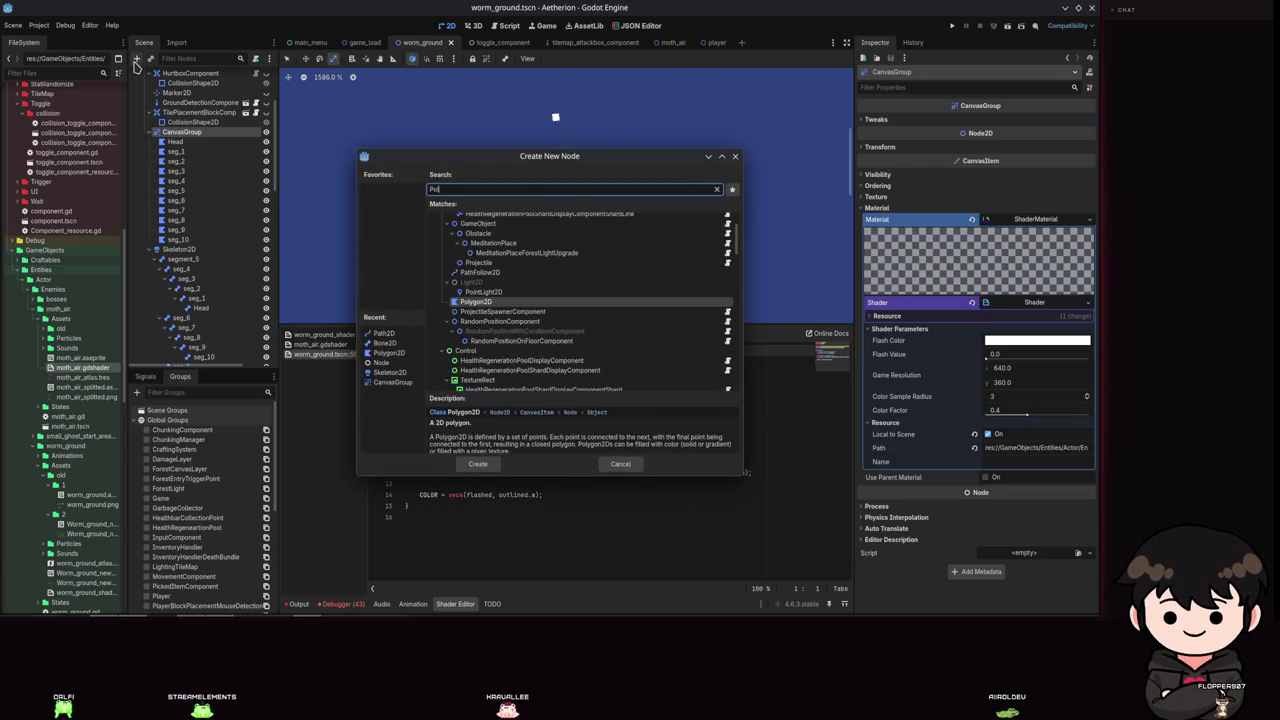
{"action": "key", "text": "Return"}
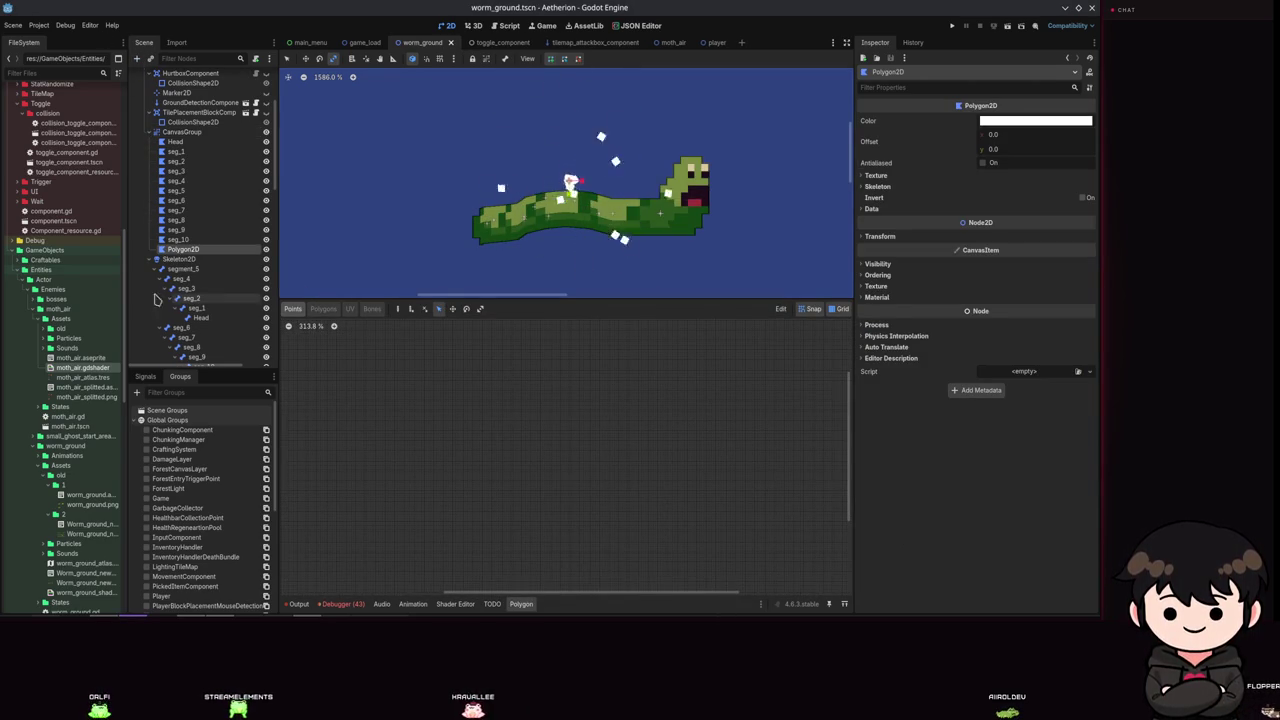
{"action": "left_click", "coordinate": [34, 72]}
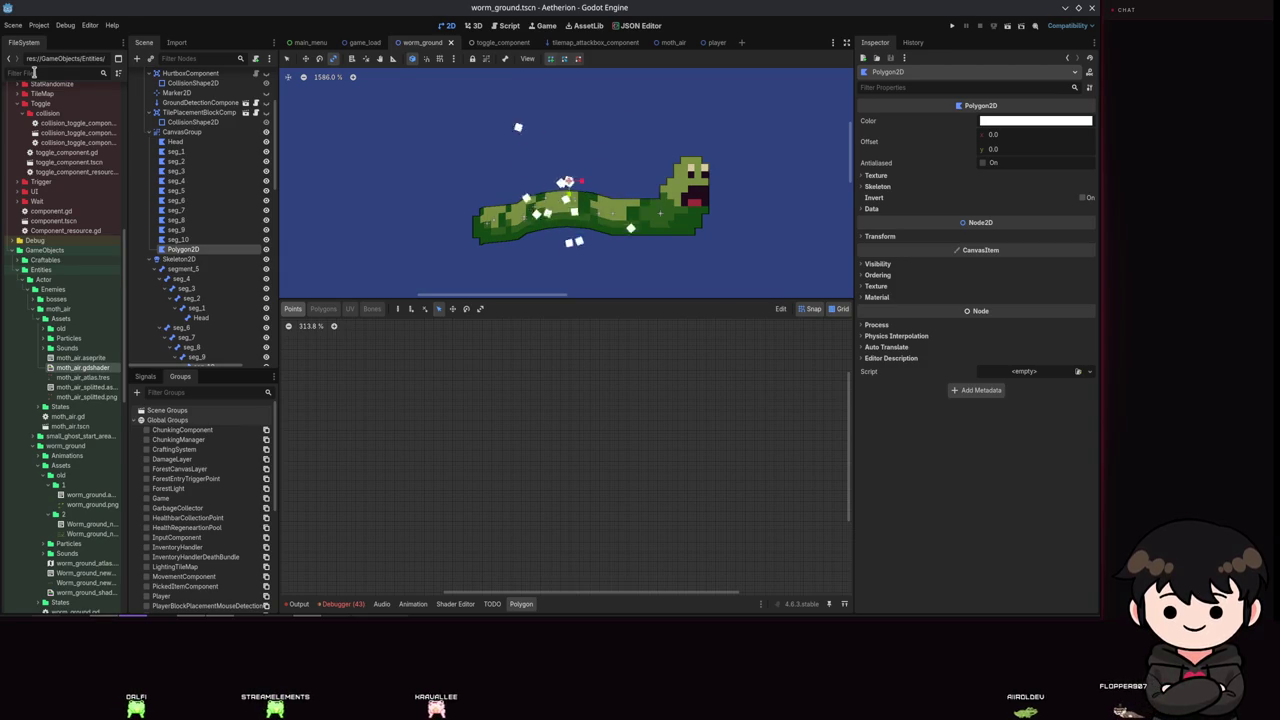
Step: Filter files by 'worm_g' and assign worm_ground_atlas.tres as the Polygon2D texture
{"action": "type", "text": "worm_g"}
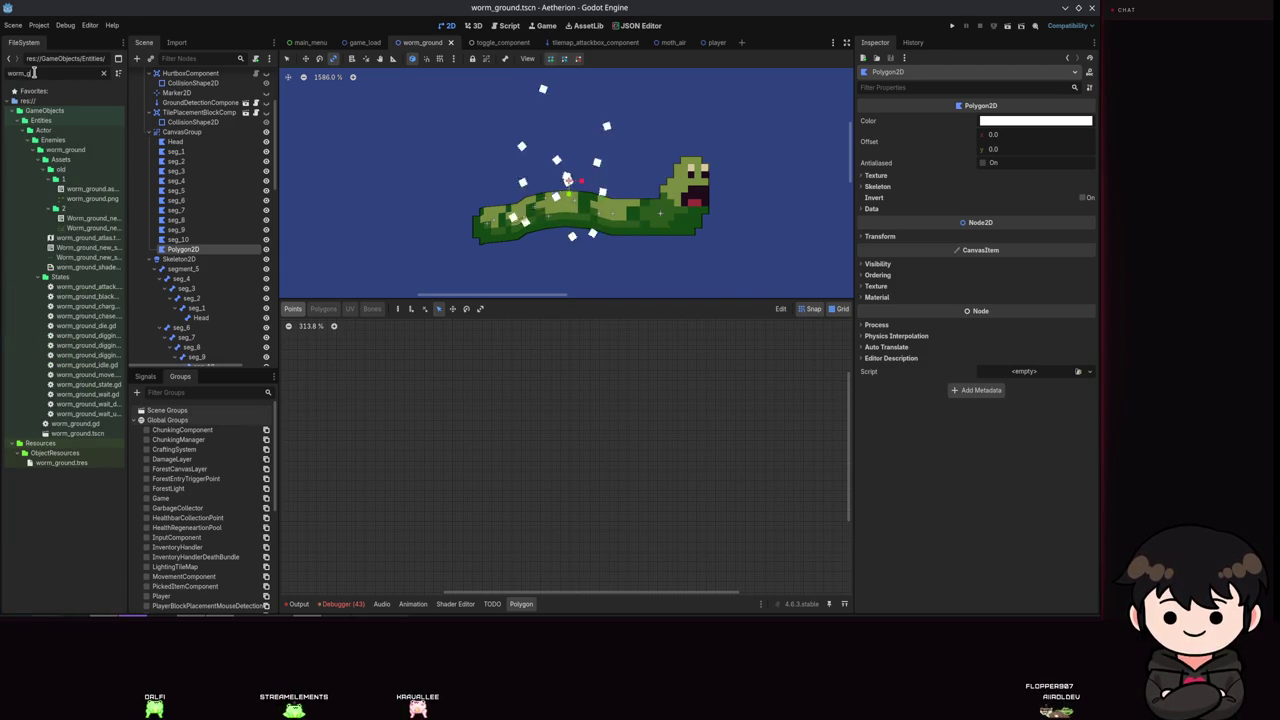
{"action": "mouse_move", "coordinate": [85, 237]}
{"action": "left_mouse_down"}
{"action": "mouse_move", "coordinate": [846, 193]}
{"action": "mouse_move", "coordinate": [60, 245]}
{"action": "mouse_move", "coordinate": [430, 205]}
{"action": "mouse_move", "coordinate": [50, 238]}
{"action": "mouse_move", "coordinate": [1030, 187]}
{"action": "mouse_move", "coordinate": [1020, 190]}
{"action": "left_mouse_up"}
{"action": "left_click", "coordinate": [880, 175]}
{"action": "left_click", "coordinate": [1020, 187]}
{"action": "scroll", "coordinate": [610, 460], "scroll_direction": "up", "scroll_amount": 12}
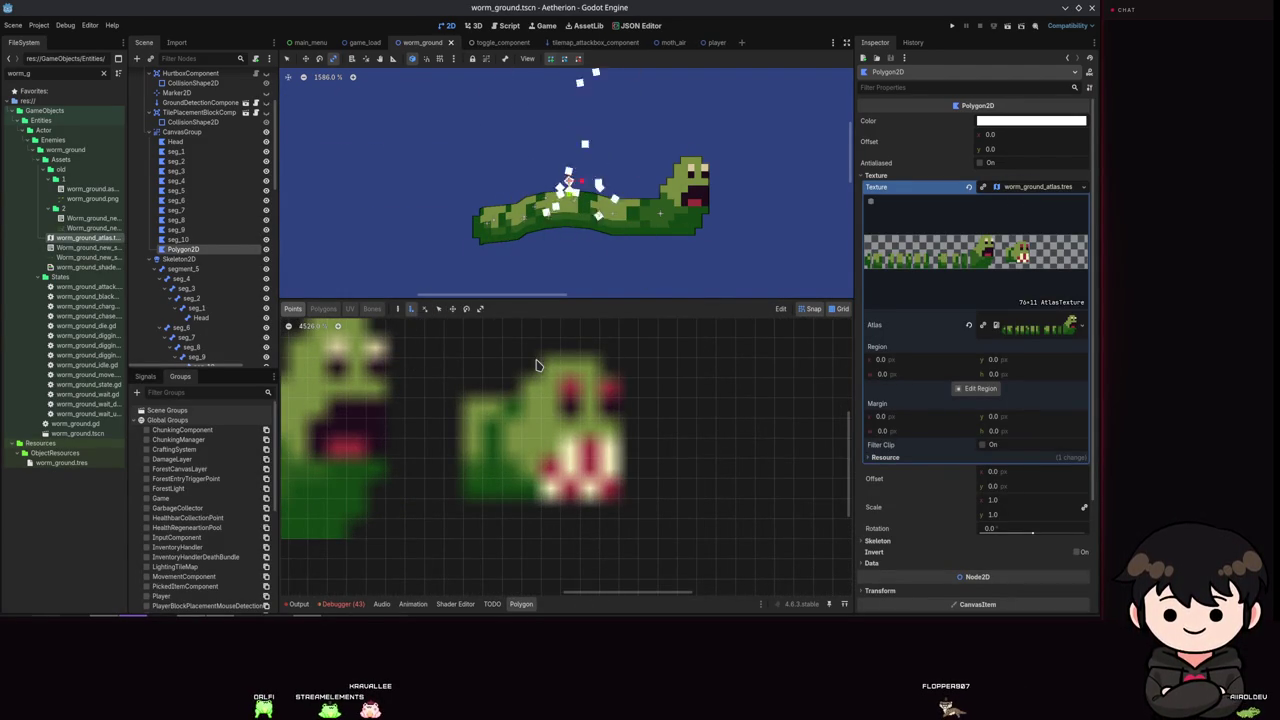
{"action": "scroll", "coordinate": [538, 370], "scroll_direction": "down", "scroll_amount": 13}
{"action": "scroll", "coordinate": [560, 435], "scroll_direction": "up", "scroll_amount": 12}
{"action": "scroll", "coordinate": [642, 513], "scroll_direction": "up", "scroll_amount": 1}
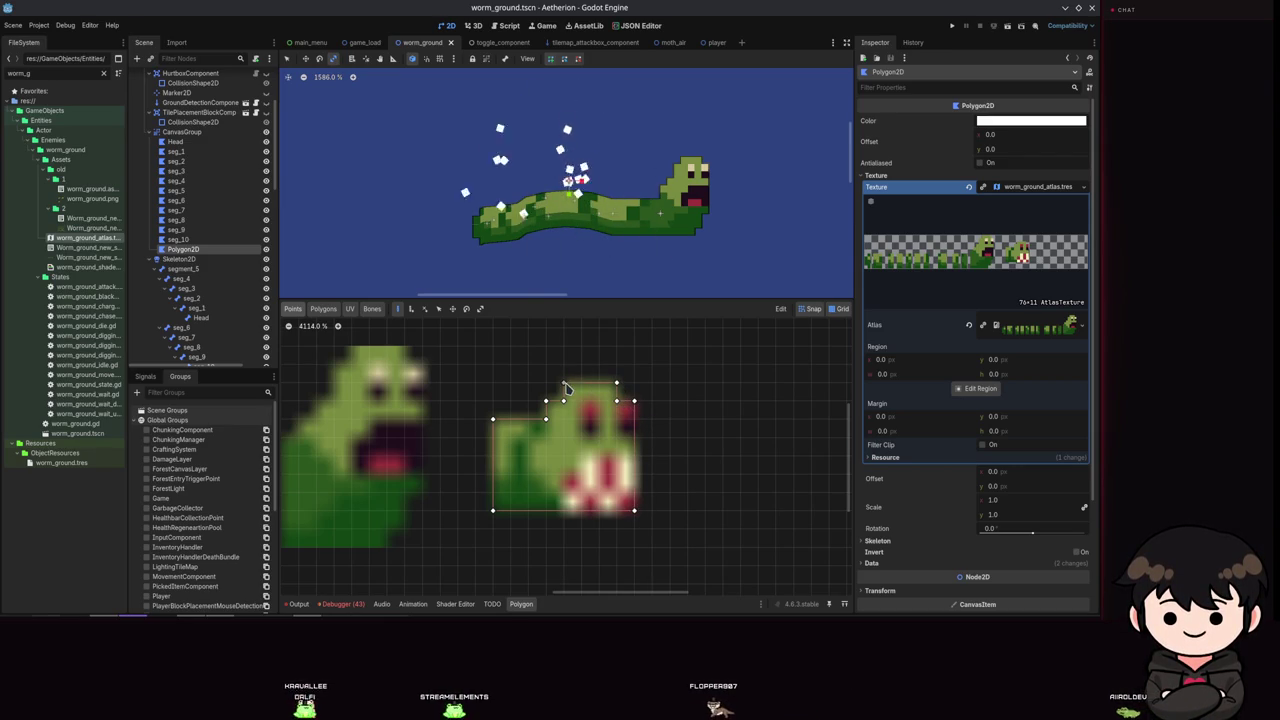
Step: Outline the open-jaw head with polygon points, move it onto the worm's head, and save
{"action": "left_click", "coordinate": [438, 308]}
{"action": "scroll", "coordinate": [600, 420], "scroll_direction": "down", "scroll_amount": 3}
{"action": "scroll", "coordinate": [600, 200], "scroll_direction": "down", "scroll_amount": 2}
{"action": "key", "text": "w"}
{"action": "mouse_move", "coordinate": [800, 205]}
{"action": "left_mouse_down"}
{"action": "mouse_move", "coordinate": [493, 200]}
{"action": "mouse_move", "coordinate": [420, 224]}
{"action": "mouse_move", "coordinate": [448, 216]}
{"action": "left_mouse_up"}
{"action": "scroll", "coordinate": [420, 224], "scroll_direction": "up", "scroll_amount": 3}
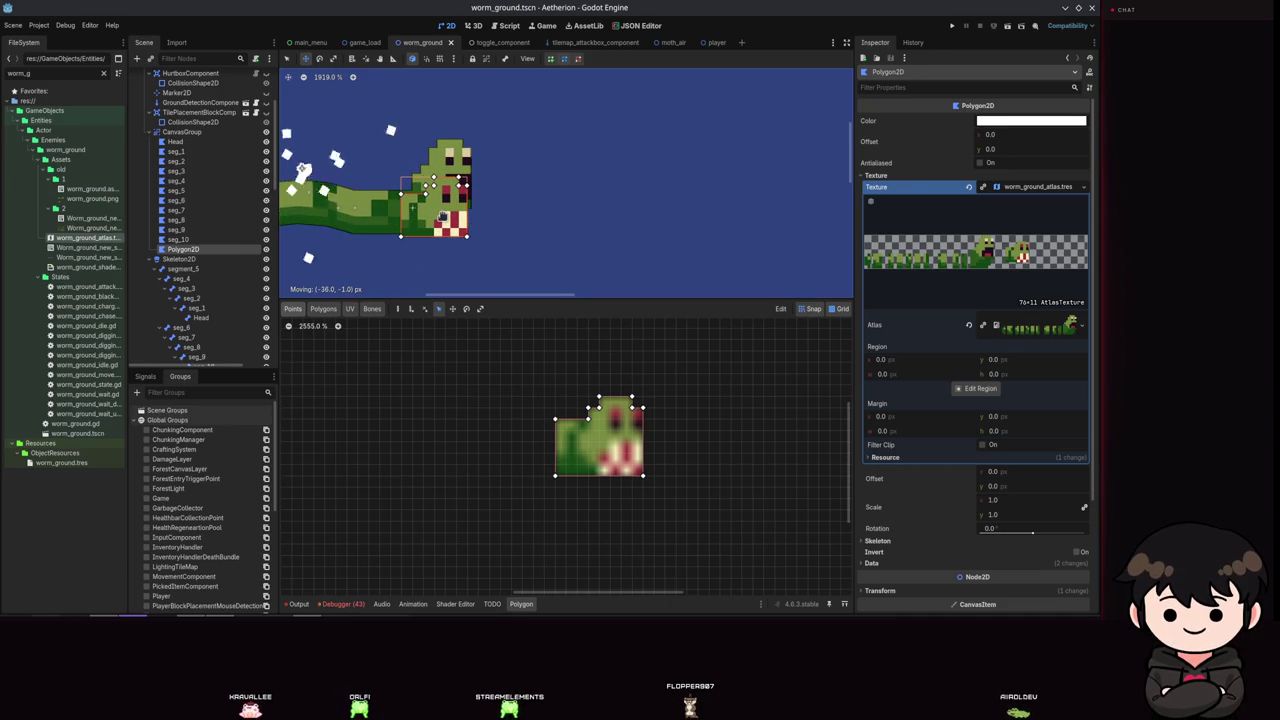
{"action": "key", "text": "ctrl+s"}
Step: Try syncing bones, dismiss the missing-skeleton alert, and expand the Skeleton property
{"action": "left_click", "coordinate": [372, 308]}
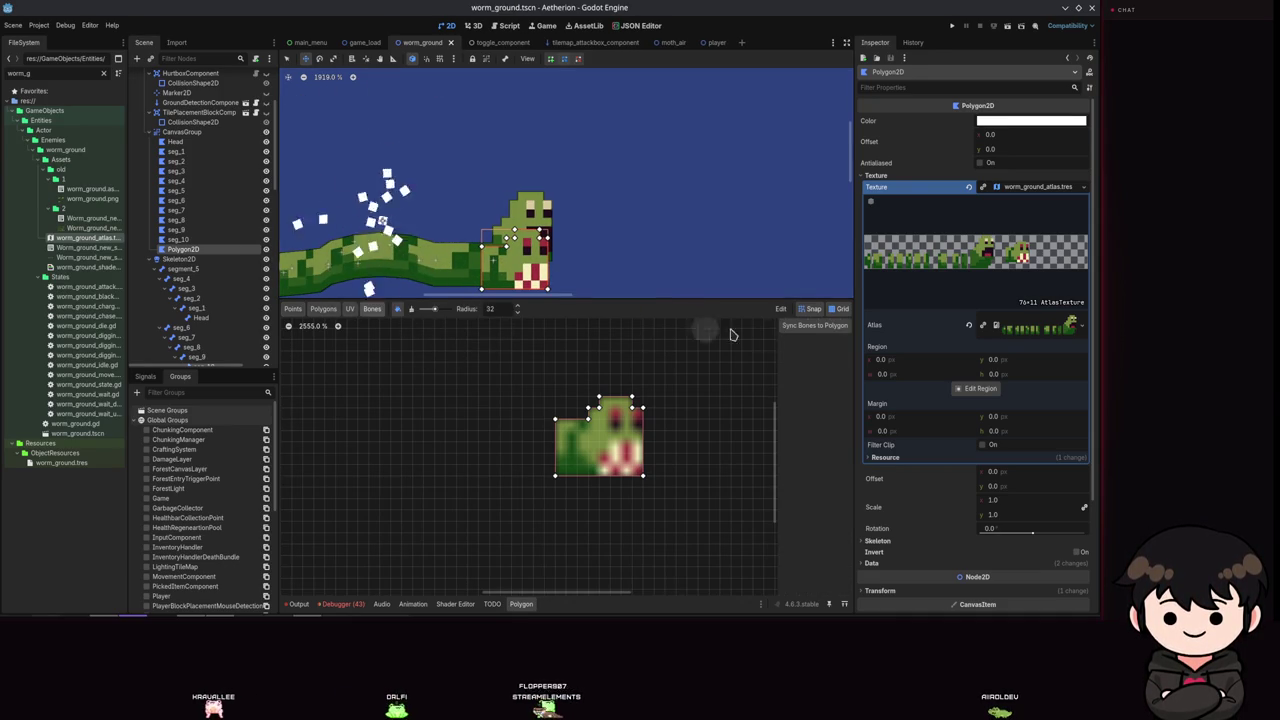
{"action": "left_click", "coordinate": [815, 325]}
{"action": "left_click", "coordinate": [548, 331]}
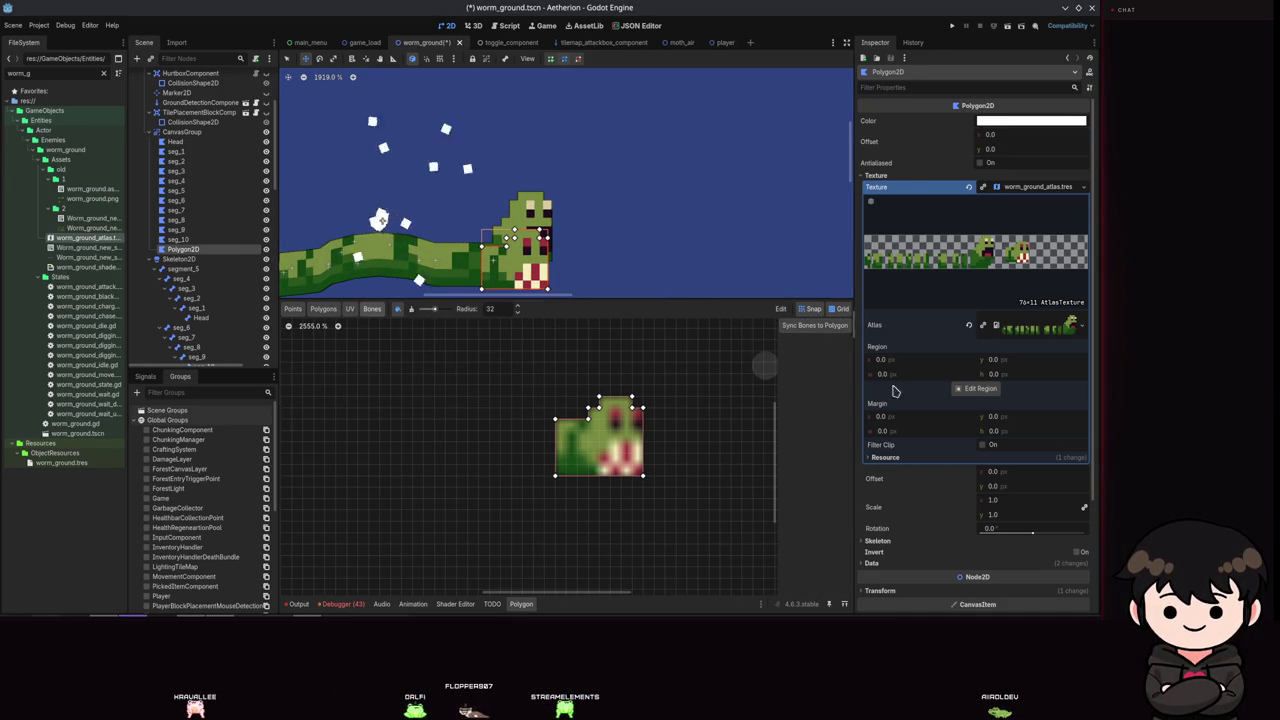
{"action": "scroll", "coordinate": [883, 421], "scroll_direction": "down", "scroll_amount": 3}
{"action": "left_click", "coordinate": [878, 398]}
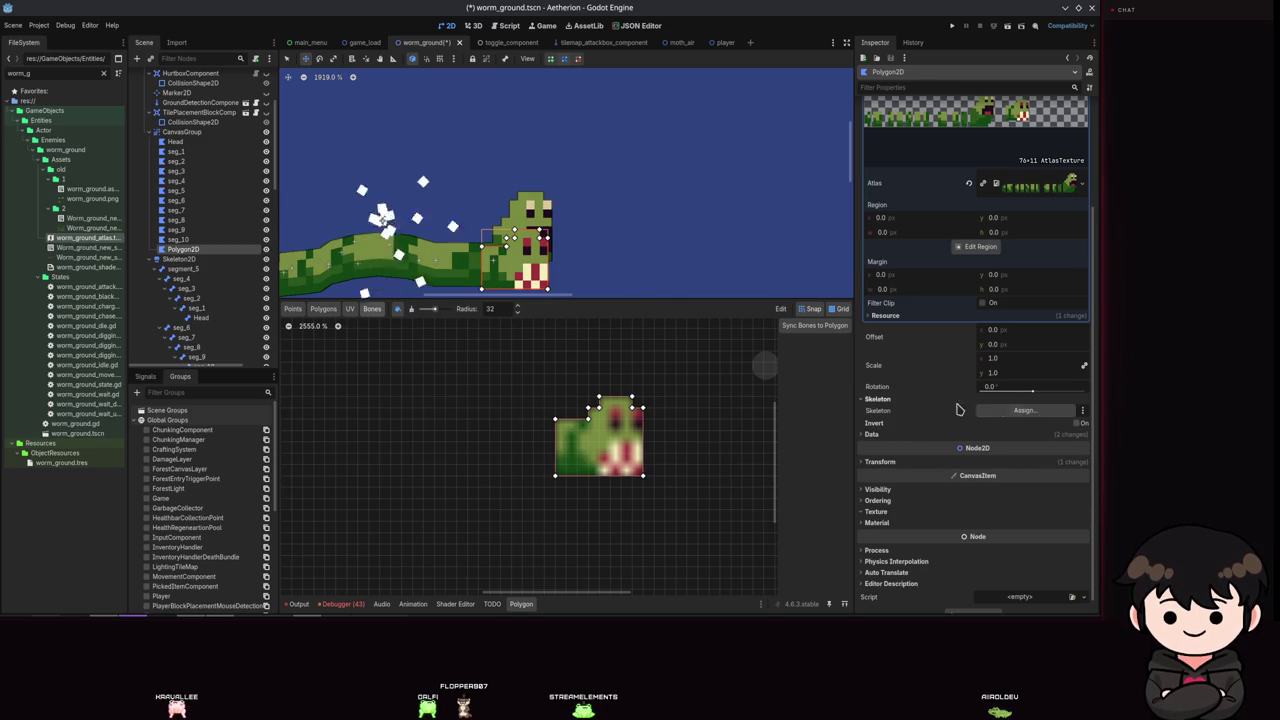
Step: Link Skeleton2D as the polygon's skeleton and sync its bones to the polygon
{"action": "left_click", "coordinate": [1025, 410]}
{"action": "double_click", "coordinate": [525, 238]}
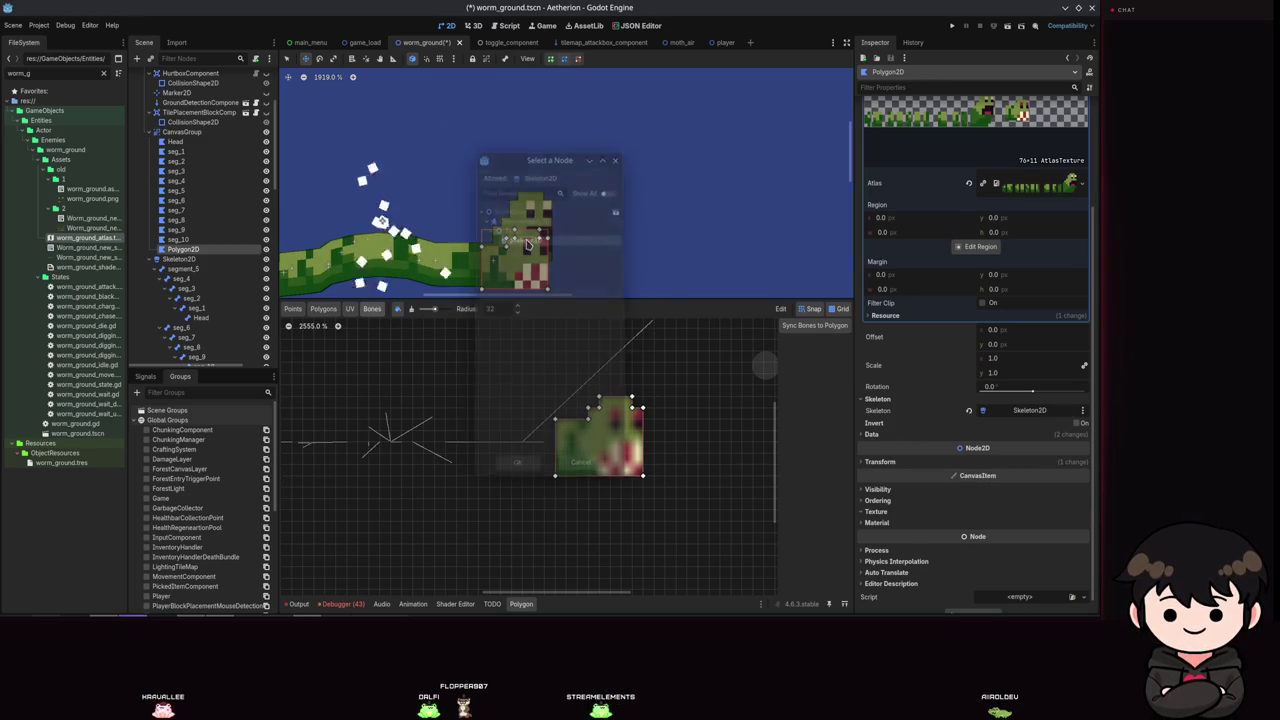
{"action": "left_click", "coordinate": [805, 327]}
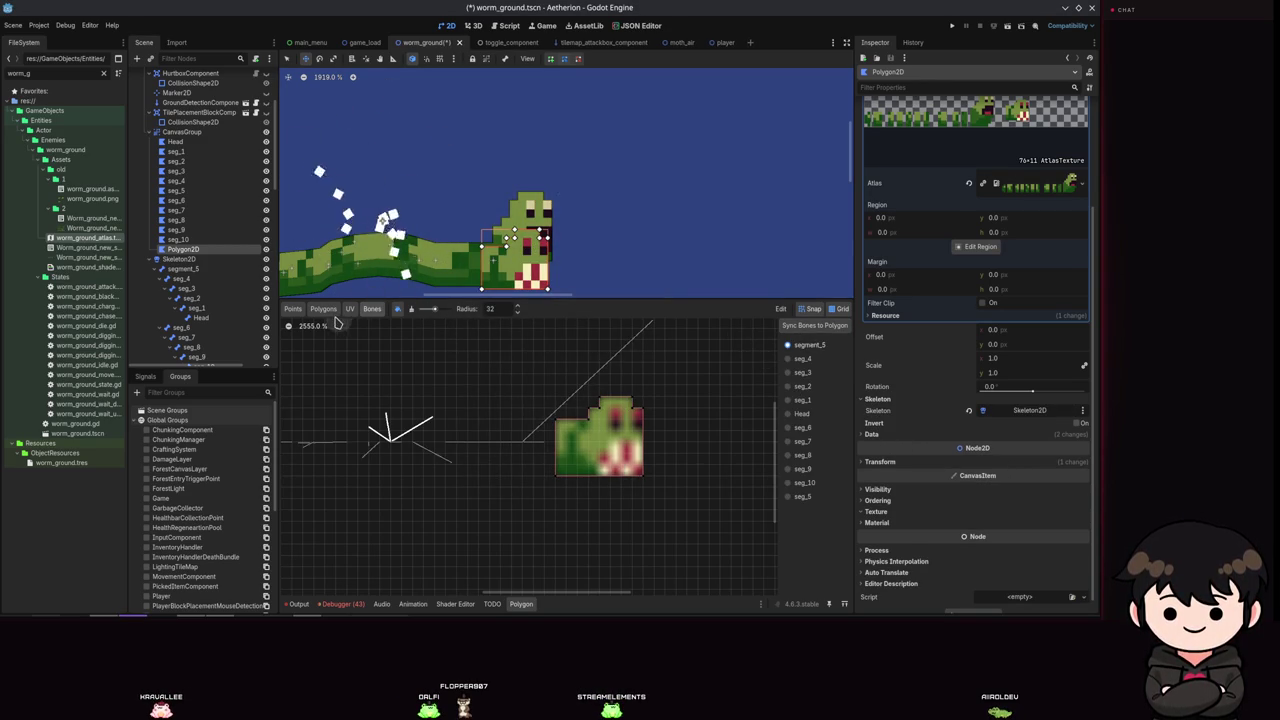
Step: Add an interior vertex inside the head outline and save the scene
{"action": "left_click", "coordinate": [323, 308]}
{"action": "scroll", "coordinate": [530, 420], "scroll_direction": "up", "scroll_amount": 8}
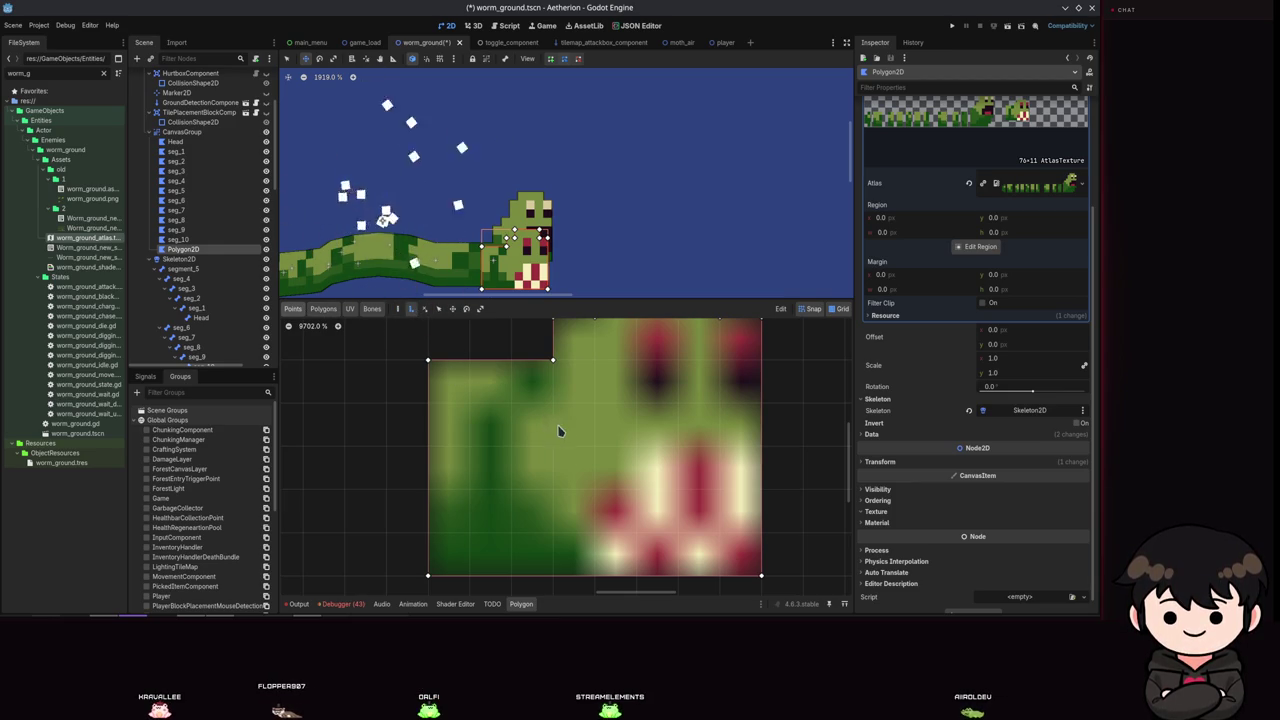
{"action": "scroll", "coordinate": [590, 445], "scroll_direction": "down", "scroll_amount": 2}
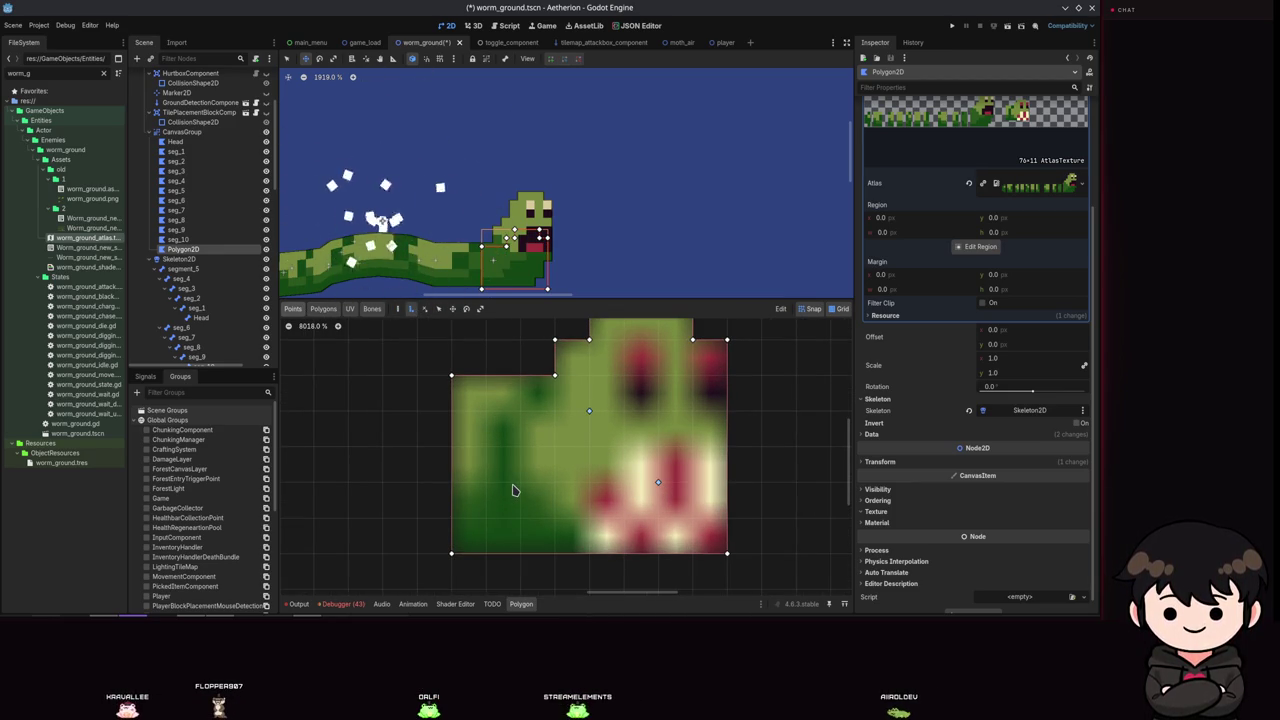
{"action": "left_click", "coordinate": [520, 447]}
{"action": "key", "text": "ctrl+s"}
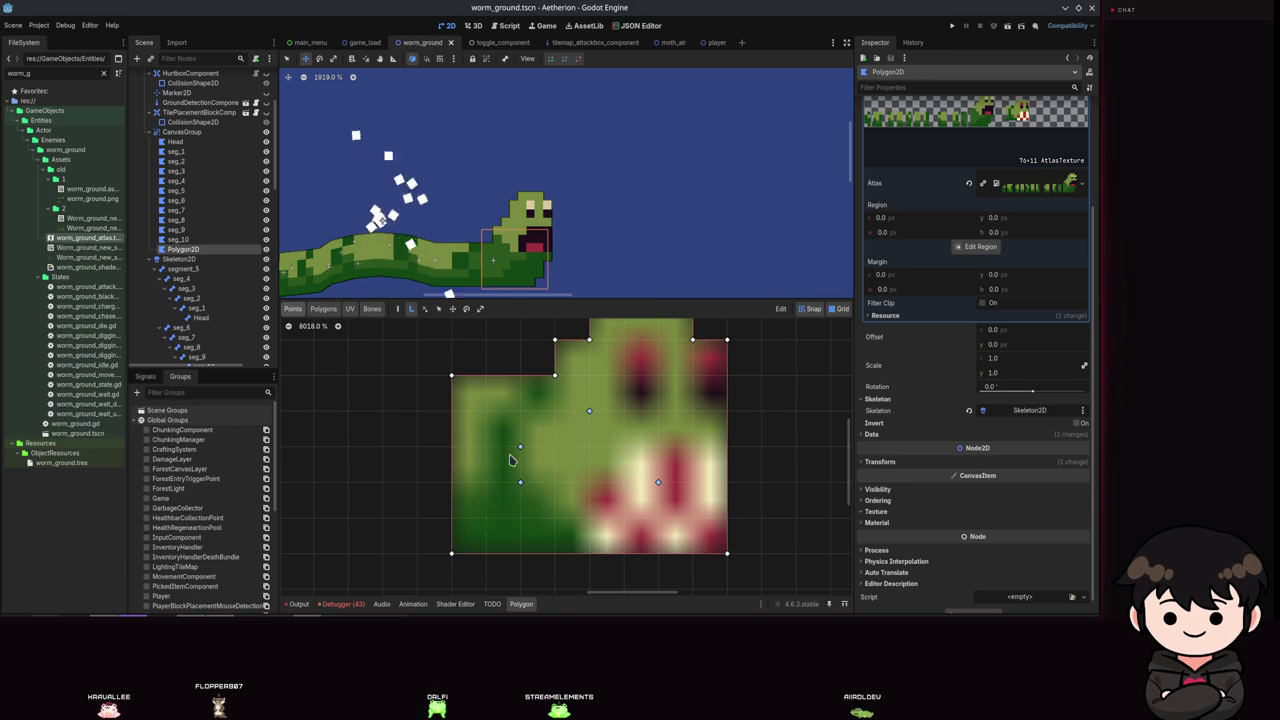
Step: Start building a triangle from the top vertices in the Polygons tab
{"action": "scroll", "coordinate": [670, 428], "scroll_direction": "down", "scroll_amount": 3}
{"action": "scroll", "coordinate": [670, 428], "scroll_direction": "up", "scroll_amount": 2}
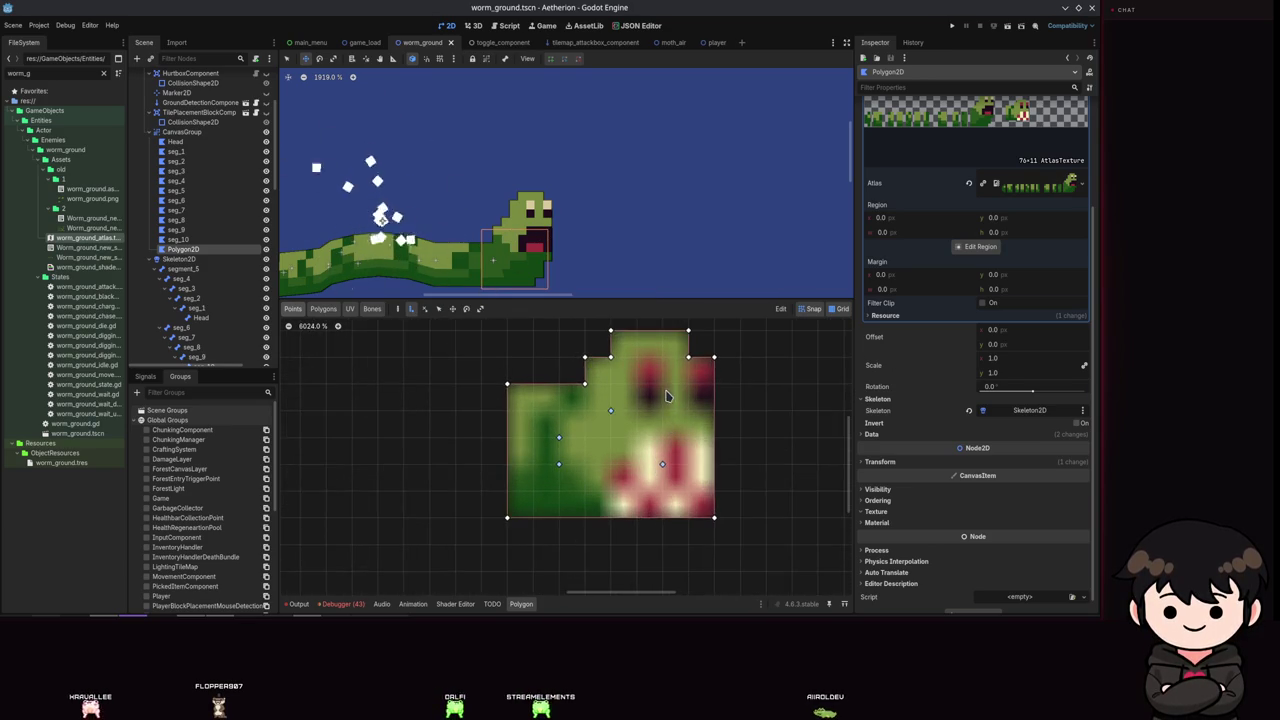
{"action": "left_click", "coordinate": [322, 310]}
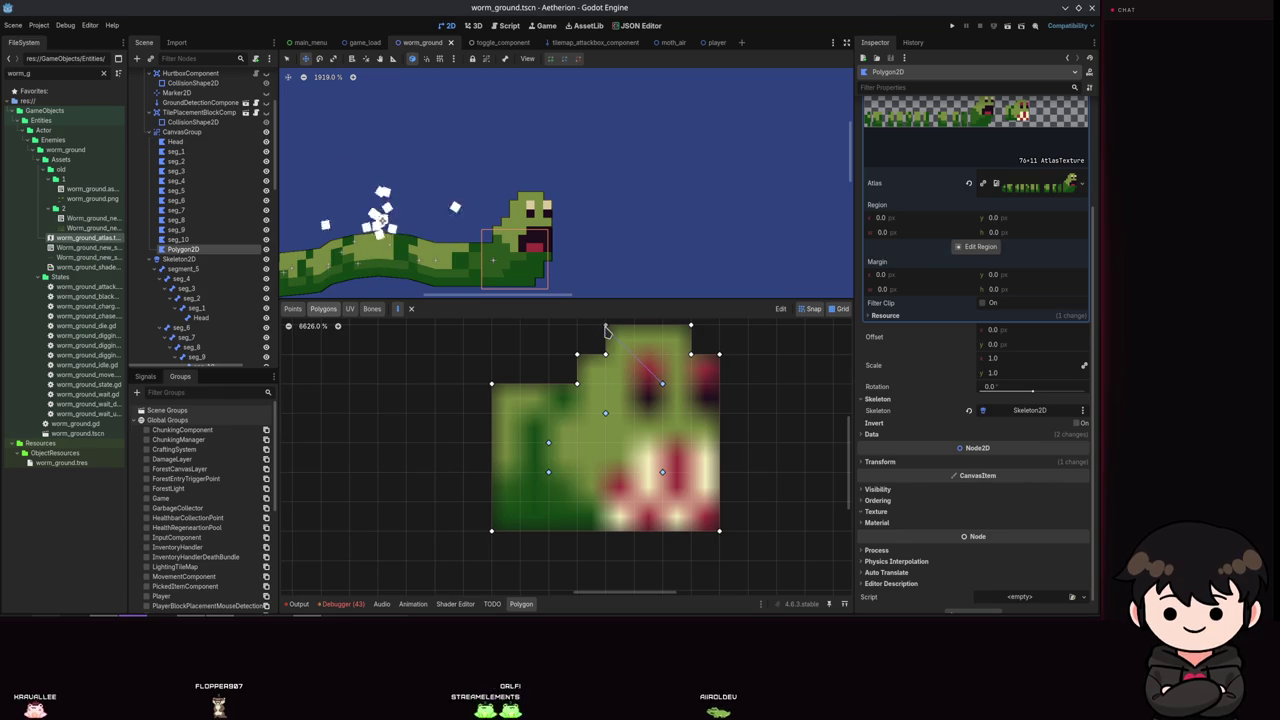
{"action": "left_click", "coordinate": [660, 385]}
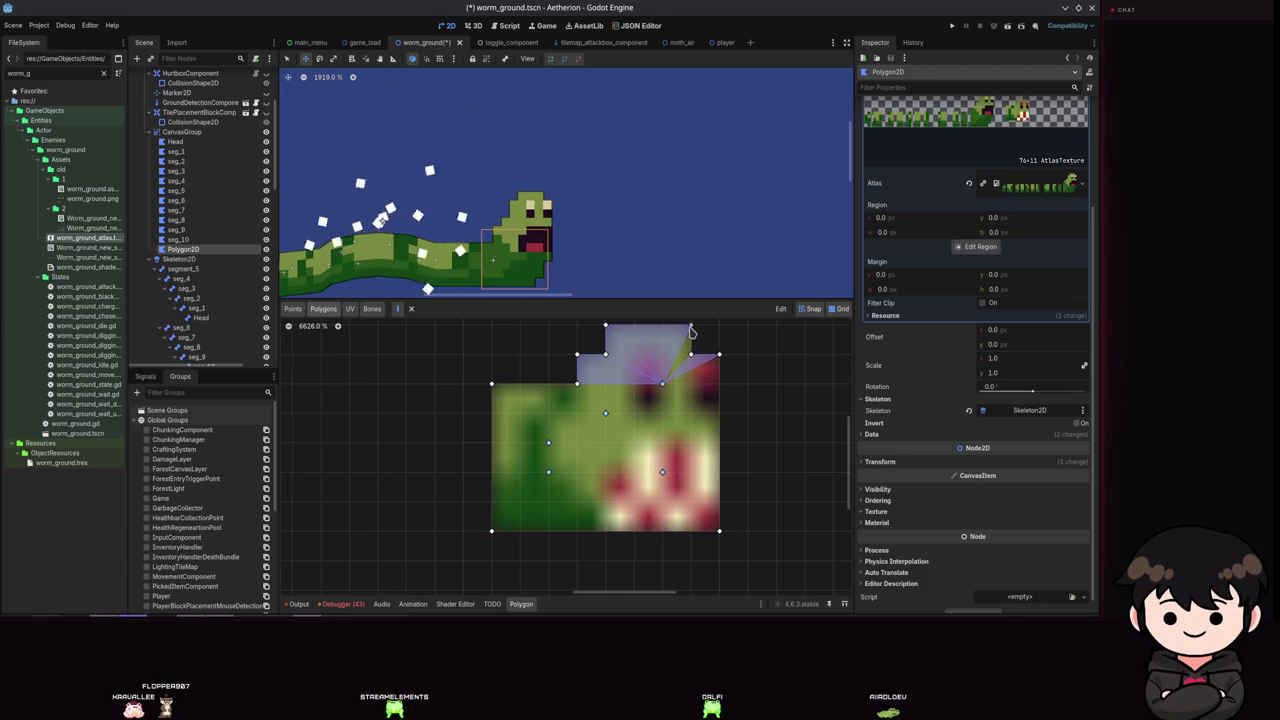
Step: Save, then close the first internal polygon and add a triangle across the upper head
{"action": "key", "text": "ctrl+s"}
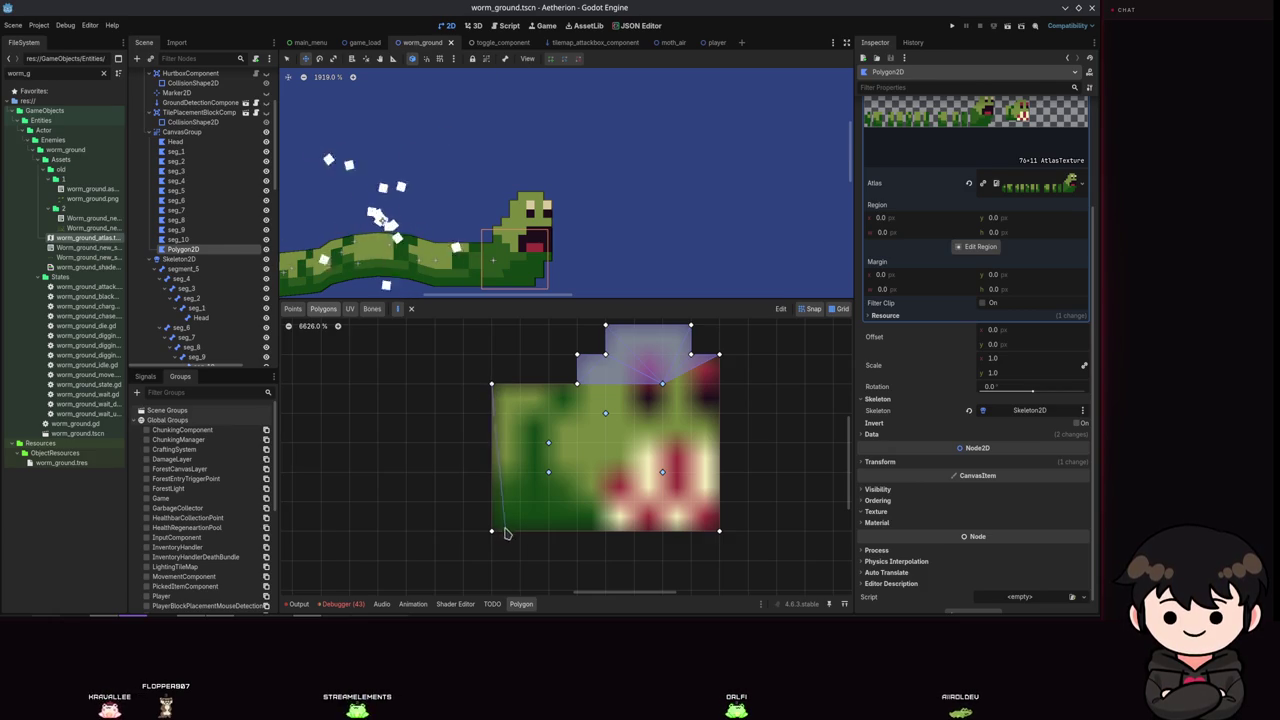
{"action": "left_click", "coordinate": [491, 531]}
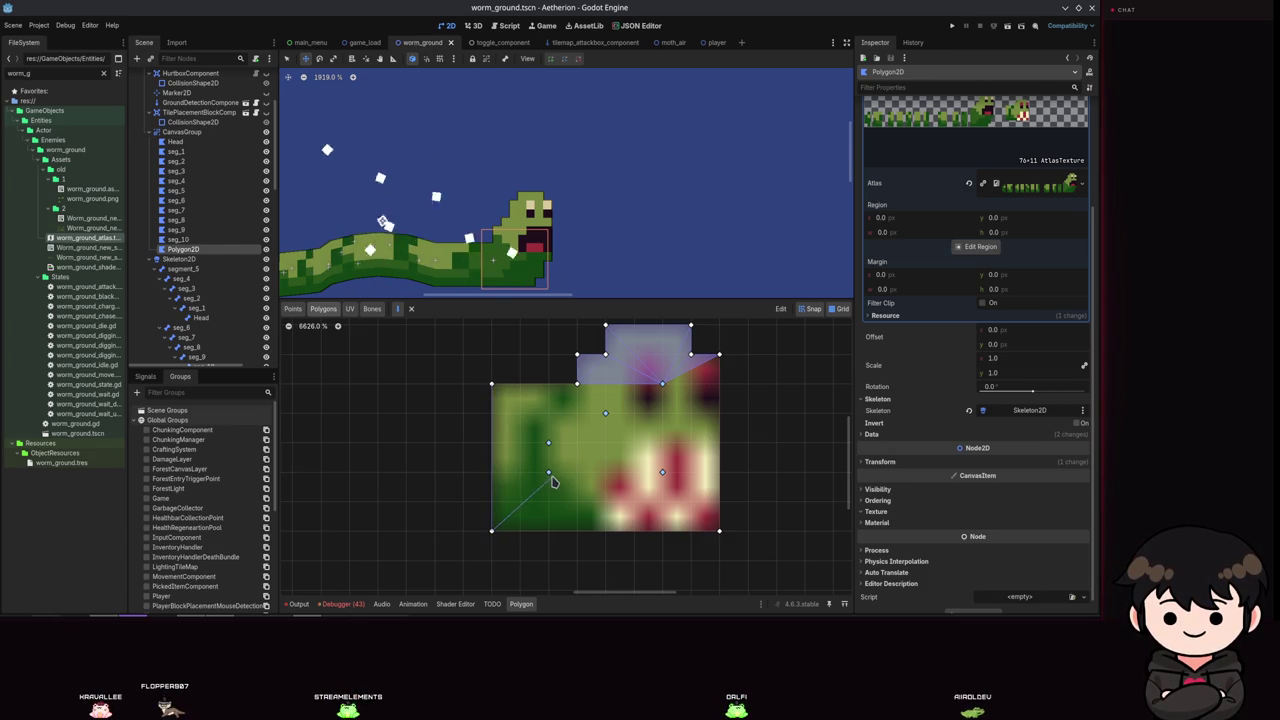
{"action": "left_click", "coordinate": [498, 393]}
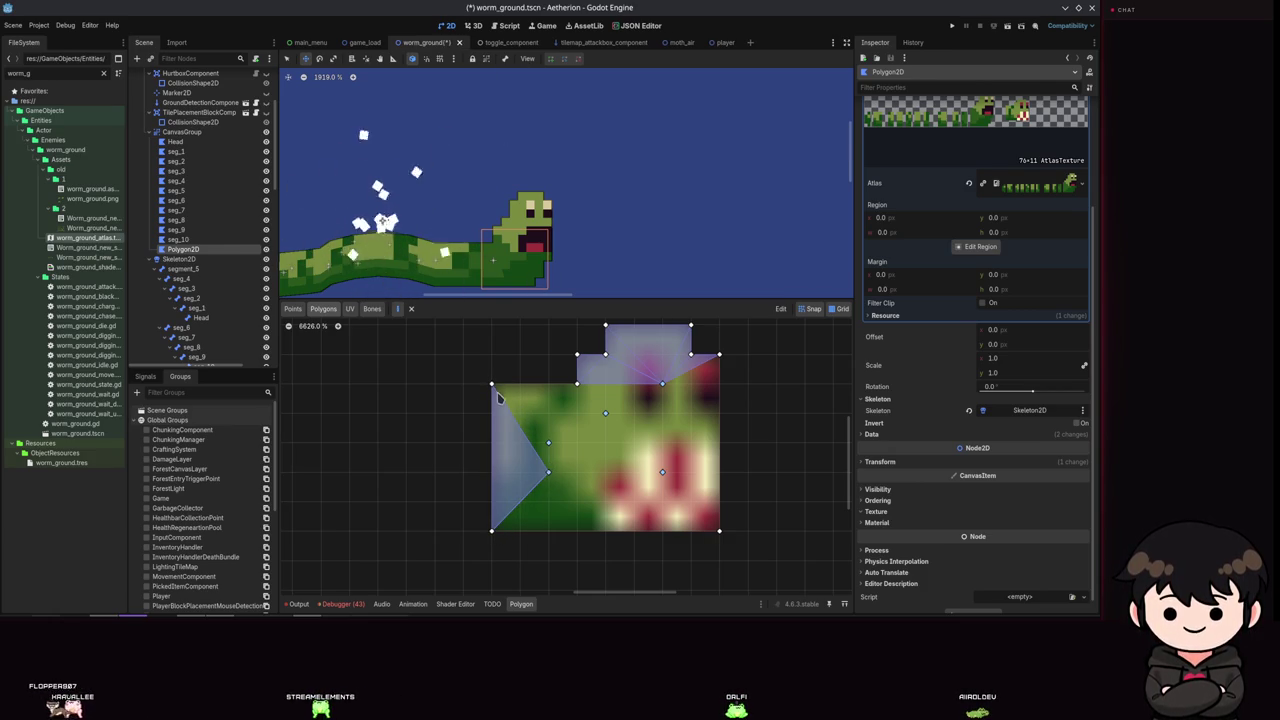
{"action": "left_click", "coordinate": [577, 384]}
{"action": "left_click", "coordinate": [491, 384]}
{"action": "left_click", "coordinate": [548, 472]}
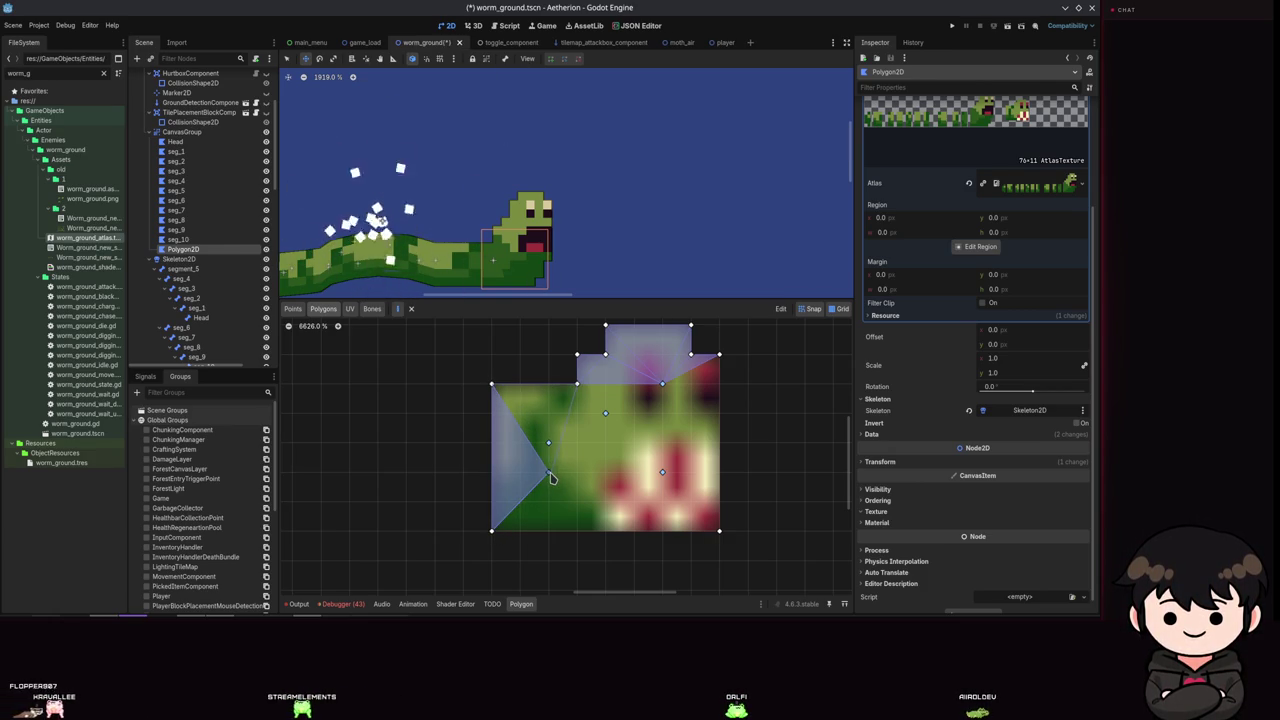
{"action": "left_click", "coordinate": [577, 384]}
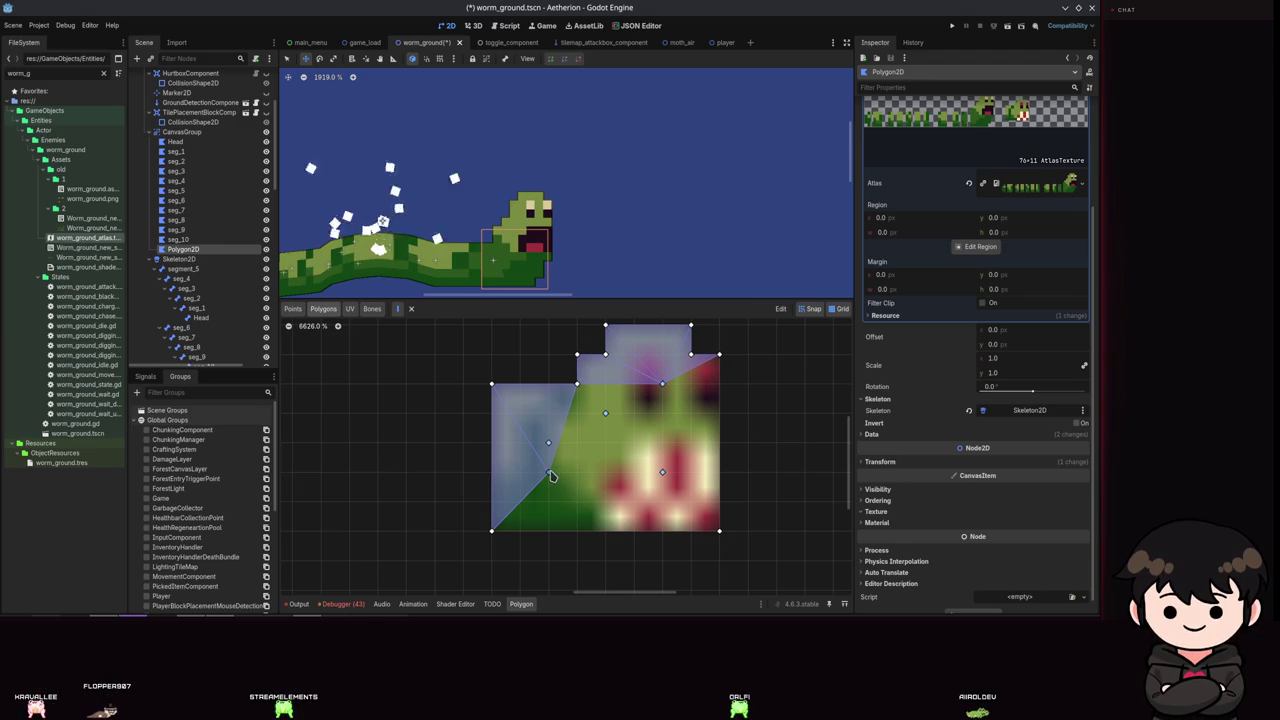
Step: Add triangles toward the right side and bottom edge, then undo the last three additions
{"action": "left_click", "coordinate": [605, 414]}
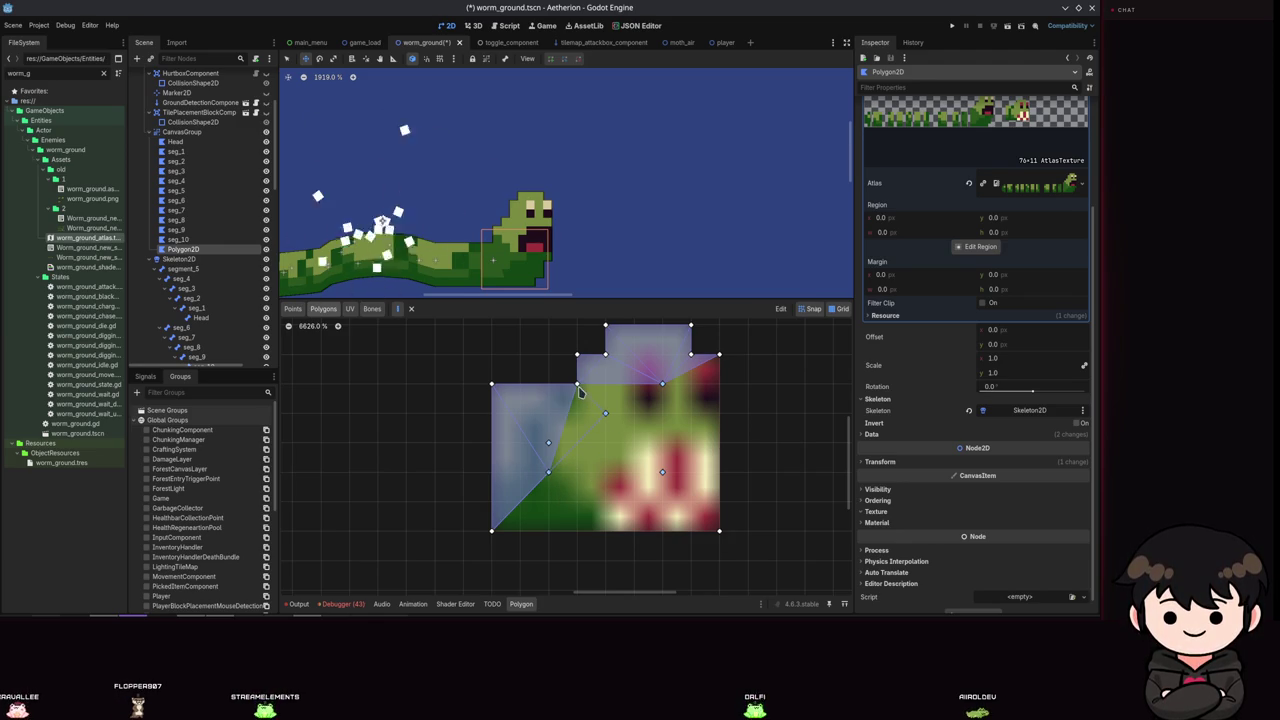
{"action": "left_click", "coordinate": [548, 473]}
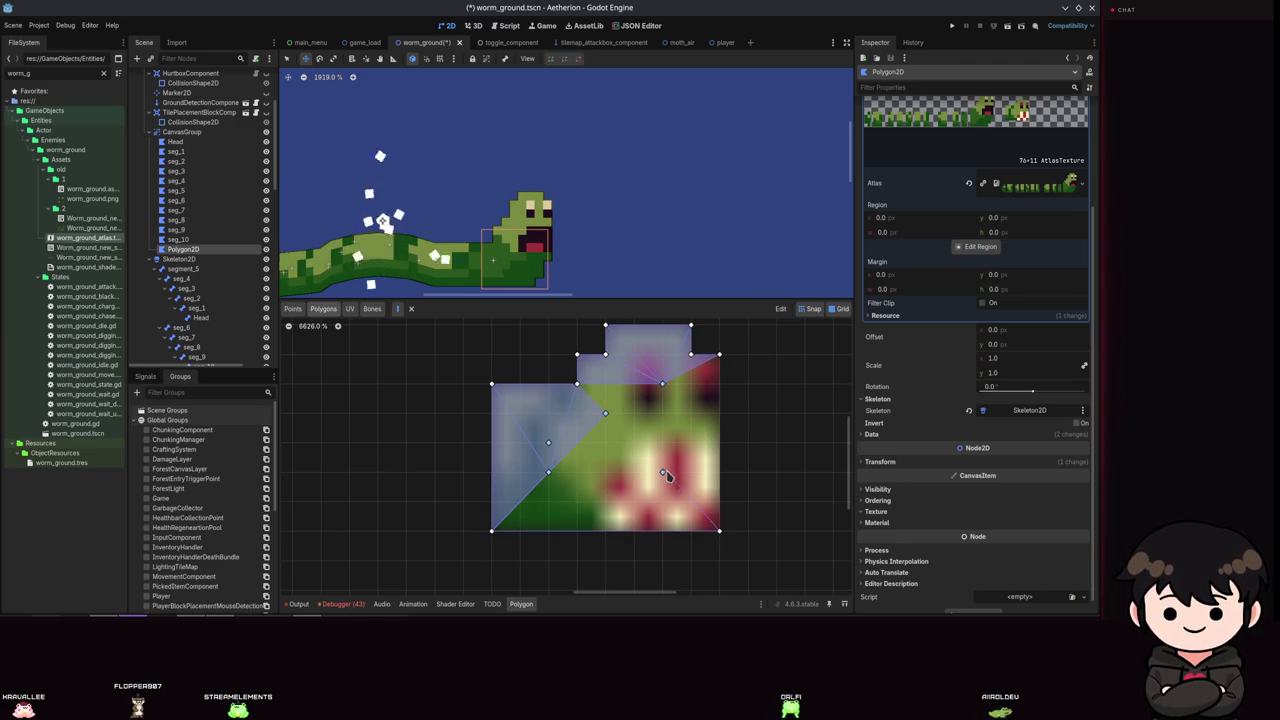
{"action": "left_click", "coordinate": [492, 532]}
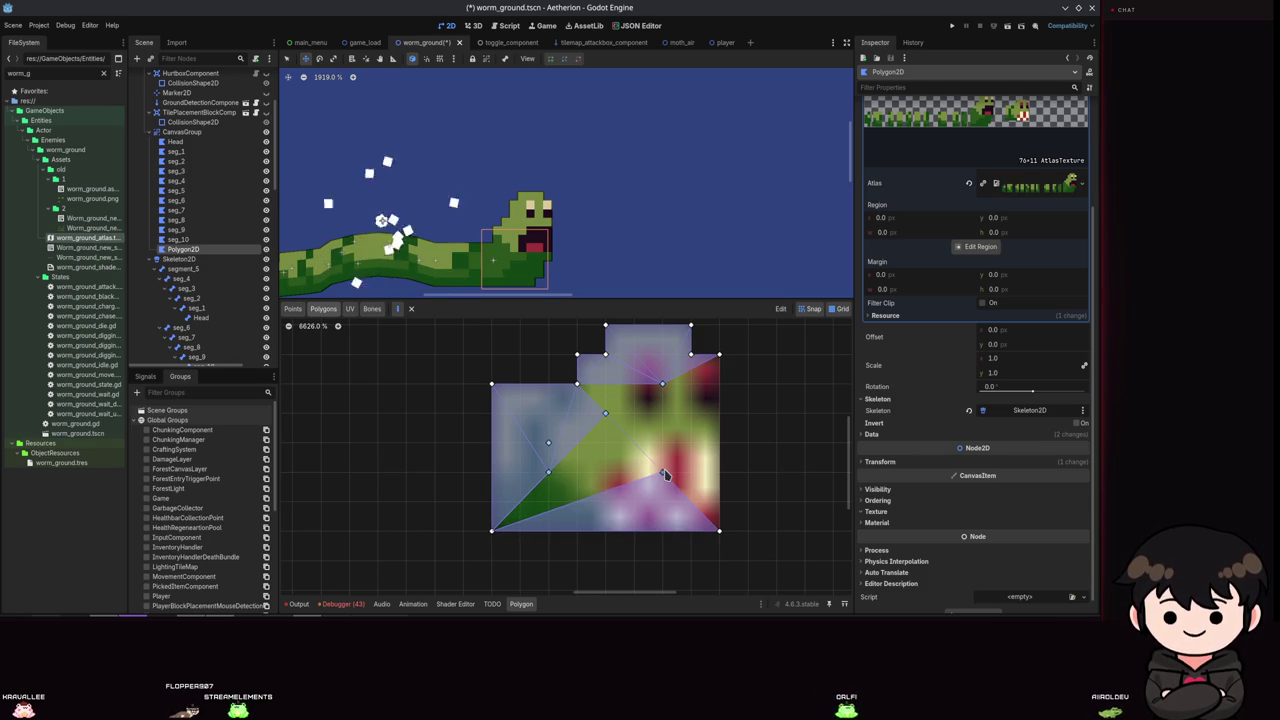
{"action": "key", "text": "ctrl+z"}
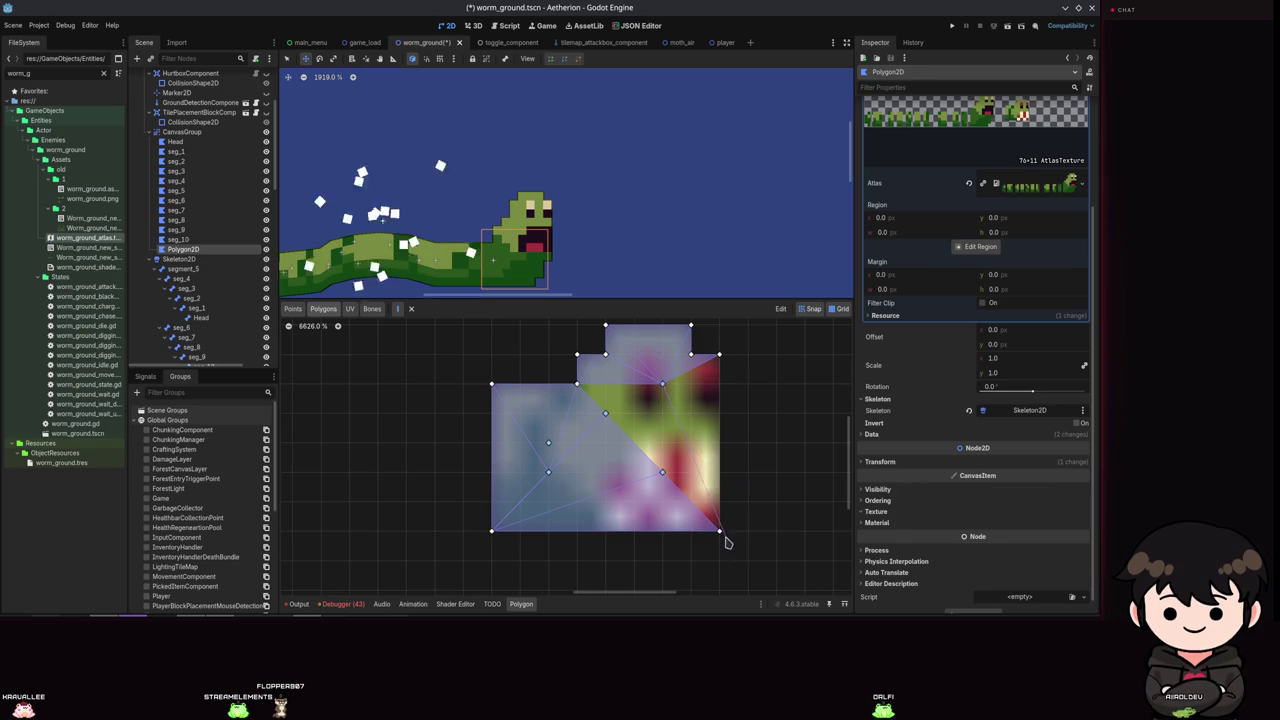
{"action": "key", "text": "ctrl+z"}
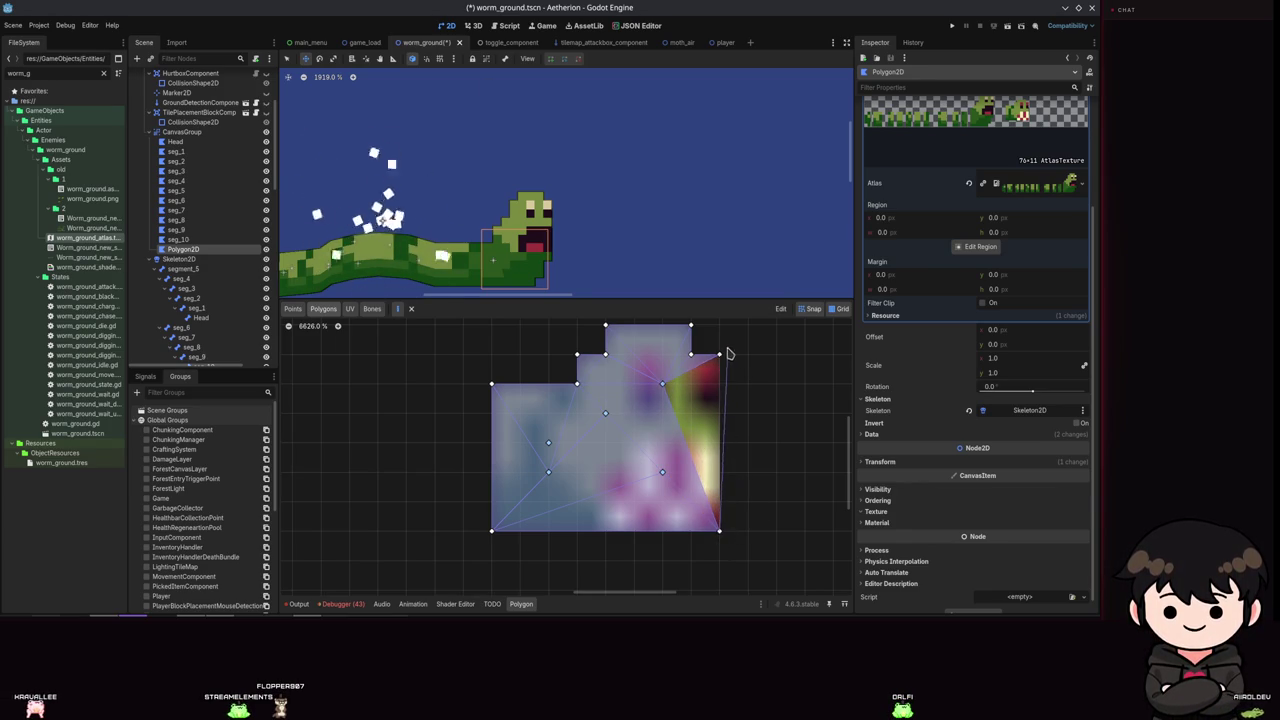
{"action": "key", "text": "ctrl+z"}
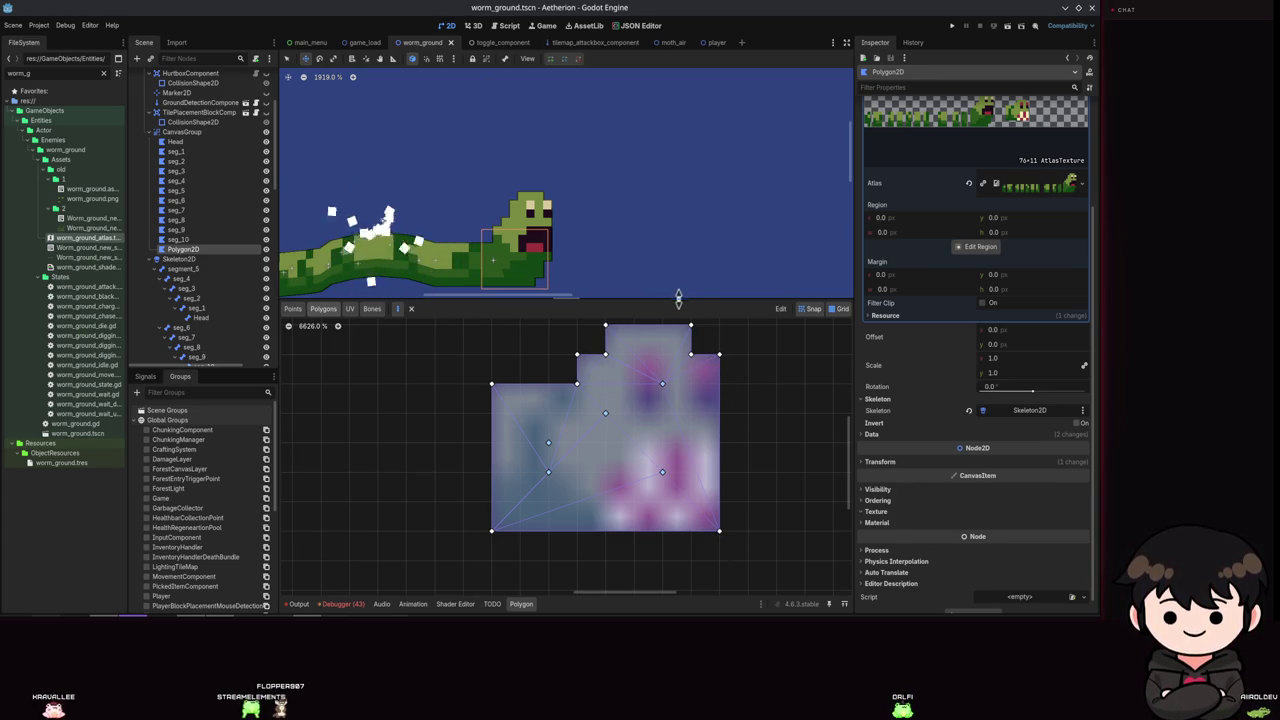
{"action": "scroll", "coordinate": [740, 390], "scroll_direction": "down", "scroll_amount": 5}
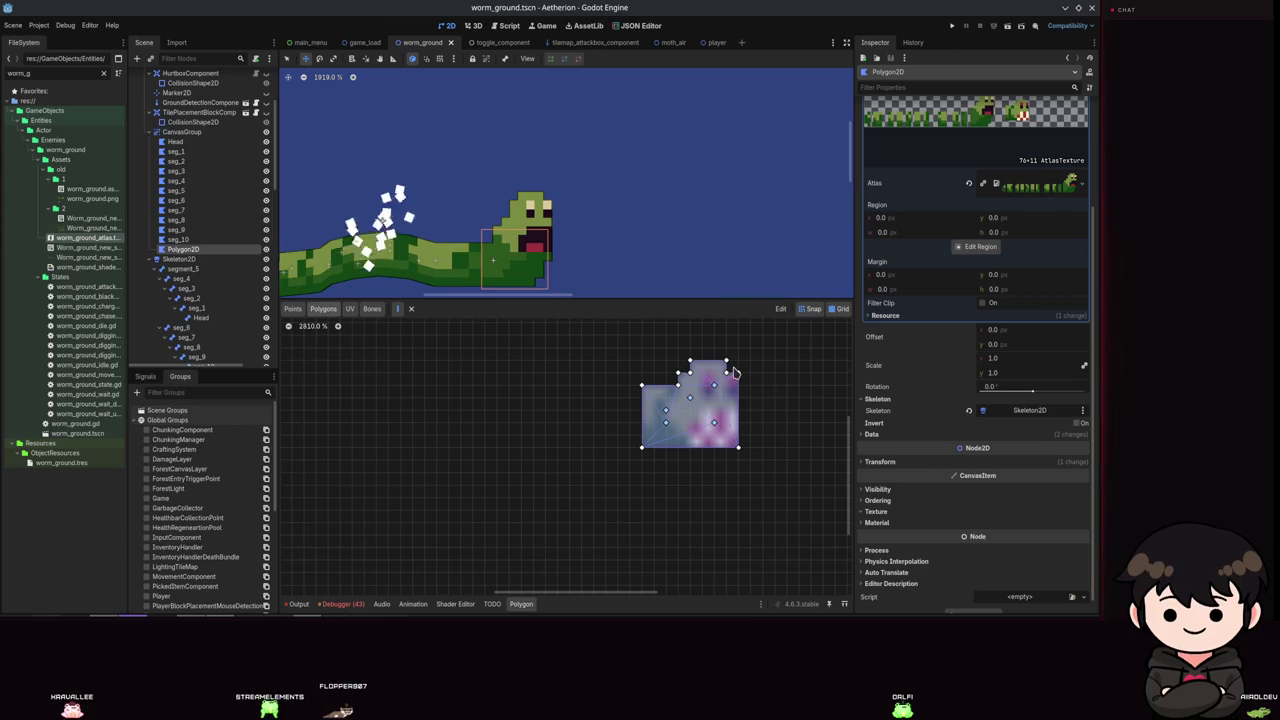
Step: Move the new head polygon slightly off the worm and save the scene
{"action": "scroll", "coordinate": [620, 237], "scroll_direction": "down", "scroll_amount": 3}
{"action": "mouse_move", "coordinate": [563, 237]}
{"action": "left_mouse_down"}
{"action": "mouse_move", "coordinate": [744, 216]}
{"action": "mouse_move", "coordinate": [623, 190]}
{"action": "mouse_move", "coordinate": [500, 206]}
{"action": "mouse_move", "coordinate": [586, 214]}
{"action": "mouse_move", "coordinate": [562, 227]}
{"action": "left_mouse_up"}
{"action": "scroll", "coordinate": [585, 265], "scroll_direction": "up", "scroll_amount": 2}
{"action": "key", "text": "ctrl+s"}
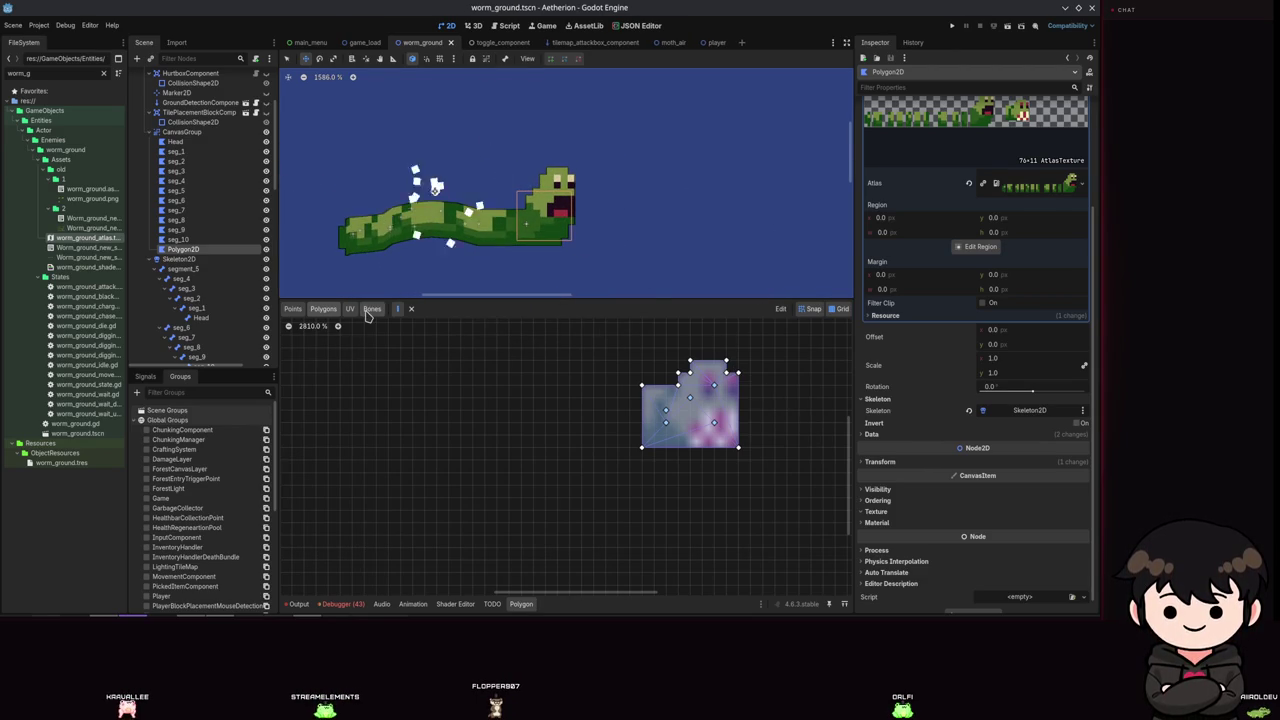
Step: Try painting Head bone weights on the polygon, then undo the weights that stretched the head
{"action": "left_click", "coordinate": [371, 308]}
{"action": "mouse_move", "coordinate": [705, 362]}
{"action": "left_mouse_down"}
{"action": "mouse_move", "coordinate": [617, 439]}
{"action": "mouse_move", "coordinate": [727, 405]}
{"action": "left_mouse_up"}
{"action": "left_click", "coordinate": [802, 413]}
{"action": "key", "text": "ctrl+s"}
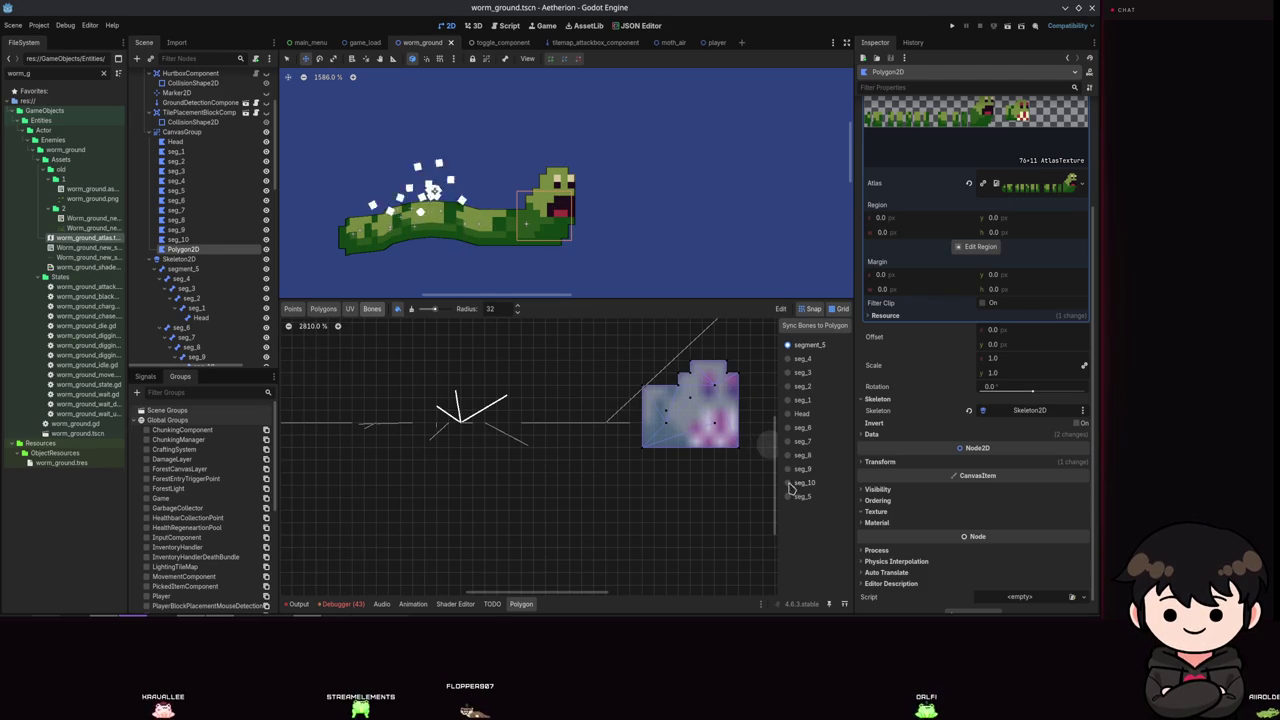
{"action": "mouse_move", "coordinate": [690, 385]}
{"action": "left_mouse_down"}
{"action": "mouse_move", "coordinate": [620, 448]}
{"action": "mouse_move", "coordinate": [713, 393]}
{"action": "left_mouse_up"}
{"action": "key", "text": "ctrl+z"}
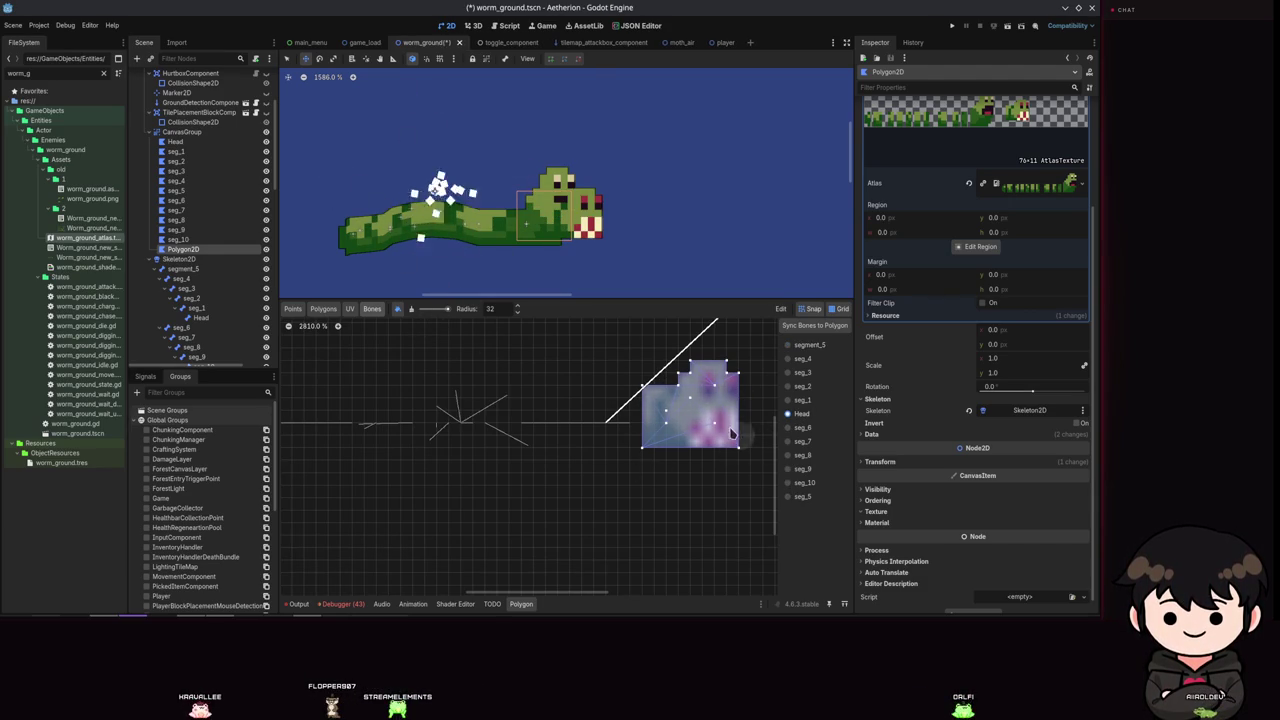
{"action": "key", "text": "ctrl+s"}
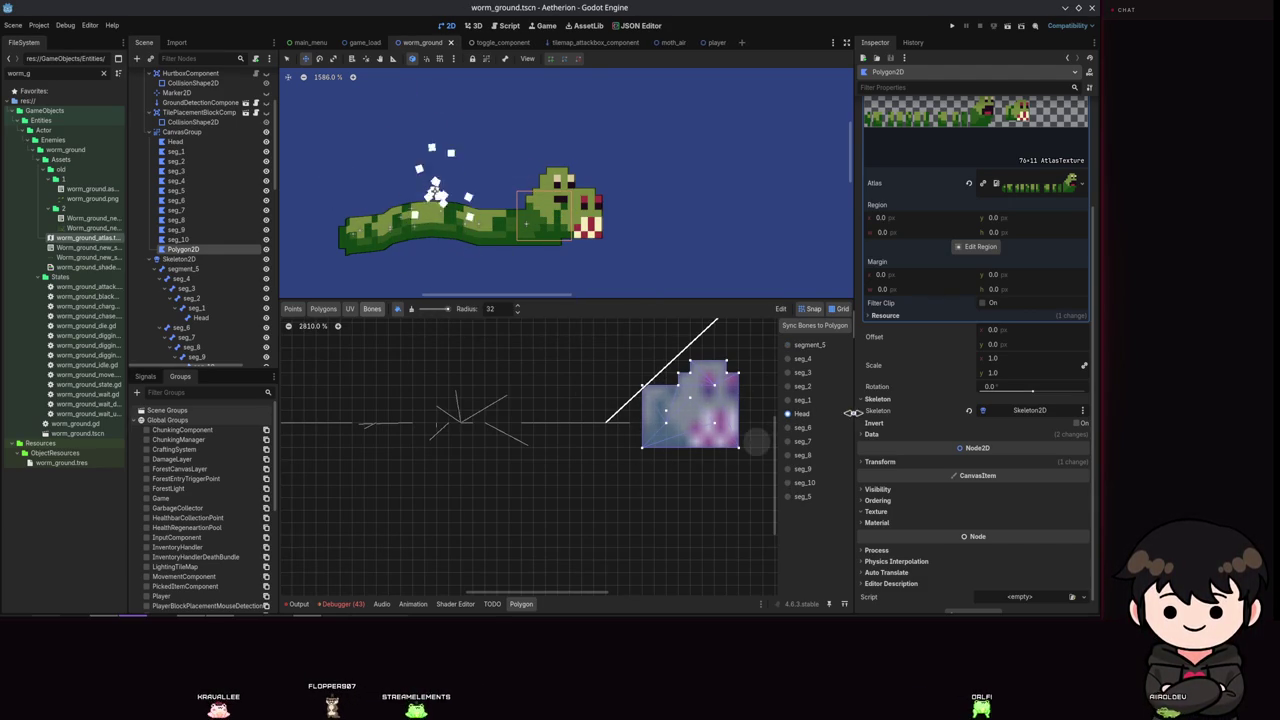
Step: Paint seg_1 bone weights over the polygon, move it back over the worm's head, and save
{"action": "left_click", "coordinate": [797, 401]}
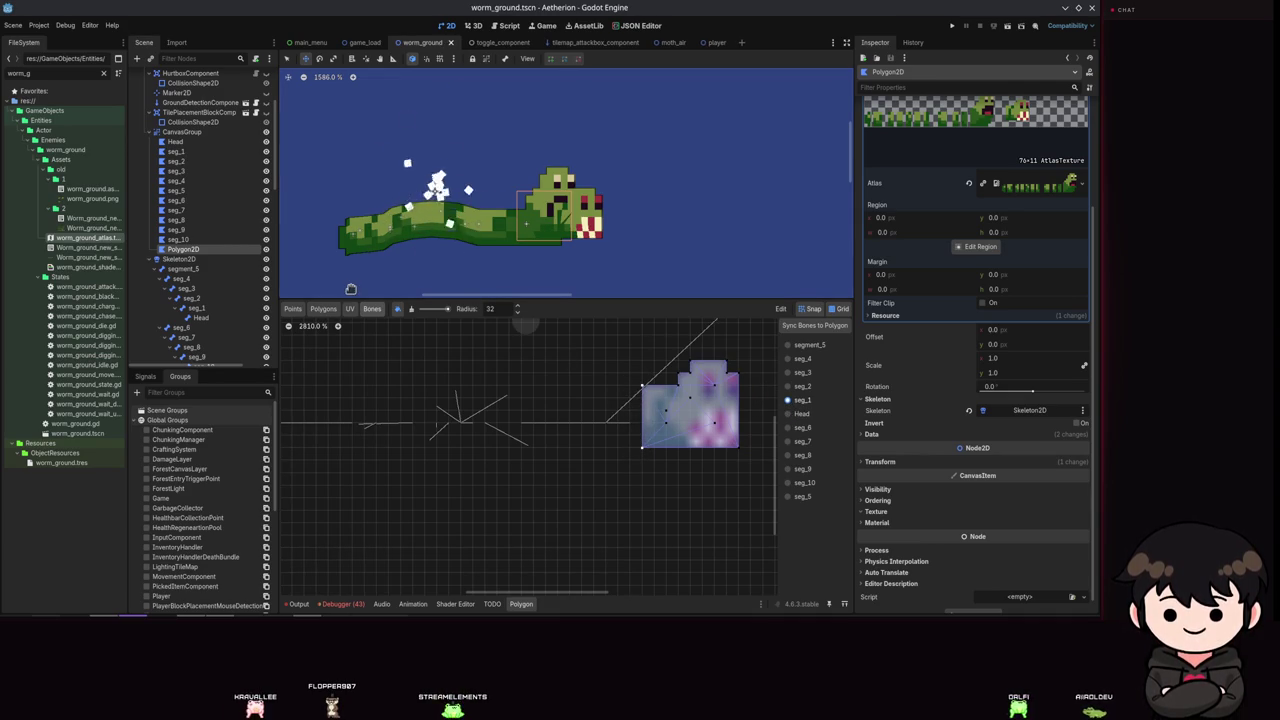
{"action": "scroll", "coordinate": [598, 235], "scroll_direction": "up", "scroll_amount": 5}
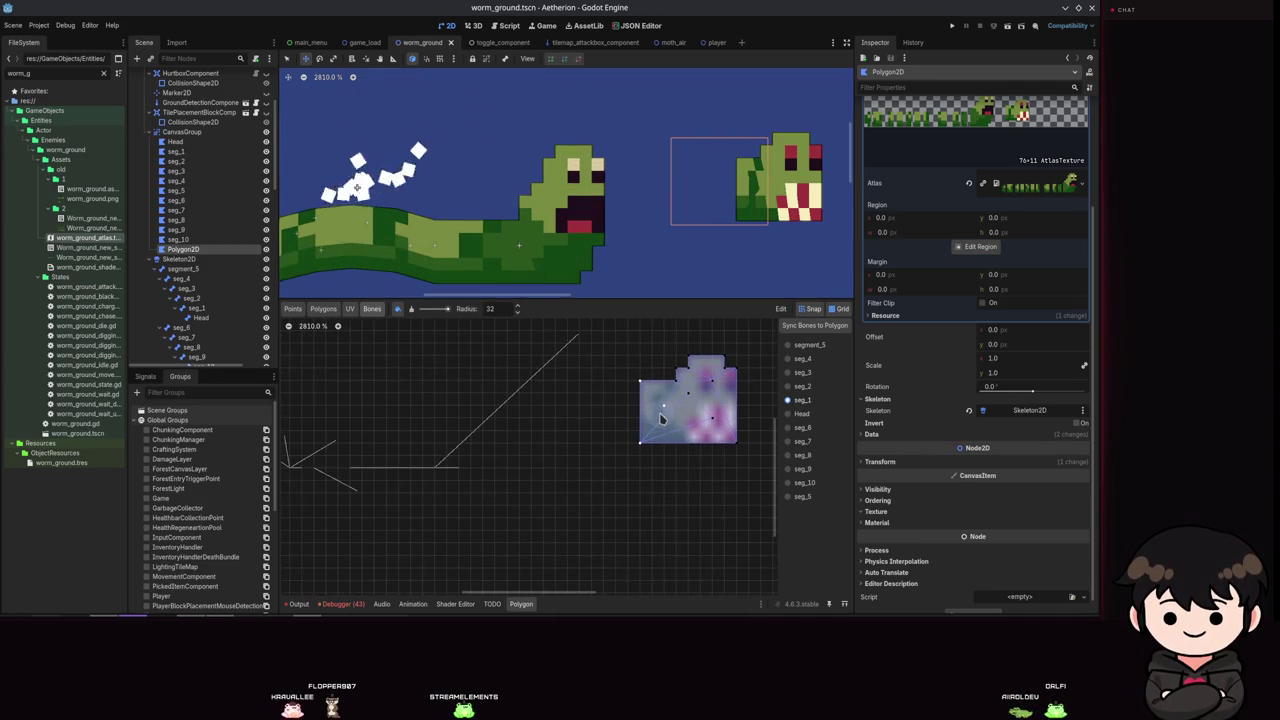
{"action": "mouse_move", "coordinate": [669, 398]}
{"action": "left_mouse_down"}
{"action": "mouse_move", "coordinate": [740, 440]}
{"action": "mouse_move", "coordinate": [671, 374]}
{"action": "mouse_move", "coordinate": [715, 375]}
{"action": "mouse_move", "coordinate": [686, 372]}
{"action": "mouse_move", "coordinate": [666, 406]}
{"action": "mouse_move", "coordinate": [668, 438]}
{"action": "mouse_move", "coordinate": [664, 427]}
{"action": "left_mouse_up"}
{"action": "scroll", "coordinate": [668, 436], "scroll_direction": "down", "scroll_amount": 2}
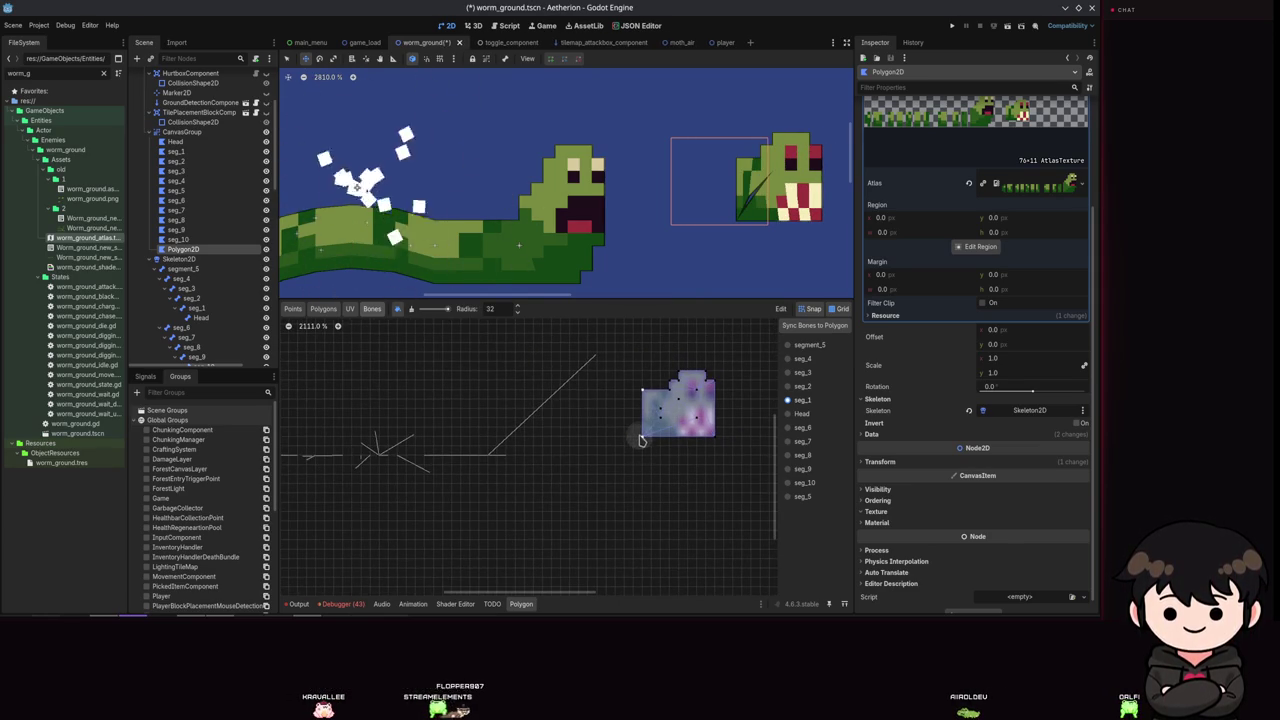
{"action": "scroll", "coordinate": [645, 430], "scroll_direction": "up", "scroll_amount": 2}
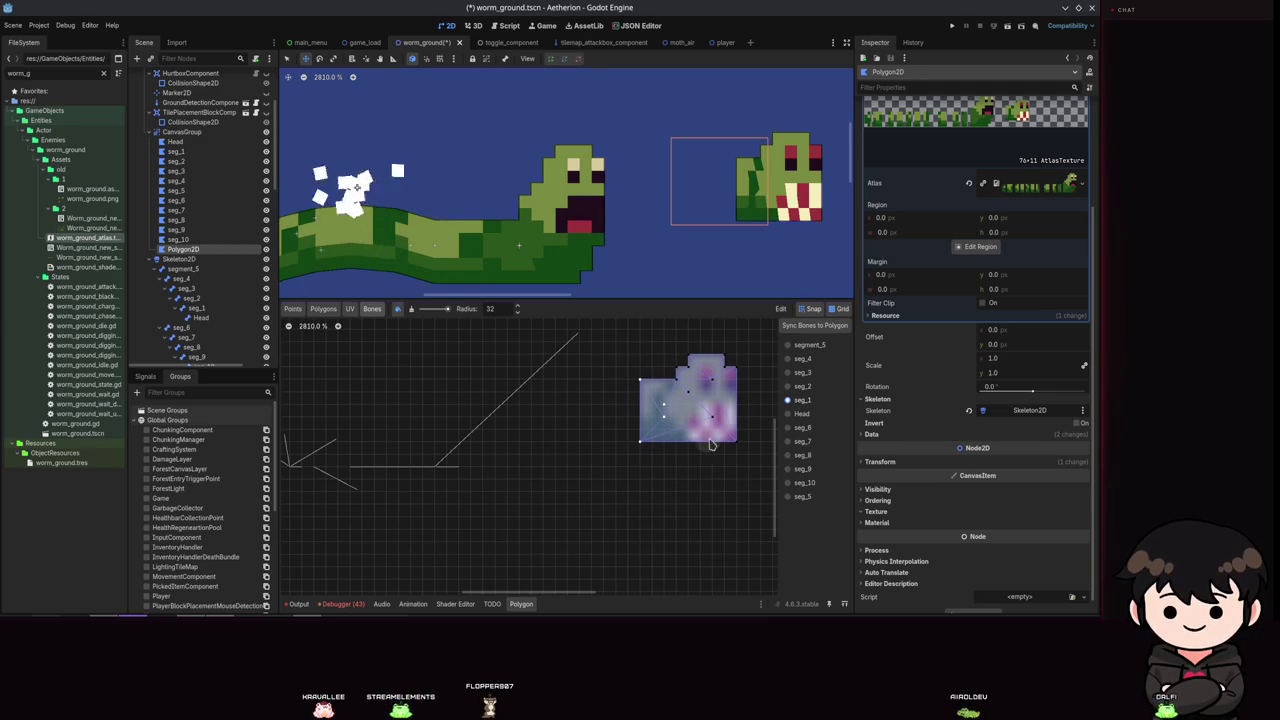
{"action": "mouse_move", "coordinate": [731, 446]}
{"action": "left_mouse_down"}
{"action": "mouse_move", "coordinate": [697, 393]}
{"action": "mouse_move", "coordinate": [591, 389]}
{"action": "left_mouse_up"}
{"action": "key", "text": "ctrl+s"}
{"action": "left_click_drag", "start_coordinate": [754, 180], "coordinate": [500, 246]}
{"action": "key", "text": "ctrl+s"}
{"action": "scroll", "coordinate": [622, 233], "scroll_direction": "down", "scroll_amount": 4}
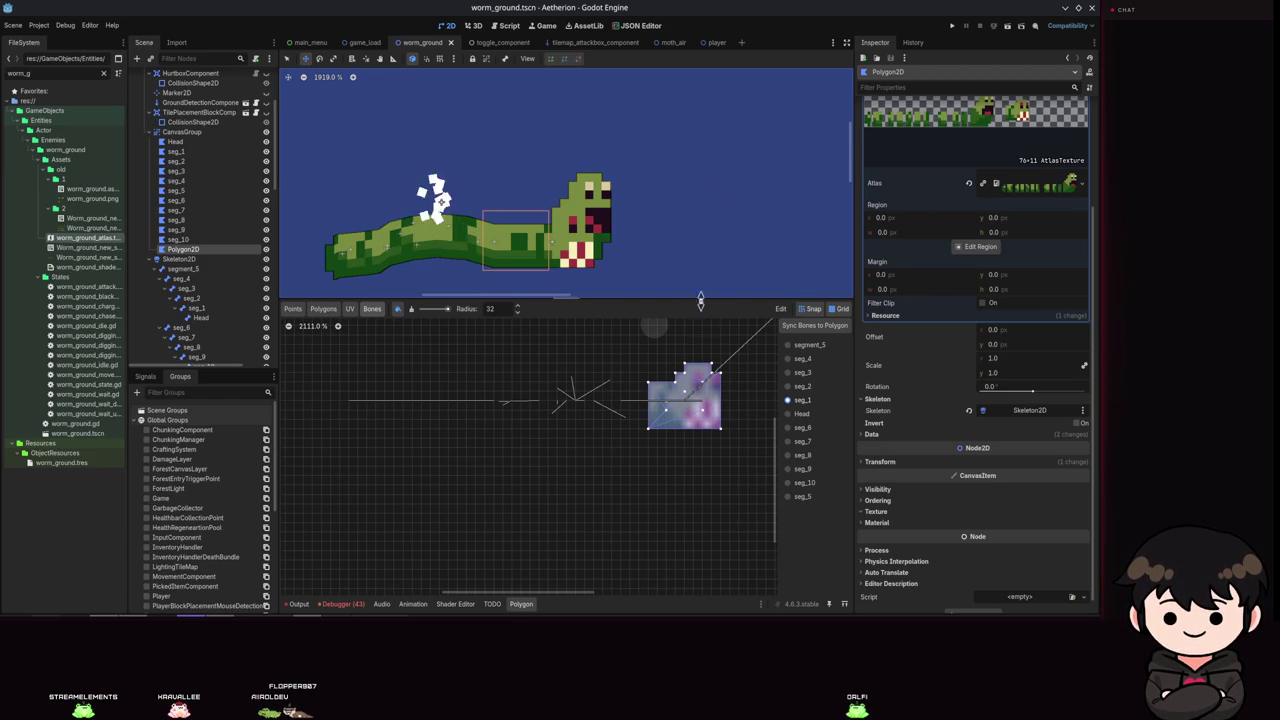
{"action": "left_click_drag", "start_coordinate": [558, 248], "coordinate": [578, 228]}
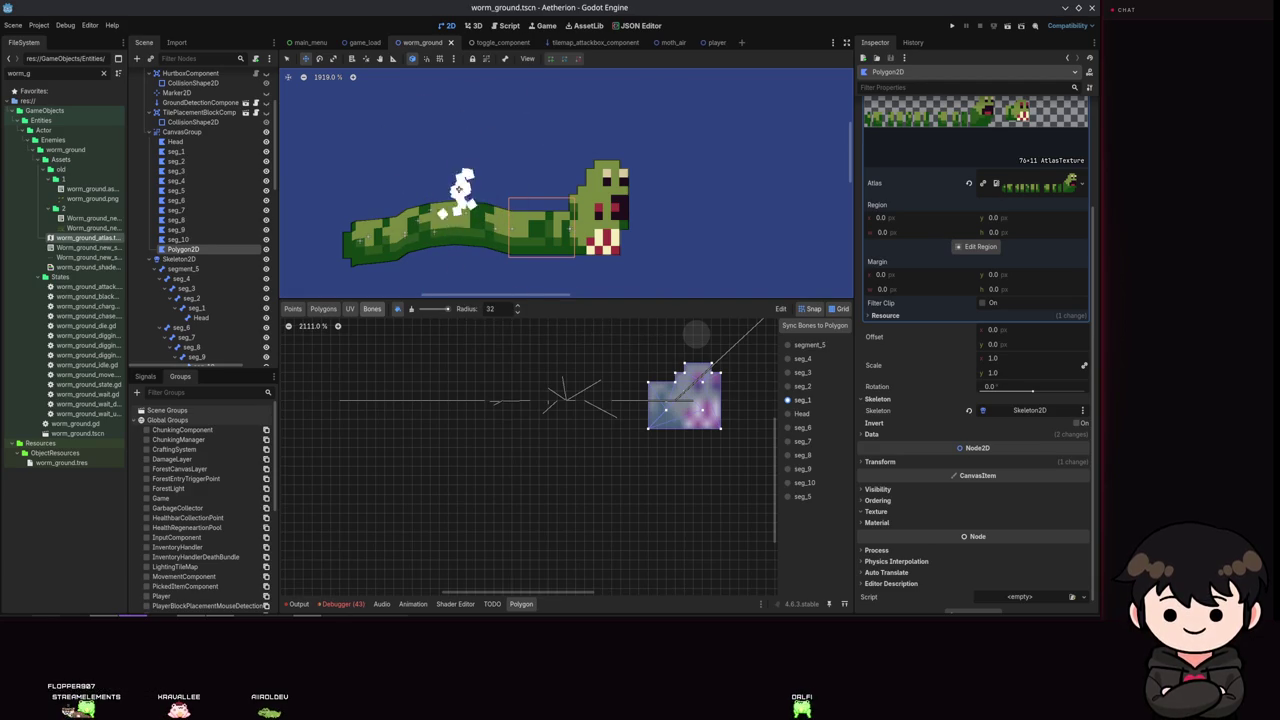
{"action": "scroll", "coordinate": [646, 183], "scroll_direction": "down", "scroll_amount": 5}
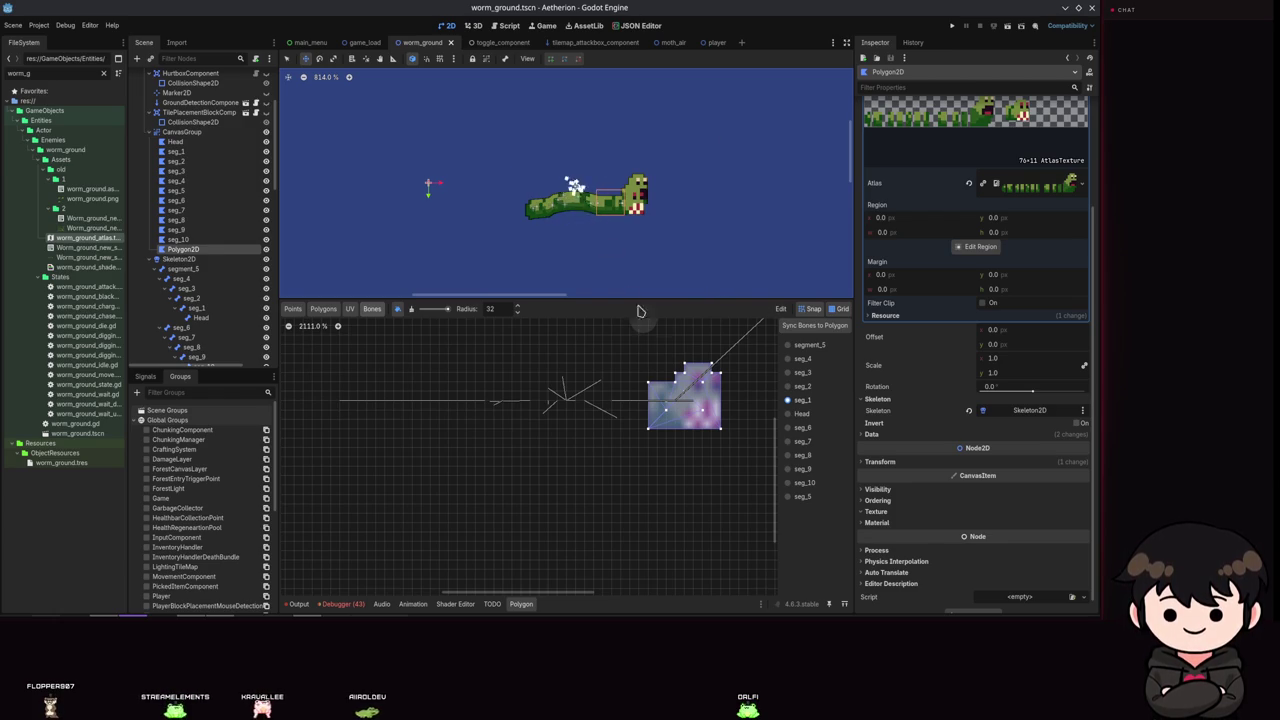
Step: Rename the new head Polygon2D node to HeadAttack
{"action": "scroll", "coordinate": [207, 279], "scroll_direction": "down", "scroll_amount": 10}
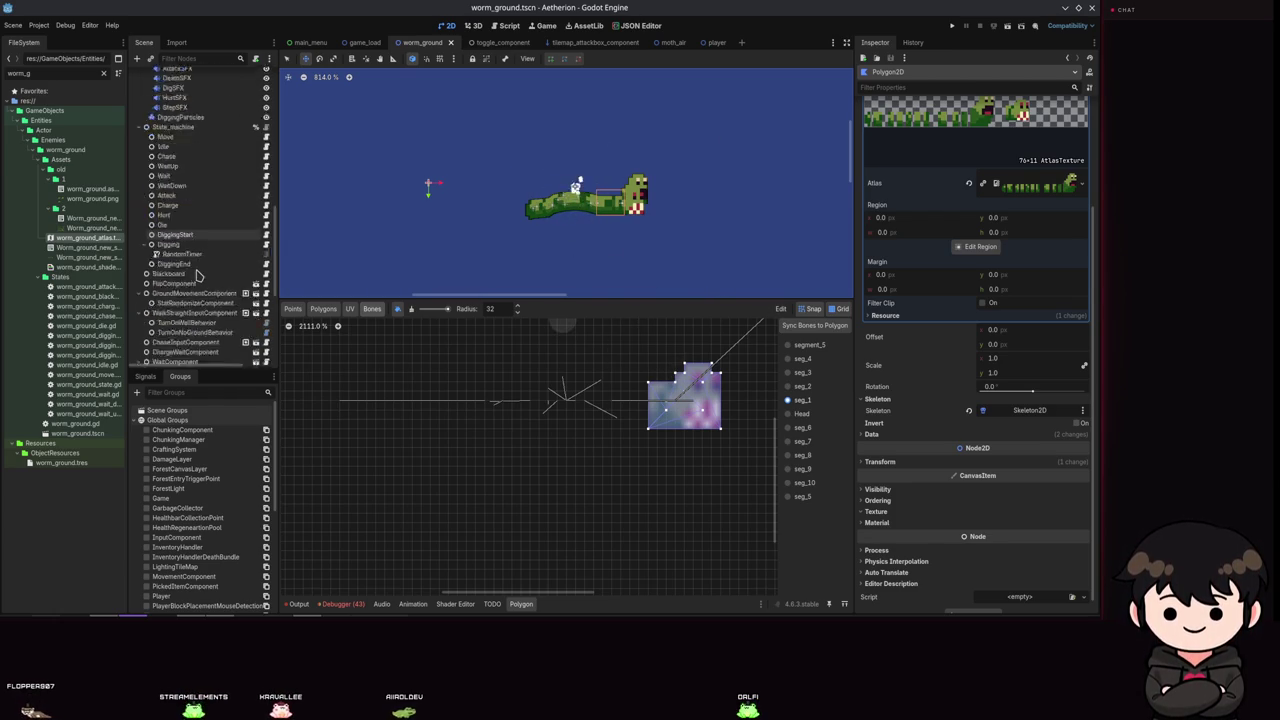
{"action": "scroll", "coordinate": [207, 279], "scroll_direction": "up", "scroll_amount": 3}
{"action": "scroll", "coordinate": [579, 178], "scroll_direction": "up", "scroll_amount": 2}
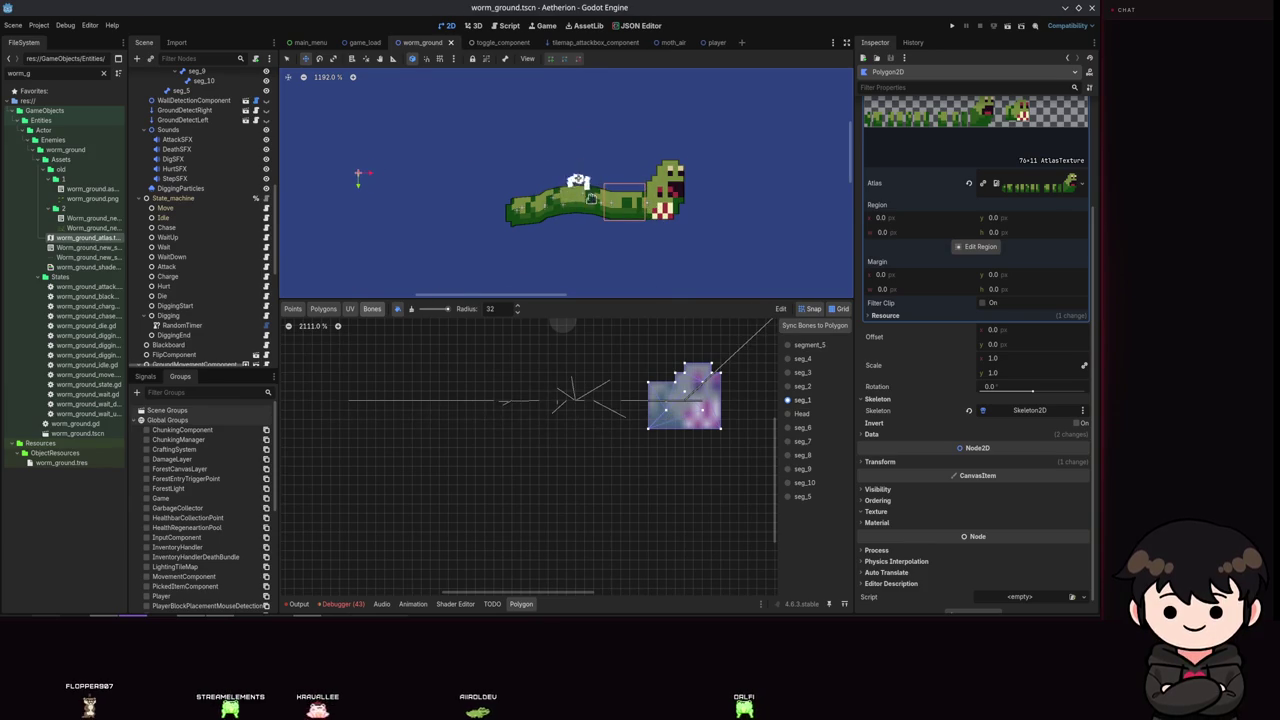
{"action": "scroll", "coordinate": [183, 257], "scroll_direction": "up", "scroll_amount": 8}
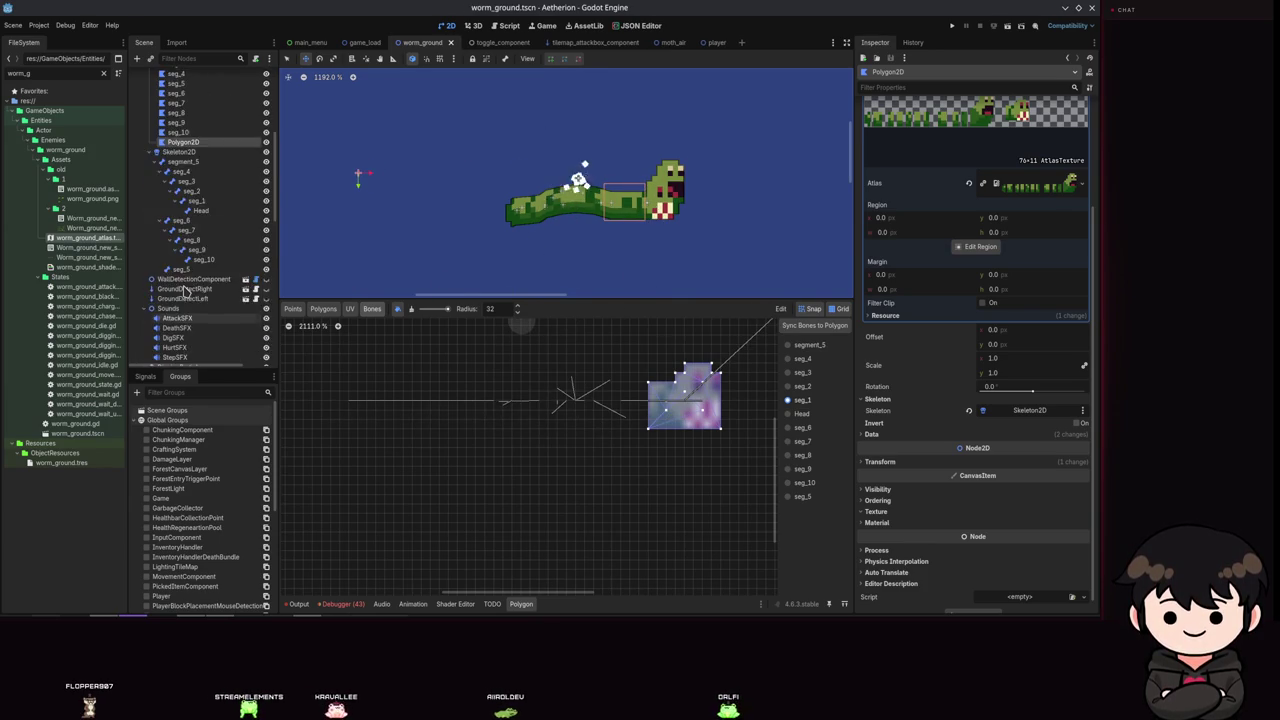
{"action": "left_click", "coordinate": [182, 252]}
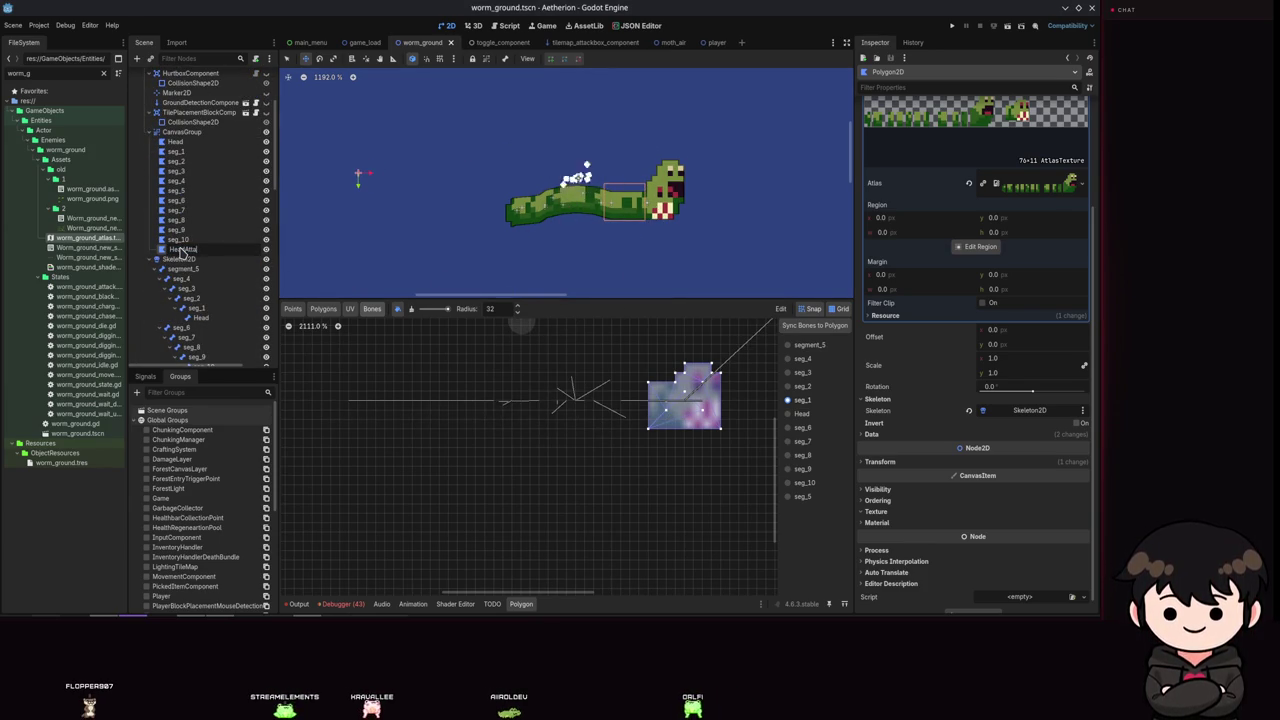
{"action": "type", "text": "ck"}
{"action": "key", "text": "Return"}
Step: Select the HeadAttack piece in the viewport and nudge it slightly upward
{"action": "scroll", "coordinate": [181, 257], "scroll_direction": "down", "scroll_amount": 5}
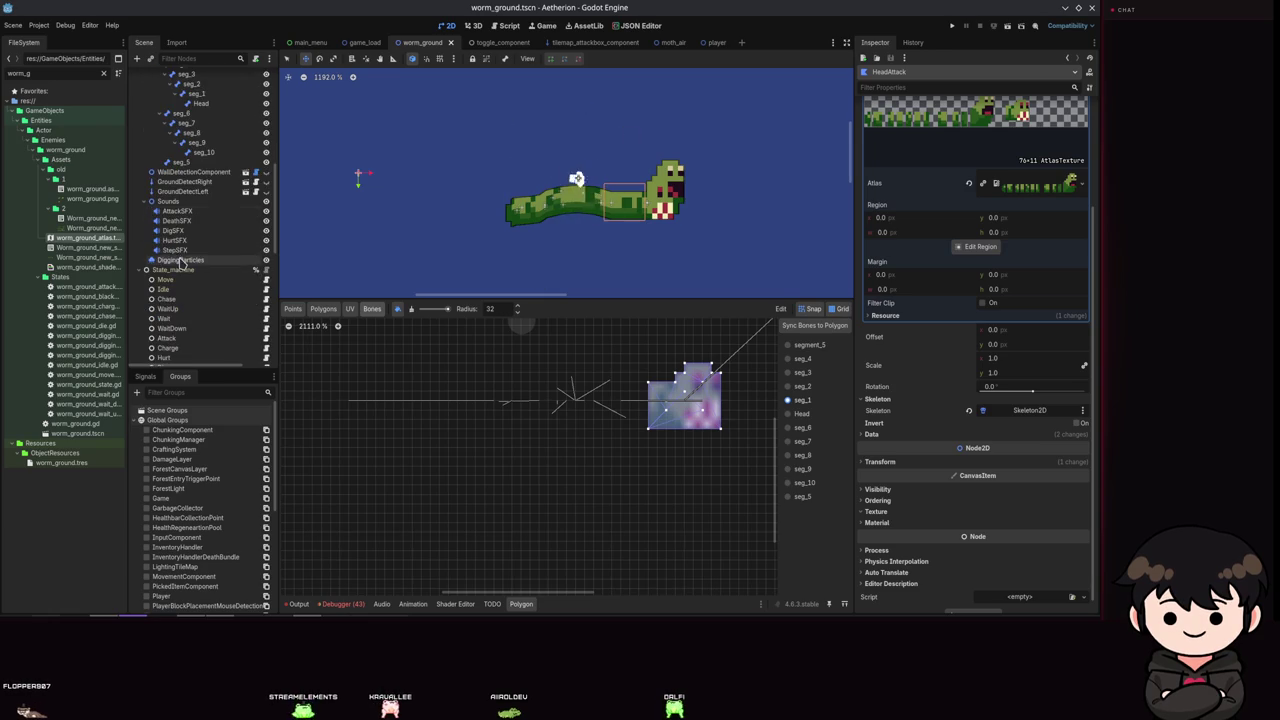
{"action": "scroll", "coordinate": [181, 258], "scroll_direction": "up", "scroll_amount": 3}
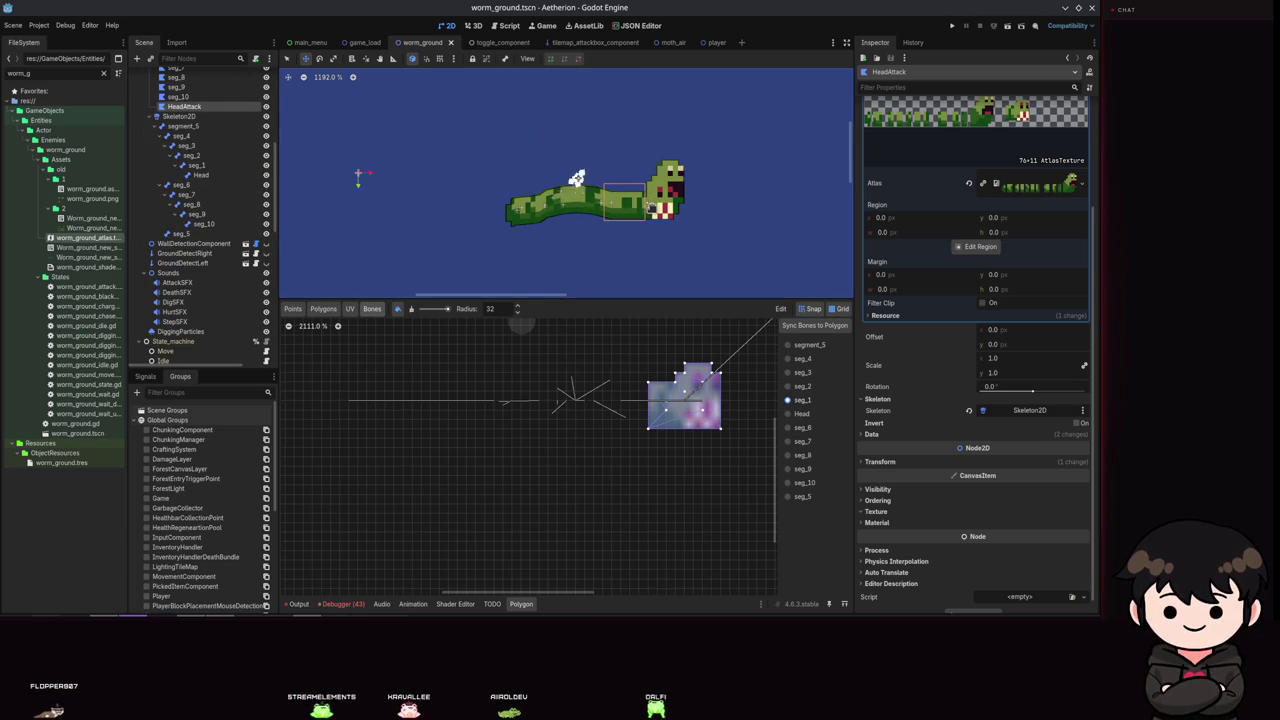
{"action": "left_click", "coordinate": [577, 176]}
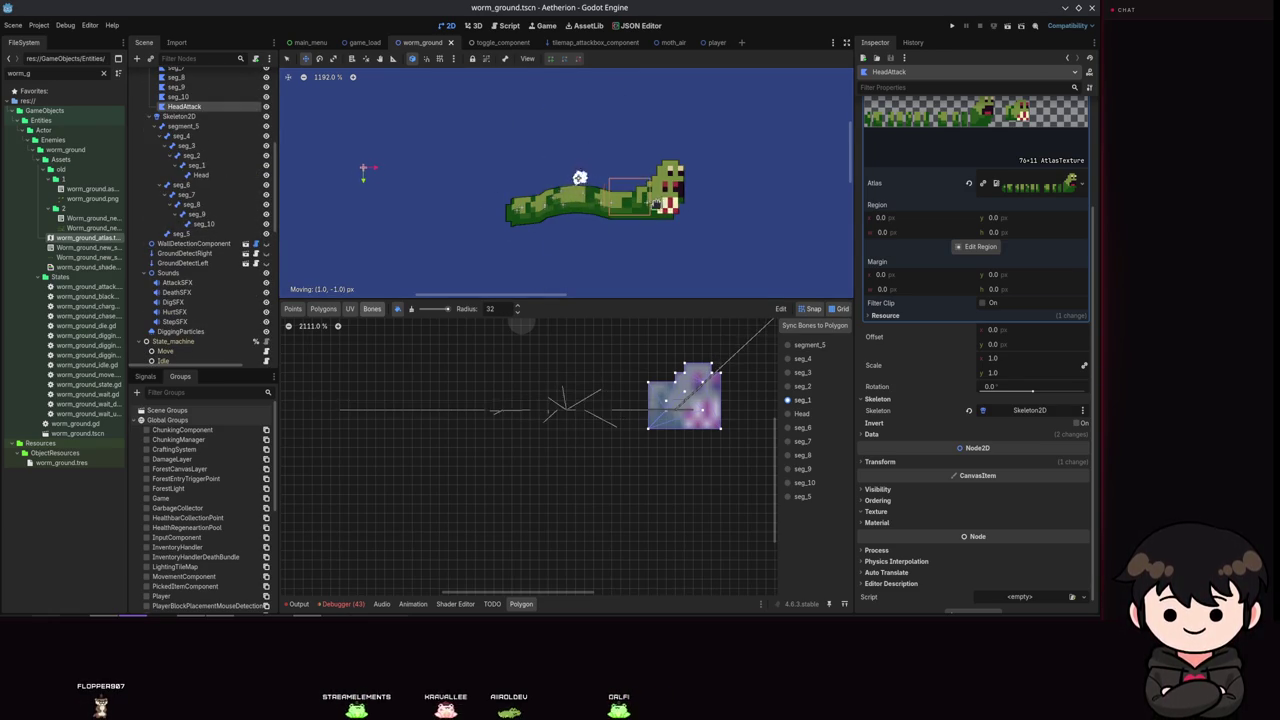
{"action": "key", "text": "Up"}
{"action": "key", "text": "Up"}
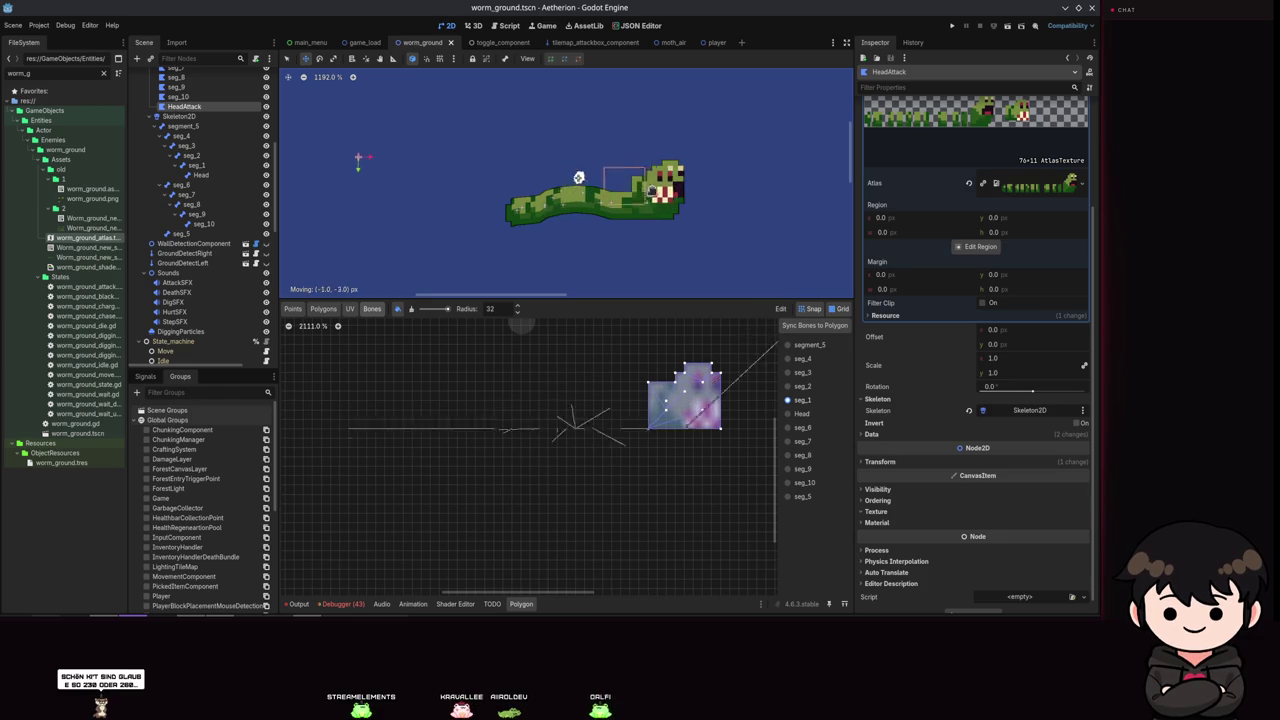
{"action": "key", "text": "ctrl+s"}
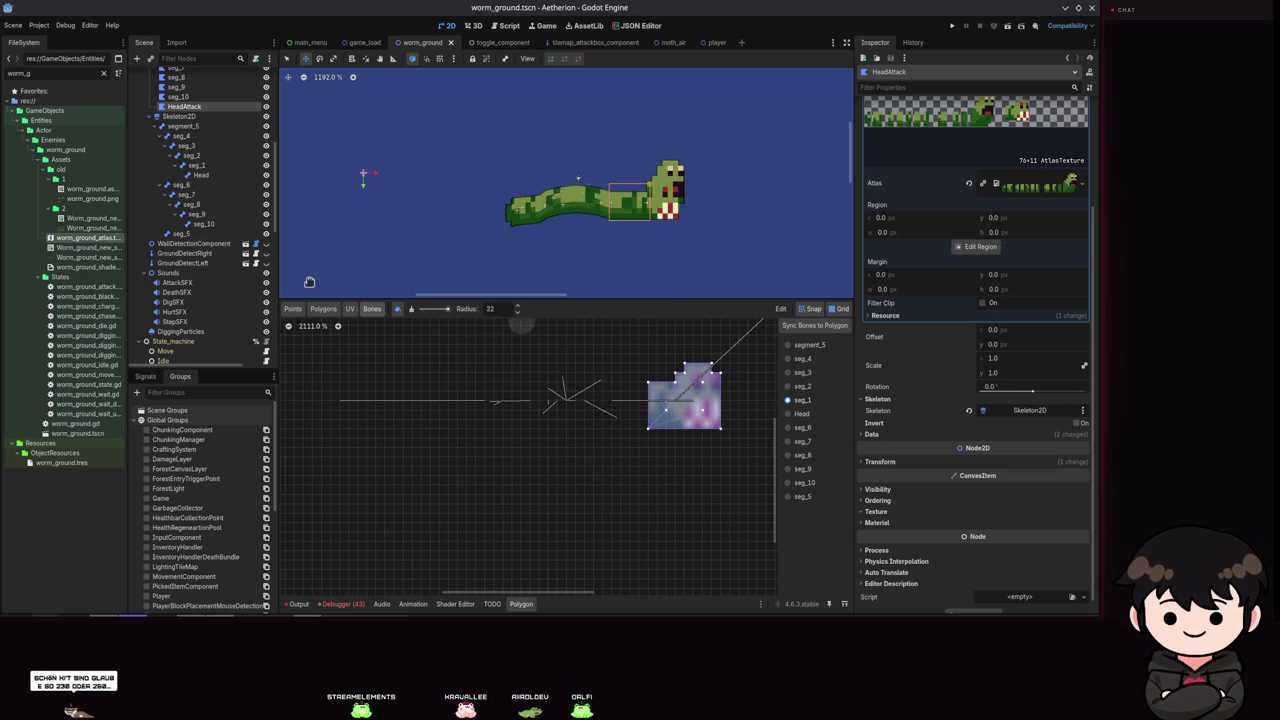
{"action": "mouse_move", "coordinate": [615, 228]}
{"action": "left_mouse_down"}
{"action": "mouse_move", "coordinate": [577, 177]}
{"action": "mouse_move", "coordinate": [571, 191]}
{"action": "left_mouse_up"}
{"action": "key", "text": "ctrl+z"}
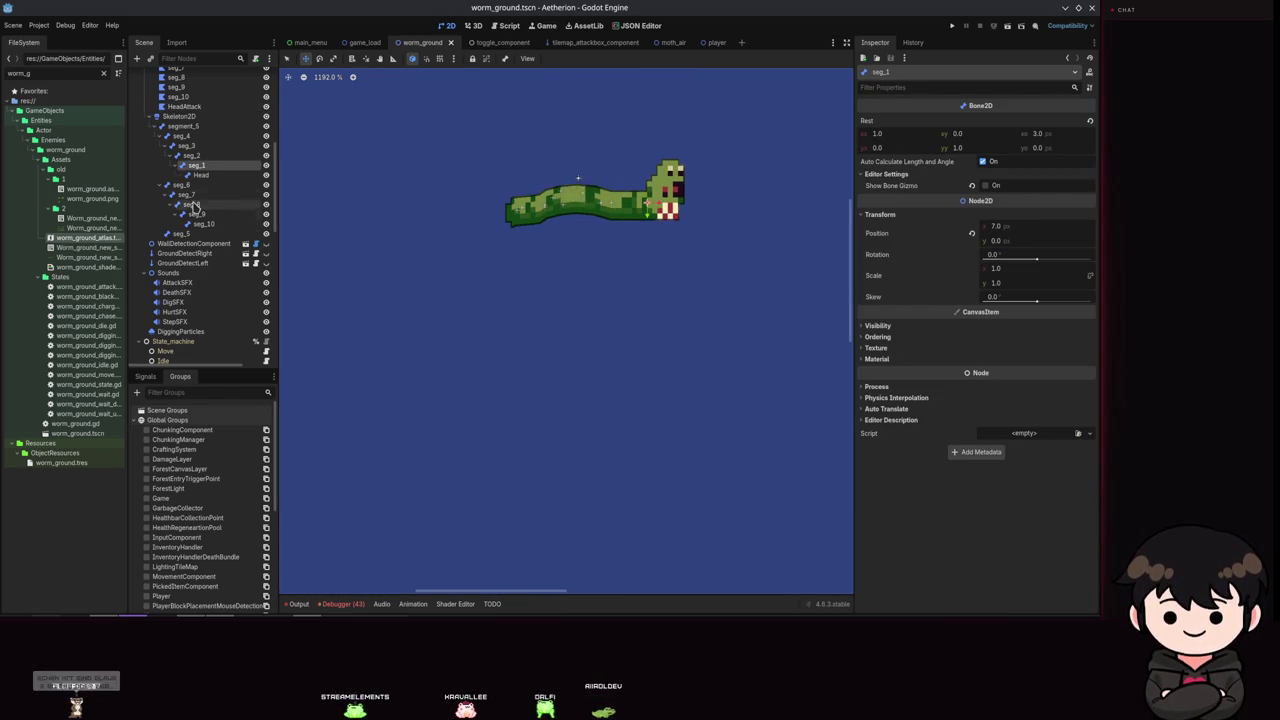
{"action": "left_click", "coordinate": [197, 176]}
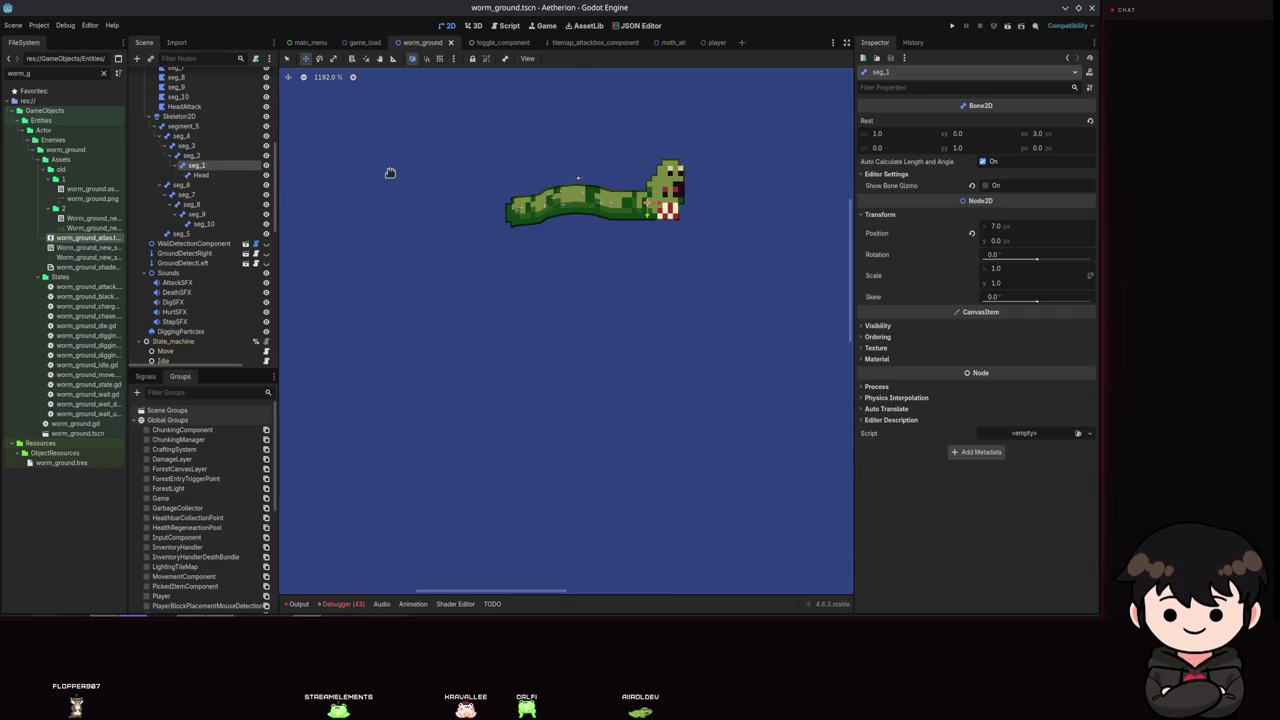
{"action": "mouse_move", "coordinate": [668, 183]}
{"action": "left_mouse_down"}
{"action": "mouse_move", "coordinate": [677, 191]}
{"action": "mouse_move", "coordinate": [763, 112]}
{"action": "mouse_move", "coordinate": [737, 129]}
{"action": "left_mouse_up"}
{"action": "right_click", "coordinate": [674, 143]}
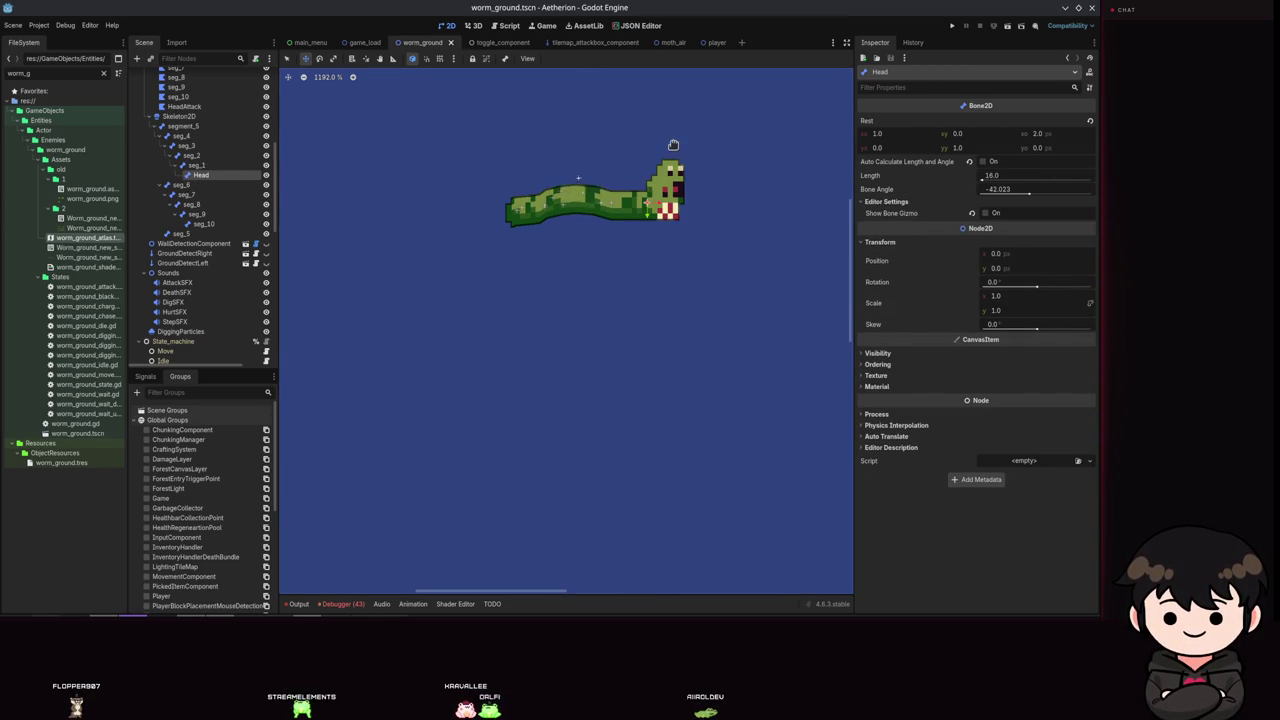
{"action": "left_click", "coordinate": [193, 165]}
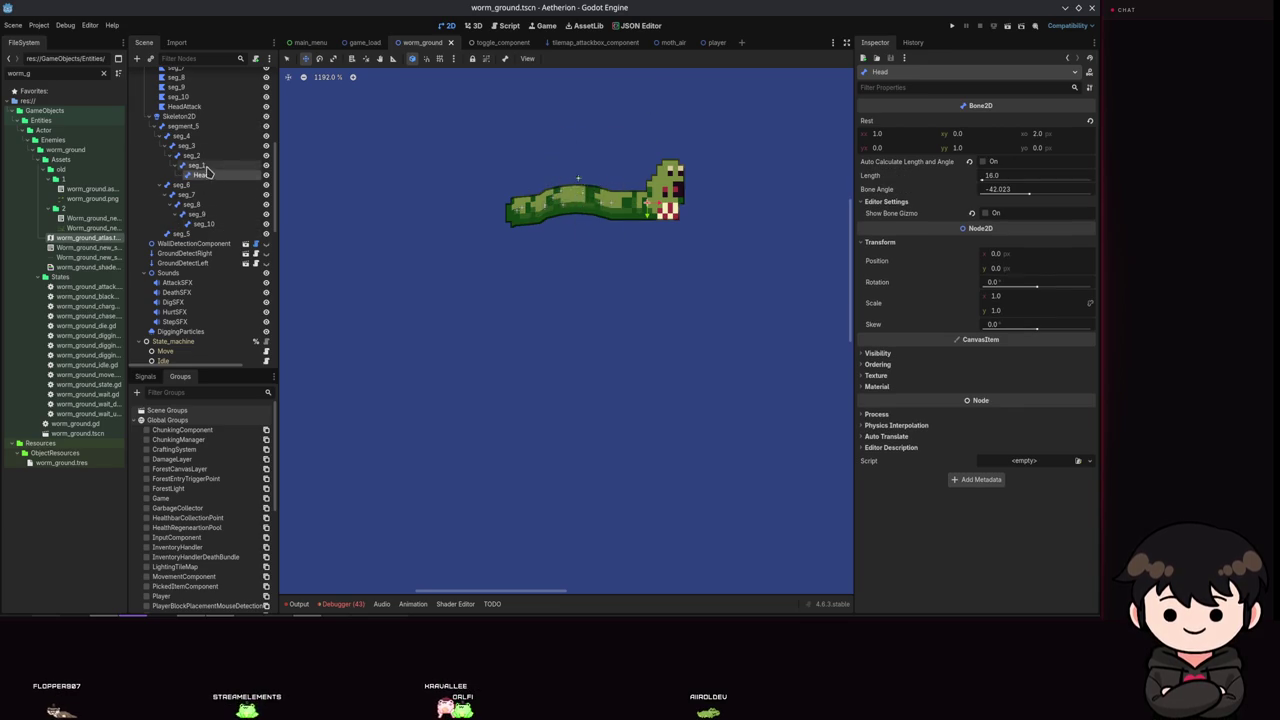
{"action": "left_click", "coordinate": [184, 106]}
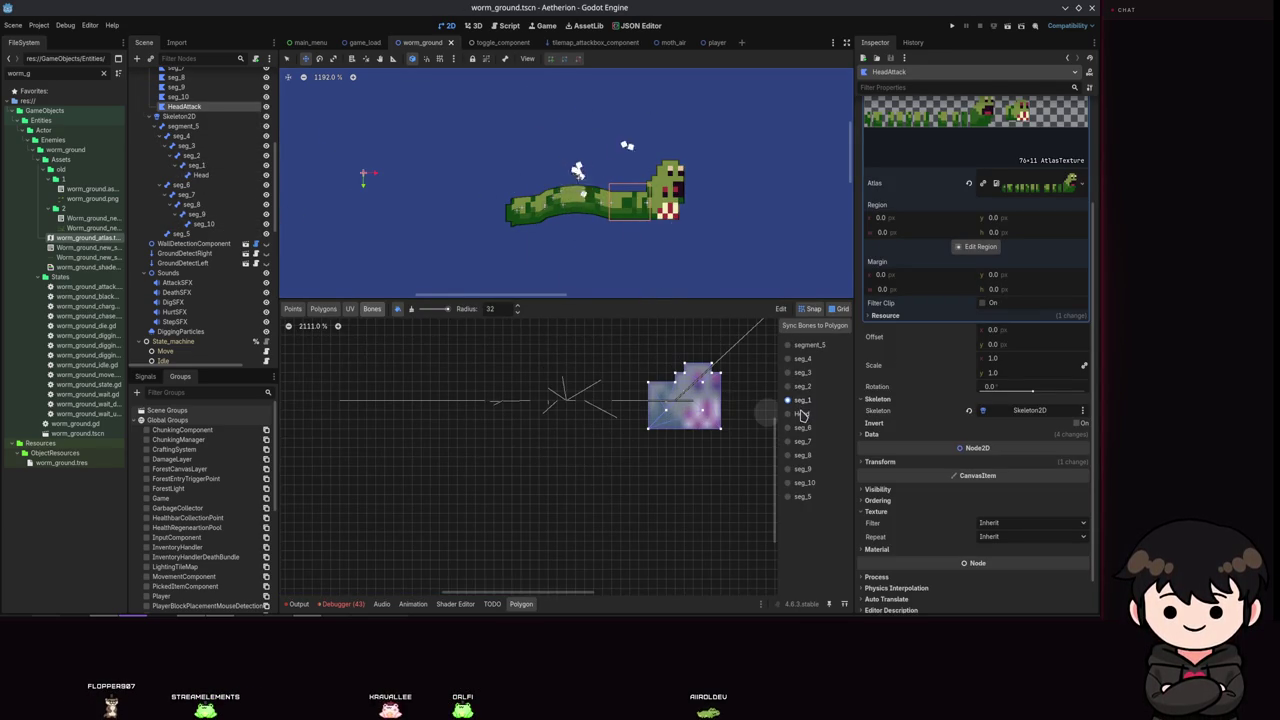
{"action": "scroll", "coordinate": [705, 420], "scroll_direction": "up", "scroll_amount": 1}
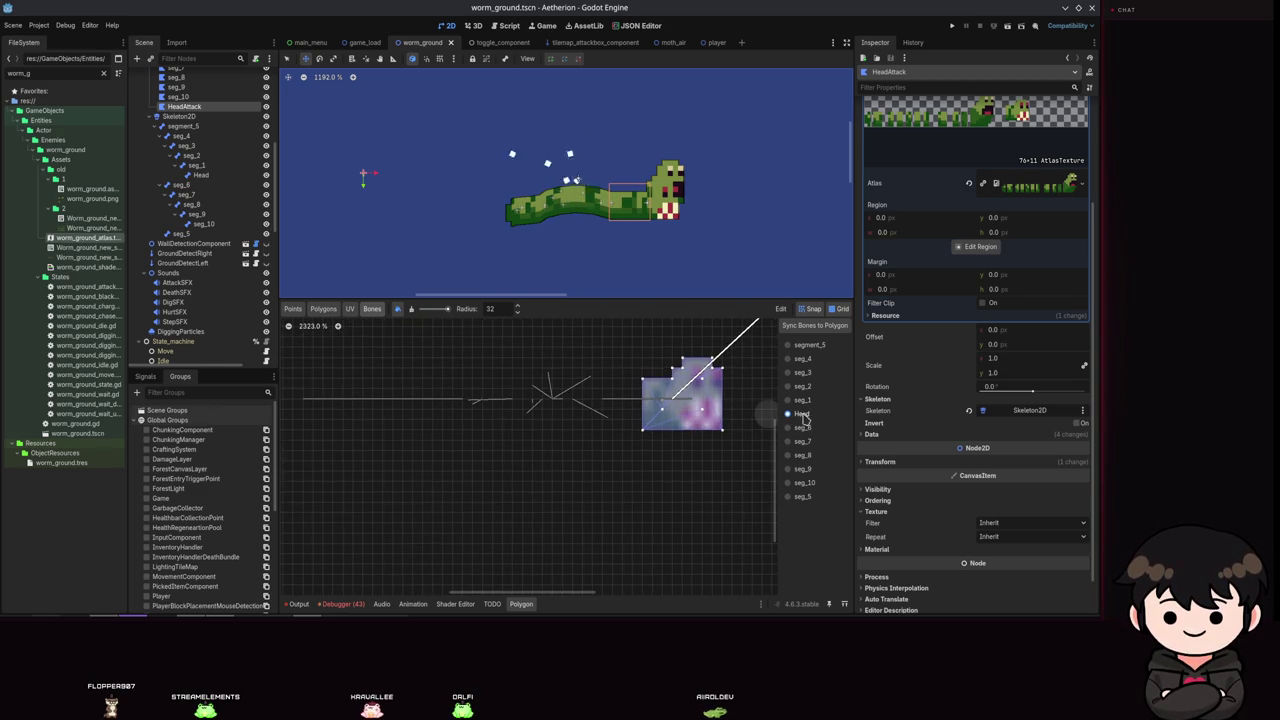
{"action": "left_click", "coordinate": [200, 175]}
{"action": "scroll", "coordinate": [232, 207], "scroll_direction": "up", "scroll_amount": 5}
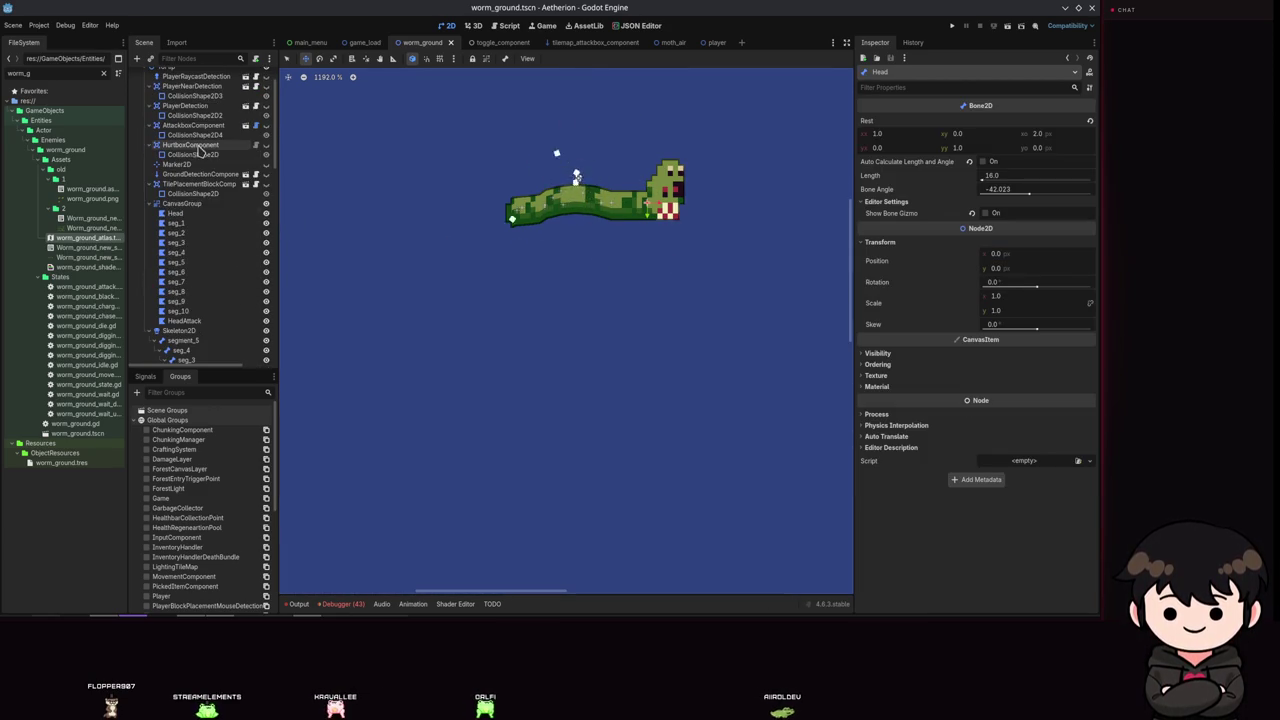
Step: Show the Head polygon's seg_2 bone weights, then select HeadAttack to compare
{"action": "left_click", "coordinate": [193, 215]}
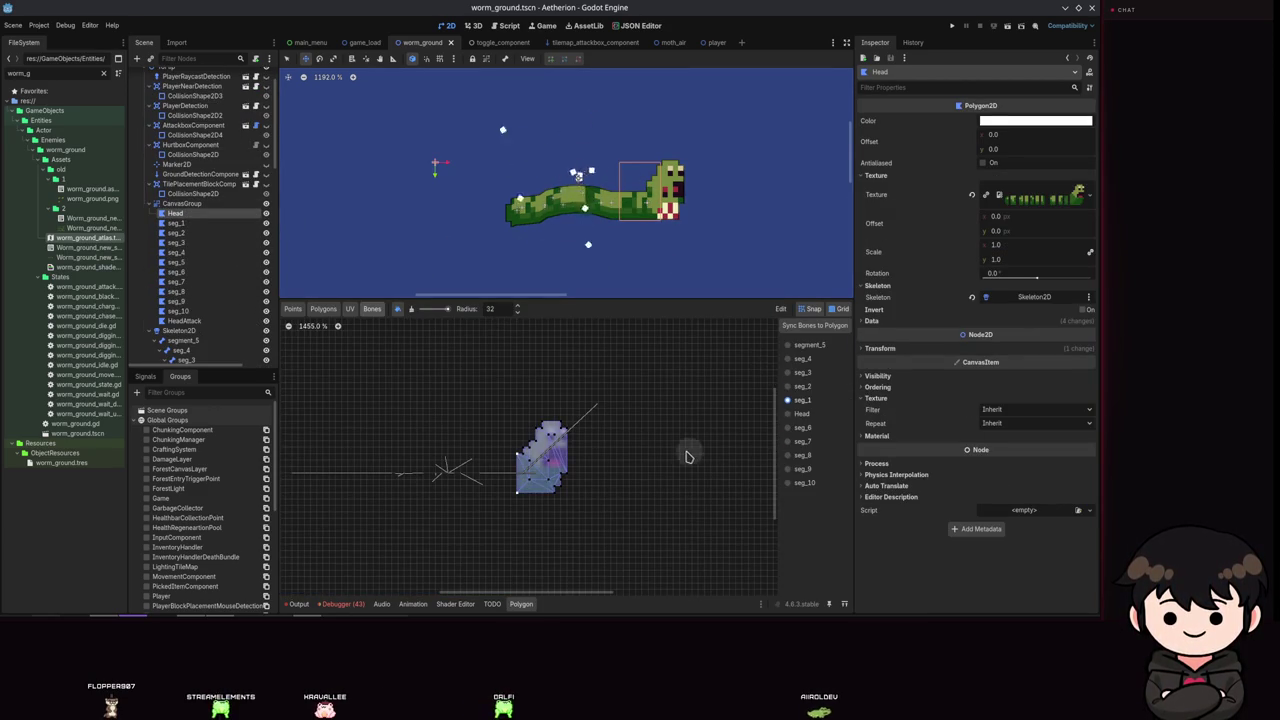
{"action": "left_click", "coordinate": [796, 387]}
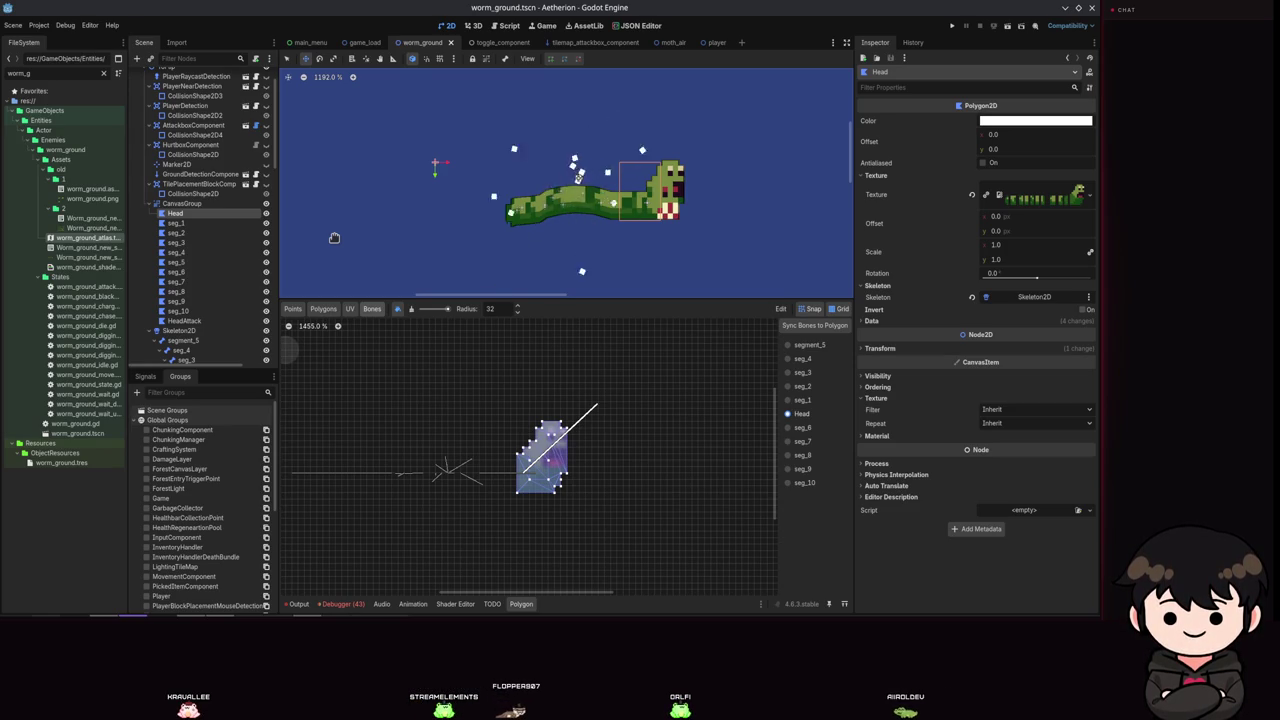
{"action": "left_click", "coordinate": [184, 320]}
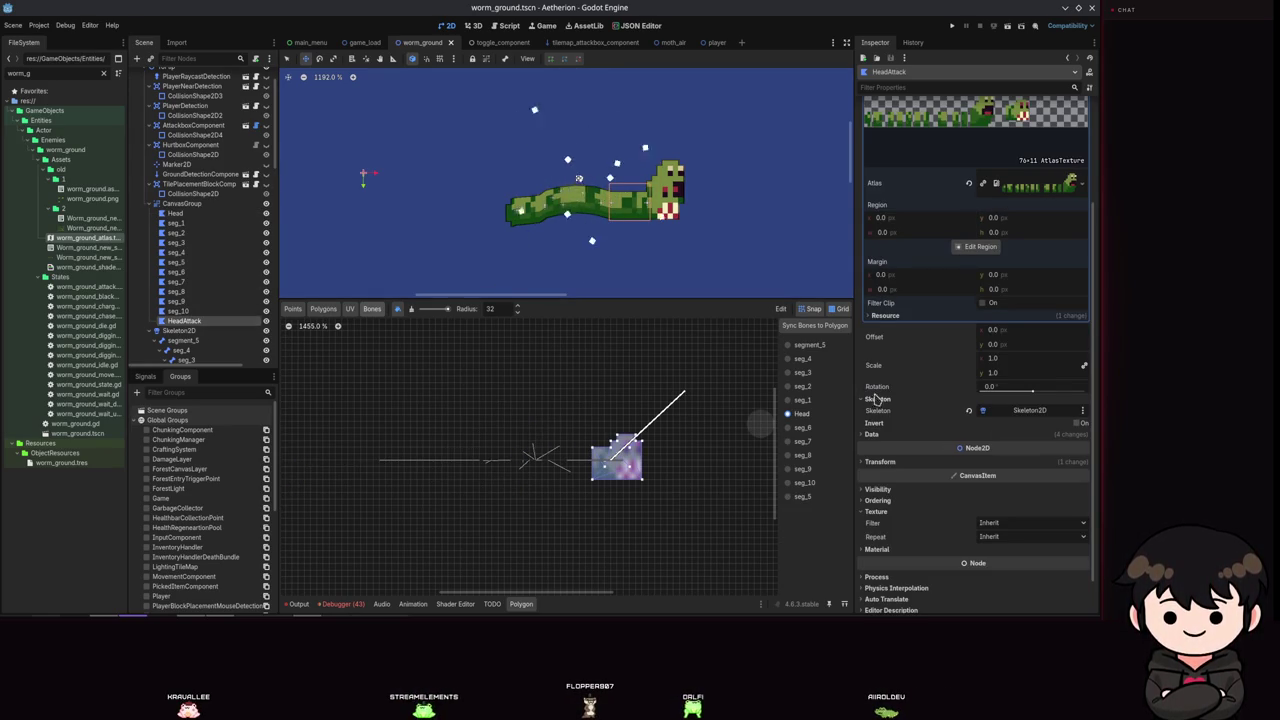
{"action": "mouse_move", "coordinate": [1023, 374]}
{"action": "left_mouse_down"}
{"action": "mouse_move", "coordinate": [1035, 374]}
{"action": "mouse_move", "coordinate": [981, 374]}
{"action": "mouse_move", "coordinate": [1145, 374]}
{"action": "left_mouse_up"}
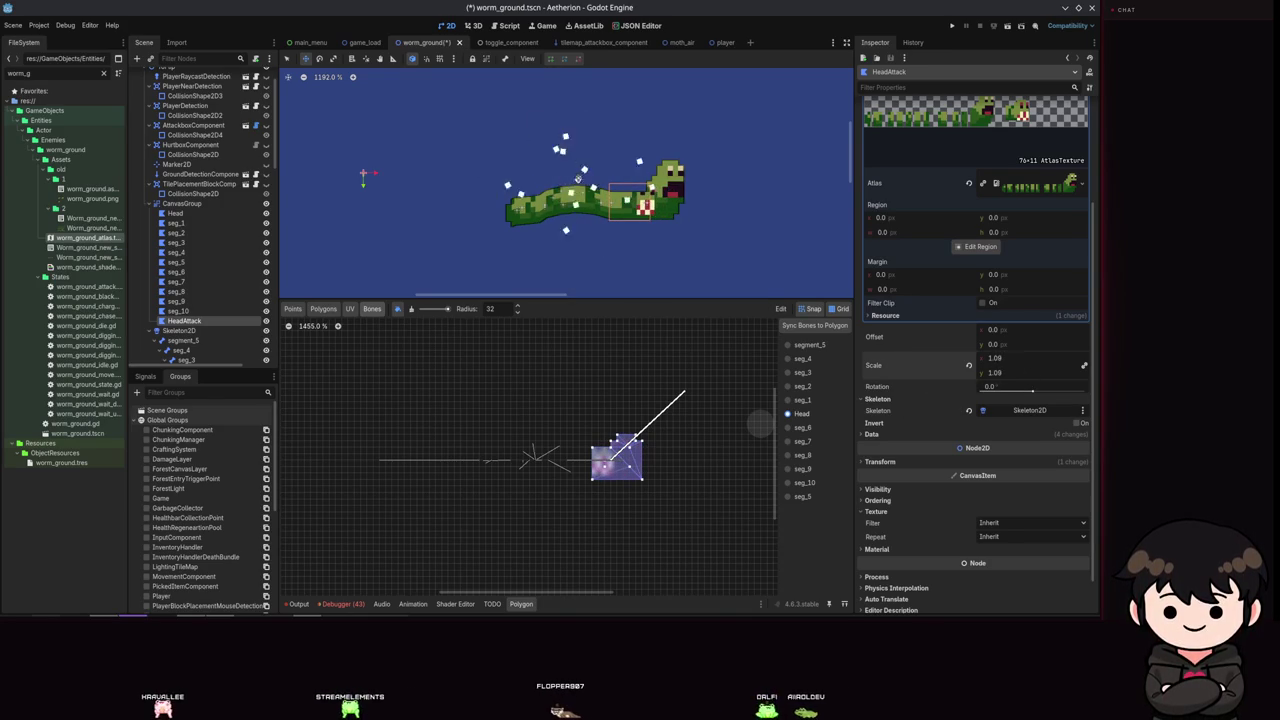
{"action": "key", "text": "ctrl+z"}
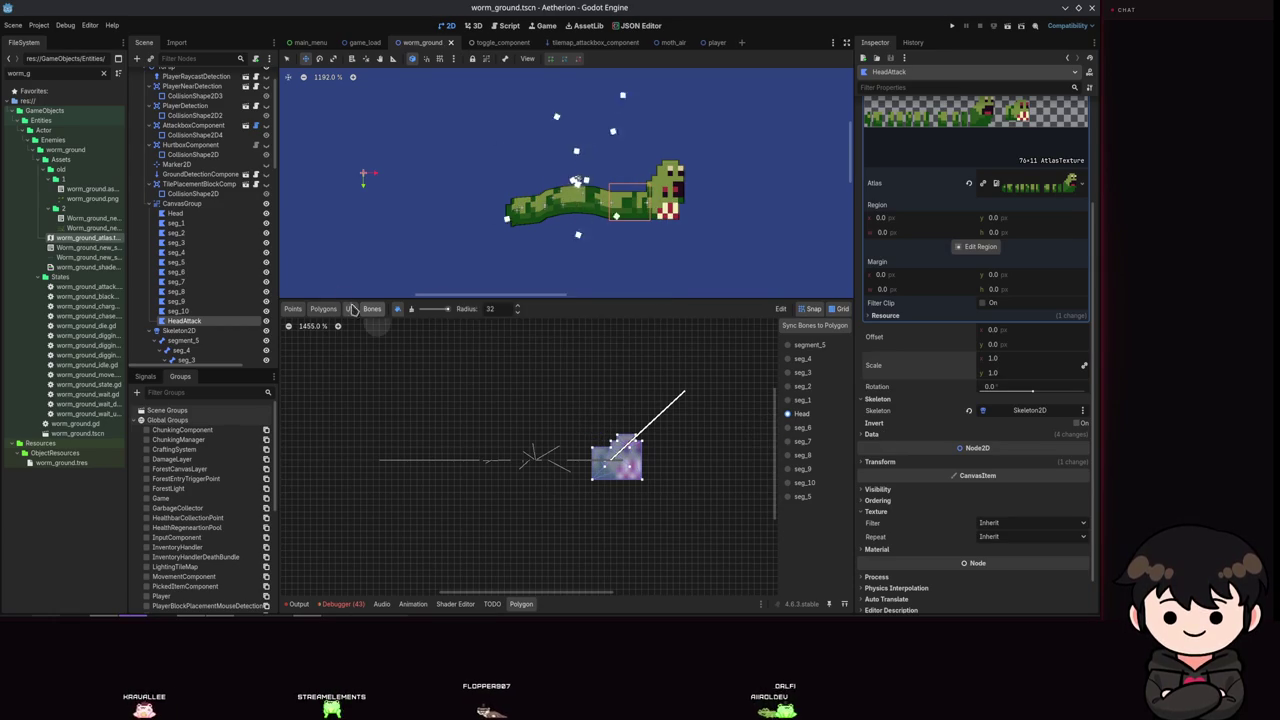
{"action": "scroll", "coordinate": [210, 250], "scroll_direction": "down", "scroll_amount": 5}
{"action": "left_click", "coordinate": [203, 247]}
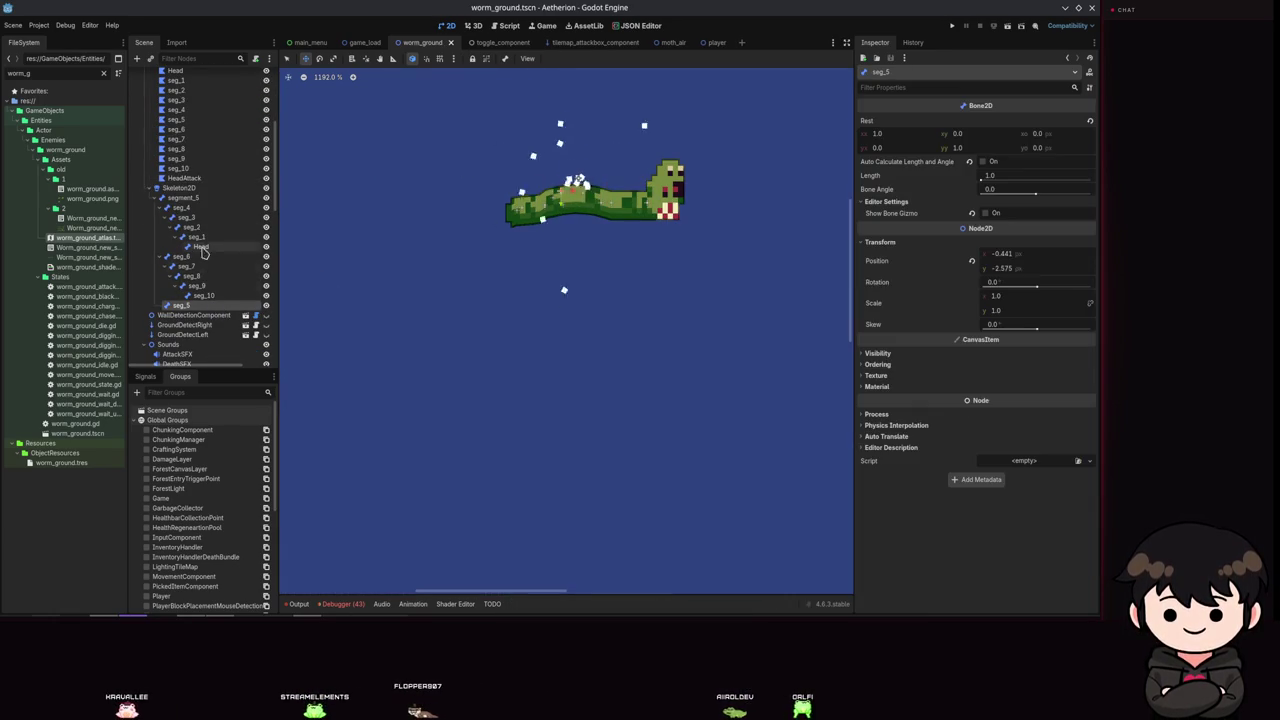
{"action": "left_click_drag", "start_coordinate": [1003, 296], "coordinate": [1060, 296]}
{"action": "key", "text": "ctrl+z"}
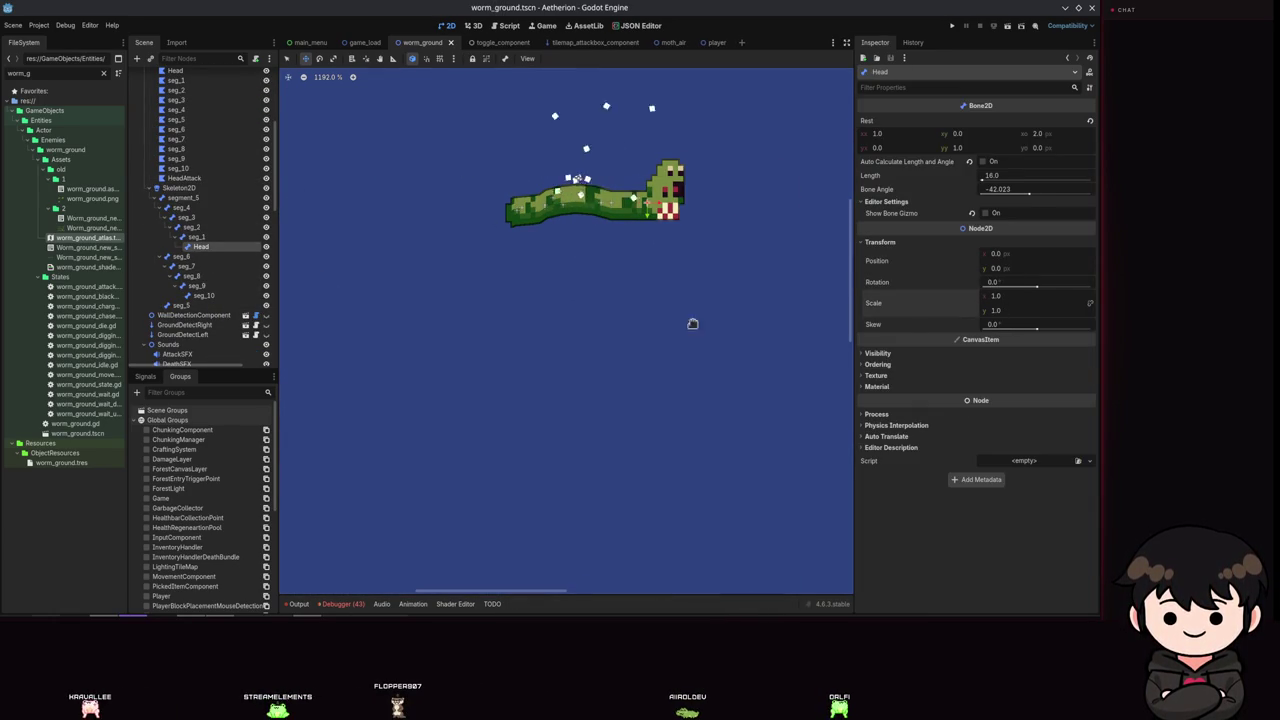
{"action": "left_click", "coordinate": [184, 178]}
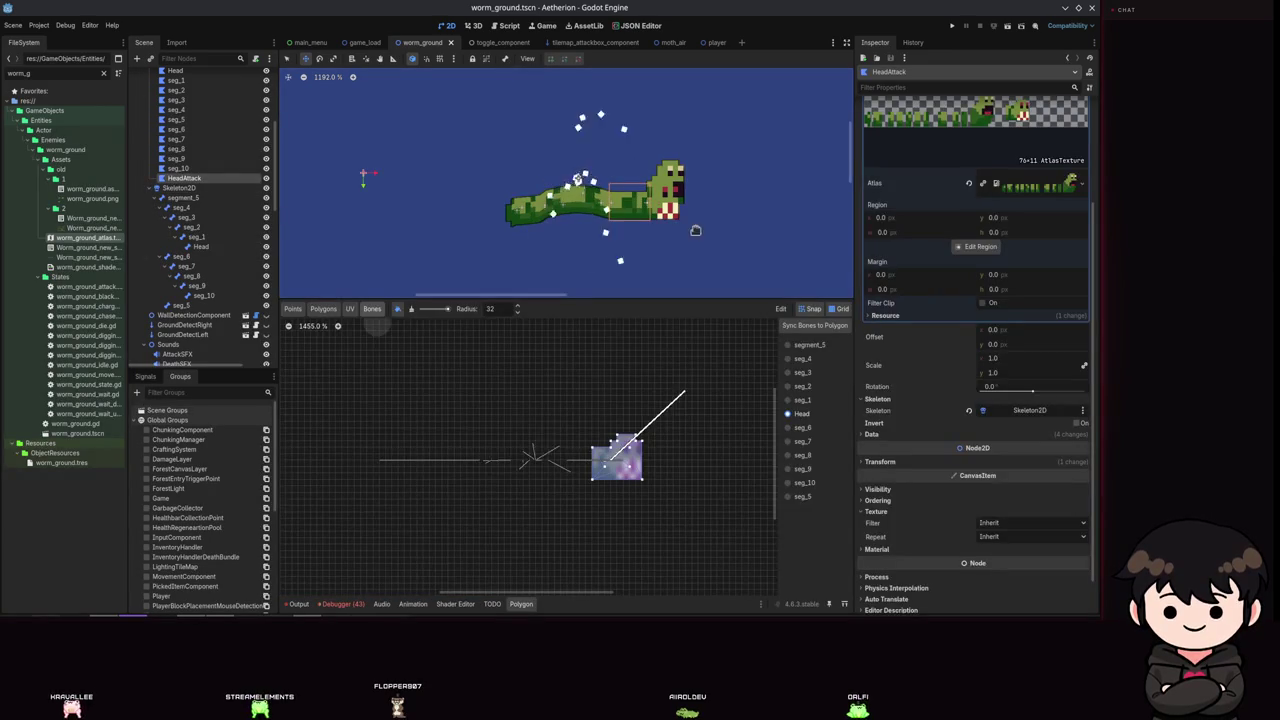
{"action": "left_click", "coordinate": [198, 246]}
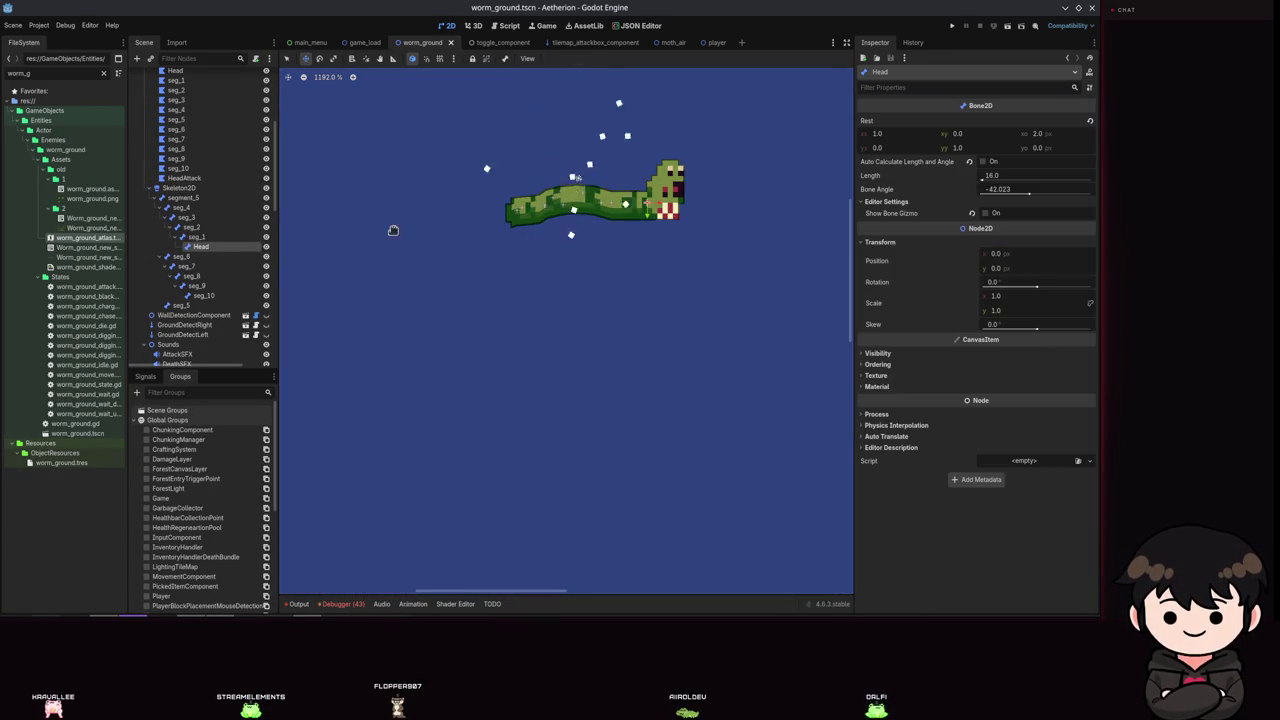
{"action": "mouse_move", "coordinate": [663, 212]}
{"action": "left_mouse_down"}
{"action": "mouse_move", "coordinate": [712, 224]}
{"action": "mouse_move", "coordinate": [690, 108]}
{"action": "mouse_move", "coordinate": [655, 112]}
{"action": "mouse_move", "coordinate": [790, 242]}
{"action": "mouse_move", "coordinate": [830, 355]}
{"action": "mouse_move", "coordinate": [765, 150]}
{"action": "mouse_move", "coordinate": [805, 165]}
{"action": "mouse_move", "coordinate": [815, 238]}
{"action": "mouse_move", "coordinate": [760, 343]}
{"action": "mouse_move", "coordinate": [695, 370]}
{"action": "mouse_move", "coordinate": [804, 360]}
{"action": "mouse_move", "coordinate": [820, 120]}
{"action": "mouse_move", "coordinate": [661, 130]}
{"action": "mouse_move", "coordinate": [820, 112]}
{"action": "mouse_move", "coordinate": [840, 190]}
{"action": "mouse_move", "coordinate": [767, 386]}
{"action": "mouse_move", "coordinate": [745, 425]}
{"action": "mouse_move", "coordinate": [688, 458]}
{"action": "mouse_move", "coordinate": [480, 443]}
{"action": "mouse_move", "coordinate": [332, 243]}
{"action": "mouse_move", "coordinate": [337, 185]}
{"action": "mouse_move", "coordinate": [540, 85]}
{"action": "mouse_move", "coordinate": [845, 190]}
{"action": "mouse_move", "coordinate": [840, 232]}
{"action": "left_mouse_up"}
{"action": "key", "text": "ctrl+z"}
{"action": "key", "text": "ctrl+s"}
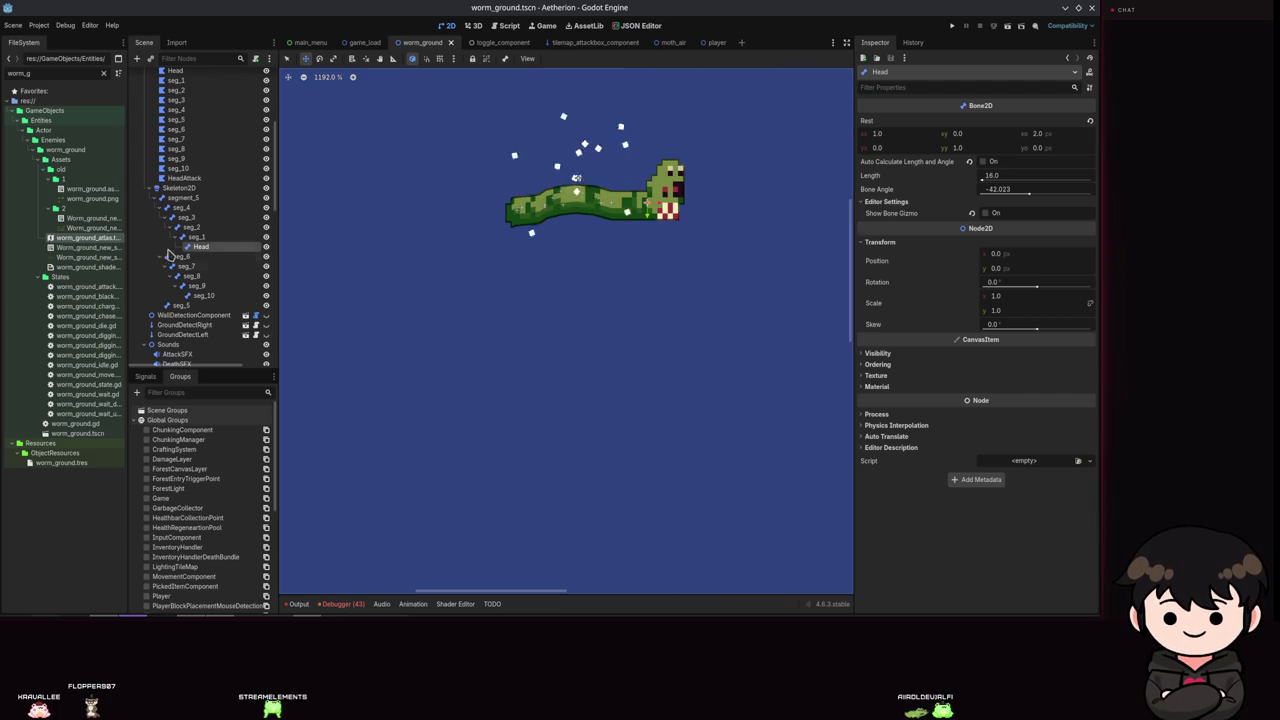
{"action": "left_click", "coordinate": [186, 168]}
{"action": "scroll", "coordinate": [184, 165], "scroll_direction": "up", "scroll_amount": 1}
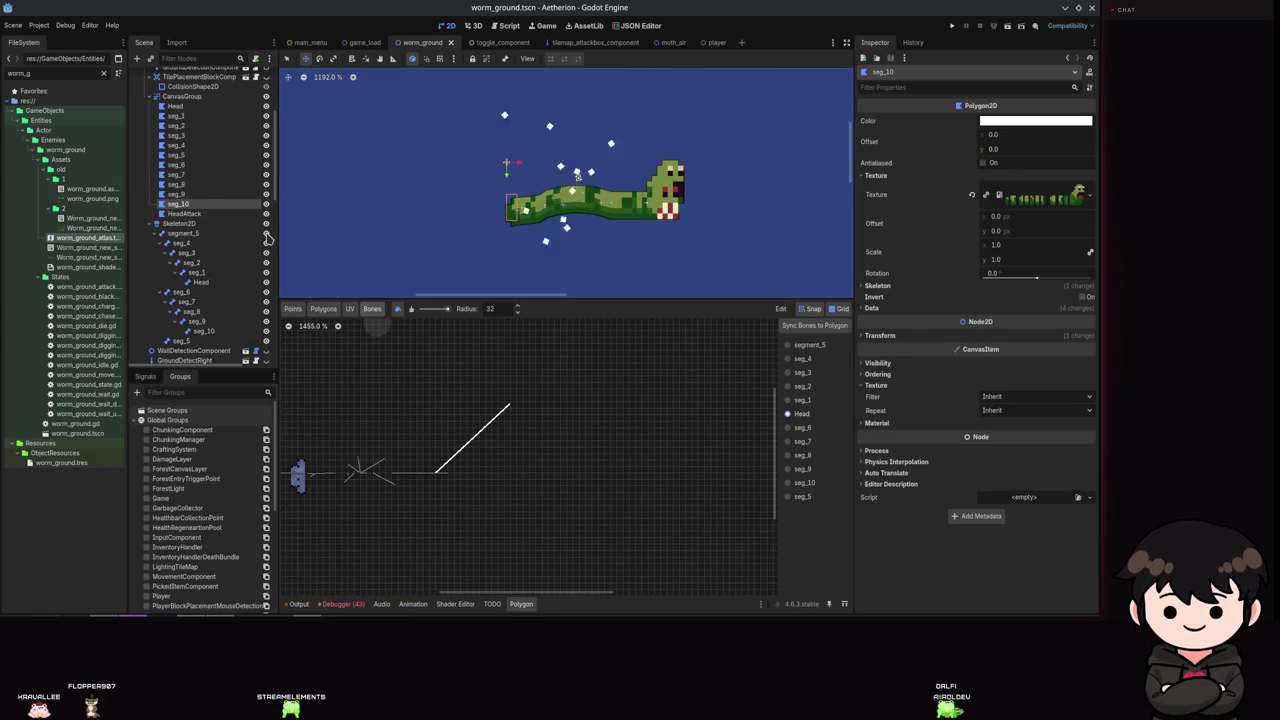
{"action": "left_click", "coordinate": [182, 96]}
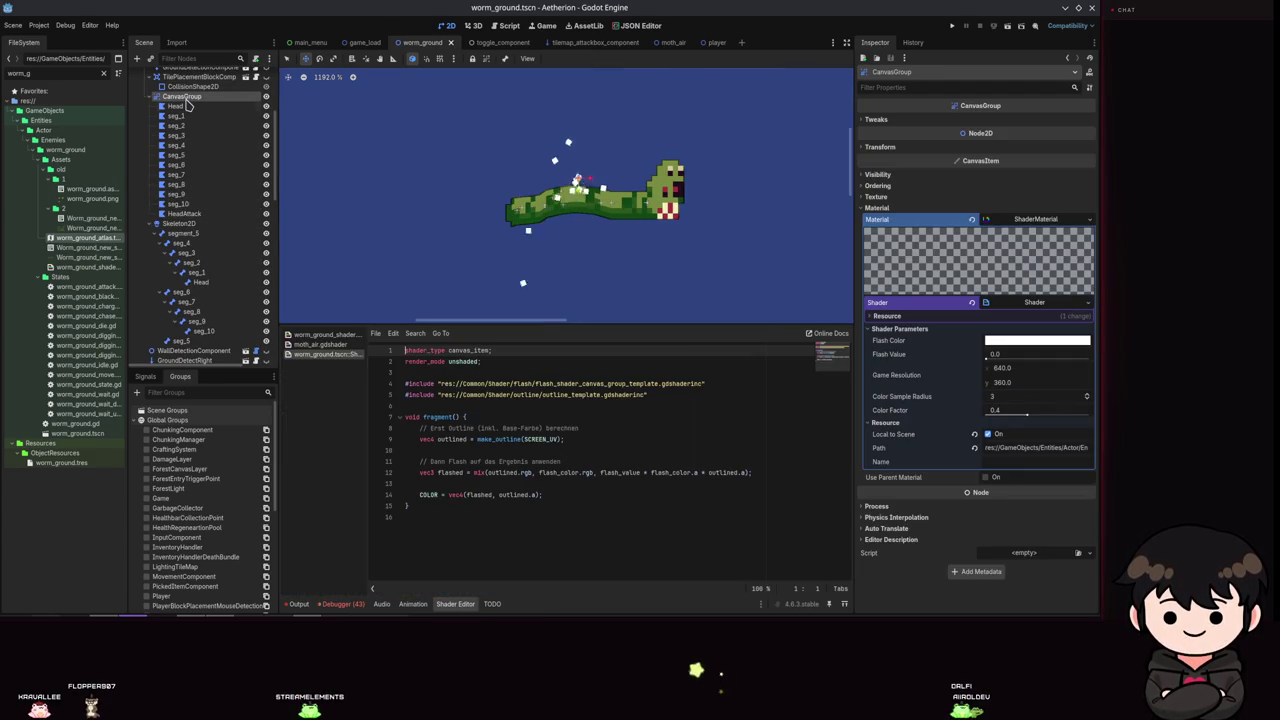
{"action": "left_click", "coordinate": [184, 213]}
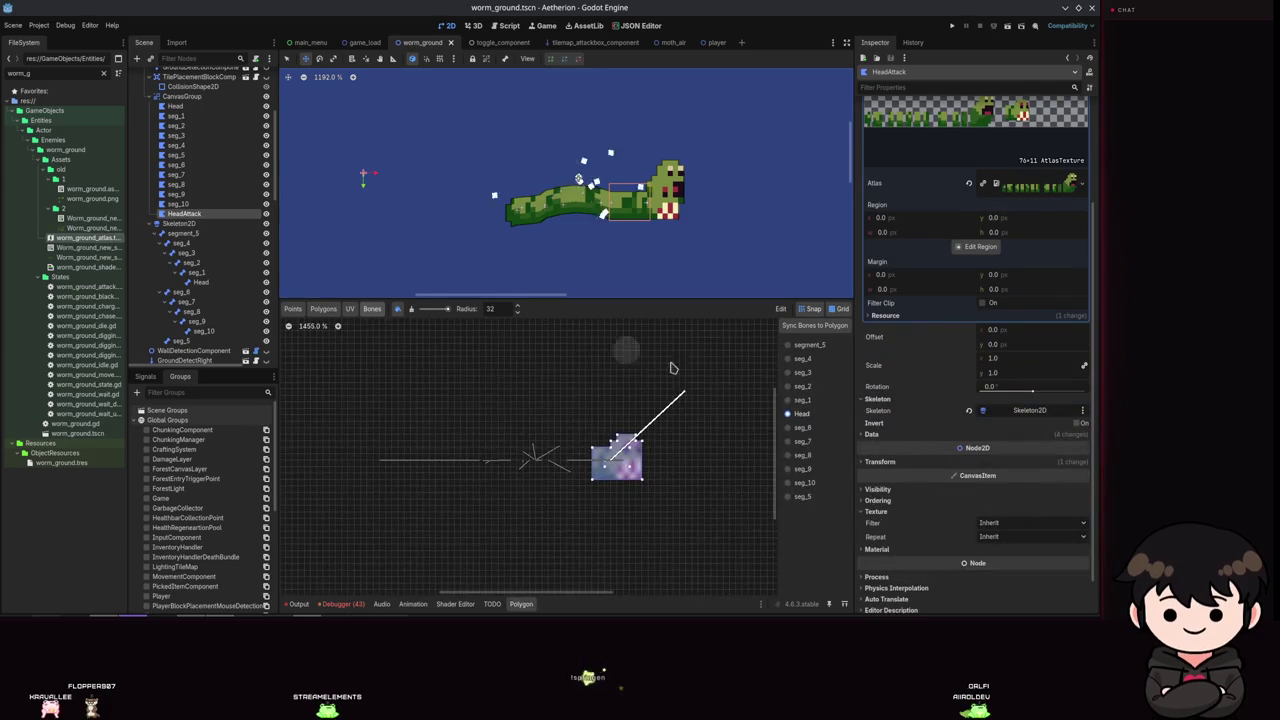
Step: Delete several lower triangles from the HeadAttack mesh and save the scene
{"action": "scroll", "coordinate": [540, 445], "scroll_direction": "up", "scroll_amount": 5}
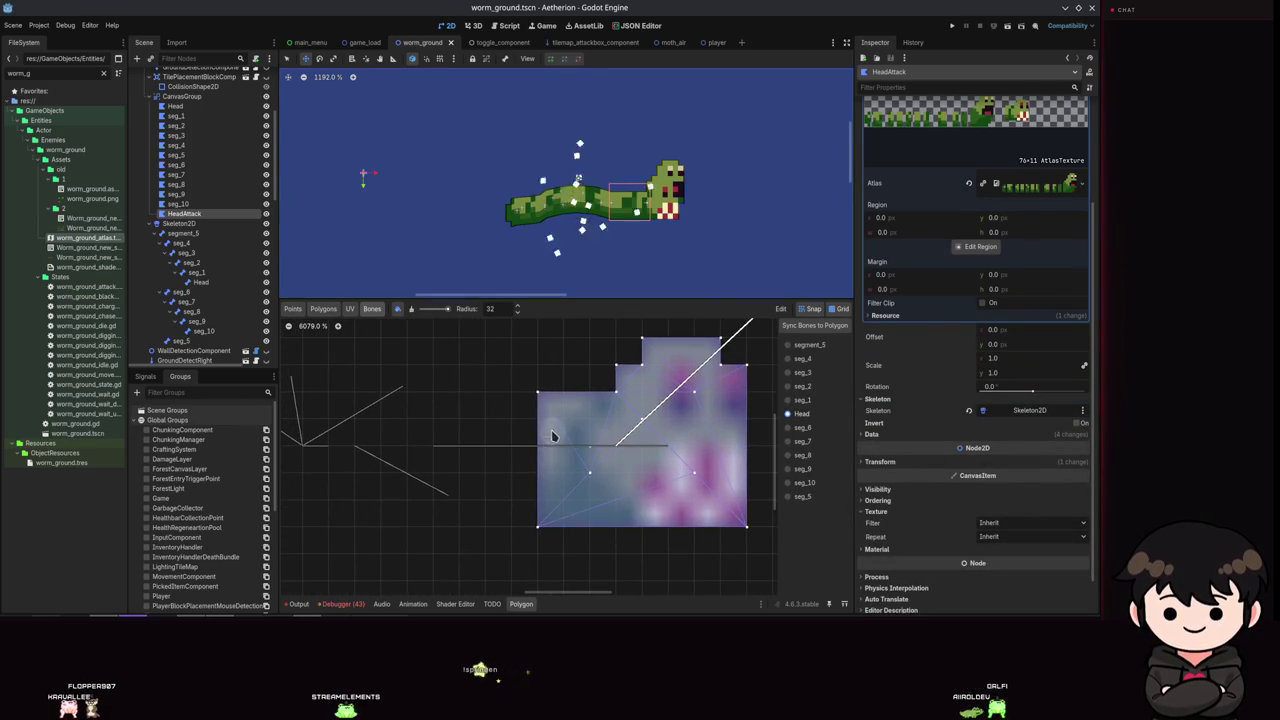
{"action": "left_click", "coordinate": [323, 308]}
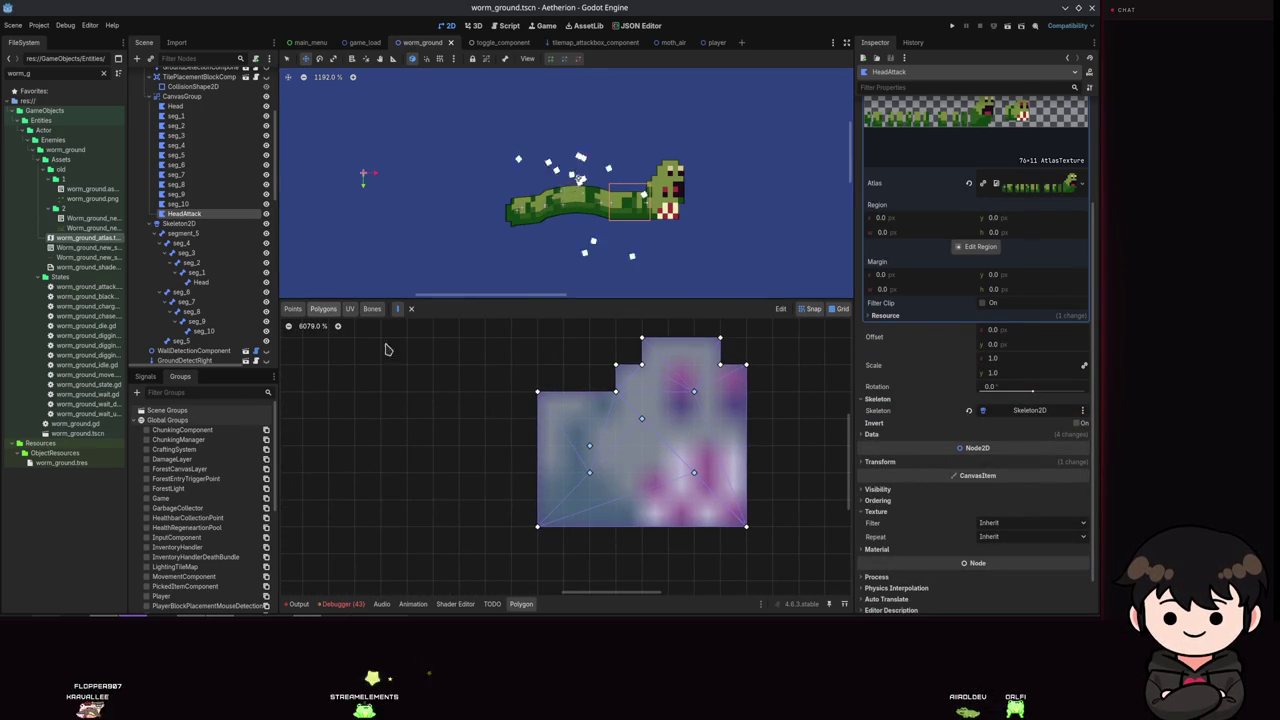
{"action": "left_click", "coordinate": [410, 309]}
{"action": "left_click", "coordinate": [588, 465]}
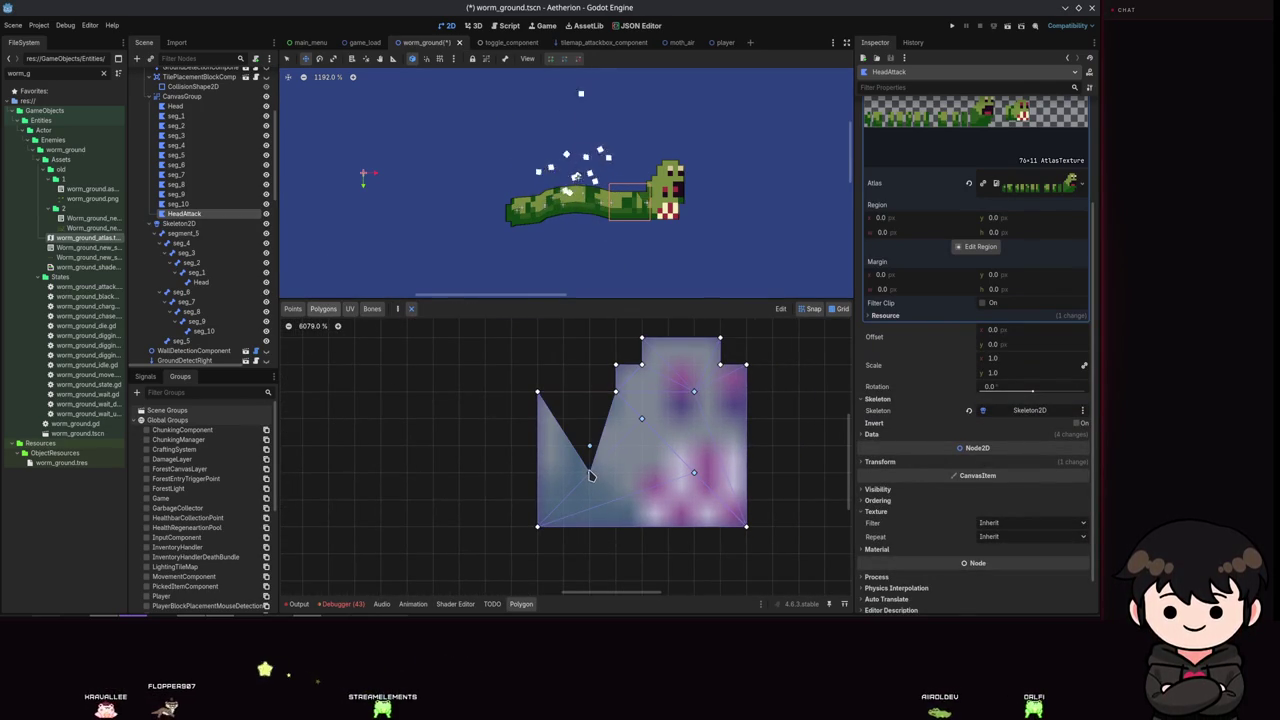
{"action": "left_click", "coordinate": [590, 480]}
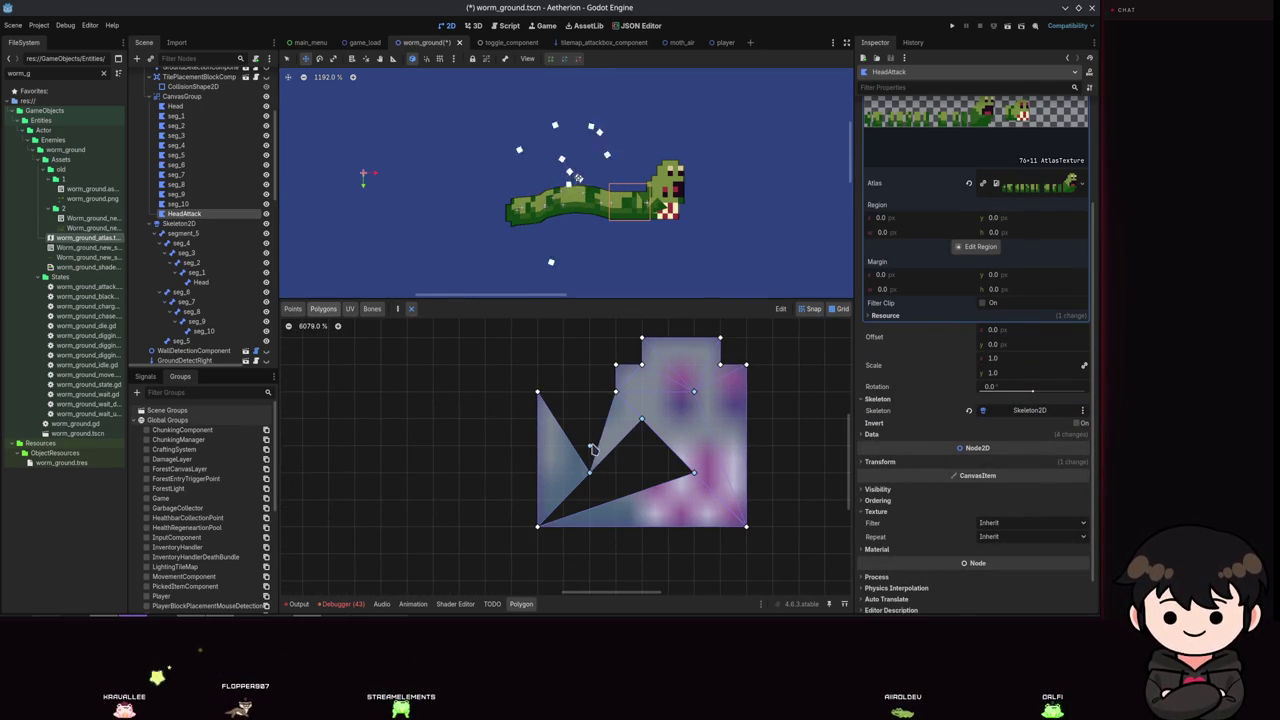
{"action": "left_click", "coordinate": [591, 478]}
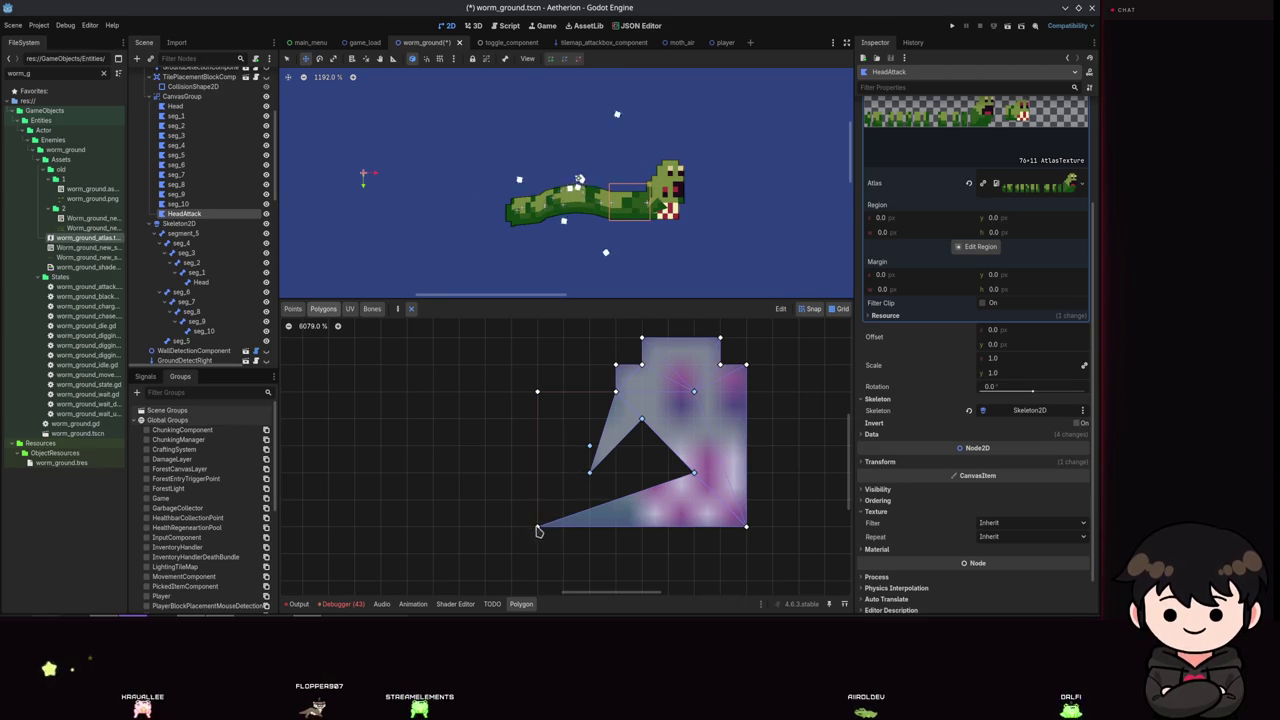
{"action": "left_click", "coordinate": [693, 478]}
{"action": "left_click", "coordinate": [694, 481]}
{"action": "key", "text": "ctrl+s"}
Step: Build a new internal triangle joining the bottom-left and bottom-right vertices
{"action": "left_click", "coordinate": [349, 309]}
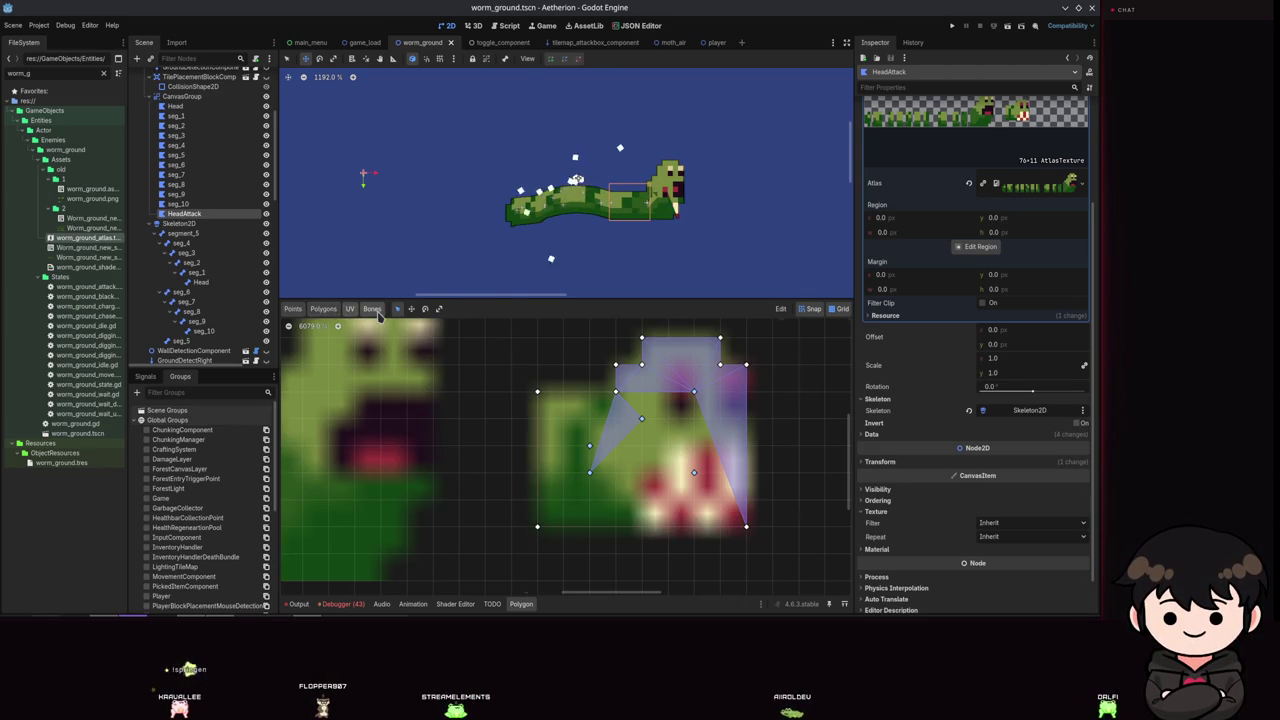
{"action": "left_click", "coordinate": [371, 308]}
{"action": "left_click", "coordinate": [323, 309]}
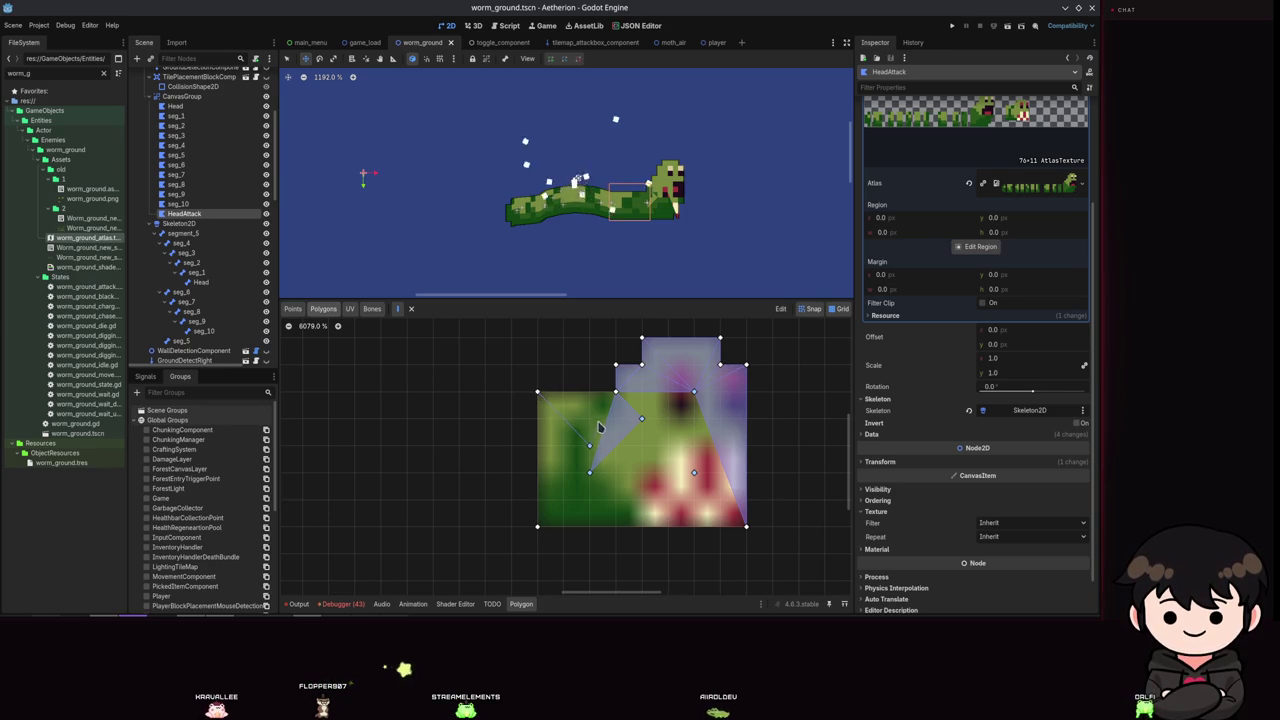
{"action": "left_click", "coordinate": [538, 393]}
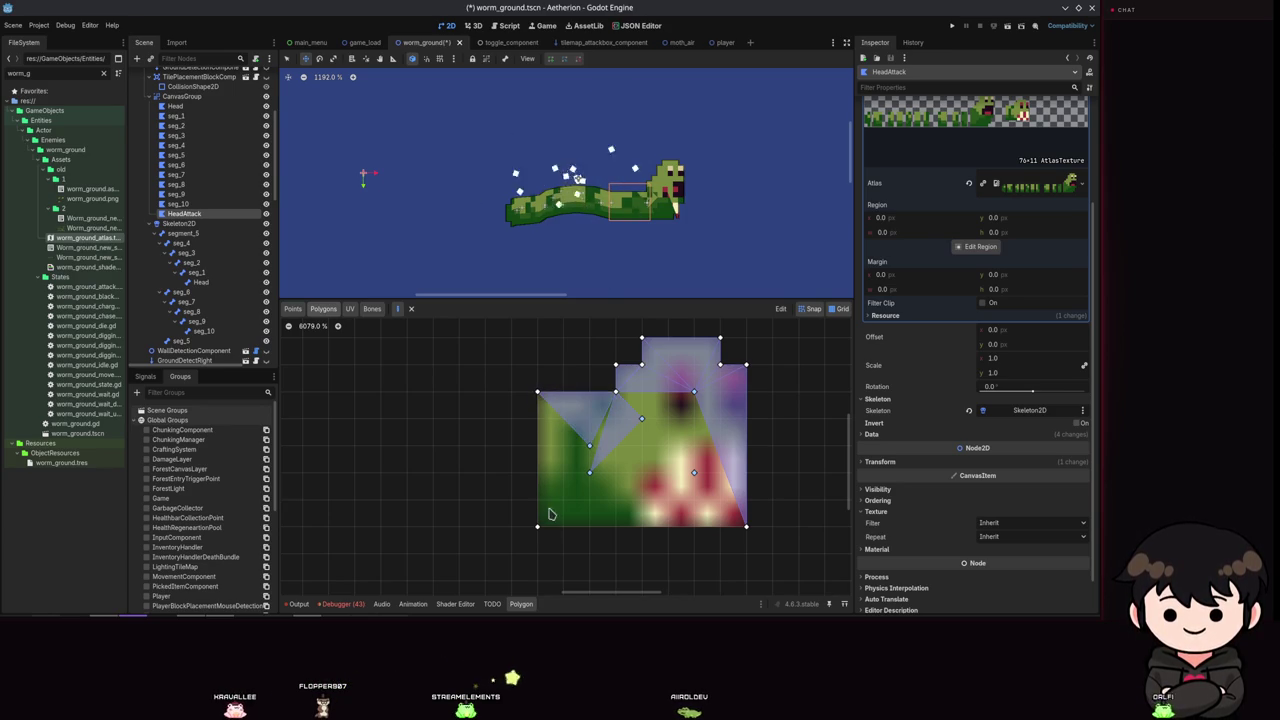
{"action": "left_click", "coordinate": [537, 527]}
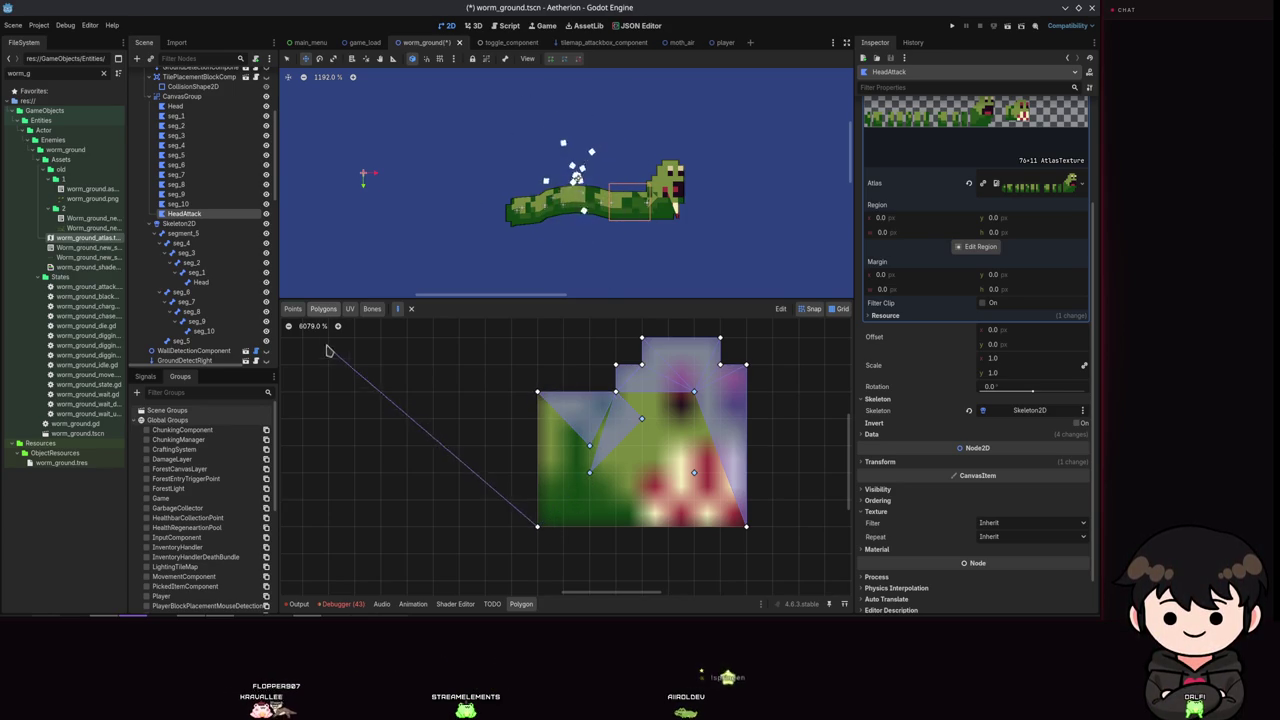
{"action": "left_click", "coordinate": [292, 309]}
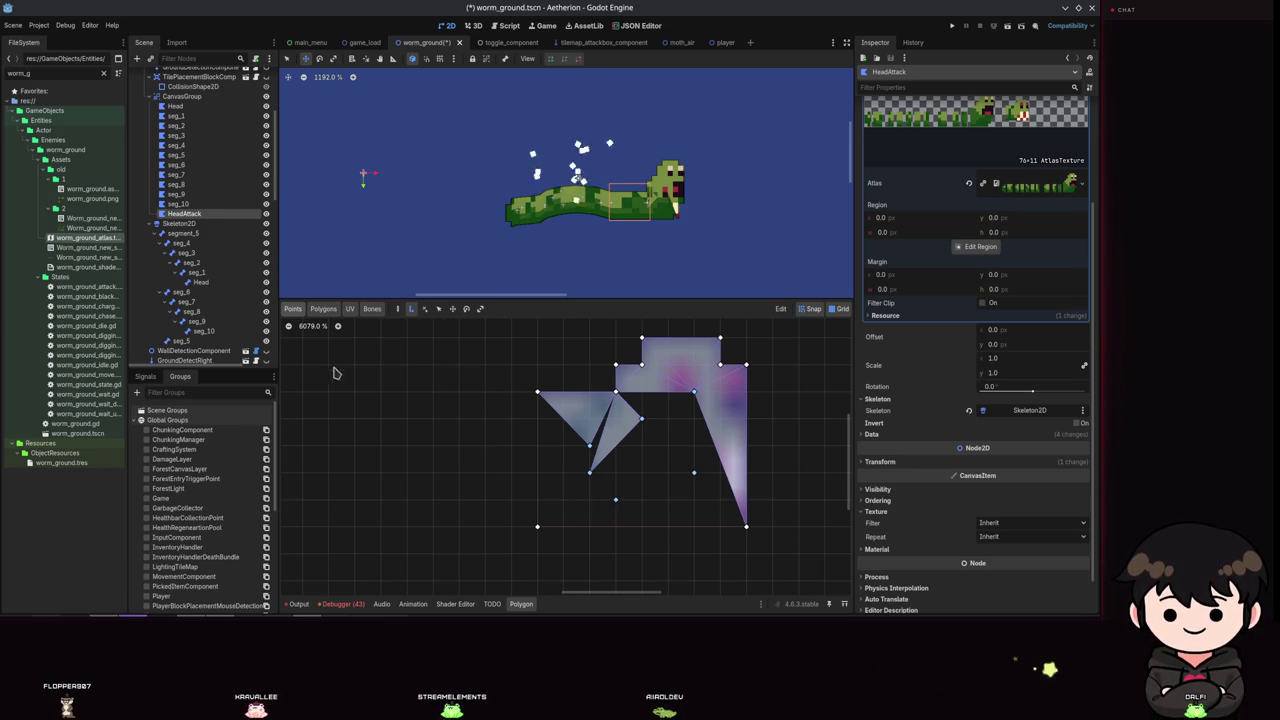
{"action": "left_click", "coordinate": [323, 309]}
{"action": "left_click", "coordinate": [538, 528]}
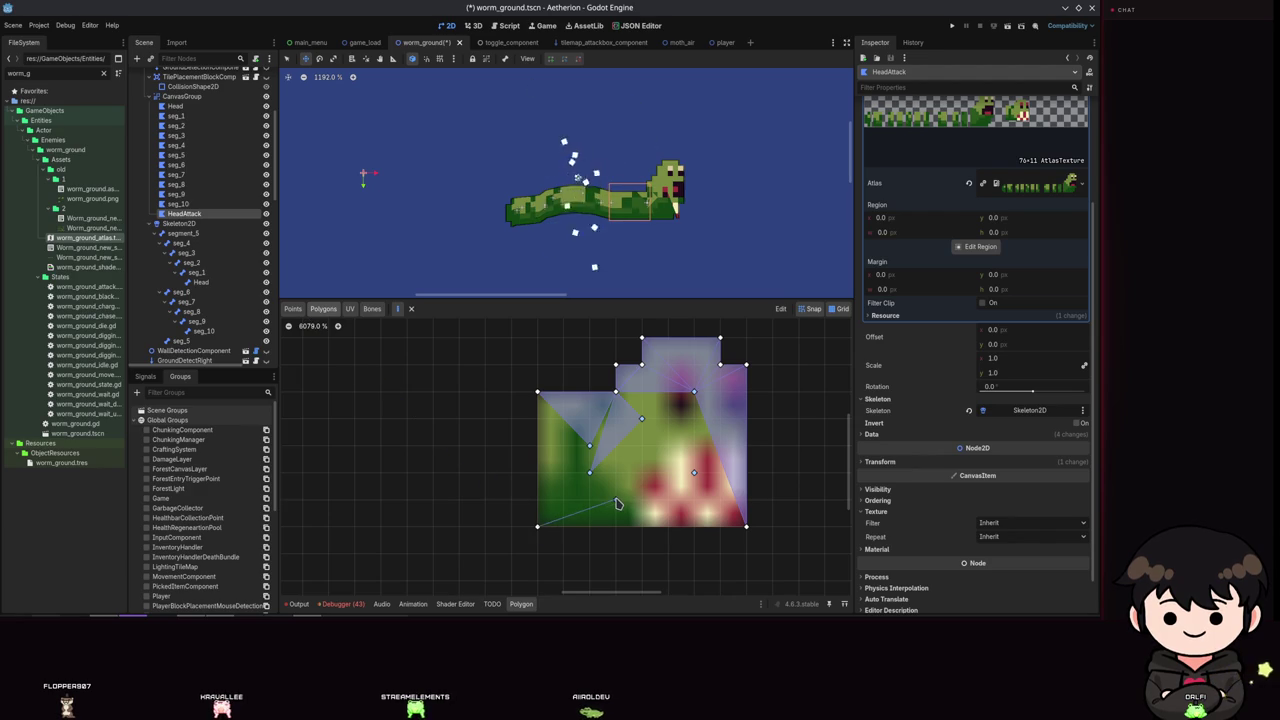
{"action": "left_click", "coordinate": [747, 528]}
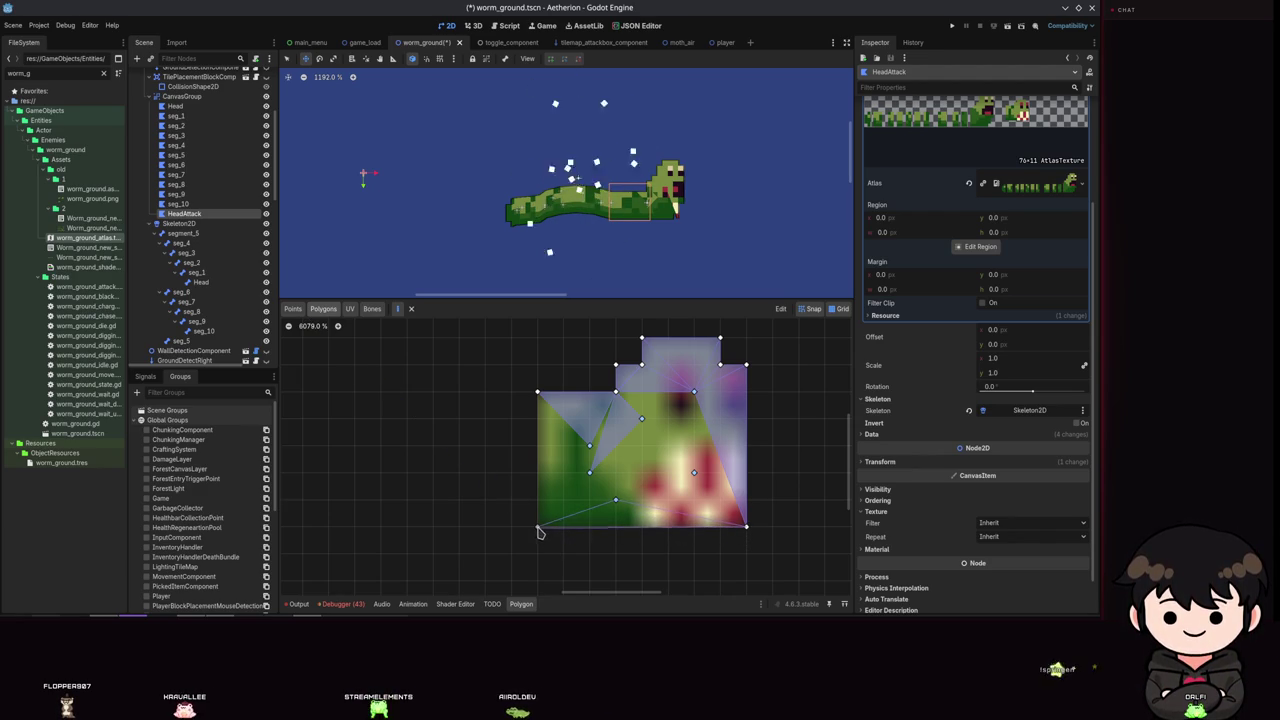
{"action": "left_click", "coordinate": [538, 527]}
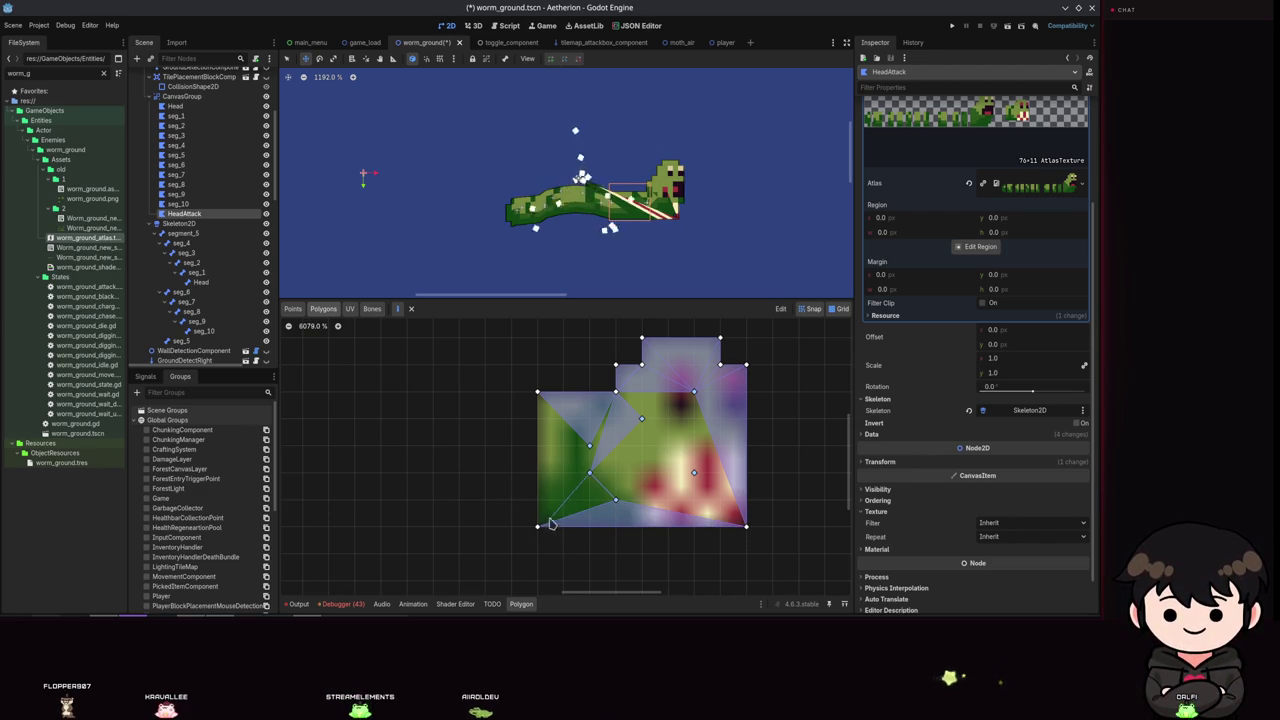
Step: Add triangles in the mesh's lower-left area, remove the green left one, and save
{"action": "left_click", "coordinate": [591, 473]}
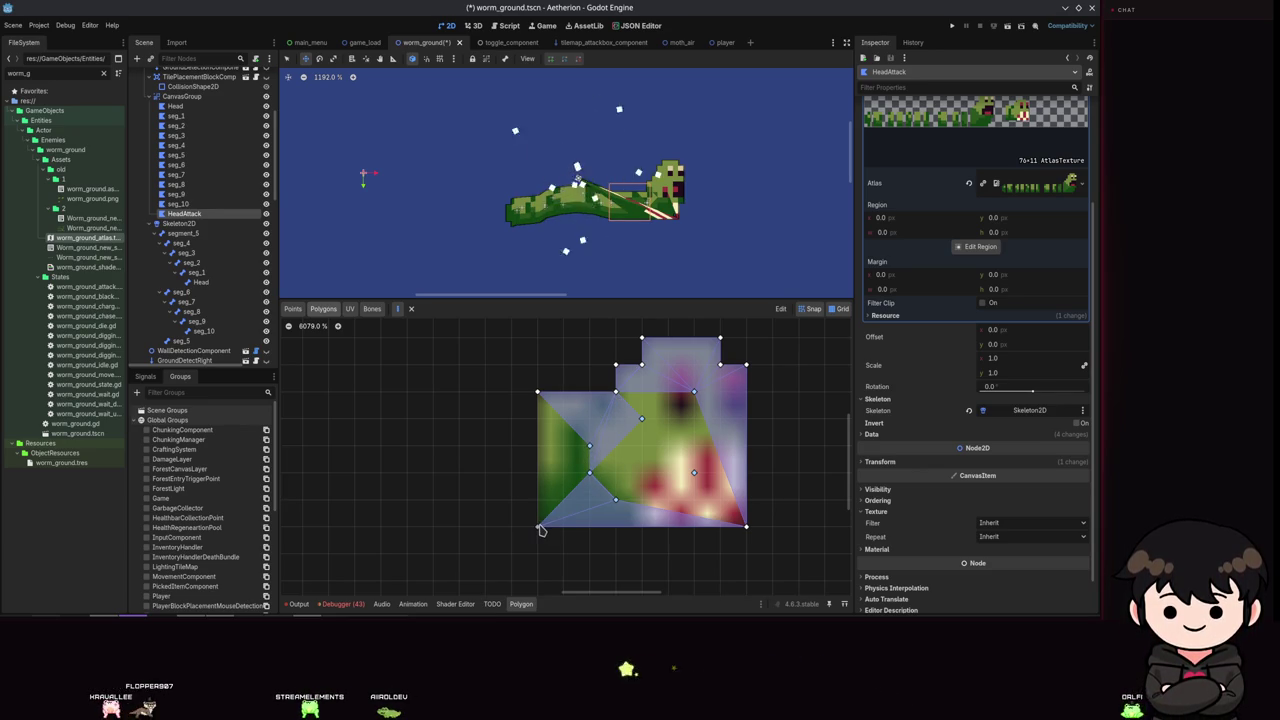
{"action": "left_click", "coordinate": [590, 448]}
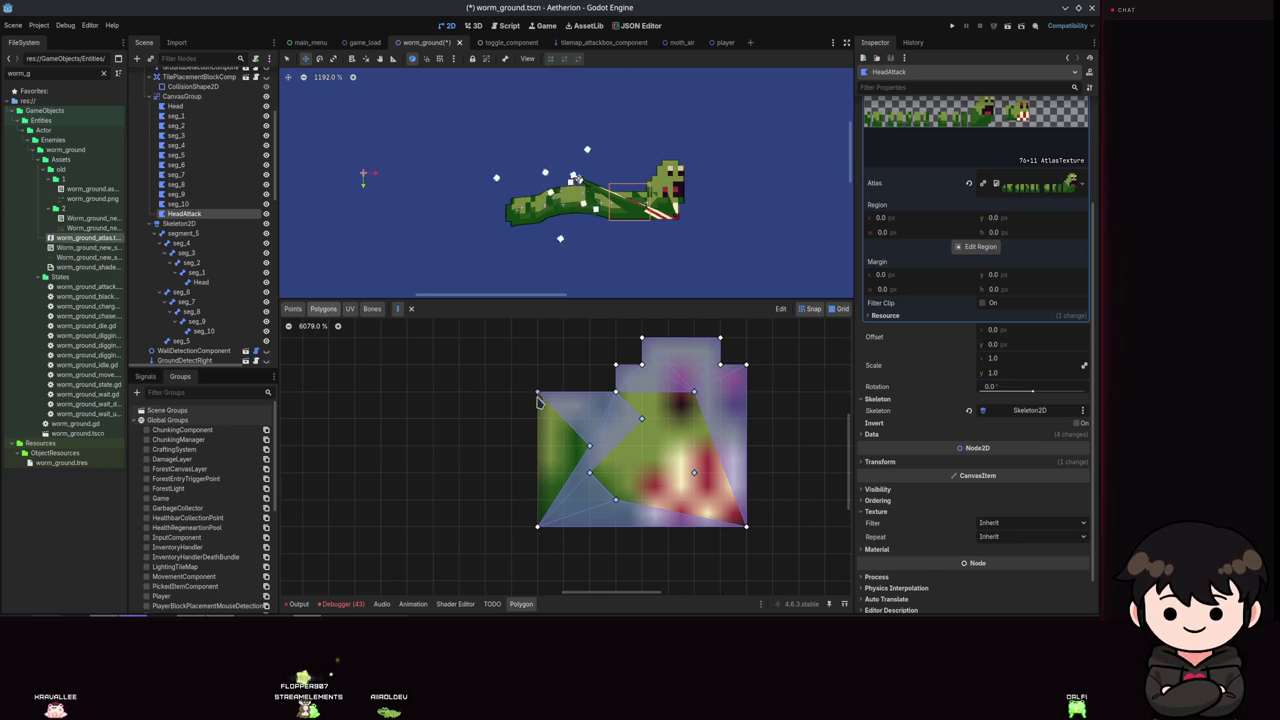
{"action": "right_click", "coordinate": [573, 433]}
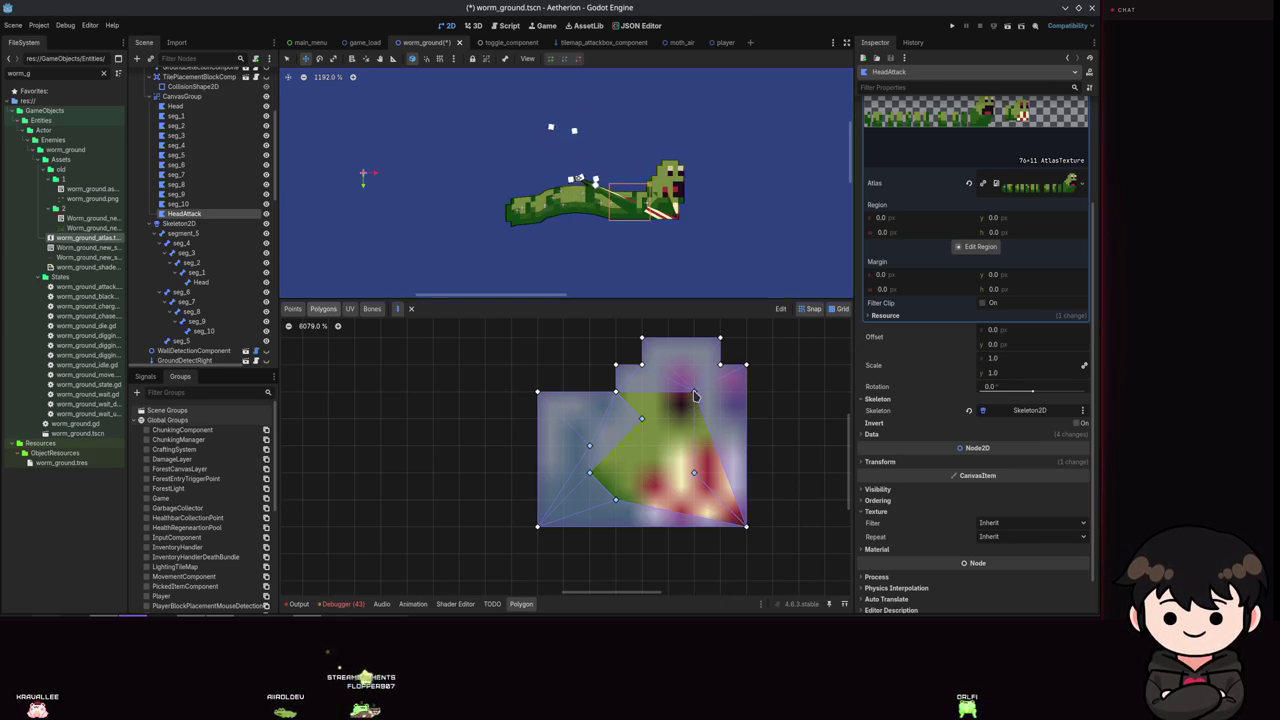
{"action": "key", "text": "ctrl+s"}
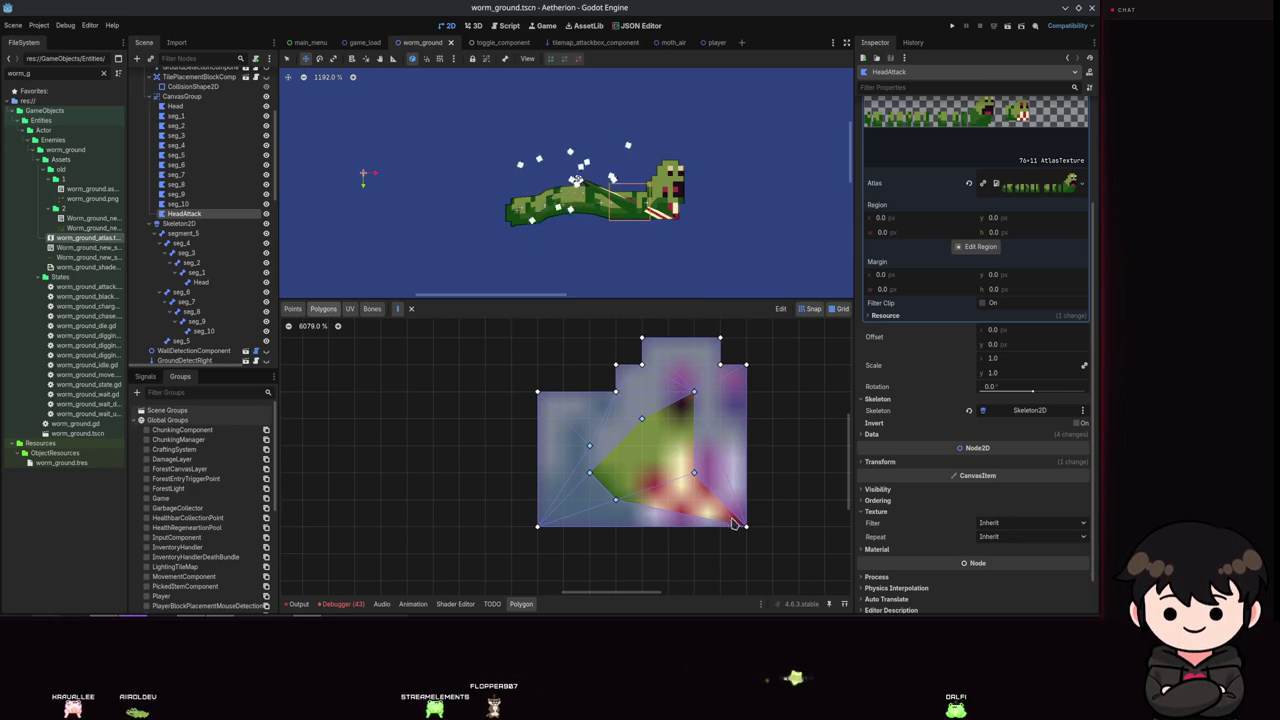
Step: Complete a polygon at the lower vertex, delete two shaded triangles, and save again
{"action": "left_click", "coordinate": [617, 501]}
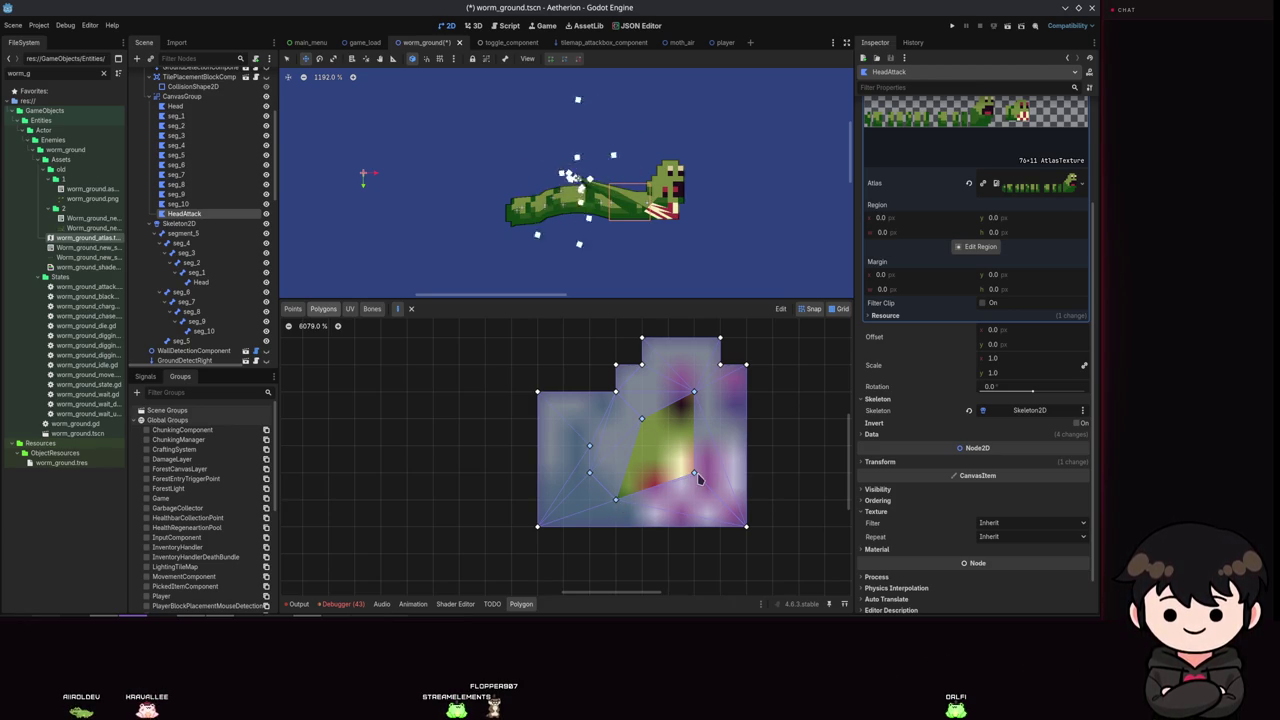
{"action": "right_click", "coordinate": [622, 492]}
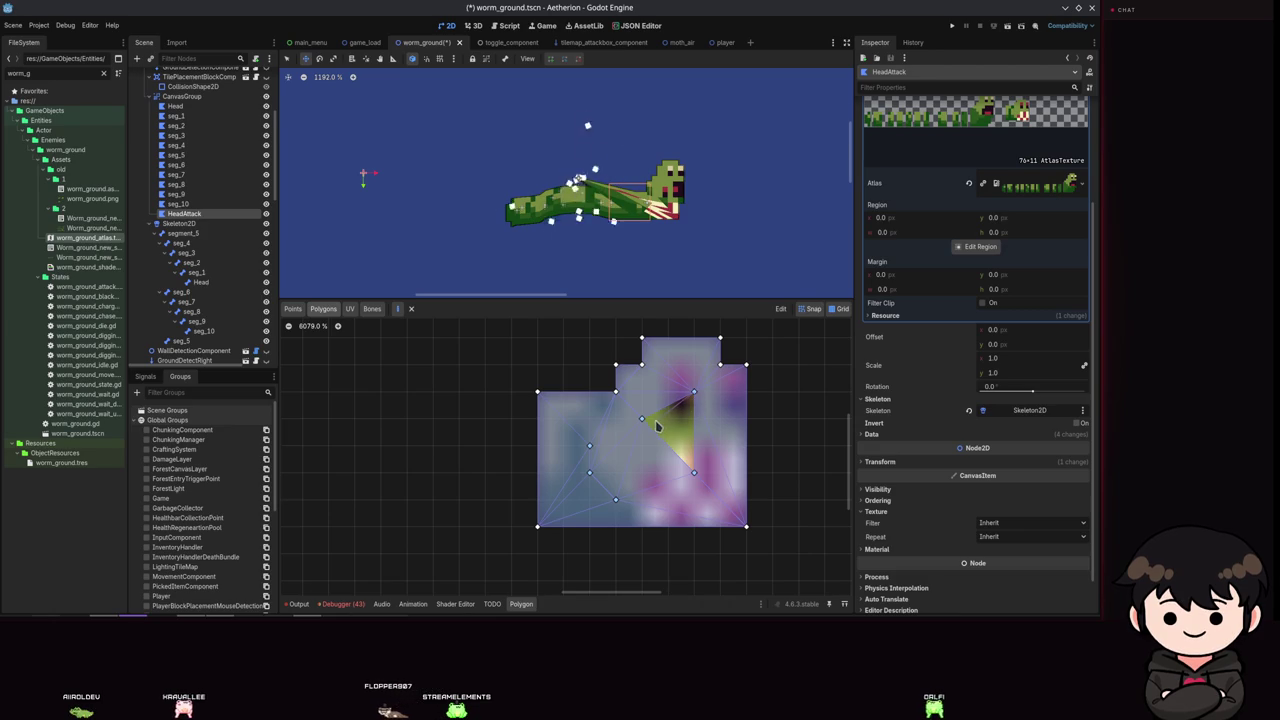
{"action": "right_click", "coordinate": [690, 469]}
{"action": "key", "text": "ctrl+s"}
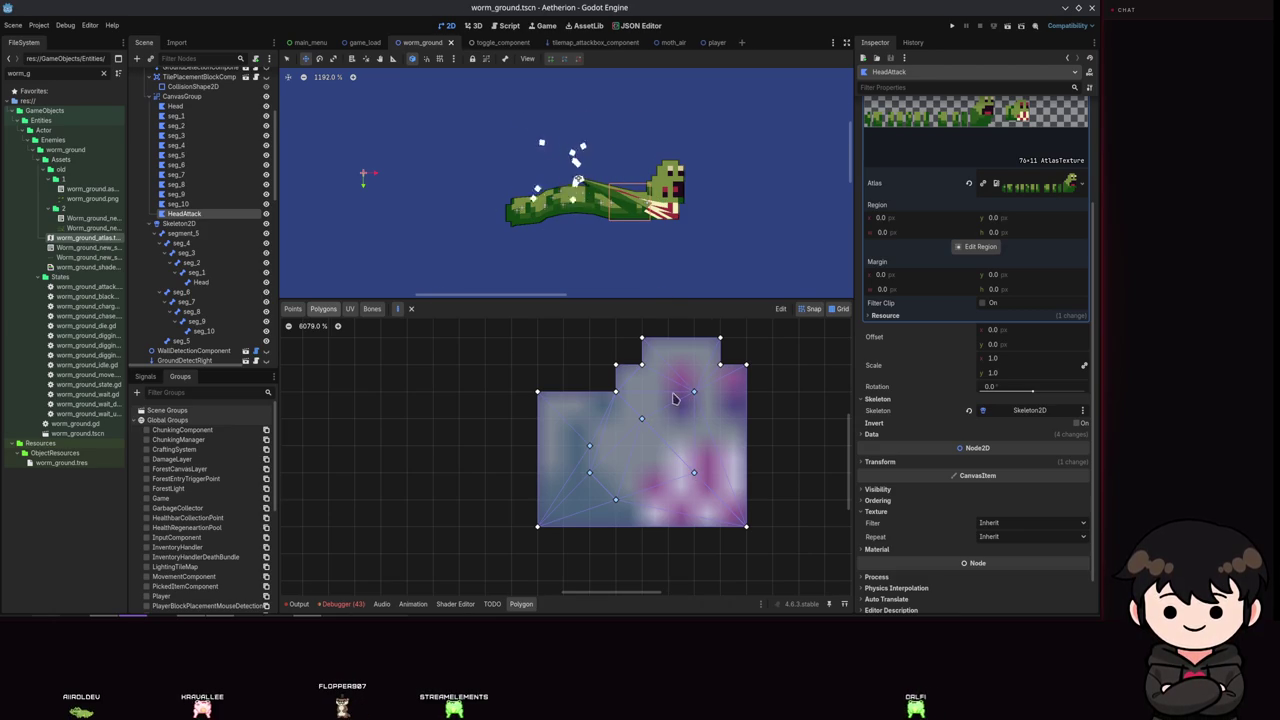
Step: Repaint HeadAttack's seg_1 bone weights, save the scene, and select the seg_10 bone
{"action": "left_click", "coordinate": [363, 309]}
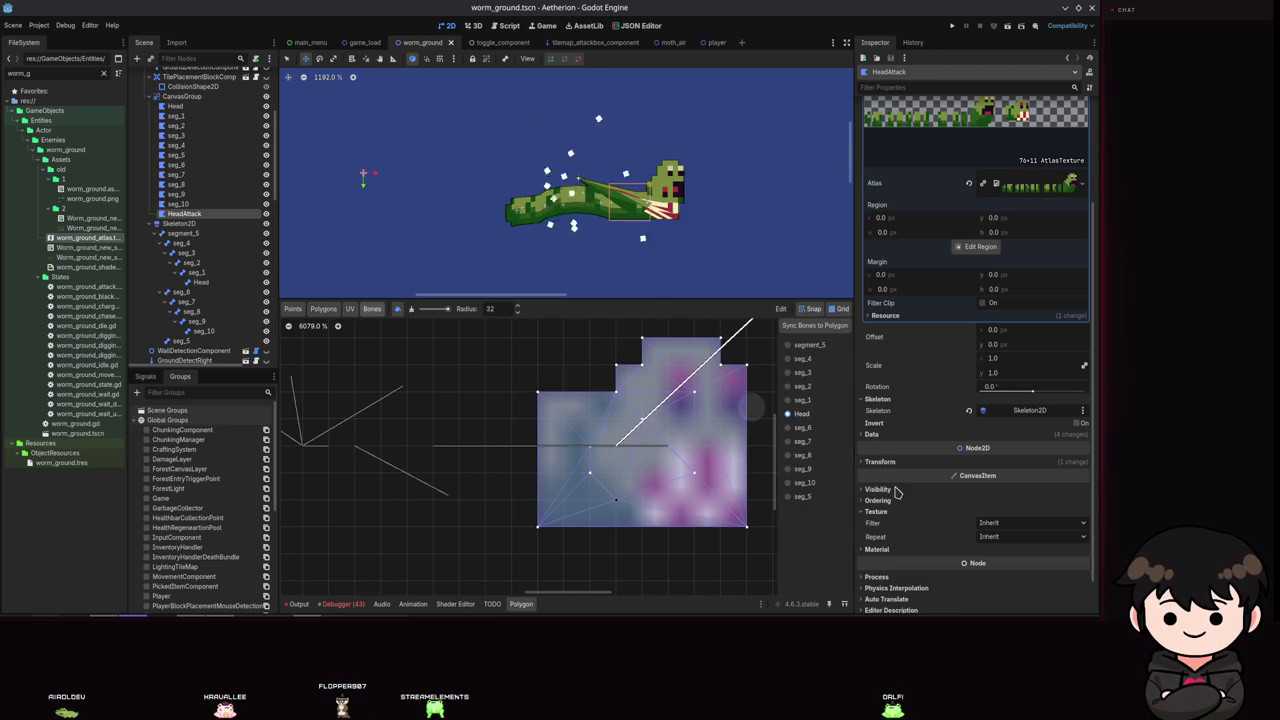
{"action": "left_click", "coordinate": [625, 495]}
{"action": "left_click", "coordinate": [801, 400]}
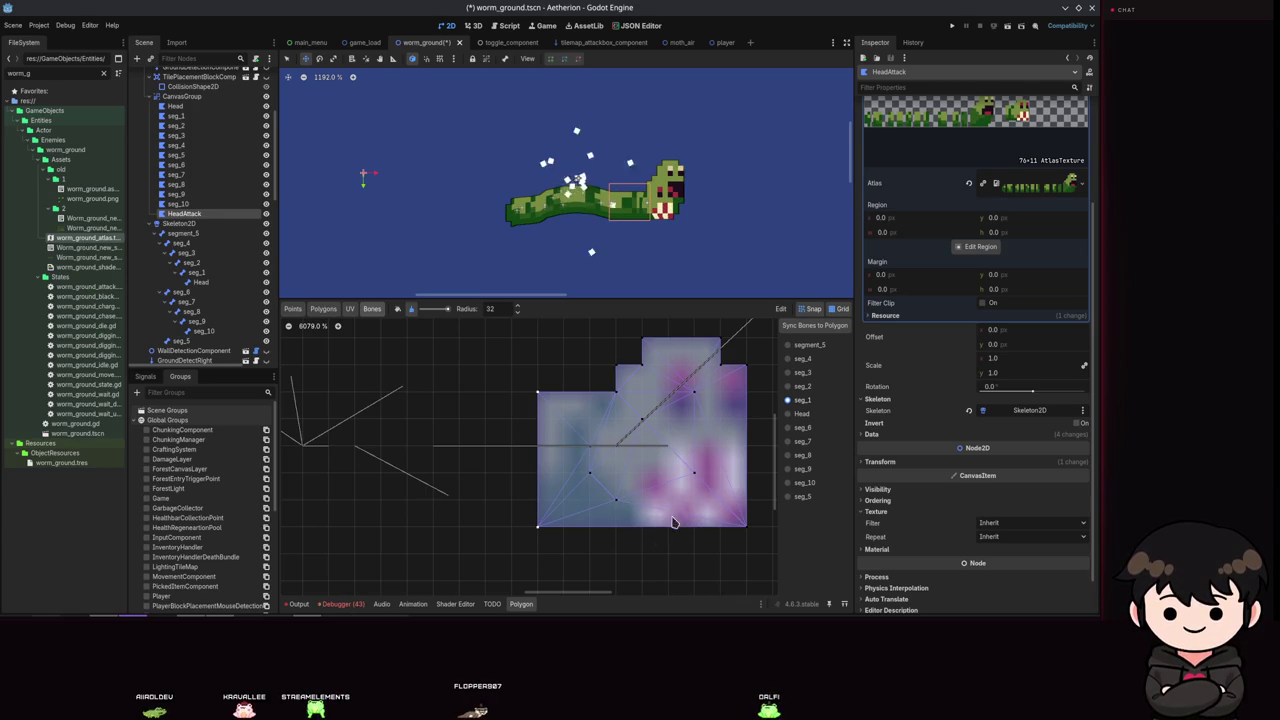
{"action": "scroll", "coordinate": [666, 218], "scroll_direction": "up", "scroll_amount": 5}
{"action": "scroll", "coordinate": [666, 218], "scroll_direction": "down", "scroll_amount": 3}
{"action": "key", "text": "ctrl+s"}
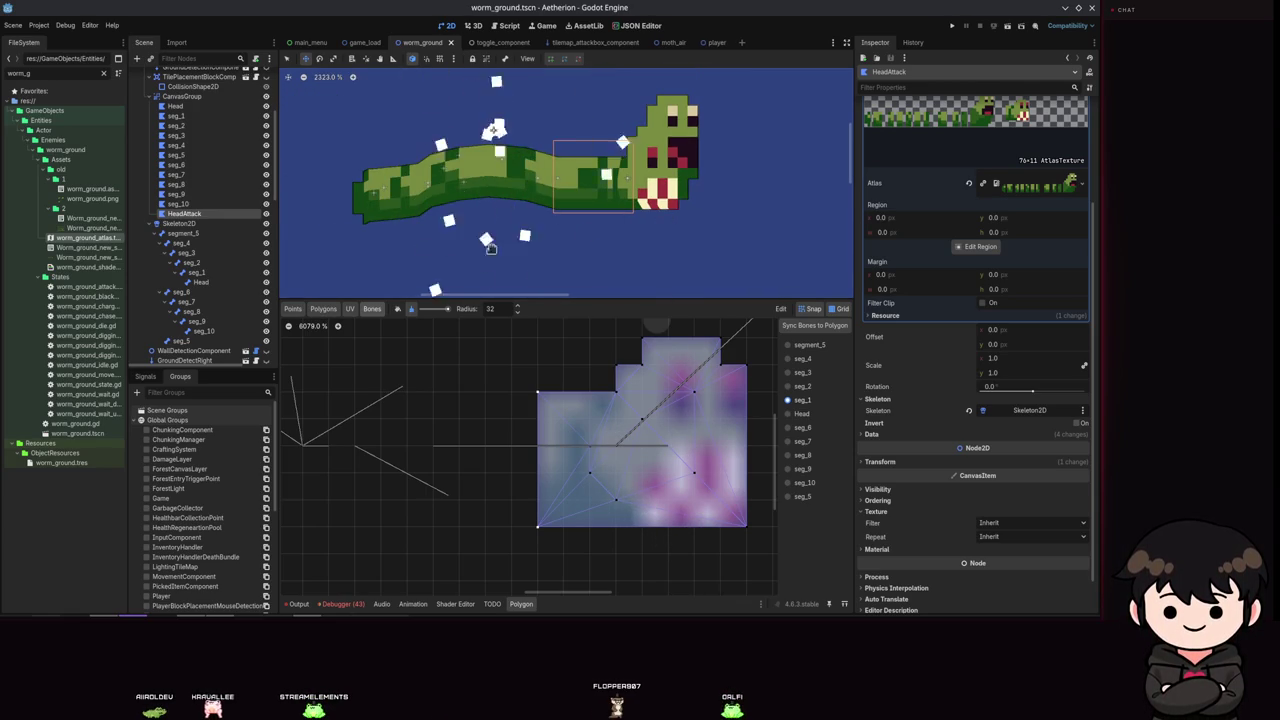
{"action": "scroll", "coordinate": [205, 285], "scroll_direction": "down", "scroll_amount": 1}
{"action": "left_click", "coordinate": [203, 295]}
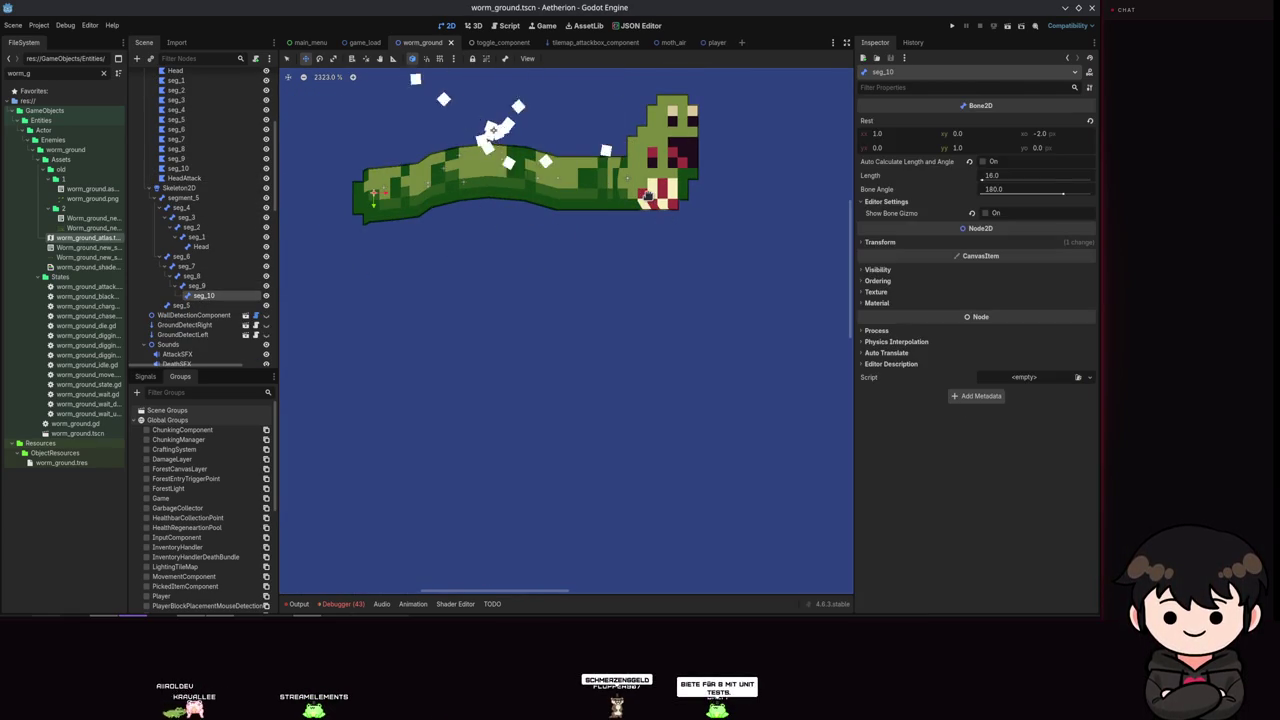
Step: Drag the Head bone to test the worm's bending, undo back to rest, and save
{"action": "left_click", "coordinate": [200, 246]}
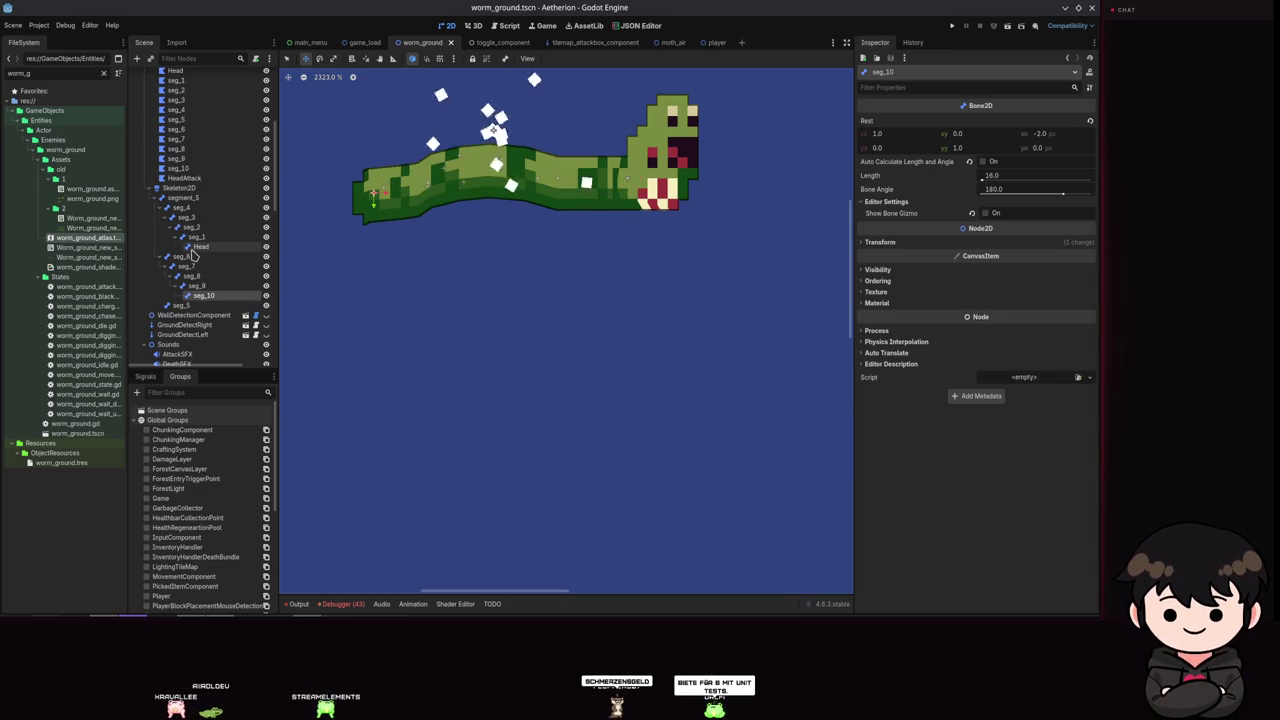
{"action": "mouse_move", "coordinate": [663, 188]}
{"action": "left_mouse_down"}
{"action": "mouse_move", "coordinate": [798, 272]}
{"action": "mouse_move", "coordinate": [809, 440]}
{"action": "mouse_move", "coordinate": [822, 192]}
{"action": "mouse_move", "coordinate": [800, 129]}
{"action": "mouse_move", "coordinate": [765, 107]}
{"action": "mouse_move", "coordinate": [845, 205]}
{"action": "mouse_move", "coordinate": [755, 455]}
{"action": "mouse_move", "coordinate": [541, 567]}
{"action": "mouse_move", "coordinate": [644, 545]}
{"action": "mouse_move", "coordinate": [640, 500]}
{"action": "left_mouse_up"}
{"action": "key", "text": "Escape"}
{"action": "key", "text": "ctrl+s"}
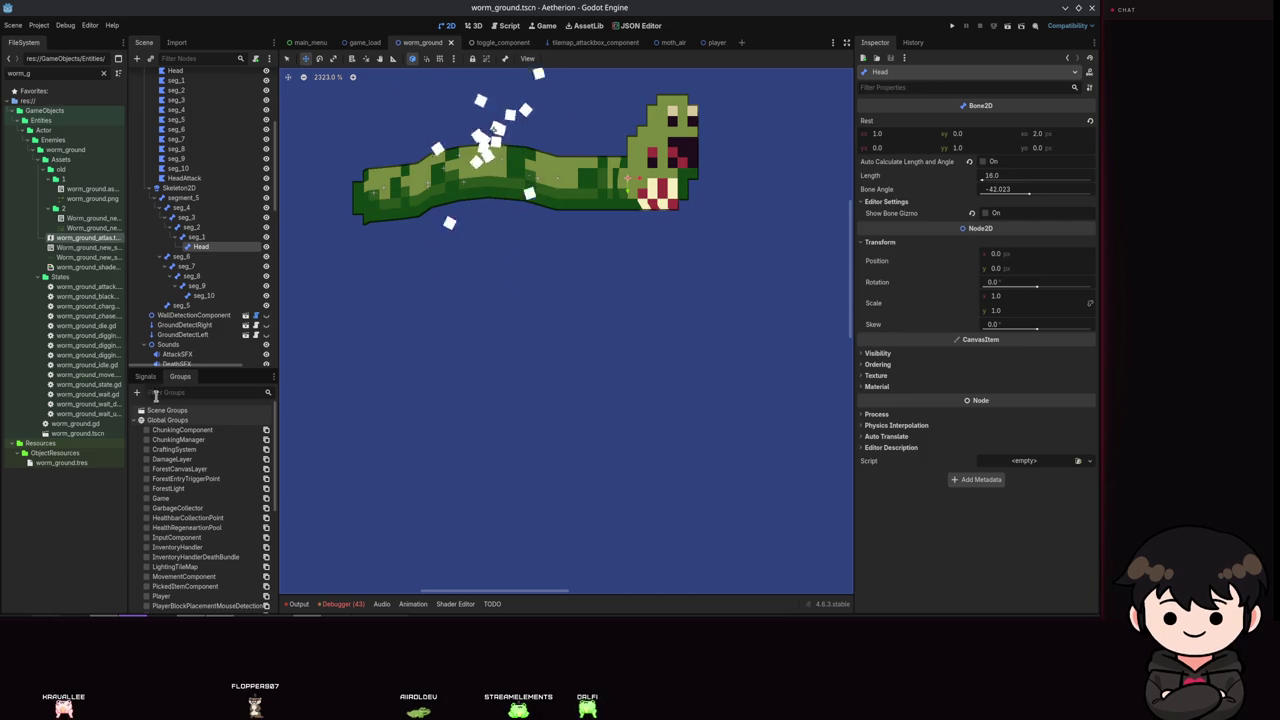
{"action": "mouse_move", "coordinate": [684, 174]}
{"action": "left_mouse_down"}
{"action": "mouse_move", "coordinate": [674, 274]}
{"action": "mouse_move", "coordinate": [629, 374]}
{"action": "mouse_move", "coordinate": [760, 178]}
{"action": "mouse_move", "coordinate": [746, 188]}
{"action": "left_mouse_up"}
{"action": "key", "text": "ctrl+z"}
{"action": "left_click", "coordinate": [185, 178]}
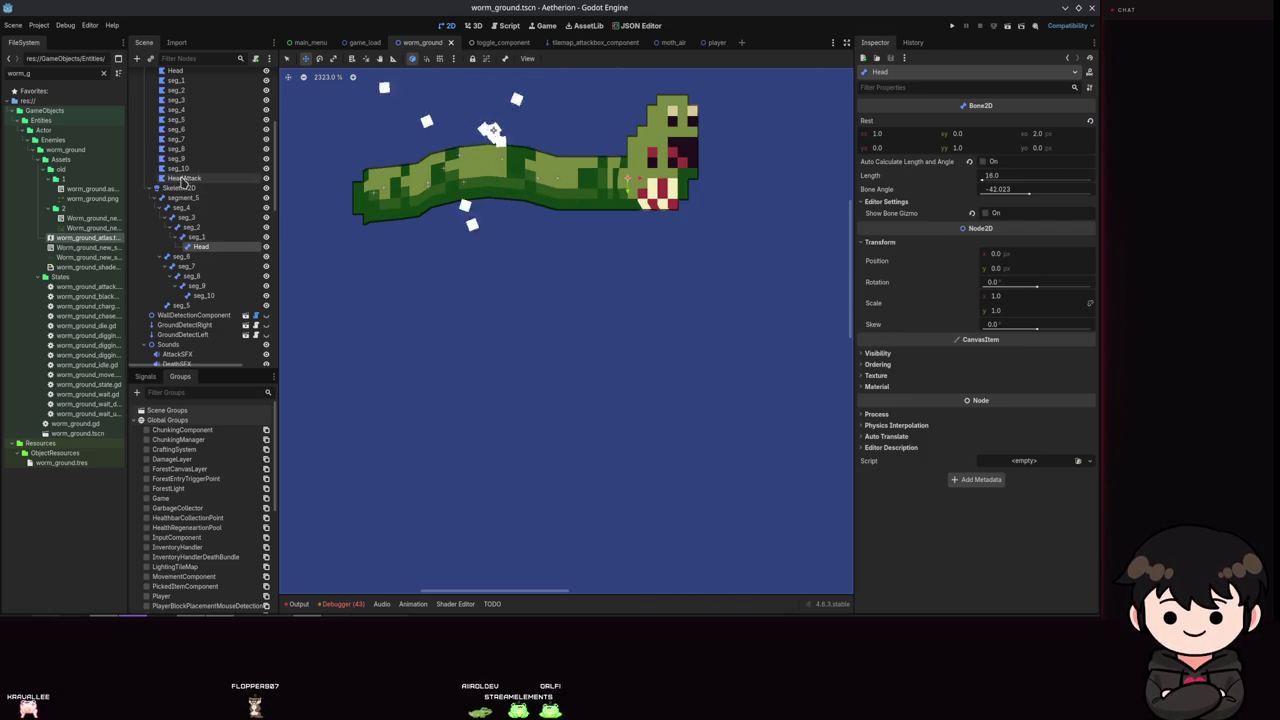
Step: Compare the Head and HeadAttack polygon meshes, ending with HeadAttack selected
{"action": "scroll", "coordinate": [567, 531], "scroll_direction": "down", "scroll_amount": 5}
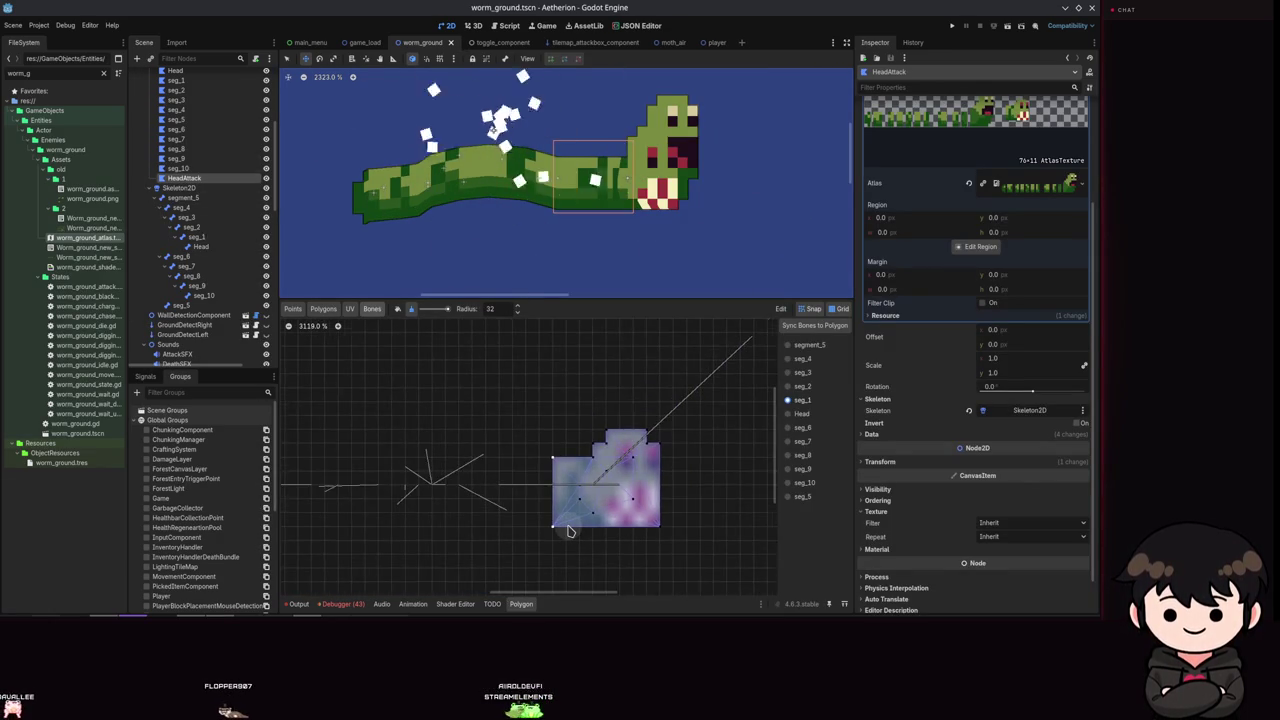
{"action": "scroll", "coordinate": [523, 449], "scroll_direction": "up", "scroll_amount": 3}
{"action": "scroll", "coordinate": [198, 147], "scroll_direction": "up", "scroll_amount": 5}
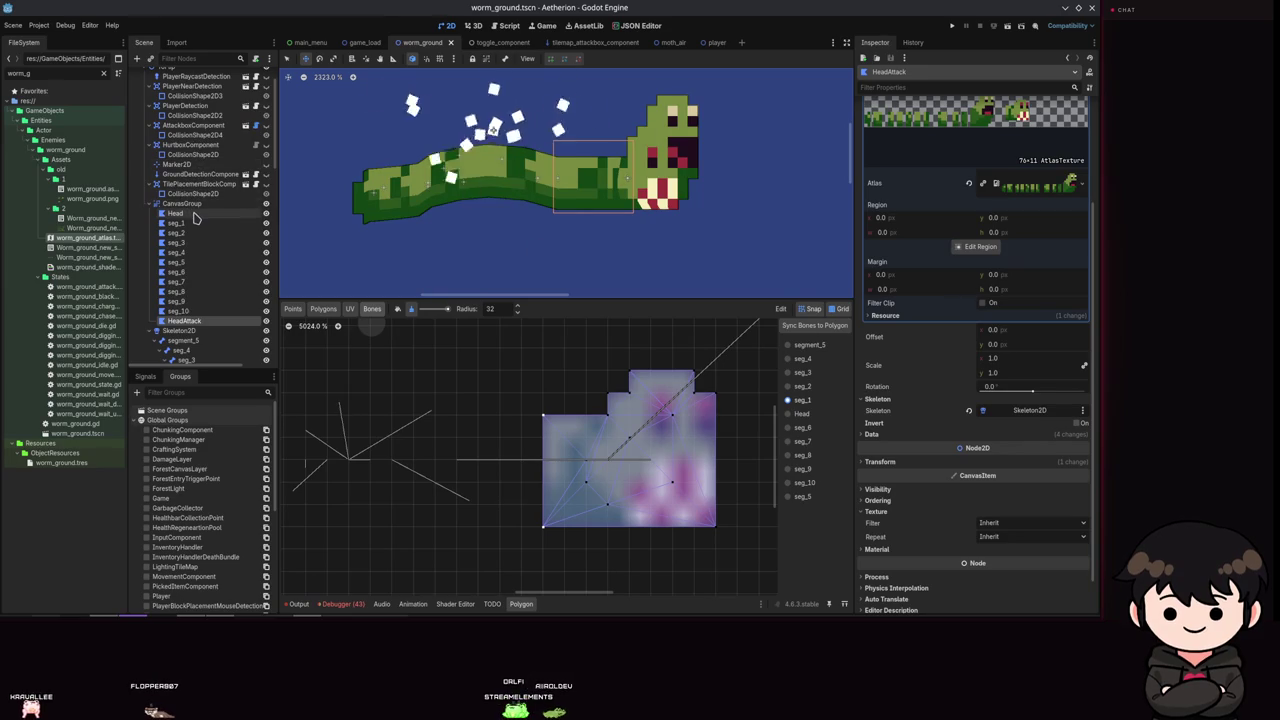
{"action": "left_click", "coordinate": [175, 213]}
{"action": "scroll", "coordinate": [495, 517], "scroll_direction": "up", "scroll_amount": 4}
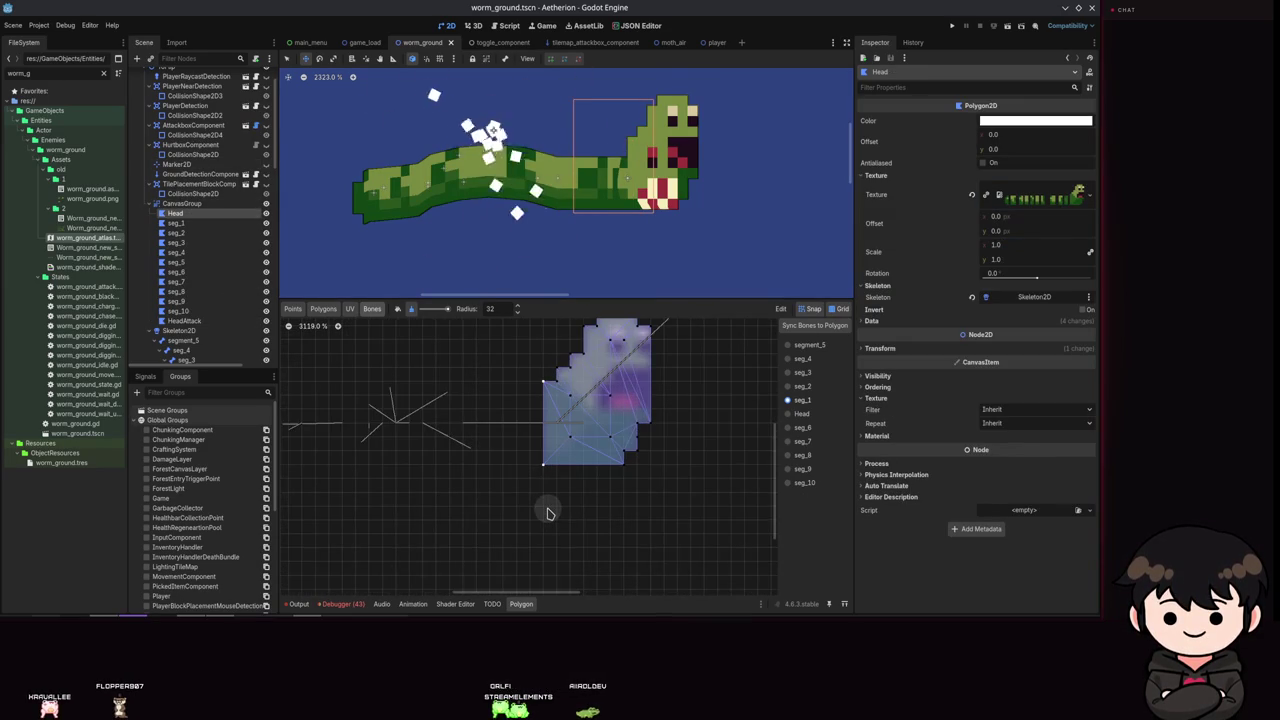
{"action": "left_click", "coordinate": [225, 321]}
Step: Paint more bone weight onto the HeadAttack mesh in add mode and save
{"action": "scroll", "coordinate": [548, 495], "scroll_direction": "up", "scroll_amount": 8}
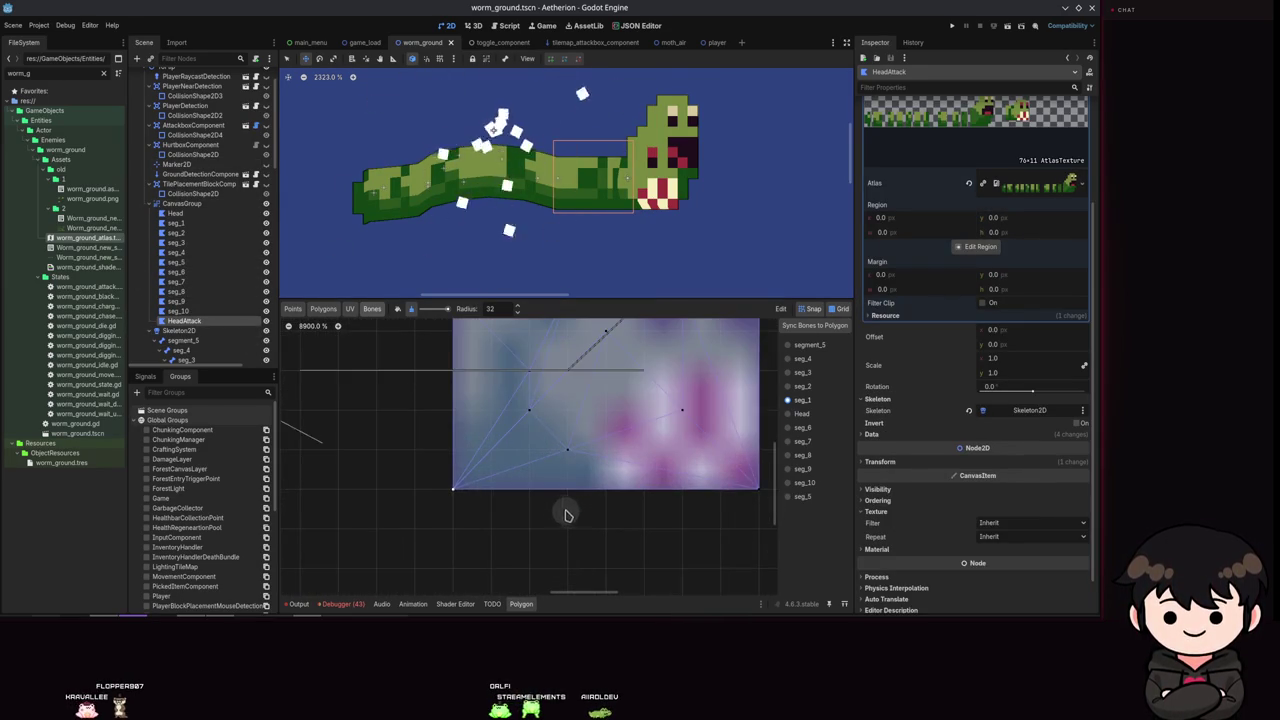
{"action": "scroll", "coordinate": [549, 491], "scroll_direction": "down", "scroll_amount": 2}
{"action": "scroll", "coordinate": [514, 466], "scroll_direction": "up", "scroll_amount": 4}
{"action": "scroll", "coordinate": [509, 457], "scroll_direction": "down", "scroll_amount": 3}
{"action": "scroll", "coordinate": [519, 437], "scroll_direction": "up", "scroll_amount": 1}
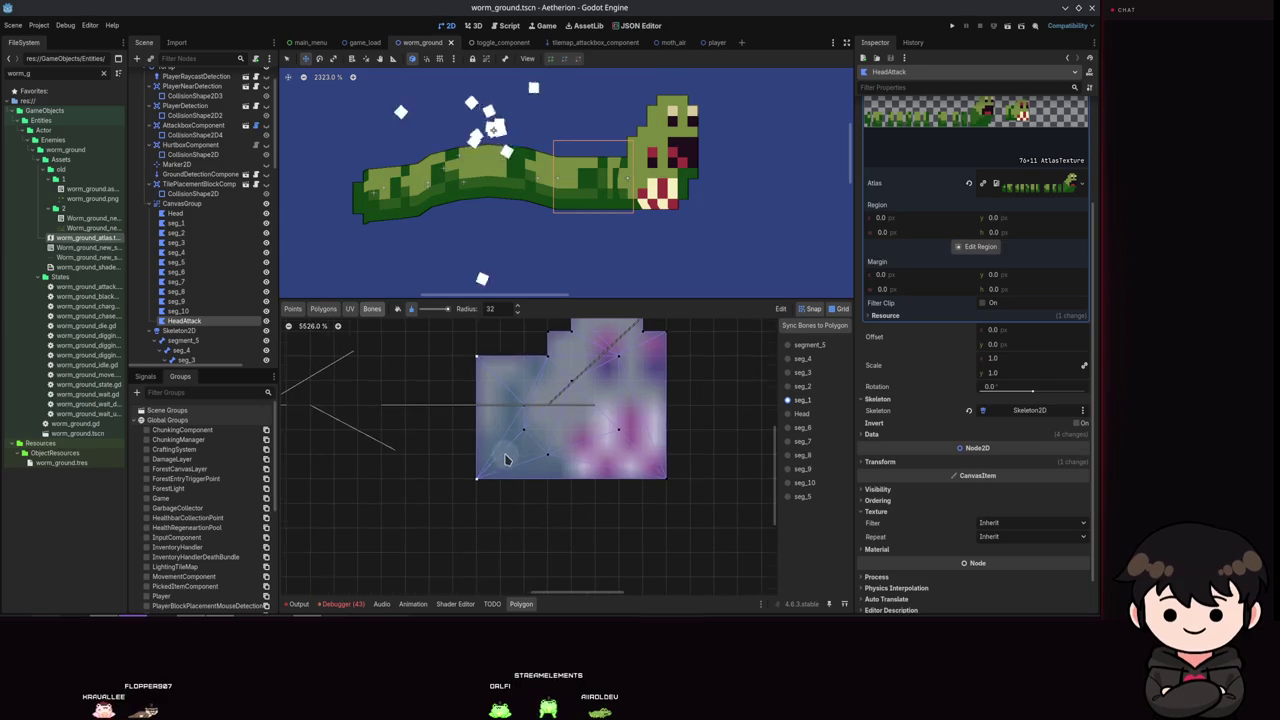
{"action": "left_click_drag", "start_coordinate": [519, 437], "coordinate": [529, 417]}
{"action": "left_click", "coordinate": [397, 308]}
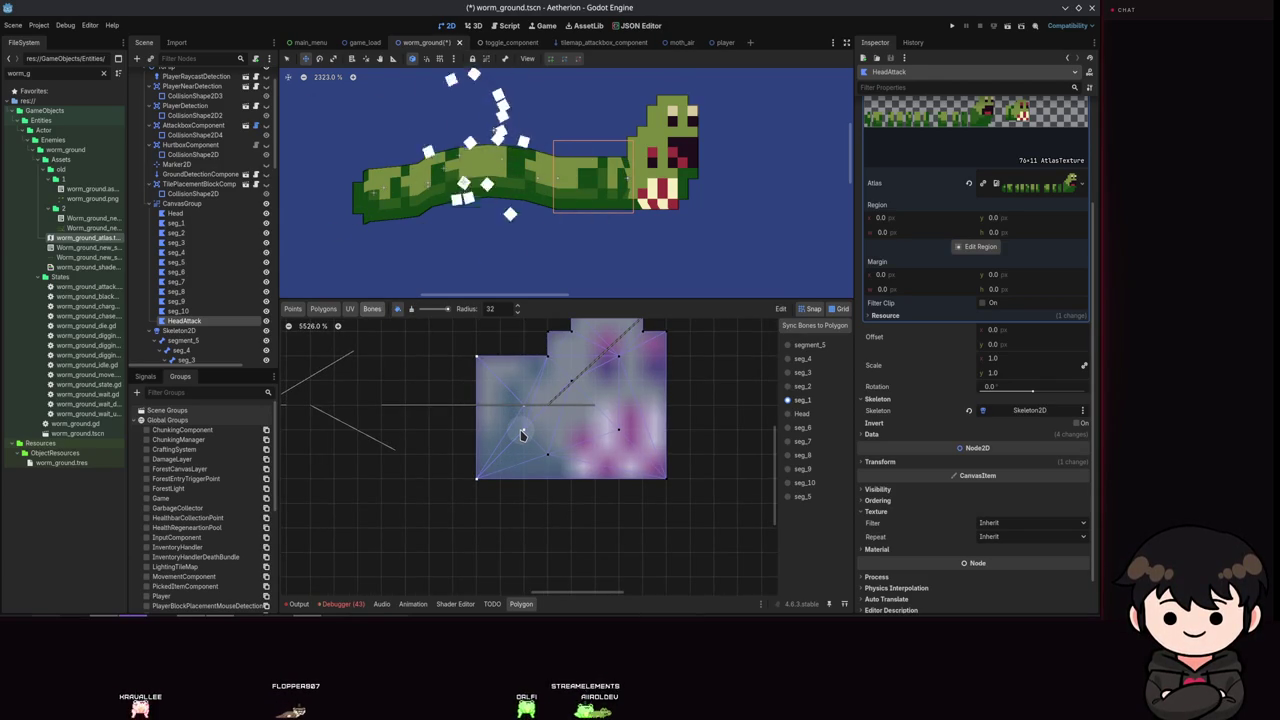
{"action": "key", "text": "ctrl+s"}
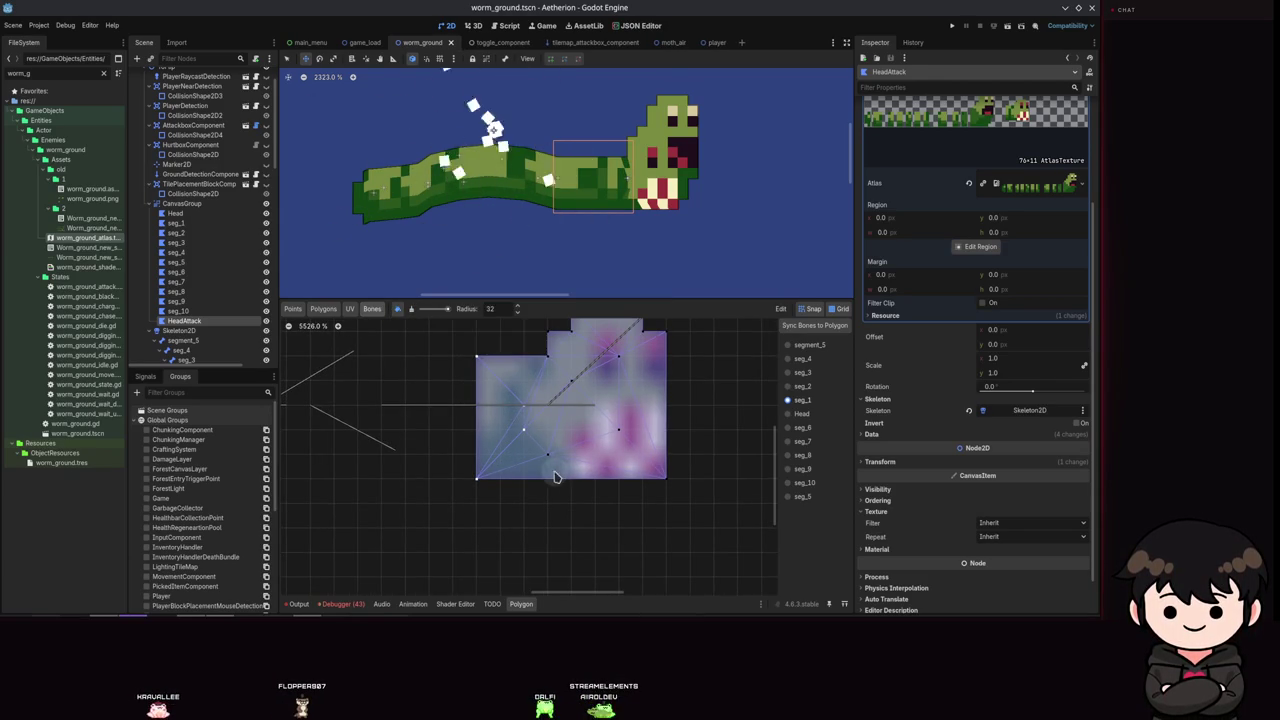
{"action": "scroll", "coordinate": [600, 450], "scroll_direction": "up", "scroll_amount": 3}
{"action": "scroll", "coordinate": [511, 494], "scroll_direction": "down", "scroll_amount": 1}
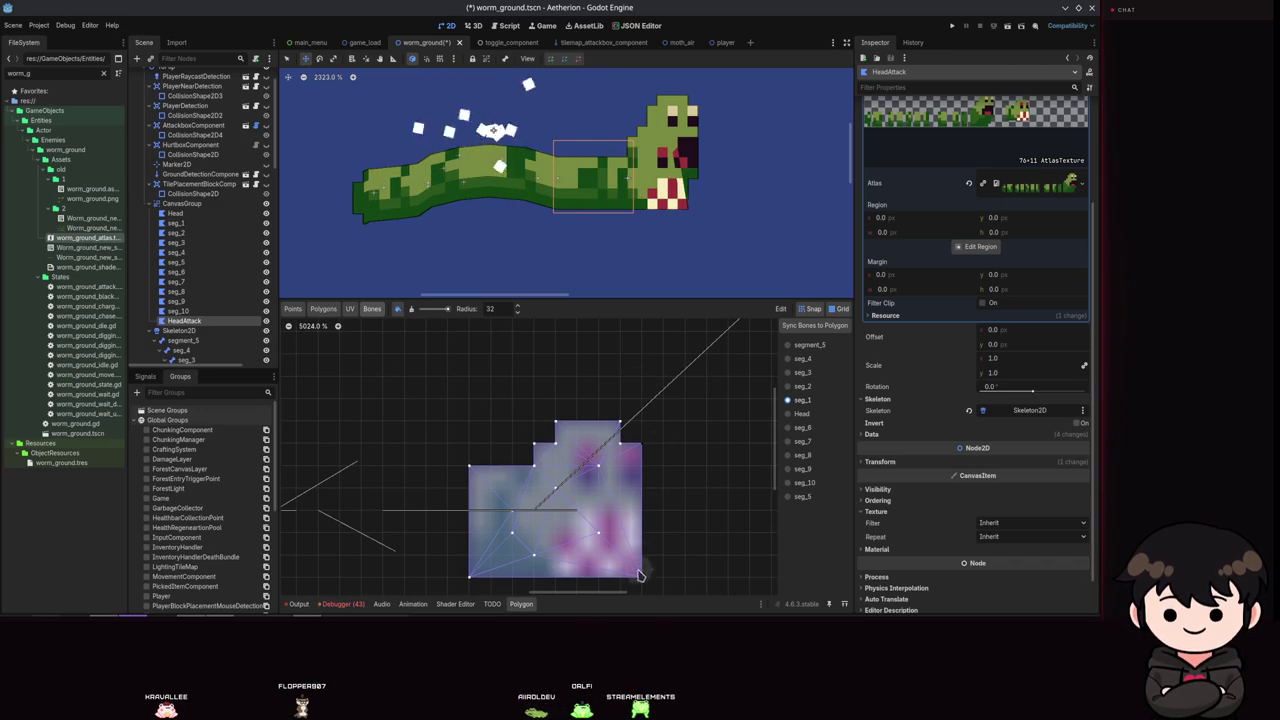
{"action": "key", "text": "ctrl+s"}
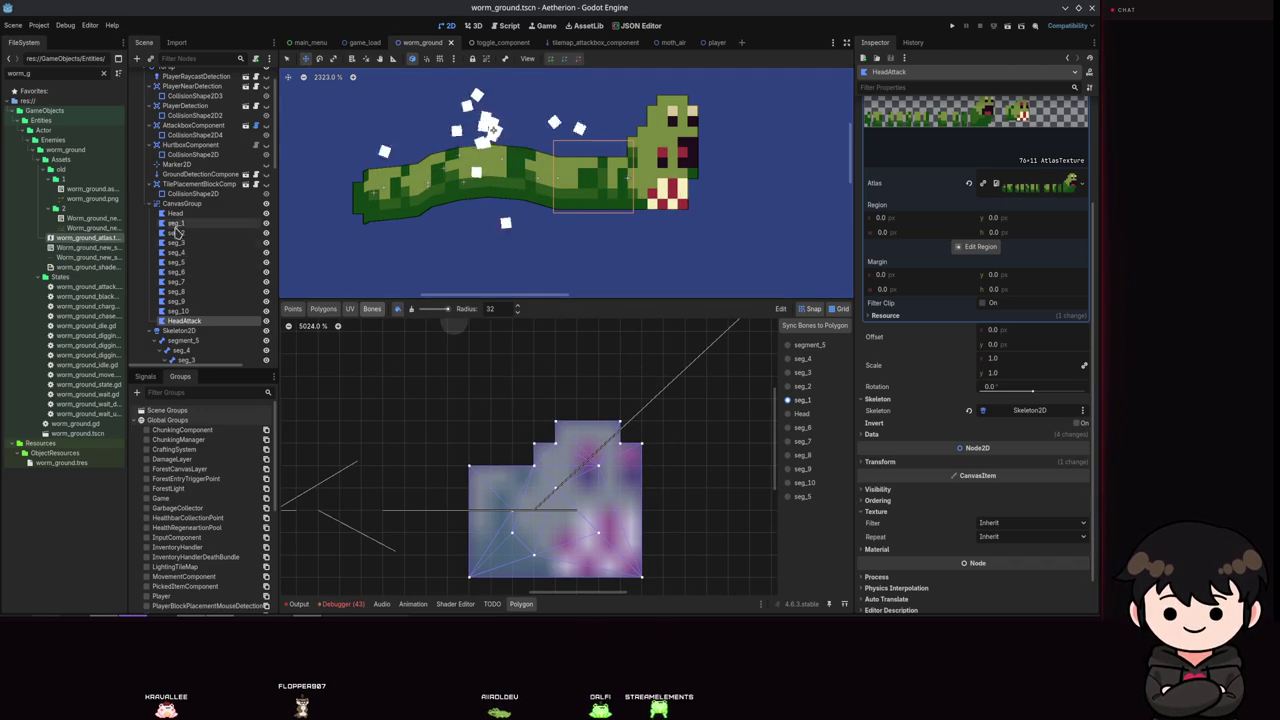
Step: Move the Head bone right to test the bending, then undo the move
{"action": "scroll", "coordinate": [187, 309], "scroll_direction": "down", "scroll_amount": 5}
{"action": "left_click", "coordinate": [201, 175]}
{"action": "mouse_move", "coordinate": [492, 133]}
{"action": "left_mouse_down"}
{"action": "mouse_move", "coordinate": [784, 211]}
{"action": "mouse_move", "coordinate": [770, 405]}
{"action": "mouse_move", "coordinate": [560, 520]}
{"action": "mouse_move", "coordinate": [790, 215]}
{"action": "mouse_move", "coordinate": [778, 152]}
{"action": "left_mouse_up"}
{"action": "key", "text": "ctrl+z"}
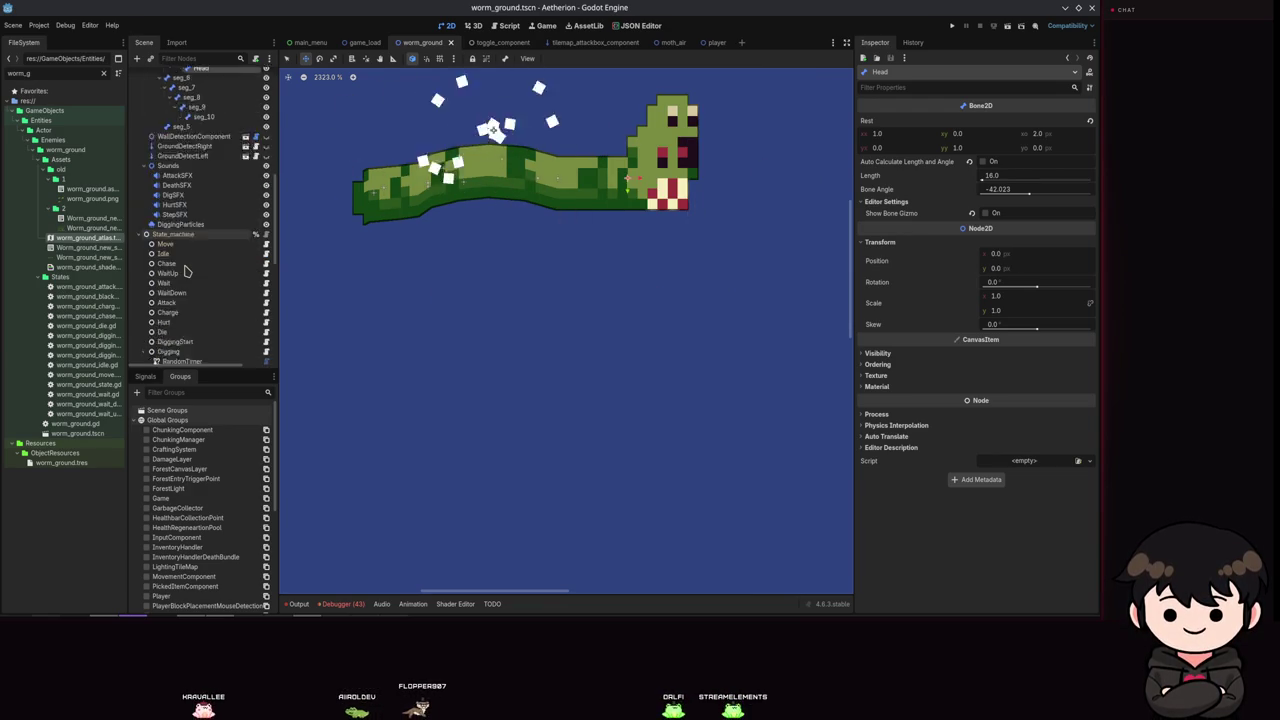
Step: Select HeadAttack, set the weight brush to painting, and save the worm scene
{"action": "scroll", "coordinate": [185, 271], "scroll_direction": "down", "scroll_amount": 3}
{"action": "scroll", "coordinate": [188, 278], "scroll_direction": "up", "scroll_amount": 5}
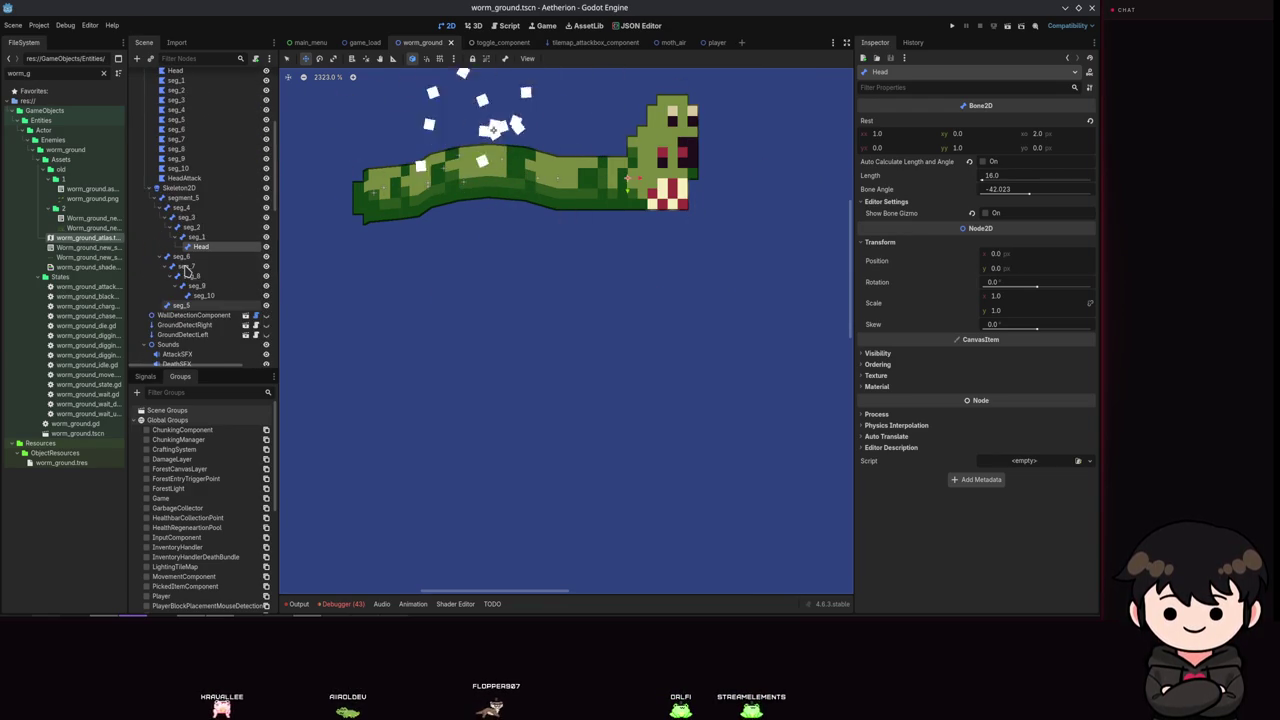
{"action": "left_click", "coordinate": [184, 177]}
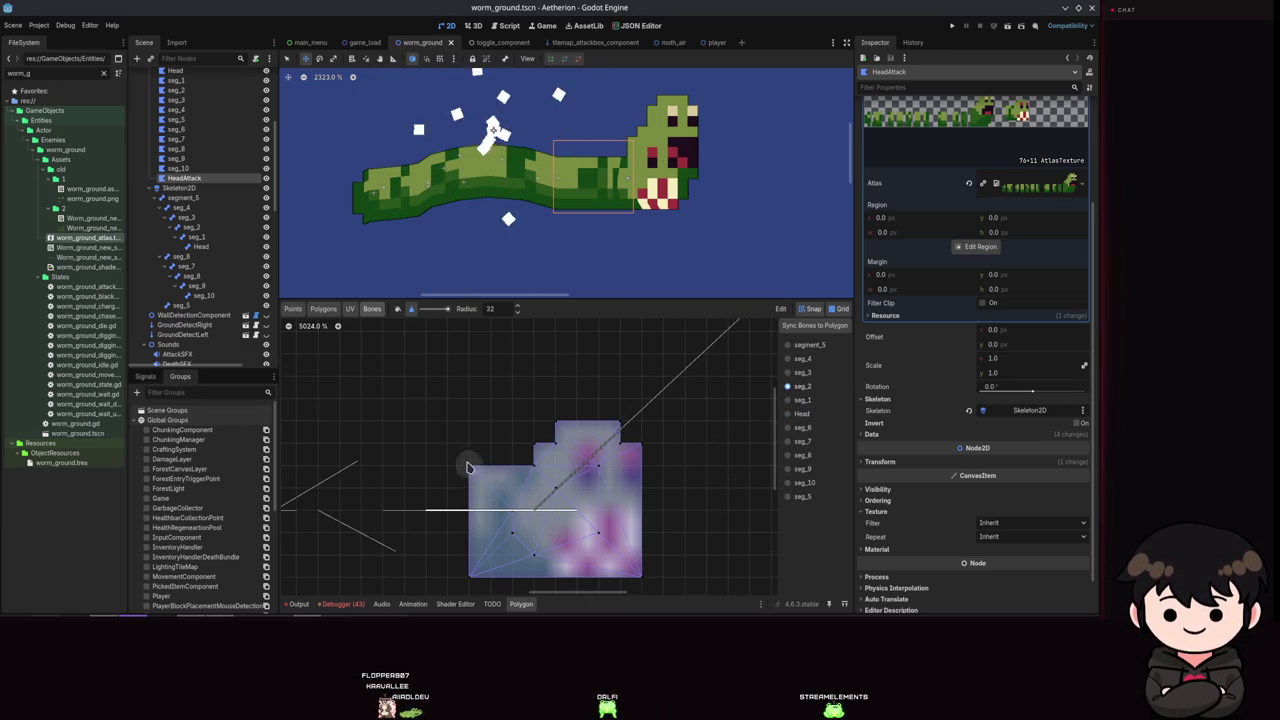
{"action": "left_click", "coordinate": [397, 308]}
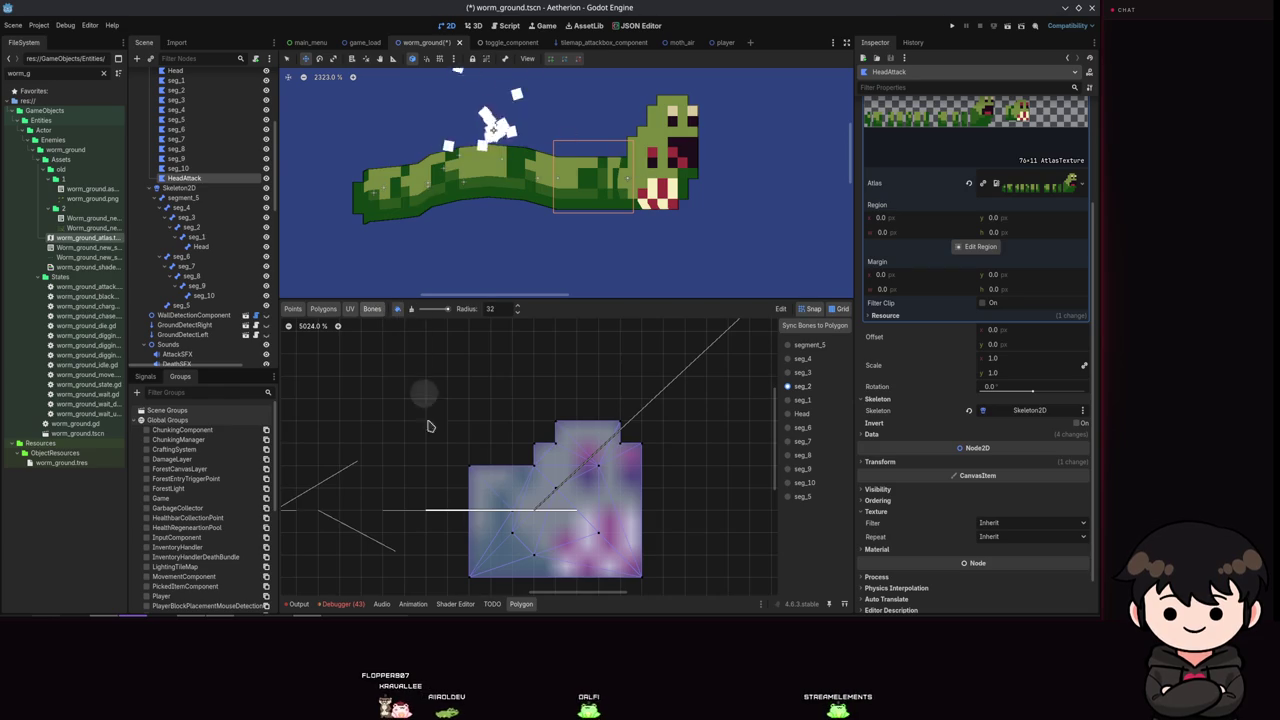
{"action": "key", "text": "ctrl+s"}
Step: Drag the Head bone right and down to about 9.581, 26.37, bending the worm
{"action": "scroll", "coordinate": [190, 207], "scroll_direction": "down", "scroll_amount": 2}
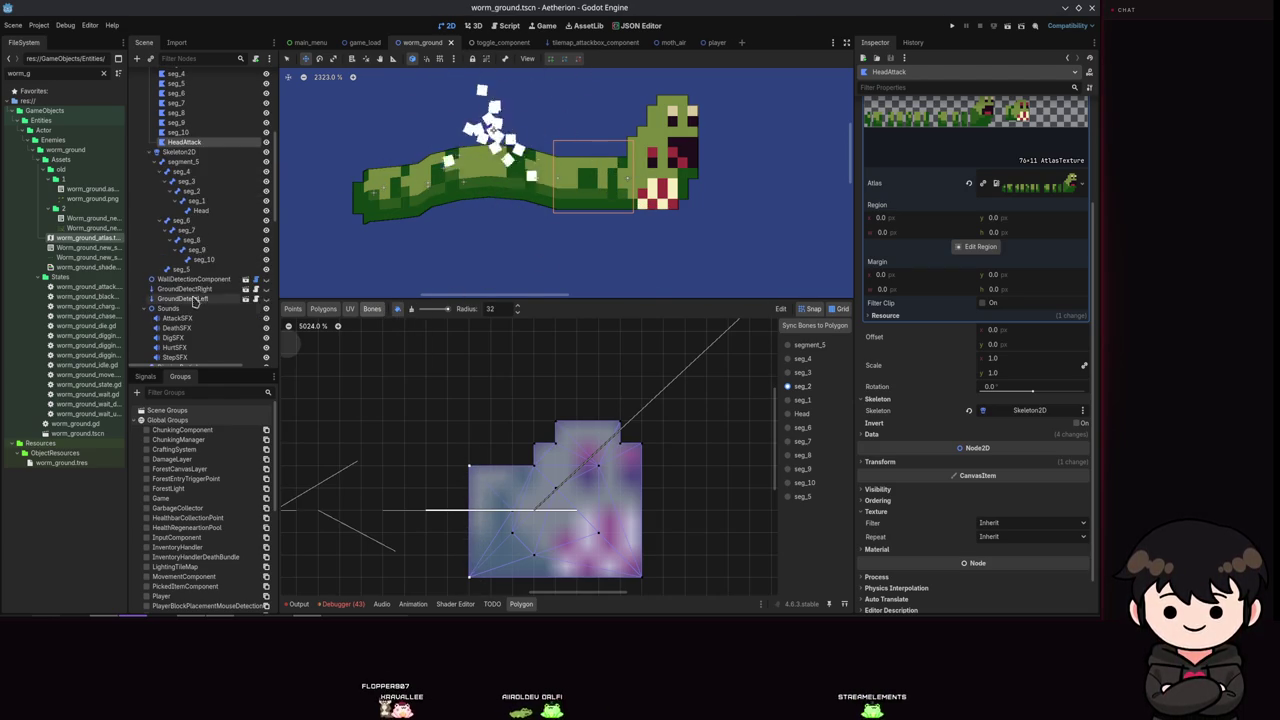
{"action": "left_click", "coordinate": [201, 210]}
{"action": "mouse_move", "coordinate": [665, 197]}
{"action": "left_mouse_down"}
{"action": "mouse_move", "coordinate": [780, 247]}
{"action": "mouse_move", "coordinate": [828, 380]}
{"action": "mouse_move", "coordinate": [630, 430]}
{"action": "mouse_move", "coordinate": [545, 541]}
{"action": "mouse_move", "coordinate": [795, 260]}
{"action": "mouse_move", "coordinate": [775, 430]}
{"action": "mouse_move", "coordinate": [595, 555]}
{"action": "mouse_move", "coordinate": [497, 566]}
{"action": "mouse_move", "coordinate": [545, 540]}
{"action": "mouse_move", "coordinate": [745, 500]}
{"action": "mouse_move", "coordinate": [780, 450]}
{"action": "mouse_move", "coordinate": [765, 455]}
{"action": "left_mouse_up"}
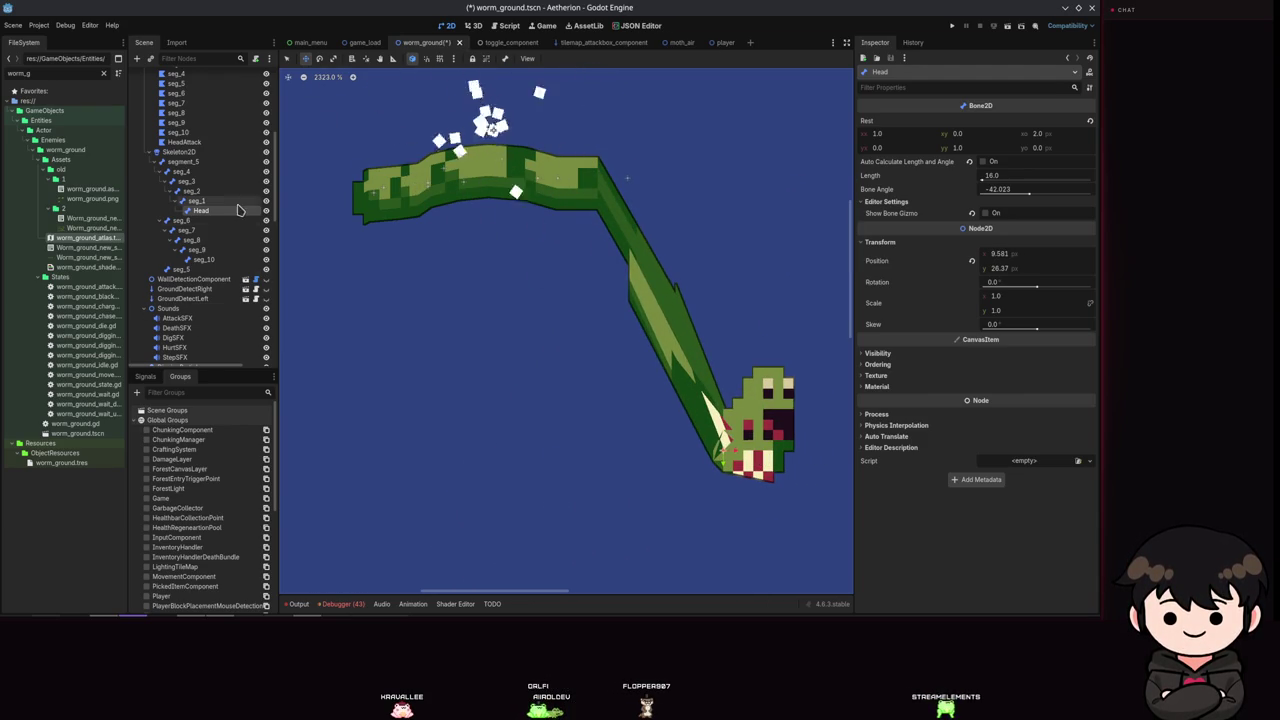
Step: Undo the previous Head bone pull to straighten the worm
{"action": "scroll", "coordinate": [266, 147], "scroll_direction": "up", "scroll_amount": 4}
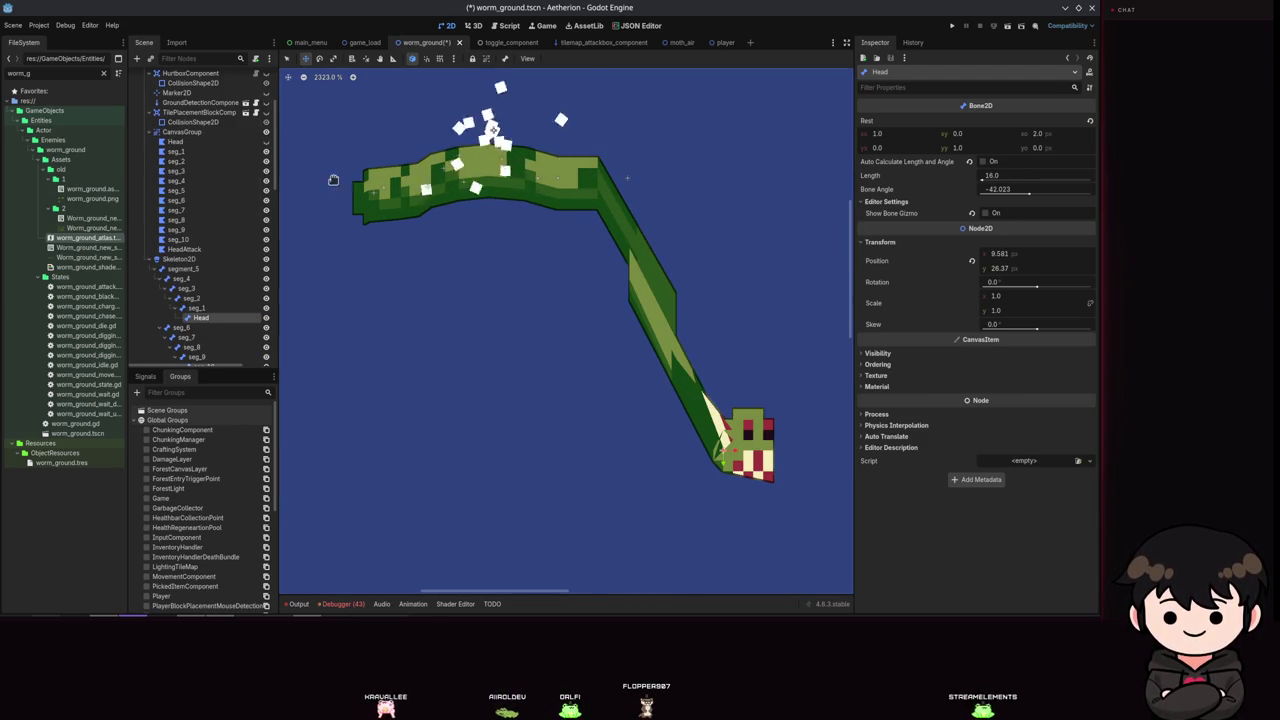
{"action": "key", "text": "ctrl+z"}
{"action": "scroll", "coordinate": [690, 326], "scroll_direction": "down", "scroll_amount": 4}
{"action": "scroll", "coordinate": [583, 360], "scroll_direction": "up", "scroll_amount": 4}
{"action": "scroll", "coordinate": [600, 343], "scroll_direction": "down", "scroll_amount": 2}
Step: Whip the Head bone around, including a 7-shaped bend, then undo back to 0, 0
{"action": "mouse_move", "coordinate": [643, 337]}
{"action": "left_mouse_down"}
{"action": "mouse_move", "coordinate": [383, 526]}
{"action": "mouse_move", "coordinate": [447, 515]}
{"action": "left_mouse_up"}
{"action": "mouse_move", "coordinate": [735, 411]}
{"action": "left_mouse_down"}
{"action": "mouse_move", "coordinate": [826, 331]}
{"action": "mouse_move", "coordinate": [563, 500]}
{"action": "mouse_move", "coordinate": [411, 563]}
{"action": "mouse_move", "coordinate": [330, 510]}
{"action": "mouse_move", "coordinate": [374, 380]}
{"action": "mouse_move", "coordinate": [734, 394]}
{"action": "mouse_move", "coordinate": [729, 306]}
{"action": "mouse_move", "coordinate": [684, 262]}
{"action": "mouse_move", "coordinate": [655, 378]}
{"action": "mouse_move", "coordinate": [507, 218]}
{"action": "mouse_move", "coordinate": [418, 233]}
{"action": "left_mouse_up"}
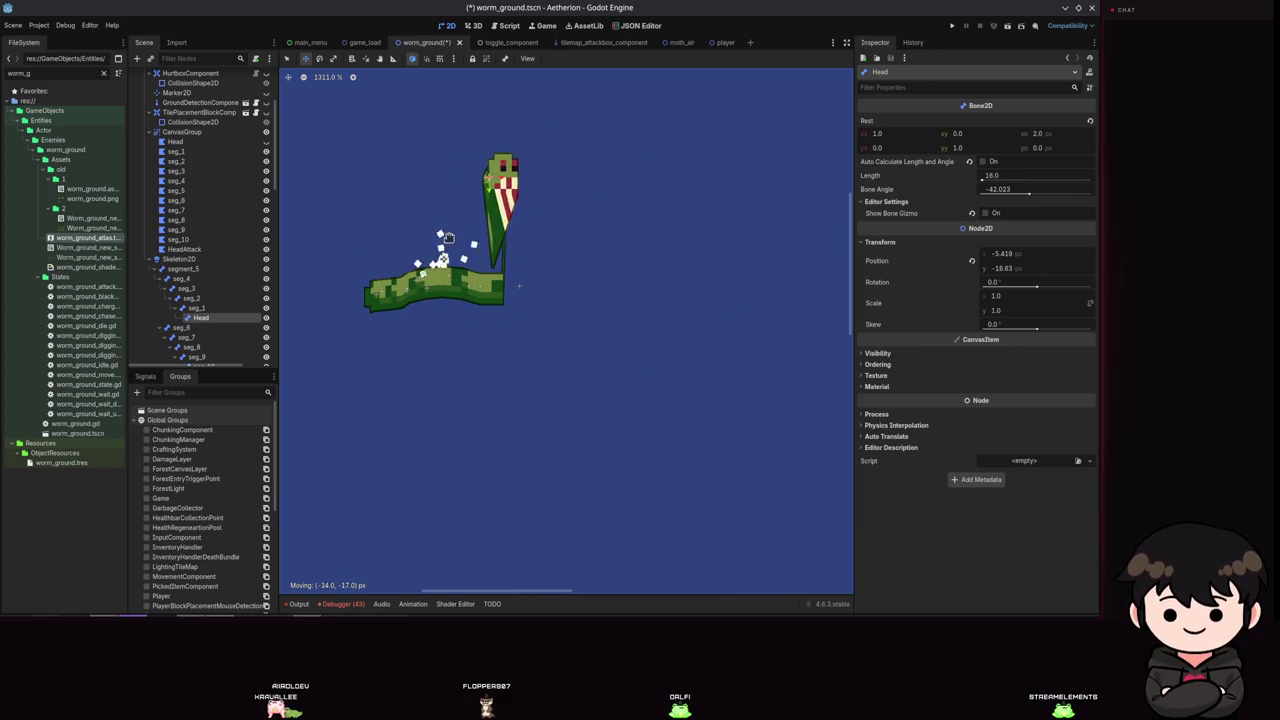
{"action": "mouse_move", "coordinate": [370, 341]}
{"action": "left_mouse_down"}
{"action": "mouse_move", "coordinate": [740, 374]}
{"action": "mouse_move", "coordinate": [586, 190]}
{"action": "mouse_move", "coordinate": [500, 190]}
{"action": "mouse_move", "coordinate": [560, 317]}
{"action": "left_mouse_up"}
{"action": "key", "text": "ctrl+z"}
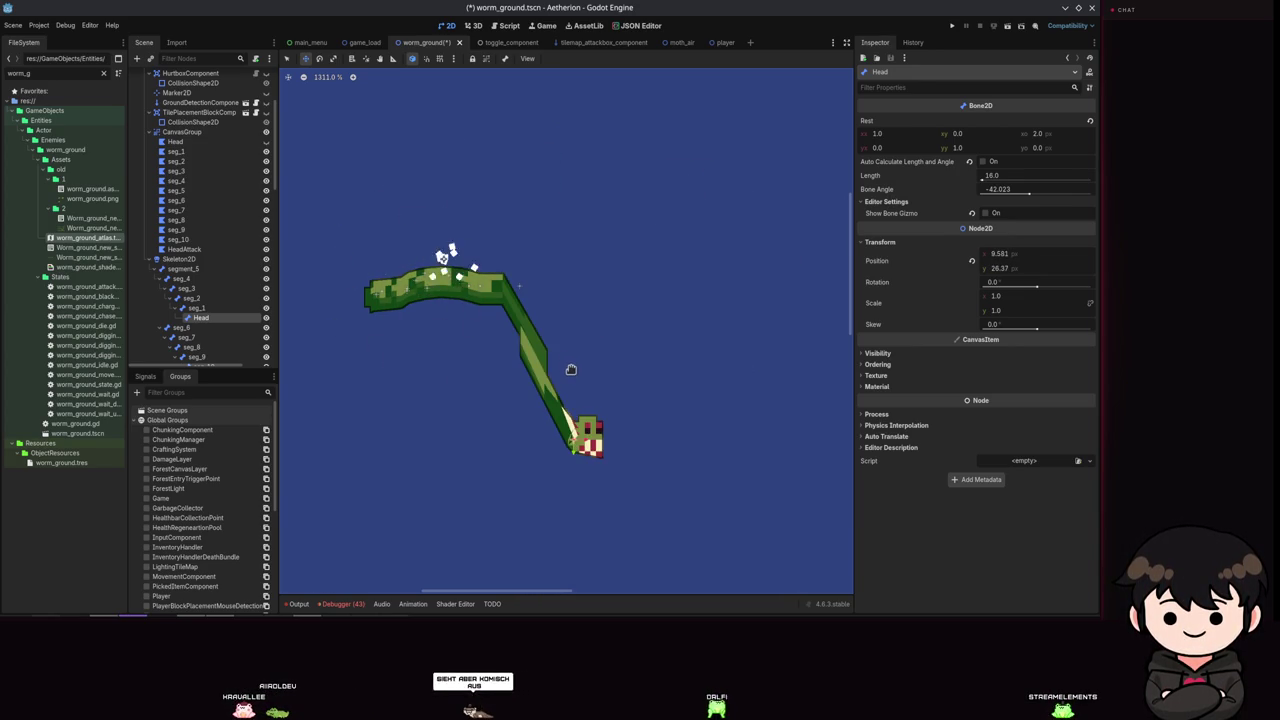
{"action": "key", "text": "ctrl+z"}
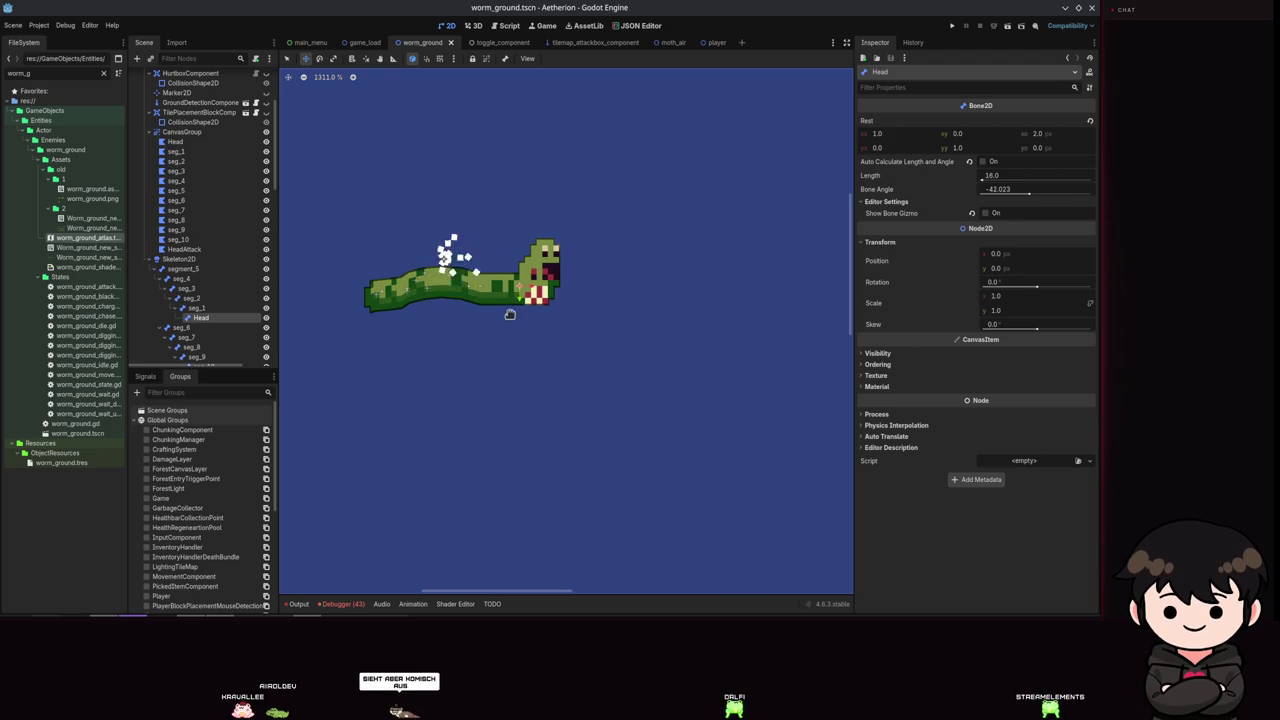
{"action": "scroll", "coordinate": [502, 334], "scroll_direction": "up", "scroll_amount": 6}
{"action": "scroll", "coordinate": [200, 290], "scroll_direction": "down", "scroll_amount": 5}
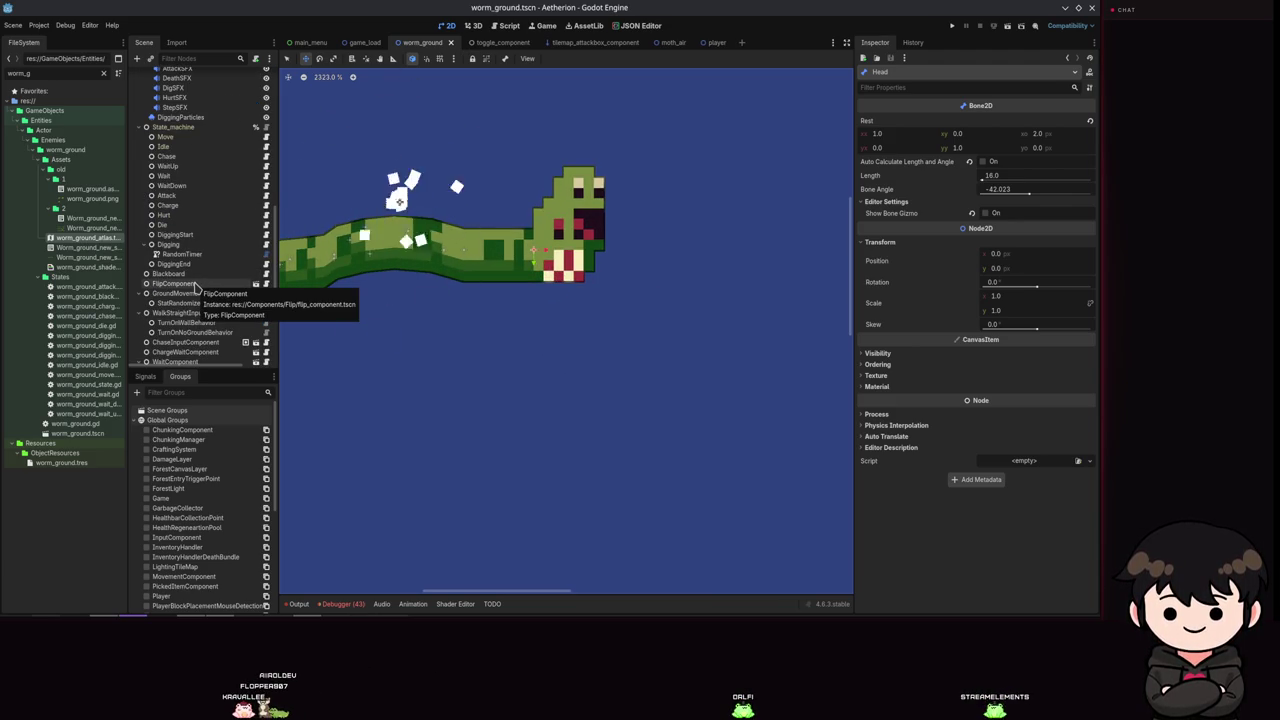
Step: Preview the worm's attack and charge animations, stopping the charge pose near 0.2 s
{"action": "scroll", "coordinate": [197, 287], "scroll_direction": "down", "scroll_amount": 5}
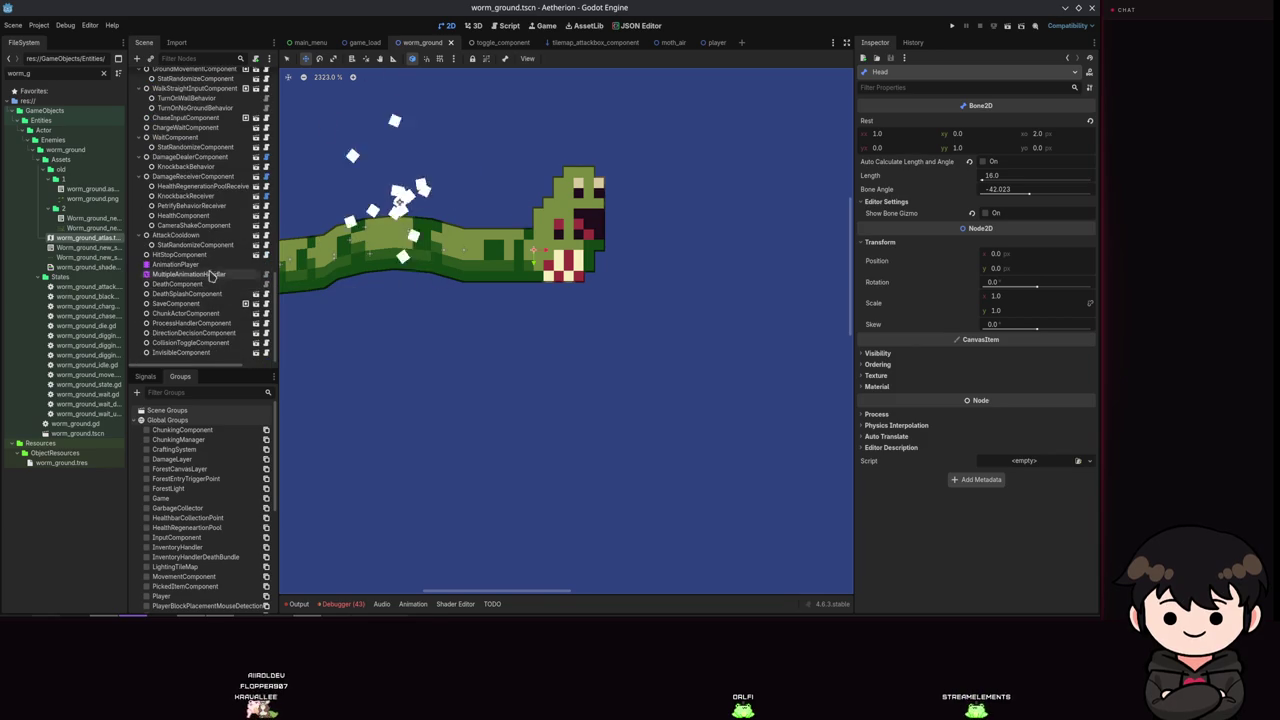
{"action": "left_click", "coordinate": [175, 264]}
{"action": "left_click", "coordinate": [533, 346]}
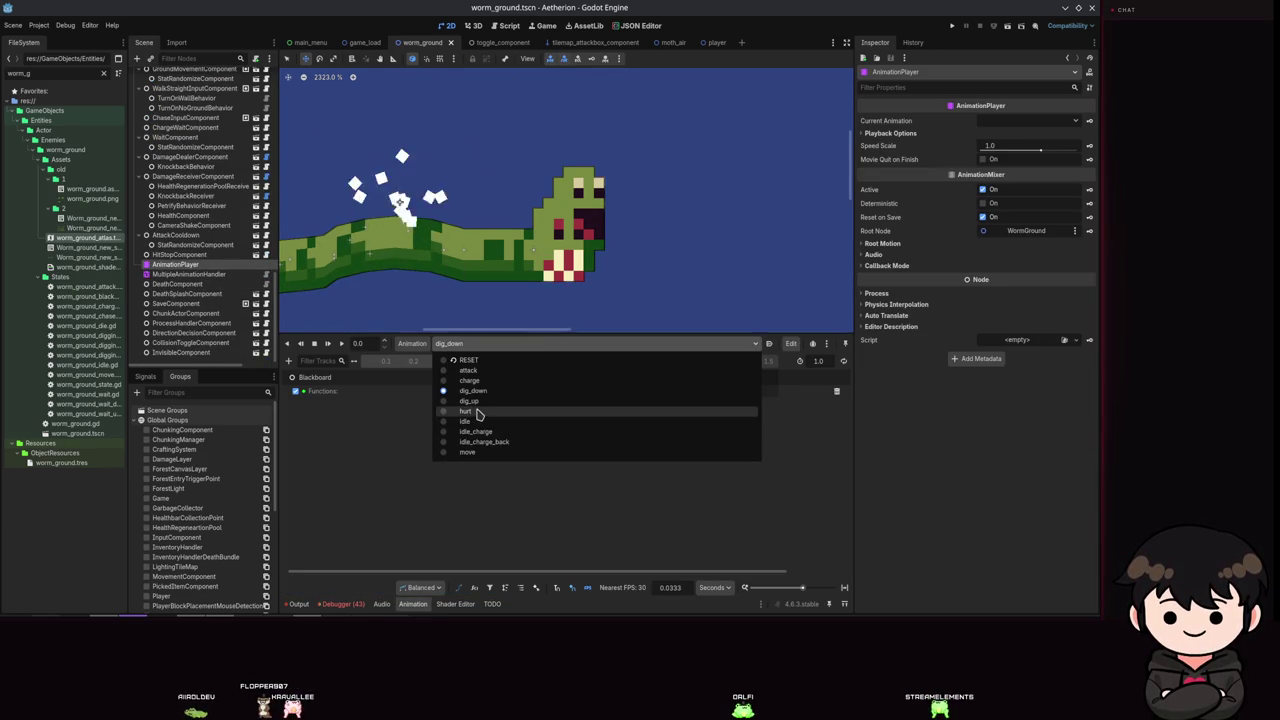
{"action": "left_click", "coordinate": [468, 372]}
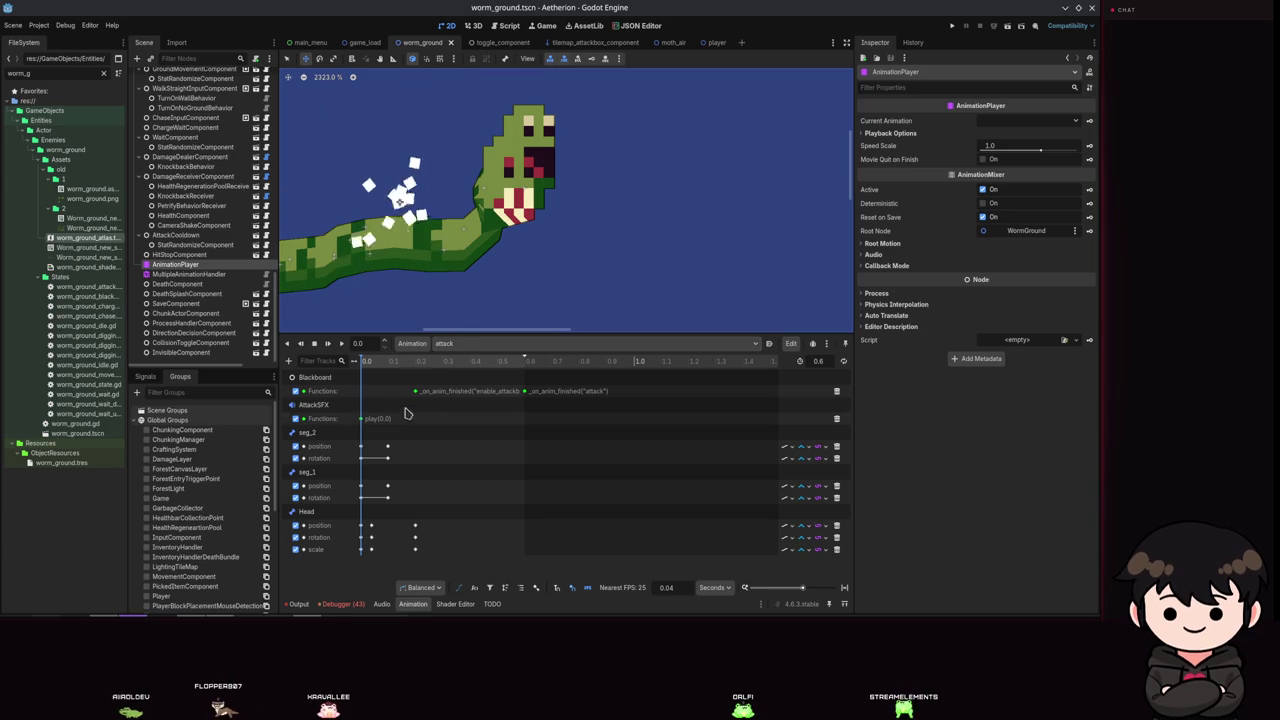
{"action": "left_click", "coordinate": [445, 344]}
{"action": "left_click", "coordinate": [451, 383]}
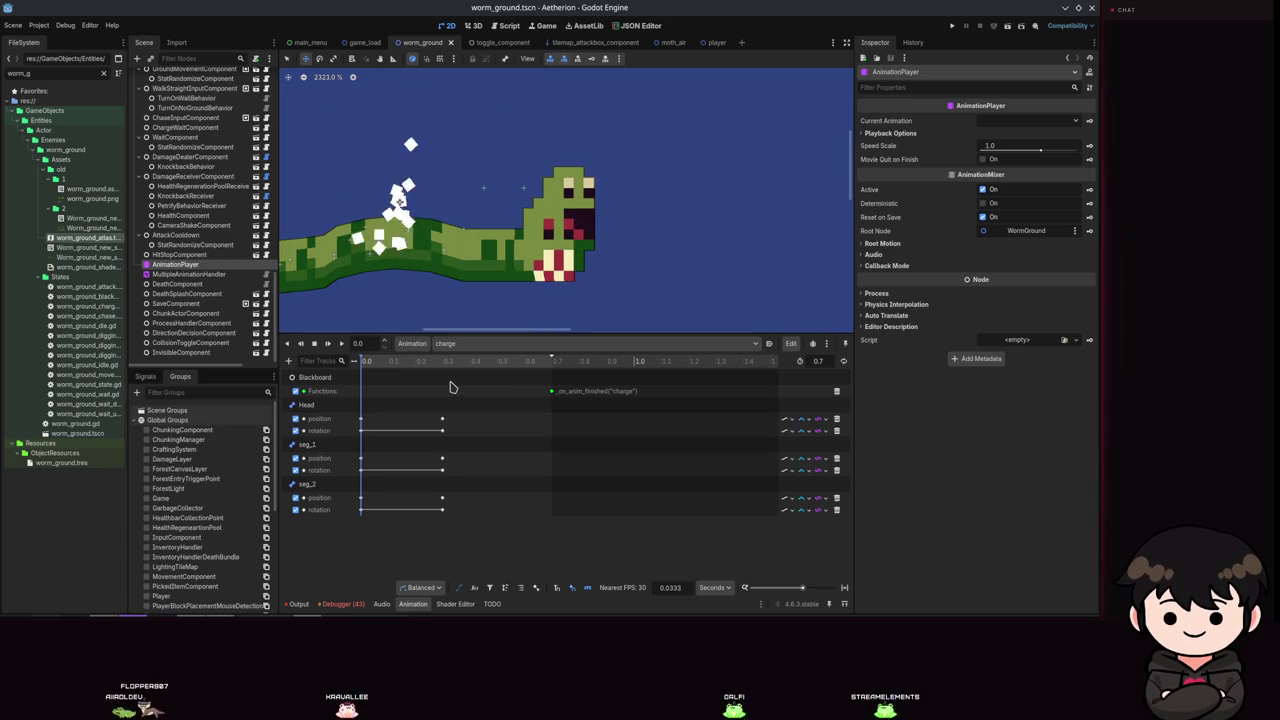
{"action": "left_click", "coordinate": [341, 344]}
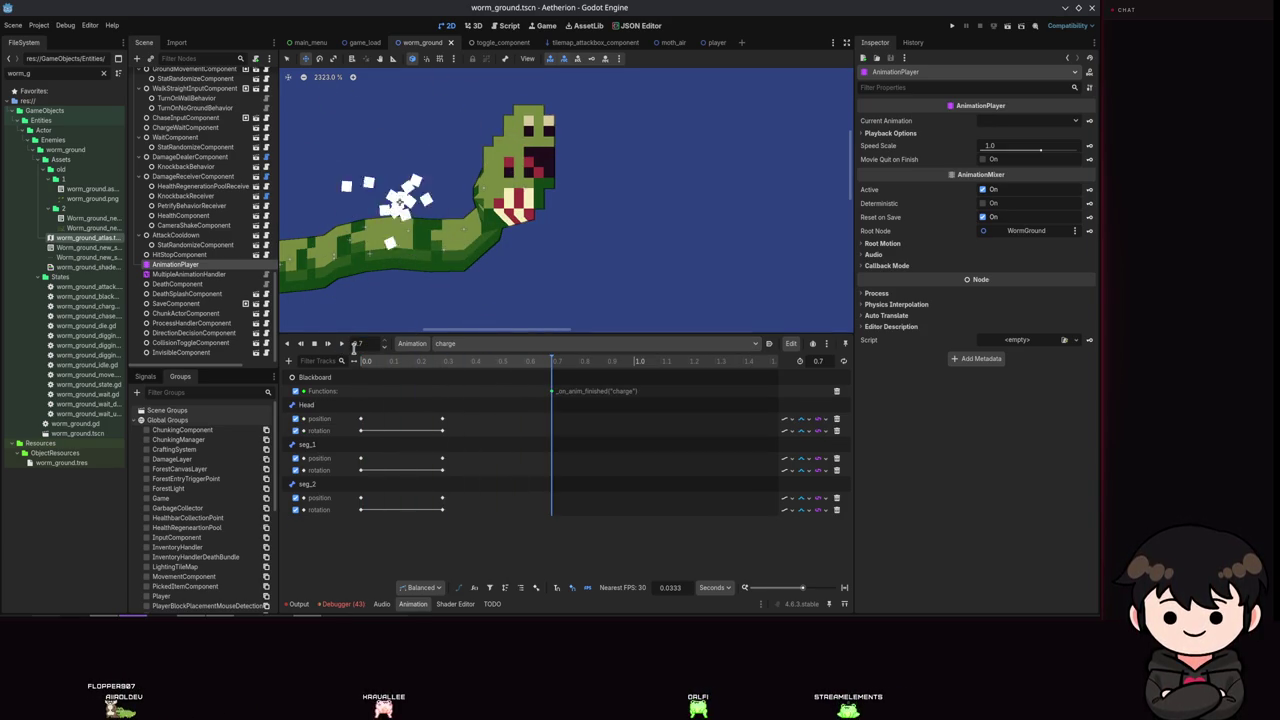
{"action": "mouse_move", "coordinate": [429, 361]}
{"action": "left_mouse_down"}
{"action": "mouse_move", "coordinate": [432, 381]}
{"action": "mouse_move", "coordinate": [362, 386]}
{"action": "mouse_move", "coordinate": [392, 390]}
{"action": "left_mouse_up"}
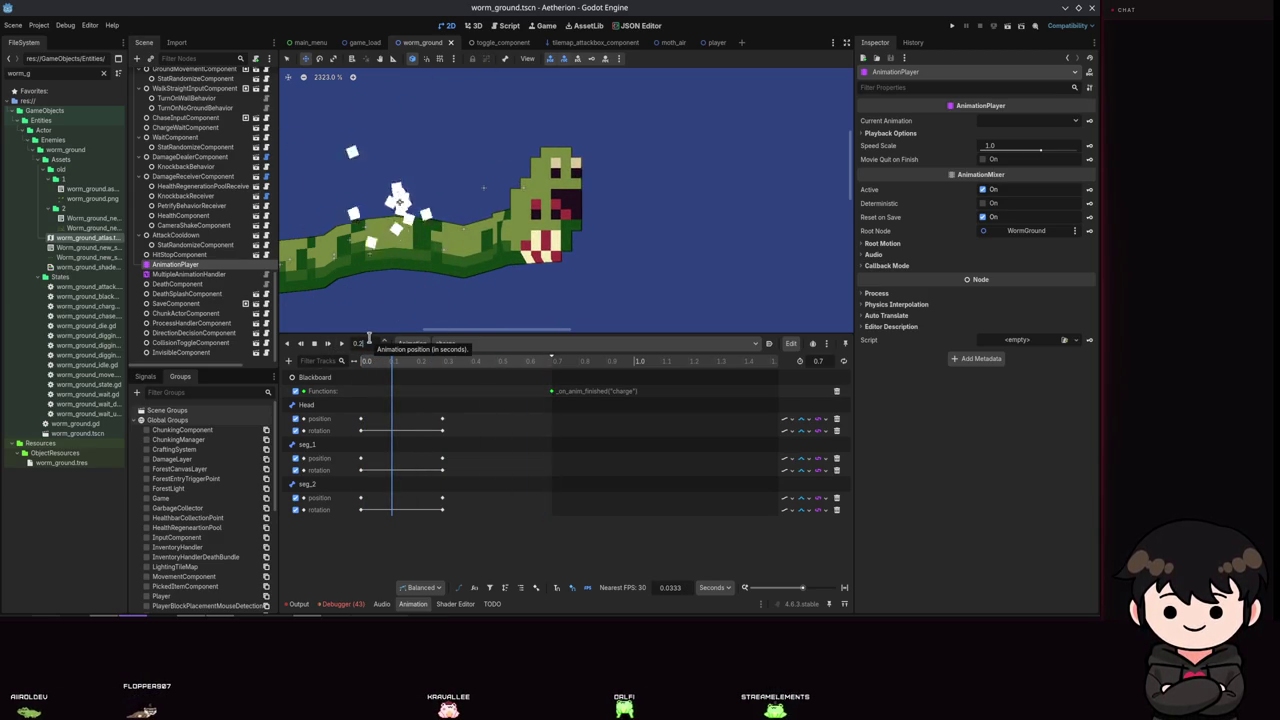
Step: Select the Head Polygon2D node to show its mesh and skeleton bones
{"action": "scroll", "coordinate": [369, 338], "scroll_direction": "up", "scroll_amount": 2}
{"action": "scroll", "coordinate": [165, 200], "scroll_direction": "up", "scroll_amount": 10}
{"action": "scroll", "coordinate": [166, 185], "scroll_direction": "up", "scroll_amount": 4}
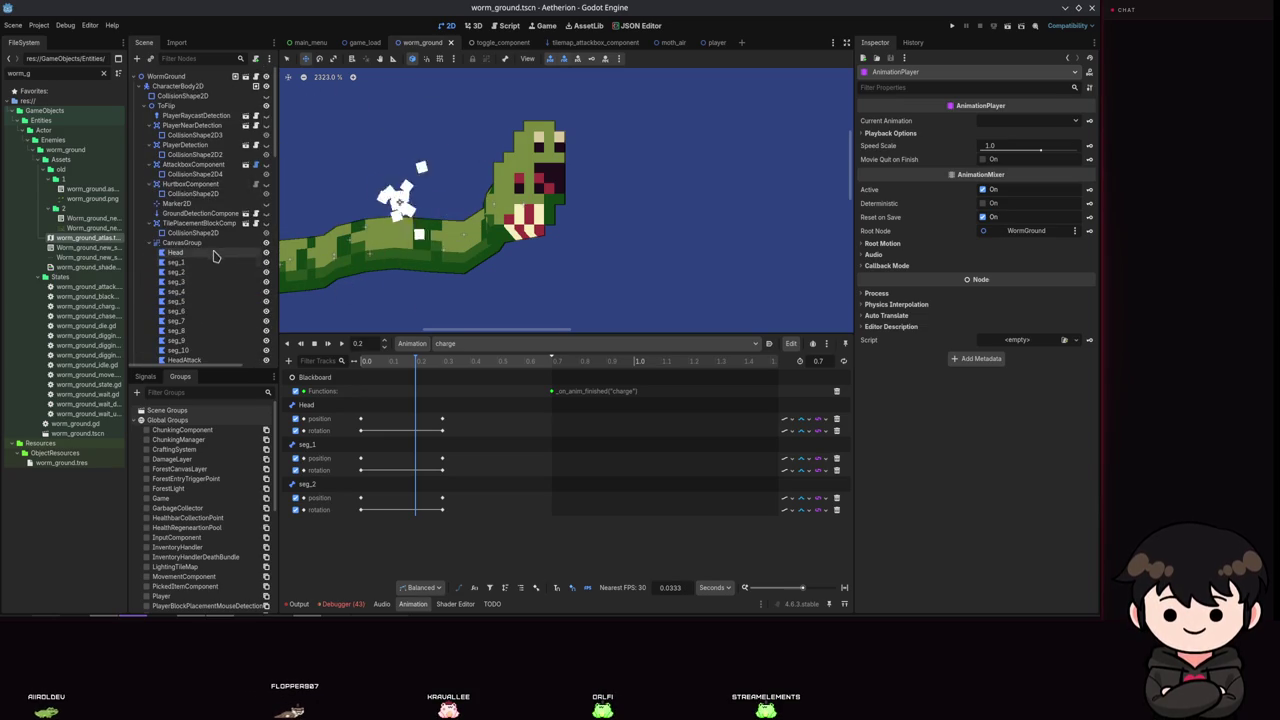
{"action": "left_click", "coordinate": [173, 146]}
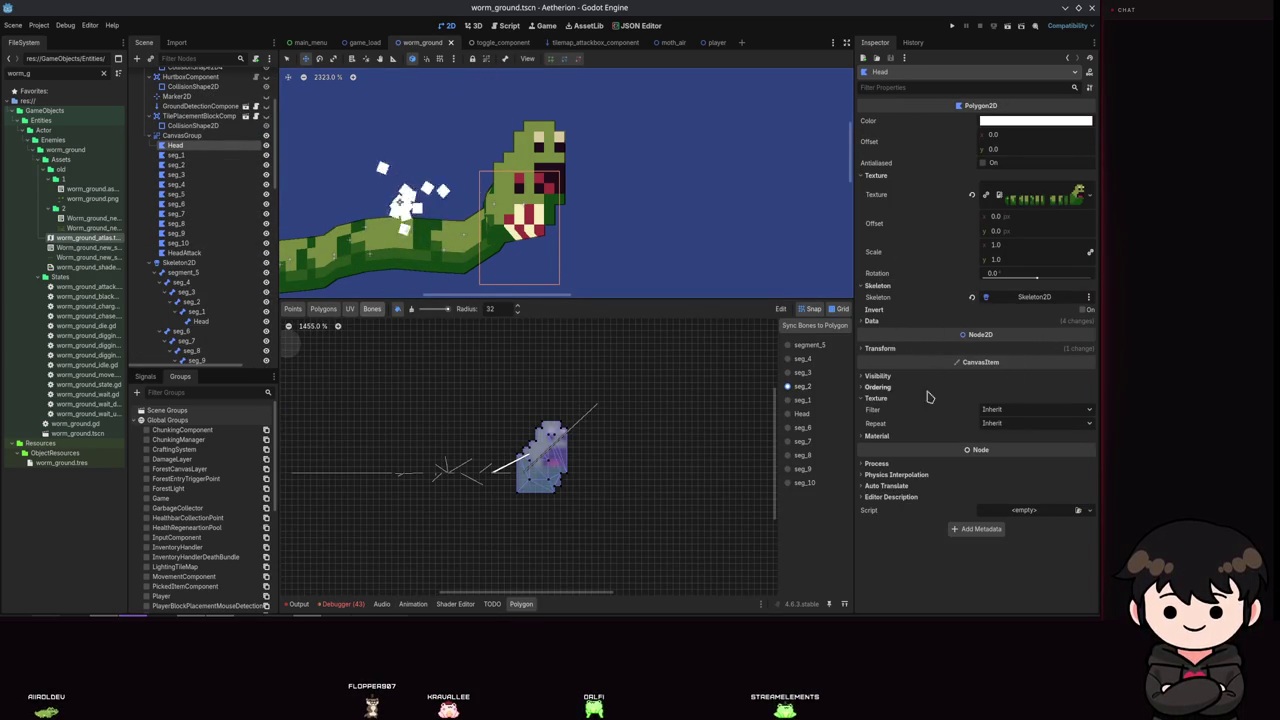
Step: Expand the Head's Visibility properties, collapse the polygon editor panel, and save the worm scene
{"action": "left_click", "coordinate": [878, 376]}
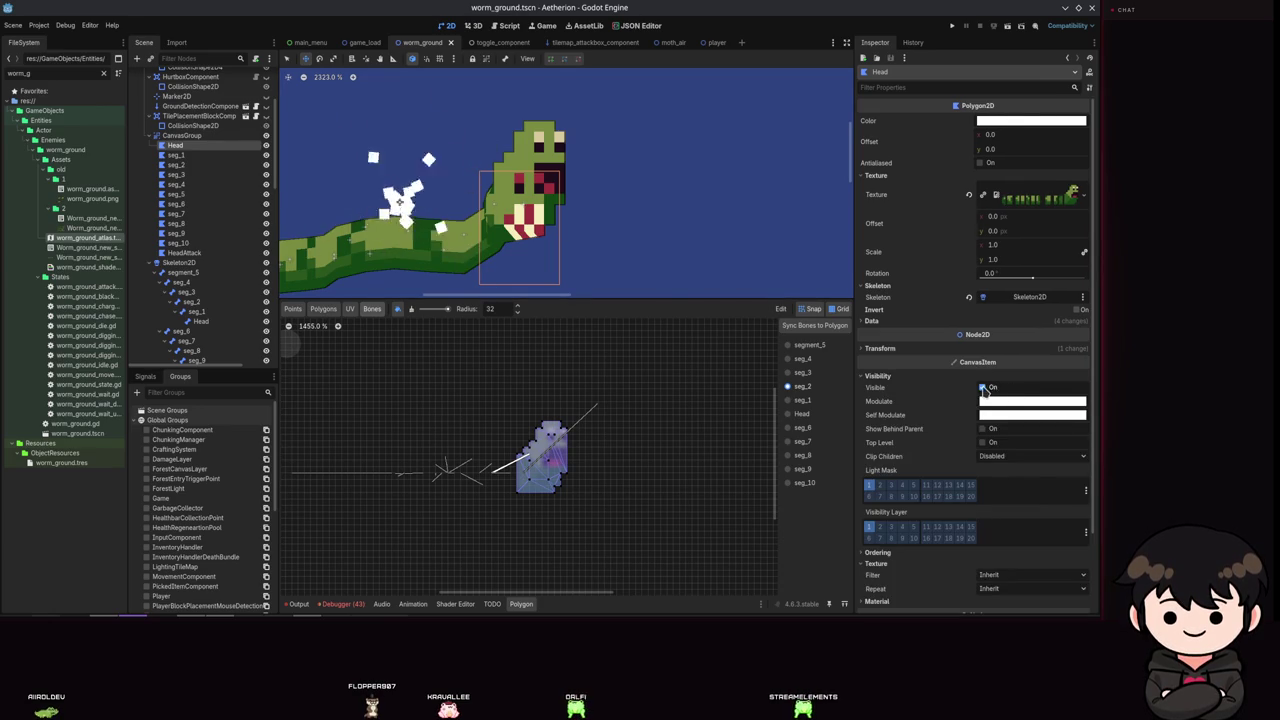
{"action": "scroll", "coordinate": [176, 240], "scroll_direction": "down", "scroll_amount": 10}
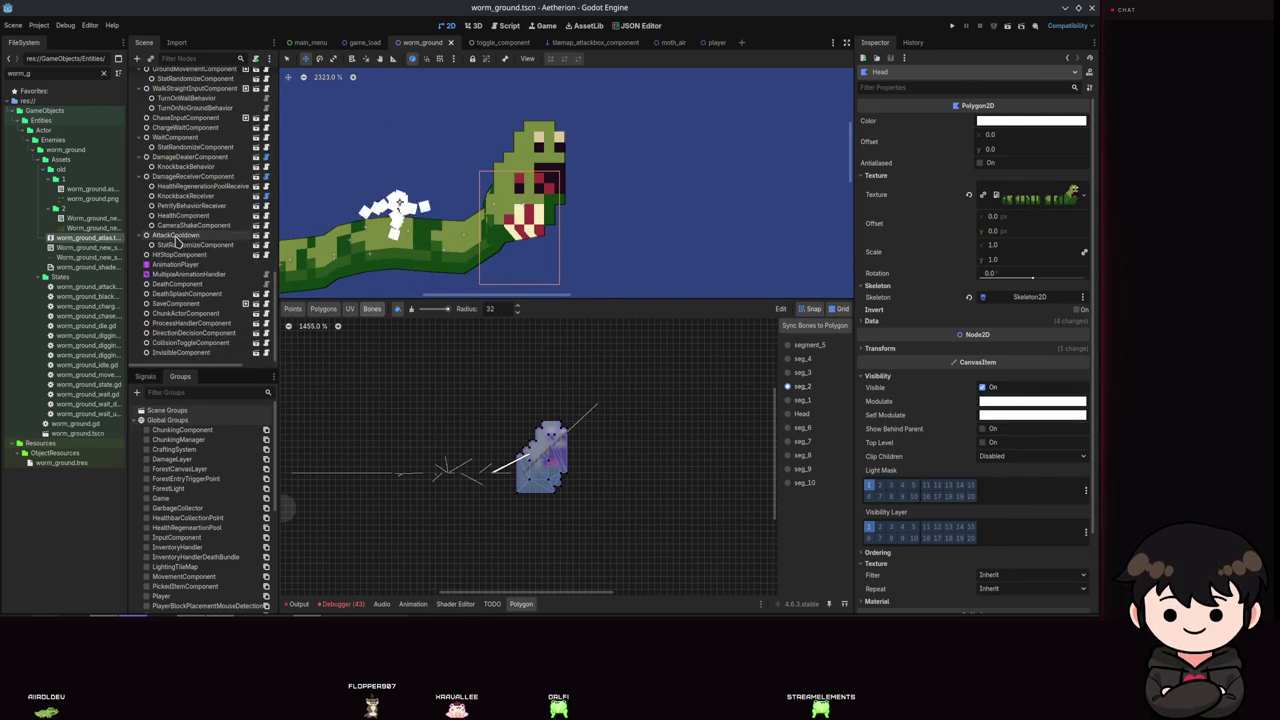
{"action": "left_click", "coordinate": [180, 264]}
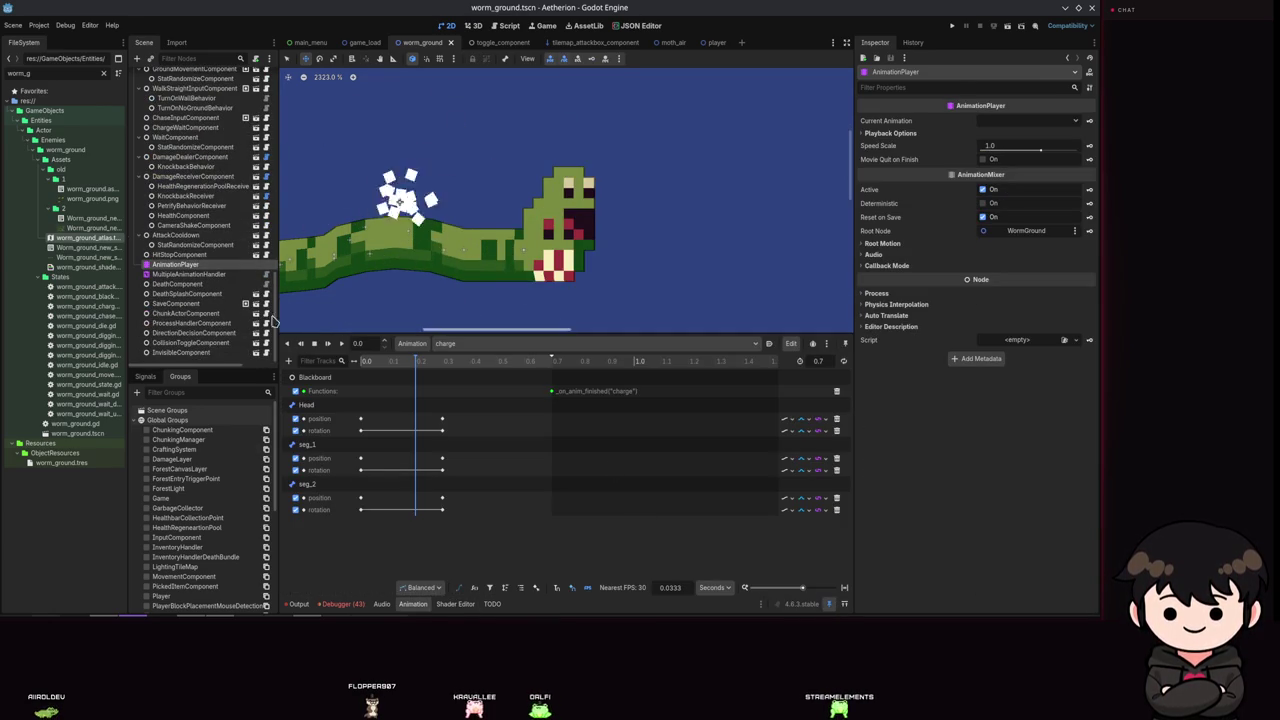
{"action": "scroll", "coordinate": [185, 207], "scroll_direction": "up", "scroll_amount": 8}
{"action": "scroll", "coordinate": [185, 207], "scroll_direction": "up", "scroll_amount": 3}
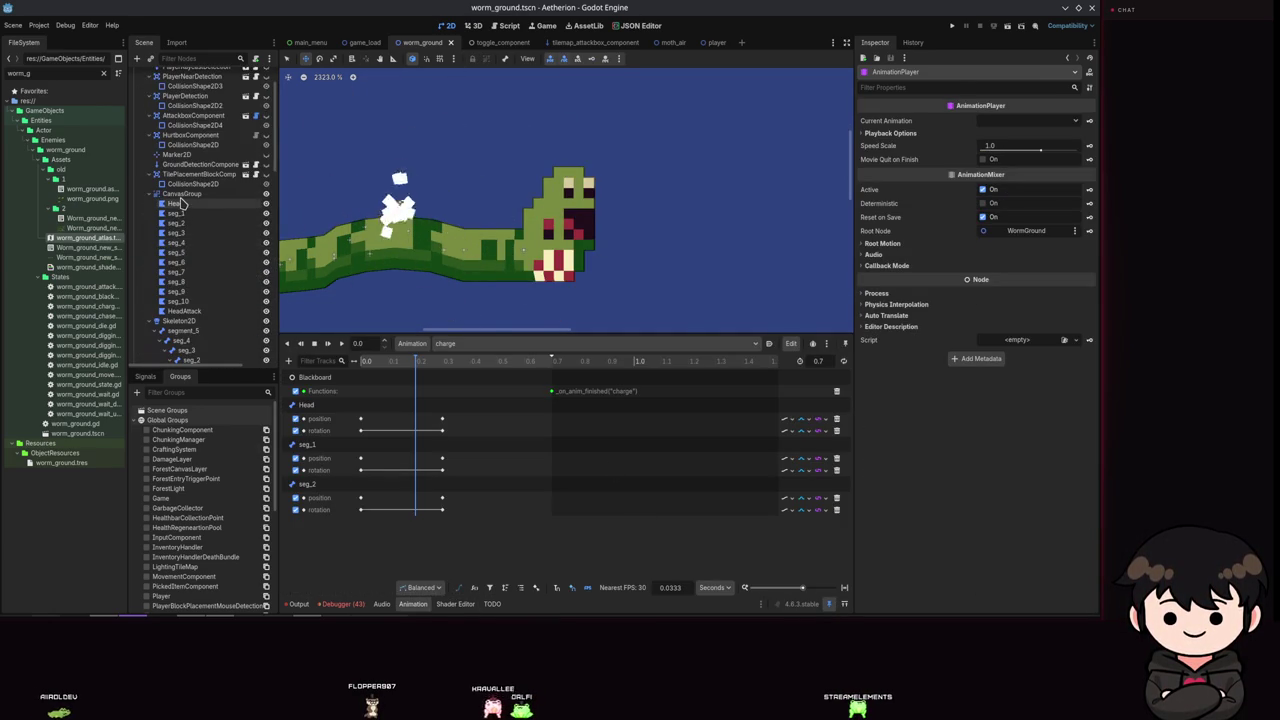
{"action": "left_click", "coordinate": [180, 204]}
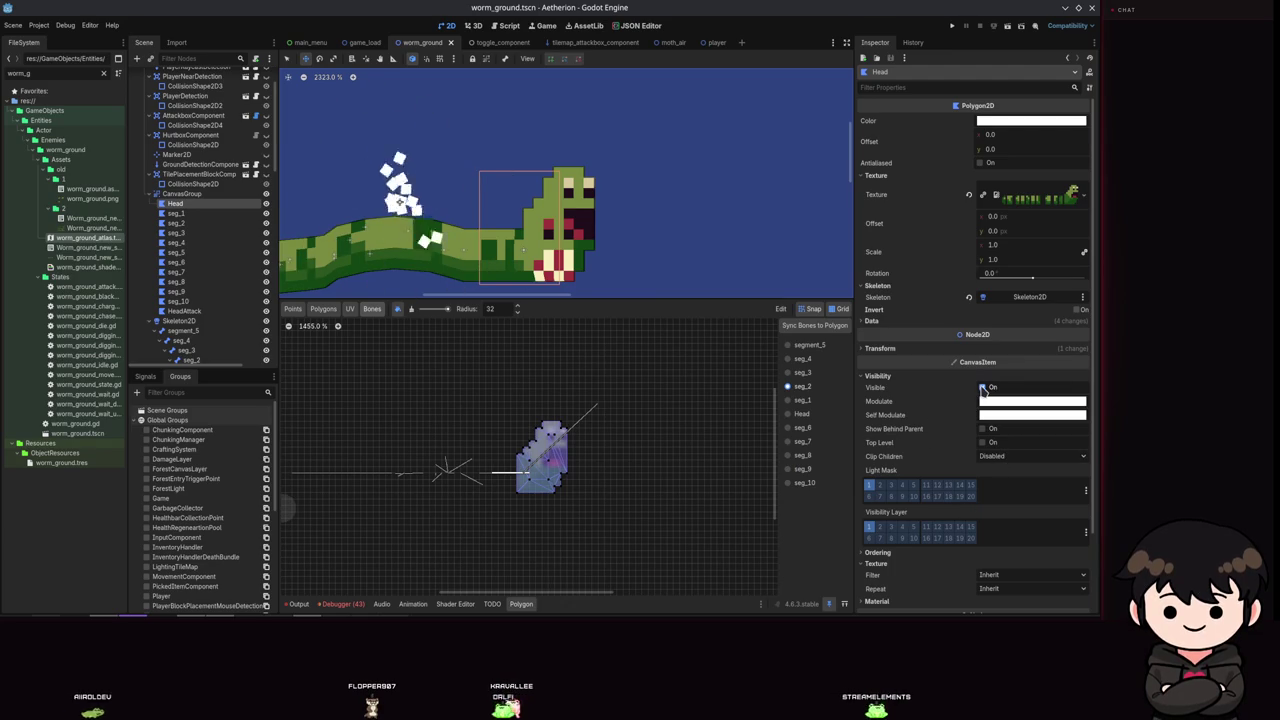
{"action": "scroll", "coordinate": [195, 245], "scroll_direction": "down", "scroll_amount": 10}
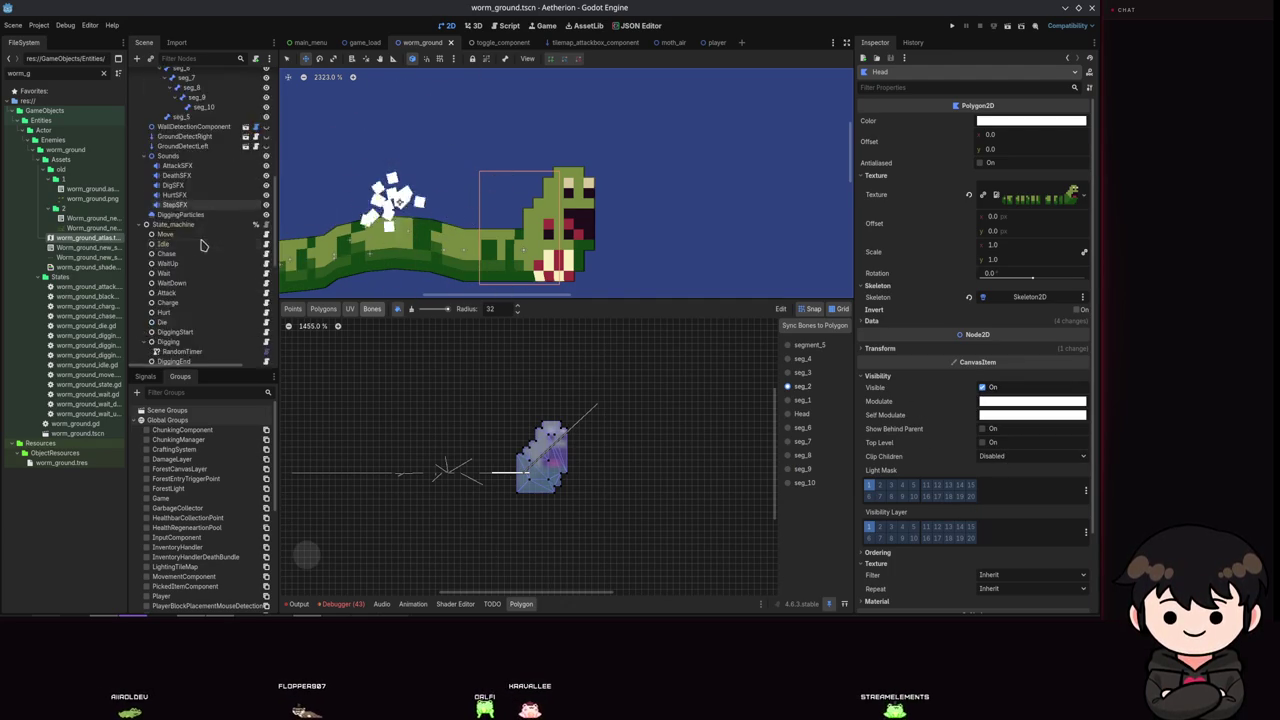
{"action": "left_click", "coordinate": [187, 300]}
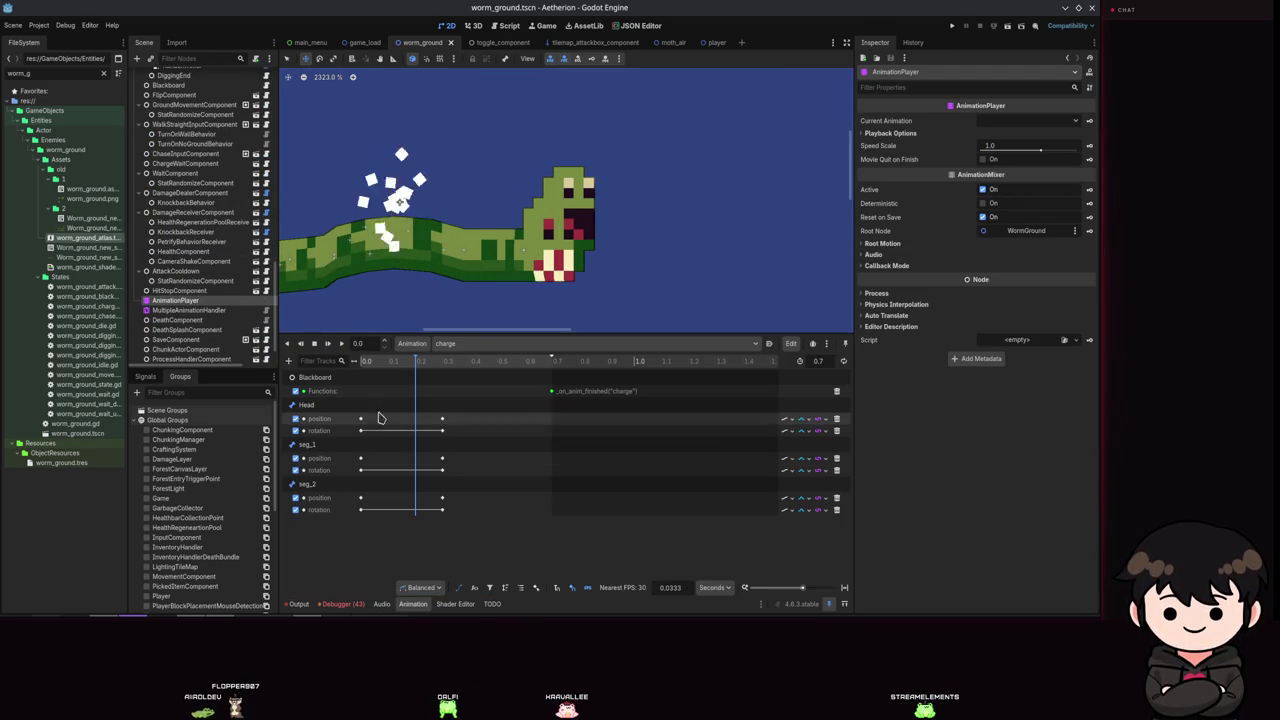
{"action": "scroll", "coordinate": [203, 280], "scroll_direction": "up", "scroll_amount": 6}
{"action": "scroll", "coordinate": [203, 280], "scroll_direction": "up", "scroll_amount": 5}
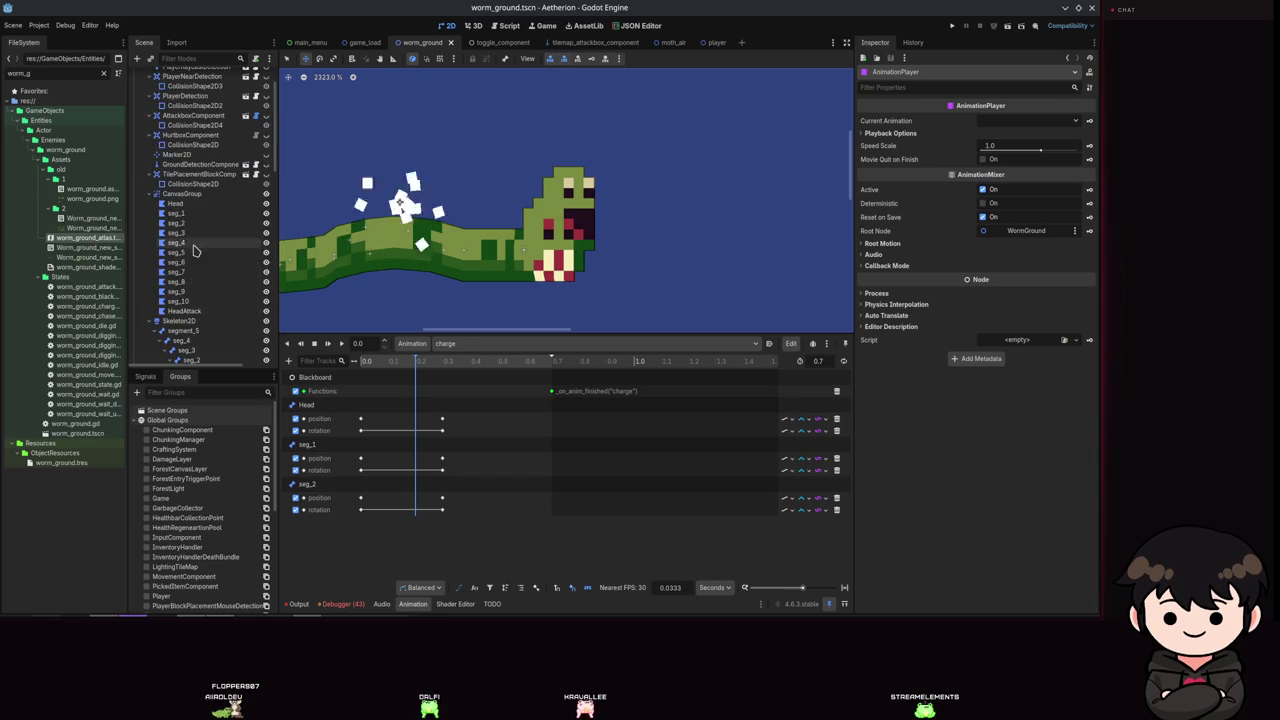
{"action": "left_click", "coordinate": [179, 204]}
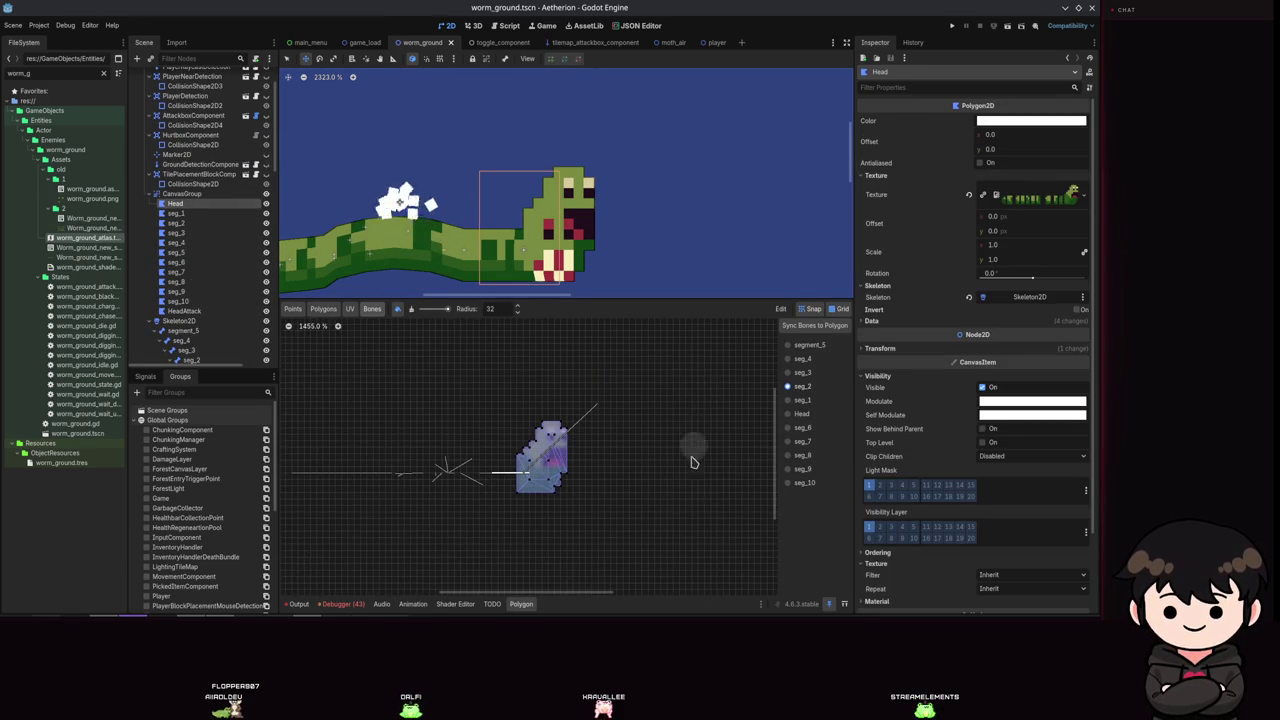
{"action": "left_click", "coordinate": [521, 604]}
{"action": "key", "text": "ctrl+s"}
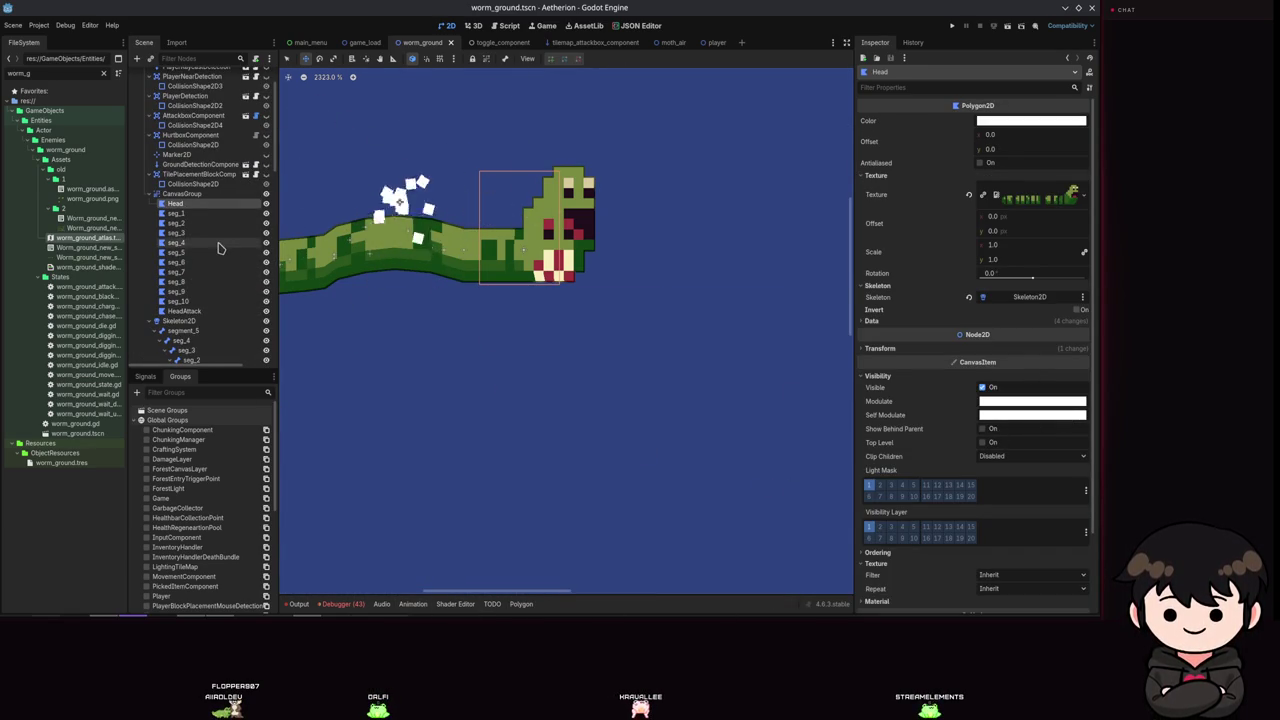
Step: Show the charge animation's tracks for Head, seg_1 and seg_2 in the Animation panel
{"action": "scroll", "coordinate": [220, 248], "scroll_direction": "down", "scroll_amount": 15}
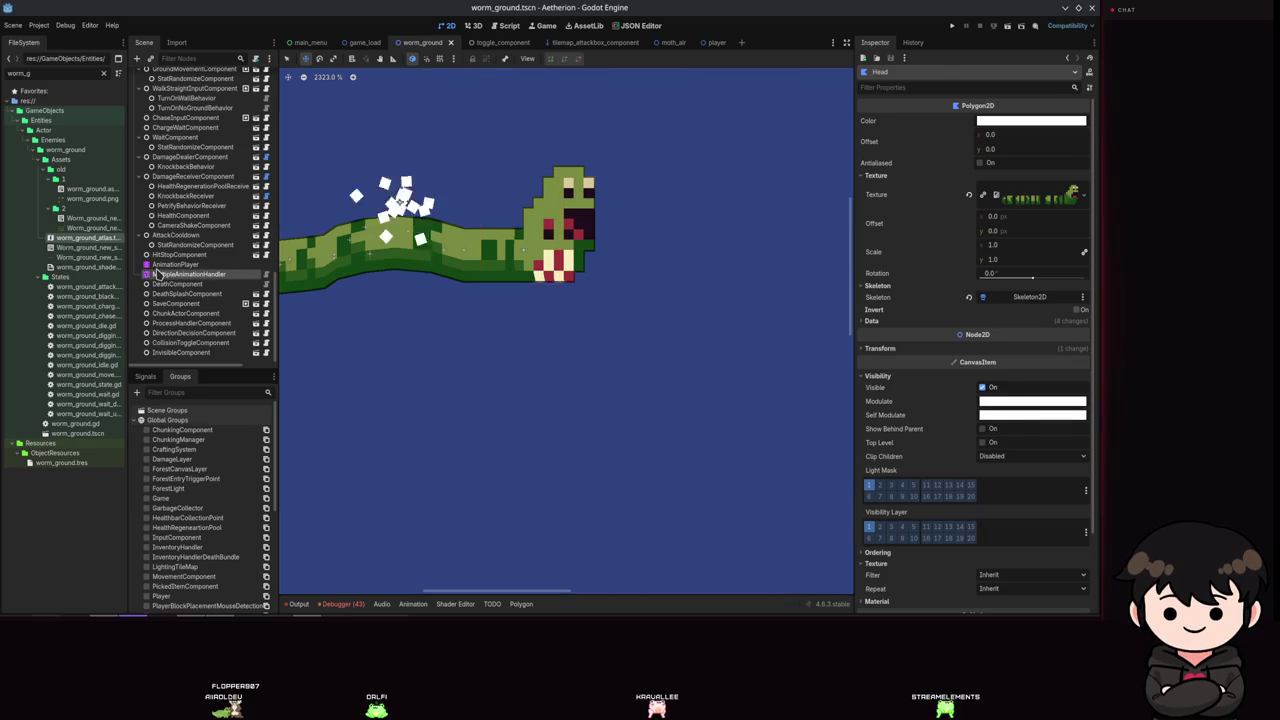
{"action": "left_click", "coordinate": [163, 264]}
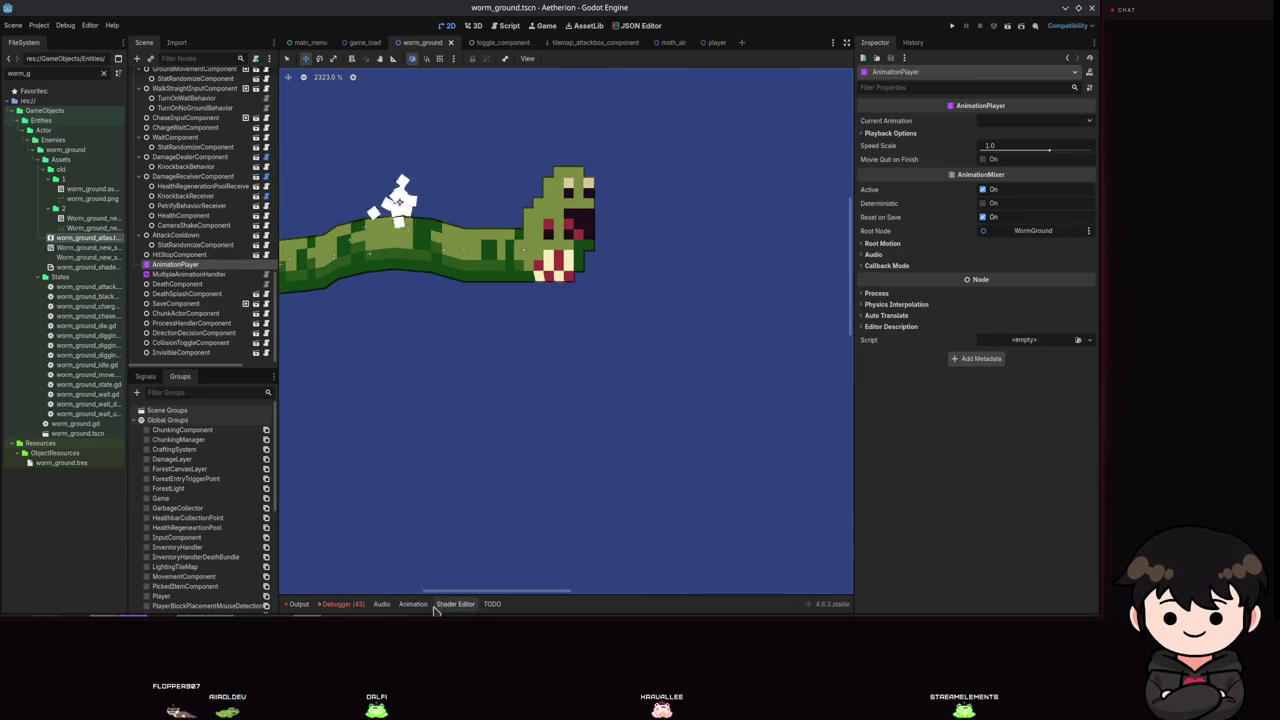
{"action": "left_click", "coordinate": [413, 604]}
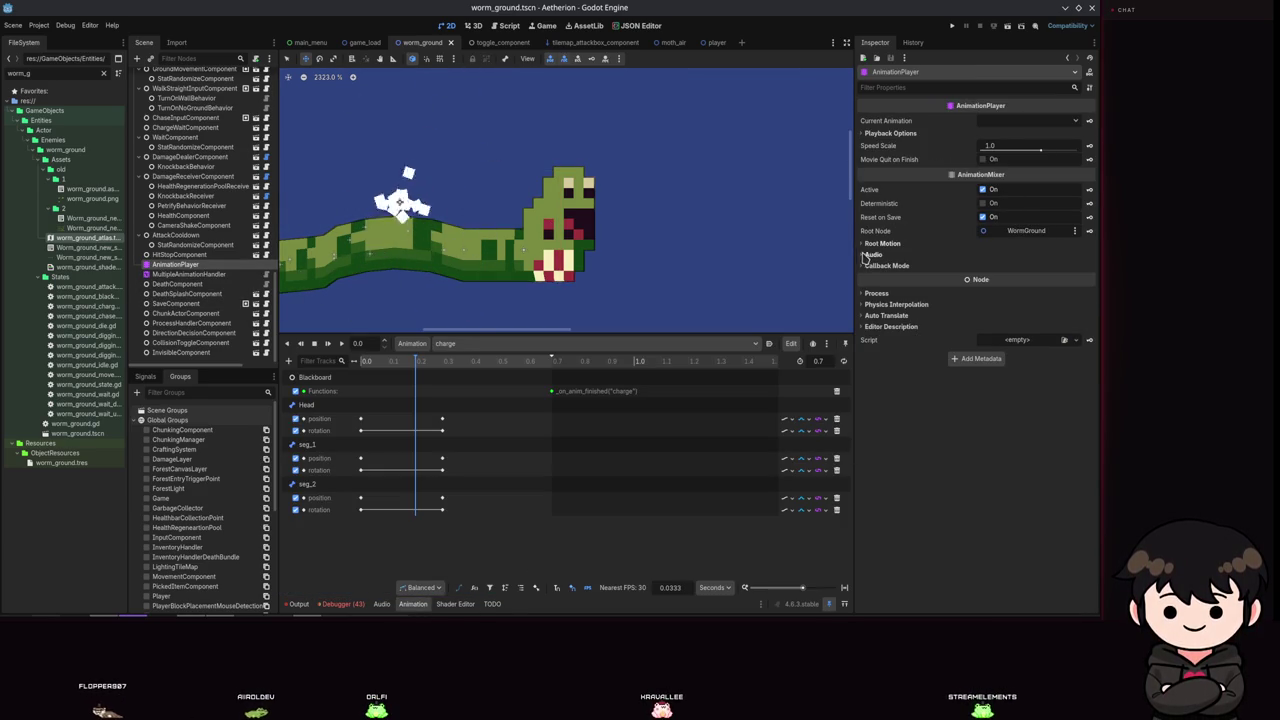
{"action": "scroll", "coordinate": [210, 250], "scroll_direction": "up", "scroll_amount": 5}
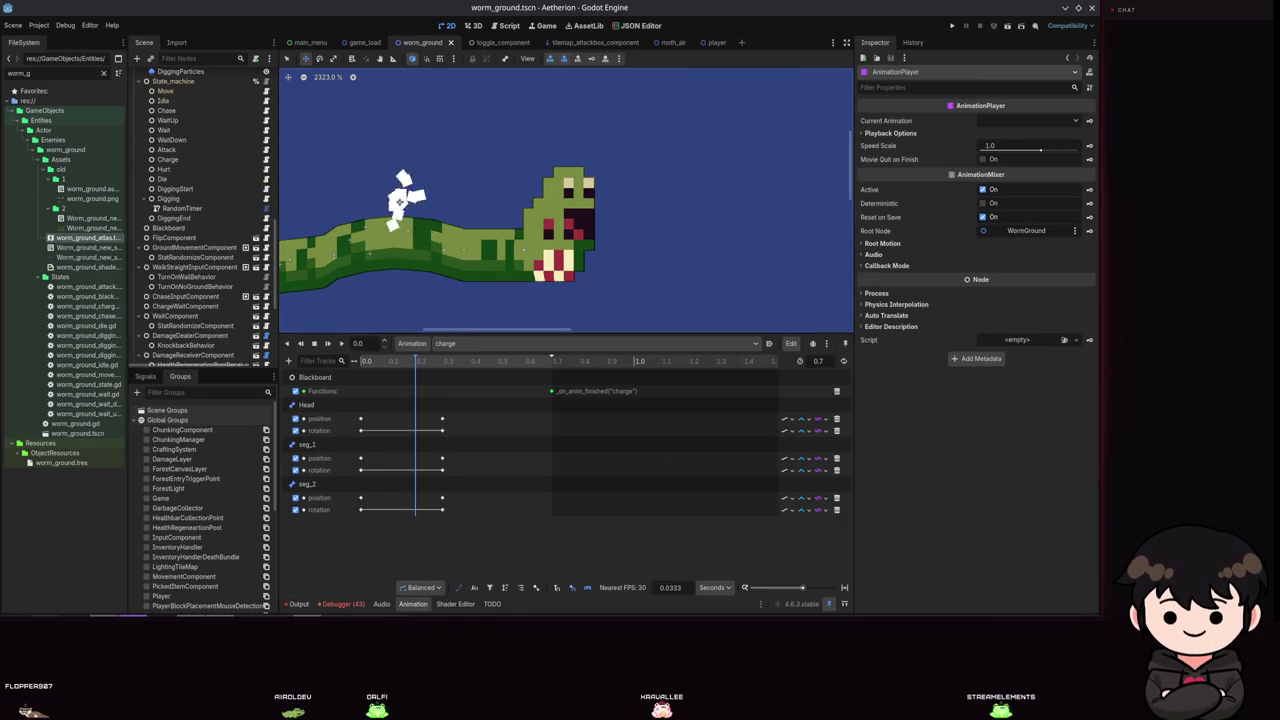
{"action": "scroll", "coordinate": [175, 280], "scroll_direction": "down", "scroll_amount": 10}
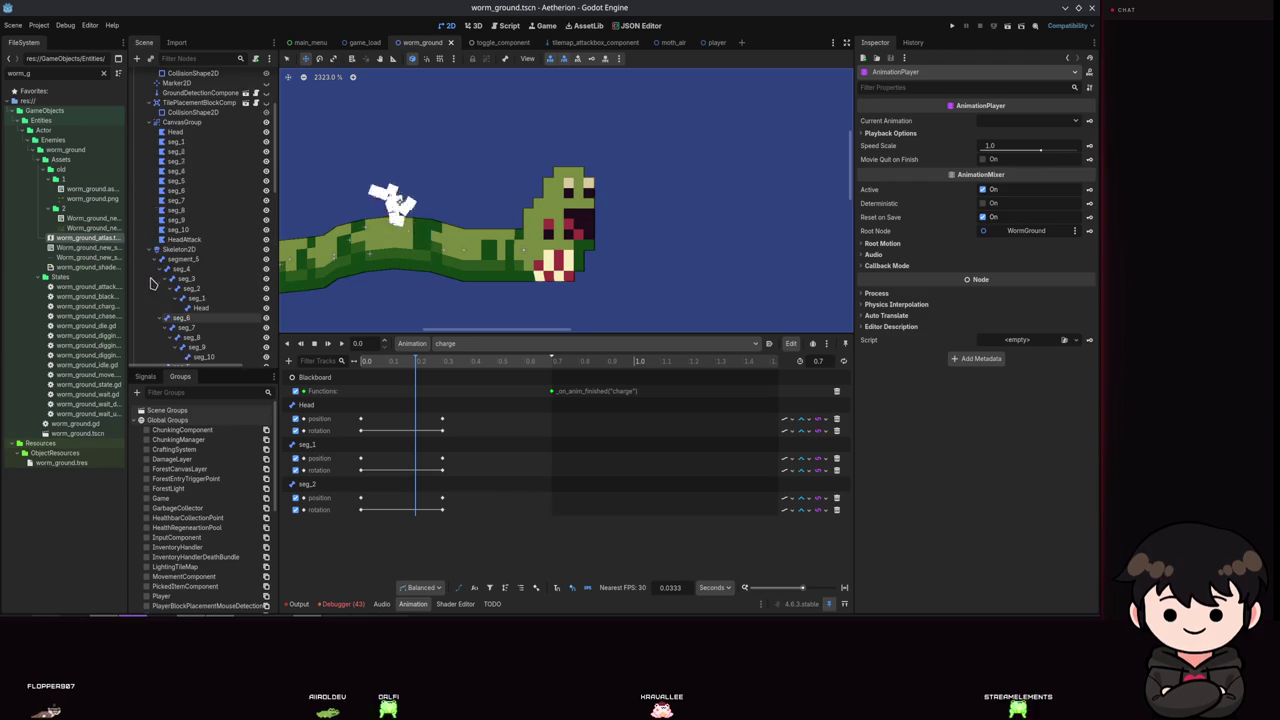
{"action": "left_click", "coordinate": [186, 133]}
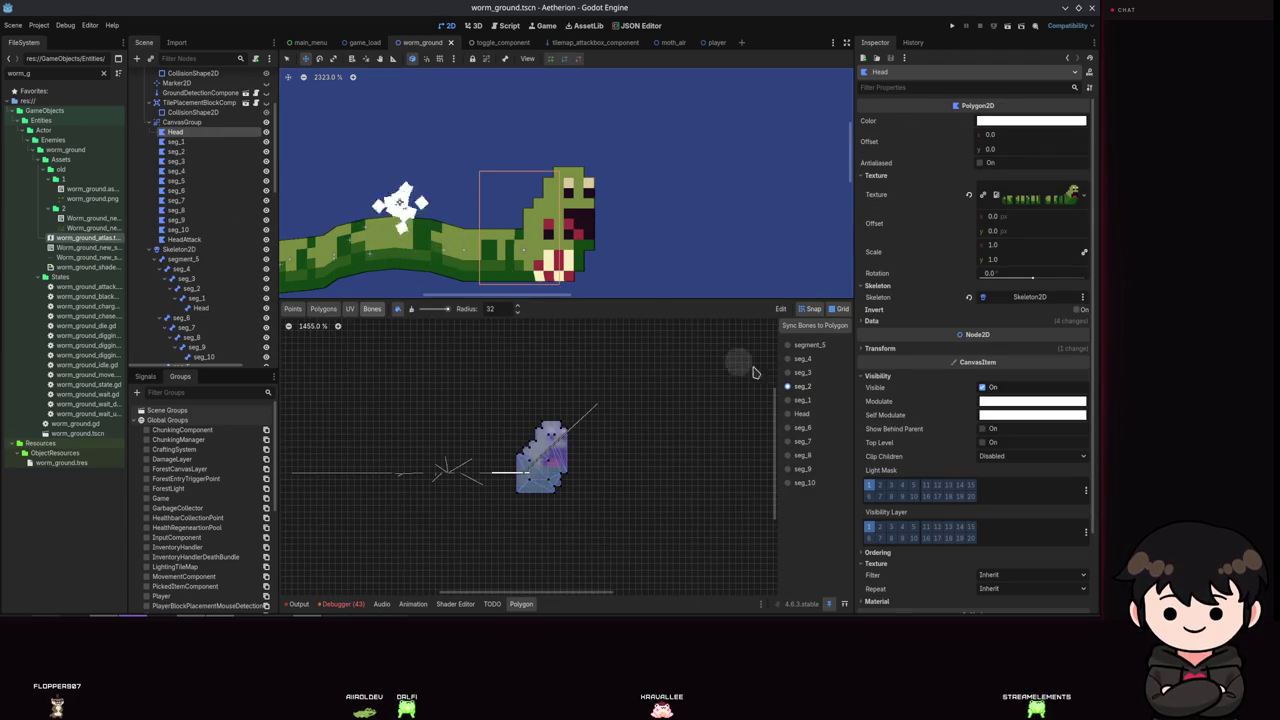
{"action": "scroll", "coordinate": [175, 260], "scroll_direction": "down", "scroll_amount": 10}
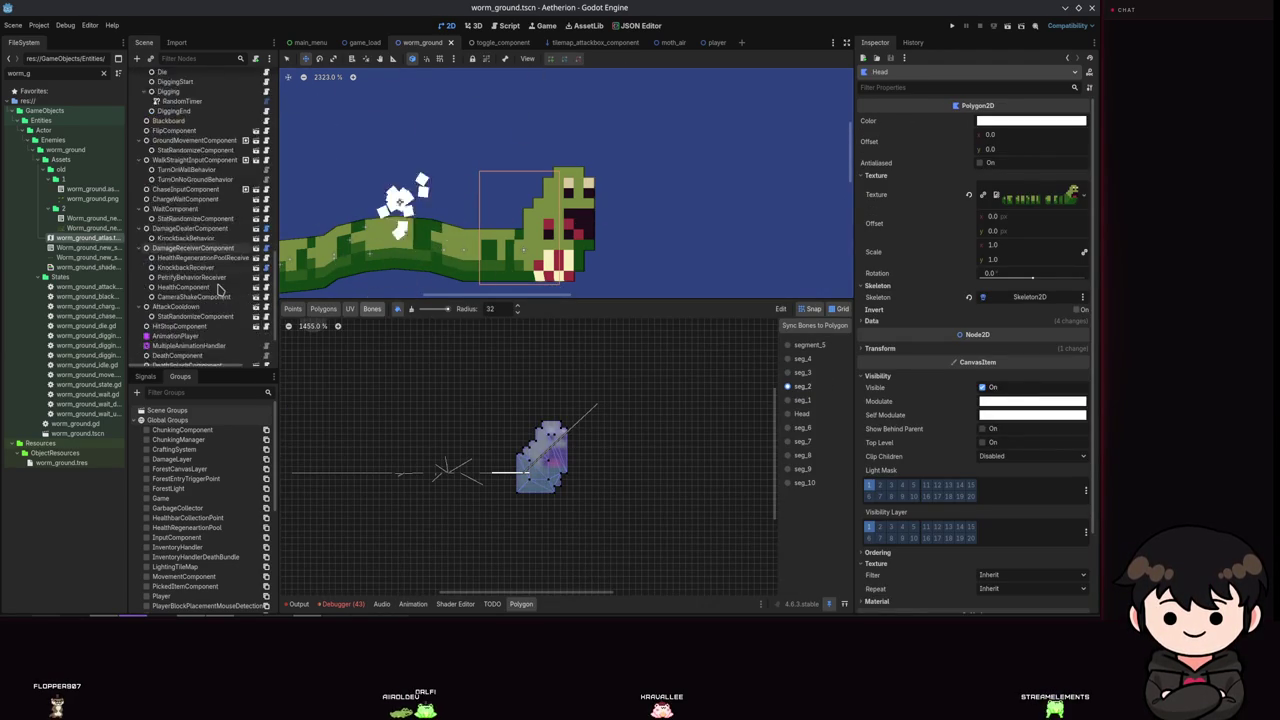
{"action": "left_click", "coordinate": [177, 255]}
{"action": "left_click", "coordinate": [175, 264]}
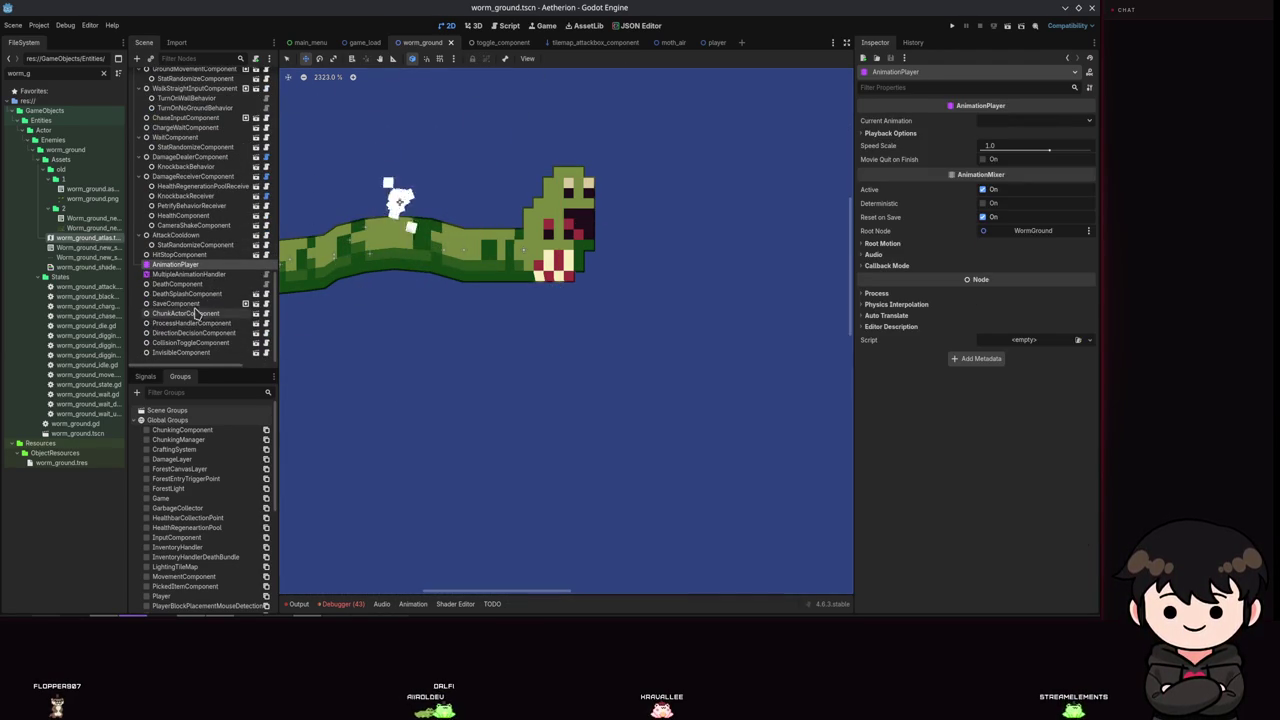
{"action": "left_click", "coordinate": [413, 604]}
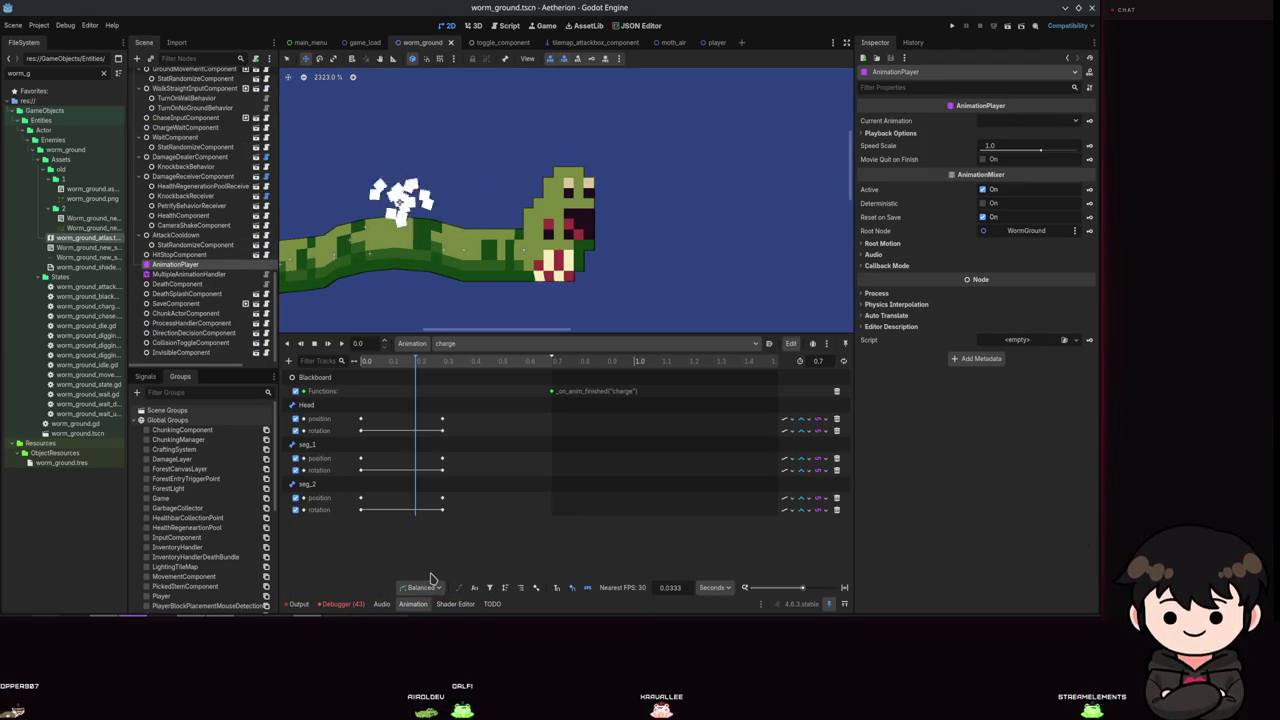
{"action": "left_click", "coordinate": [288, 362]}
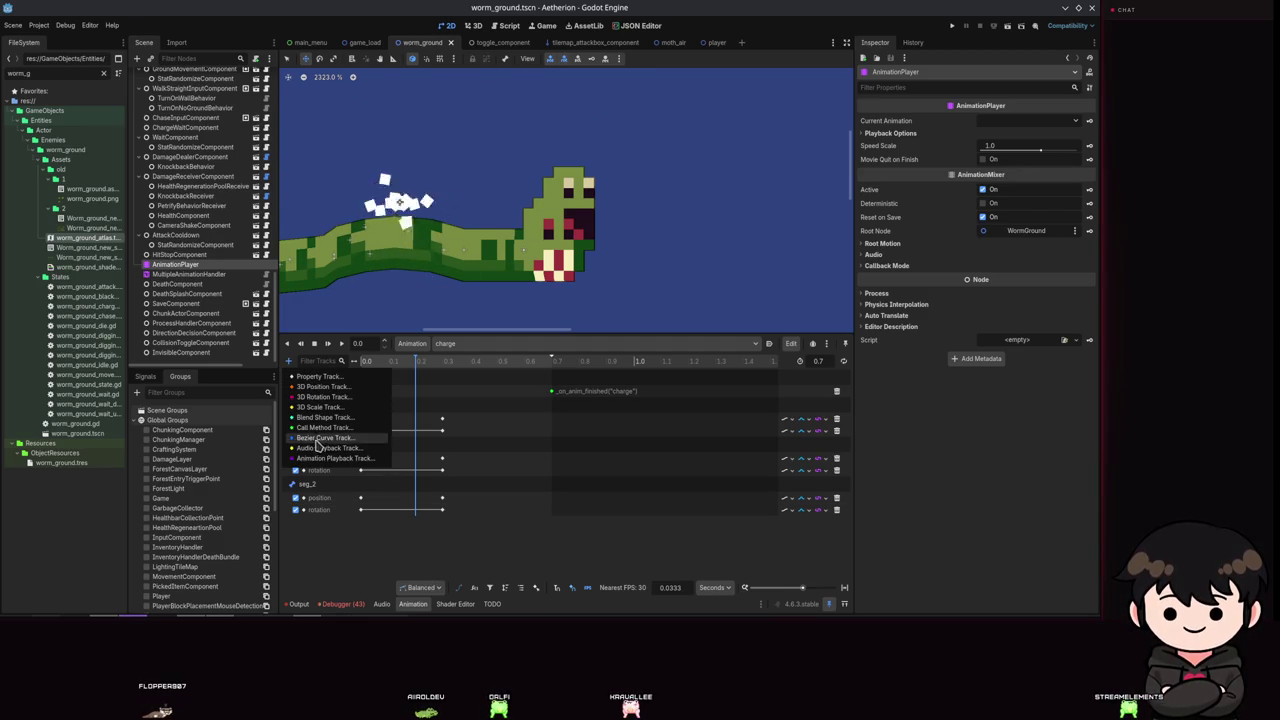
{"action": "left_click", "coordinate": [325, 521]}
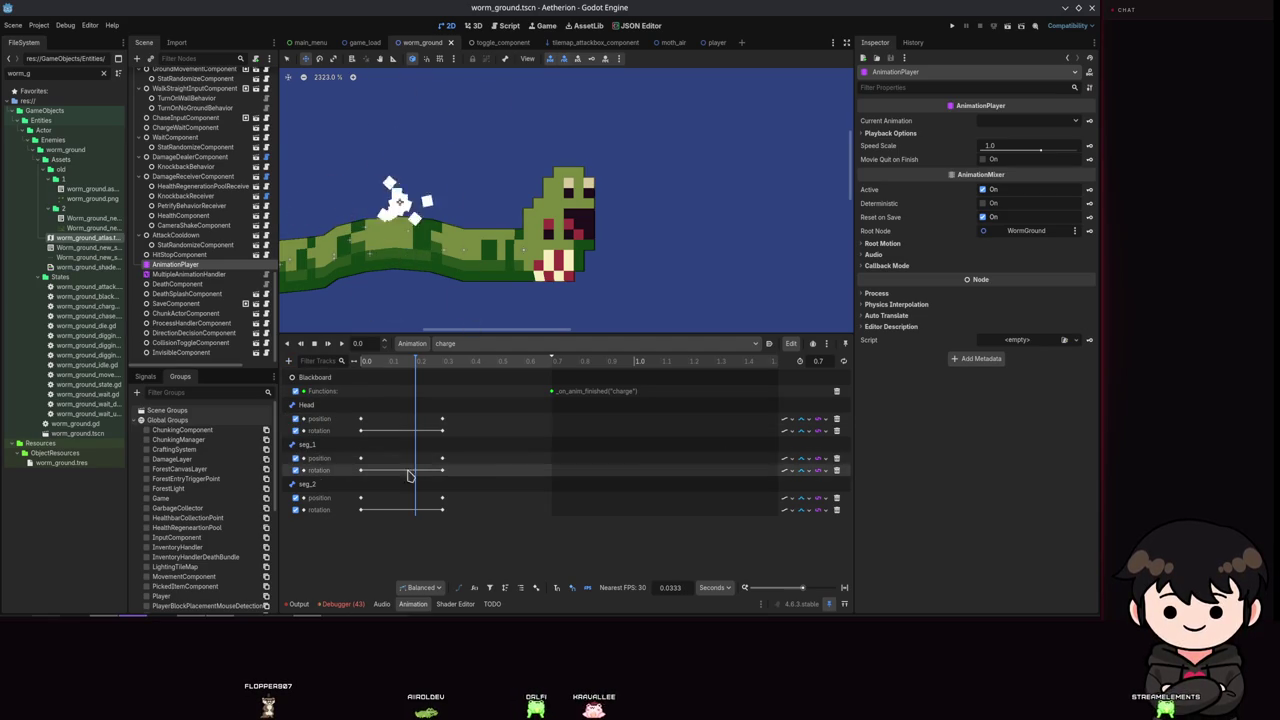
{"action": "left_click", "coordinate": [318, 406]}
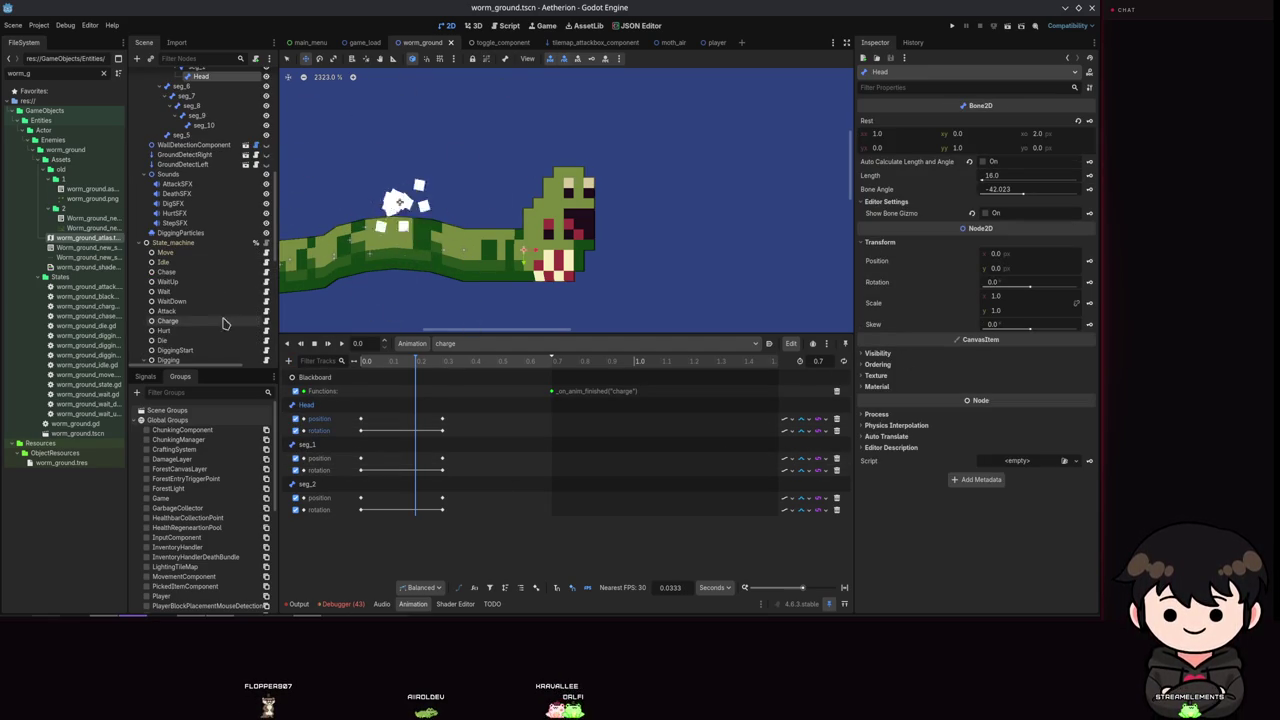
Step: Reselect the Head polygon with its Visibility properties open beside the charge timeline
{"action": "scroll", "coordinate": [230, 250], "scroll_direction": "up", "scroll_amount": 5}
{"action": "right_click", "coordinate": [243, 158]}
{"action": "left_click", "coordinate": [200, 158]}
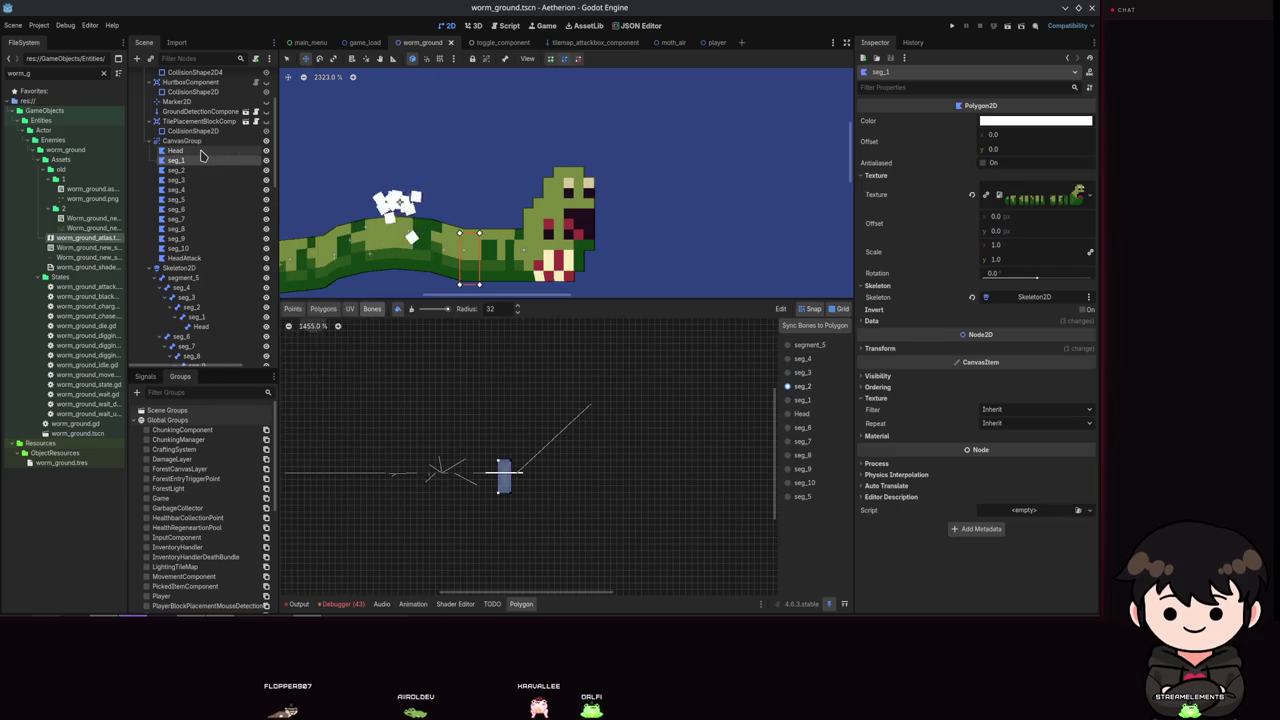
{"action": "right_click", "coordinate": [201, 151]}
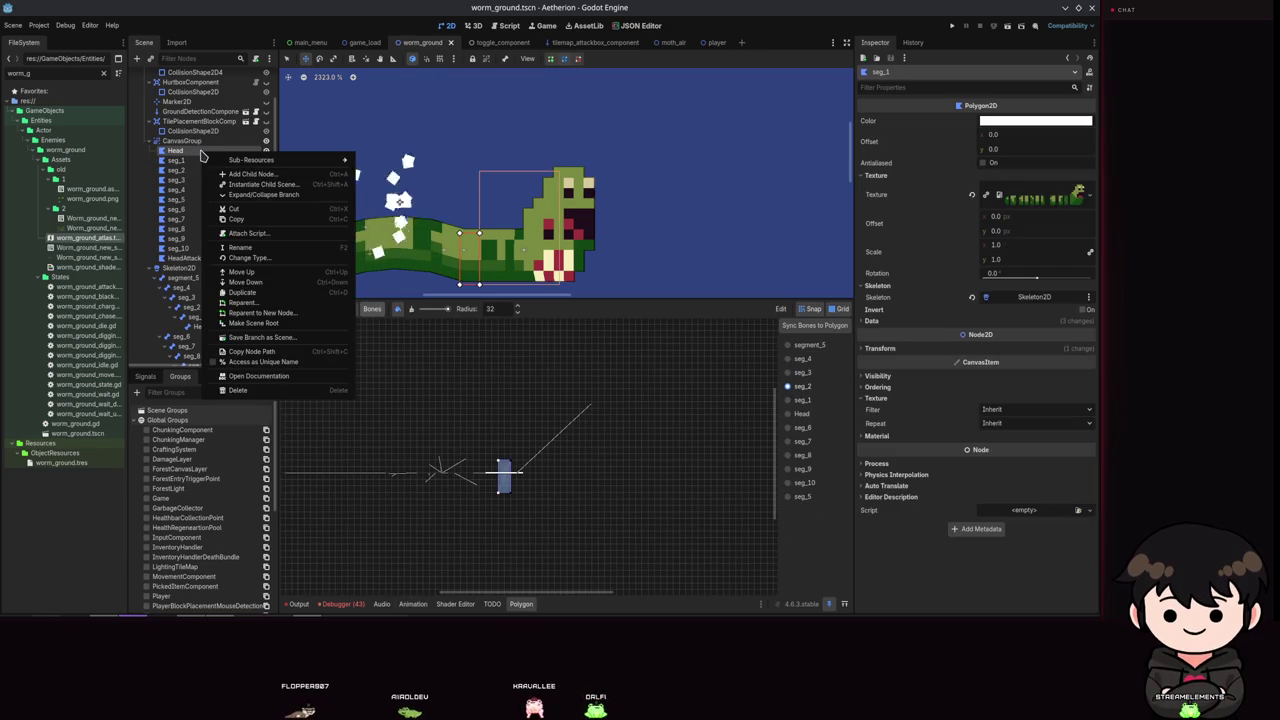
{"action": "left_click", "coordinate": [948, 391]}
{"action": "left_click", "coordinate": [895, 376]}
{"action": "left_click", "coordinate": [897, 377]}
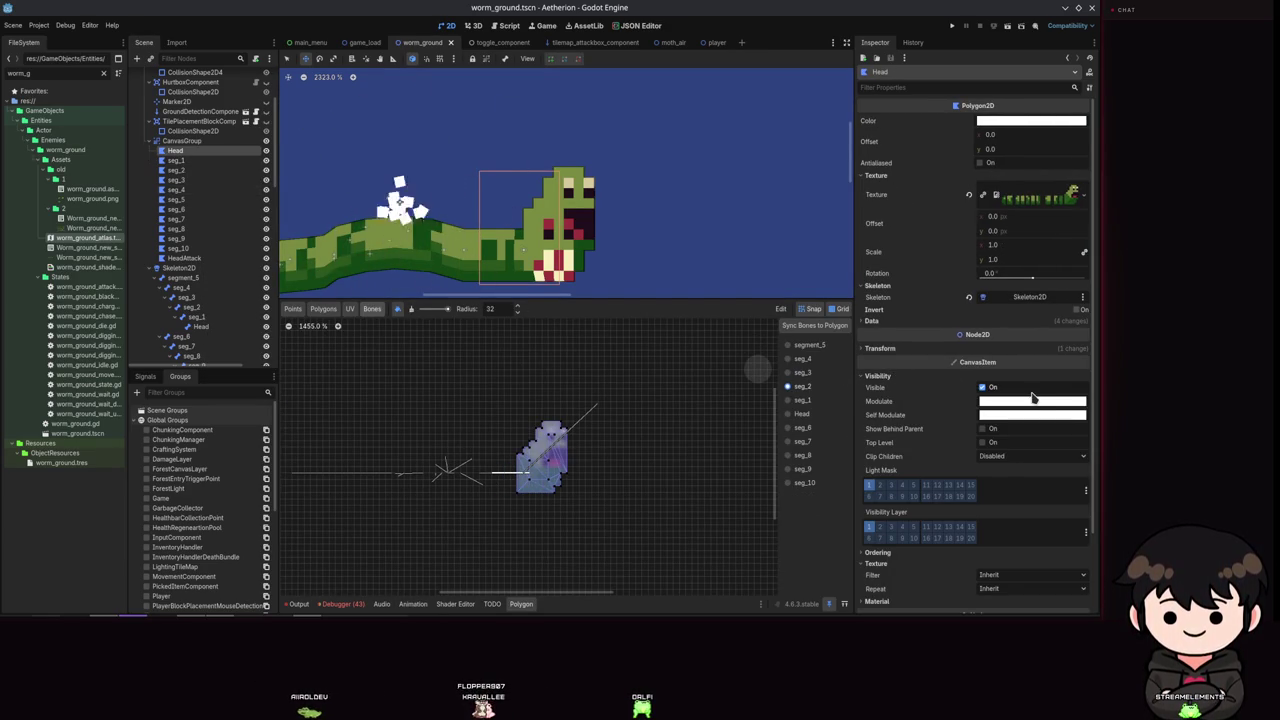
{"action": "right_click", "coordinate": [877, 392]}
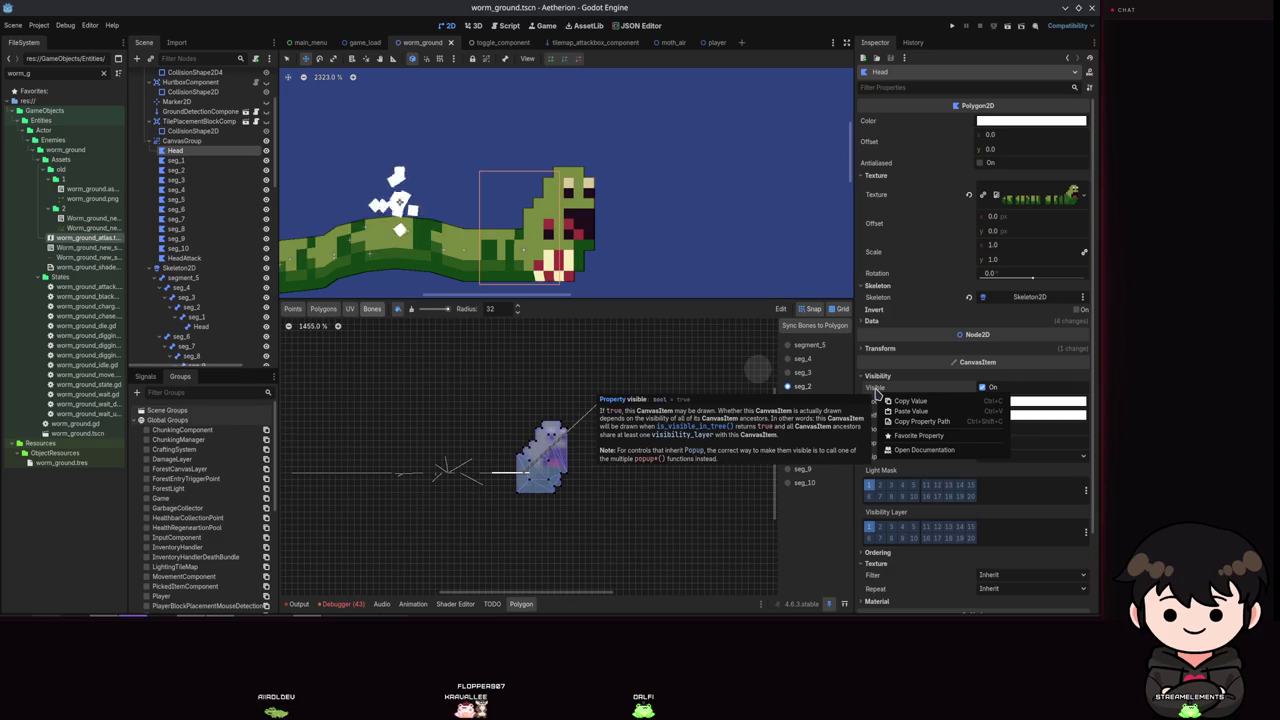
{"action": "left_click", "coordinate": [420, 610]}
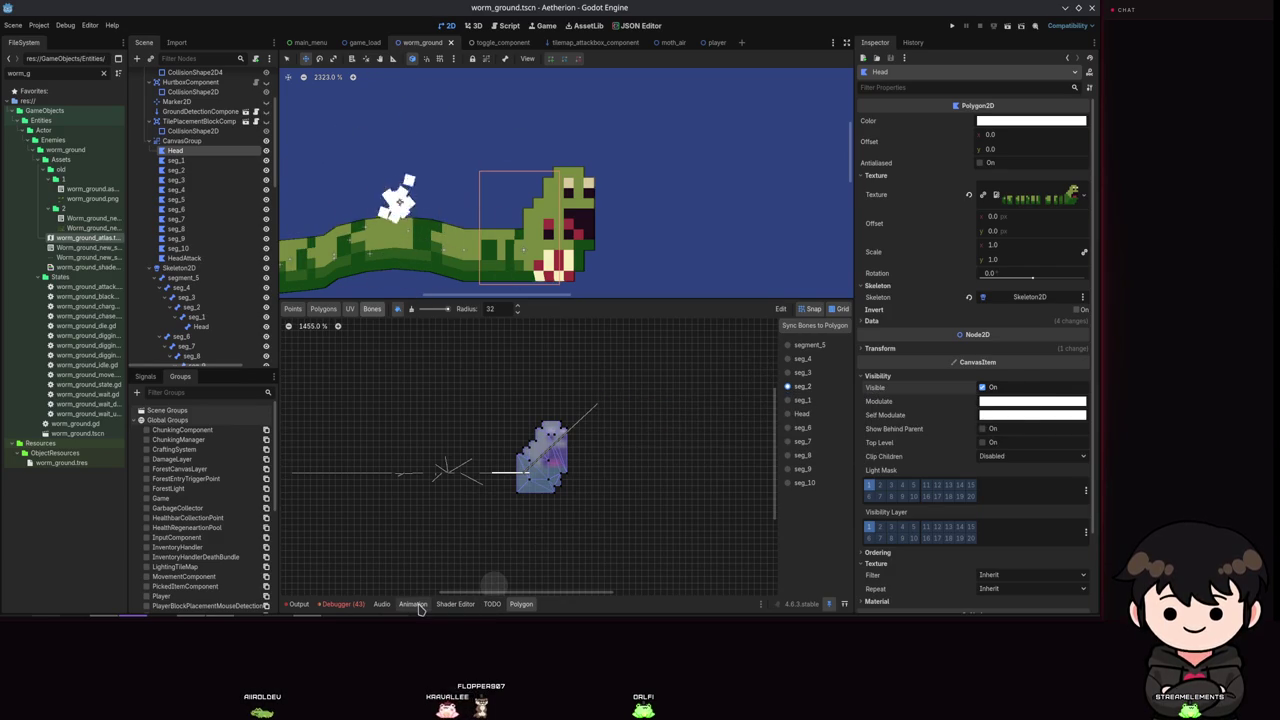
{"action": "left_click", "coordinate": [419, 606]}
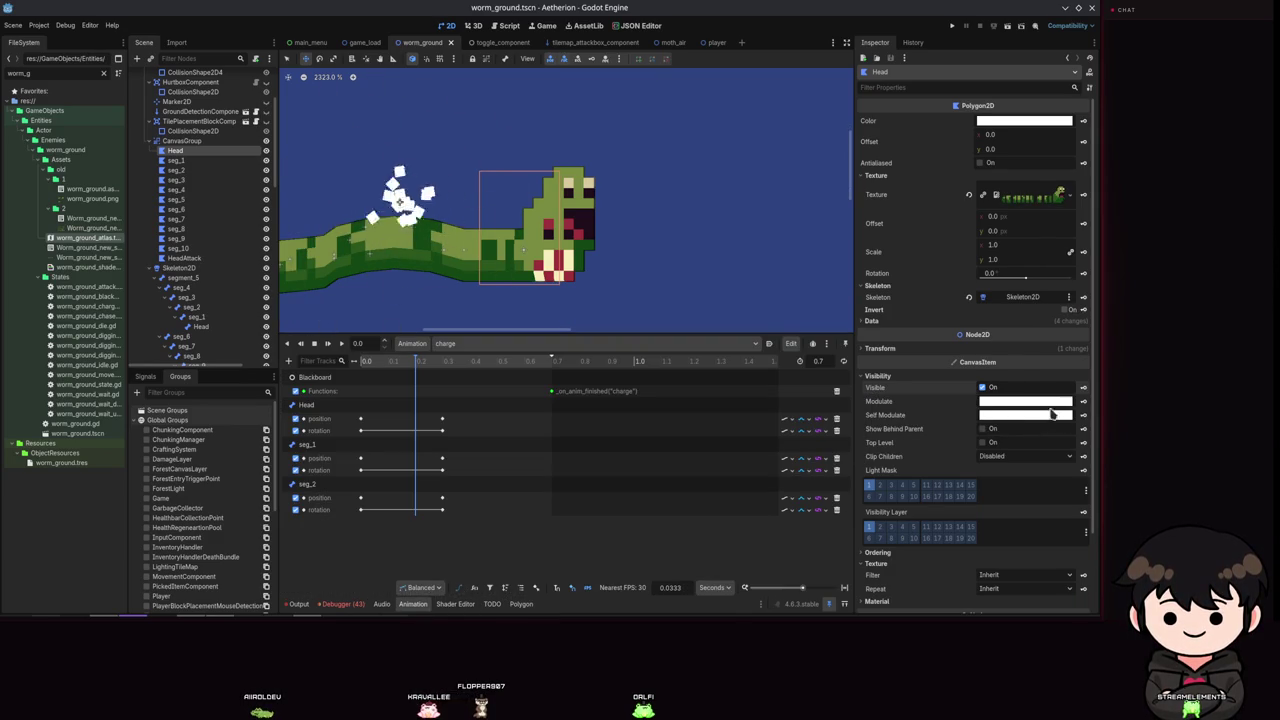
Step: Key the Head's Visible property in the charge animation
{"action": "left_click", "coordinate": [1083, 388]}
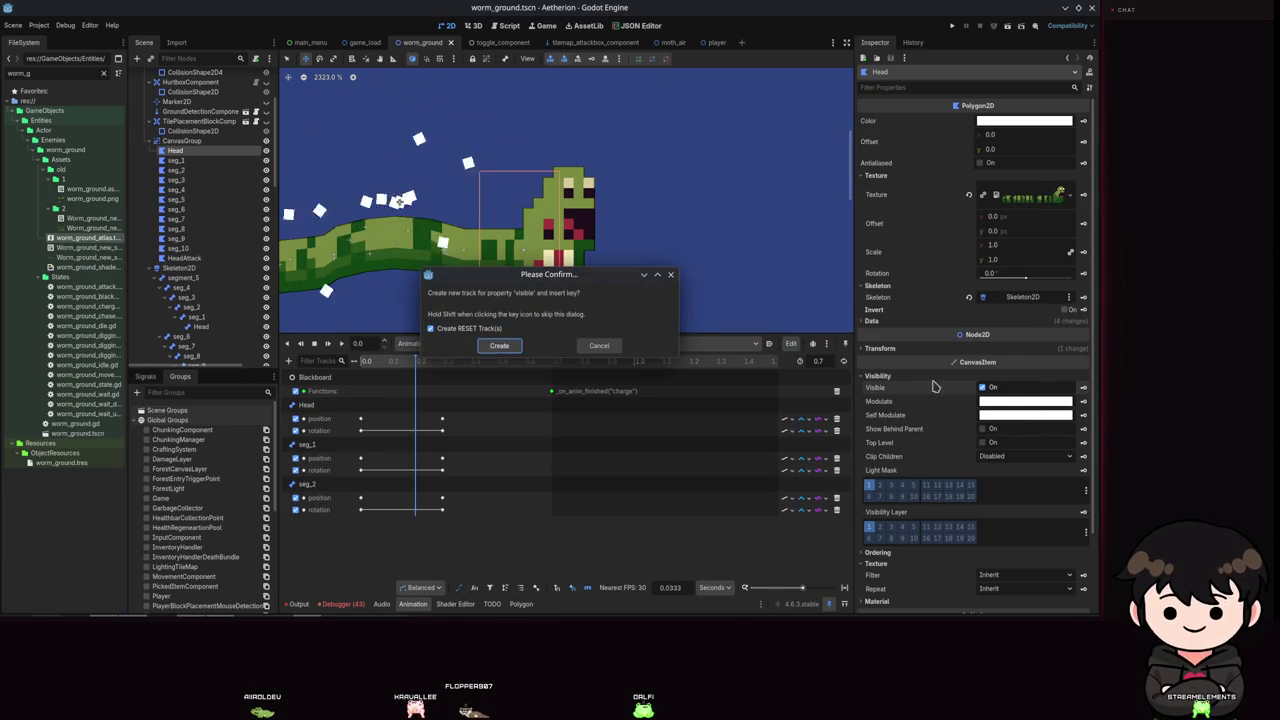
{"action": "left_click", "coordinate": [499, 346]}
{"action": "left_click", "coordinate": [415, 538]}
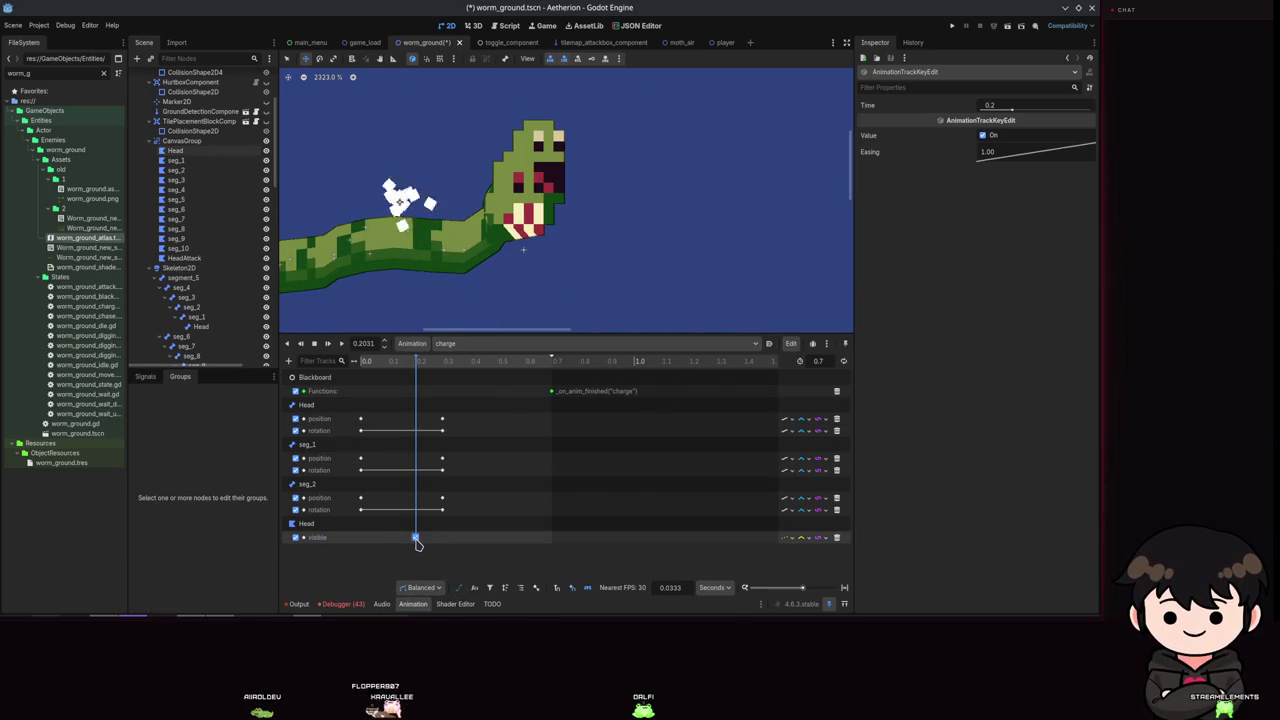
Step: Key HeadAttack's Visible at 0.2 s in charge, then switch to the attack animation
{"action": "left_click", "coordinate": [184, 258]}
{"action": "left_click", "coordinate": [413, 604]}
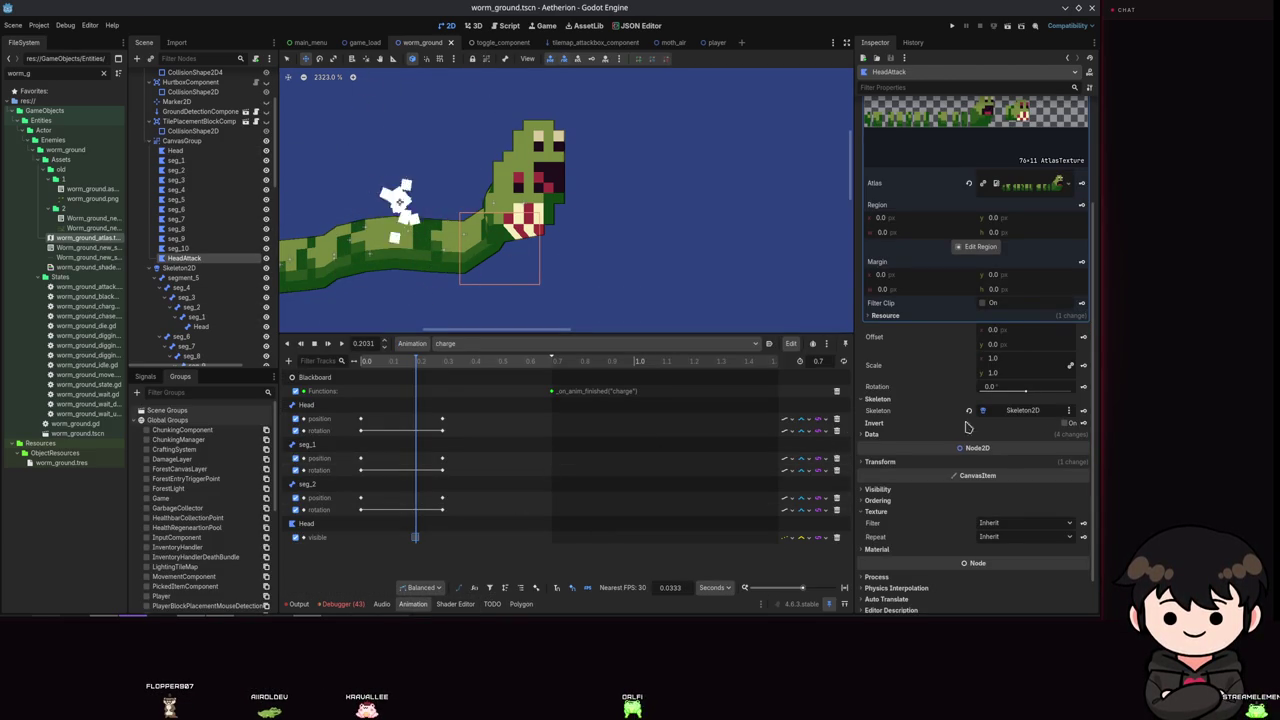
{"action": "left_click", "coordinate": [875, 488]}
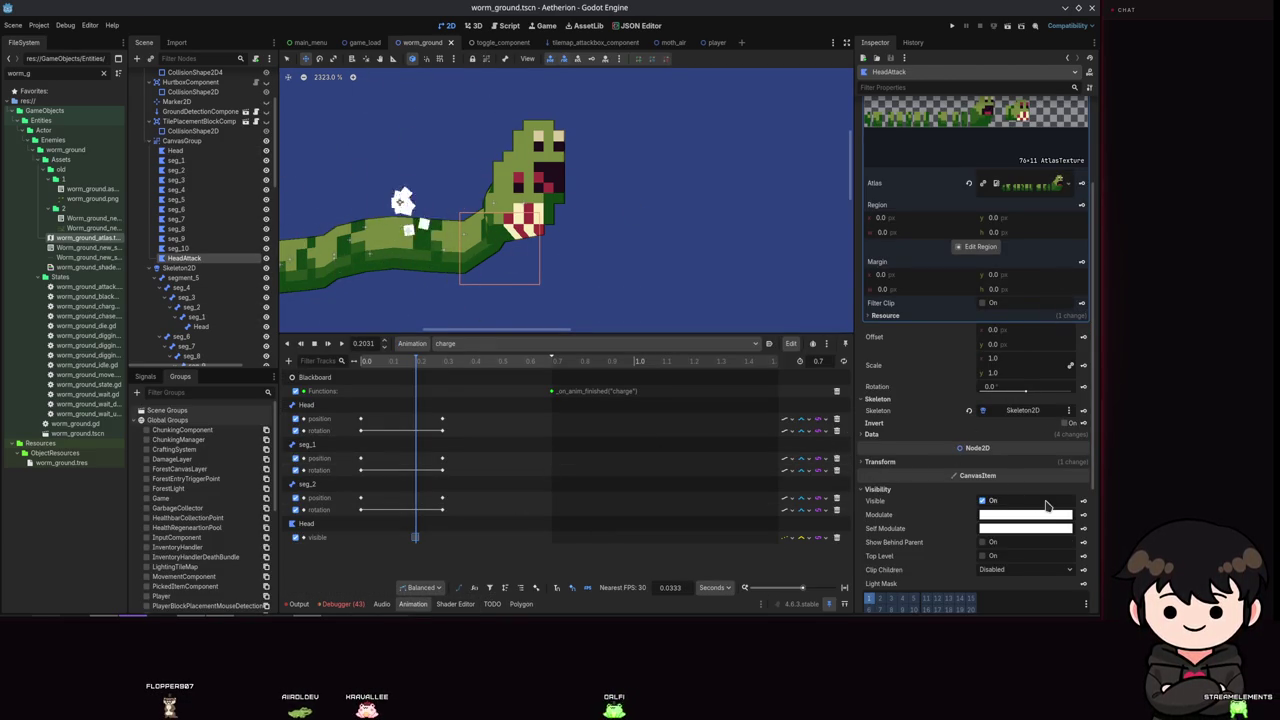
{"action": "key", "text": "Return"}
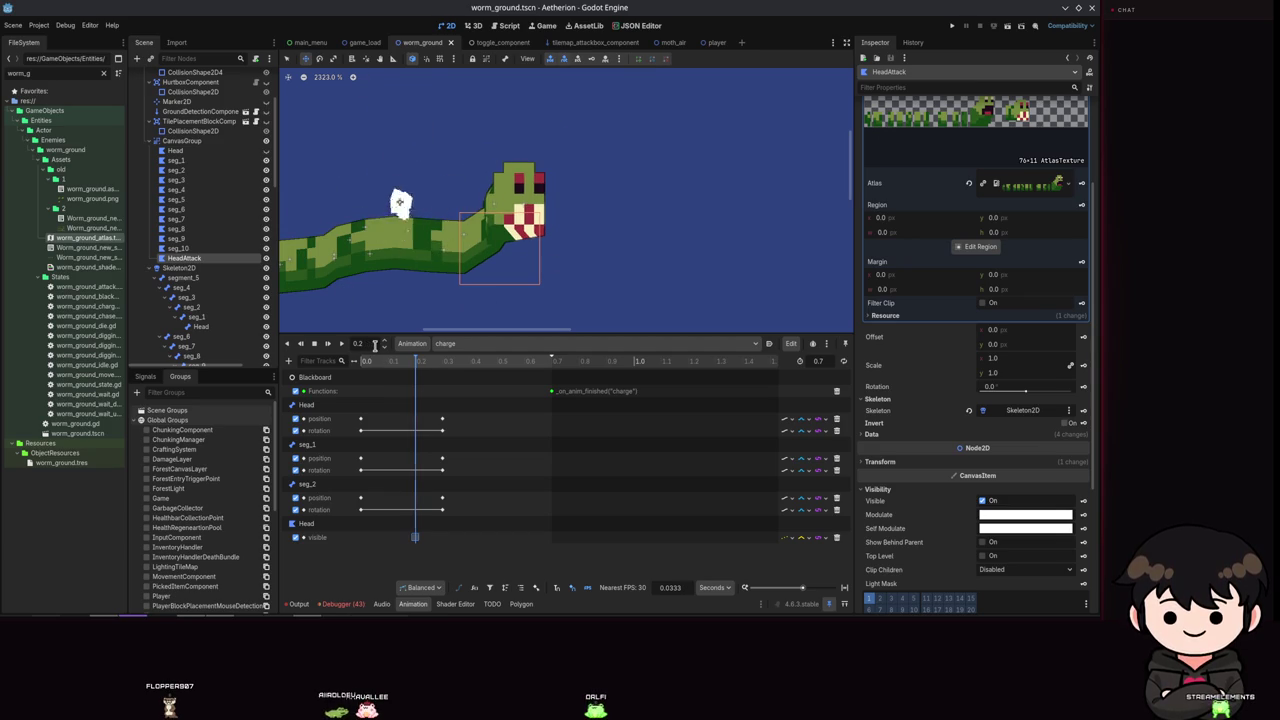
{"action": "left_click", "coordinate": [1083, 501]}
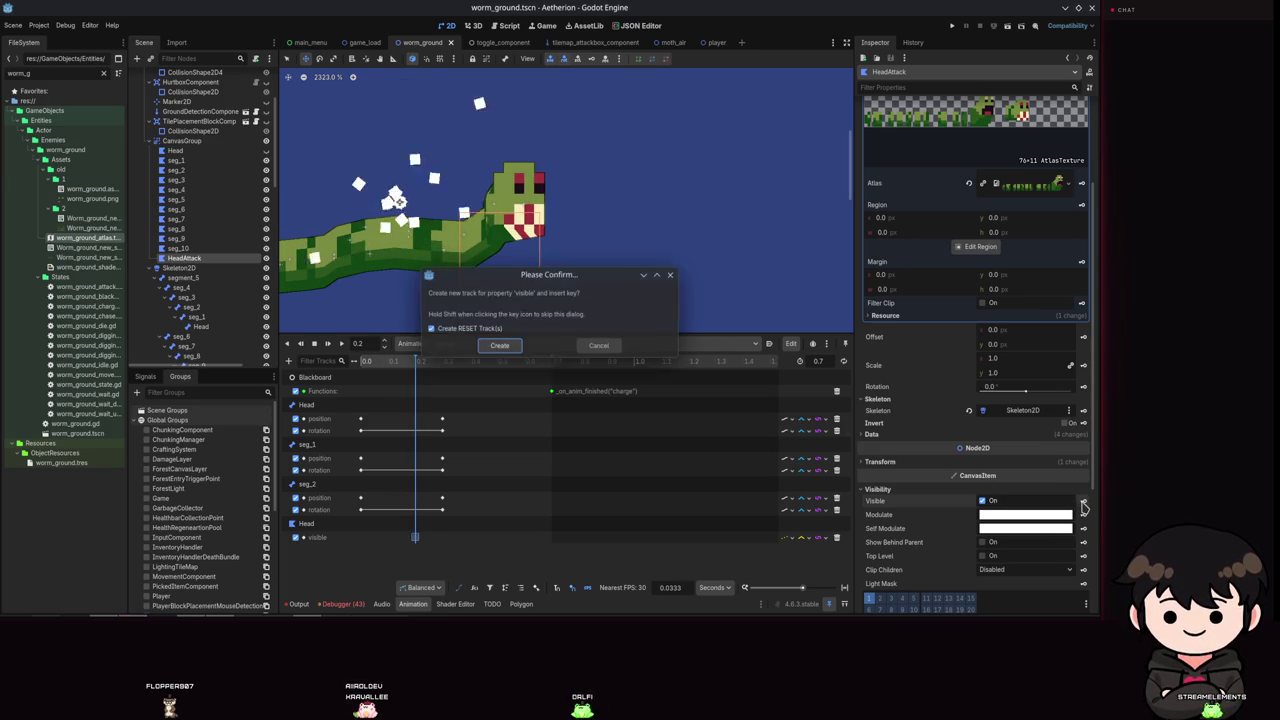
{"action": "left_click", "coordinate": [480, 346]}
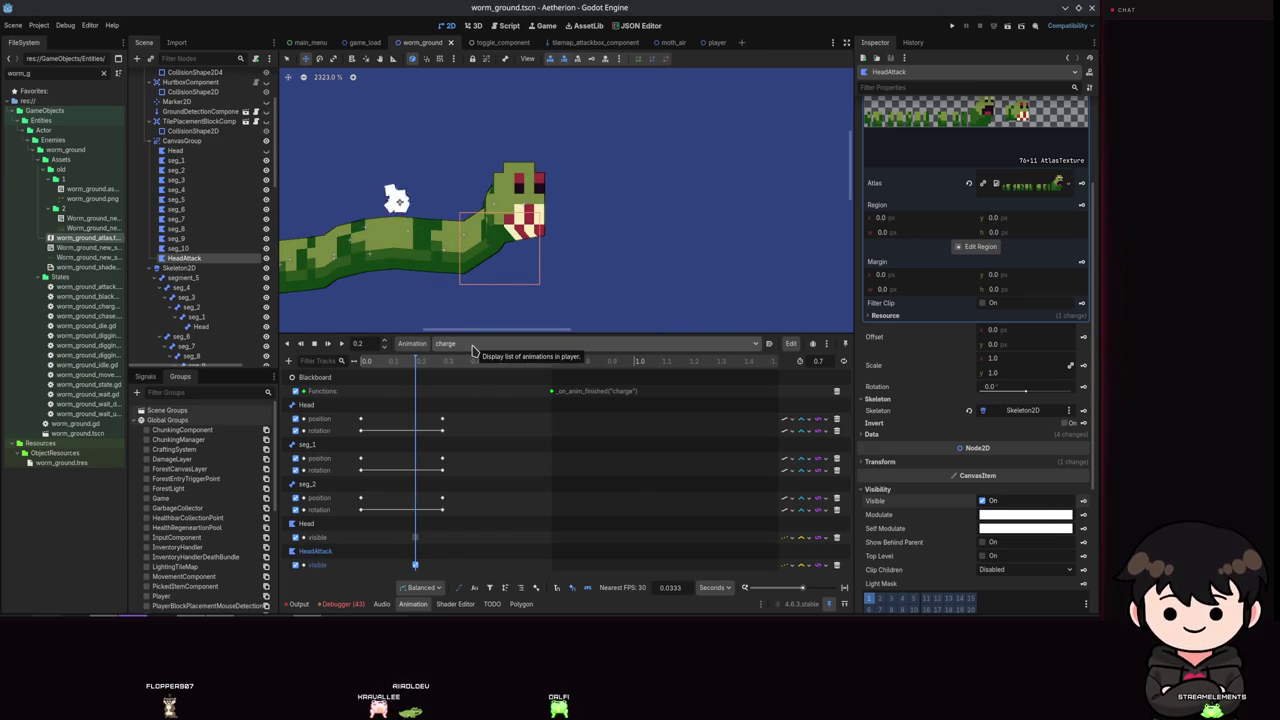
{"action": "left_click", "coordinate": [473, 346]}
{"action": "left_click", "coordinate": [470, 426]}
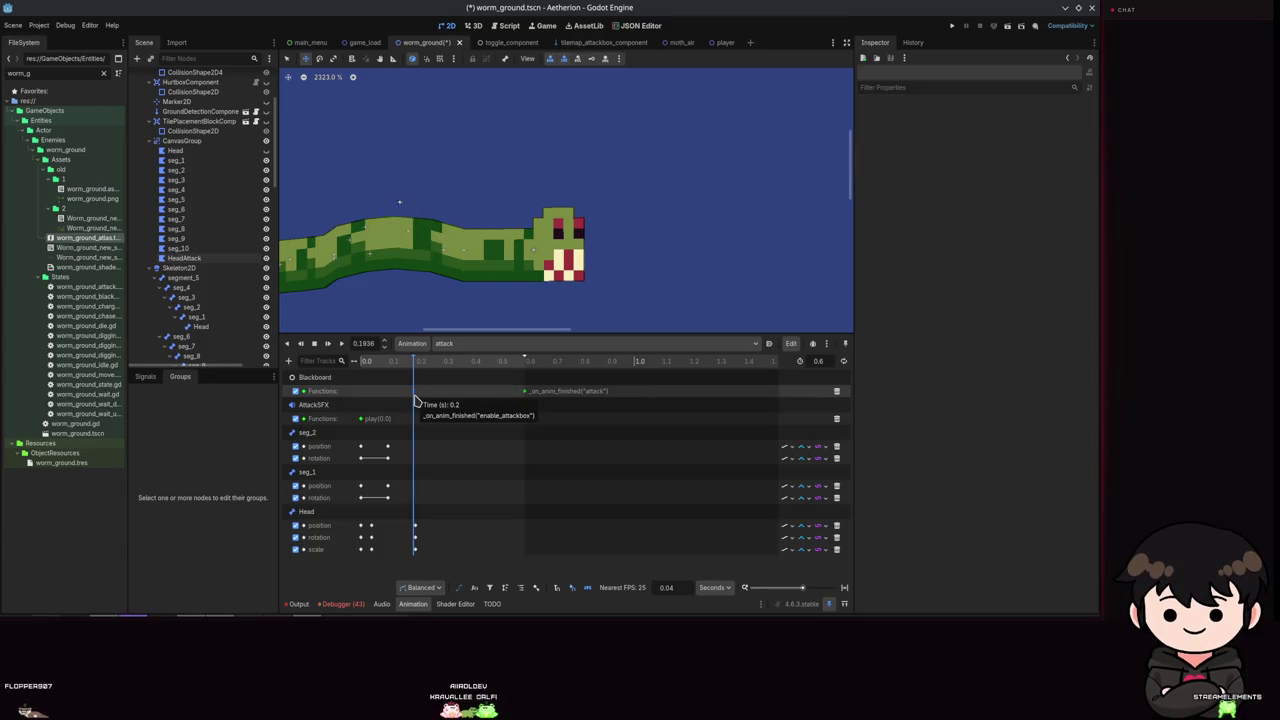
Step: Save the scene, scrub the attack animation to 0.59 s, and select HeadAttack
{"action": "key", "text": "ctrl+s"}
{"action": "left_click_drag", "start_coordinate": [374, 340], "coordinate": [445, 340]}
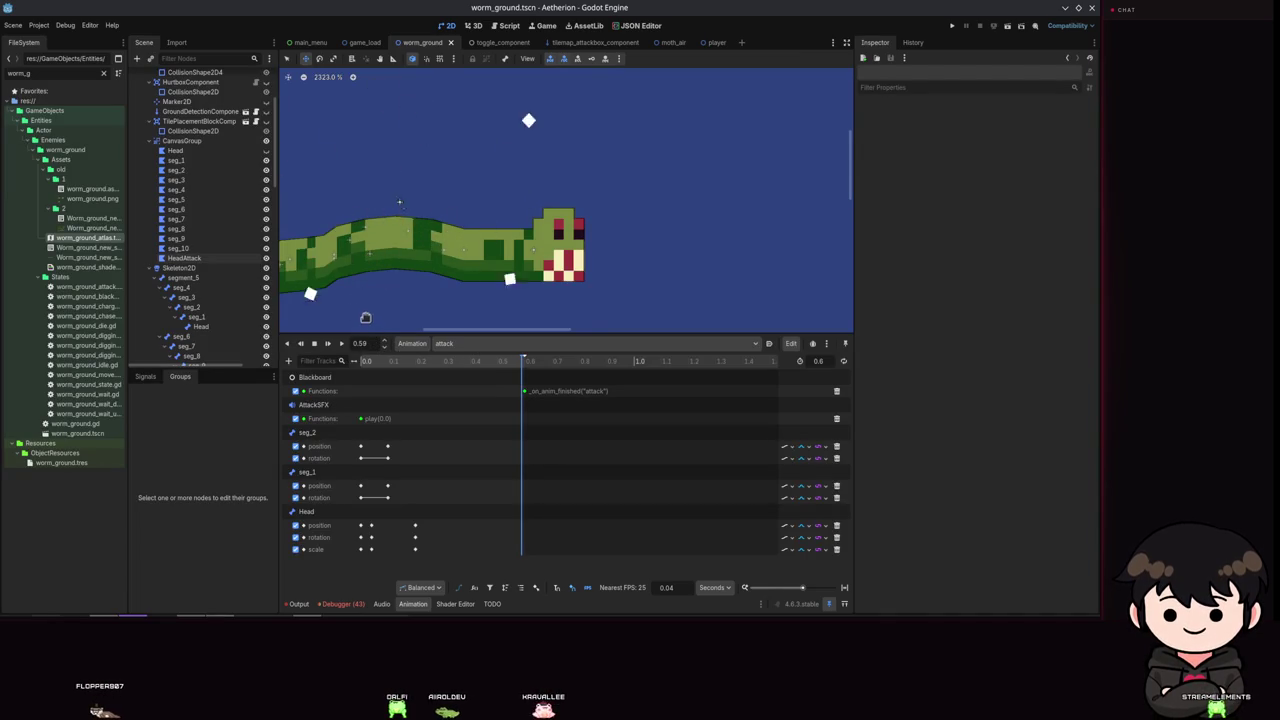
{"action": "left_click", "coordinate": [184, 258]}
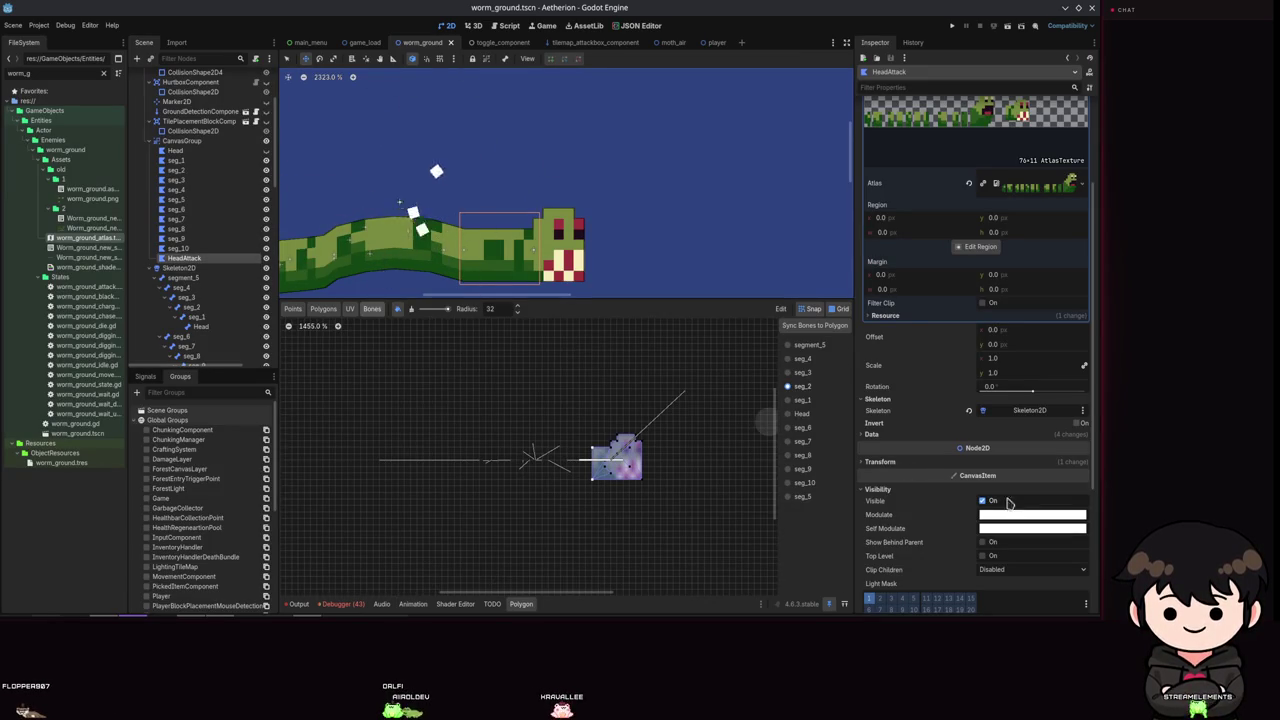
{"action": "left_click", "coordinate": [968, 410]}
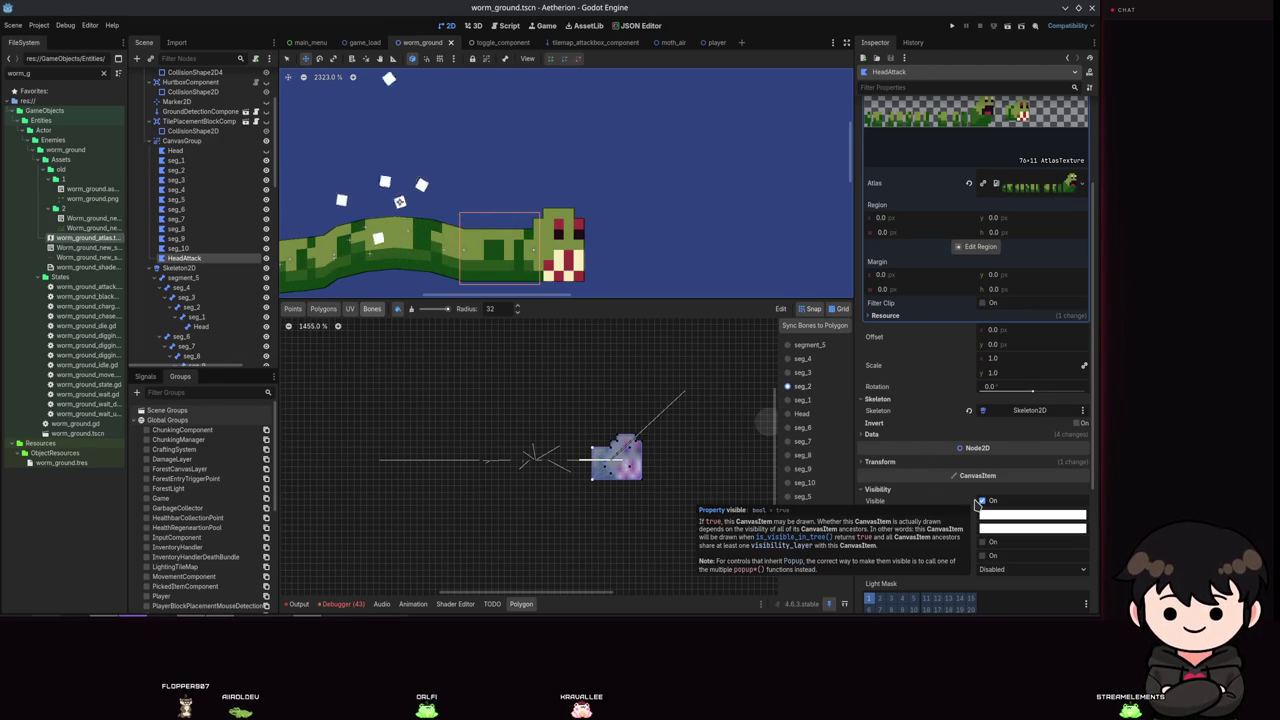
{"action": "left_click", "coordinate": [413, 604]}
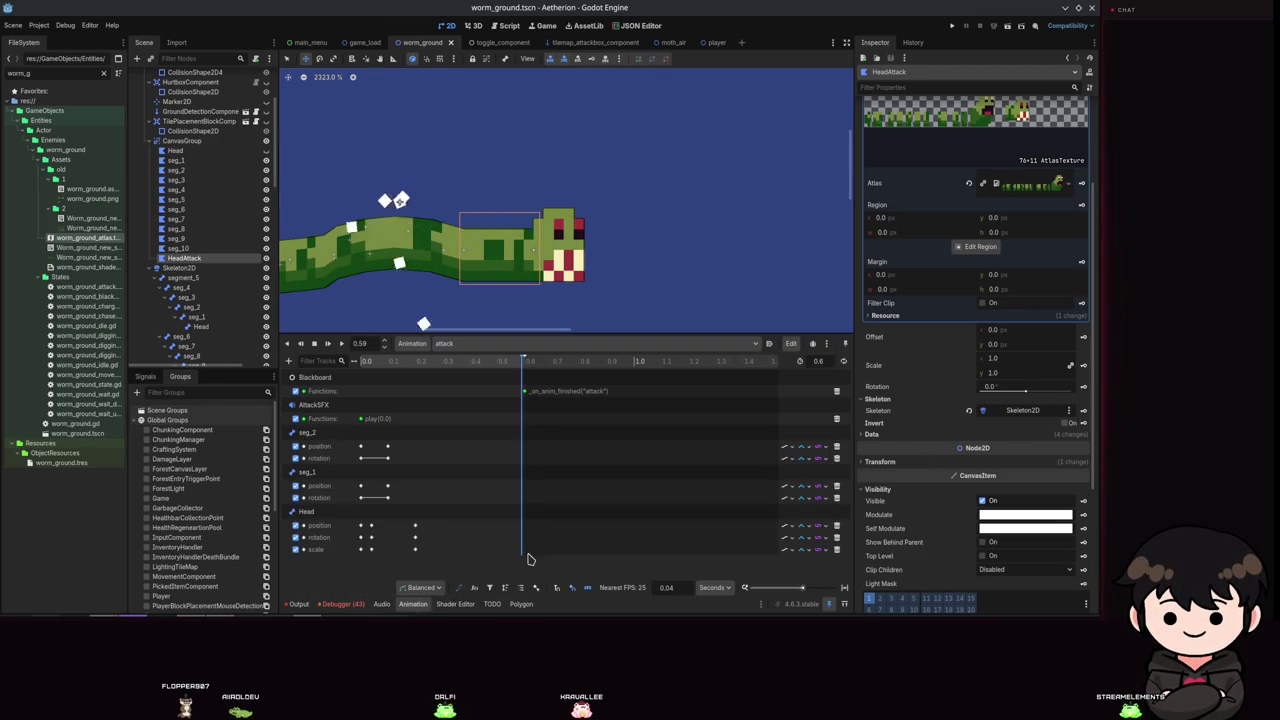
Step: At 0.59 s in attack, key HeadAttack hidden and Head visible, then save
{"action": "left_click", "coordinate": [982, 501]}
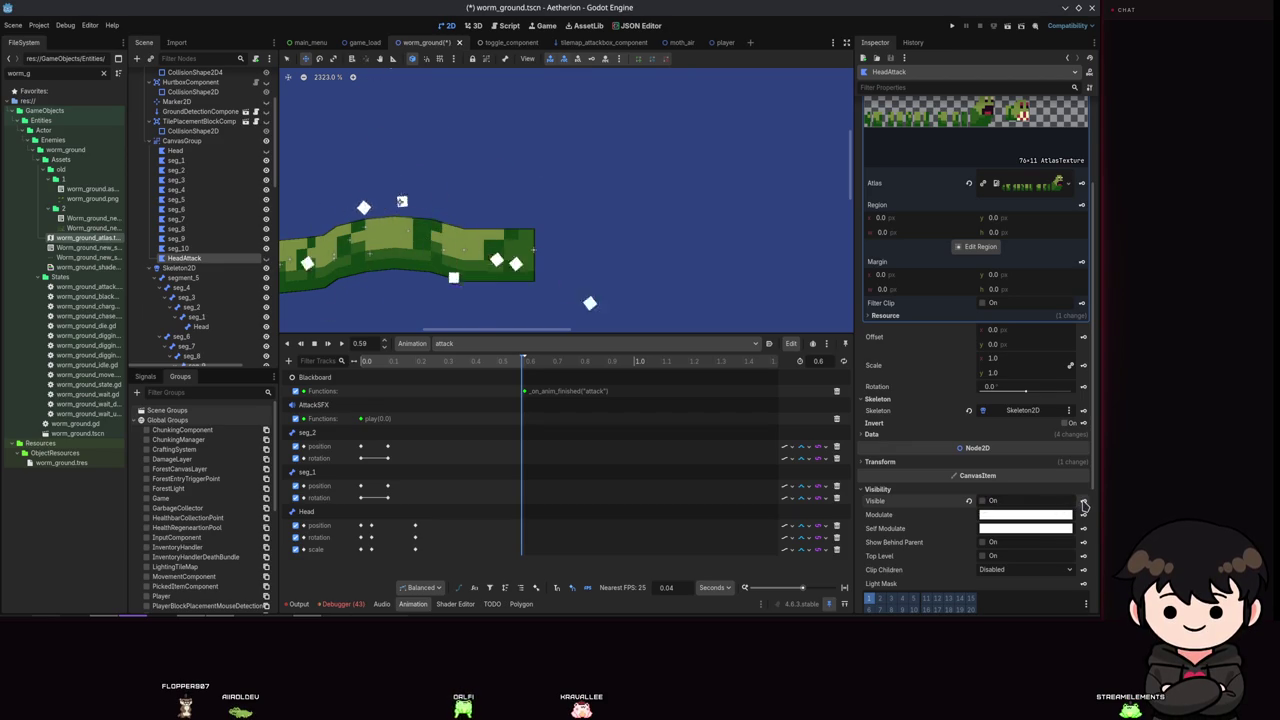
{"action": "left_click", "coordinate": [1084, 505]}
{"action": "left_click", "coordinate": [491, 350]}
{"action": "left_click", "coordinate": [172, 152]}
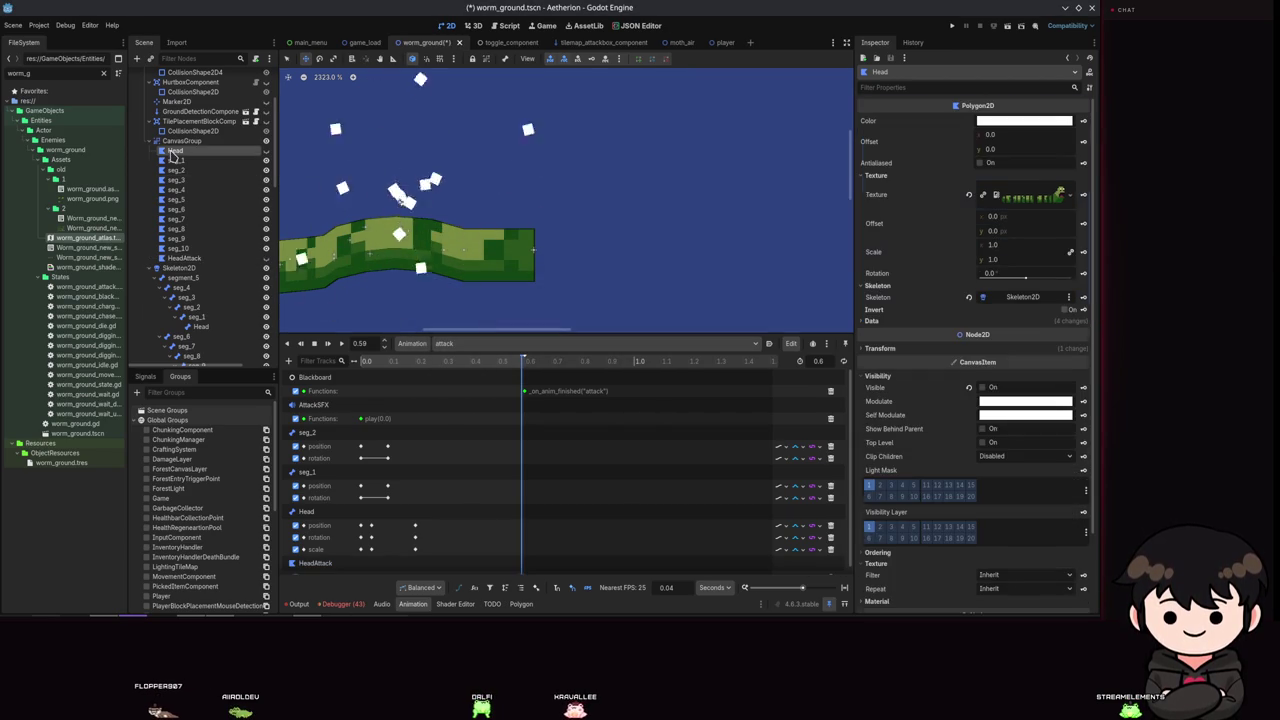
{"action": "left_click", "coordinate": [983, 388]}
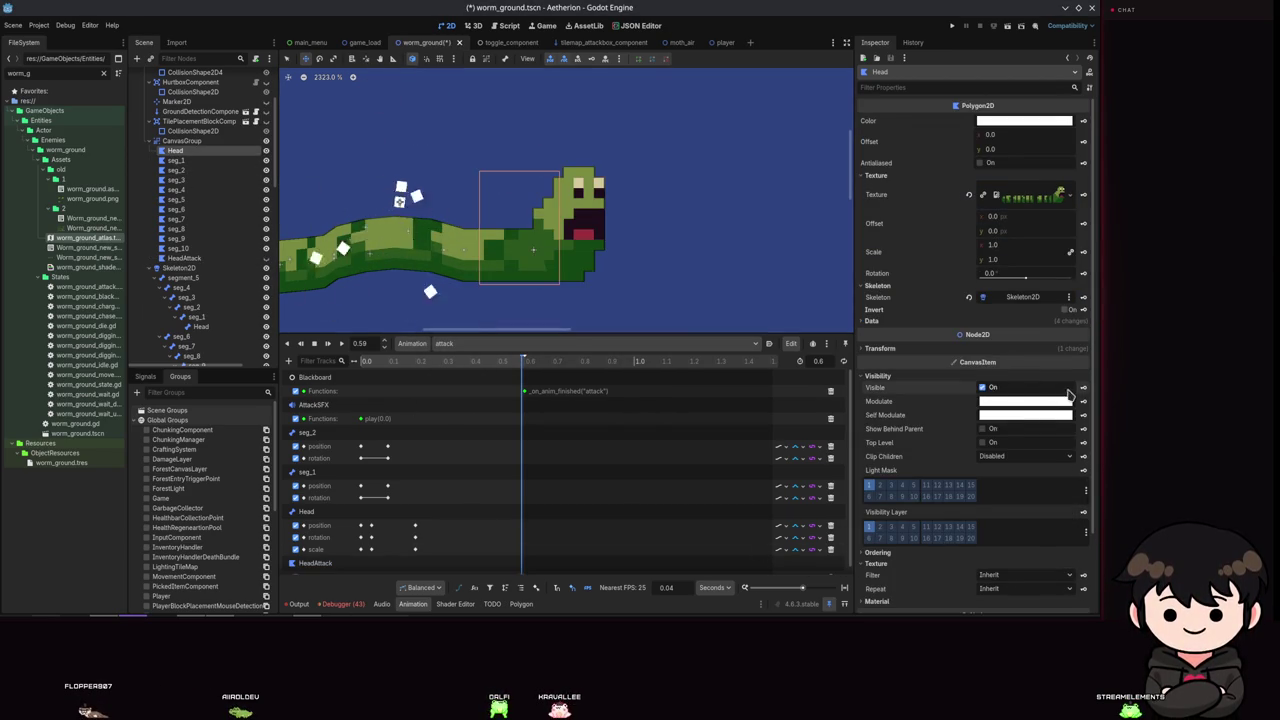
{"action": "left_click", "coordinate": [1084, 388]}
{"action": "left_click", "coordinate": [503, 347]}
{"action": "key", "text": "ctrl+s"}
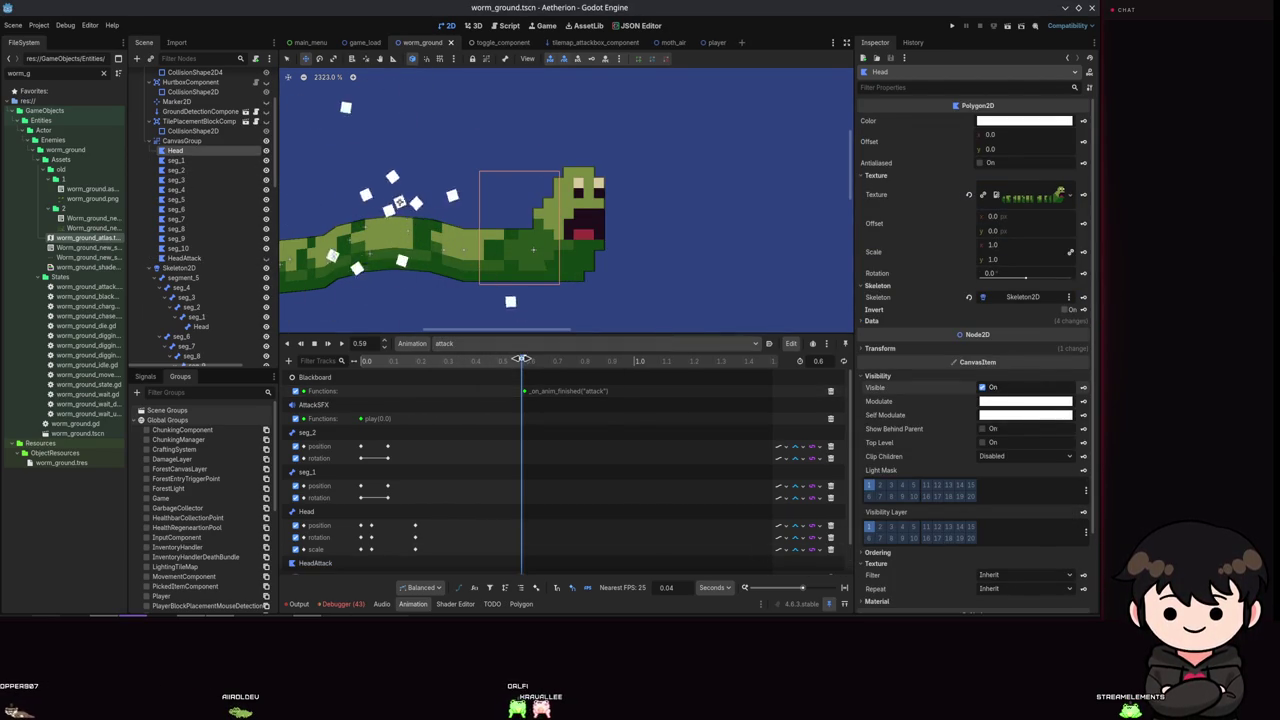
Step: Preview the attack animation, then key Head hidden at 0 s and save the scene
{"action": "left_click_drag", "start_coordinate": [522, 368], "coordinate": [250, 394]}
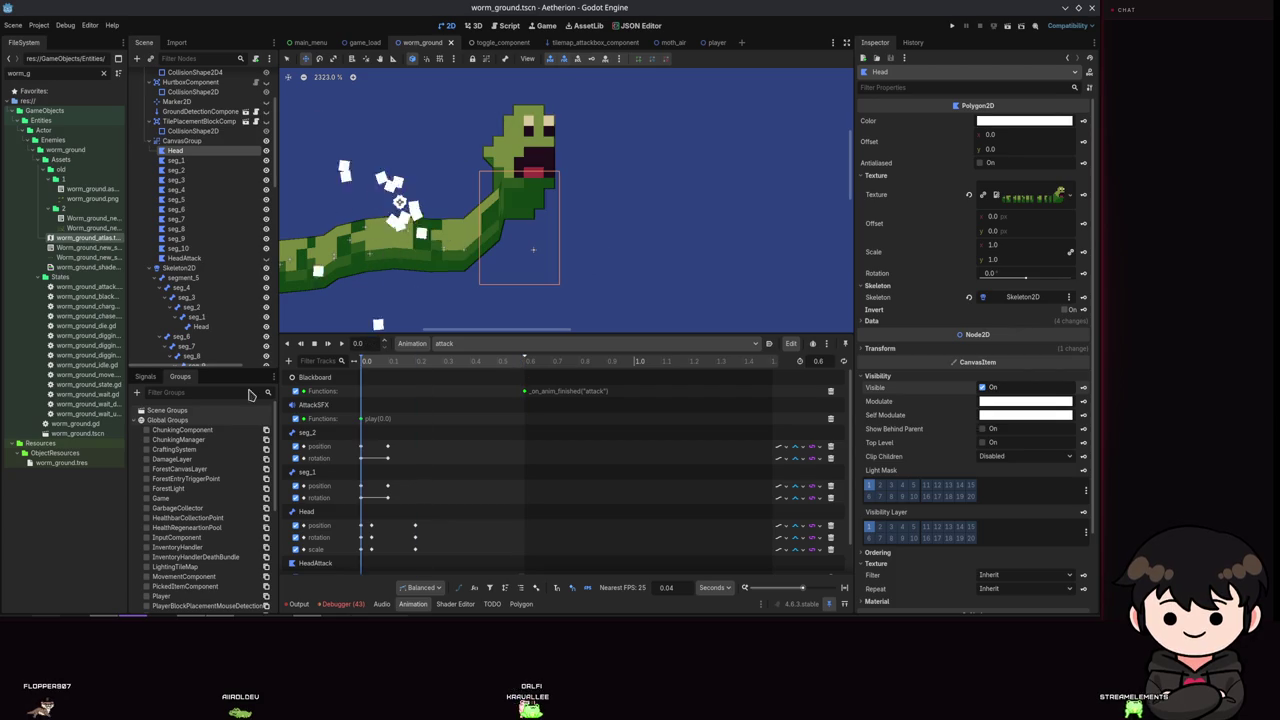
{"action": "left_click", "coordinate": [341, 345]}
{"action": "scroll", "coordinate": [520, 437], "scroll_direction": "down", "scroll_amount": 2}
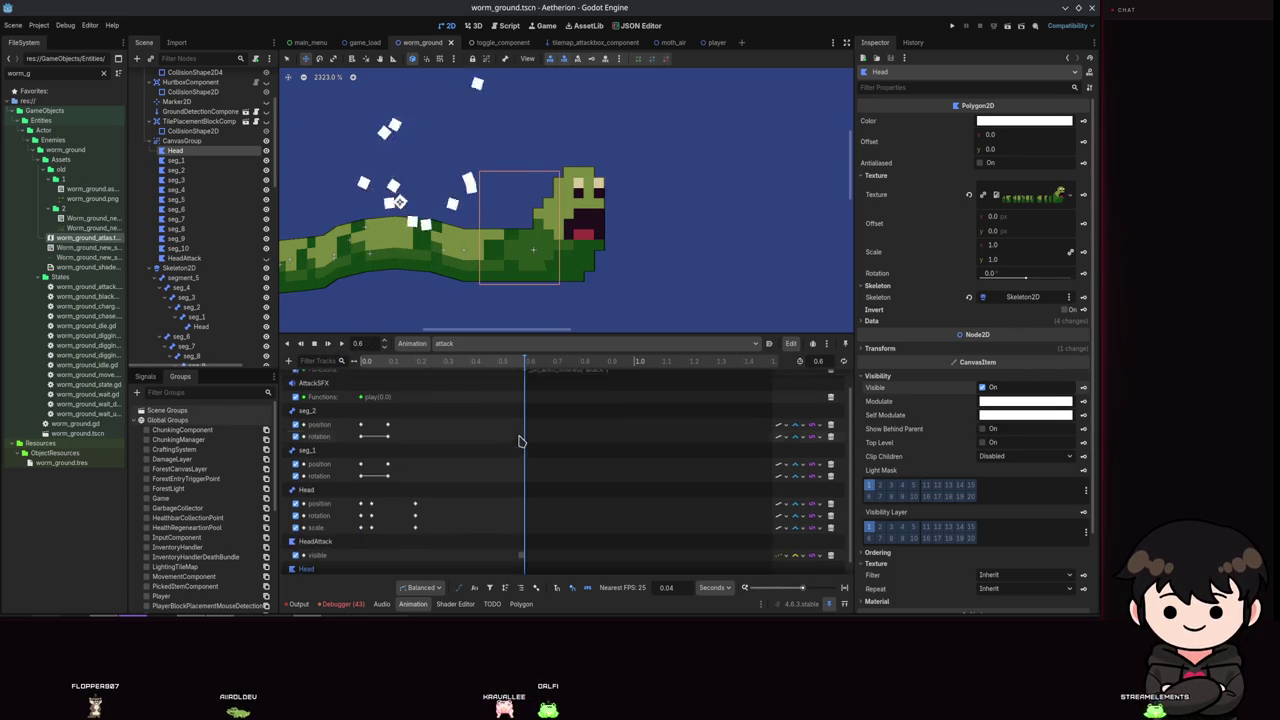
{"action": "left_click_drag", "start_coordinate": [525, 368], "coordinate": [362, 368]}
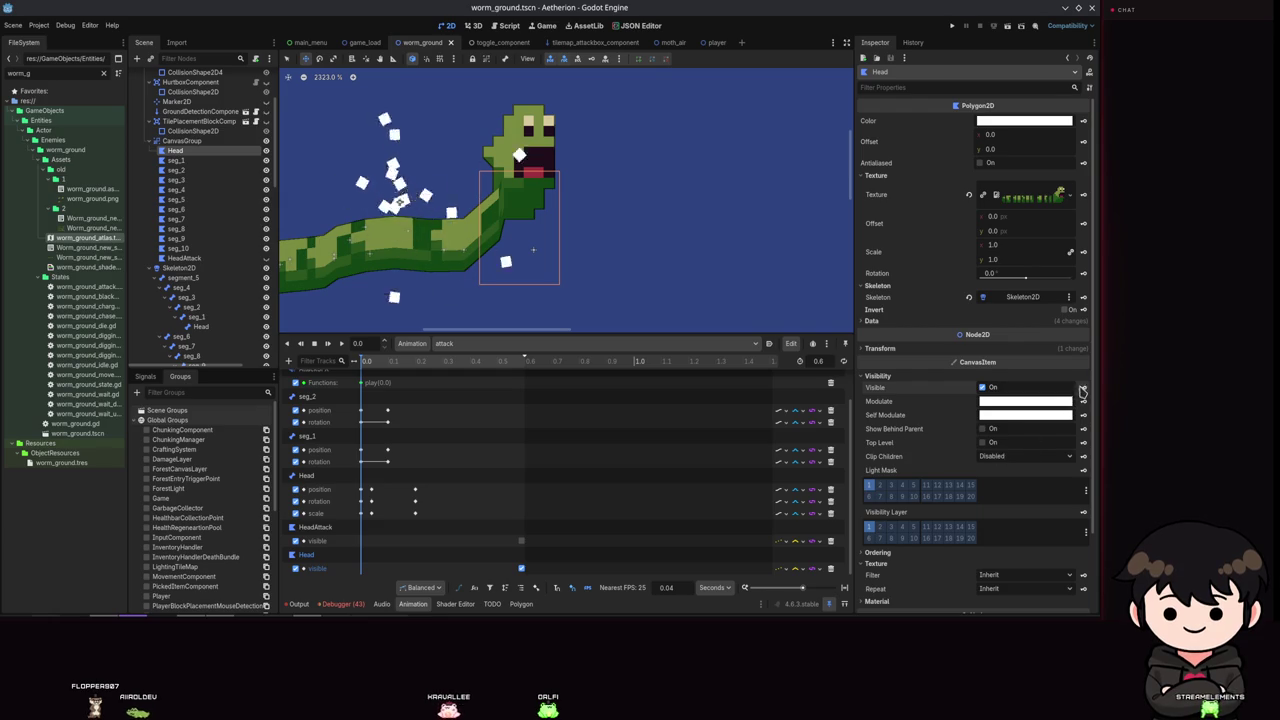
{"action": "left_click", "coordinate": [982, 387]}
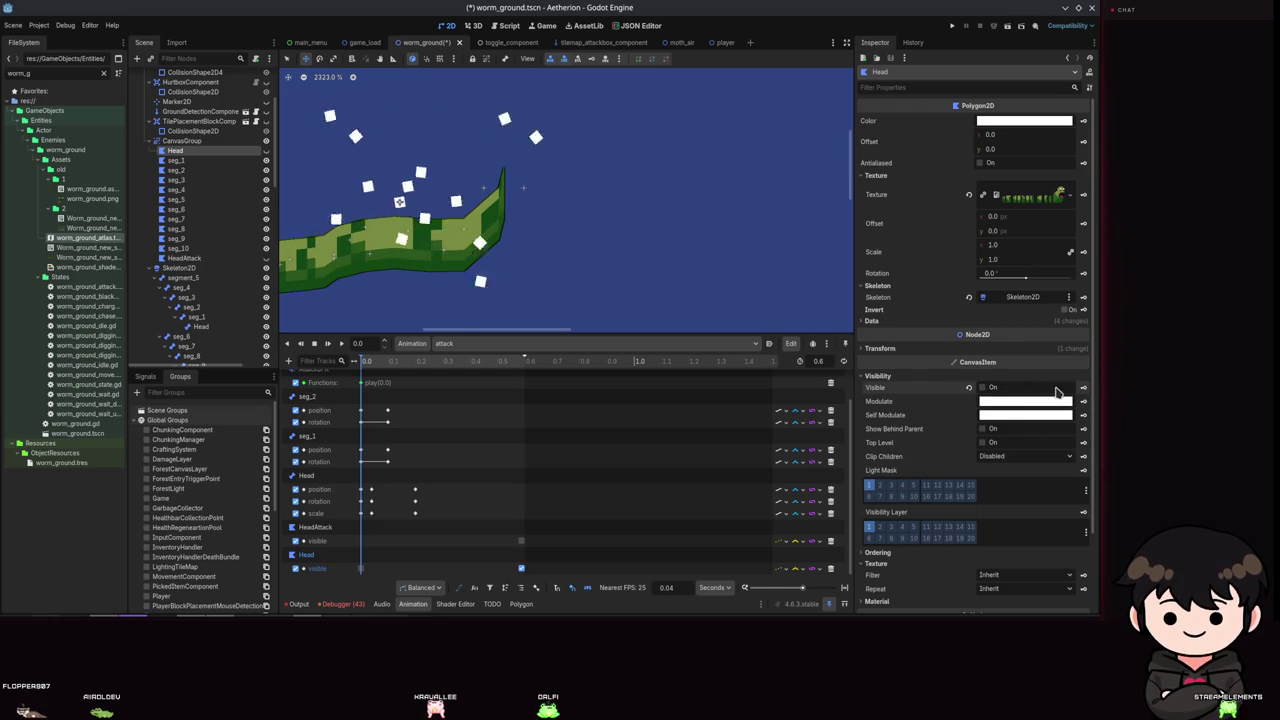
{"action": "key", "text": "ctrl+s"}
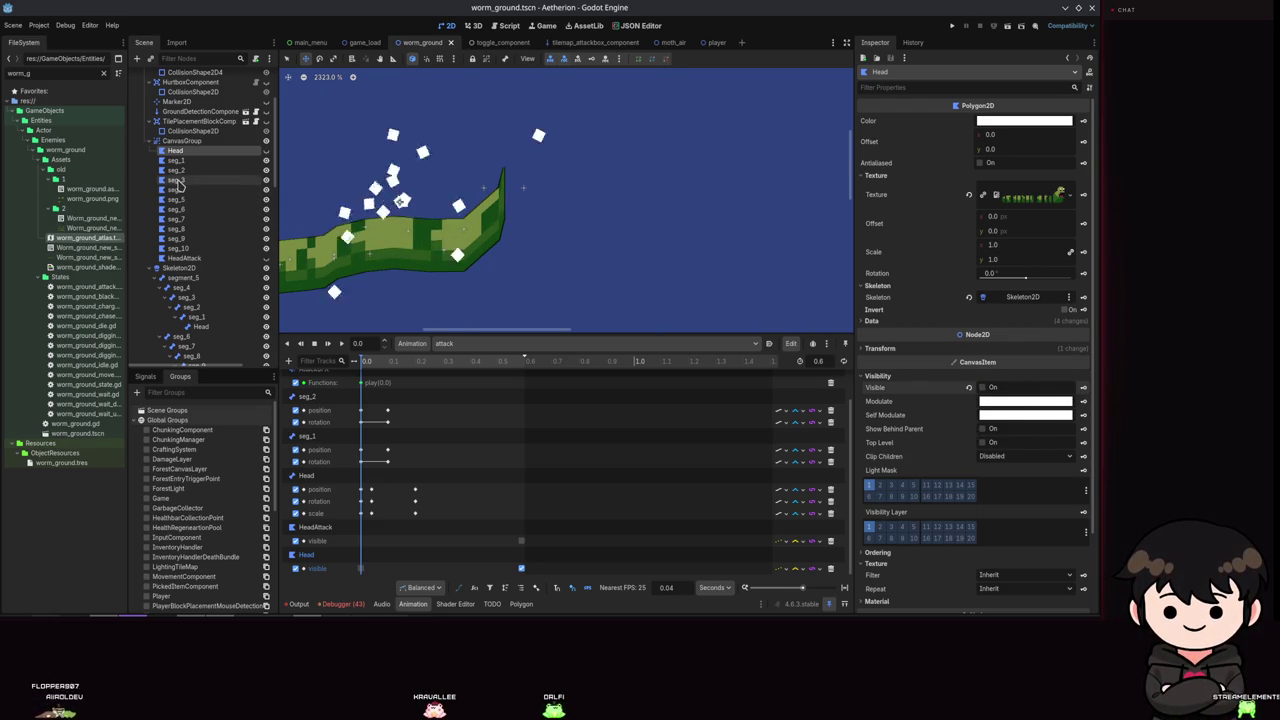
{"action": "left_click", "coordinate": [184, 258]}
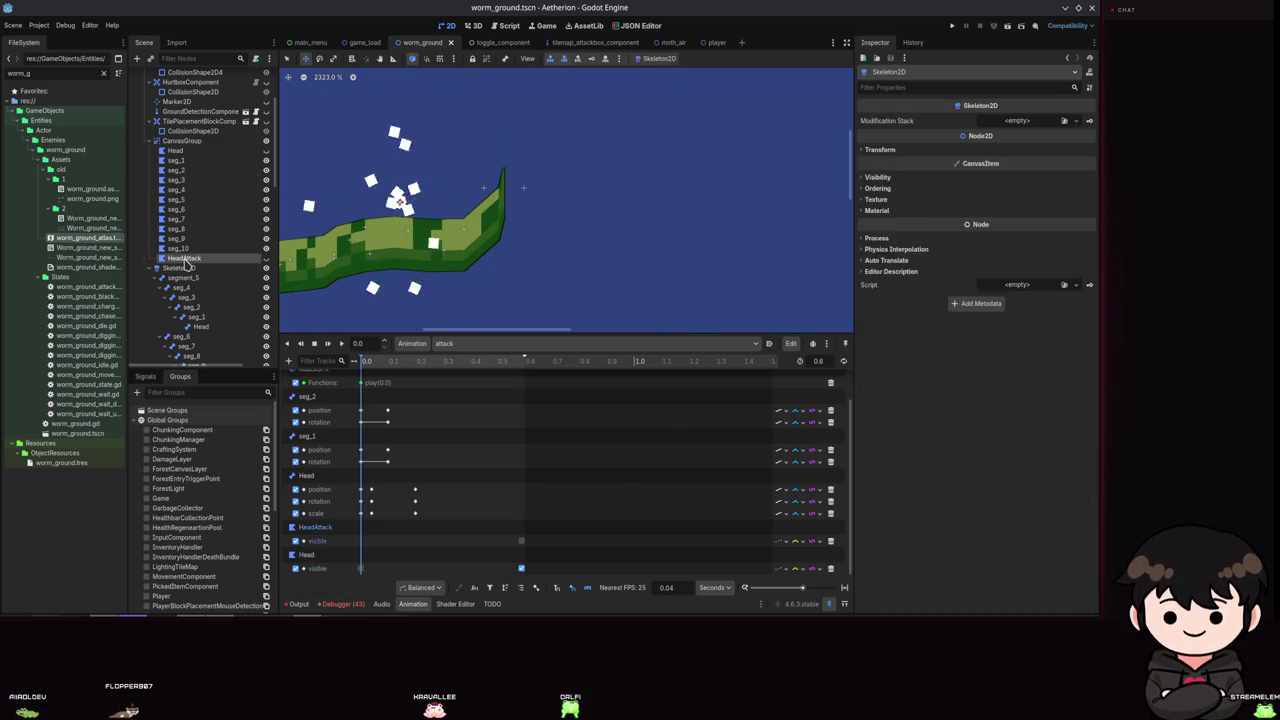
Step: Key HeadAttack as visible at 0 s in the attack animation and save the scene
{"action": "left_click", "coordinate": [882, 462]}
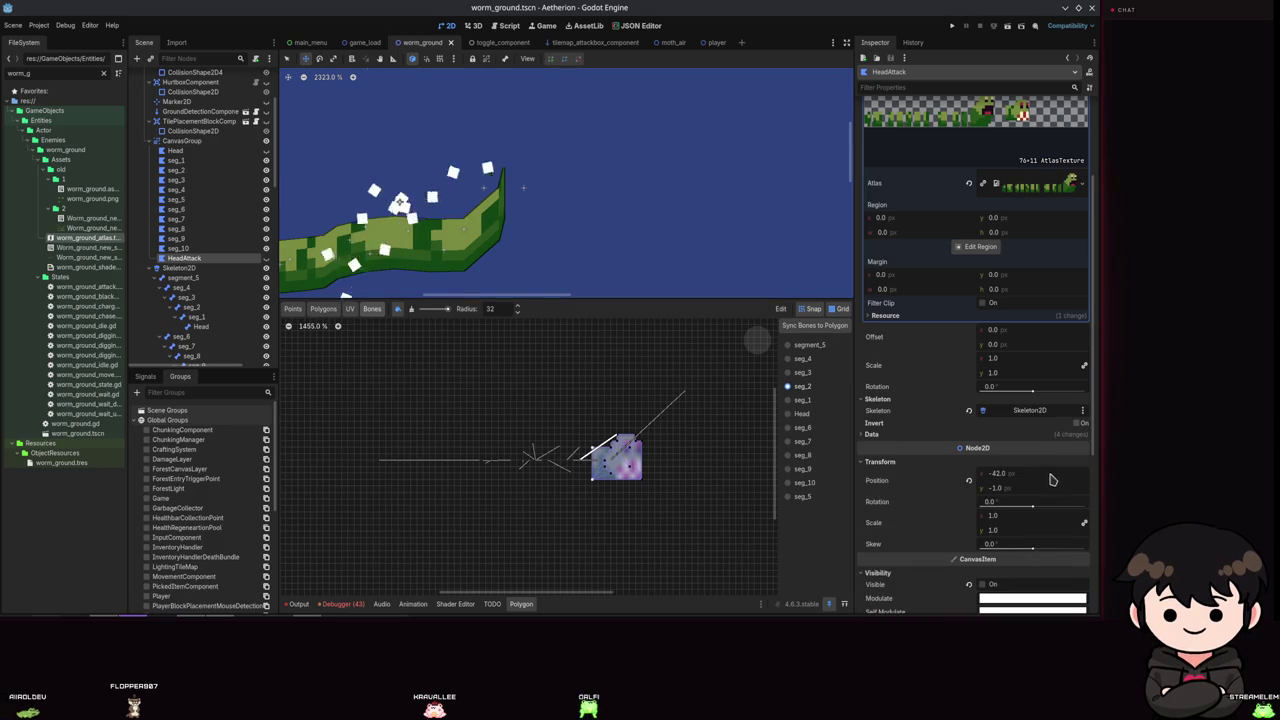
{"action": "scroll", "coordinate": [920, 485], "scroll_direction": "down", "scroll_amount": 3}
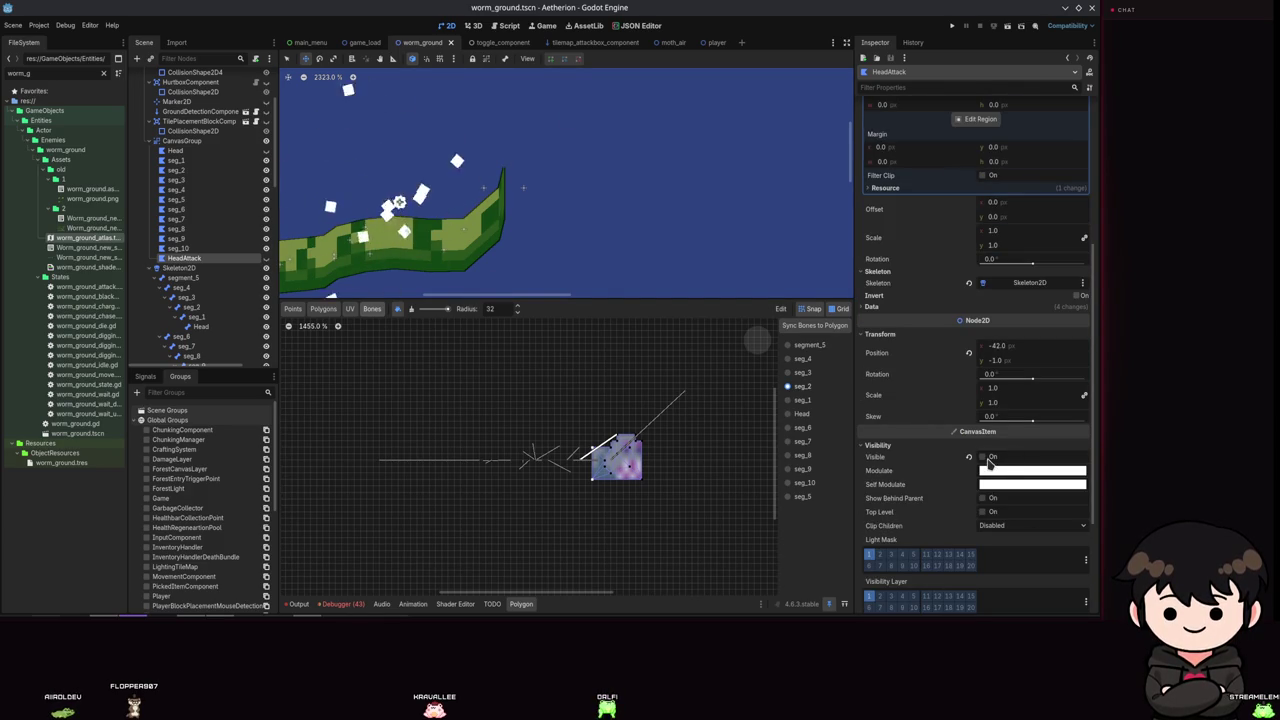
{"action": "left_click", "coordinate": [413, 603]}
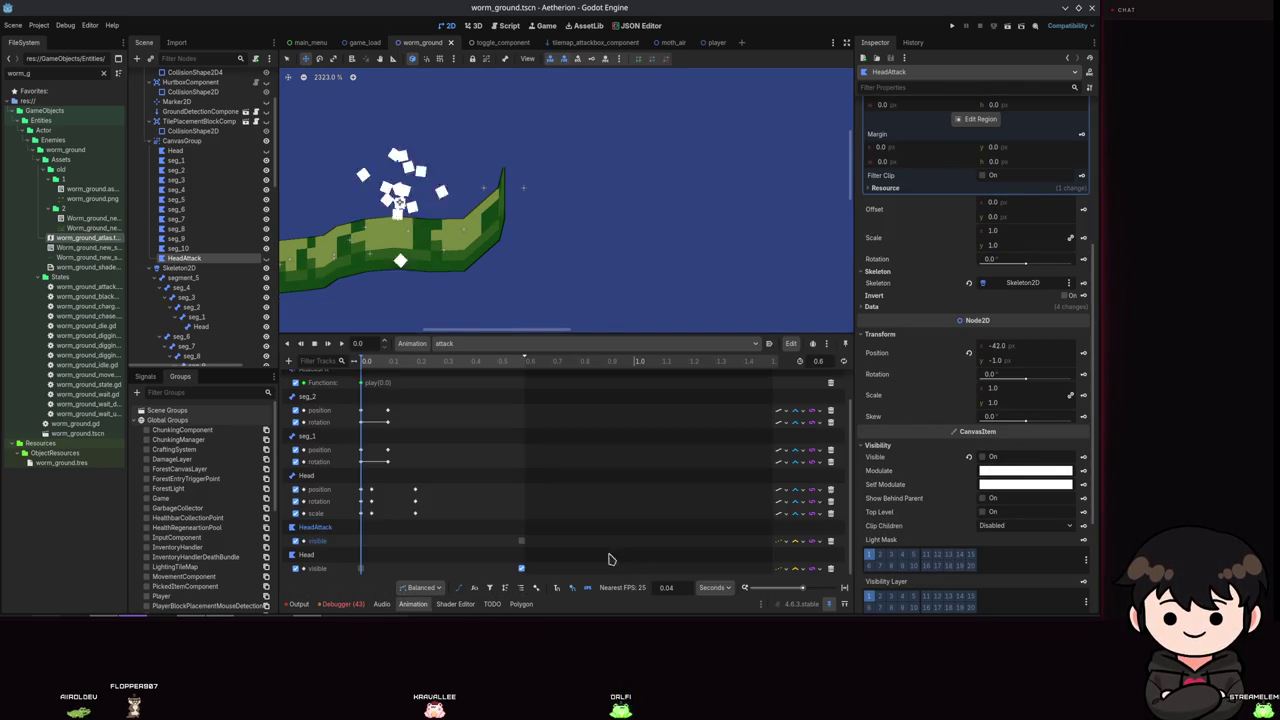
{"action": "left_click", "coordinate": [983, 456]}
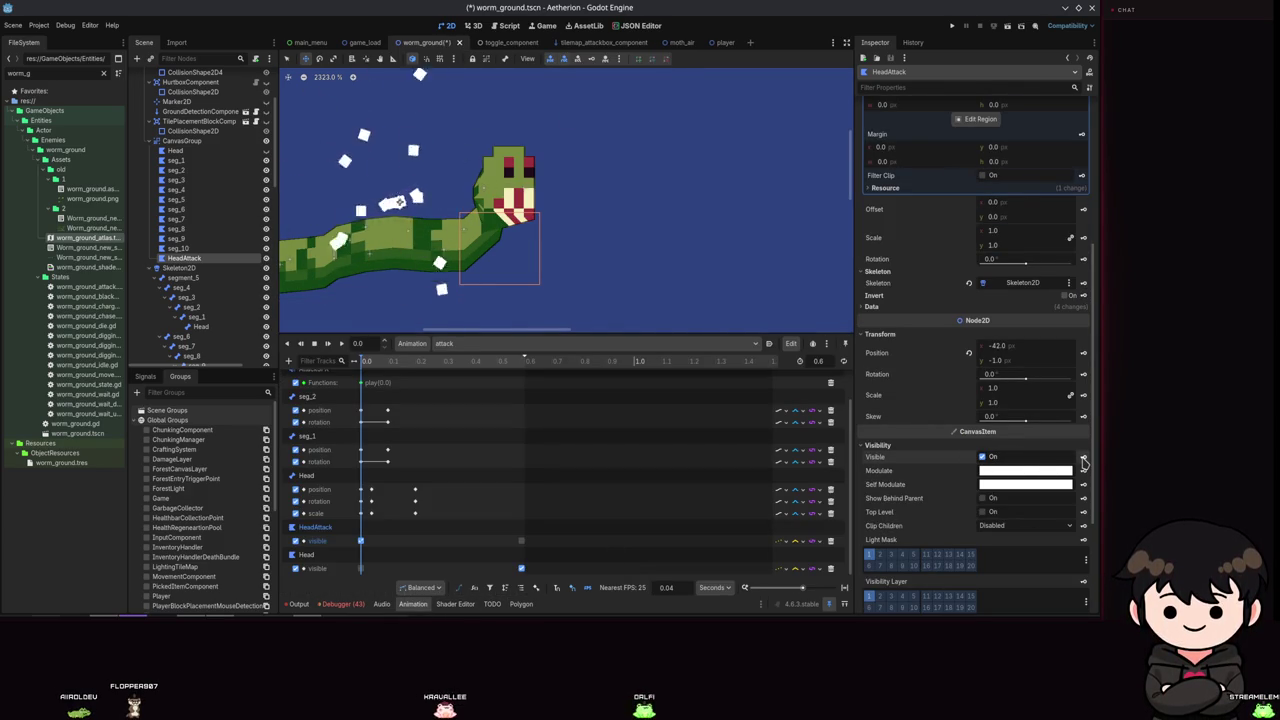
{"action": "key", "text": "ctrl+s"}
{"action": "scroll", "coordinate": [455, 270], "scroll_direction": "up", "scroll_amount": 5}
{"action": "scroll", "coordinate": [455, 270], "scroll_direction": "down", "scroll_amount": 4}
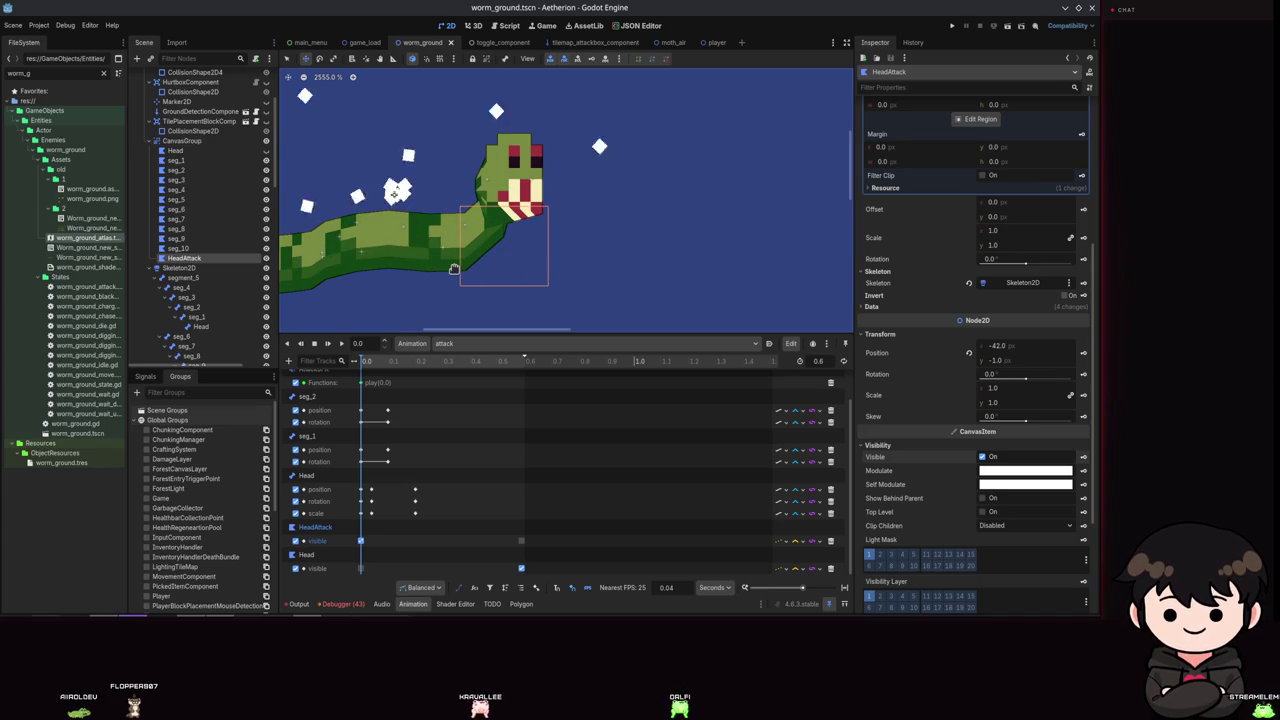
{"action": "scroll", "coordinate": [499, 270], "scroll_direction": "down", "scroll_amount": 1}
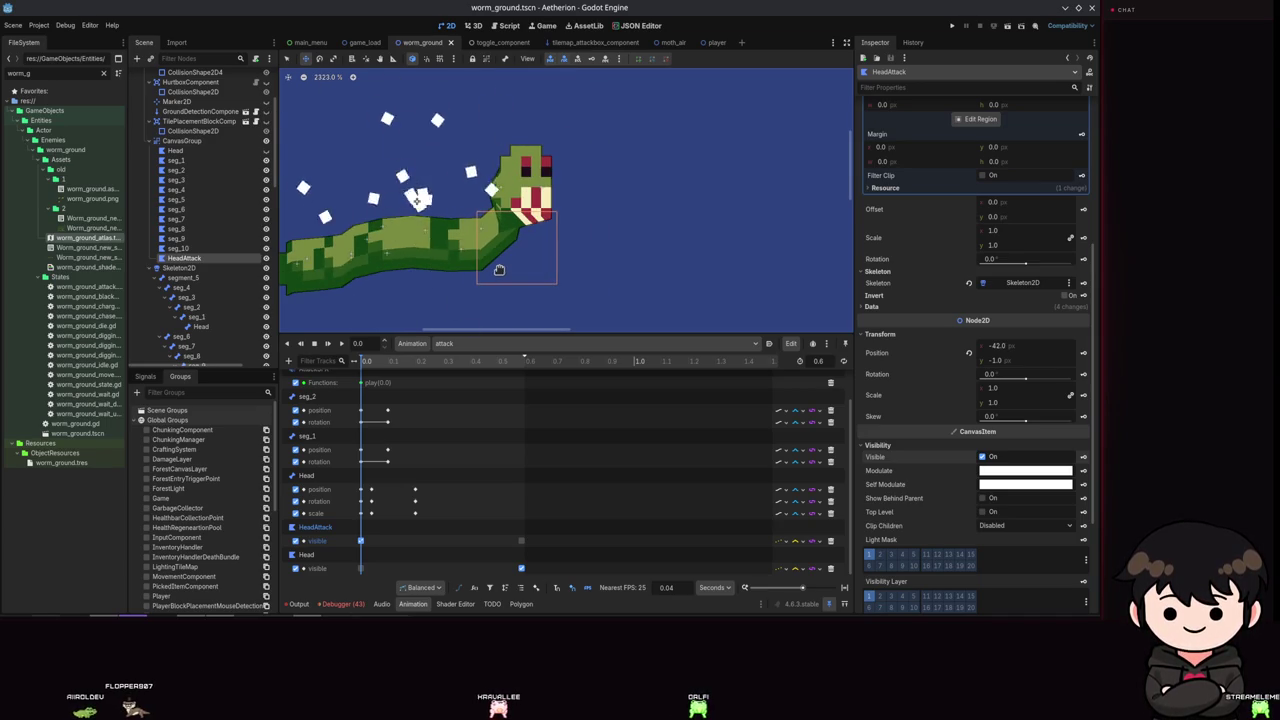
{"action": "scroll", "coordinate": [462, 215], "scroll_direction": "up", "scroll_amount": 3}
{"action": "scroll", "coordinate": [465, 222], "scroll_direction": "down", "scroll_amount": 12}
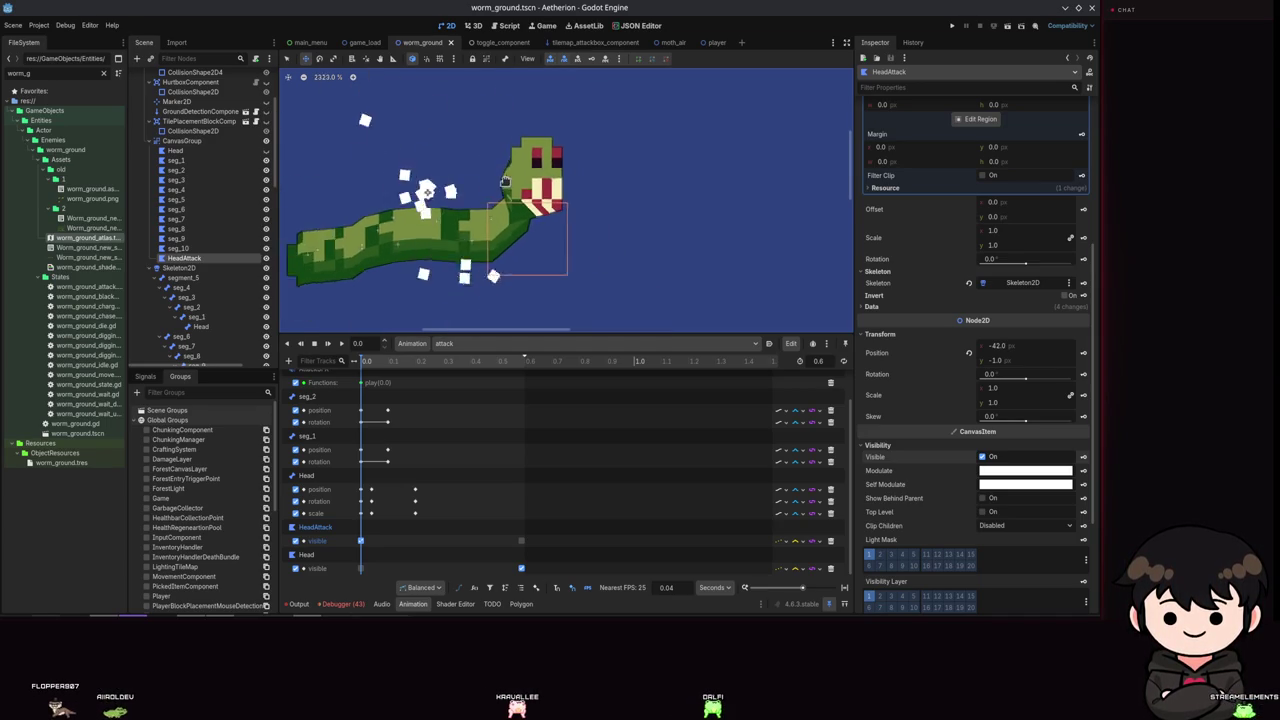
{"action": "scroll", "coordinate": [570, 224], "scroll_direction": "up", "scroll_amount": 5}
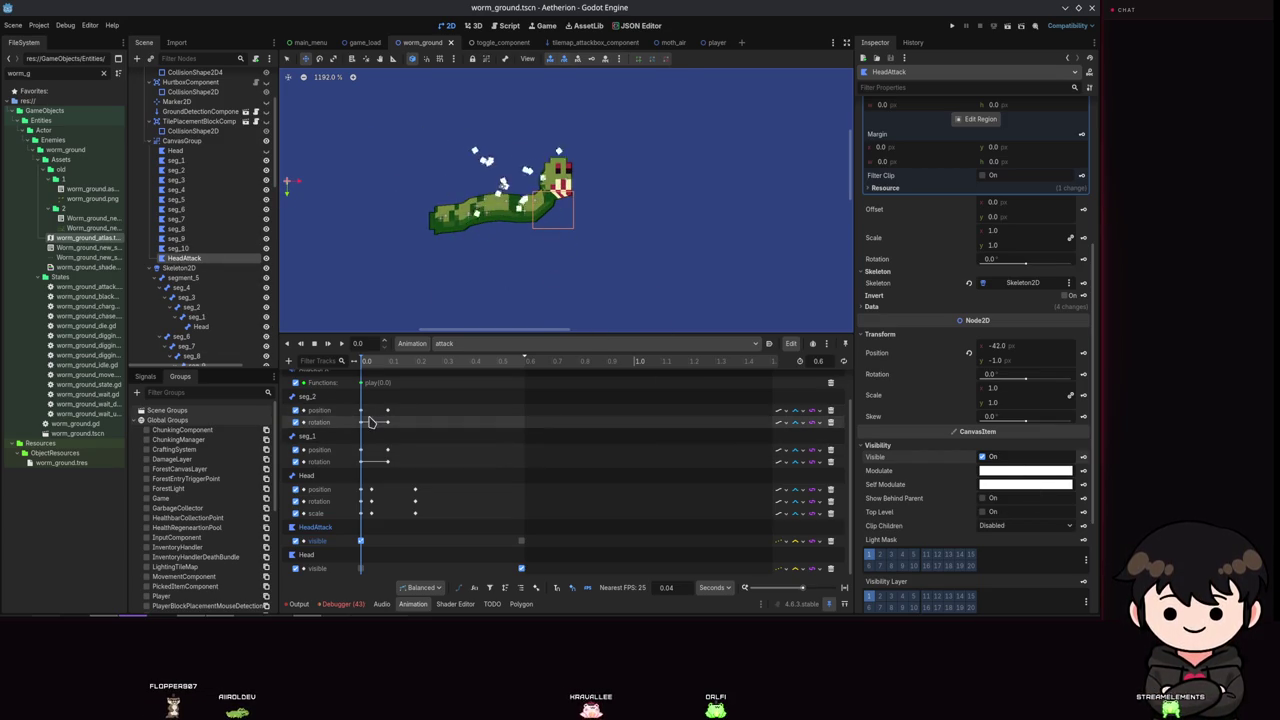
Step: Replay the attack animation from its first frame to check the Head/HeadAttack swap
{"action": "left_click", "coordinate": [341, 344]}
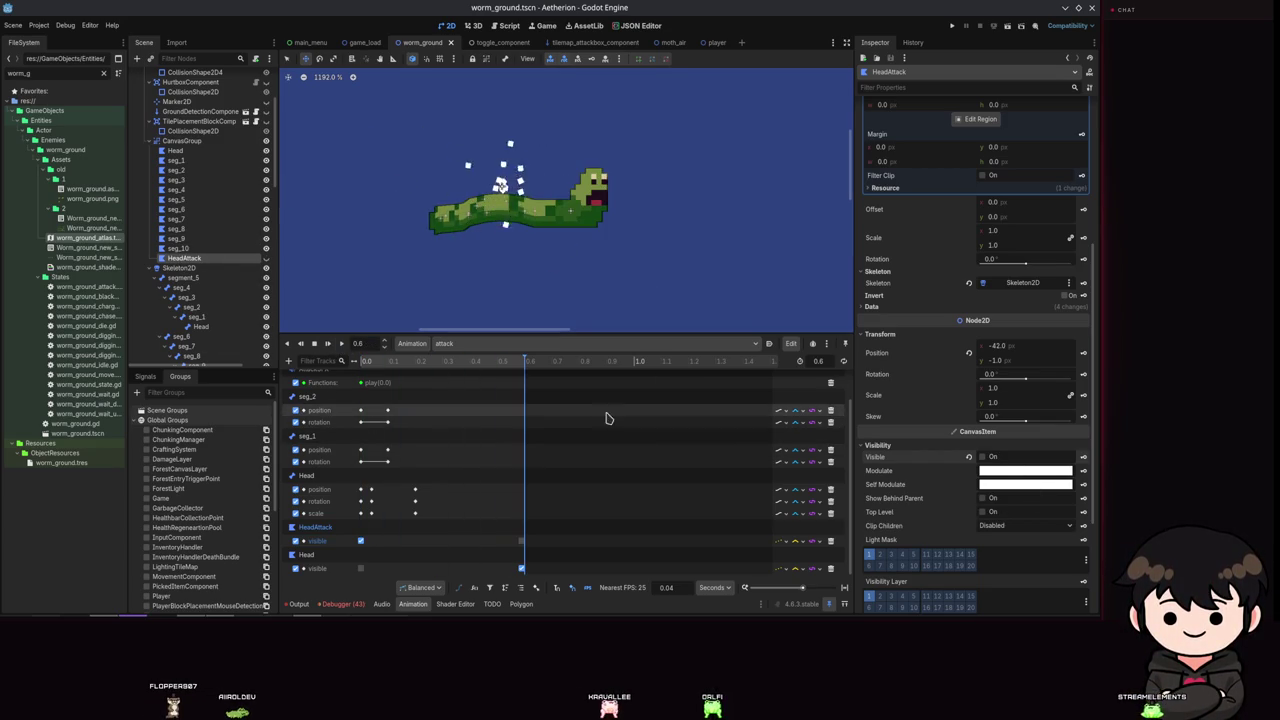
{"action": "left_click", "coordinate": [439, 362]}
{"action": "left_click_drag", "start_coordinate": [439, 365], "coordinate": [292, 363]}
{"action": "left_click", "coordinate": [342, 344]}
{"action": "left_click", "coordinate": [487, 344]}
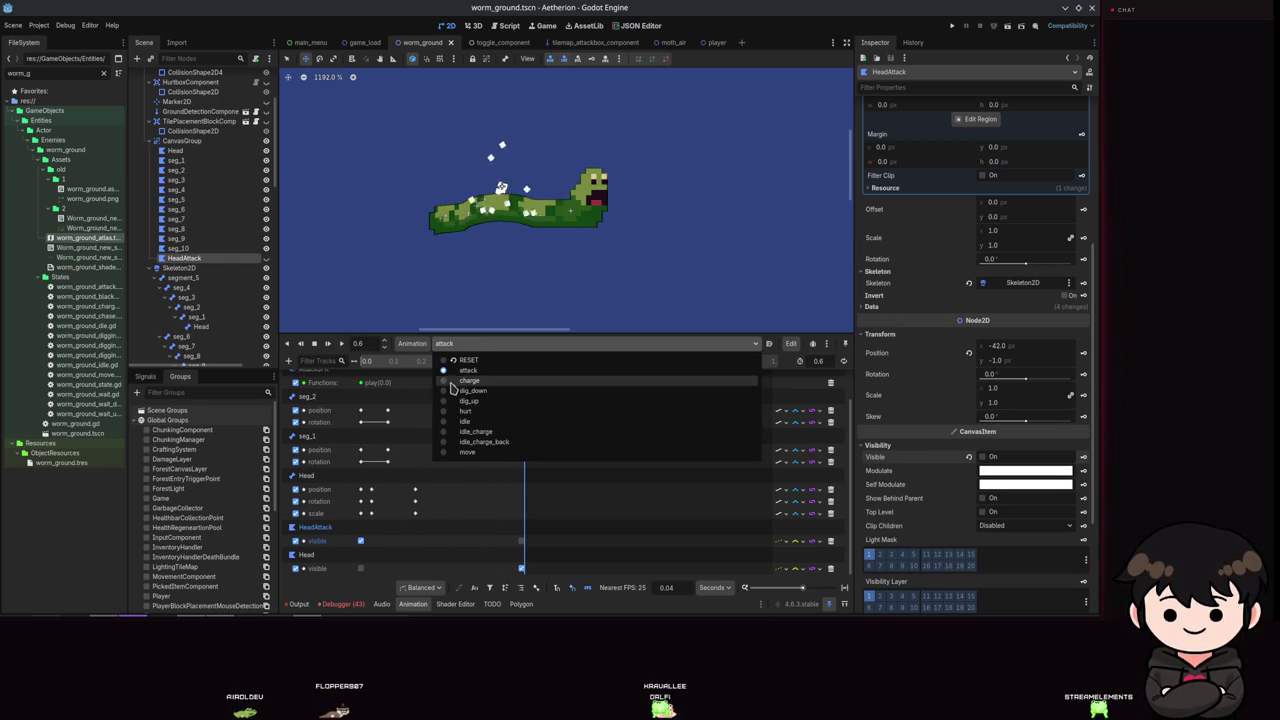
{"action": "left_click", "coordinate": [466, 380]}
Step: Play the charge animation and rewind it to its first frame
{"action": "left_click", "coordinate": [341, 344]}
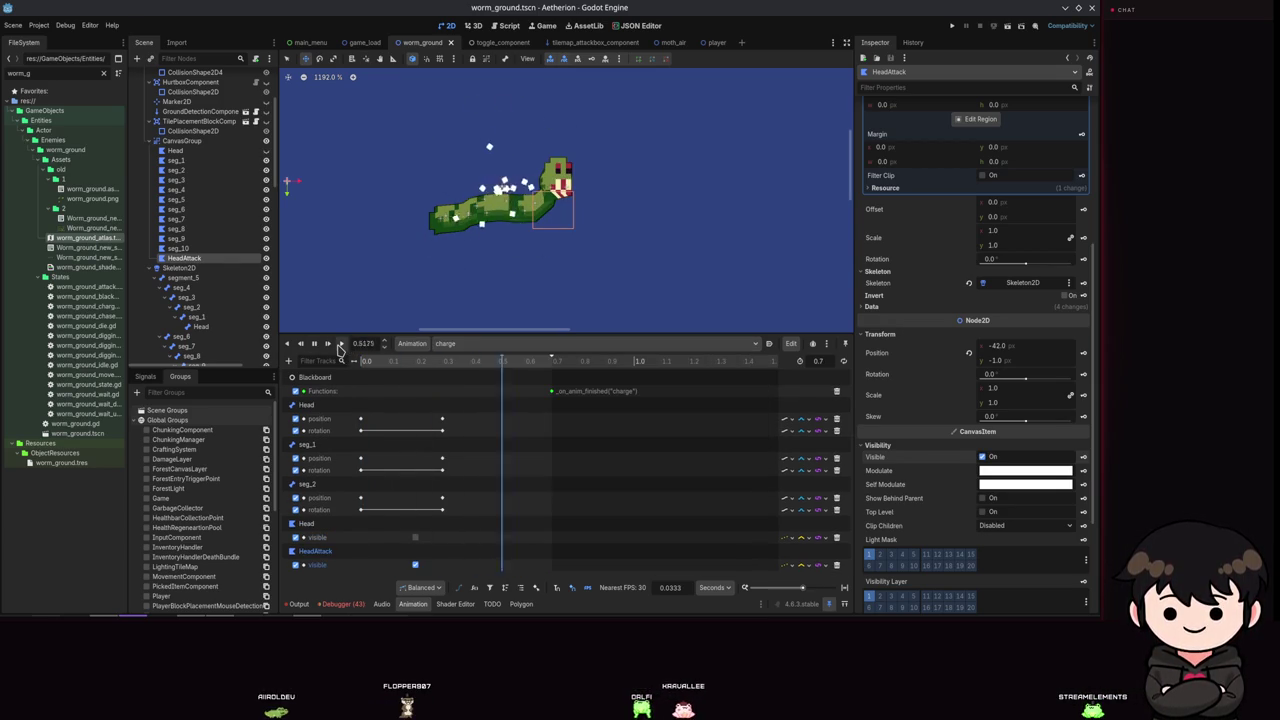
{"action": "left_click_drag", "start_coordinate": [558, 373], "coordinate": [325, 385]}
{"action": "left_click", "coordinate": [341, 344]}
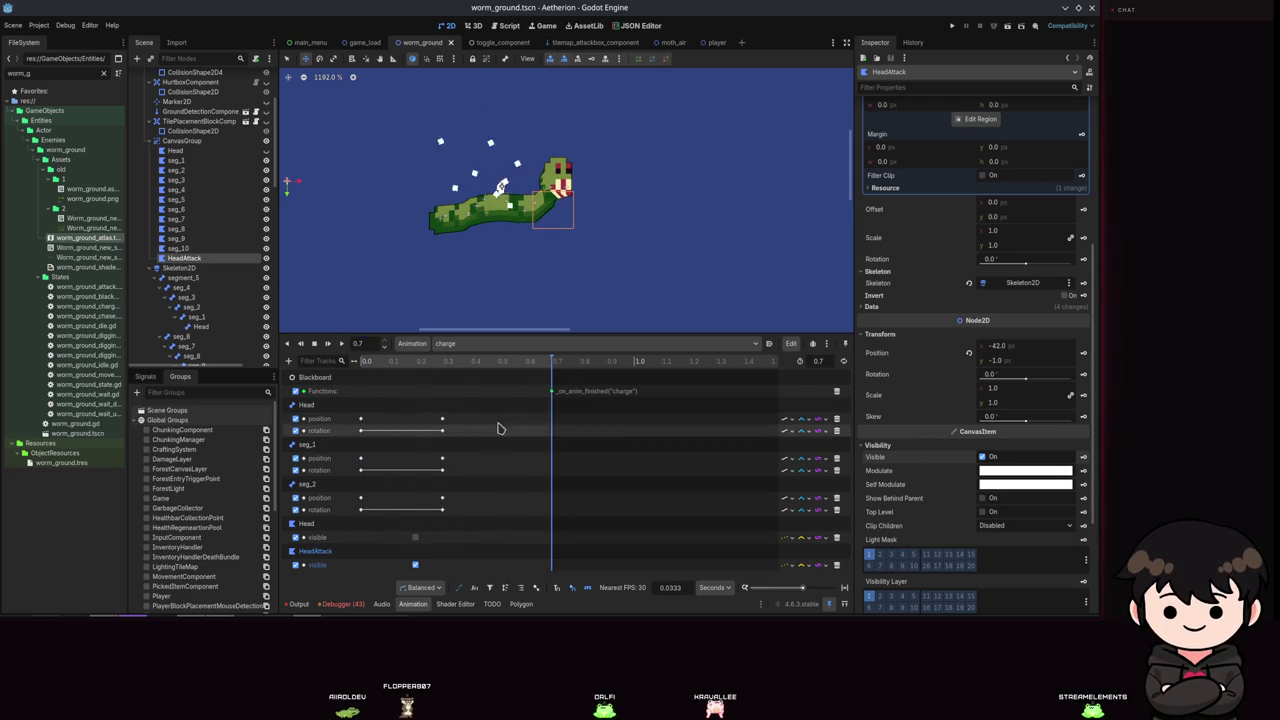
{"action": "left_click", "coordinate": [424, 381]}
{"action": "left_click_drag", "start_coordinate": [424, 381], "coordinate": [325, 391]}
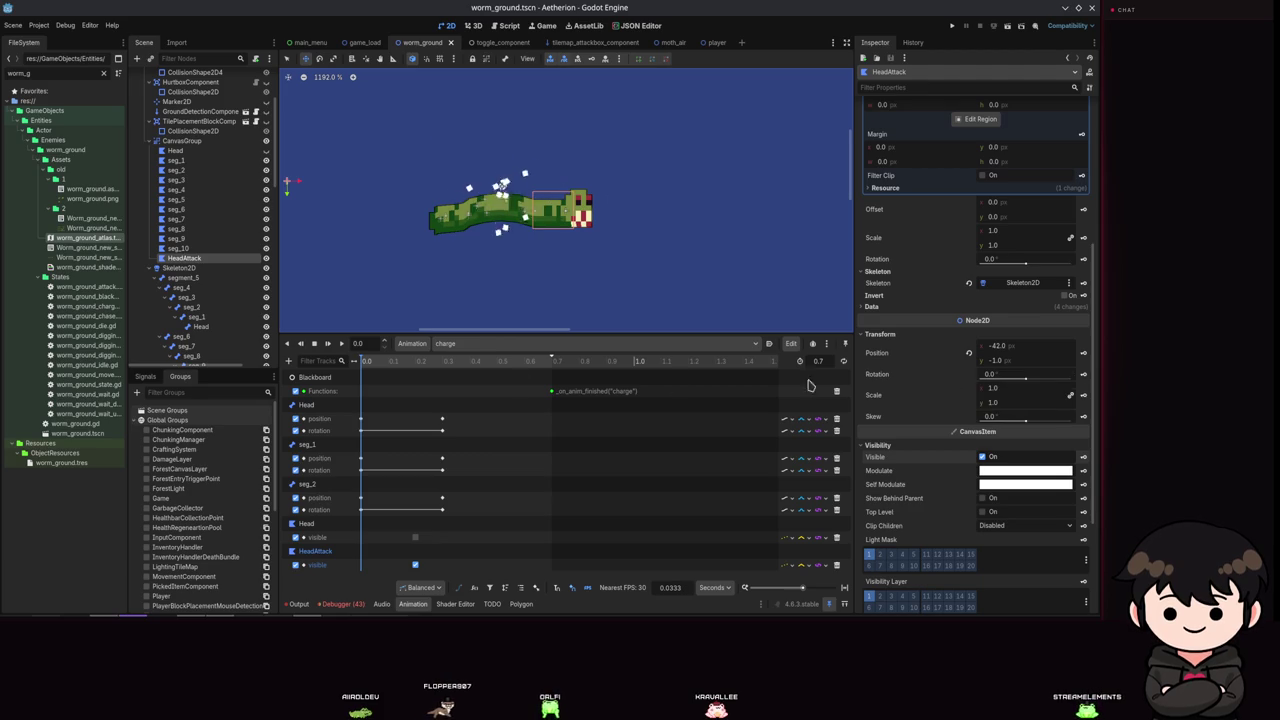
{"action": "left_click", "coordinate": [439, 345]}
{"action": "left_click", "coordinate": [469, 380]}
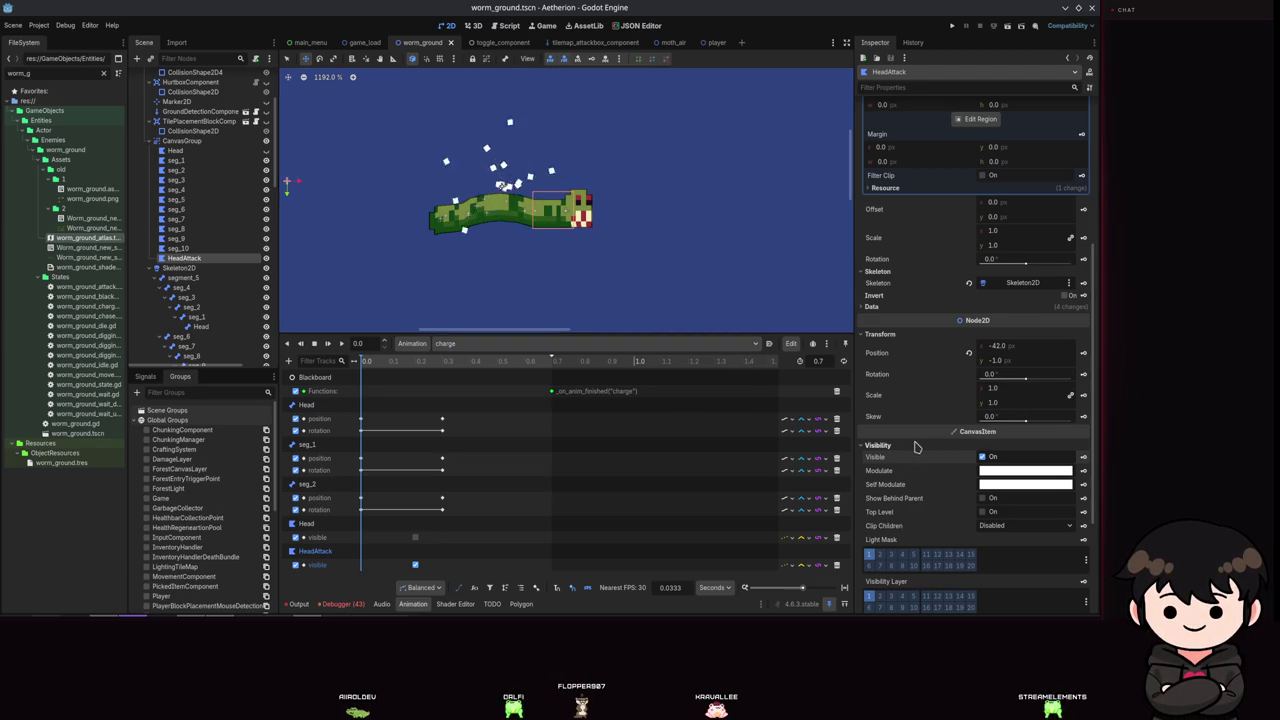
Step: At 0 s in charge, key HeadAttack hidden and Head visible, save, and replay
{"action": "left_click", "coordinate": [1034, 458]}
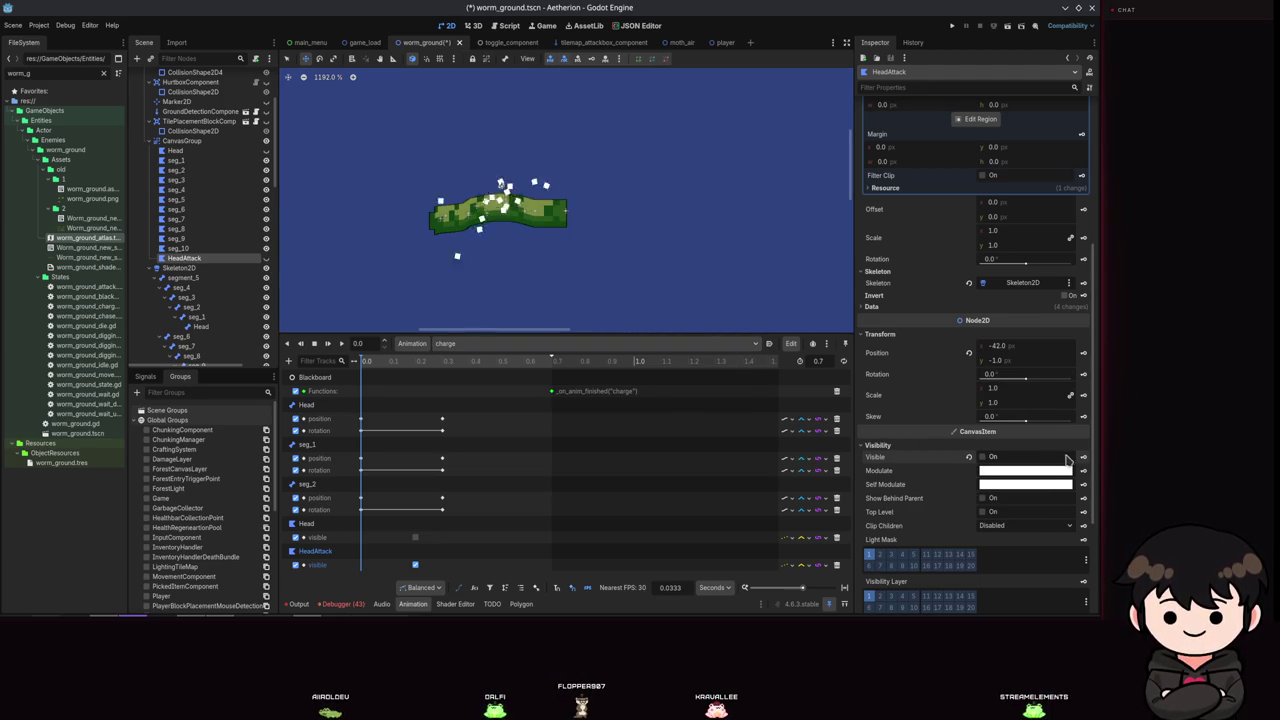
{"action": "key", "text": "ctrl+z"}
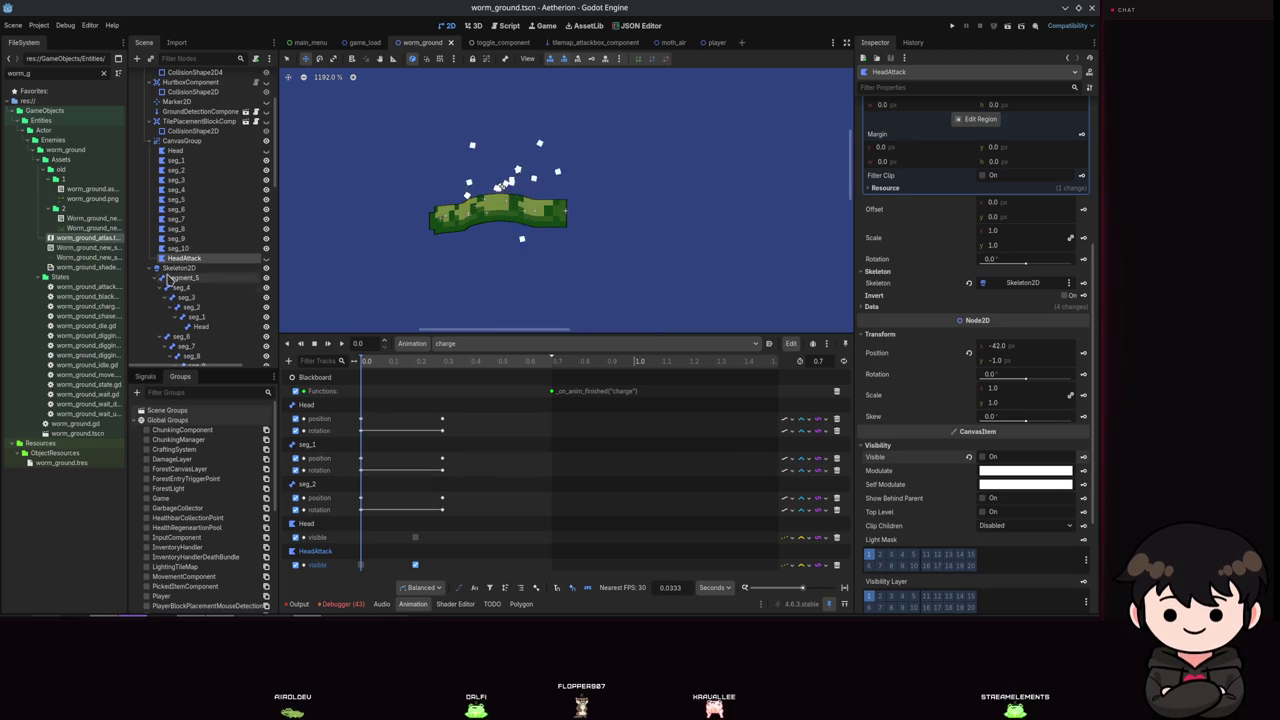
{"action": "left_click", "coordinate": [175, 151]}
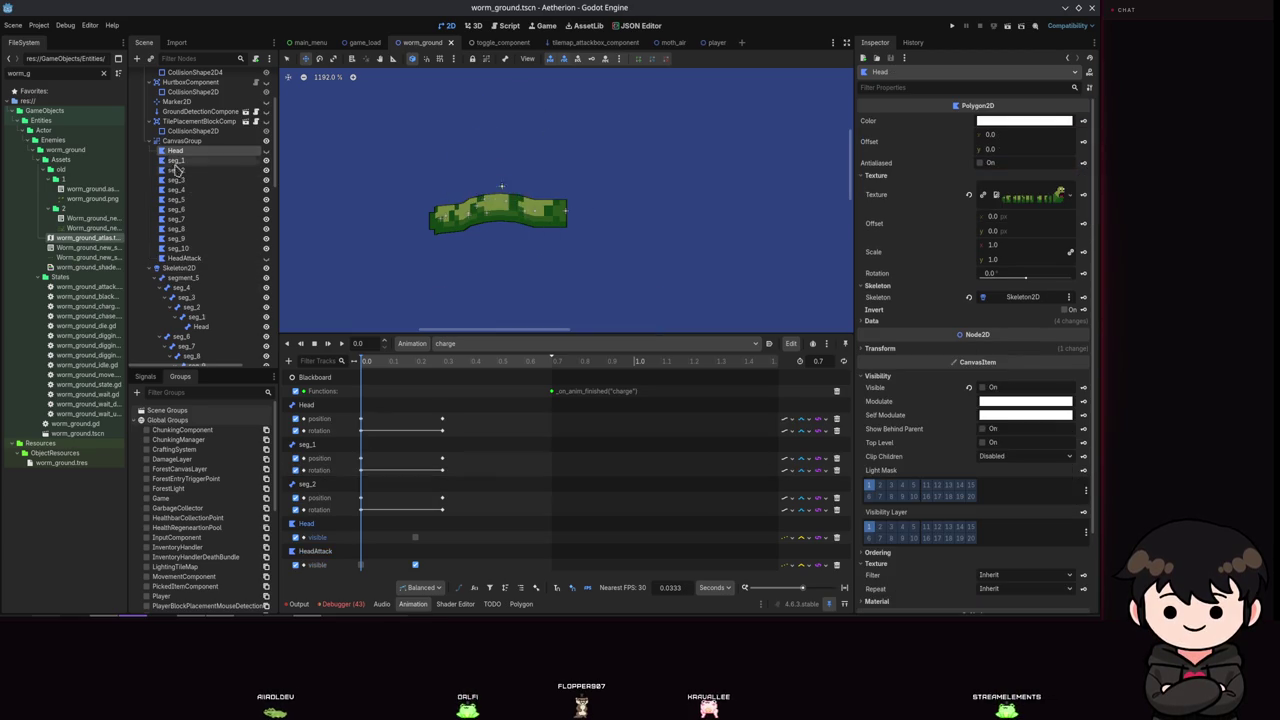
{"action": "left_click", "coordinate": [982, 387]}
{"action": "key", "text": "ctrl+s"}
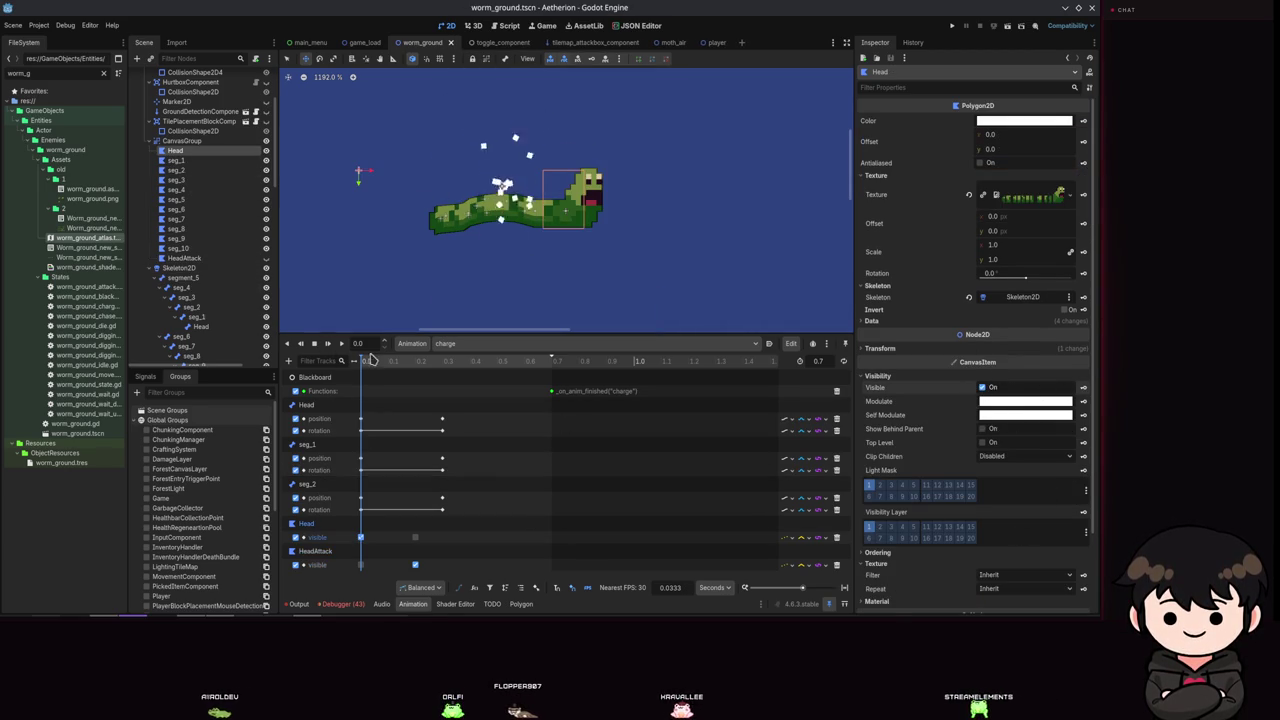
{"action": "left_click", "coordinate": [342, 343]}
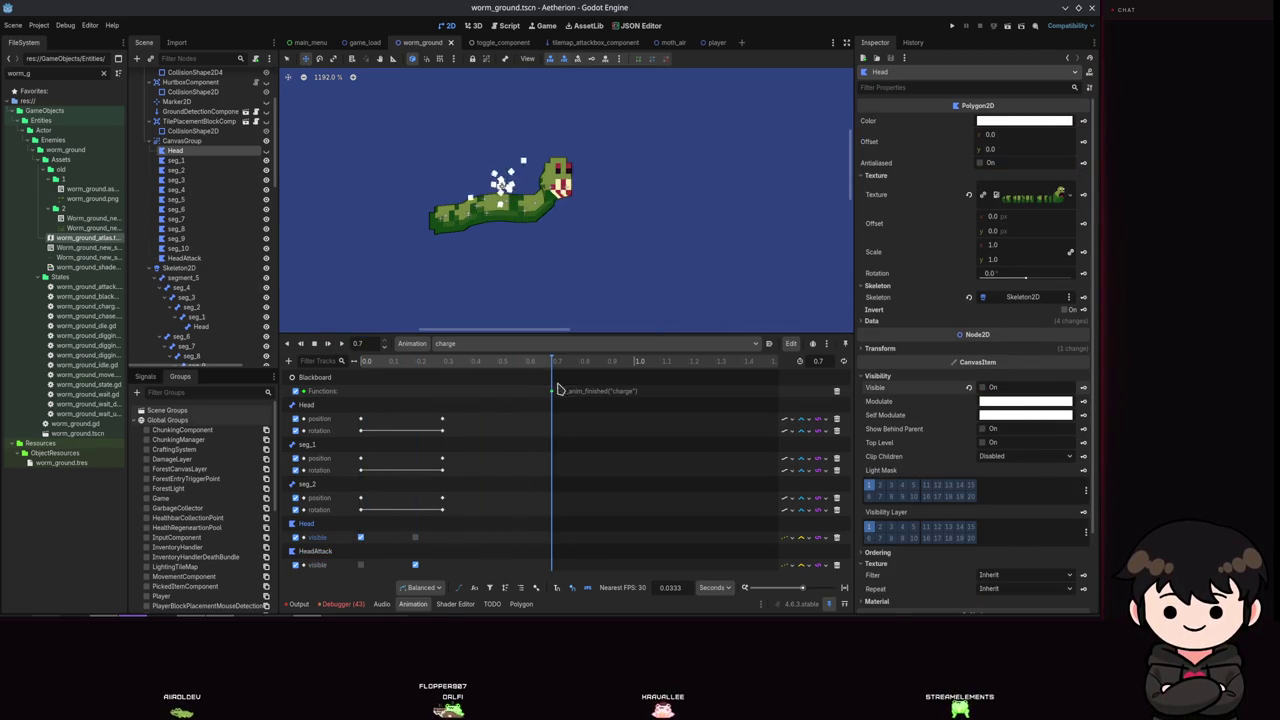
{"action": "mouse_move", "coordinate": [553, 361]}
{"action": "left_mouse_down"}
{"action": "mouse_move", "coordinate": [343, 389]}
{"action": "mouse_move", "coordinate": [422, 395]}
{"action": "mouse_move", "coordinate": [361, 405]}
{"action": "left_mouse_up"}
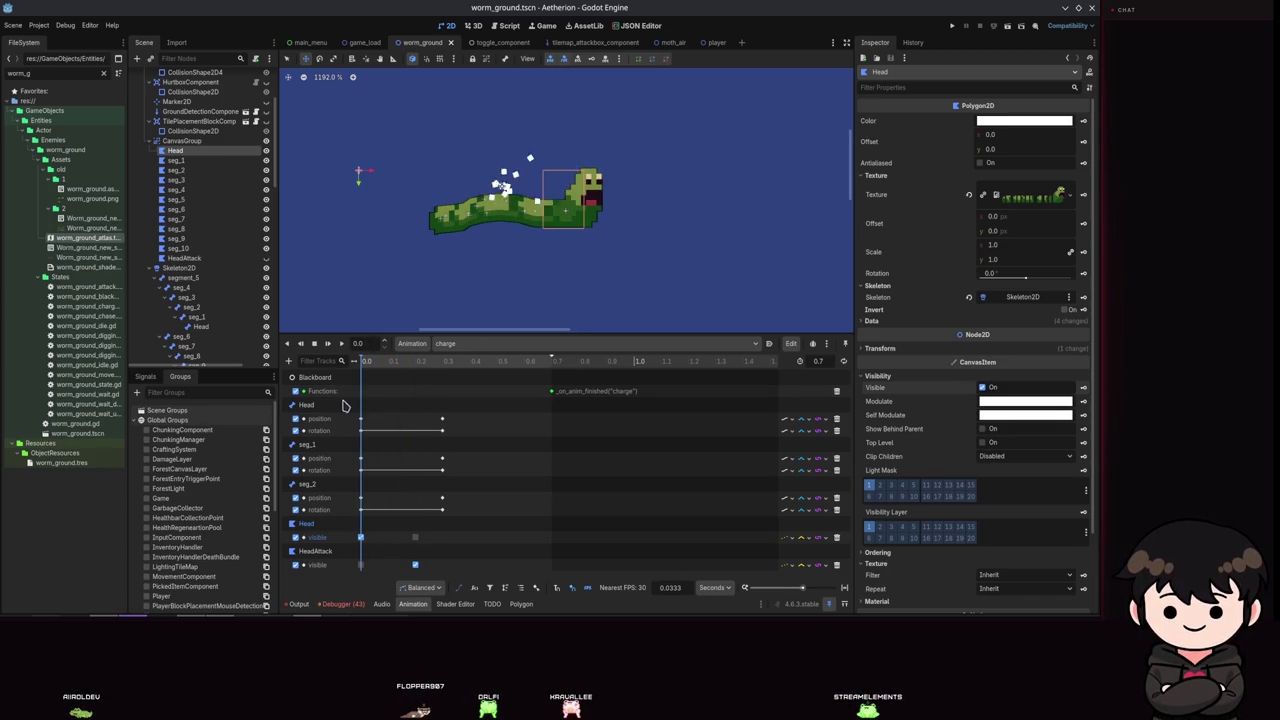
{"action": "scroll", "coordinate": [574, 231], "scroll_direction": "up", "scroll_amount": 4}
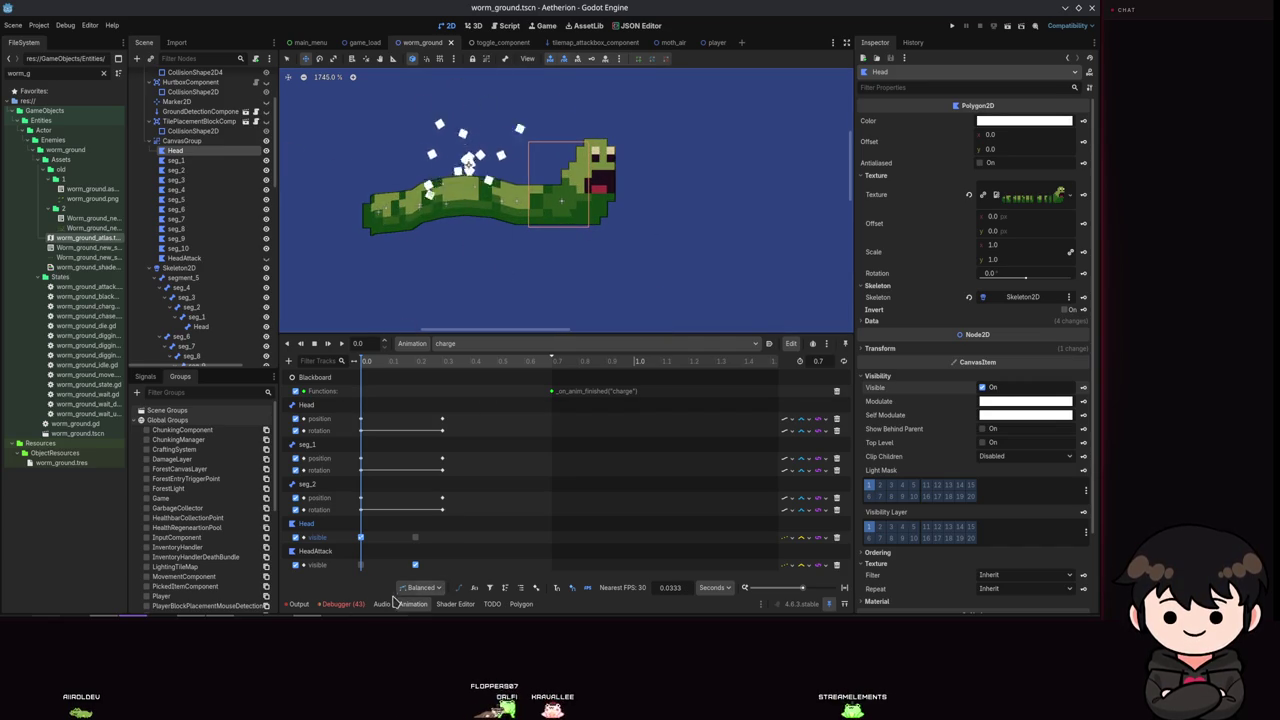
Step: In Aseprite, add dark-green pixels to the small toothy worm's body
{"action": "key", "text": "alt+Tab"}
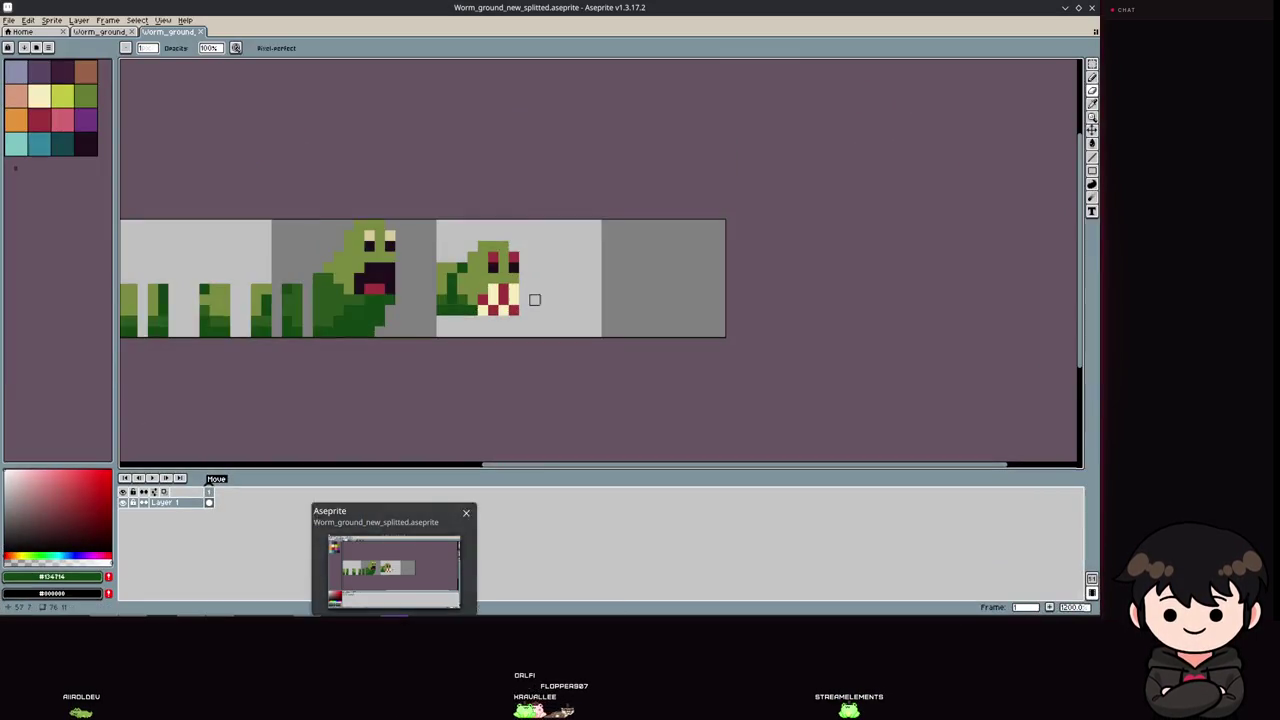
{"action": "scroll", "coordinate": [420, 391], "scroll_direction": "up", "scroll_amount": 3}
{"action": "scroll", "coordinate": [524, 370], "scroll_direction": "down", "scroll_amount": 2}
{"action": "scroll", "coordinate": [520, 375], "scroll_direction": "up", "scroll_amount": 2}
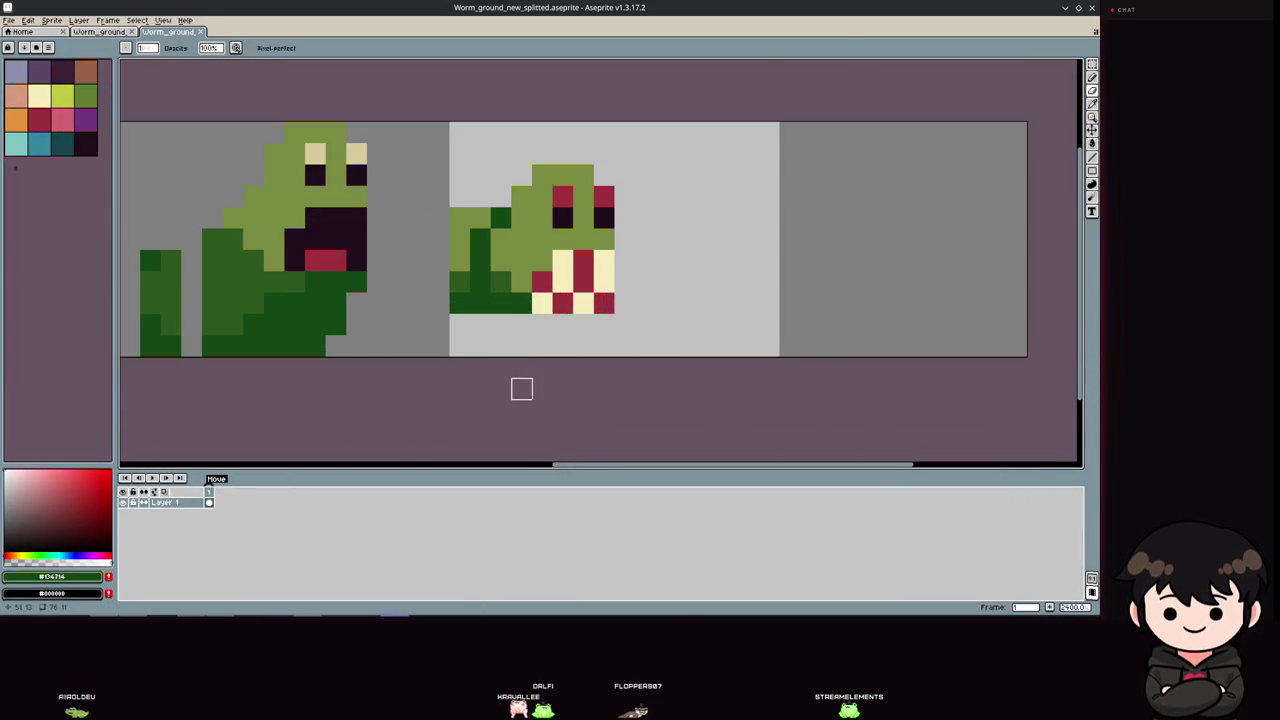
{"action": "key", "text": "v"}
{"action": "key", "text": "ctrl+e"}
{"action": "left_click", "coordinate": [532, 334]}
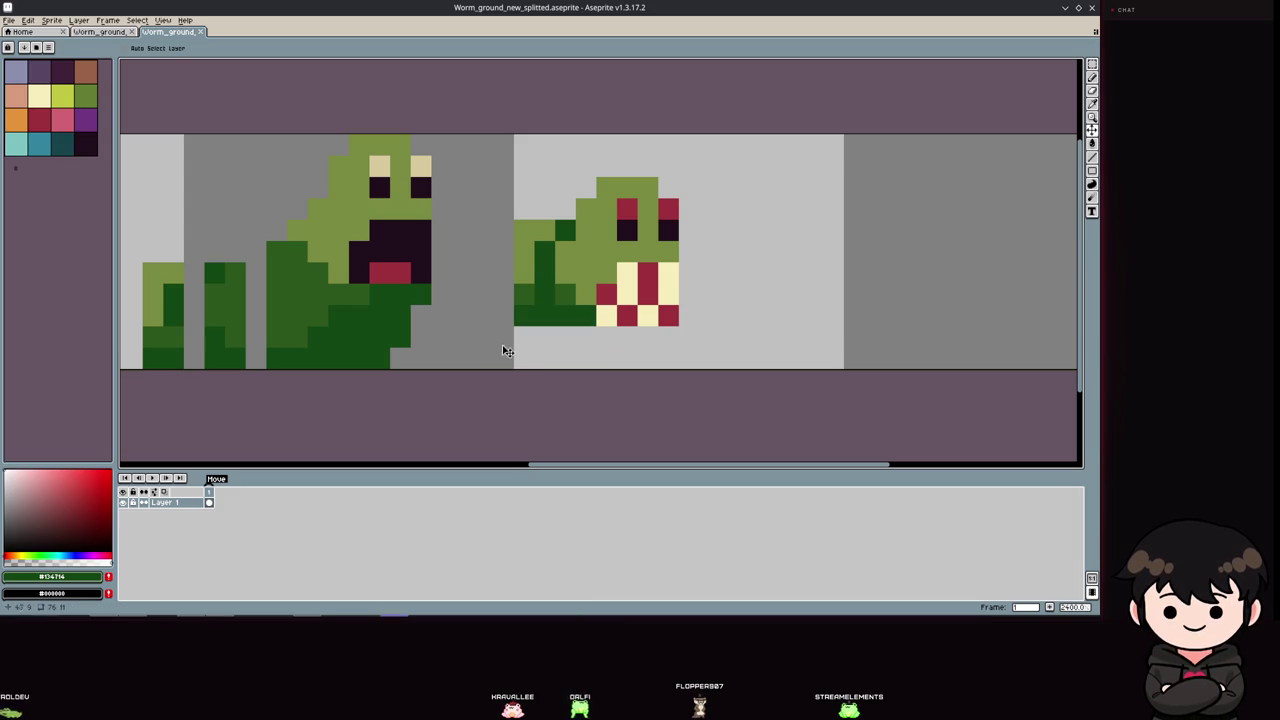
{"action": "key", "text": "b"}
{"action": "left_click", "coordinate": [526, 356]}
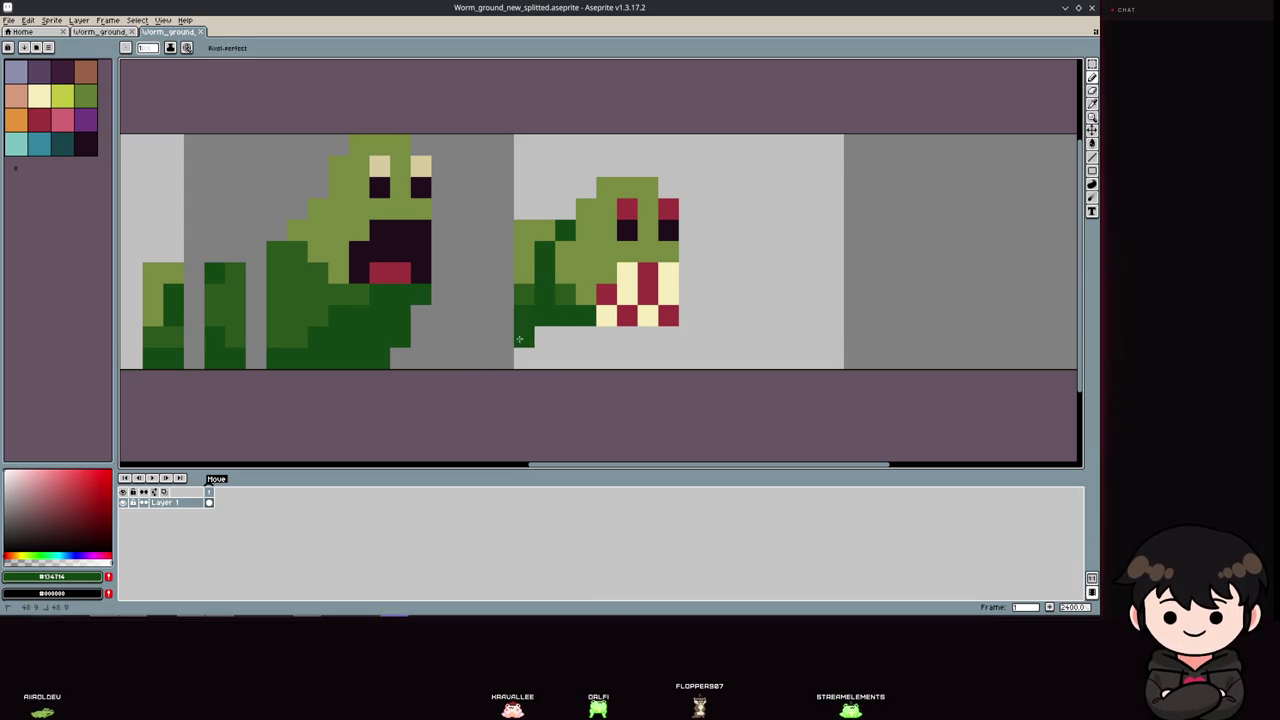
{"action": "left_click", "coordinate": [569, 362]}
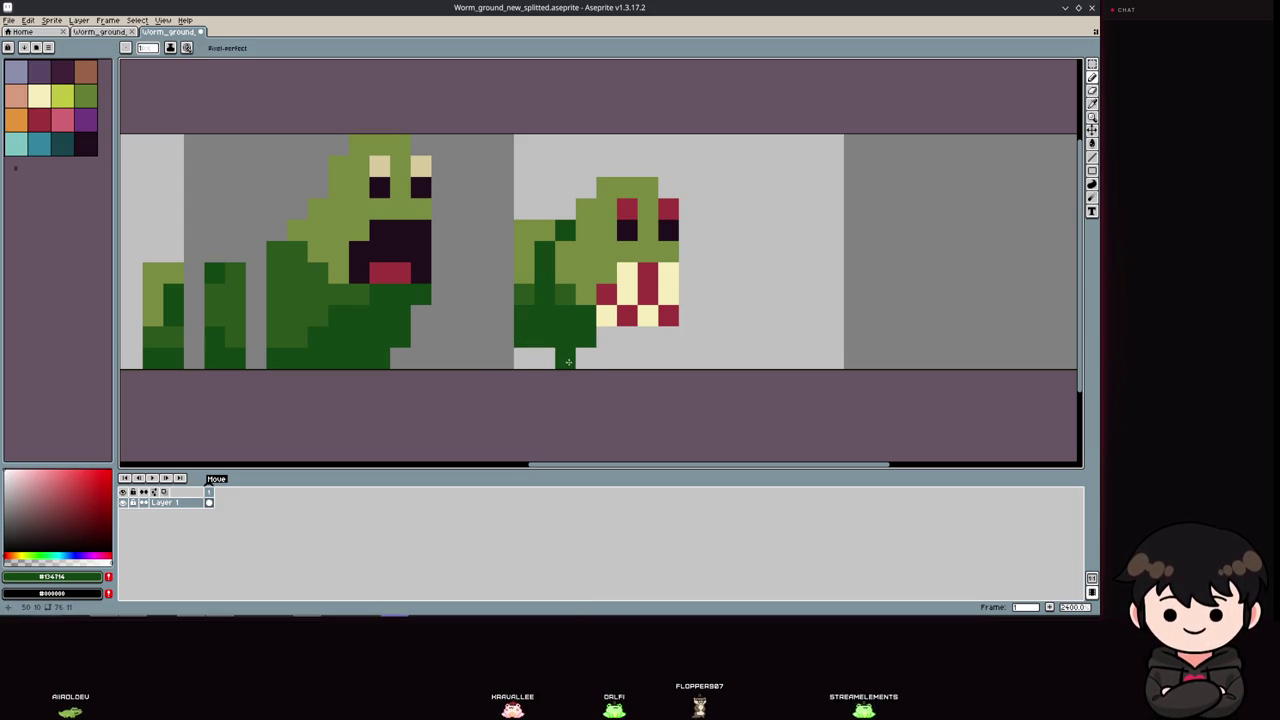
{"action": "left_click", "coordinate": [296, 259]}
Step: Select the open-mouthed worm and paste a copy into a new slot to the right
{"action": "left_click_drag", "start_coordinate": [292, 284], "coordinate": [339, 332]}
{"action": "mouse_move", "coordinate": [323, 193]}
{"action": "left_mouse_down"}
{"action": "mouse_move", "coordinate": [440, 386]}
{"action": "mouse_move", "coordinate": [491, 417]}
{"action": "left_mouse_up"}
{"action": "key", "text": "Delete"}
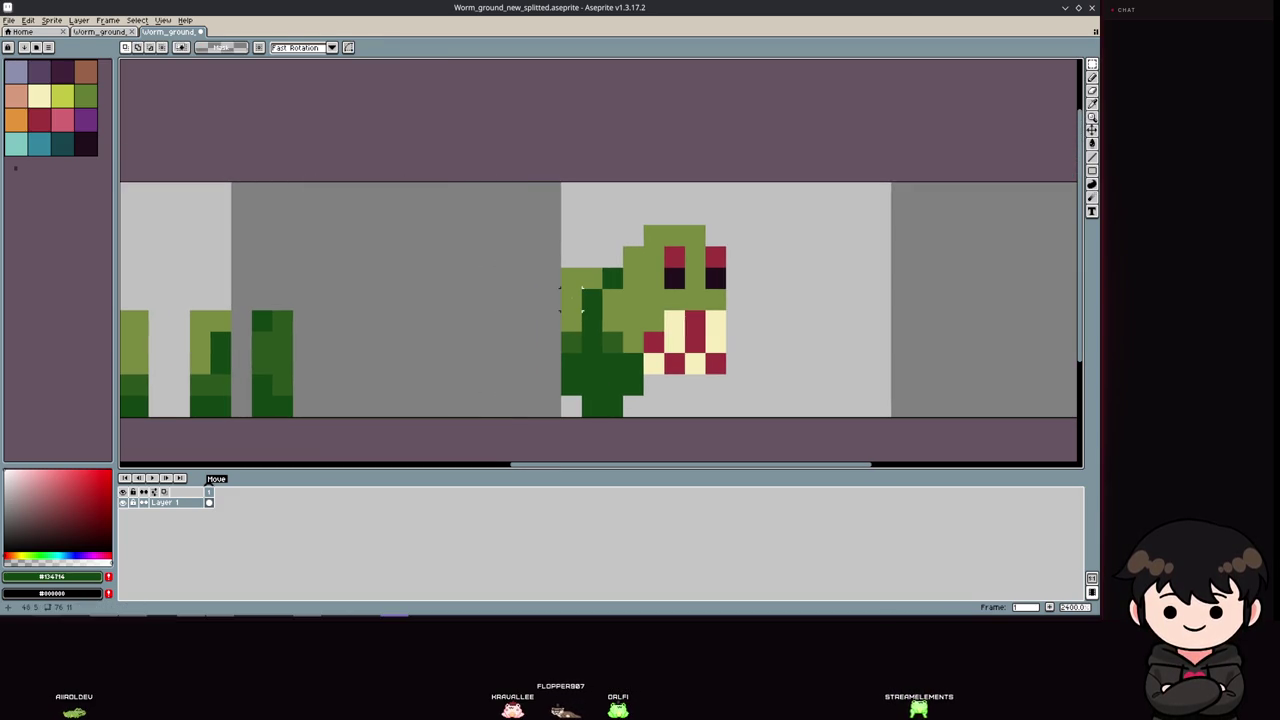
{"action": "key", "text": "ctrl+v"}
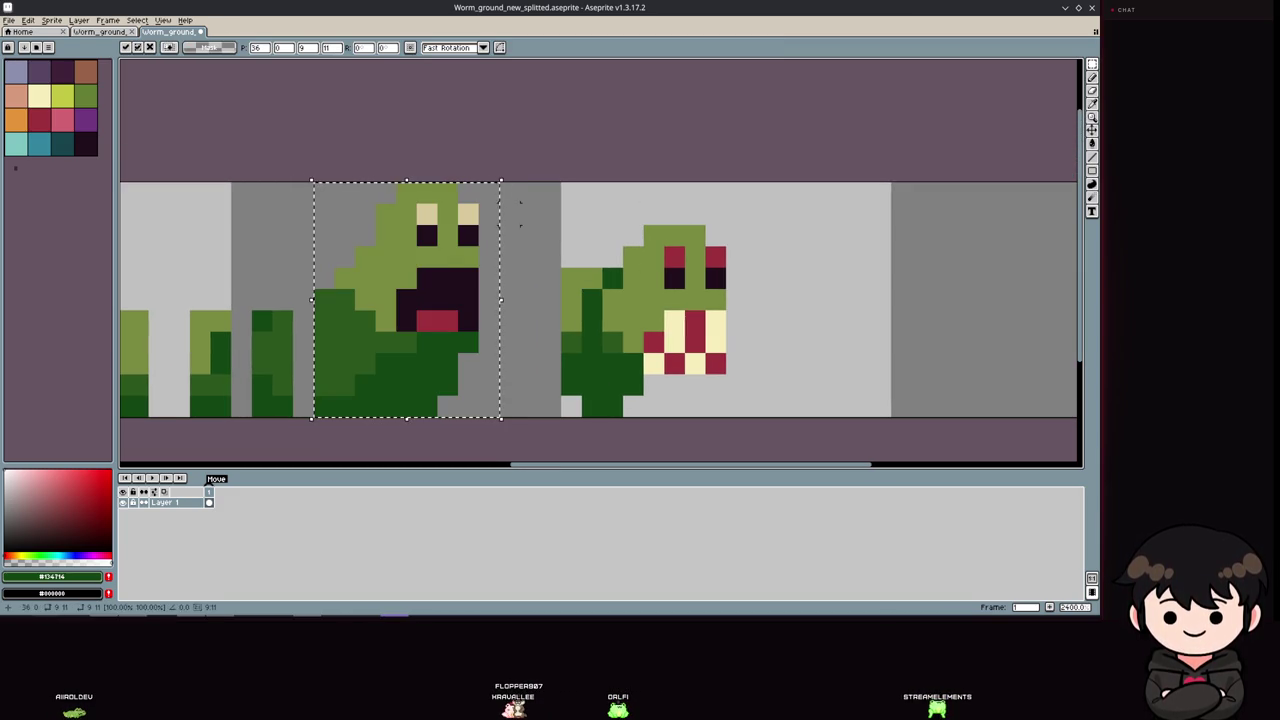
{"action": "mouse_move", "coordinate": [414, 290]}
{"action": "left_mouse_down"}
{"action": "mouse_move", "coordinate": [586, 300]}
{"action": "mouse_move", "coordinate": [823, 286]}
{"action": "mouse_move", "coordinate": [829, 323]}
{"action": "left_mouse_up"}
{"action": "key", "text": "Return"}
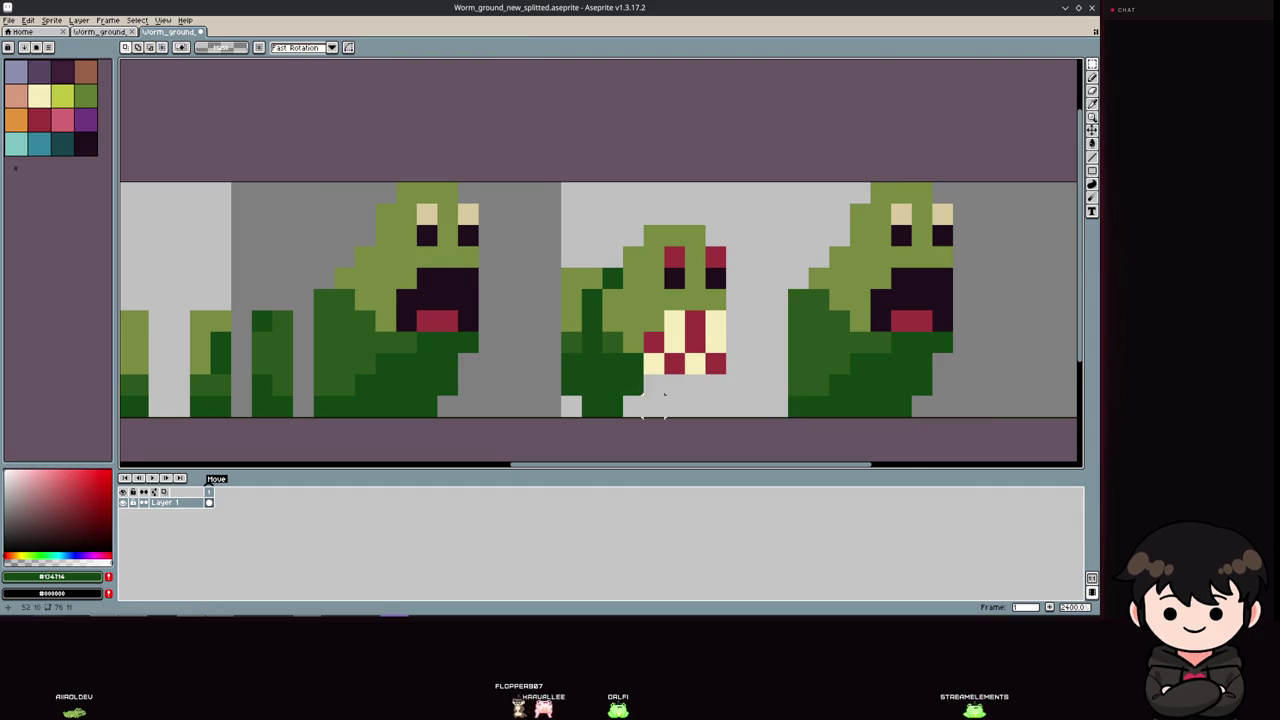
{"action": "left_click_drag", "start_coordinate": [663, 417], "coordinate": [540, 455]}
Step: Pick the dark red colour for the Pencil
{"action": "scroll", "coordinate": [588, 300], "scroll_direction": "down", "scroll_amount": 1}
{"action": "scroll", "coordinate": [596, 390], "scroll_direction": "up", "scroll_amount": 1}
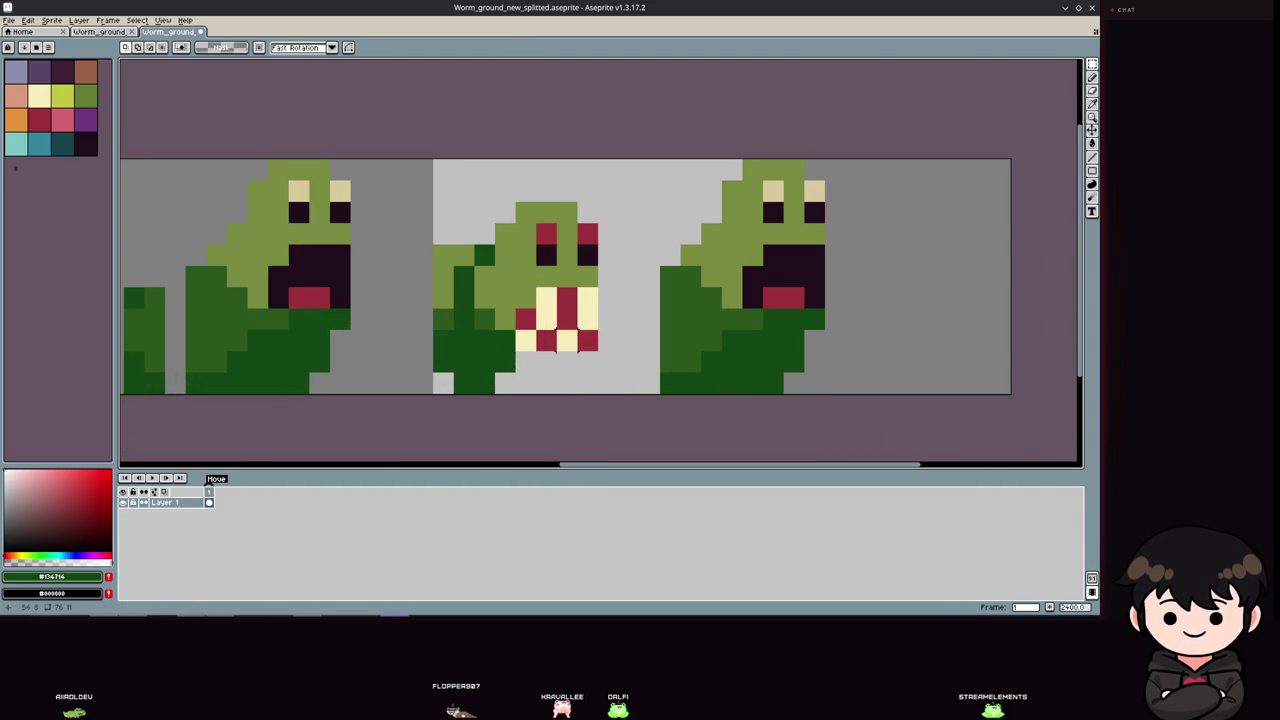
{"action": "left_click", "coordinate": [32, 112]}
{"action": "key", "text": "b"}
{"action": "scroll", "coordinate": [596, 307], "scroll_direction": "up", "scroll_amount": 3}
{"action": "scroll", "coordinate": [700, 310], "scroll_direction": "down", "scroll_amount": 3}
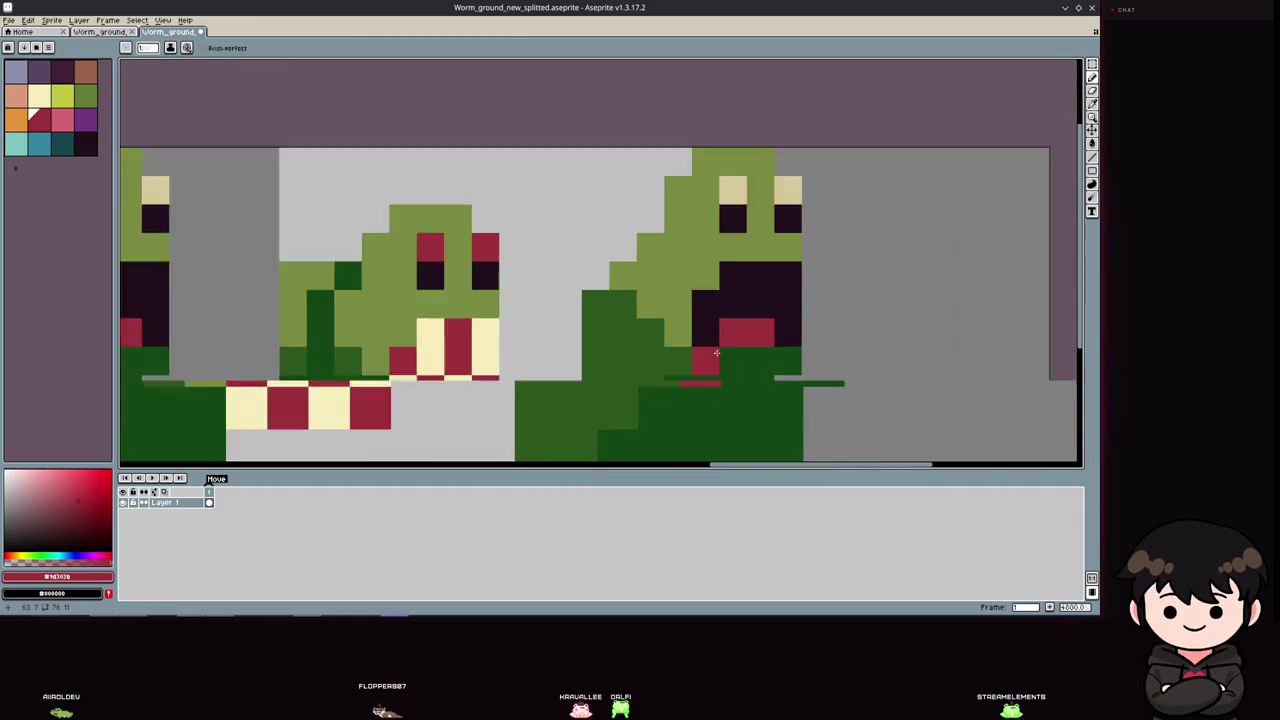
Step: Paint the copied worm's mouth pixels red
{"action": "scroll", "coordinate": [689, 320], "scroll_direction": "up", "scroll_amount": 2}
{"action": "right_click", "coordinate": [689, 320]}
{"action": "left_click", "coordinate": [695, 293]}
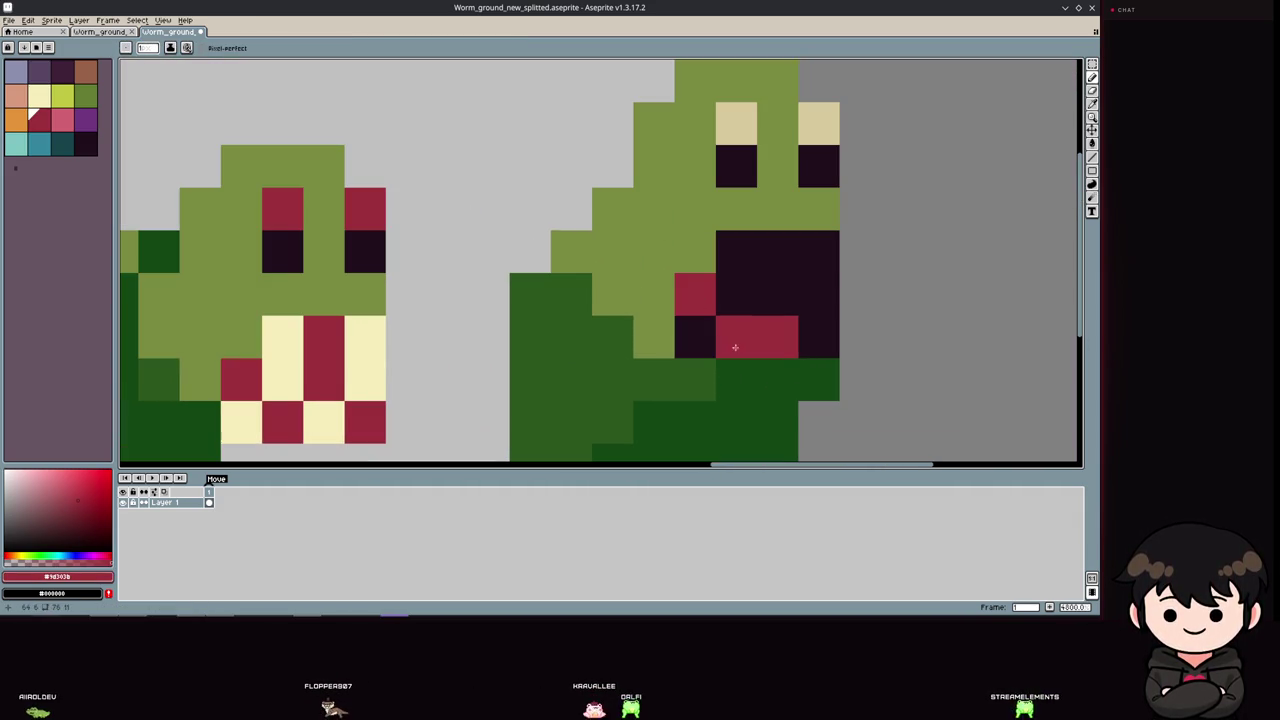
{"action": "left_click", "coordinate": [776, 294]}
{"action": "left_click", "coordinate": [777, 252]}
{"action": "left_click", "coordinate": [803, 351]}
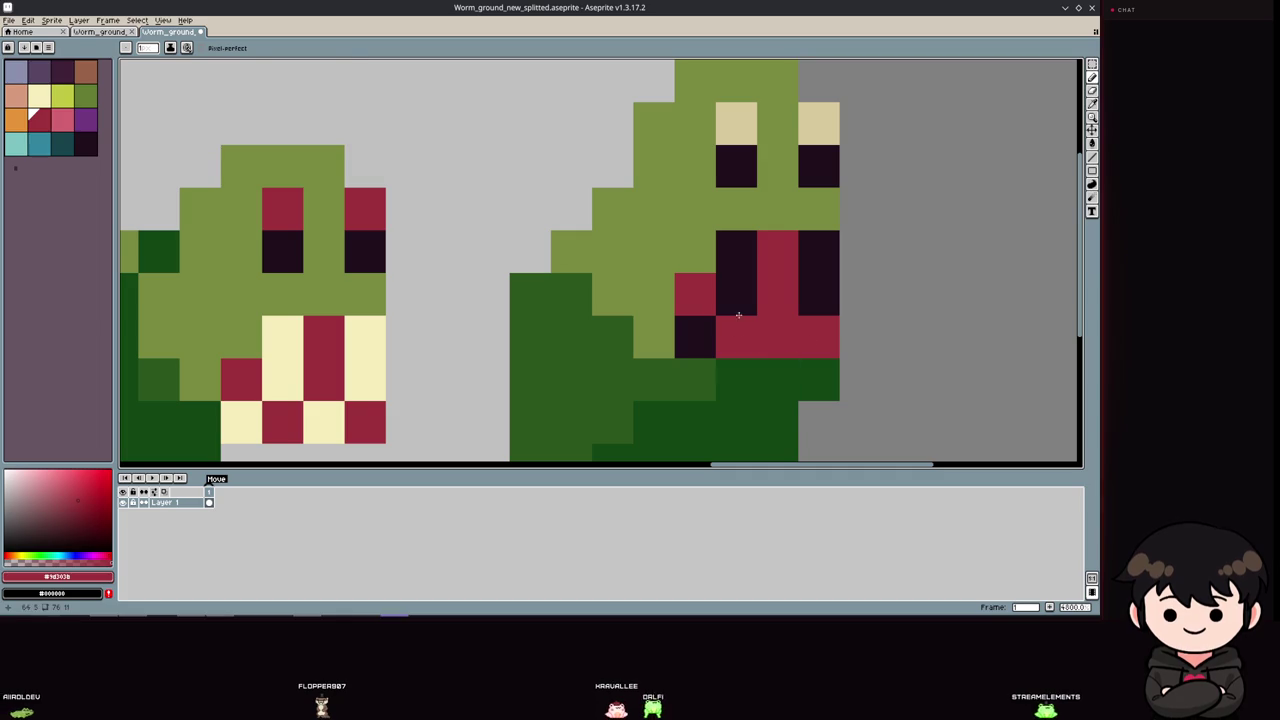
Step: Pick the cream colour from the toothy worm and paint cream teeth into the open mouth
{"action": "left_click", "coordinate": [324, 422], "text": "alt"}
{"action": "mouse_move", "coordinate": [695, 336]}
{"action": "left_mouse_down"}
{"action": "mouse_move", "coordinate": [732, 323]}
{"action": "mouse_move", "coordinate": [740, 262]}
{"action": "left_mouse_up"}
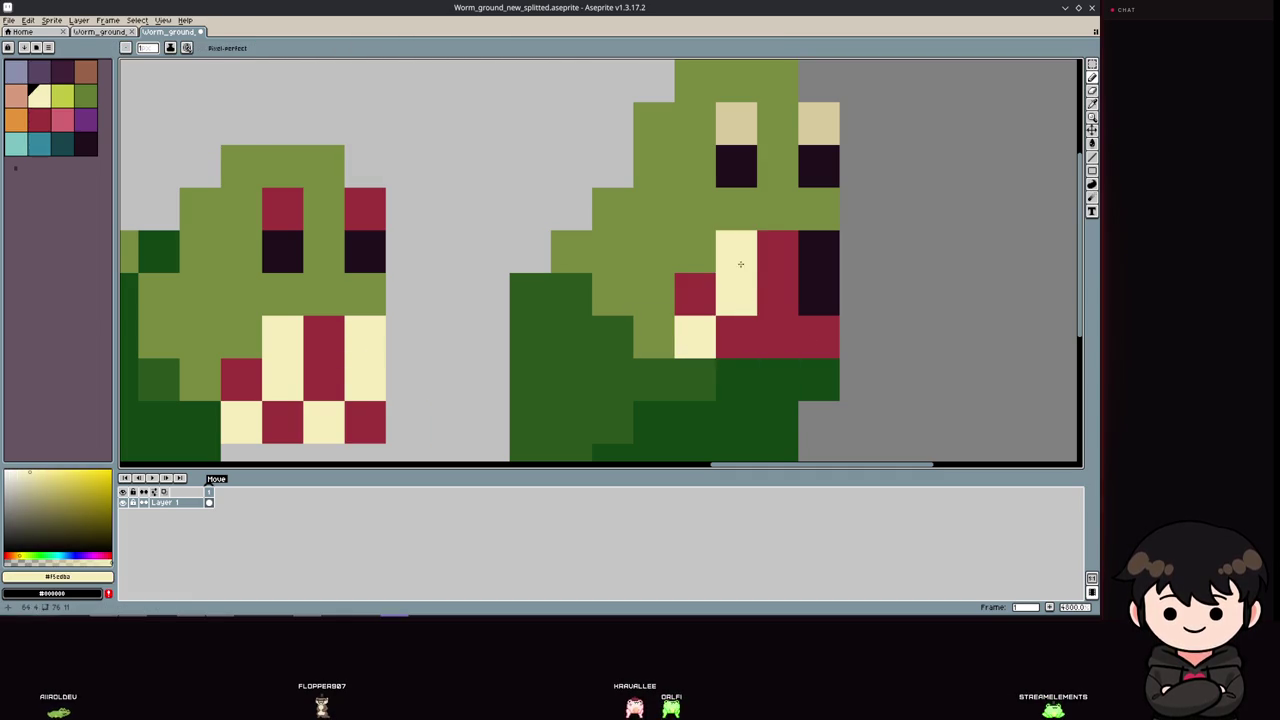
{"action": "left_click", "coordinate": [819, 294]}
{"action": "left_click", "coordinate": [819, 252]}
Step: Paint the copy's eyes red with the toothy worm's eye colour, then turn one red mouth pixel cream
{"action": "left_click", "coordinate": [367, 211], "text": "alt"}
{"action": "left_click", "coordinate": [736, 123]}
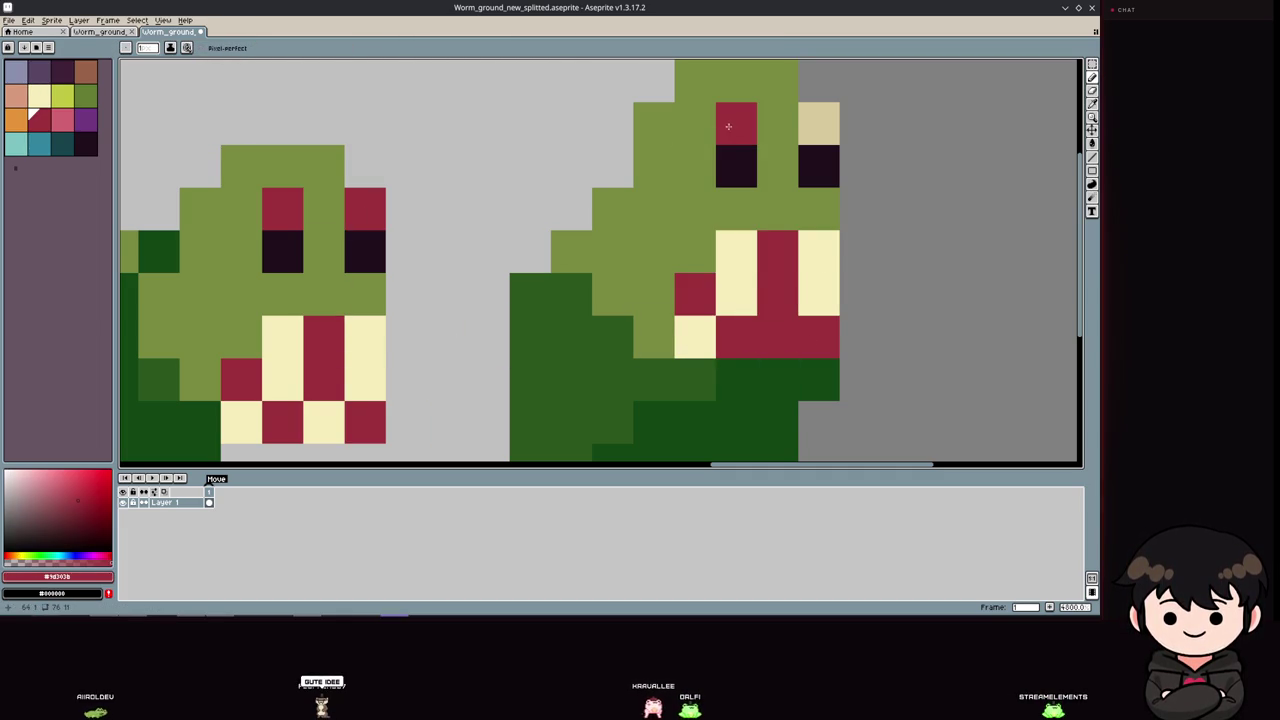
{"action": "left_click", "coordinate": [819, 123]}
{"action": "left_click", "coordinate": [819, 166]}
{"action": "scroll", "coordinate": [739, 356], "scroll_direction": "down", "scroll_amount": 5}
{"action": "scroll", "coordinate": [739, 356], "scroll_direction": "up", "scroll_amount": 9}
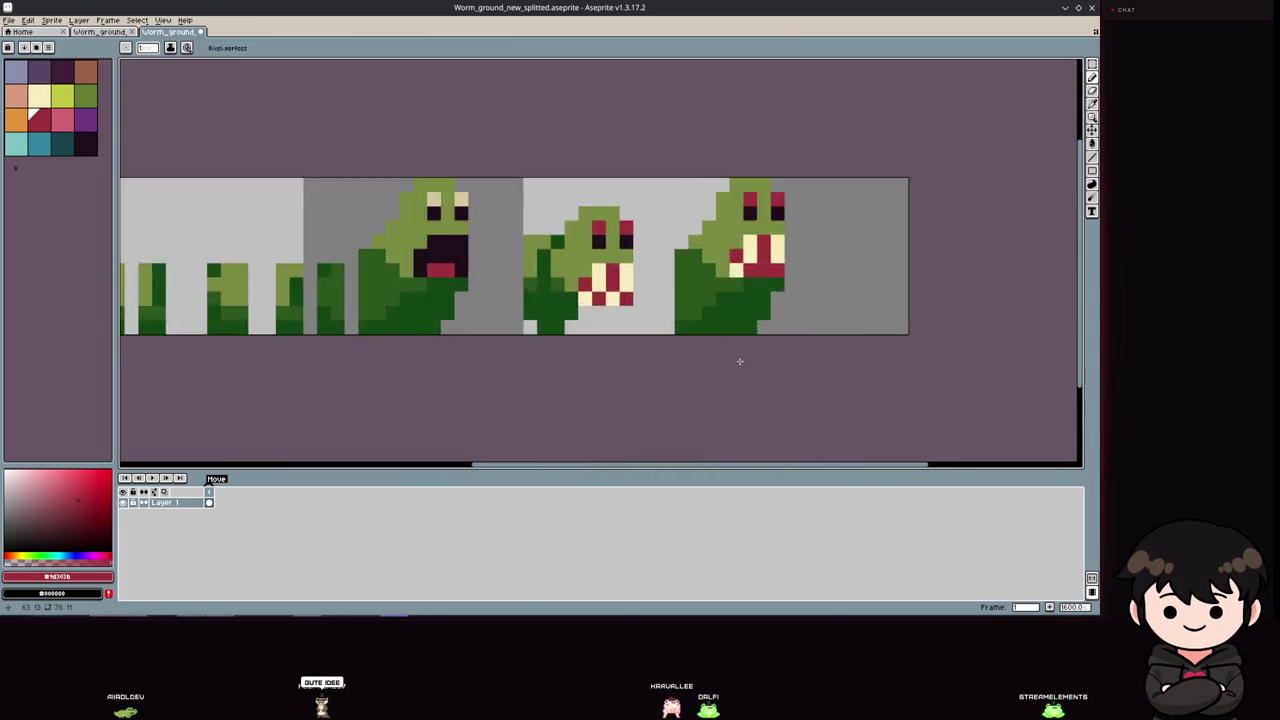
{"action": "left_click", "coordinate": [722, 140], "text": "alt"}
{"action": "left_click", "coordinate": [805, 142]}
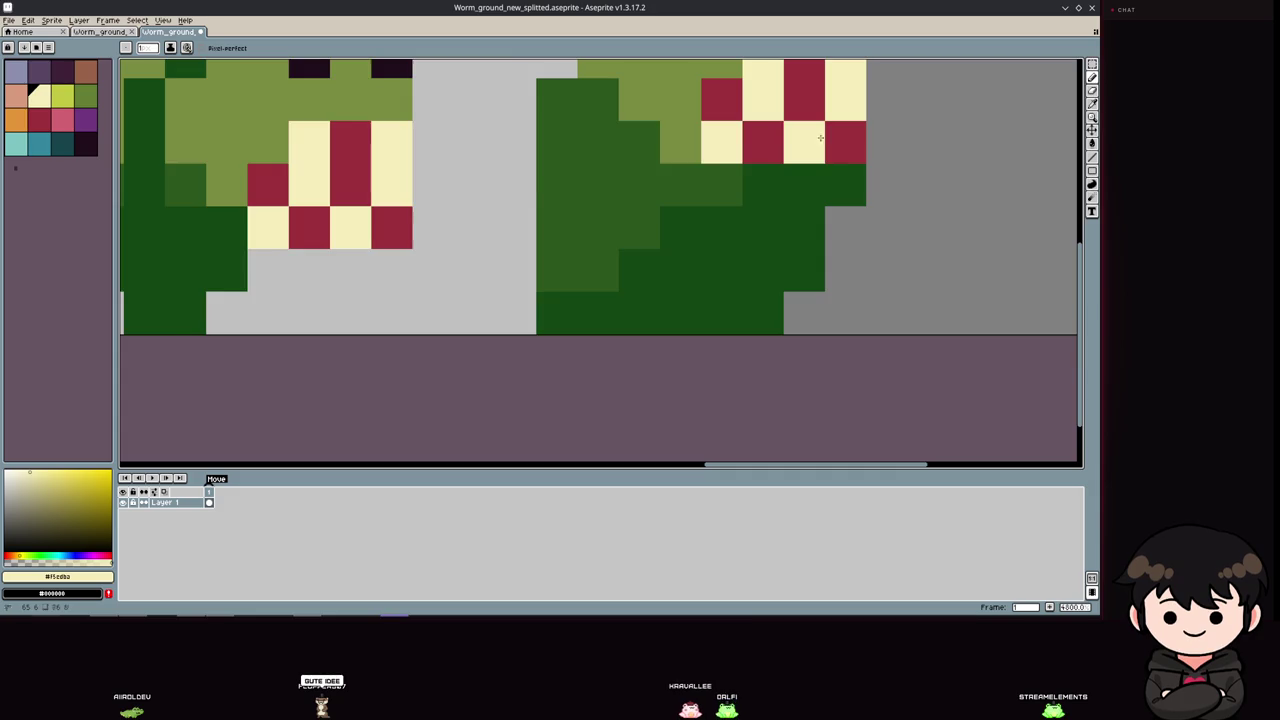
Step: Paint pixels under the small worm's body, then eyedrop the light grey background colour
{"action": "scroll", "coordinate": [792, 248], "scroll_direction": "down", "scroll_amount": 9}
{"action": "scroll", "coordinate": [703, 281], "scroll_direction": "up", "scroll_amount": 6}
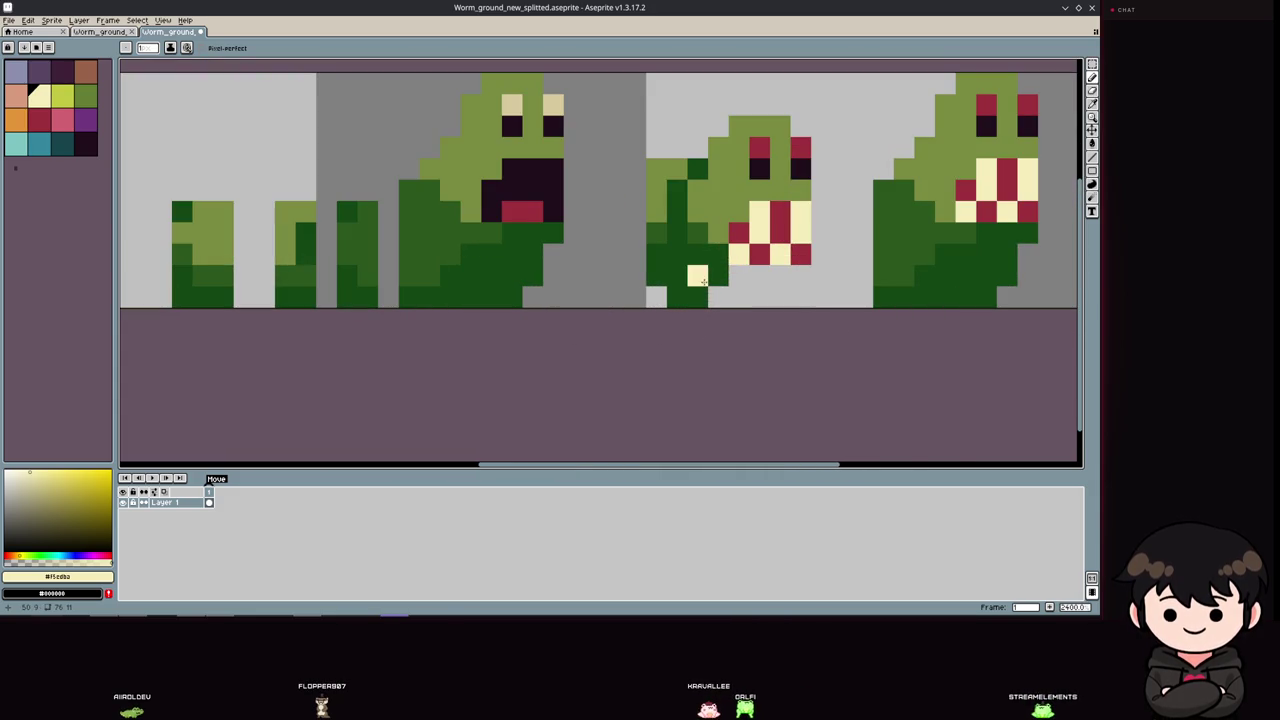
{"action": "left_click_drag", "start_coordinate": [677, 297], "coordinate": [656, 297]}
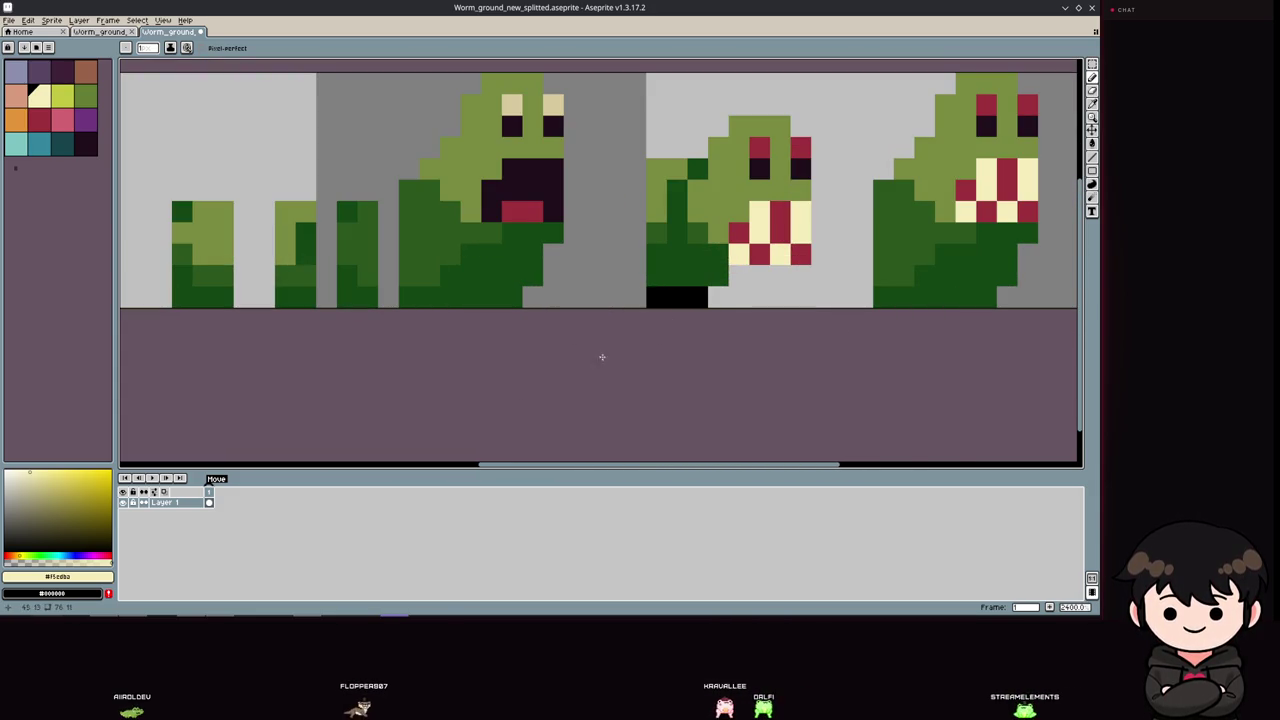
{"action": "key", "text": "i"}
{"action": "left_click", "coordinate": [776, 283]}
Step: Paint the stray black pixels back to grey and save the sprite
{"action": "mouse_move", "coordinate": [711, 297]}
{"action": "left_mouse_down"}
{"action": "mouse_move", "coordinate": [677, 297]}
{"action": "mouse_move", "coordinate": [677, 277]}
{"action": "mouse_move", "coordinate": [656, 277]}
{"action": "left_mouse_up"}
{"action": "scroll", "coordinate": [731, 323], "scroll_direction": "down", "scroll_amount": 3}
{"action": "key", "text": "ctrl+s"}
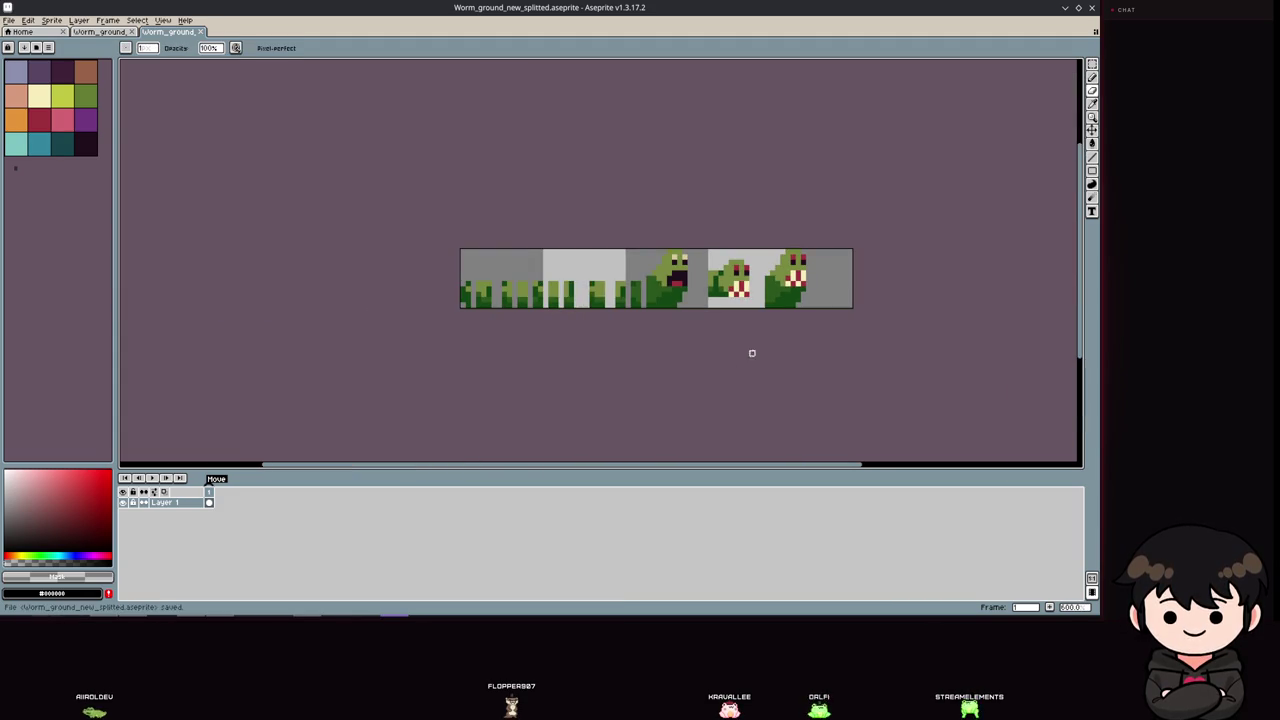
{"action": "scroll", "coordinate": [759, 345], "scroll_direction": "up", "scroll_amount": 2}
{"action": "scroll", "coordinate": [759, 345], "scroll_direction": "up", "scroll_amount": 1}
{"action": "scroll", "coordinate": [663, 397], "scroll_direction": "down", "scroll_amount": 3}
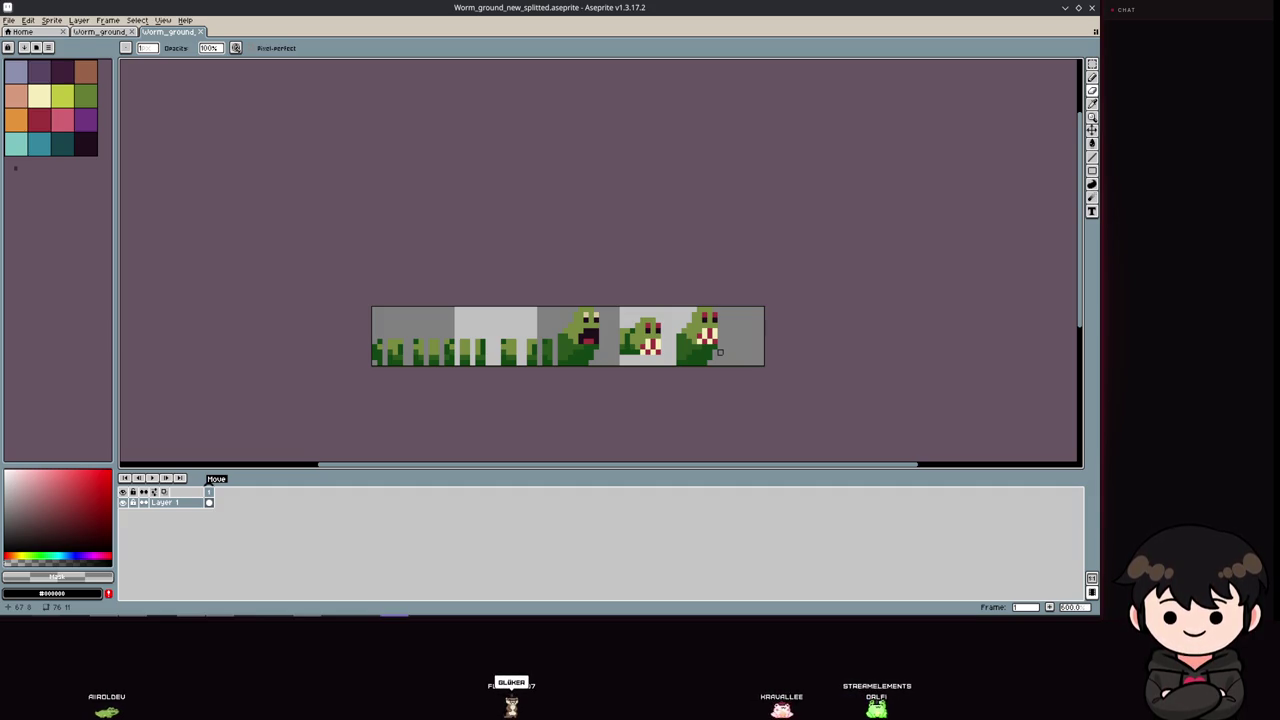
{"action": "scroll", "coordinate": [661, 365], "scroll_direction": "up", "scroll_amount": 3}
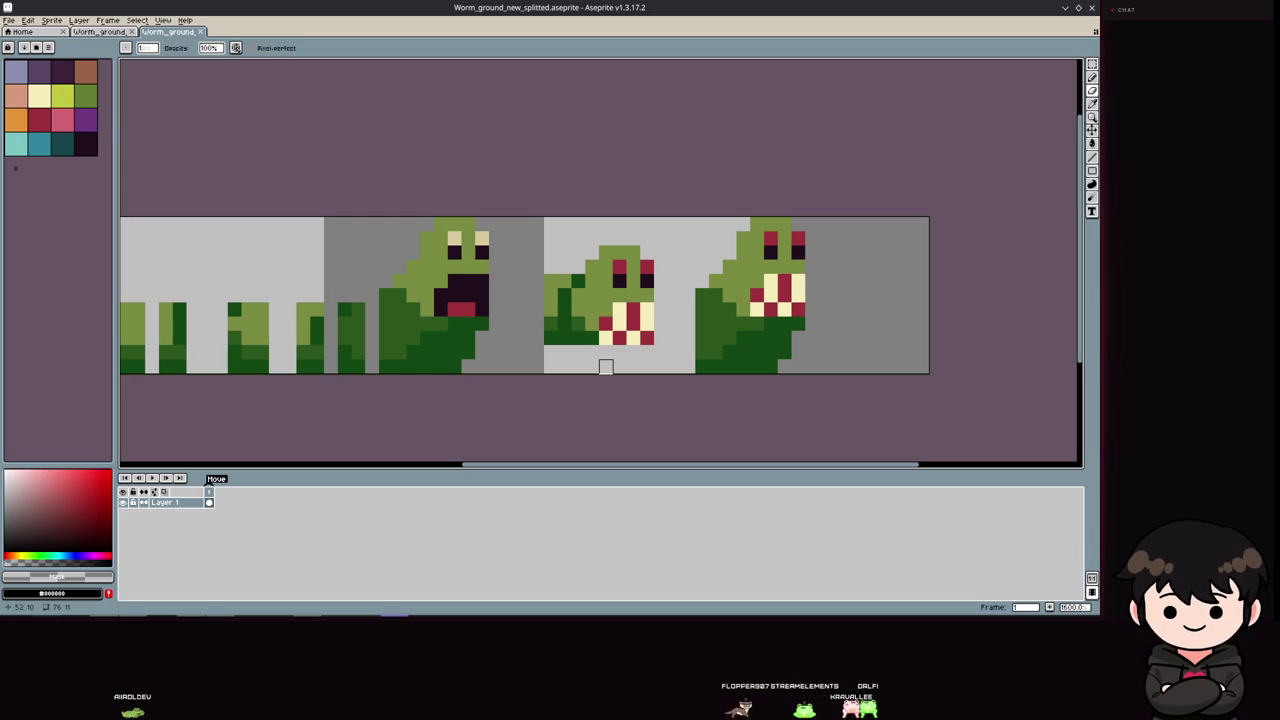
Step: Export the sheet over Worm_ground_new_splitted.png, confirm the overwrite, and return to Godot
{"action": "right_click", "coordinate": [519, 280]}
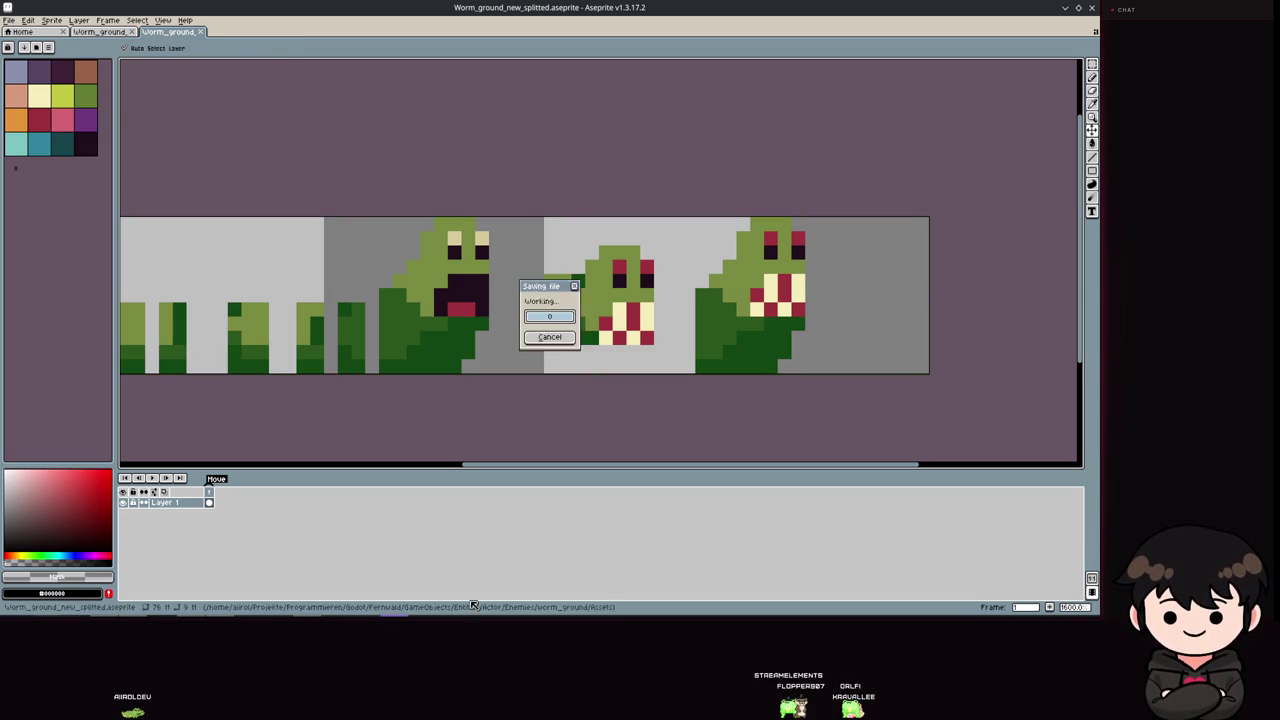
{"action": "left_click", "coordinate": [9, 20]}
{"action": "mouse_move", "coordinate": [40, 108]}
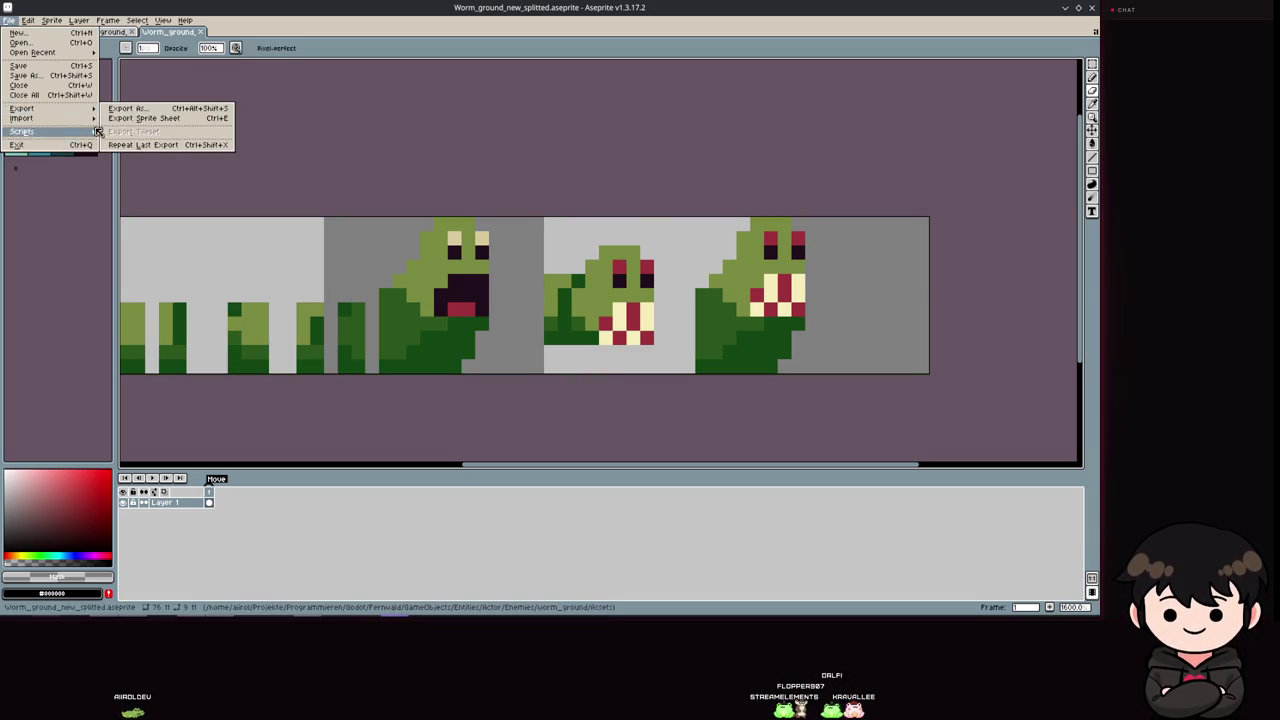
{"action": "left_click", "coordinate": [126, 108]}
{"action": "left_click", "coordinate": [568, 372]}
{"action": "left_click", "coordinate": [525, 337]}
{"action": "left_click", "coordinate": [524, 366]}
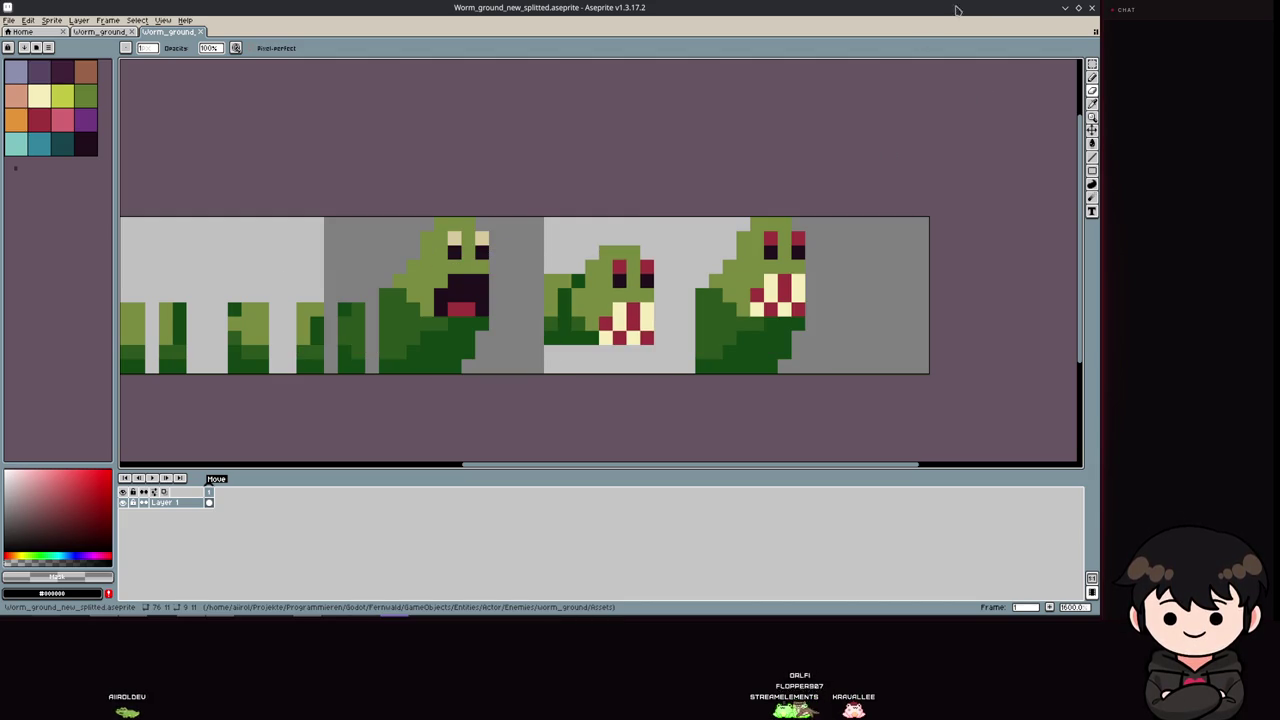
{"action": "left_click", "coordinate": [1066, 9]}
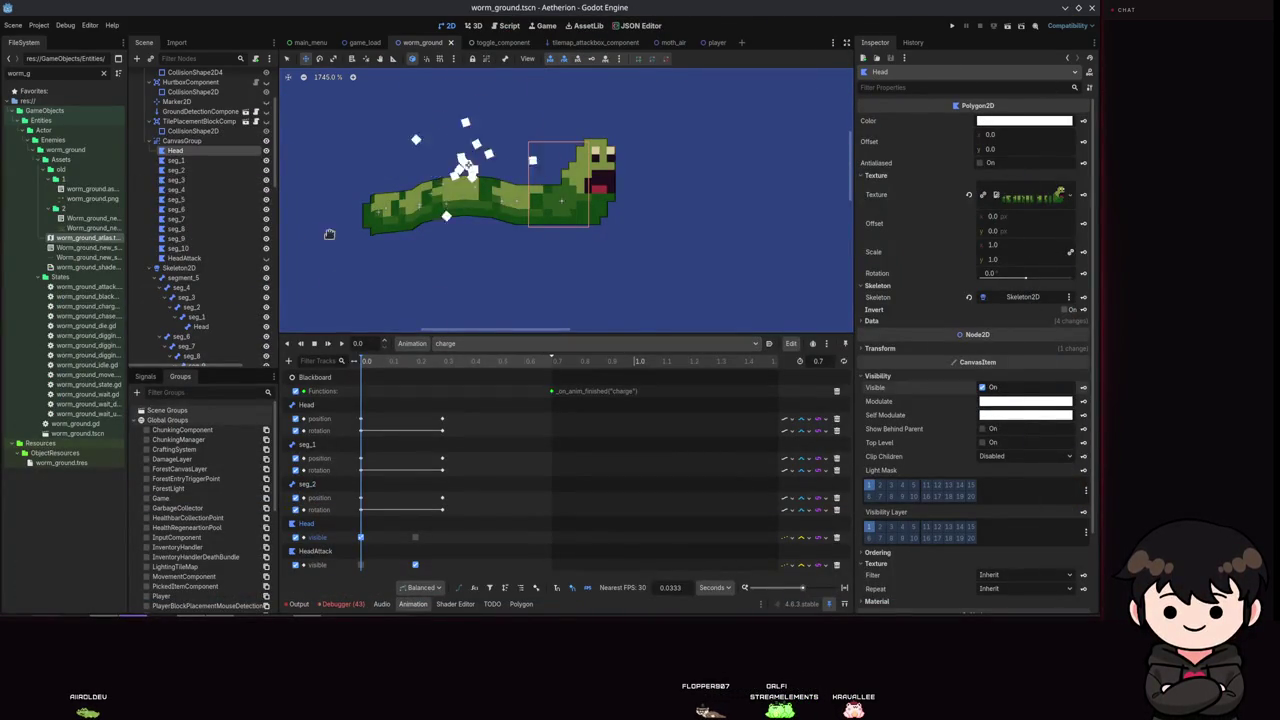
Step: Select the HeadAttack node and show its Polygon editor in the bottom panel
{"action": "scroll", "coordinate": [210, 240], "scroll_direction": "down", "scroll_amount": 1}
{"action": "left_click", "coordinate": [185, 222]}
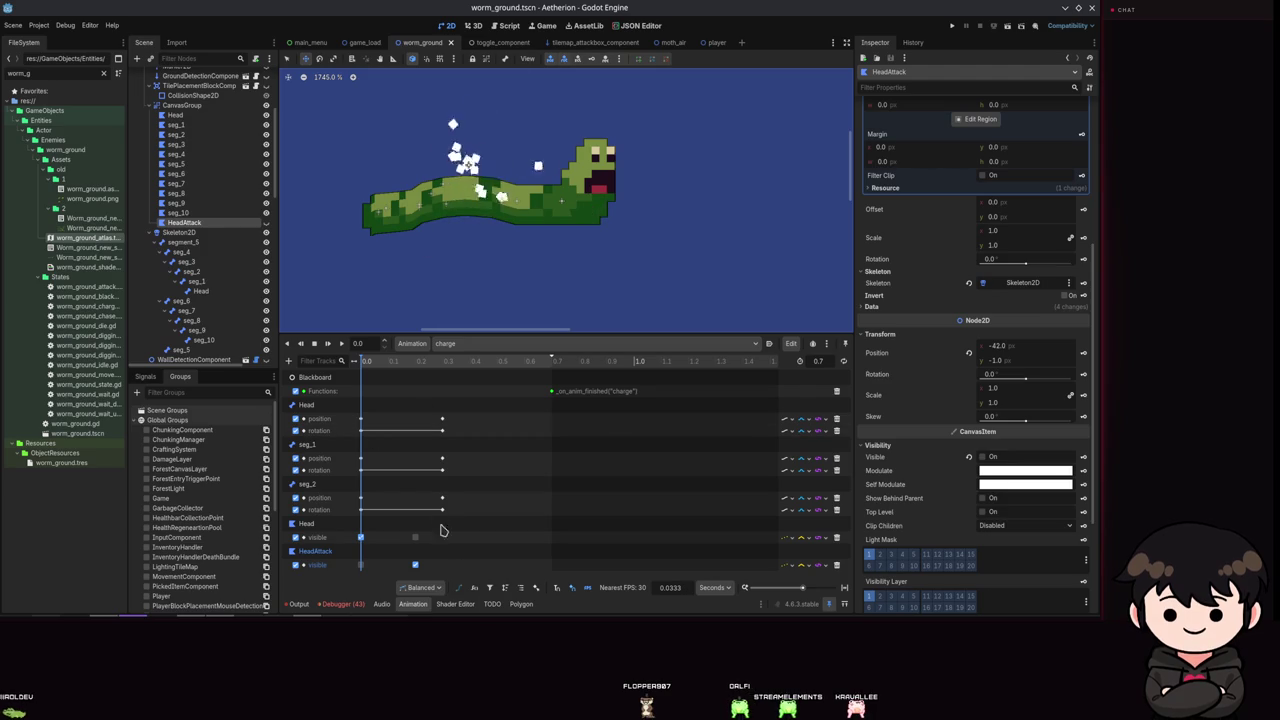
{"action": "scroll", "coordinate": [1020, 369], "scroll_direction": "up", "scroll_amount": 5}
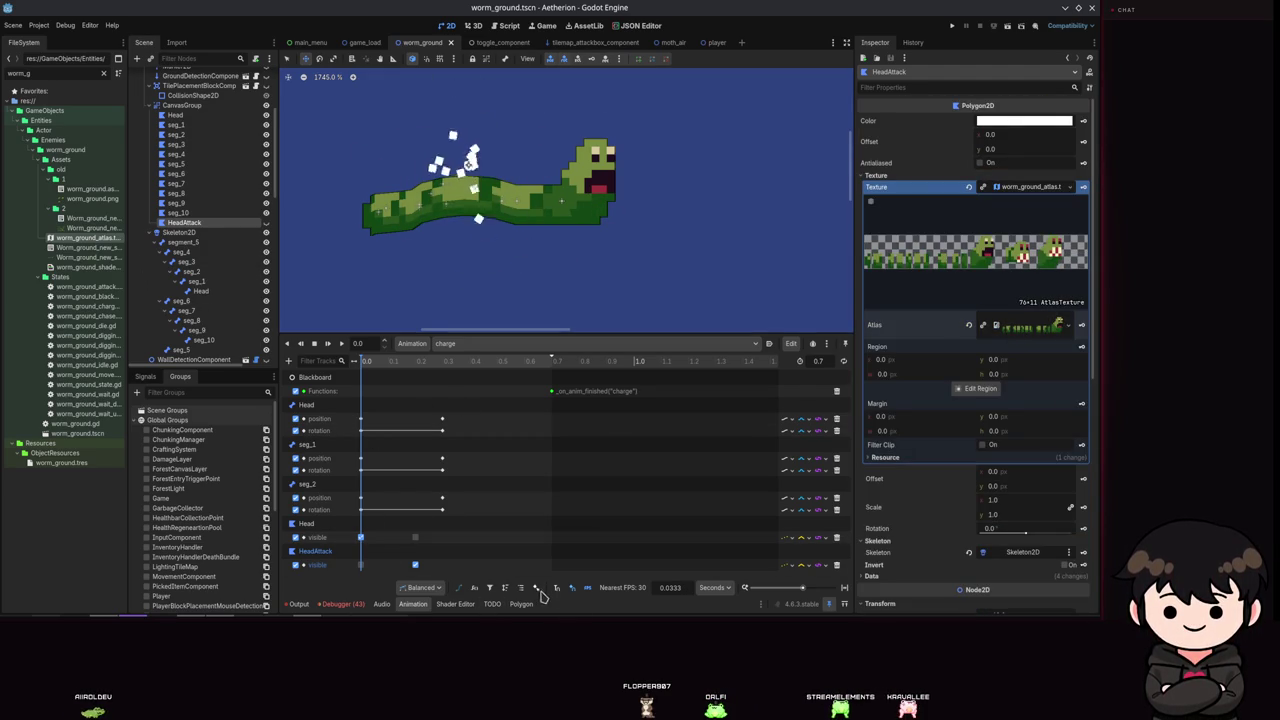
{"action": "left_click", "coordinate": [454, 604]}
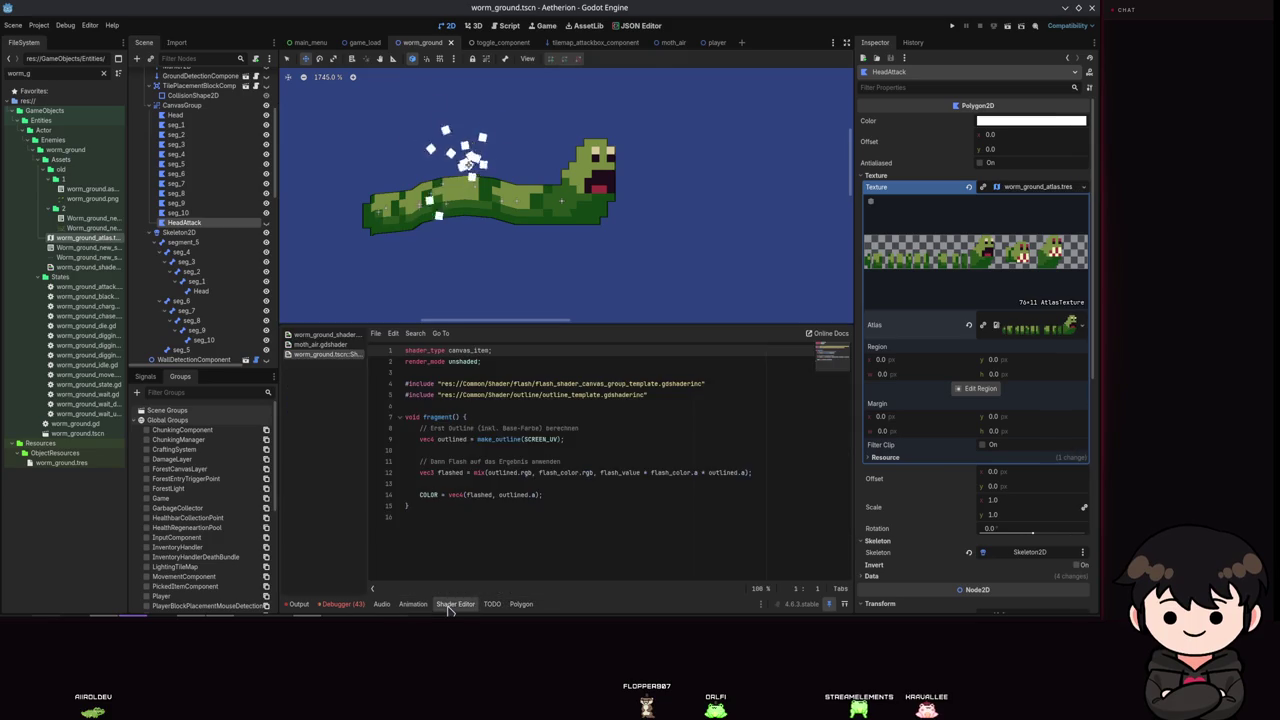
{"action": "left_click", "coordinate": [521, 604]}
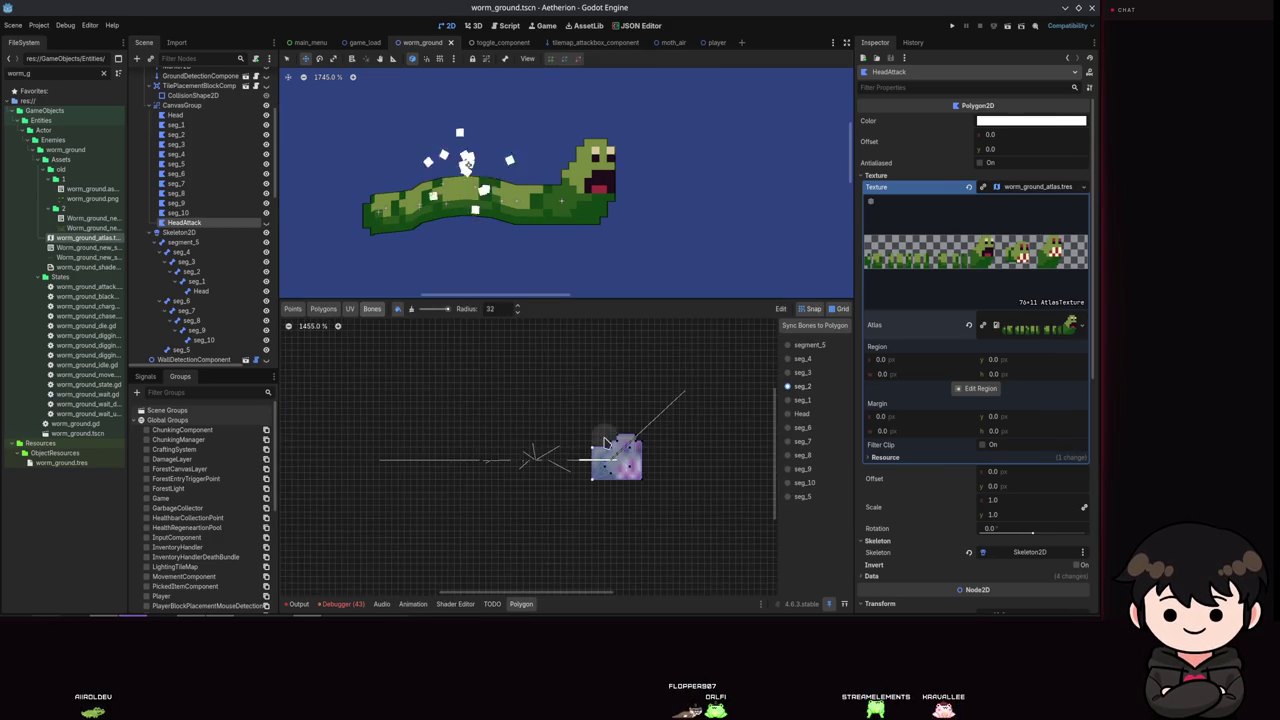
Step: Switch the HeadAttack polygon editor from Bones to the Points tab
{"action": "left_click", "coordinate": [301, 309]}
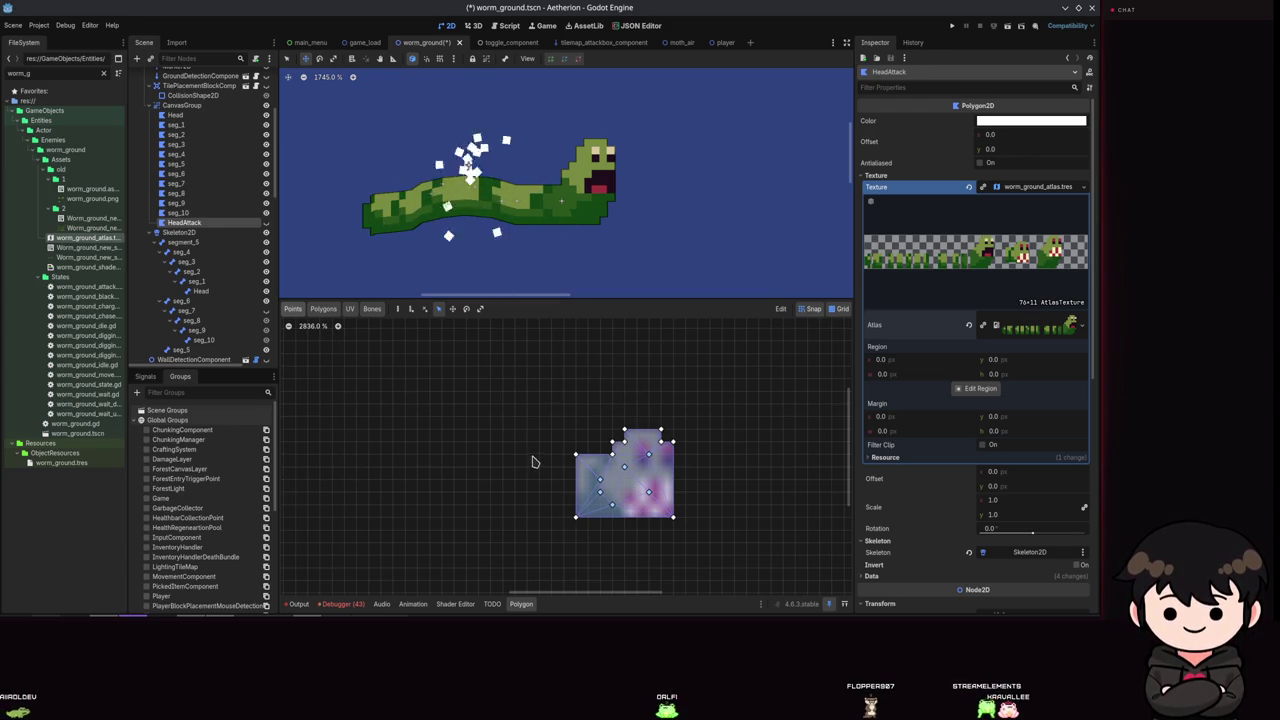
{"action": "left_click", "coordinate": [300, 312]}
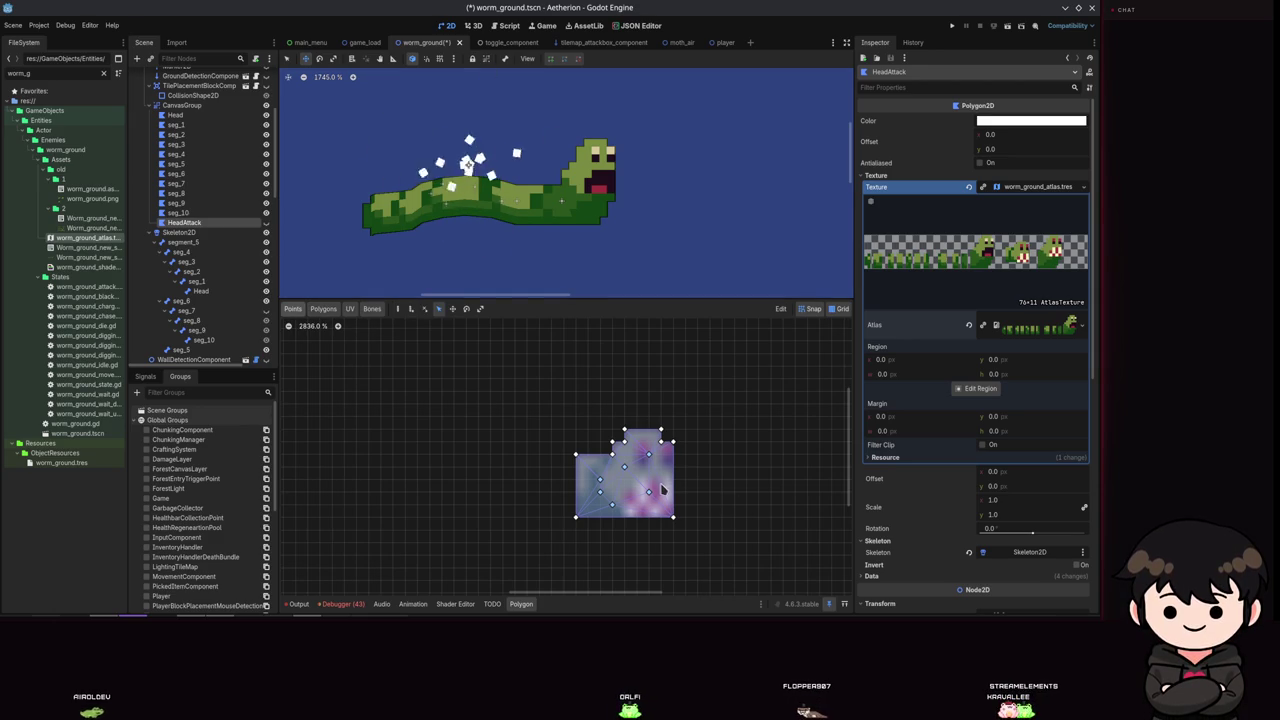
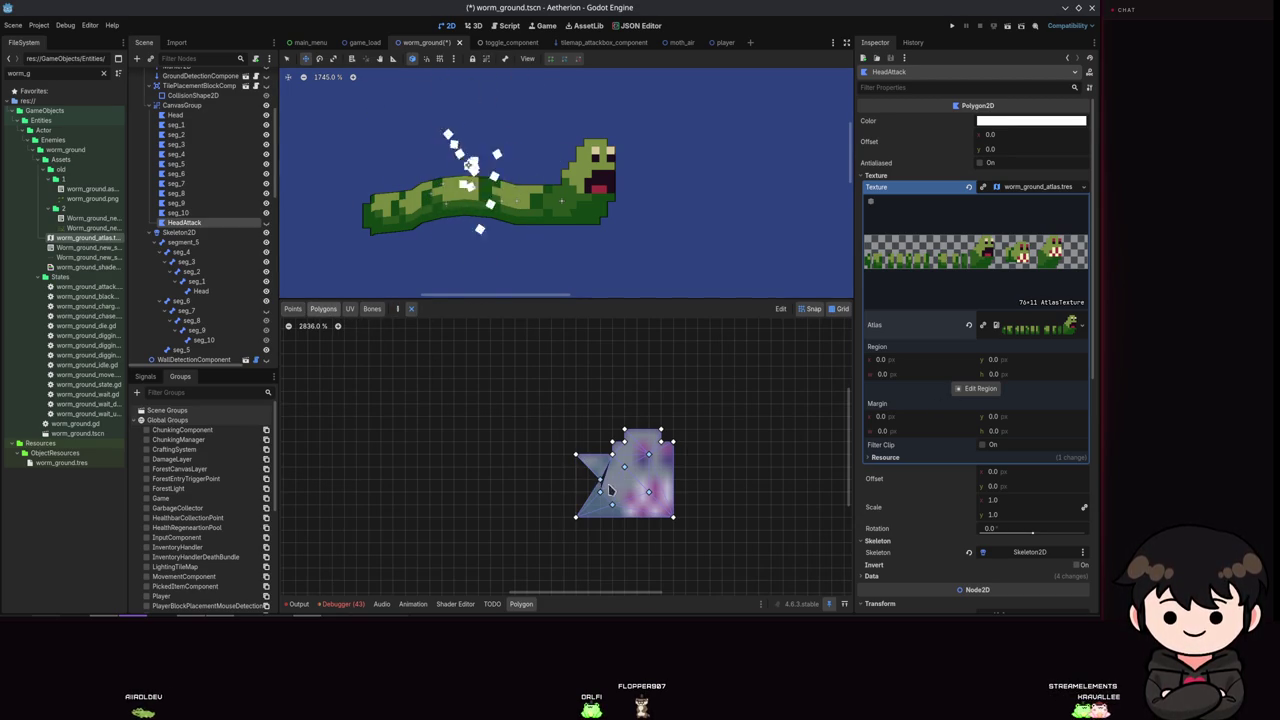
Step: Delete the interior HeadAttack points that hide the worm-head texture
{"action": "left_click", "coordinate": [292, 308]}
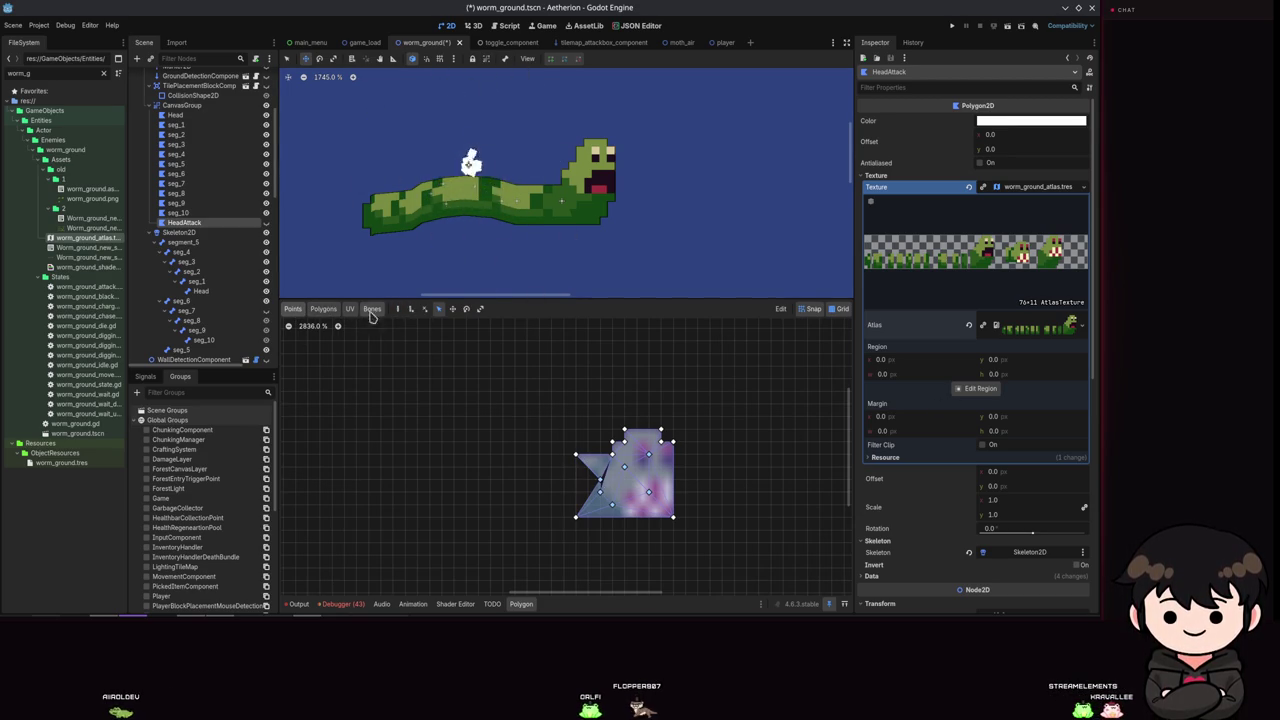
{"action": "left_click", "coordinate": [424, 309]}
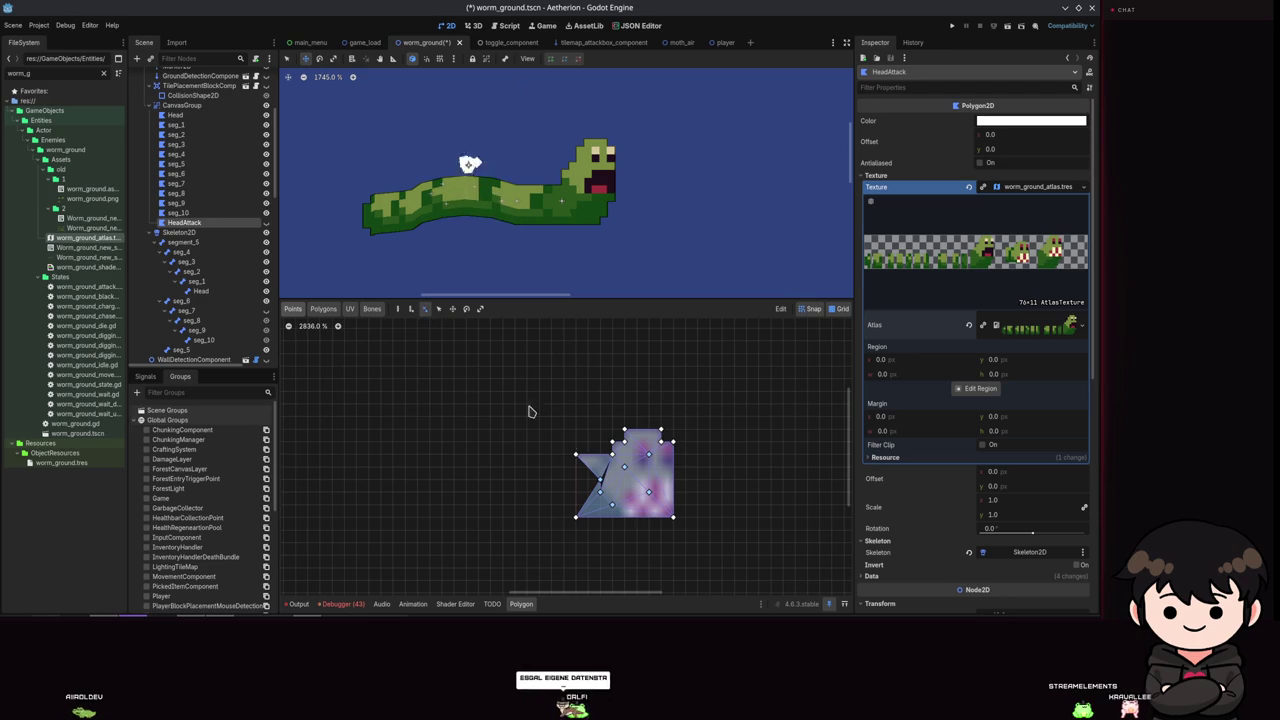
{"action": "left_click", "coordinate": [629, 472]}
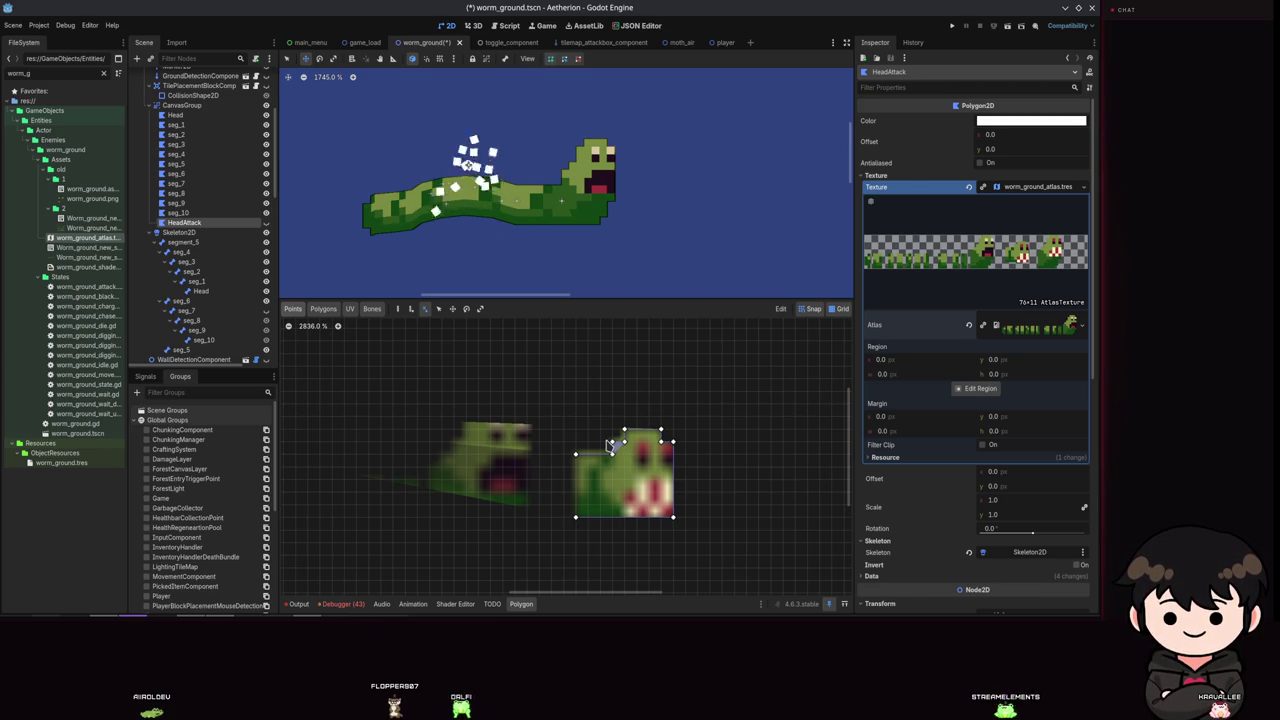
Step: Save the worm_ground scene
{"action": "scroll", "coordinate": [615, 448], "scroll_direction": "up", "scroll_amount": 5}
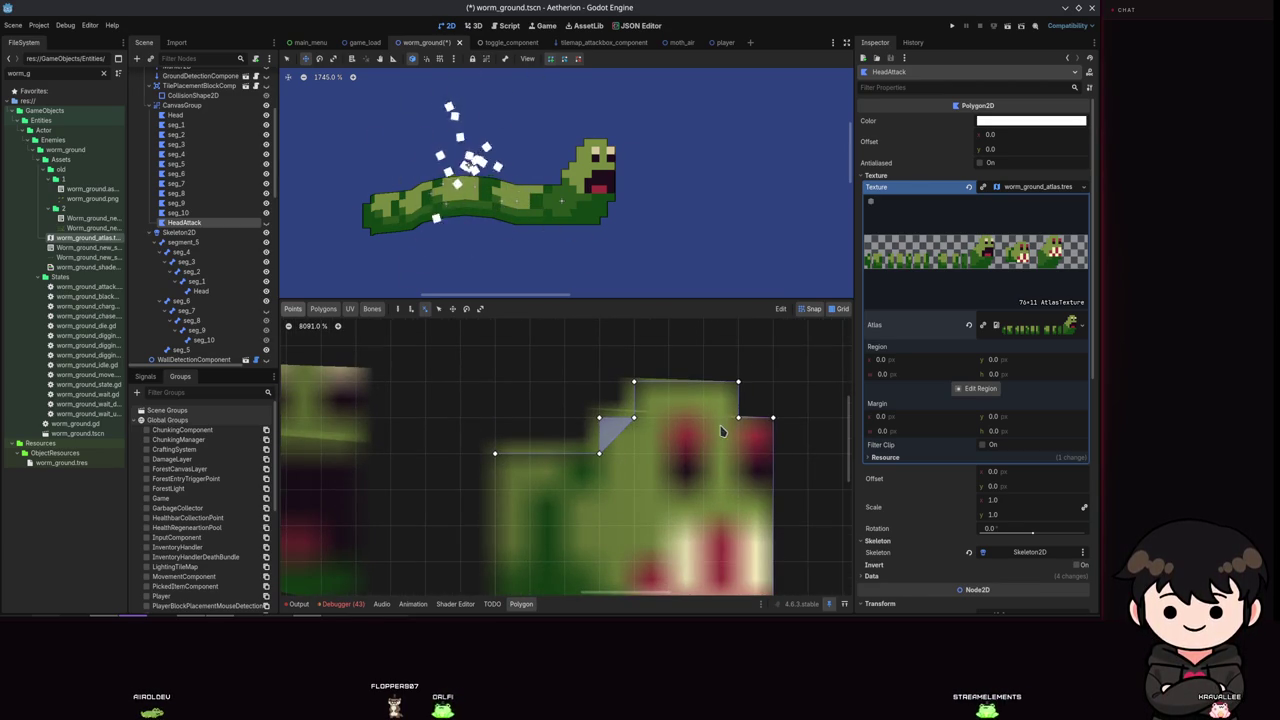
{"action": "scroll", "coordinate": [522, 372], "scroll_direction": "down", "scroll_amount": 2}
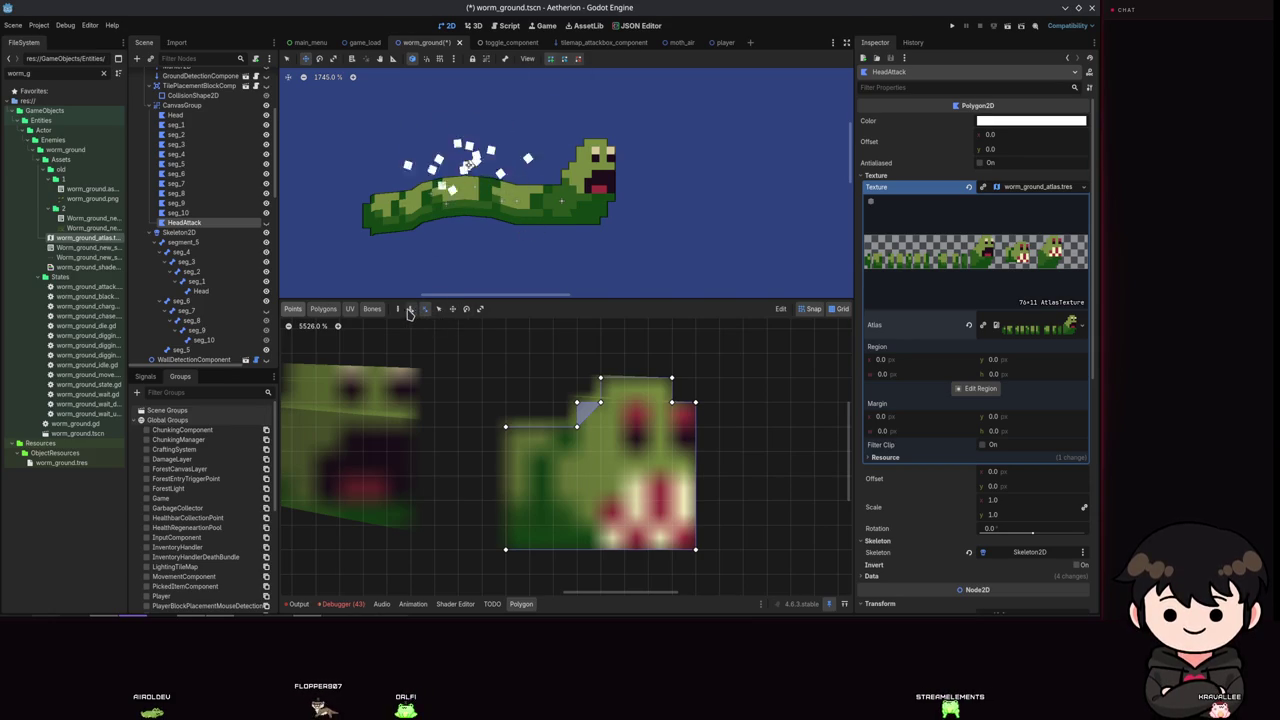
{"action": "scroll", "coordinate": [670, 443], "scroll_direction": "down", "scroll_amount": 5}
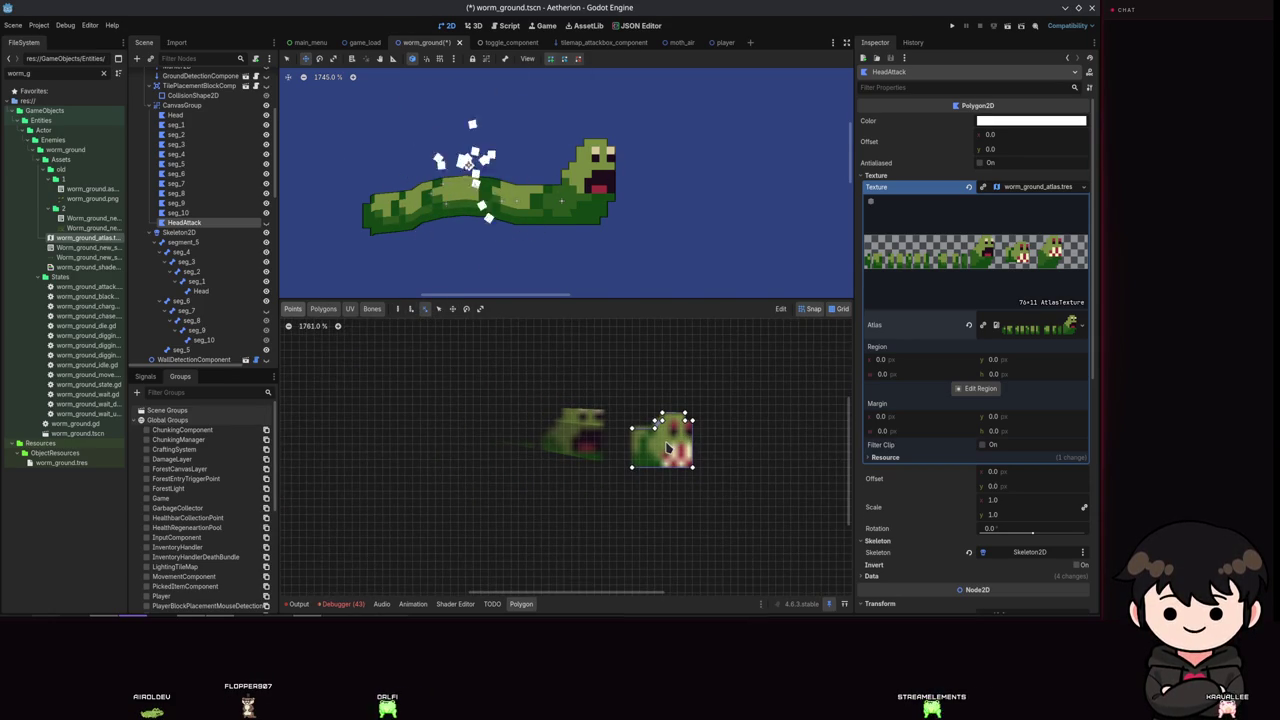
{"action": "key", "text": "ctrl+s"}
{"action": "scroll", "coordinate": [668, 447], "scroll_direction": "up", "scroll_amount": 5}
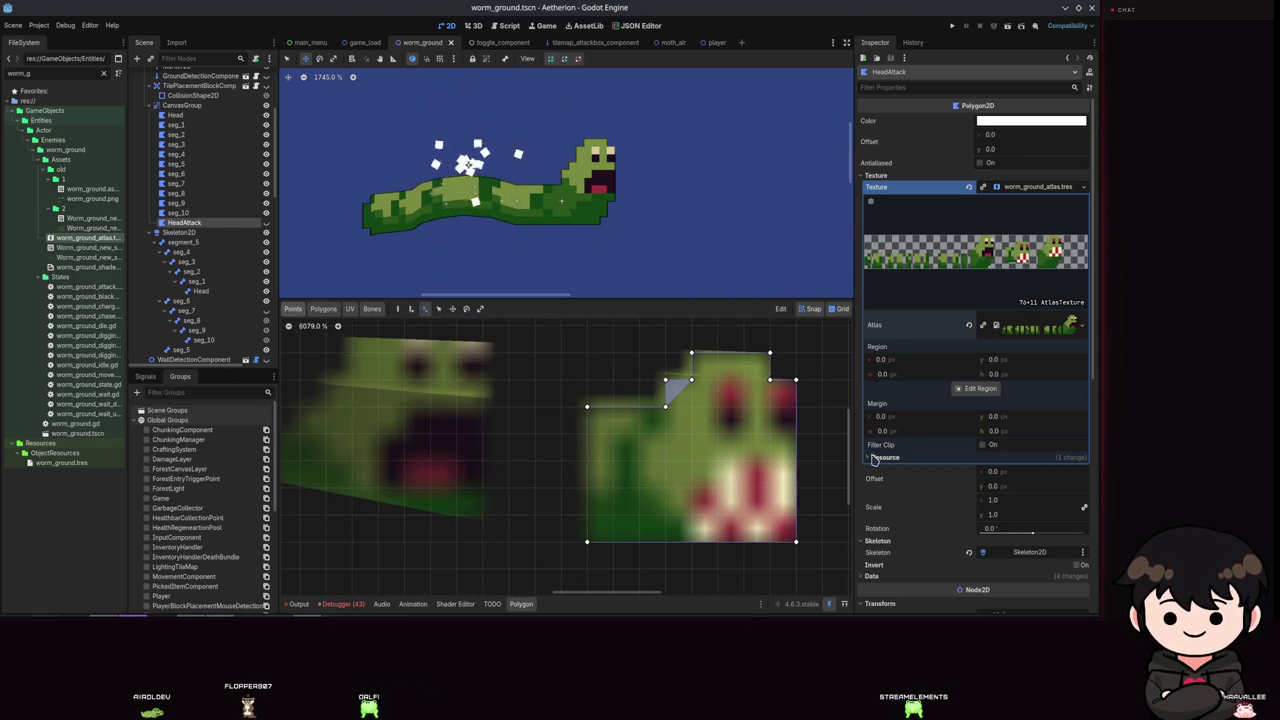
Step: Empty the worm_ground_atlas.tres Atlas, then try dragging worm_ground_atlas back into it
{"action": "scroll", "coordinate": [594, 495], "scroll_direction": "down", "scroll_amount": 2}
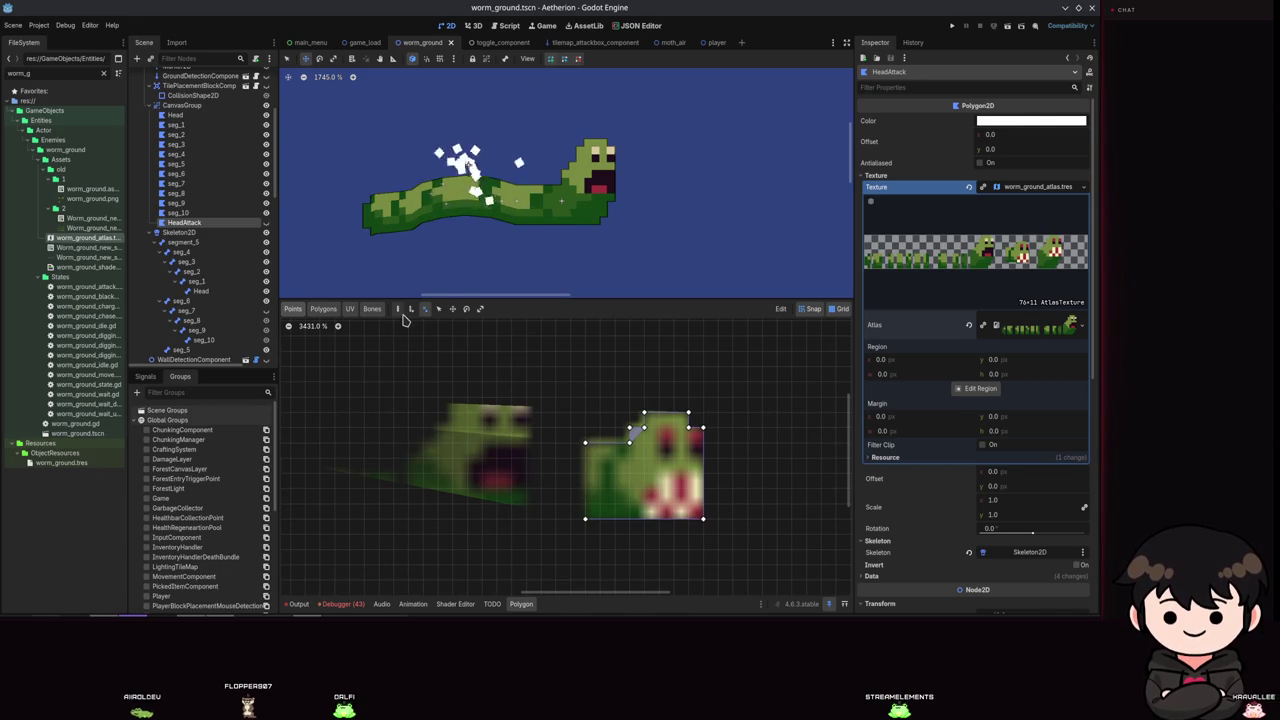
{"action": "left_click", "coordinate": [324, 309]}
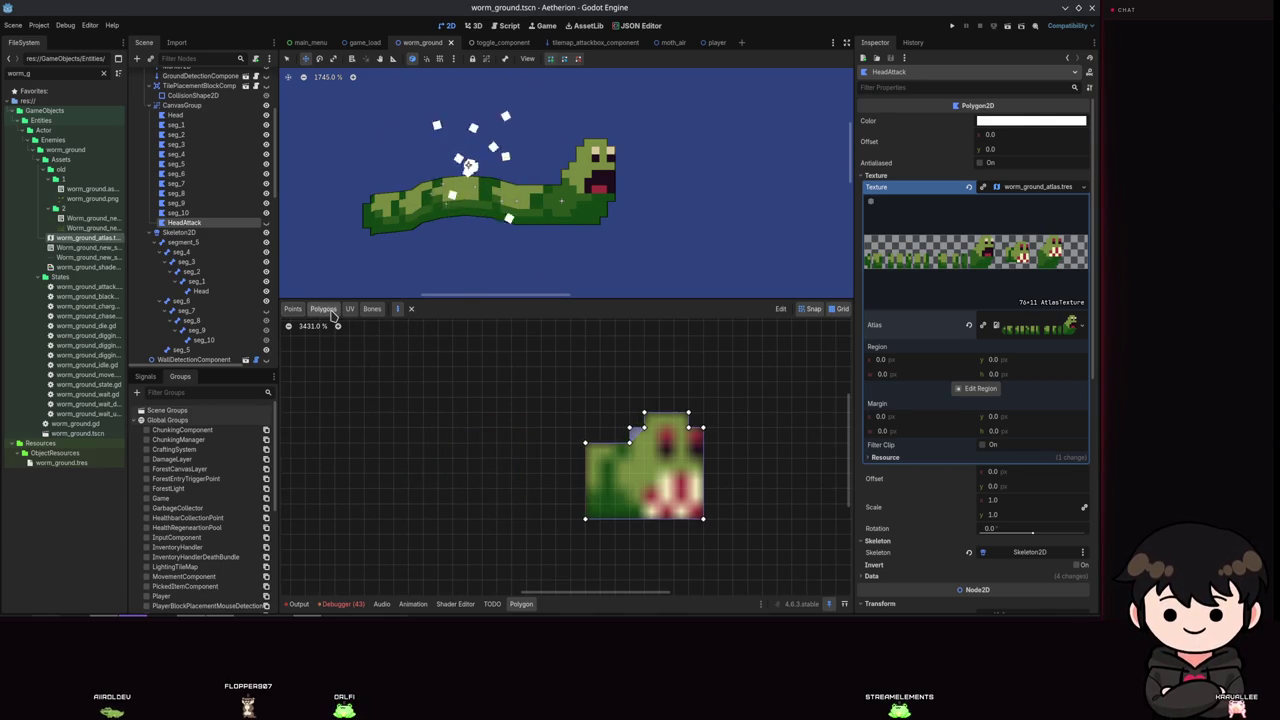
{"action": "left_click", "coordinate": [289, 310]}
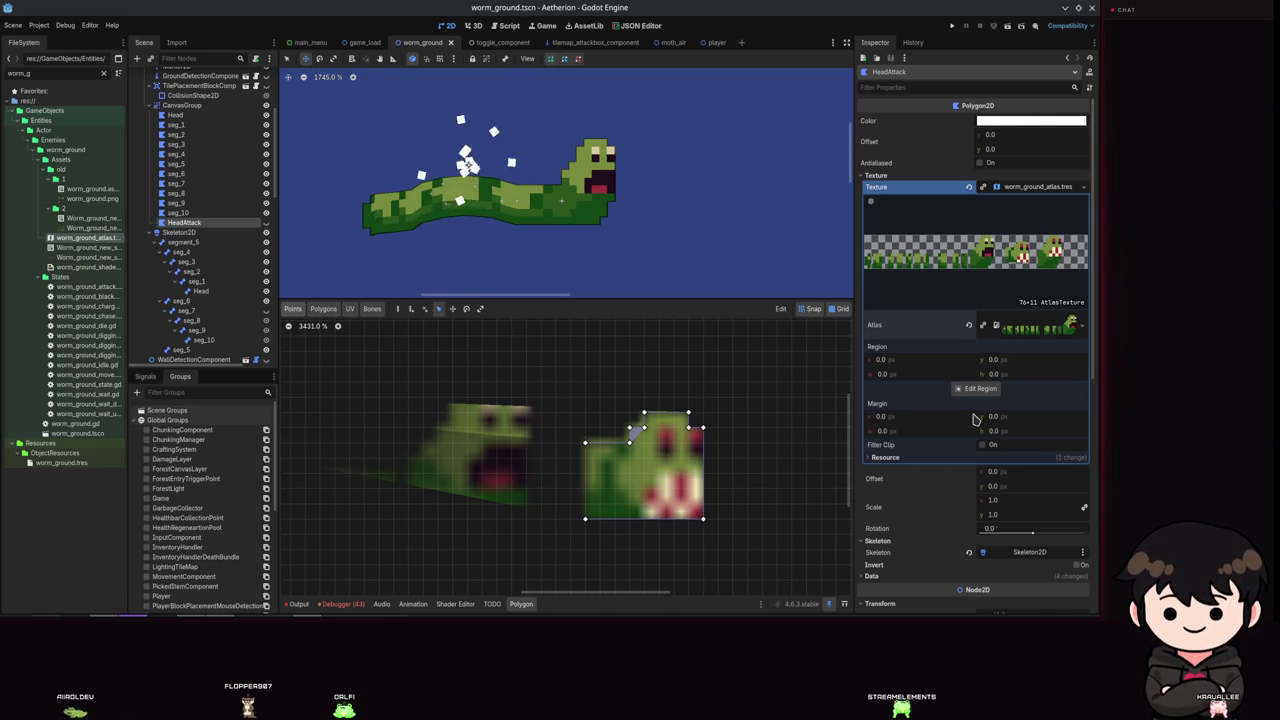
{"action": "left_click", "coordinate": [969, 327]}
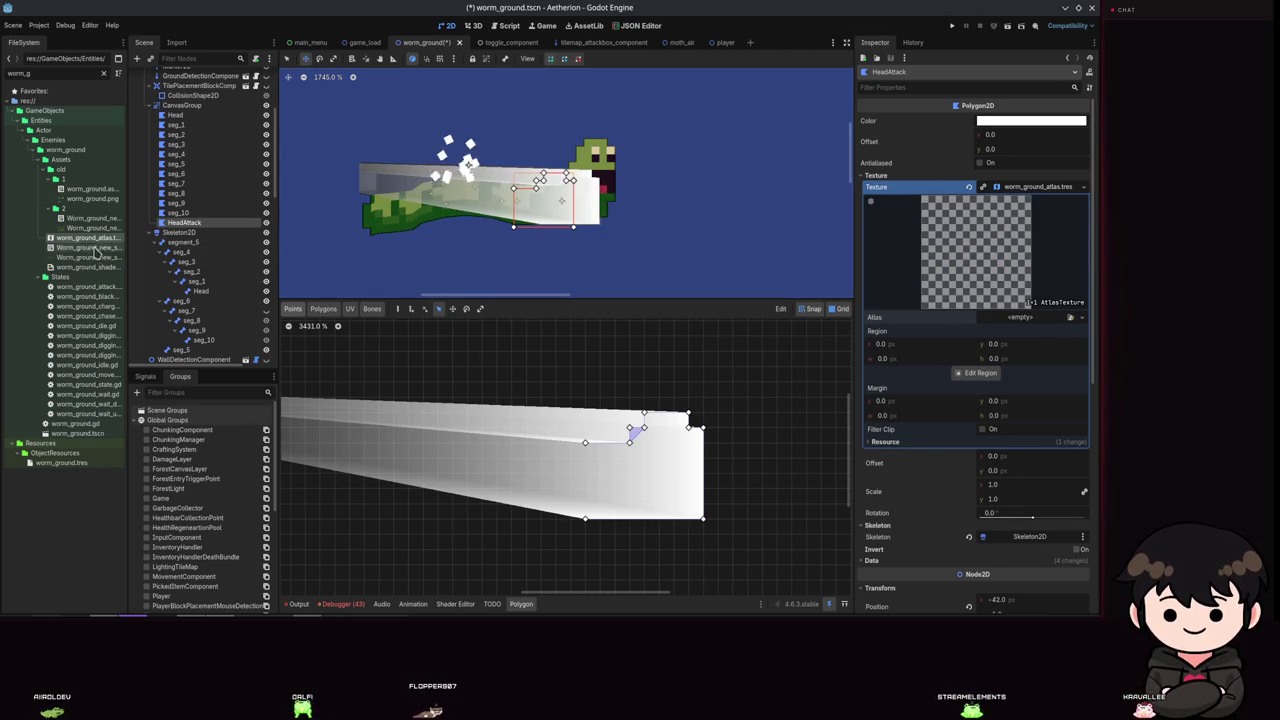
{"action": "mouse_move", "coordinate": [80, 243]}
{"action": "left_mouse_down"}
{"action": "mouse_move", "coordinate": [820, 277]}
{"action": "mouse_move", "coordinate": [1018, 317]}
{"action": "left_mouse_up"}
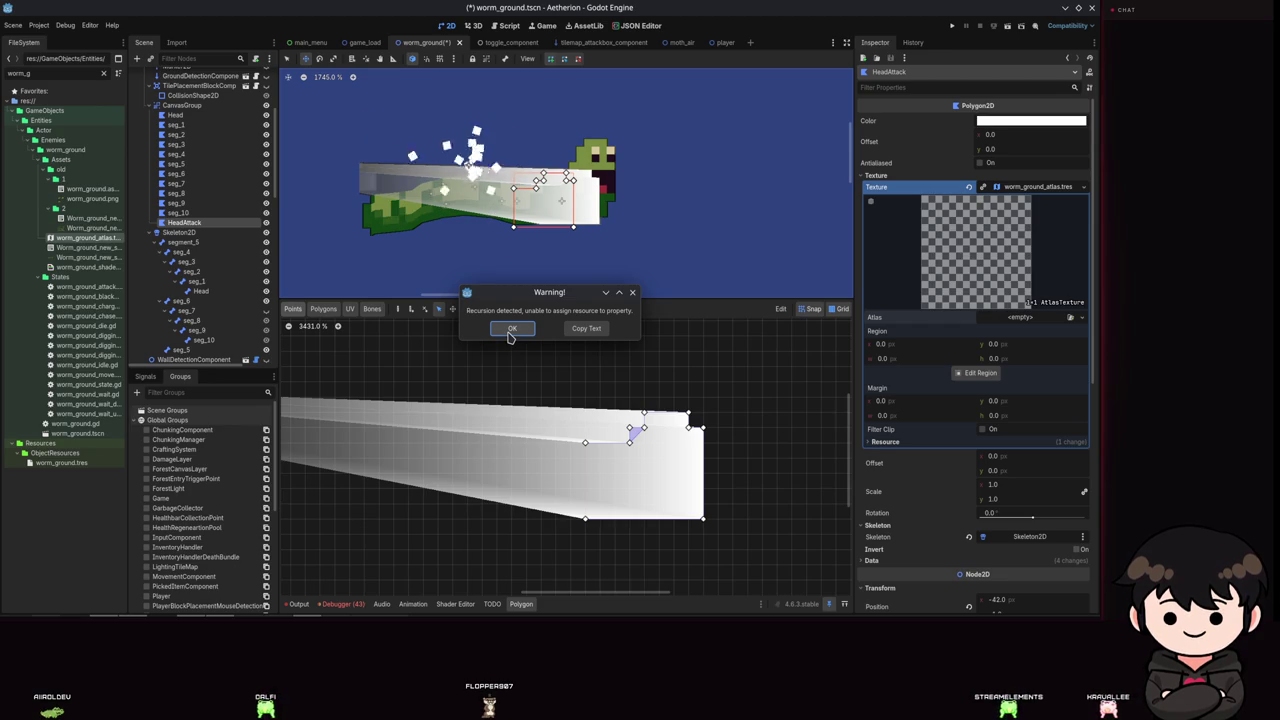
{"action": "left_click", "coordinate": [510, 332]}
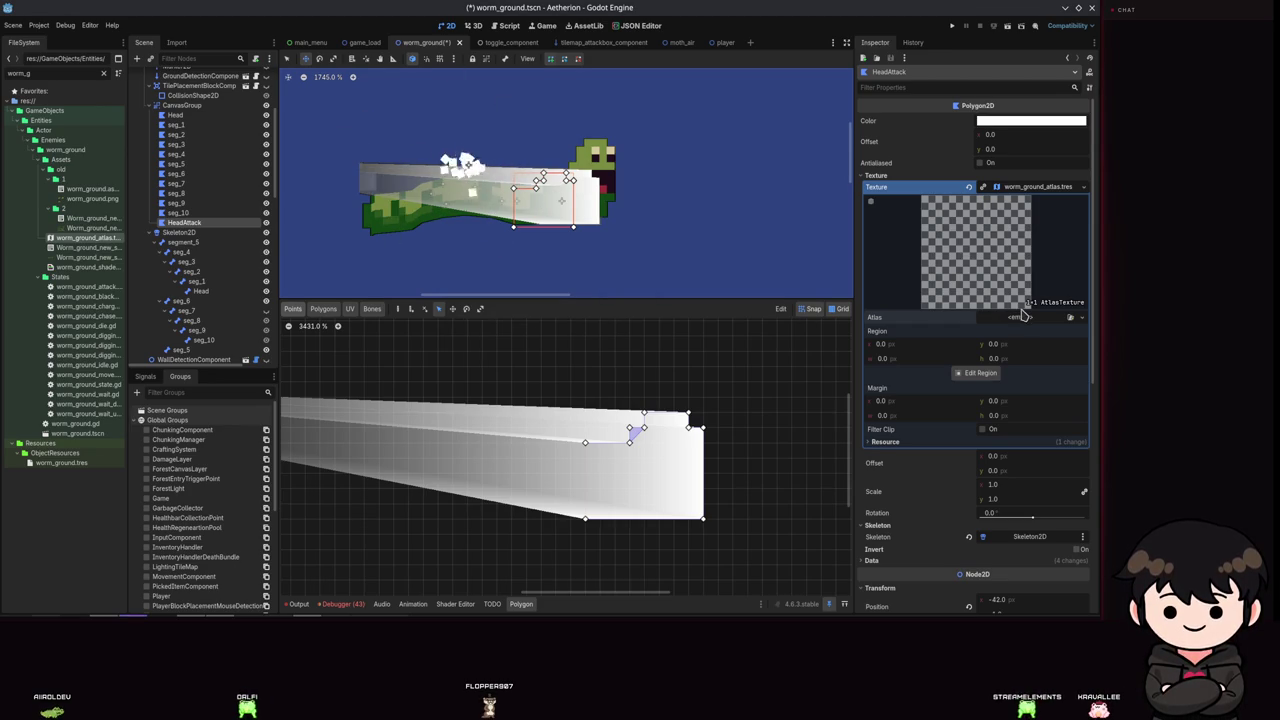
{"action": "left_click", "coordinate": [968, 187]}
{"action": "key", "text": "ctrl+s"}
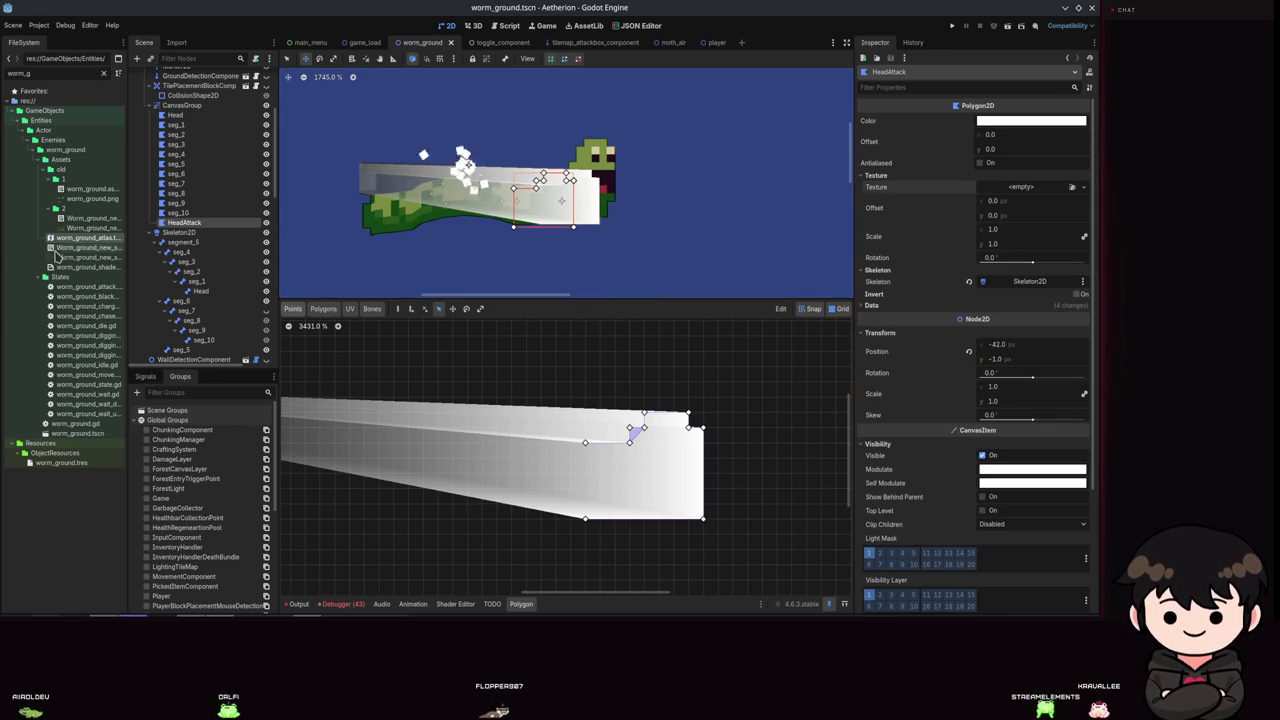
{"action": "mouse_move", "coordinate": [52, 243]}
{"action": "left_mouse_down"}
{"action": "mouse_move", "coordinate": [957, 206]}
{"action": "mouse_move", "coordinate": [1000, 188]}
{"action": "left_mouse_up"}
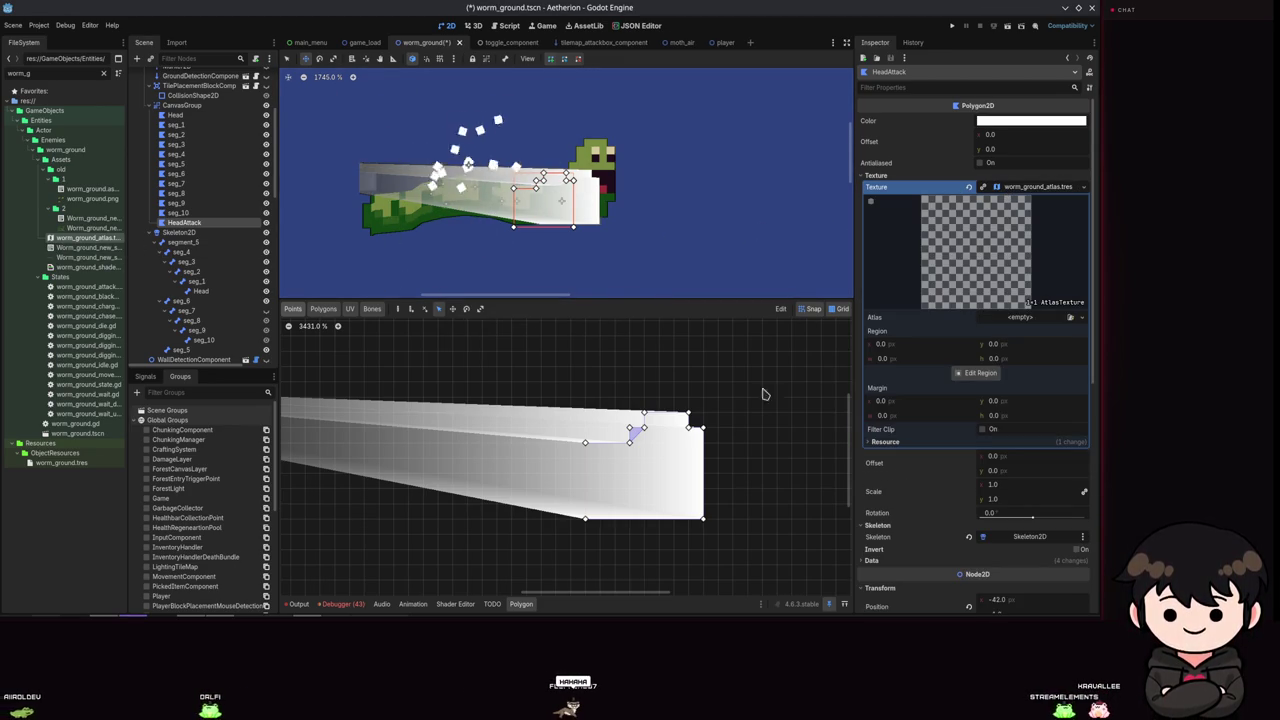
{"action": "scroll", "coordinate": [645, 445], "scroll_direction": "down", "scroll_amount": 4}
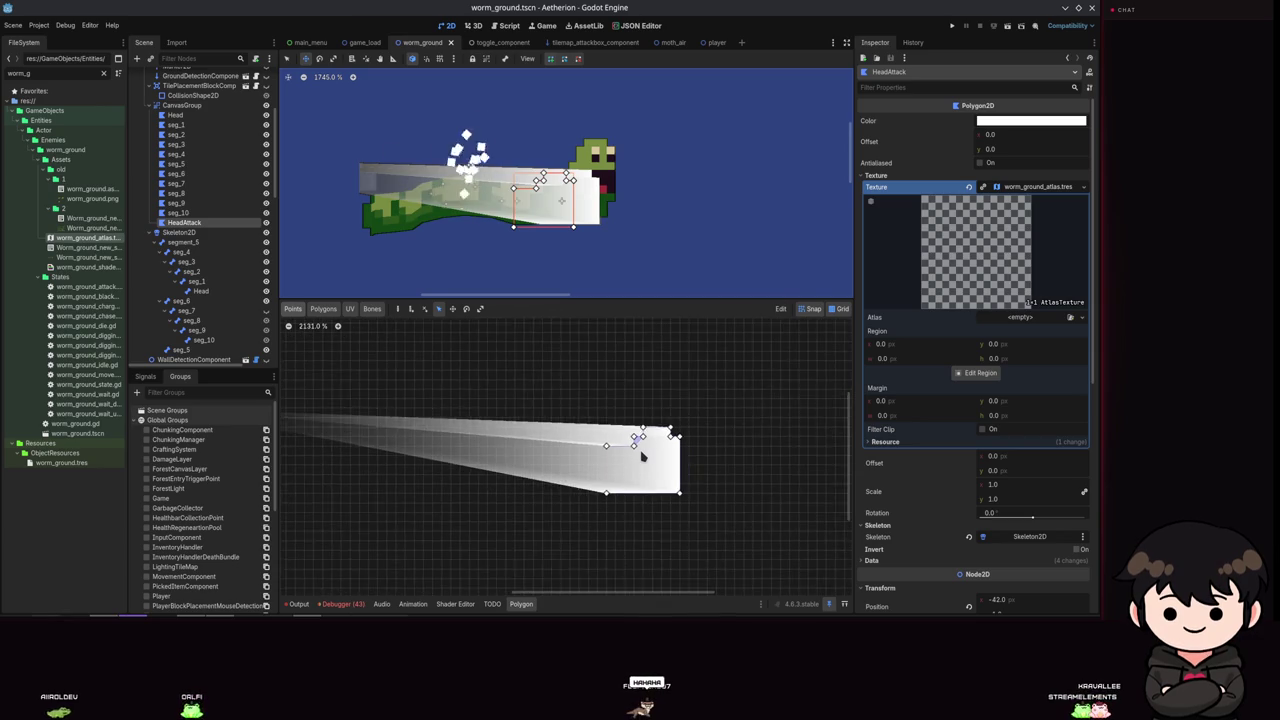
{"action": "scroll", "coordinate": [640, 445], "scroll_direction": "up", "scroll_amount": 7}
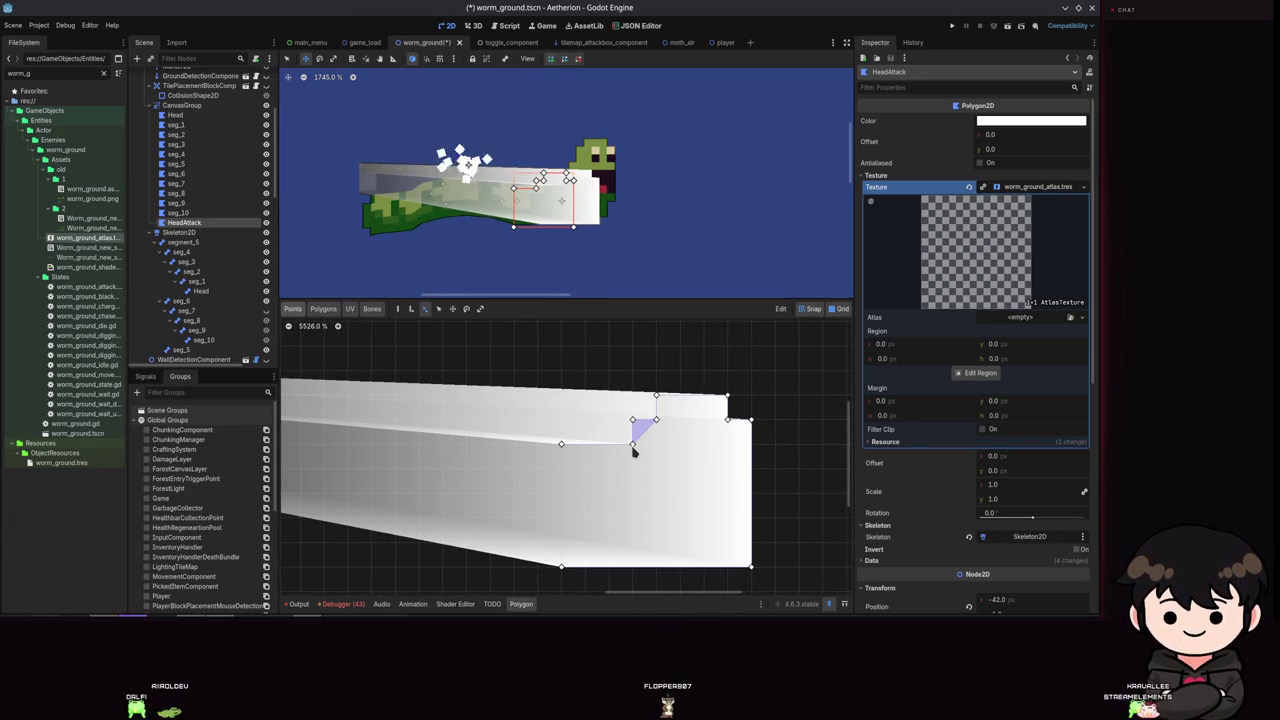
{"action": "right_click", "coordinate": [177, 227]}
Step: Clear HeadAttack's UV mapping with Edit > Clear UV
{"action": "left_click", "coordinate": [451, 357]}
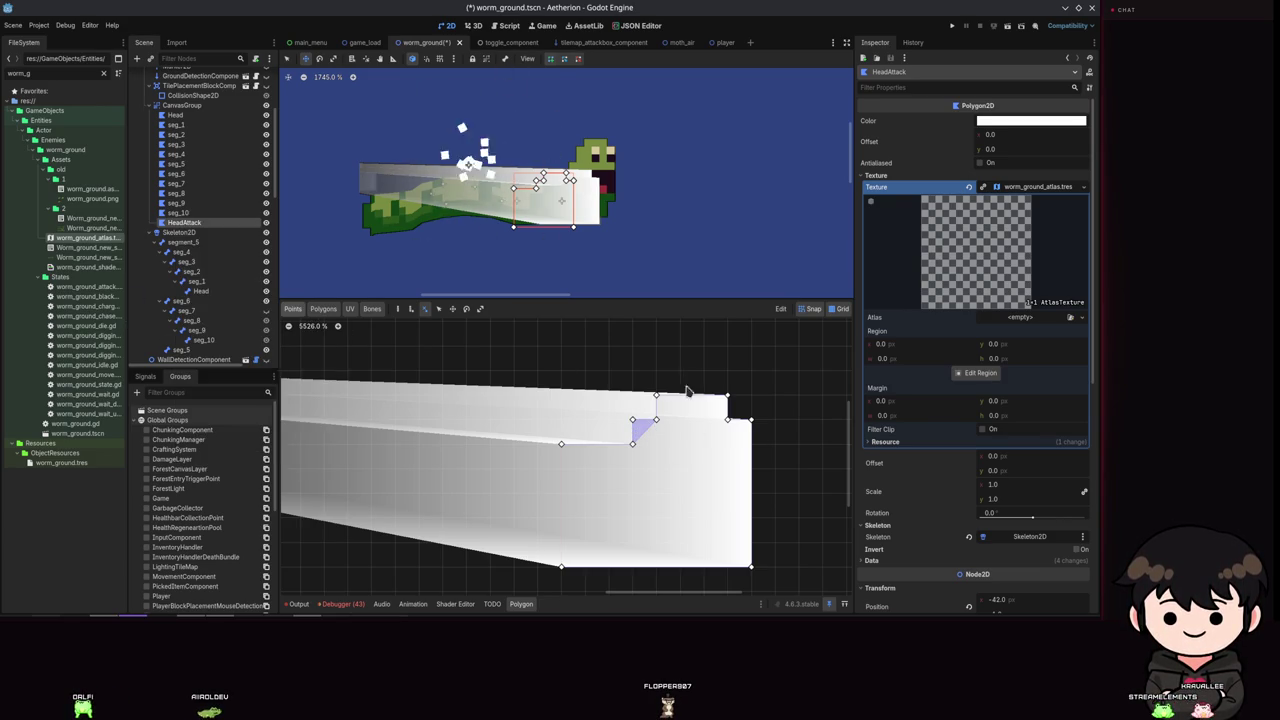
{"action": "scroll", "coordinate": [731, 428], "scroll_direction": "up", "scroll_amount": 2}
{"action": "left_click", "coordinate": [781, 310]}
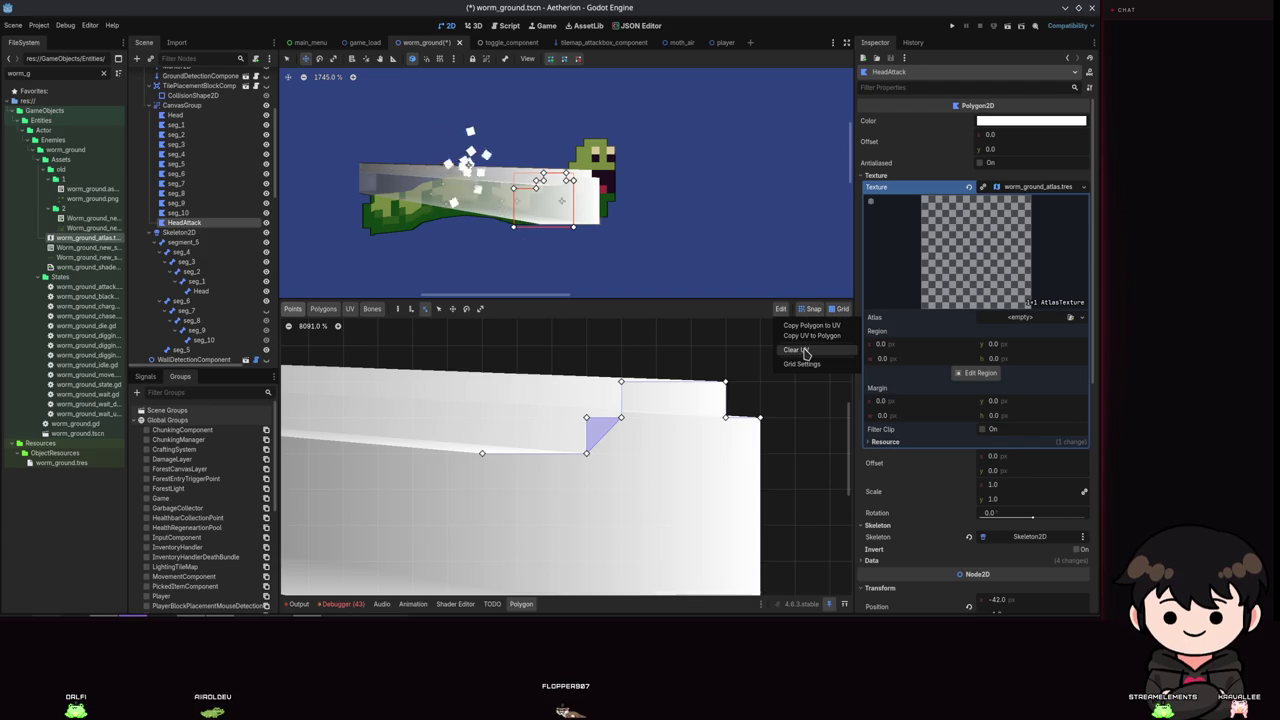
{"action": "left_click", "coordinate": [795, 349]}
Step: Save the scene and check the UV layout before returning to Polygons
{"action": "left_click", "coordinate": [782, 310]}
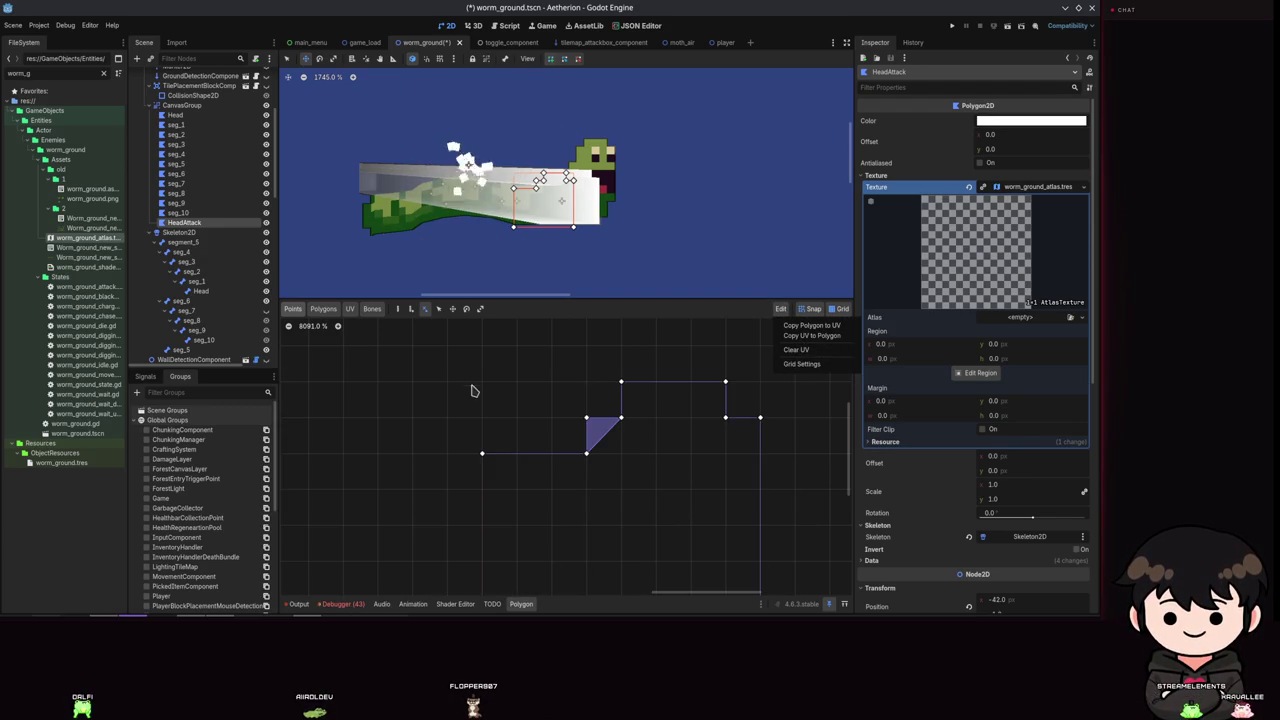
{"action": "scroll", "coordinate": [560, 450], "scroll_direction": "down", "scroll_amount": 10}
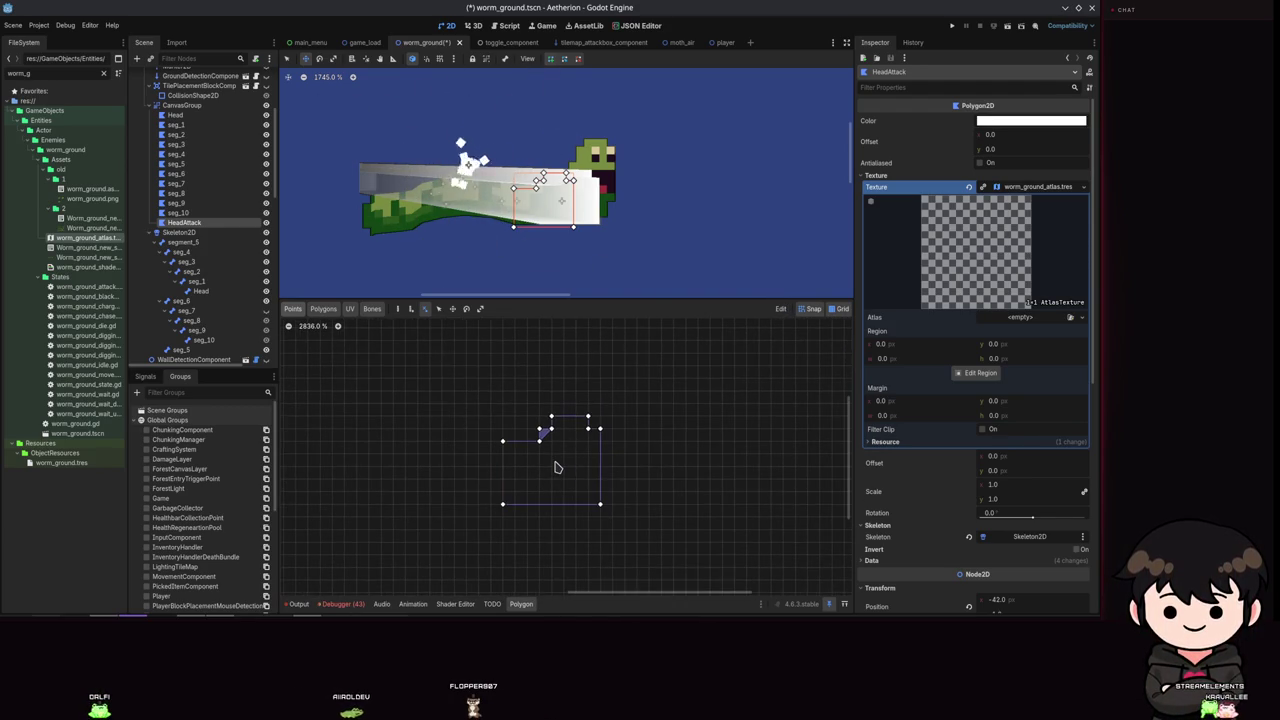
{"action": "key", "text": "ctrl+s"}
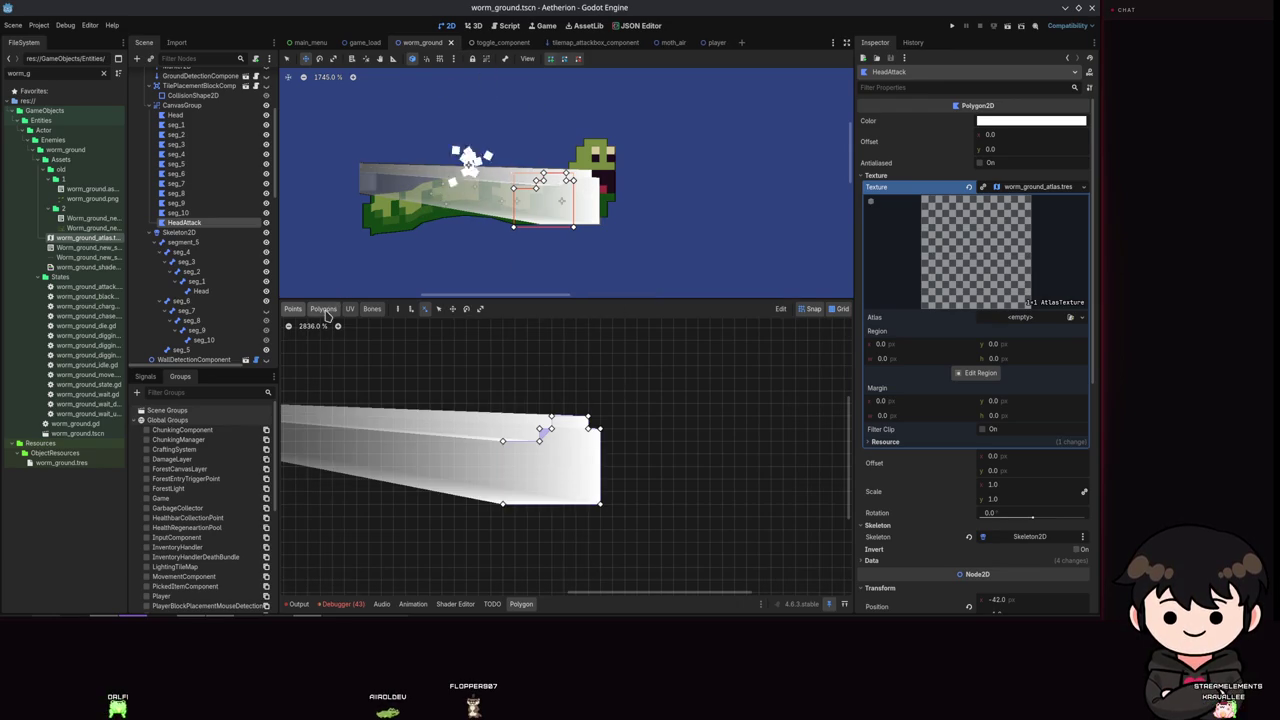
{"action": "left_click", "coordinate": [350, 309]}
{"action": "left_click", "coordinate": [543, 441]}
{"action": "scroll", "coordinate": [530, 429], "scroll_direction": "up", "scroll_amount": 1}
{"action": "left_click", "coordinate": [322, 309]}
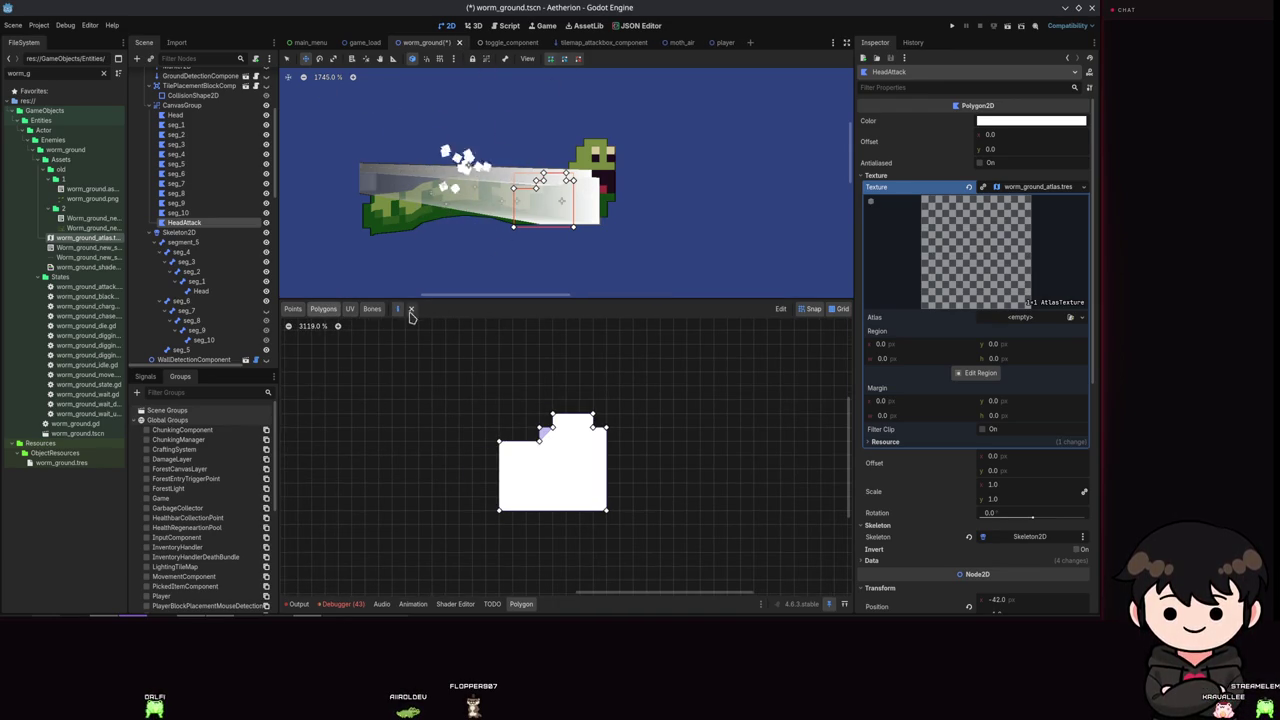
Step: Nudge a vertex to thin the upper polygon strip and inspect the shape
{"action": "left_click_drag", "start_coordinate": [540, 442], "coordinate": [539, 429]}
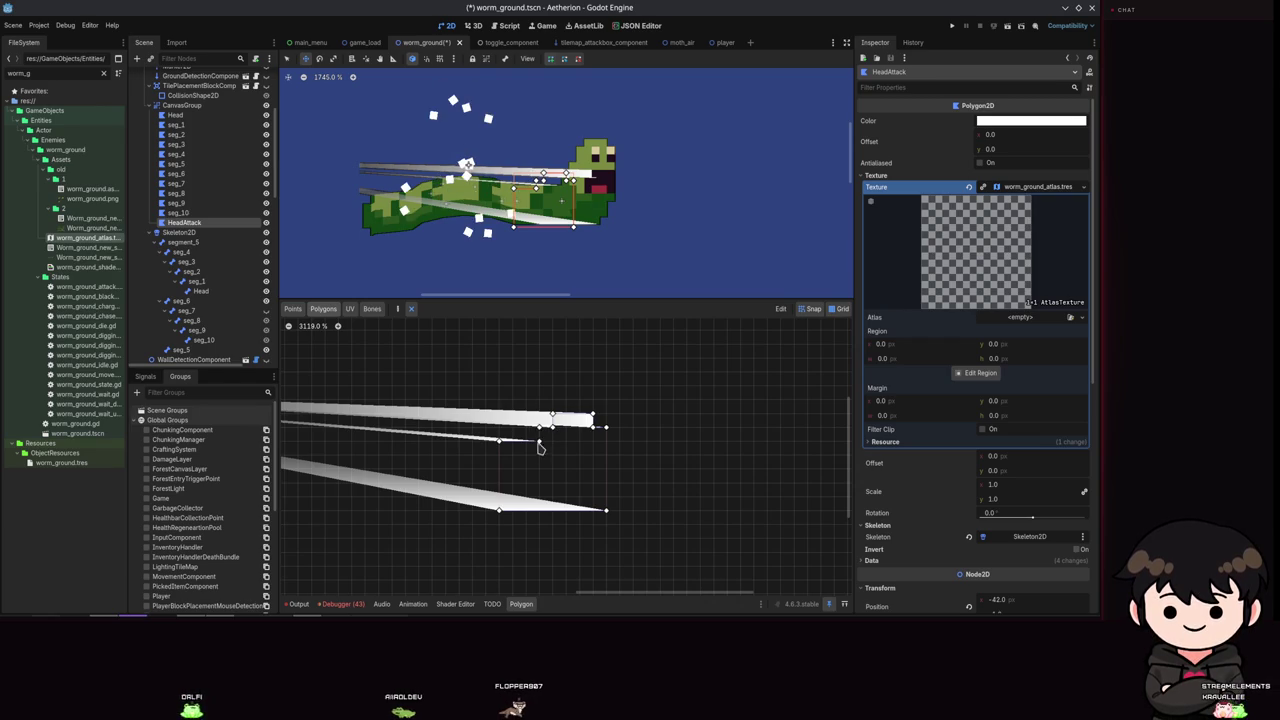
{"action": "scroll", "coordinate": [505, 458], "scroll_direction": "up", "scroll_amount": 5}
{"action": "scroll", "coordinate": [508, 463], "scroll_direction": "up", "scroll_amount": 5}
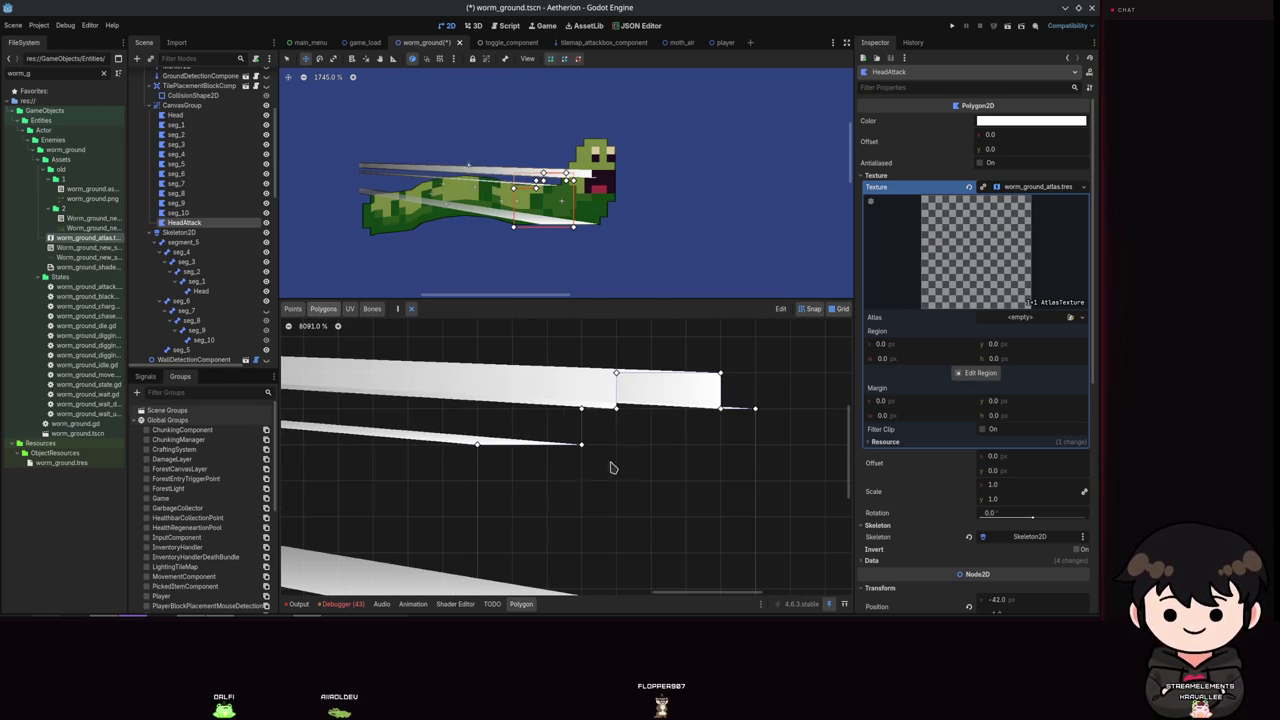
{"action": "scroll", "coordinate": [537, 408], "scroll_direction": "down", "scroll_amount": 8}
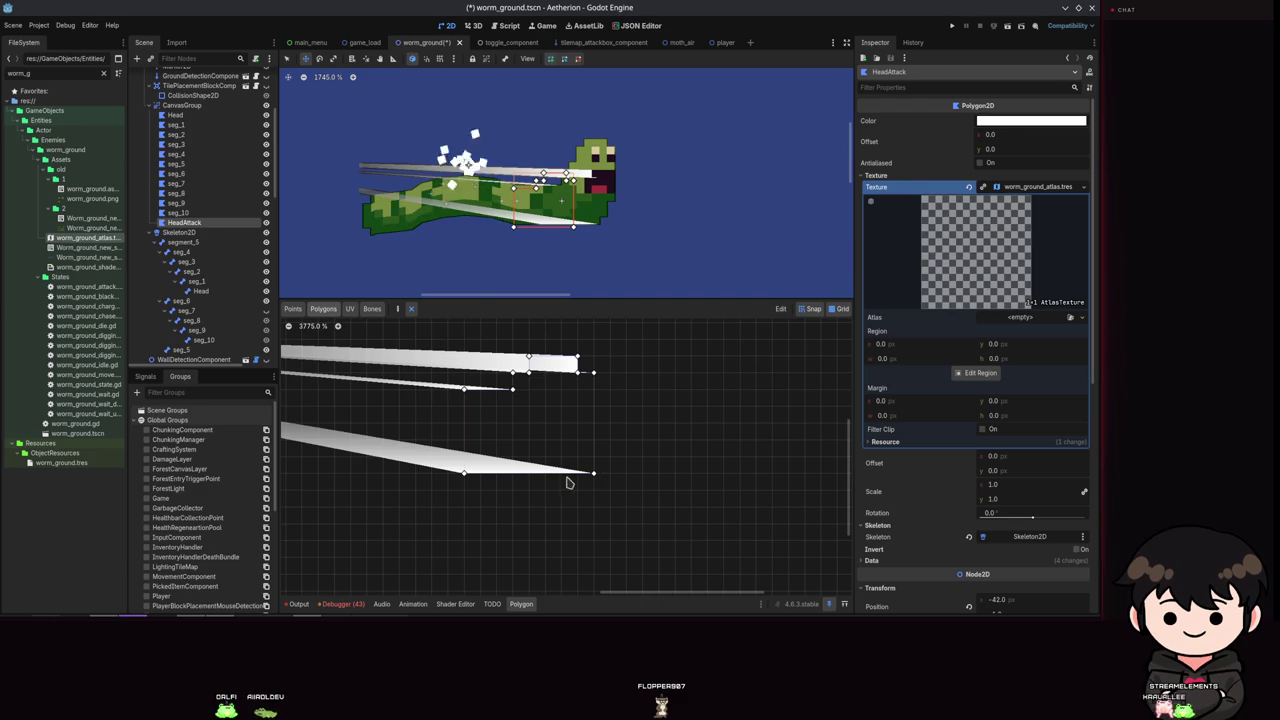
{"action": "scroll", "coordinate": [594, 478], "scroll_direction": "up", "scroll_amount": 1}
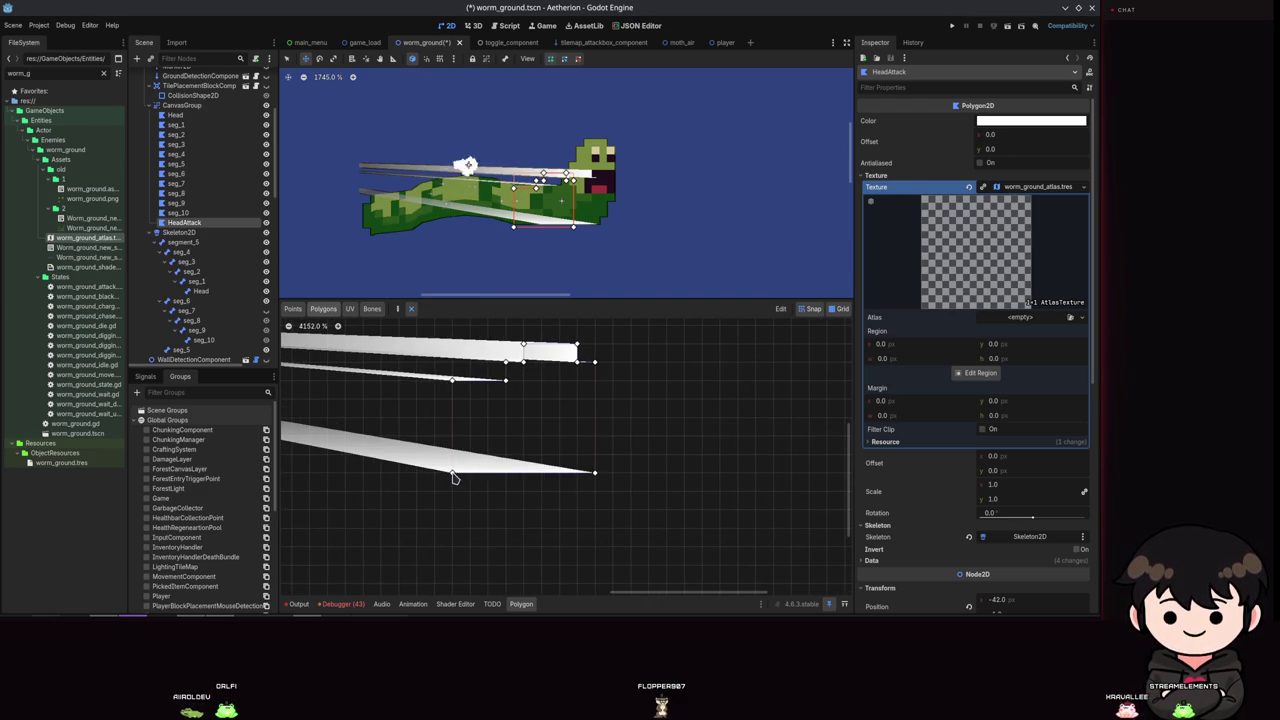
{"action": "scroll", "coordinate": [603, 449], "scroll_direction": "up", "scroll_amount": 3}
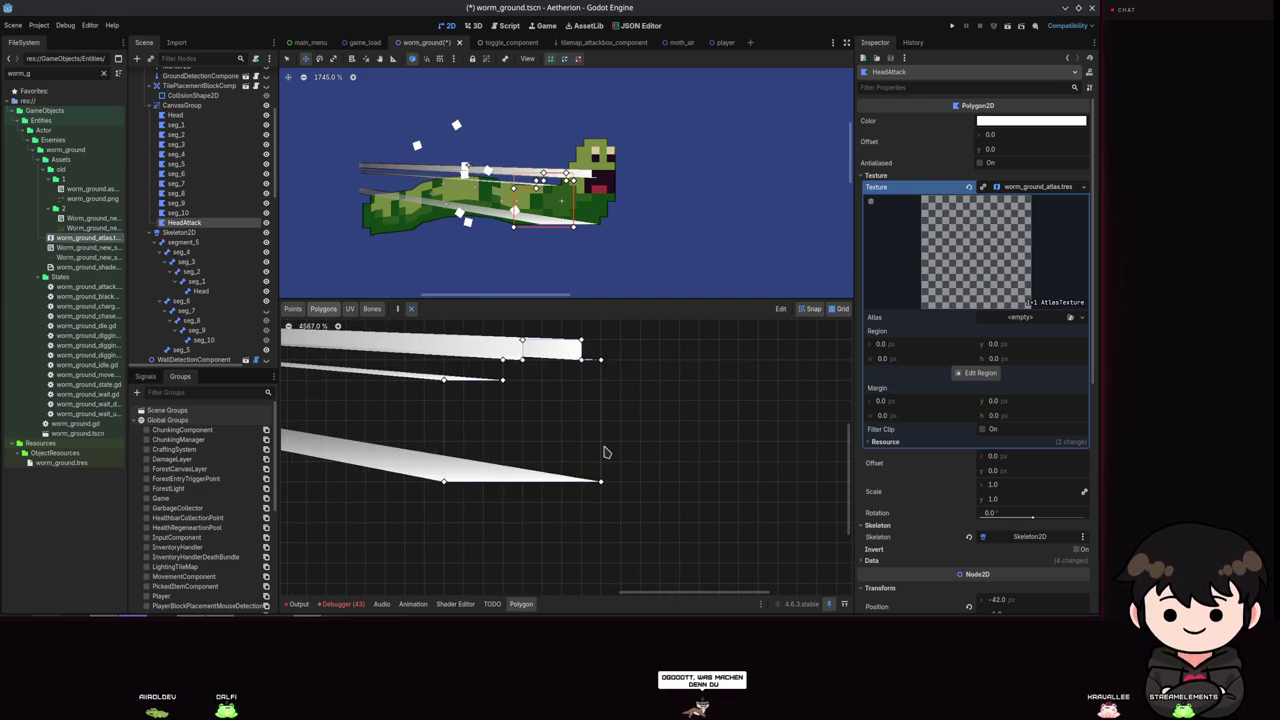
{"action": "scroll", "coordinate": [600, 425], "scroll_direction": "down", "scroll_amount": 2}
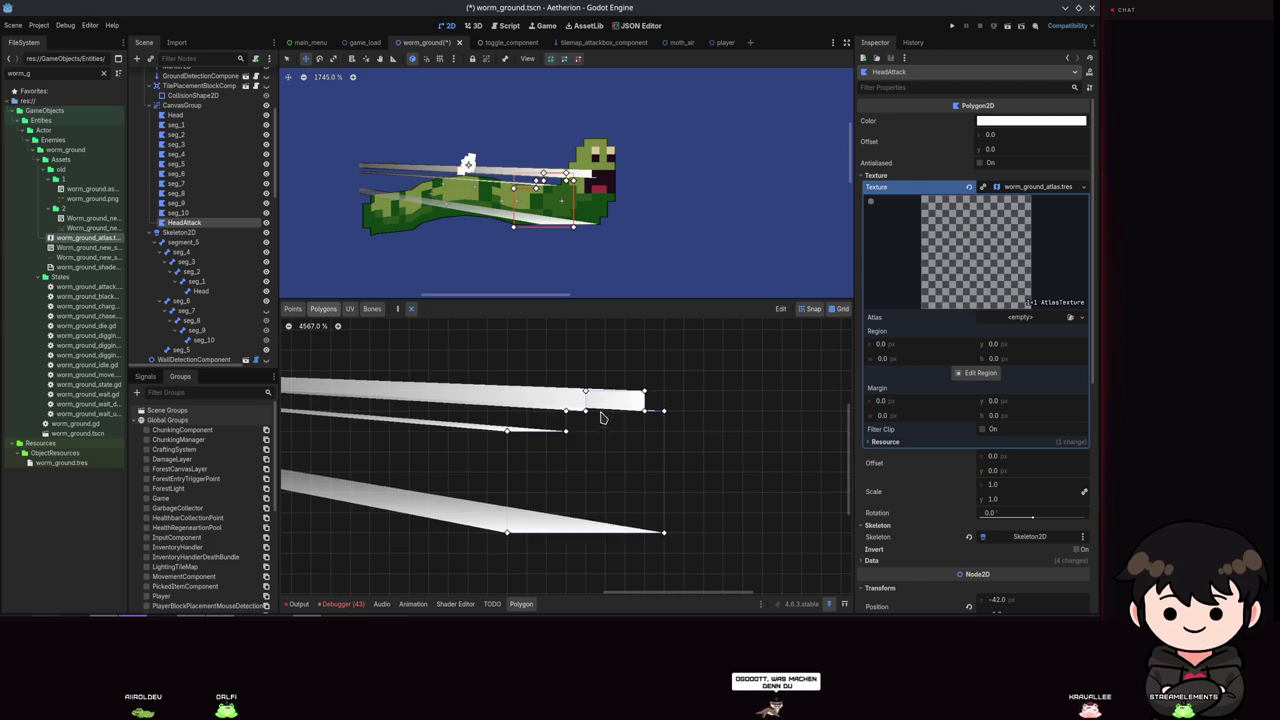
Step: Delete the stretched top-band and thin middle polygons with Remove custom polygon
{"action": "left_click", "coordinate": [410, 310]}
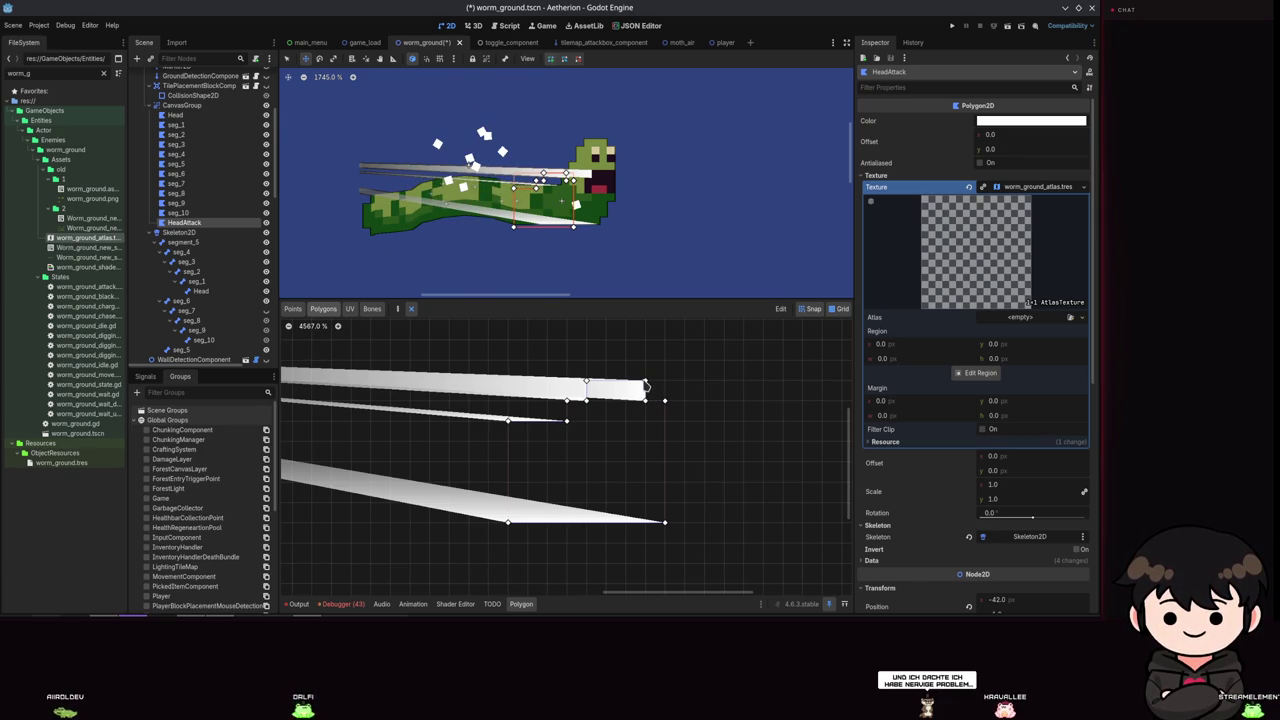
{"action": "left_click", "coordinate": [647, 387]}
{"action": "left_click", "coordinate": [589, 385]}
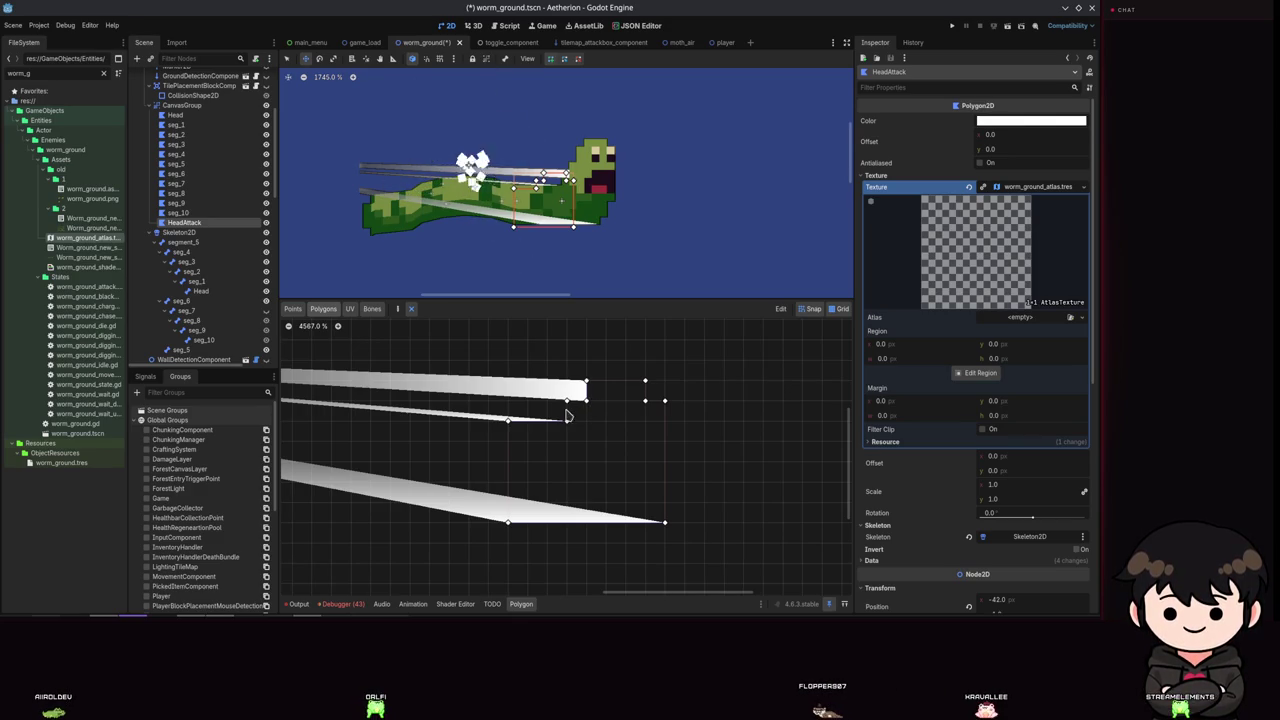
{"action": "left_click", "coordinate": [567, 427]}
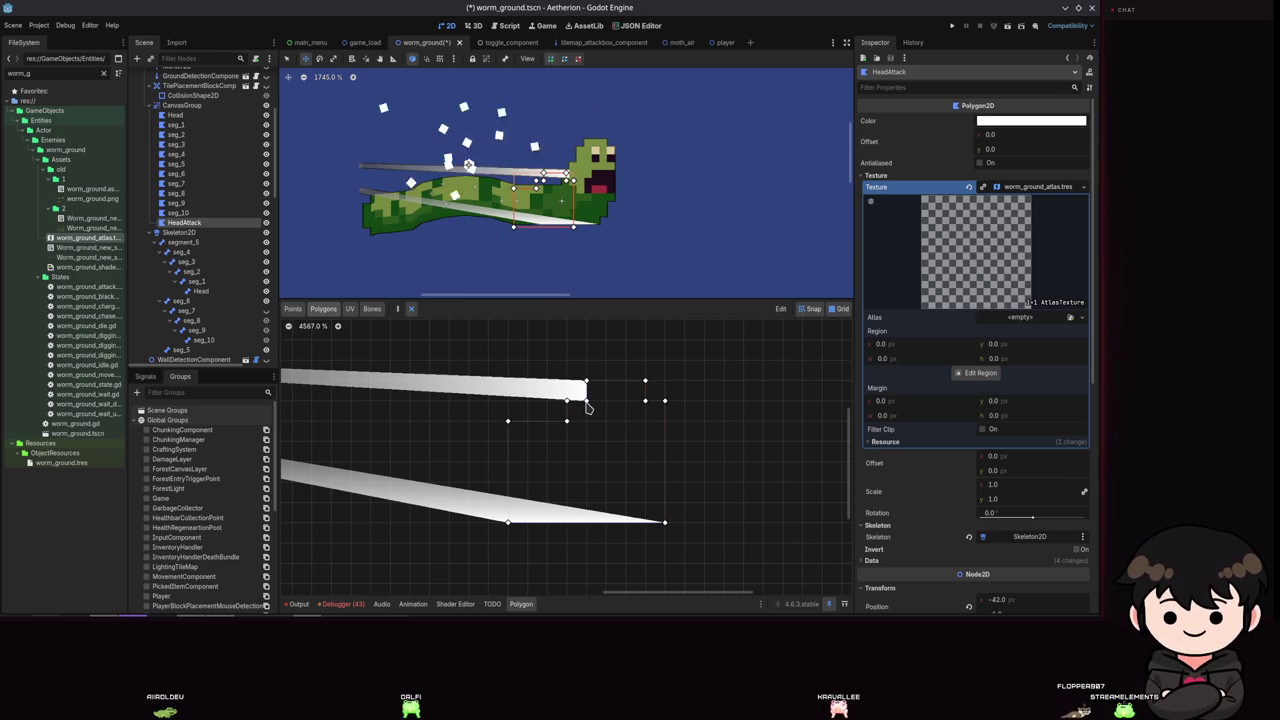
Step: Clear HeadAttack's broken UV data from the Points tab and recenter the points
{"action": "left_click", "coordinate": [292, 308]}
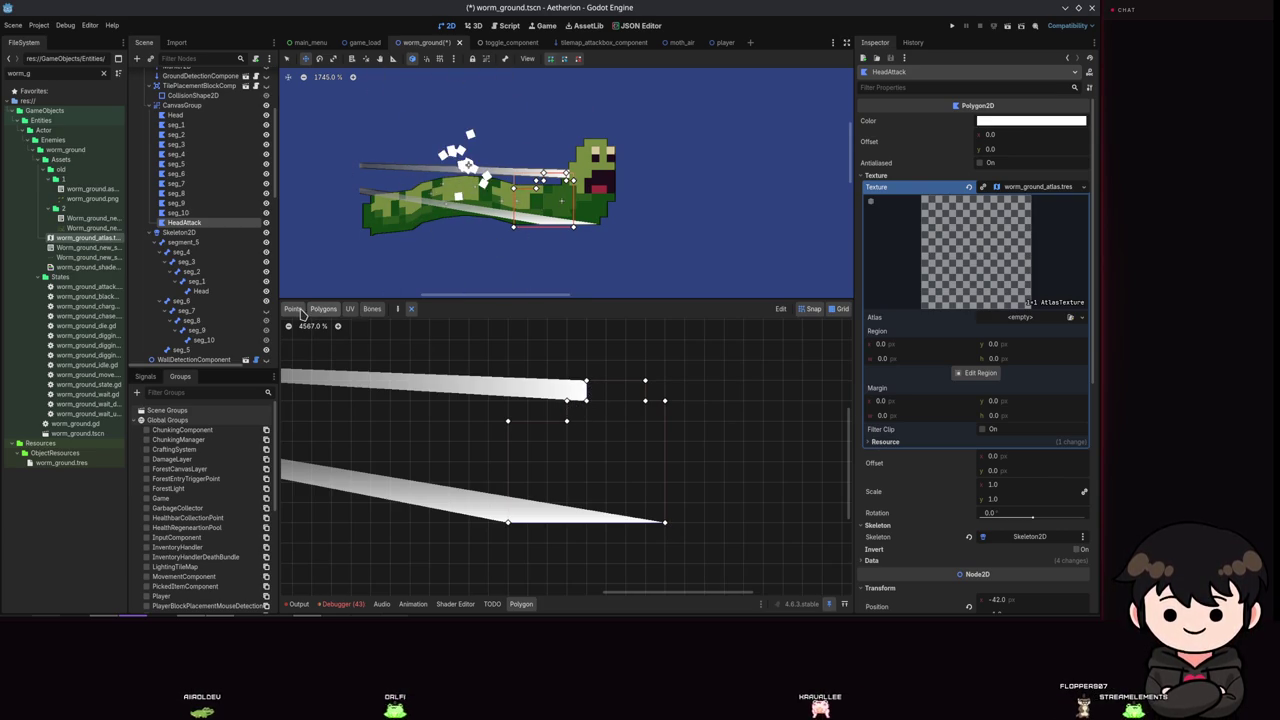
{"action": "left_click", "coordinate": [424, 308]}
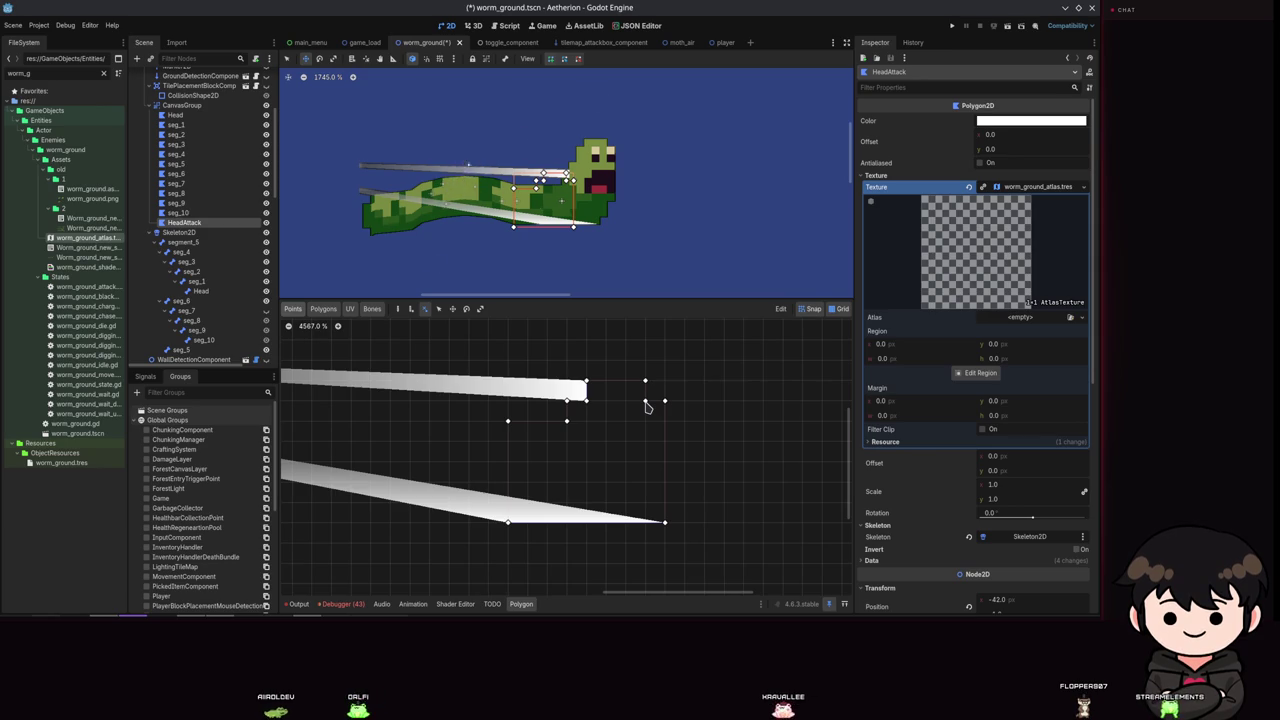
{"action": "left_click", "coordinate": [781, 309]}
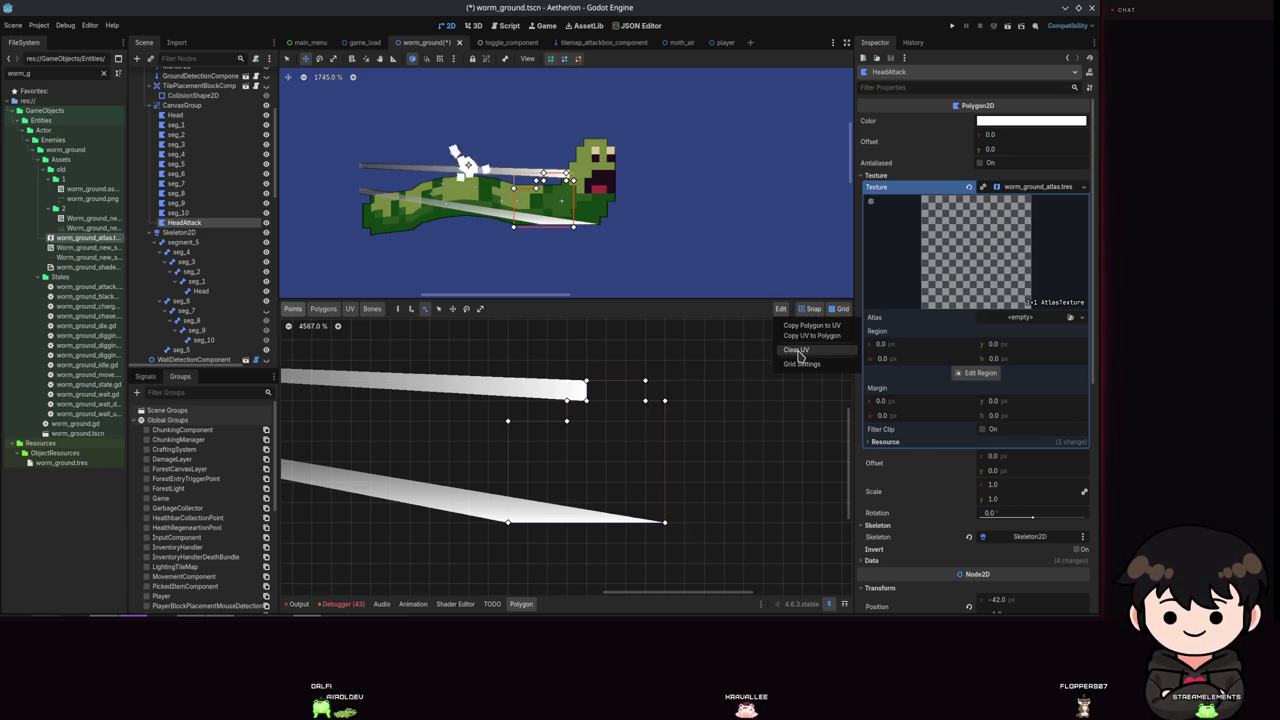
{"action": "left_click", "coordinate": [796, 349]}
{"action": "scroll", "coordinate": [746, 400], "scroll_direction": "down", "scroll_amount": 2}
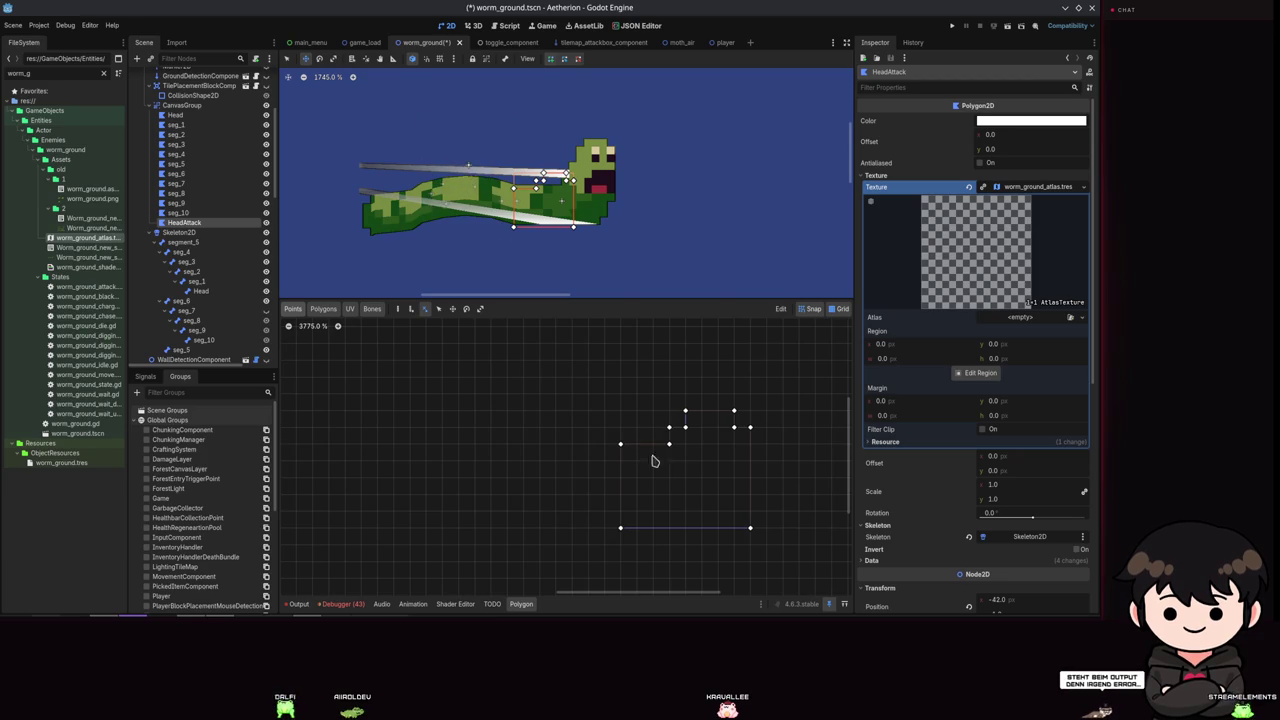
{"action": "left_click_drag", "start_coordinate": [669, 468], "coordinate": [611, 432]}
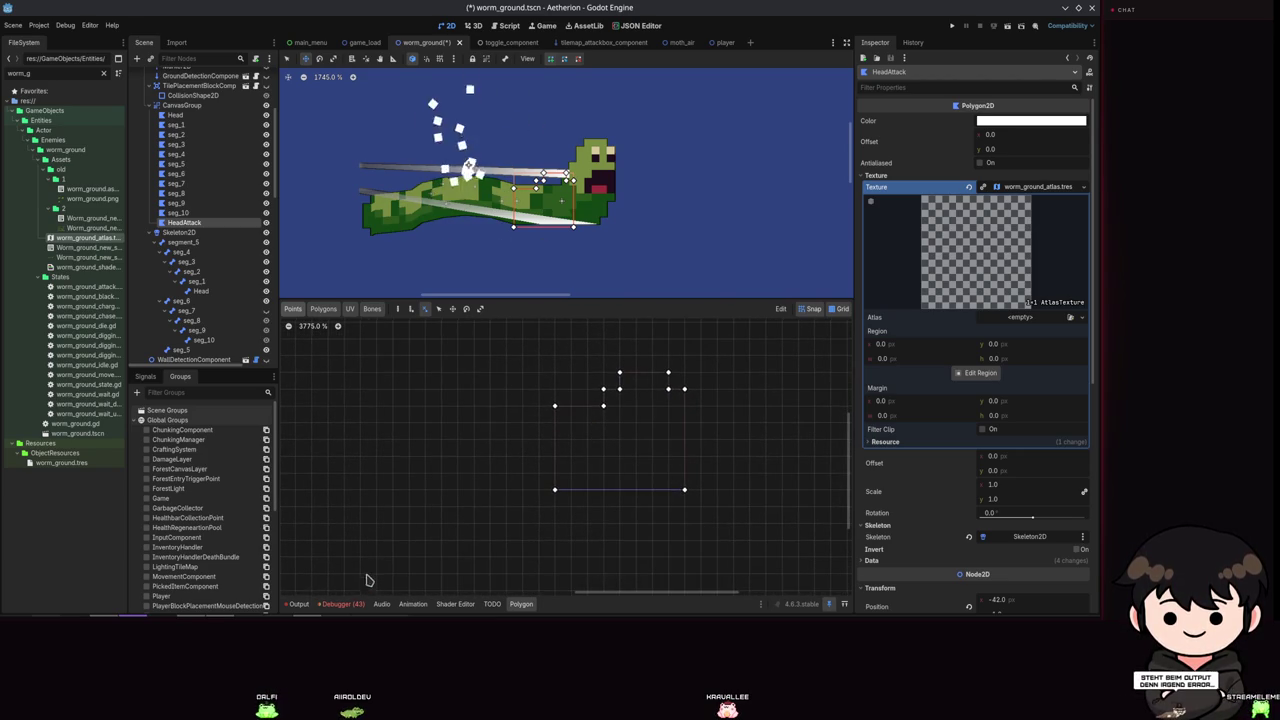
Step: Review the Output, Debugger, animation and shader panels, then save worm_ground
{"action": "left_click", "coordinate": [298, 604]}
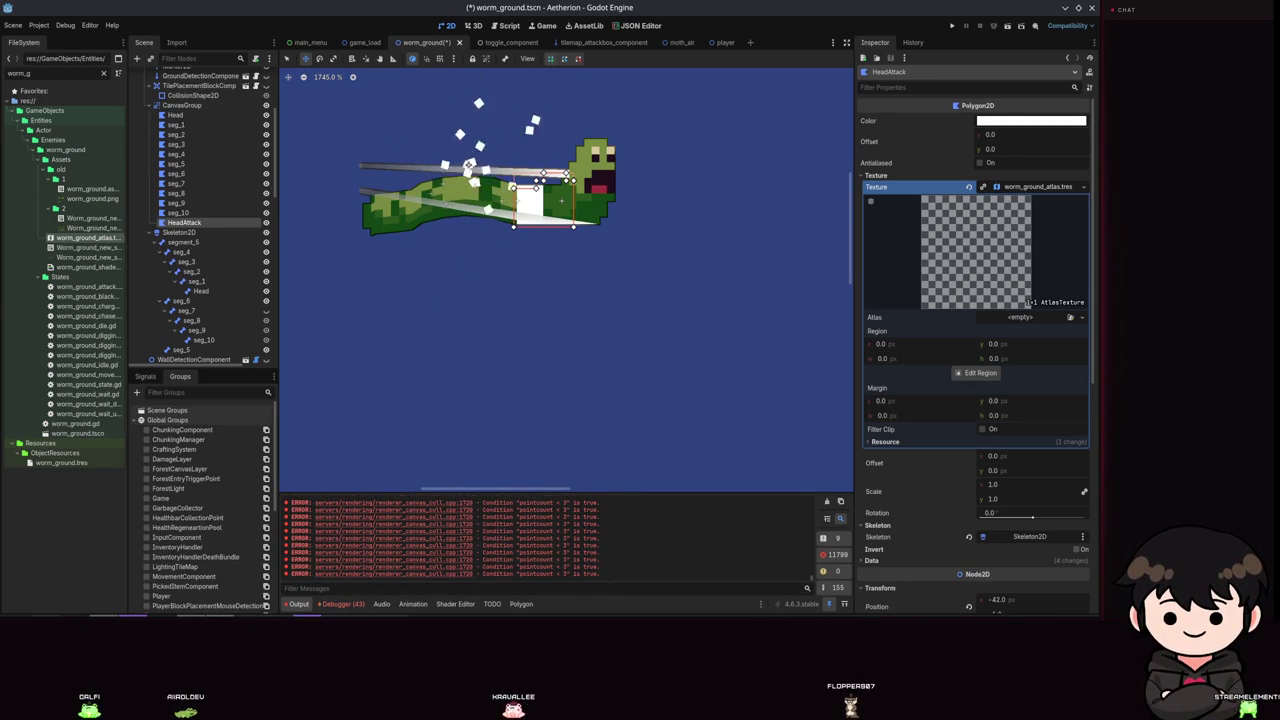
{"action": "left_click", "coordinate": [335, 604]}
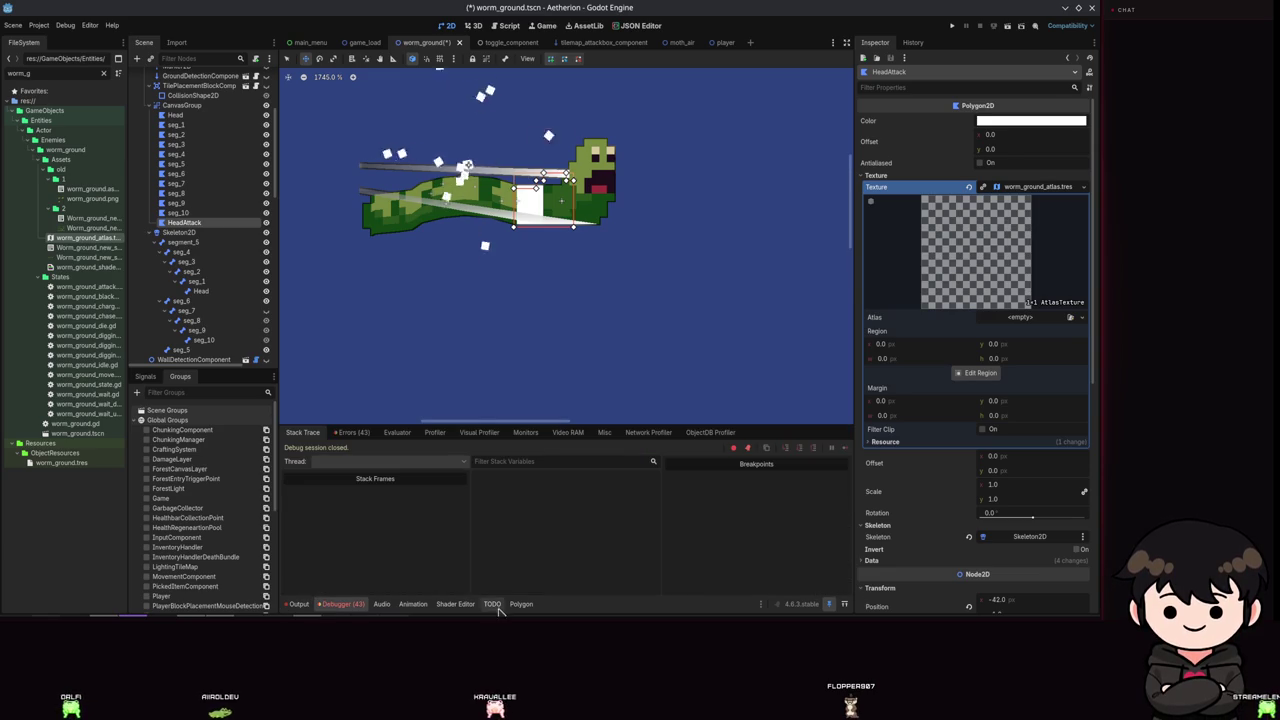
{"action": "left_click", "coordinate": [413, 604]}
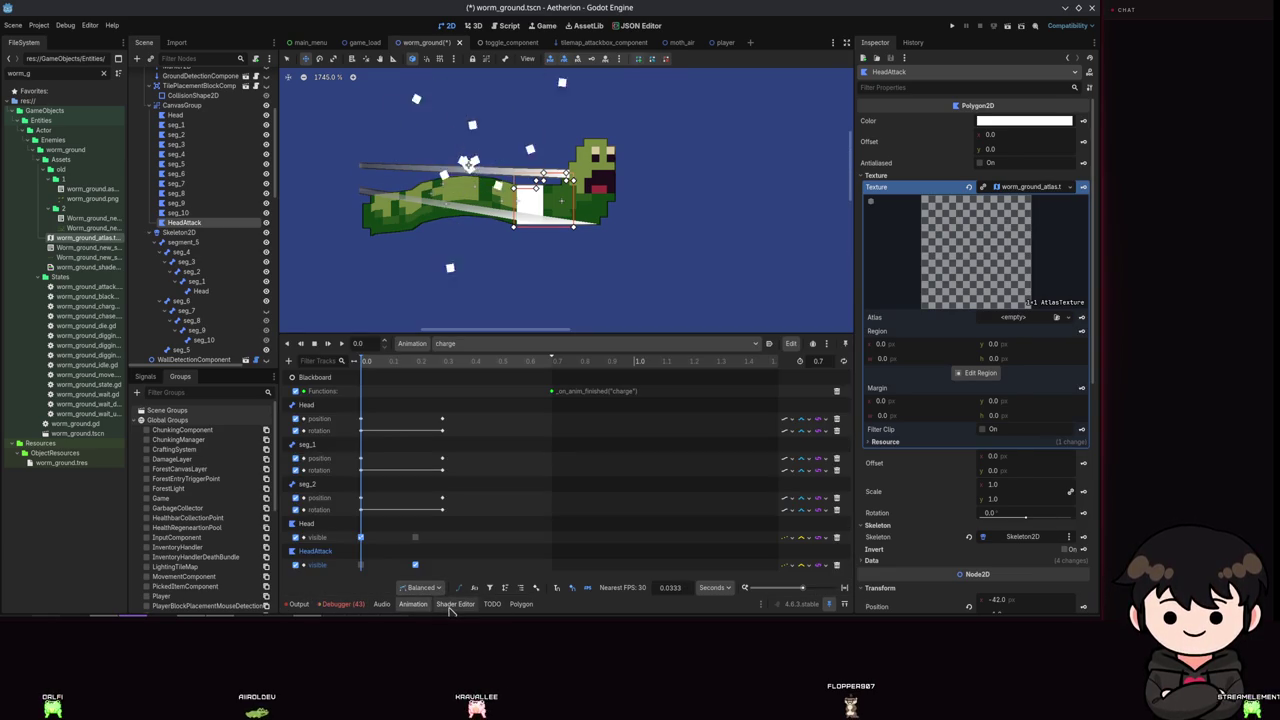
{"action": "left_click", "coordinate": [455, 604]}
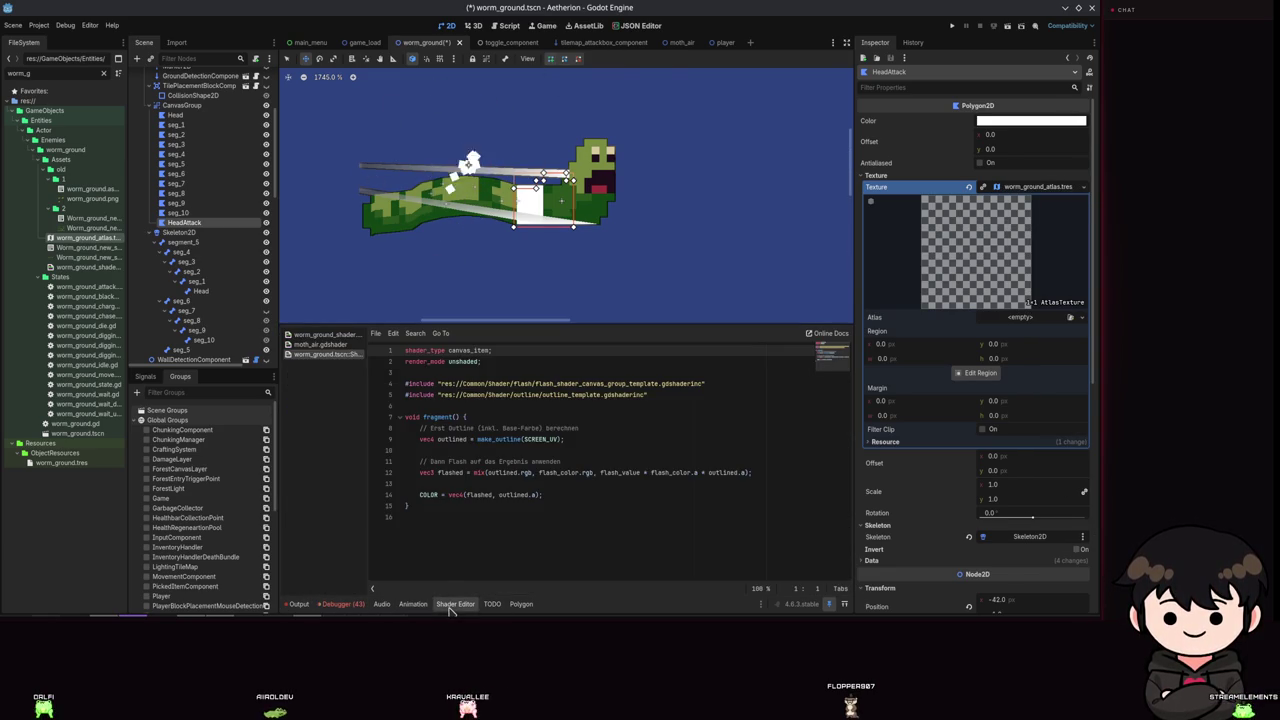
{"action": "left_click", "coordinate": [521, 604]}
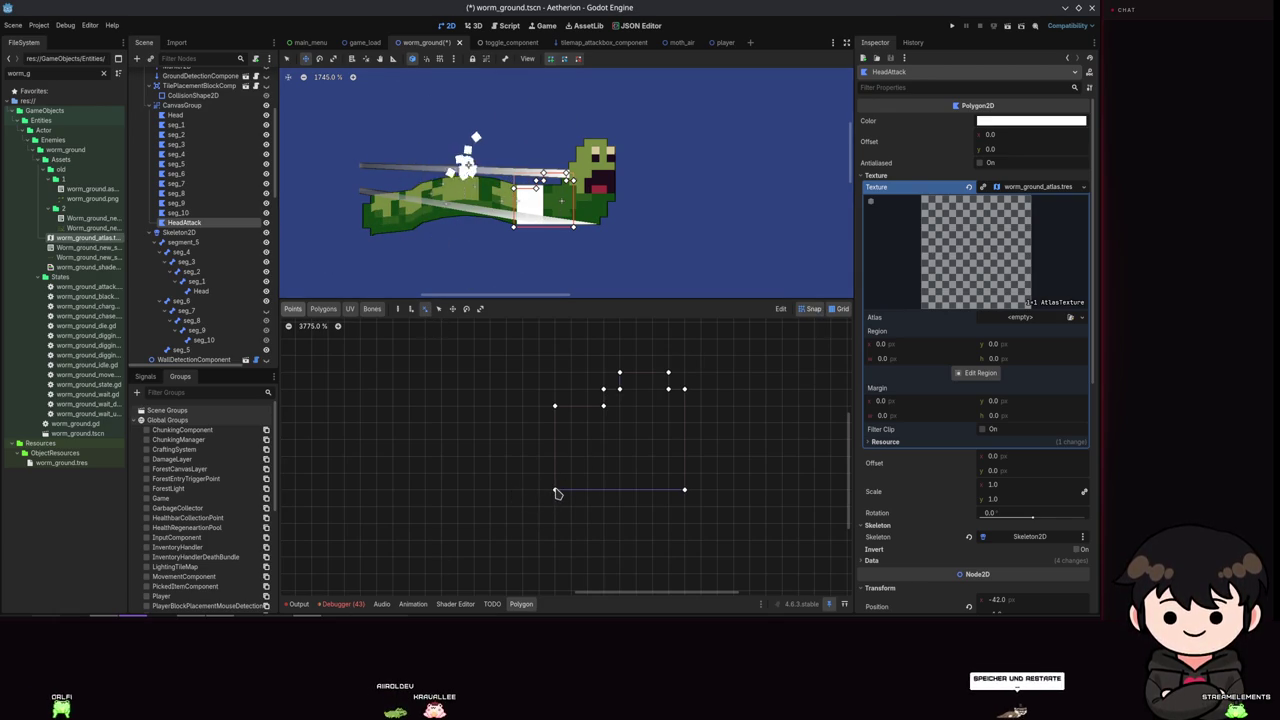
{"action": "scroll", "coordinate": [475, 472], "scroll_direction": "down", "scroll_amount": 5}
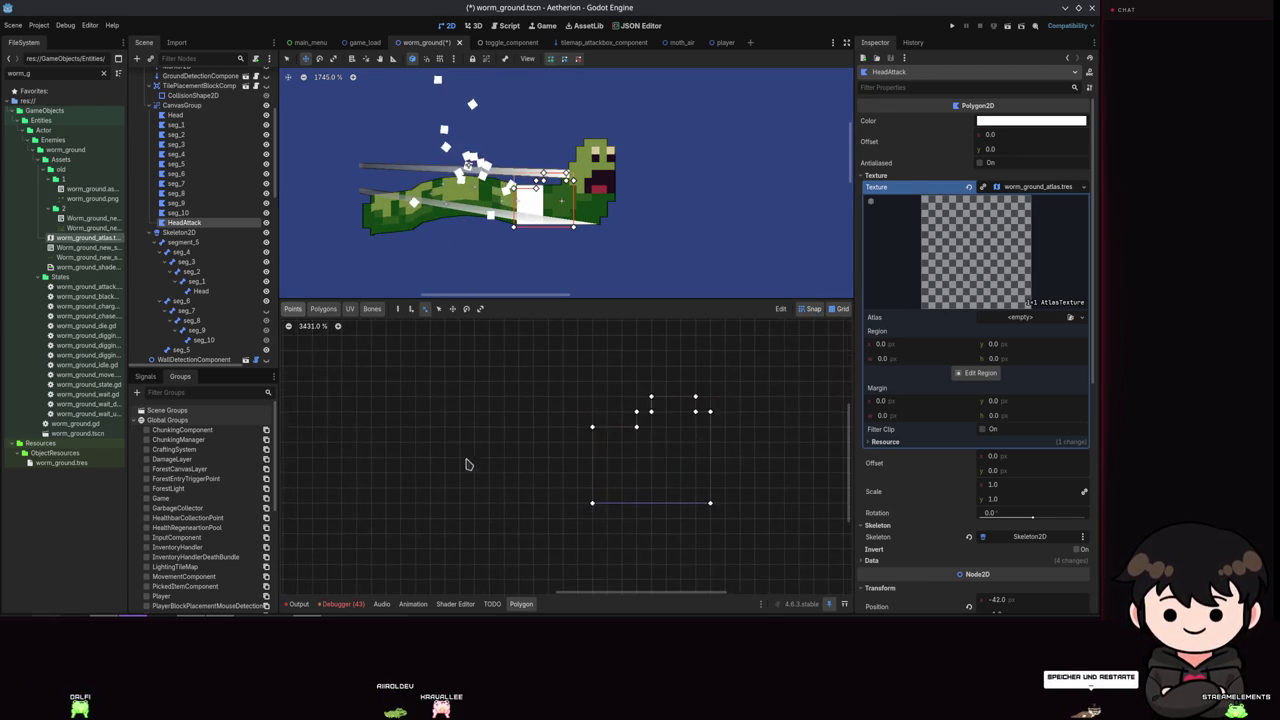
{"action": "key", "text": "ctrl+s"}
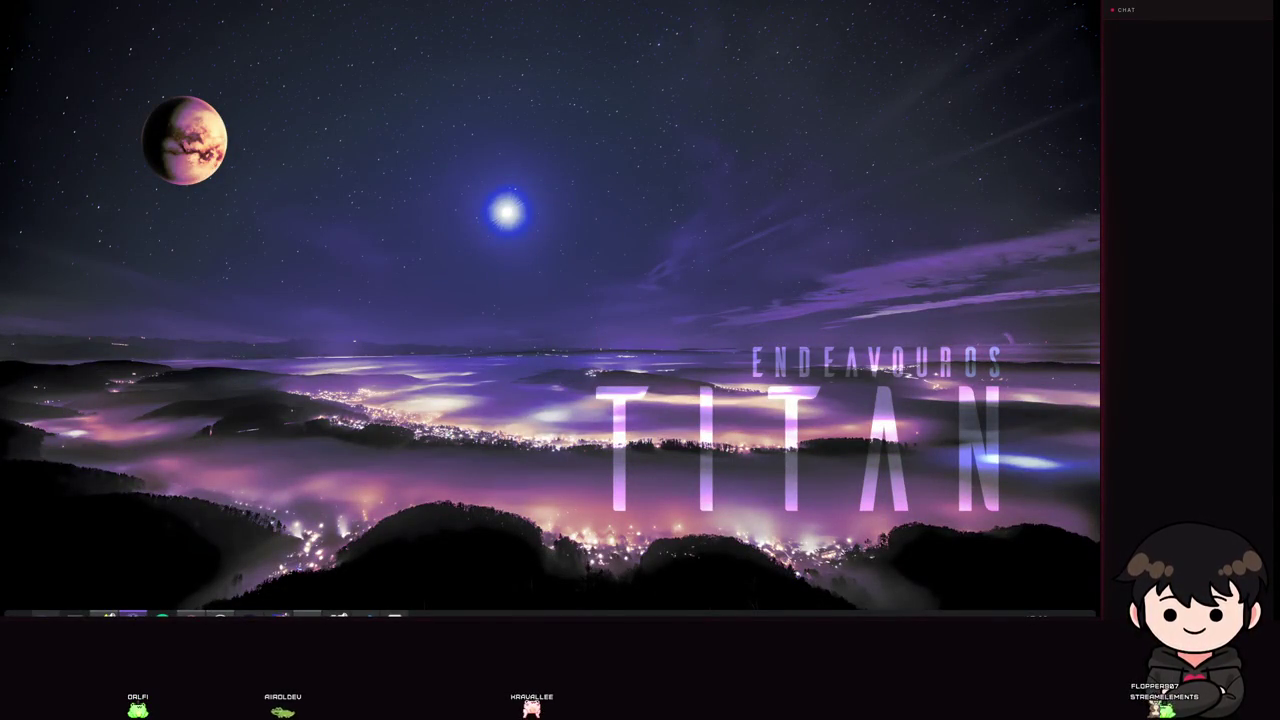
Step: Relaunch Godot and open the Aetherion project from the Project Manager
{"action": "left_click", "coordinate": [133, 614]}
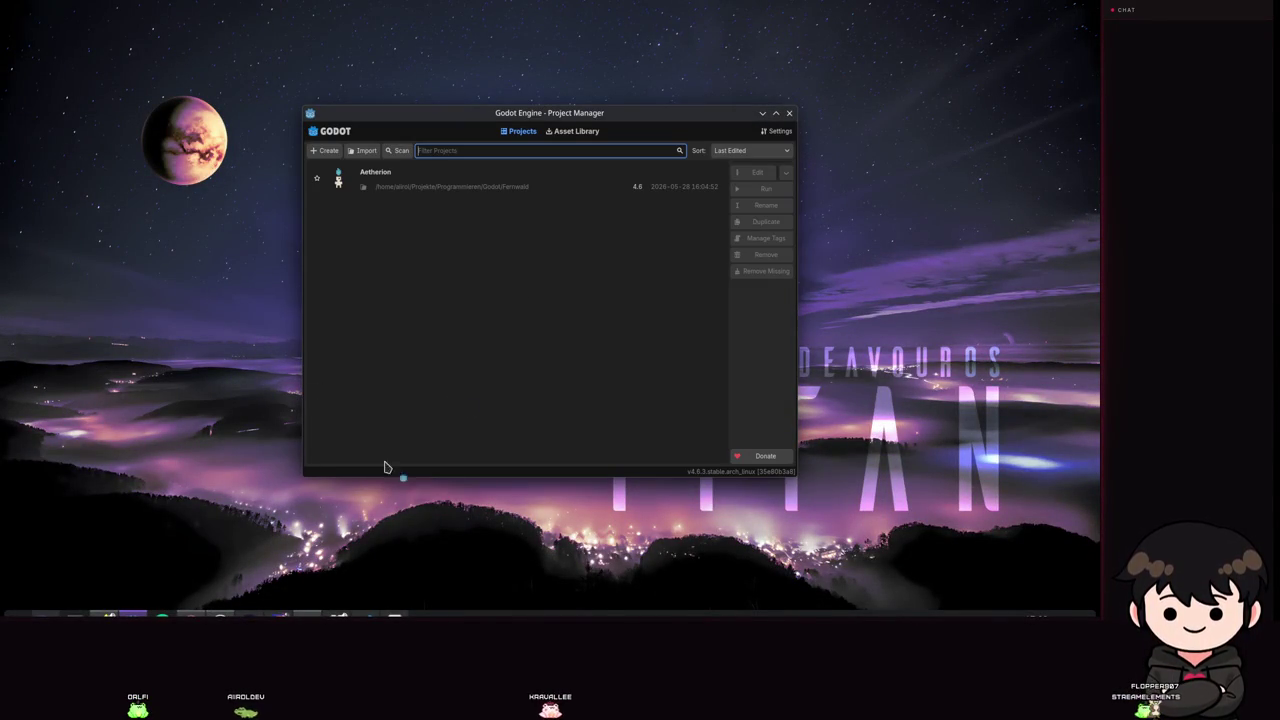
{"action": "double_click", "coordinate": [423, 186]}
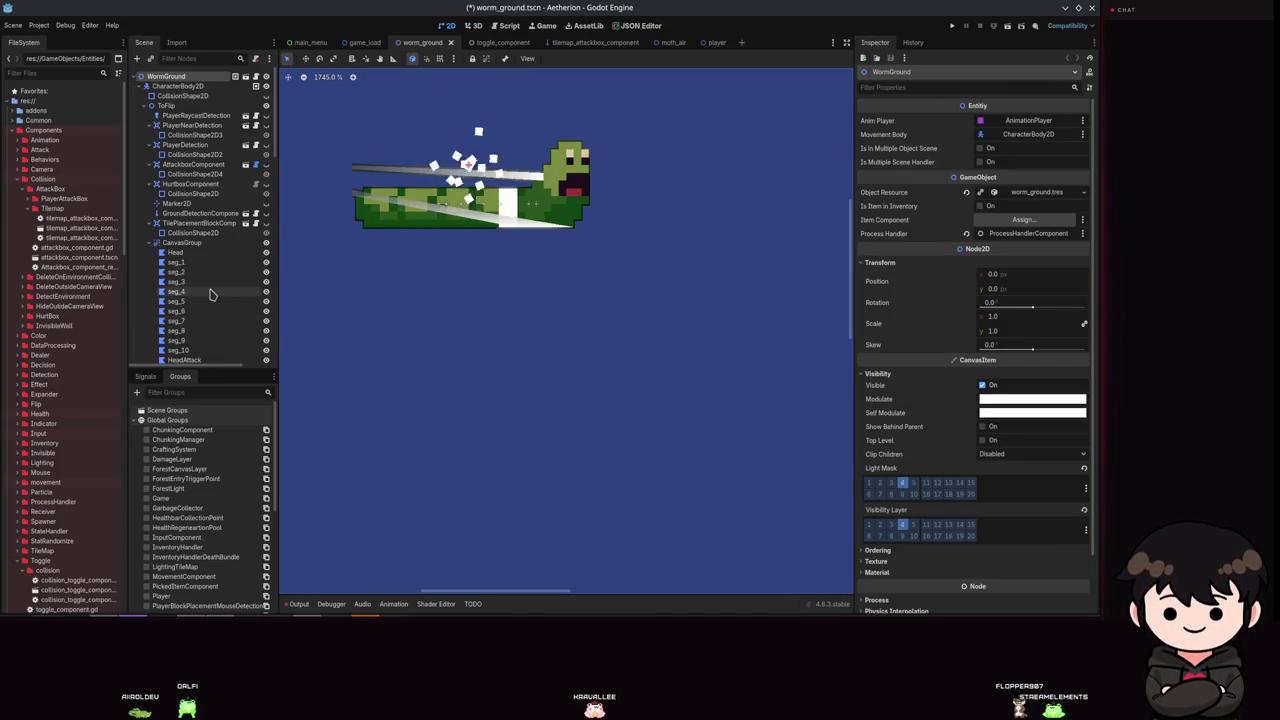
Step: Select the HeadAttack polygon node and check the Output log for errors
{"action": "scroll", "coordinate": [200, 310], "scroll_direction": "down", "scroll_amount": 3}
{"action": "left_click", "coordinate": [184, 255]}
{"action": "scroll", "coordinate": [512, 376], "scroll_direction": "down", "scroll_amount": 10}
{"action": "scroll", "coordinate": [569, 420], "scroll_direction": "up", "scroll_amount": 4}
{"action": "scroll", "coordinate": [469, 335], "scroll_direction": "up", "scroll_amount": 1}
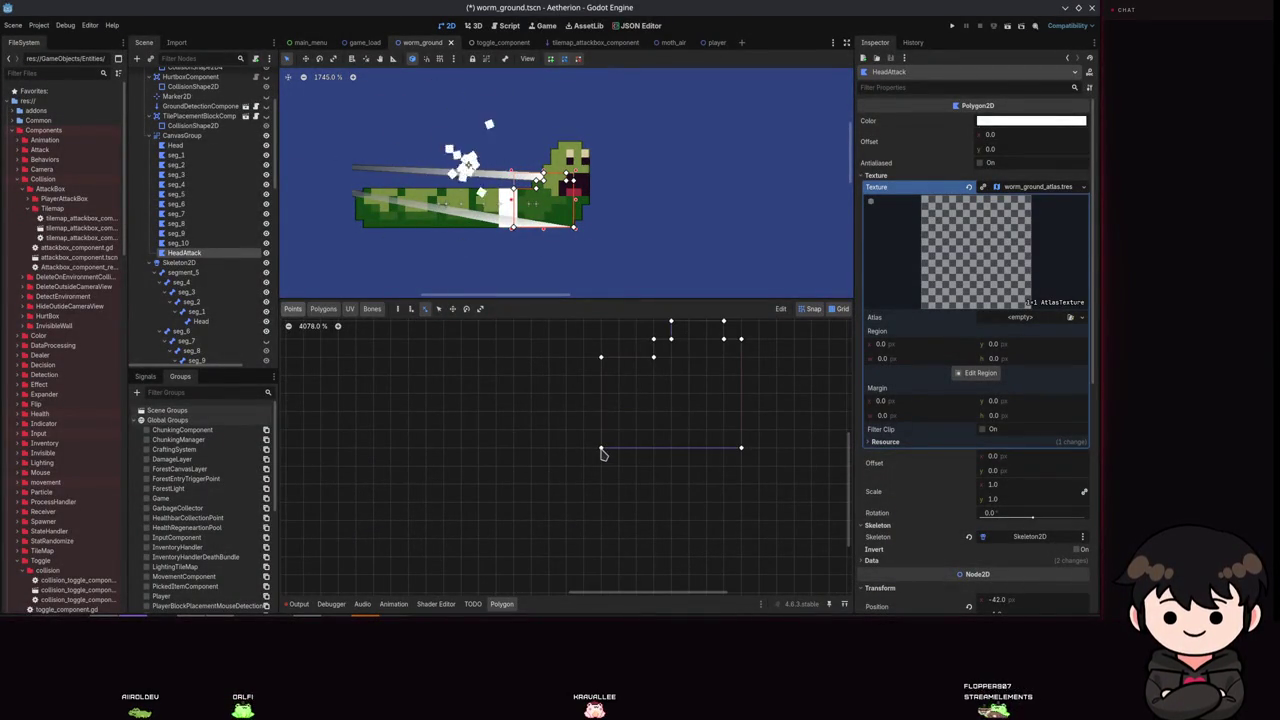
{"action": "left_click", "coordinate": [298, 604]}
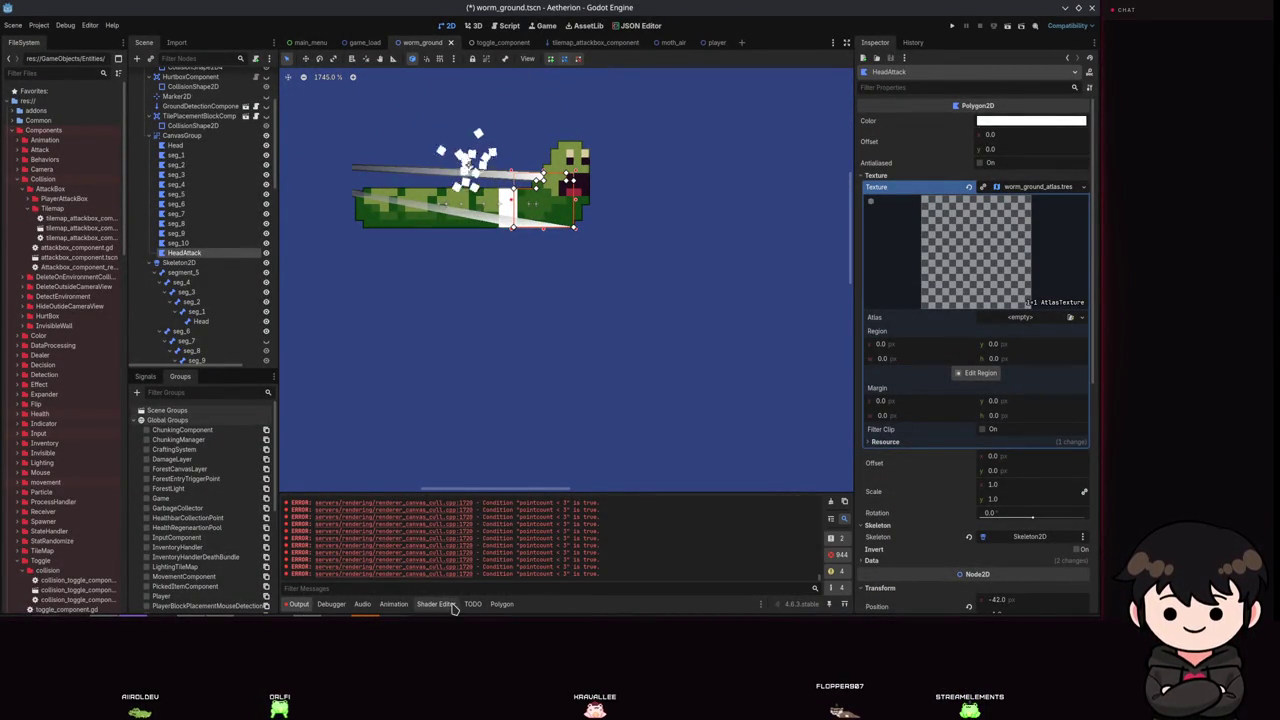
{"action": "left_click", "coordinate": [500, 604]}
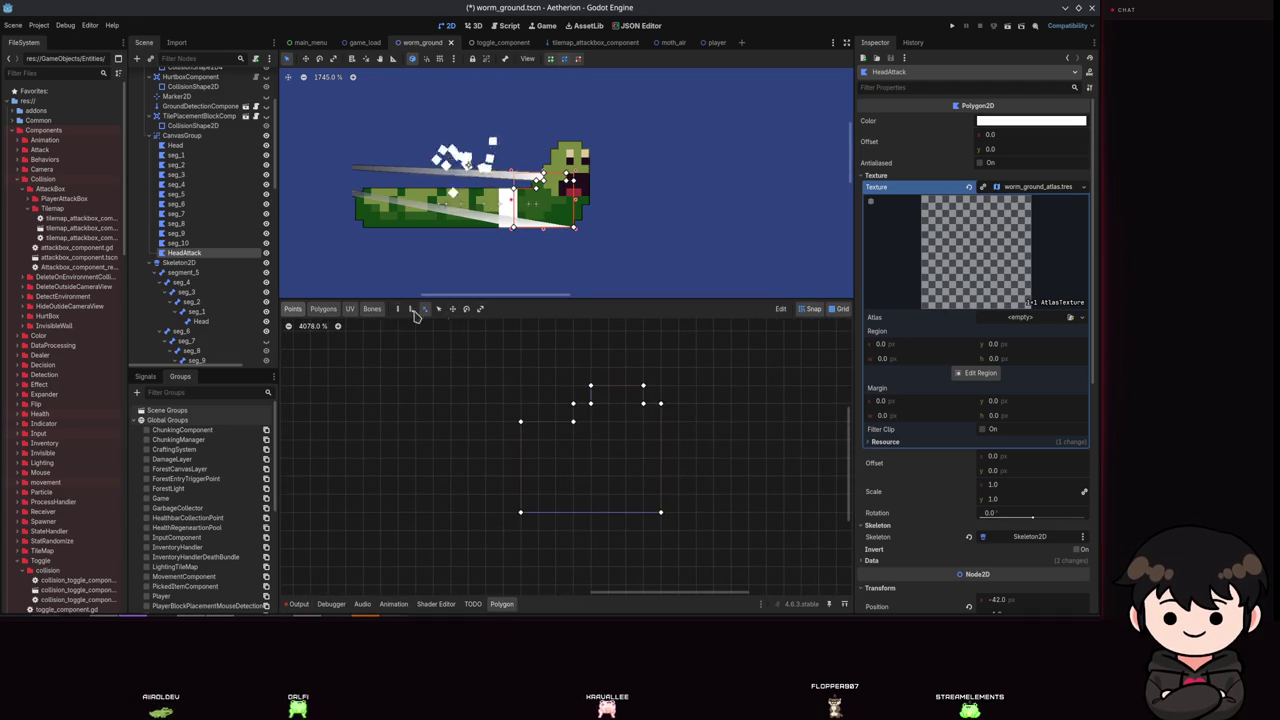
Step: Delete the lower and remaining stretched polygons, then save the scene
{"action": "left_click", "coordinate": [370, 309]}
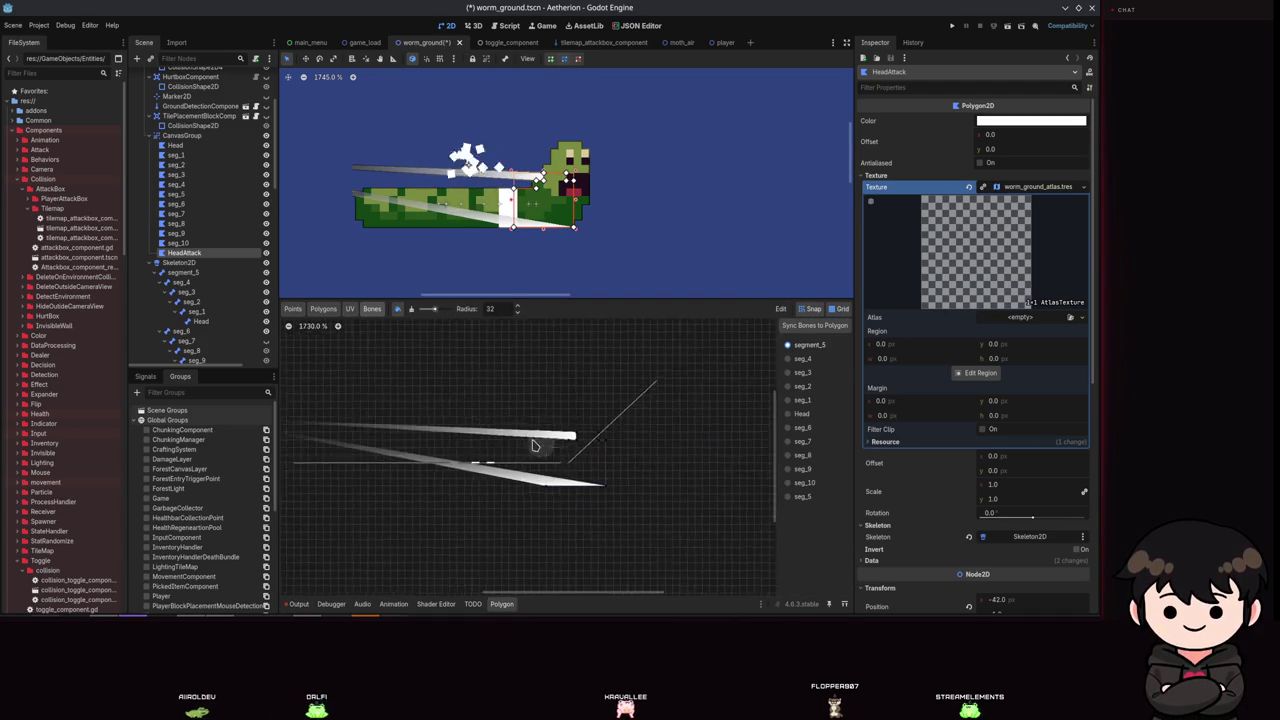
{"action": "left_click", "coordinate": [334, 310]}
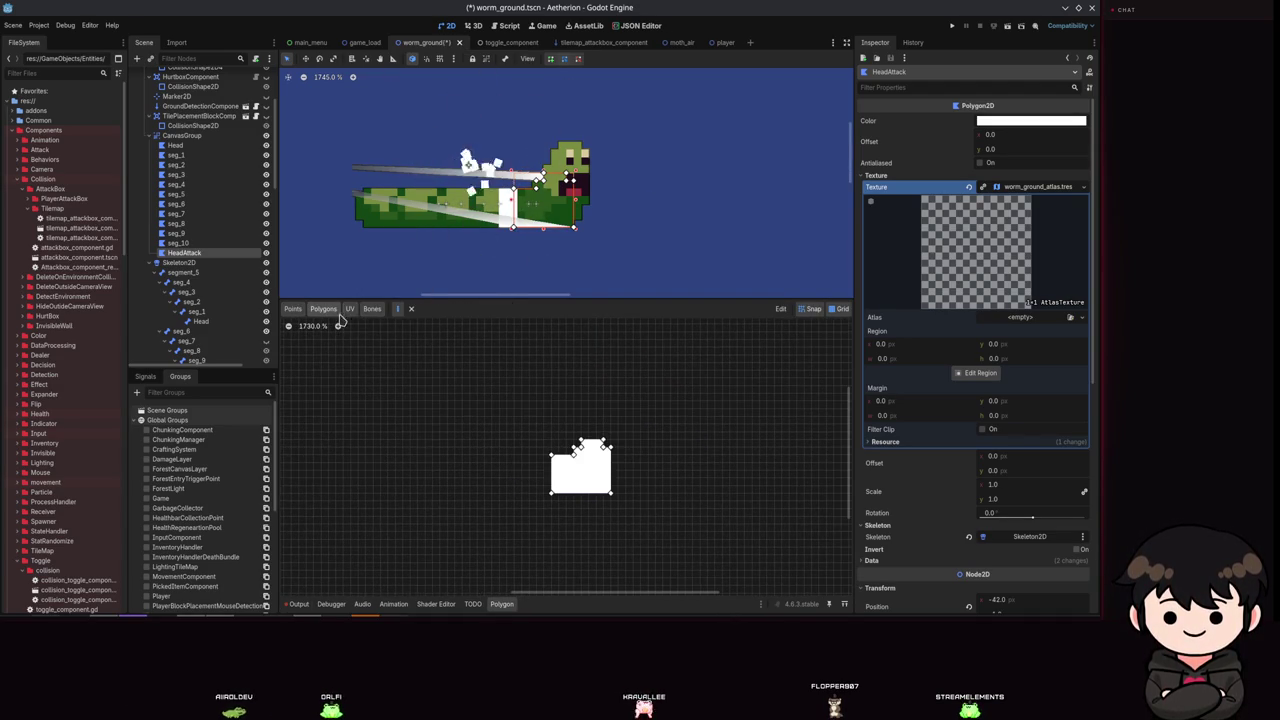
{"action": "scroll", "coordinate": [523, 491], "scroll_direction": "up", "scroll_amount": 5}
{"action": "left_click", "coordinate": [411, 309]}
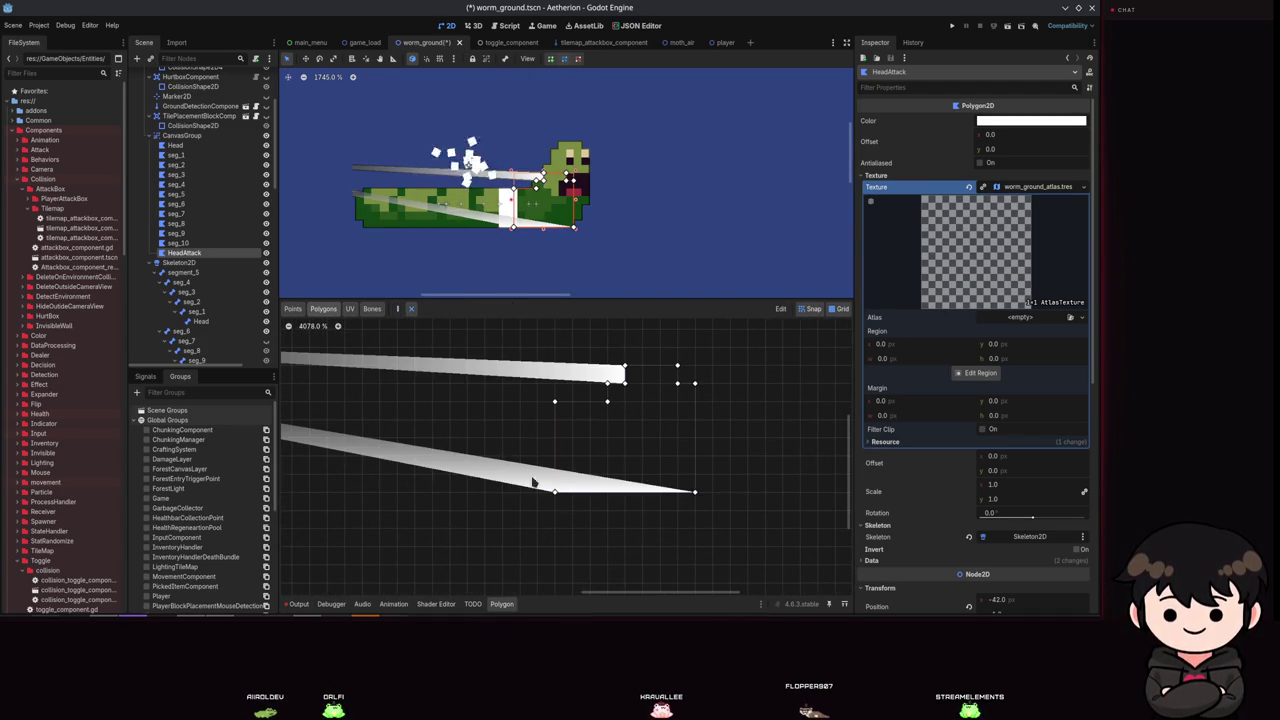
{"action": "left_click", "coordinate": [550, 495]}
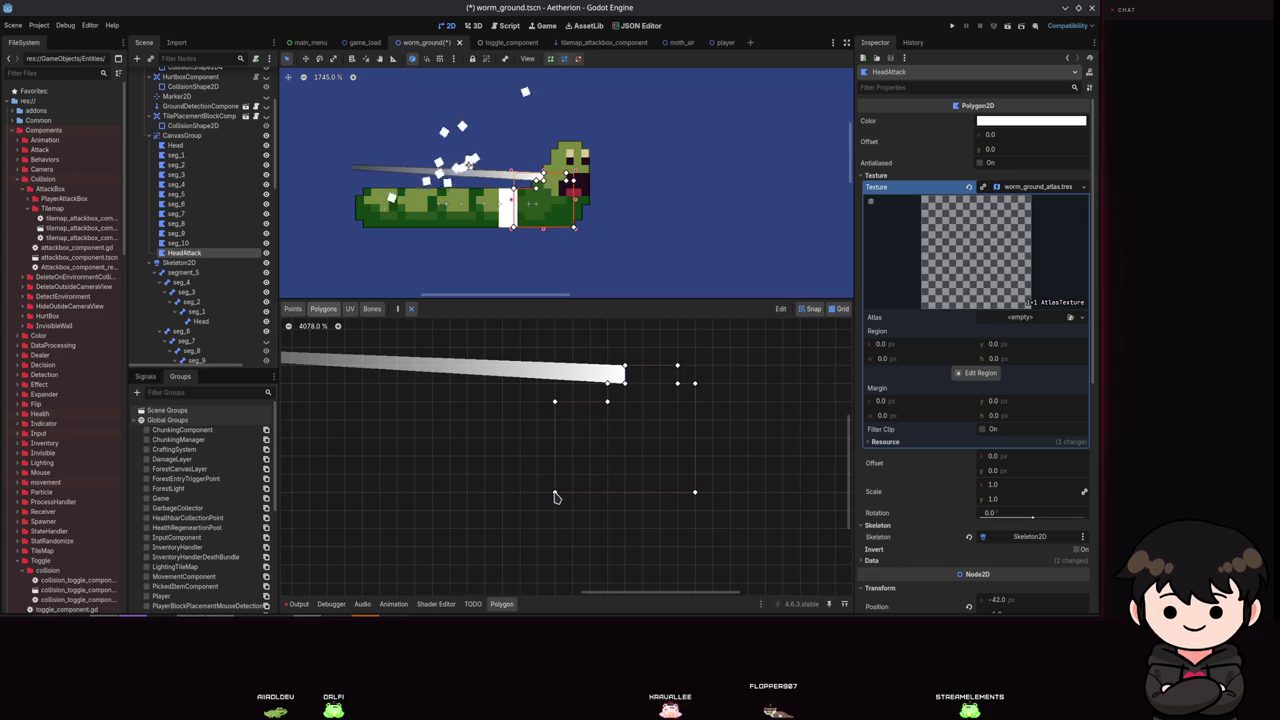
{"action": "left_click", "coordinate": [620, 373]}
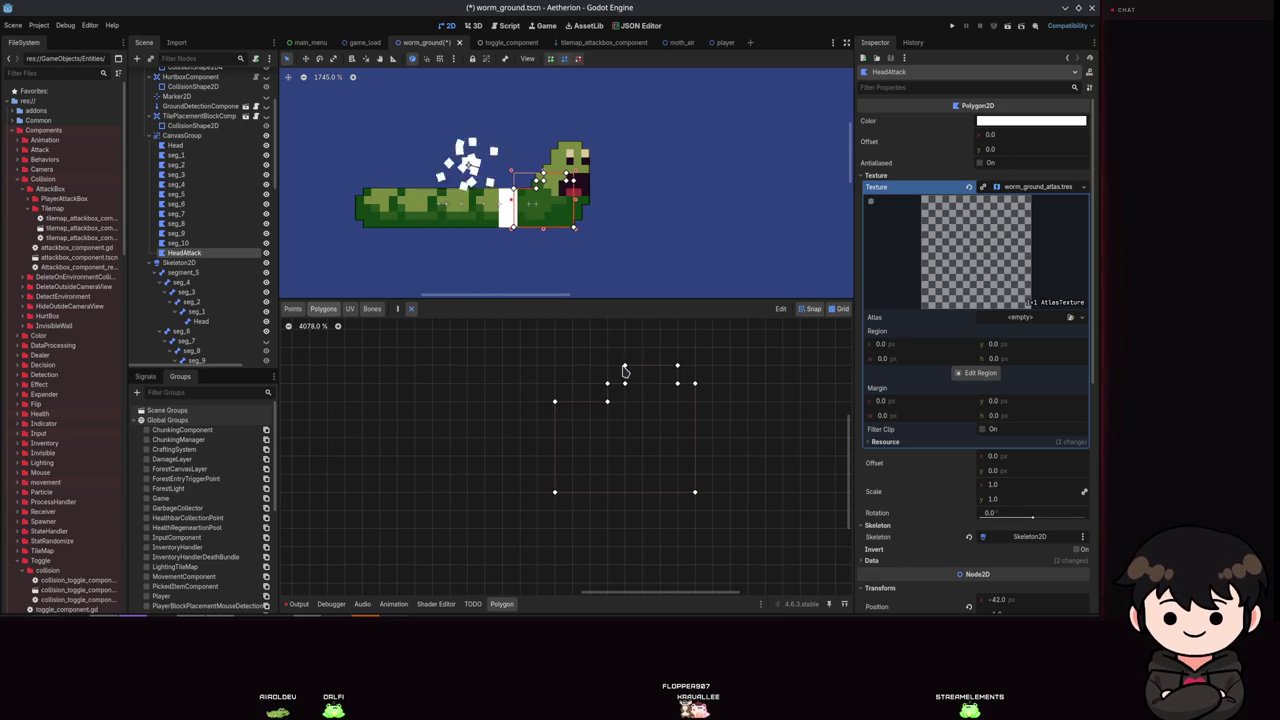
{"action": "key", "text": "ctrl+s"}
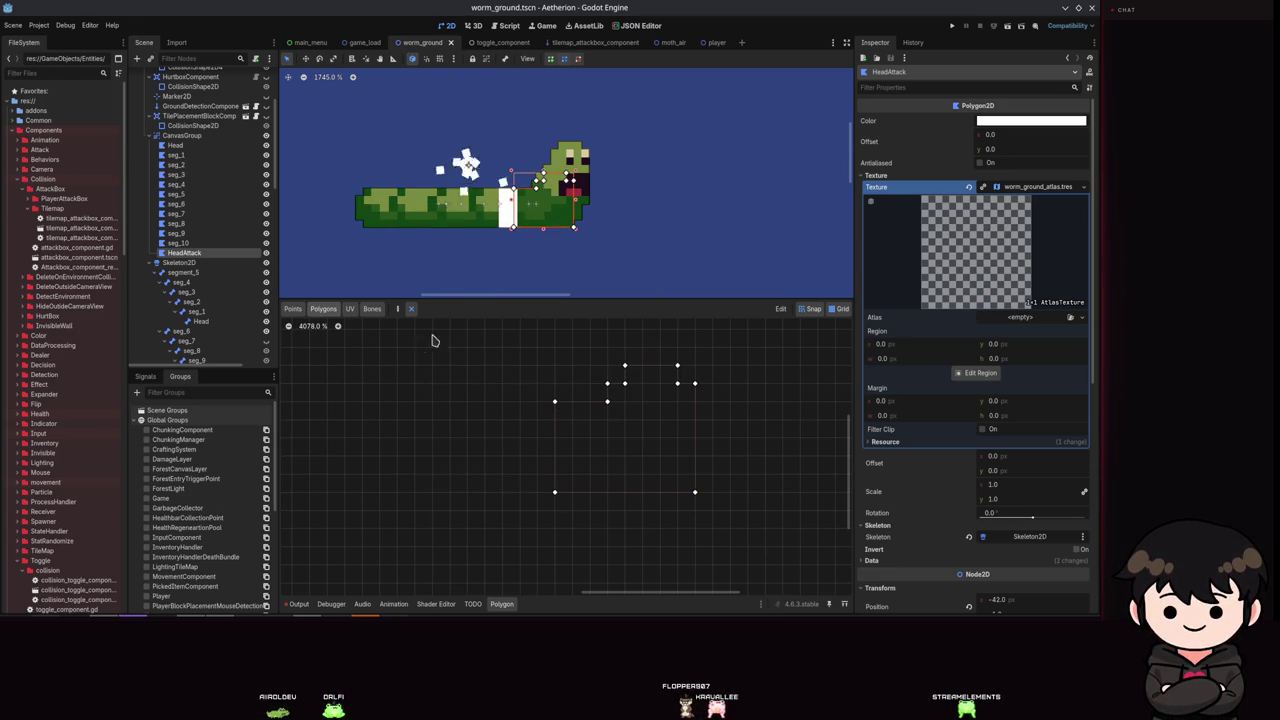
{"action": "scroll", "coordinate": [545, 261], "scroll_direction": "up", "scroll_amount": 3}
Step: Clear HeadAttack's Skeleton property, dismiss the missing-skeleton alert, and save worm_ground
{"action": "left_click", "coordinate": [350, 310]}
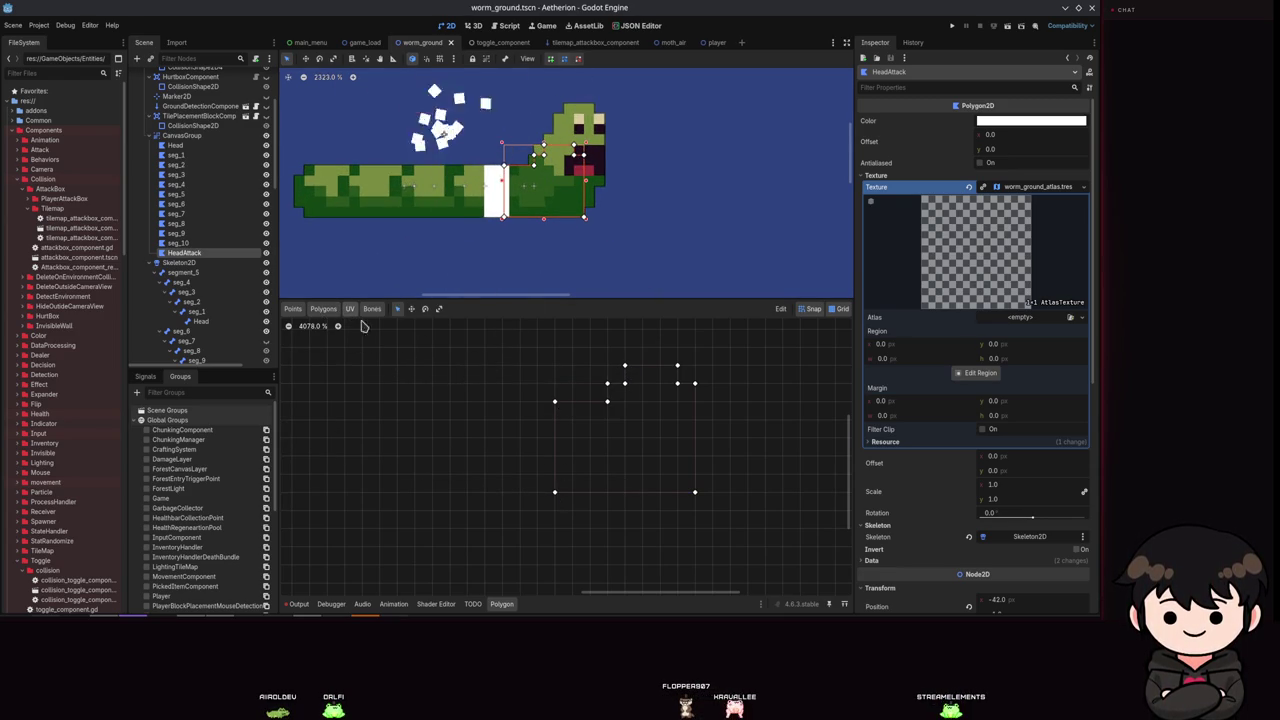
{"action": "left_click", "coordinate": [372, 309]}
{"action": "scroll", "coordinate": [598, 462], "scroll_direction": "down", "scroll_amount": 2}
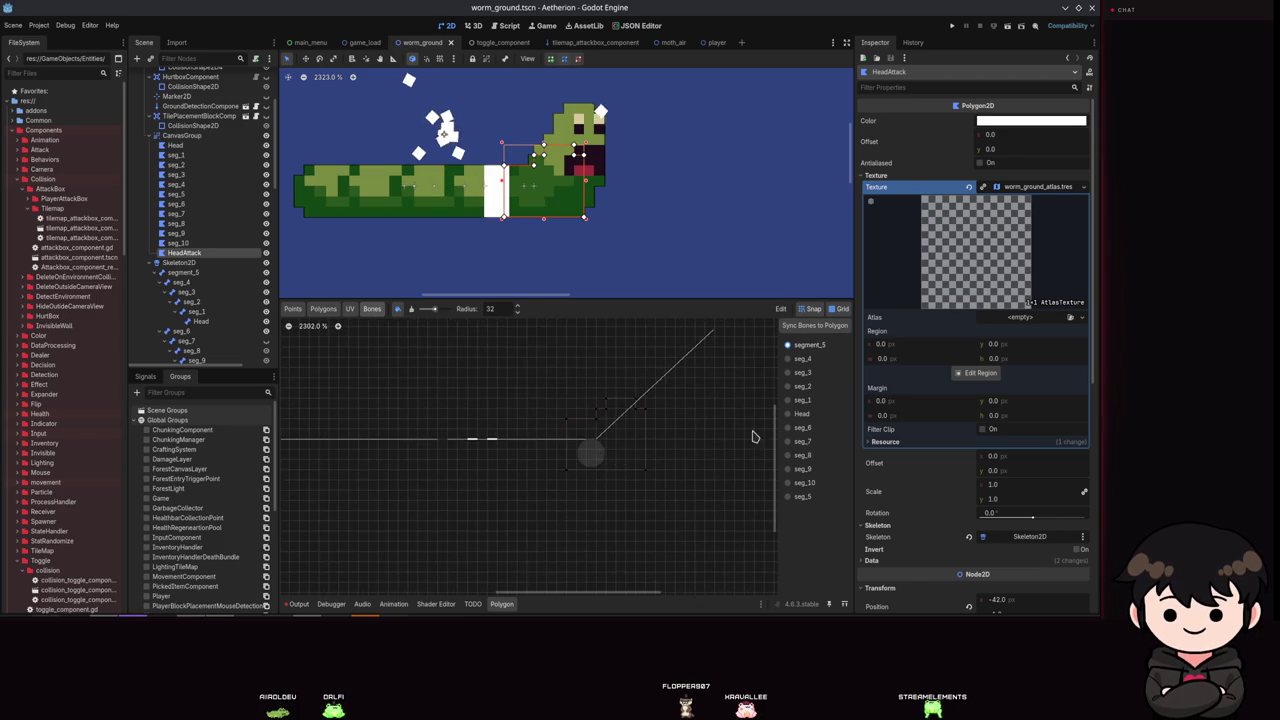
{"action": "scroll", "coordinate": [725, 440], "scroll_direction": "down", "scroll_amount": 2}
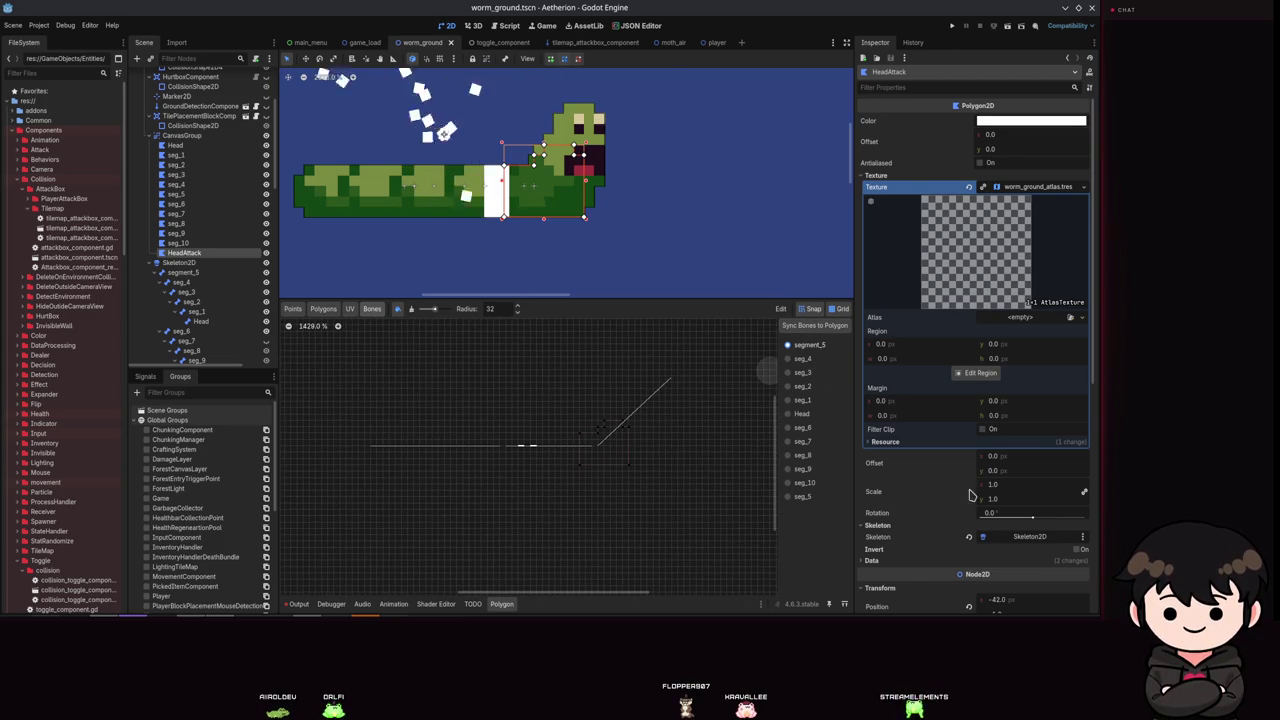
{"action": "left_click", "coordinate": [969, 537]}
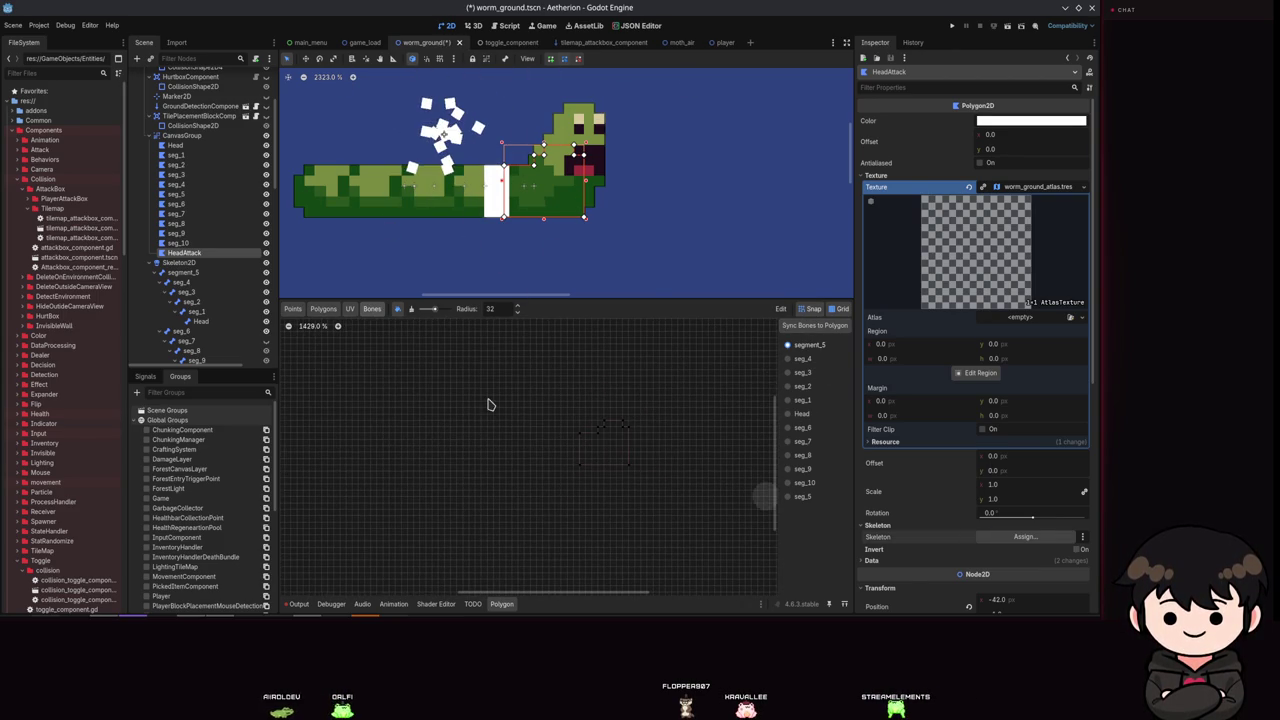
{"action": "left_click", "coordinate": [819, 330]}
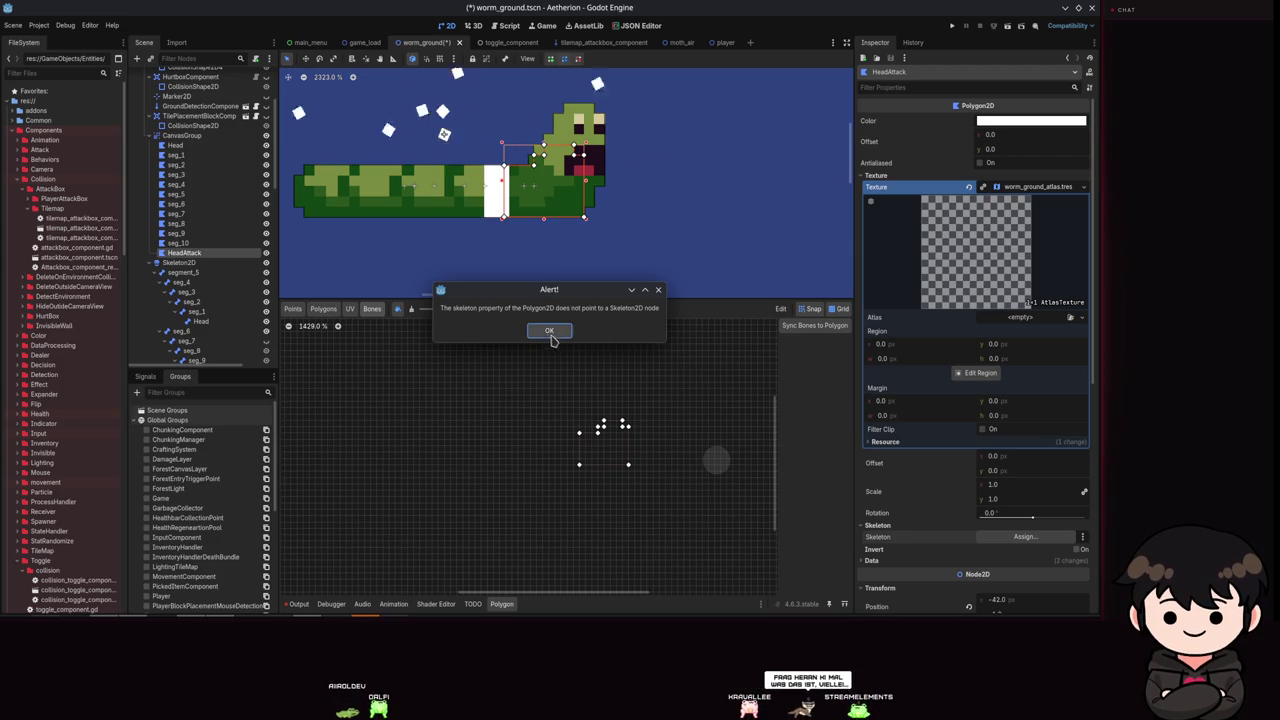
{"action": "left_click", "coordinate": [549, 331]}
{"action": "key", "text": "ctrl+s"}
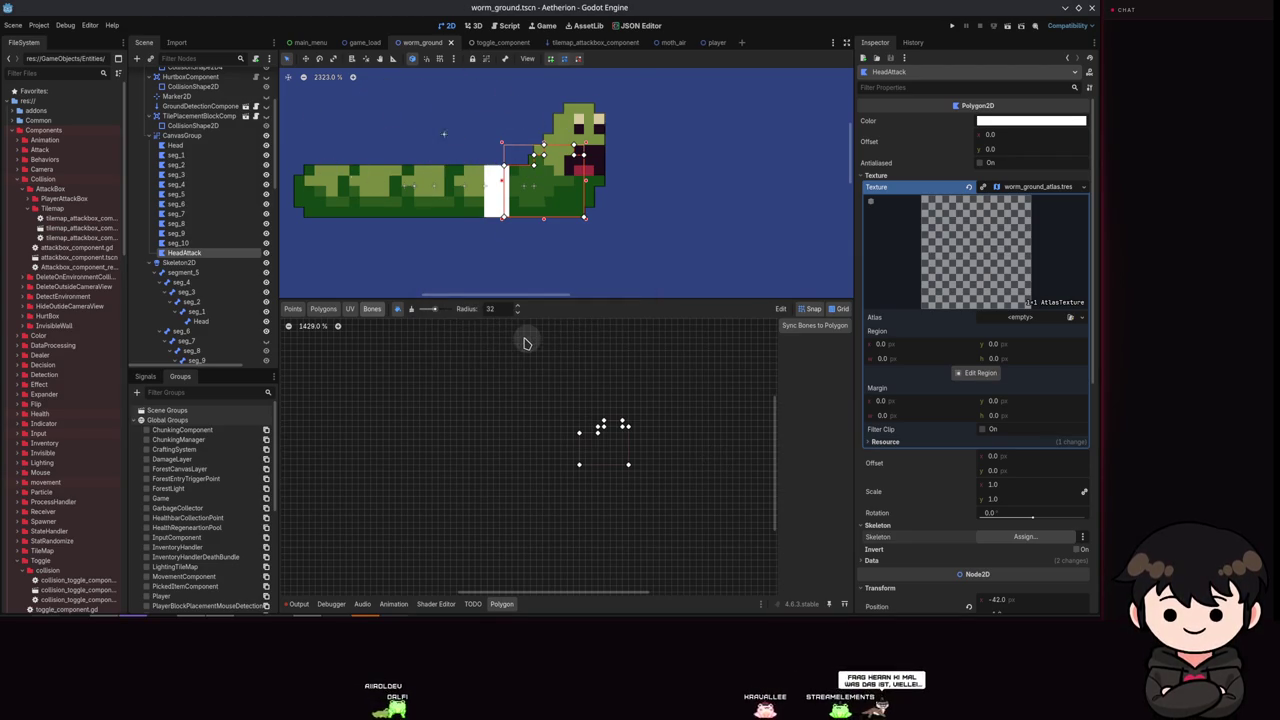
{"action": "left_click", "coordinate": [299, 310]}
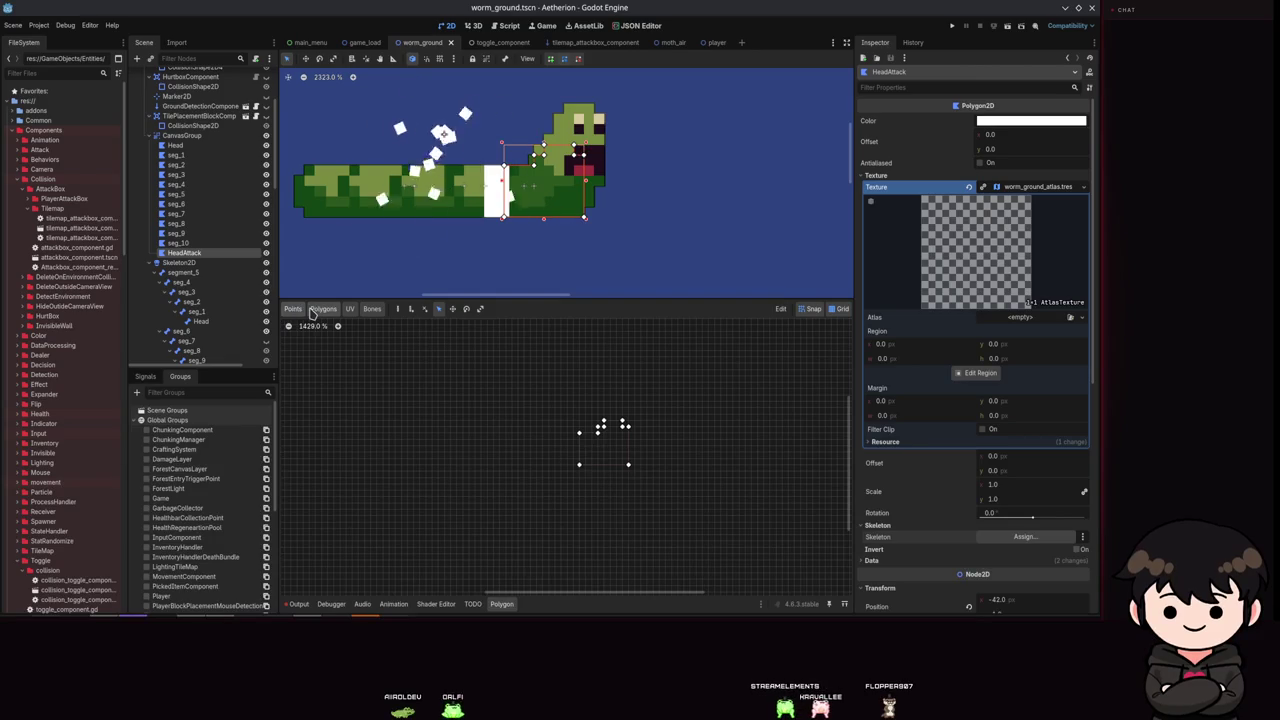
Step: Set the polygon editor grid to a 1 px step with zero offset
{"action": "left_click", "coordinate": [313, 311]}
{"action": "left_click", "coordinate": [295, 312]}
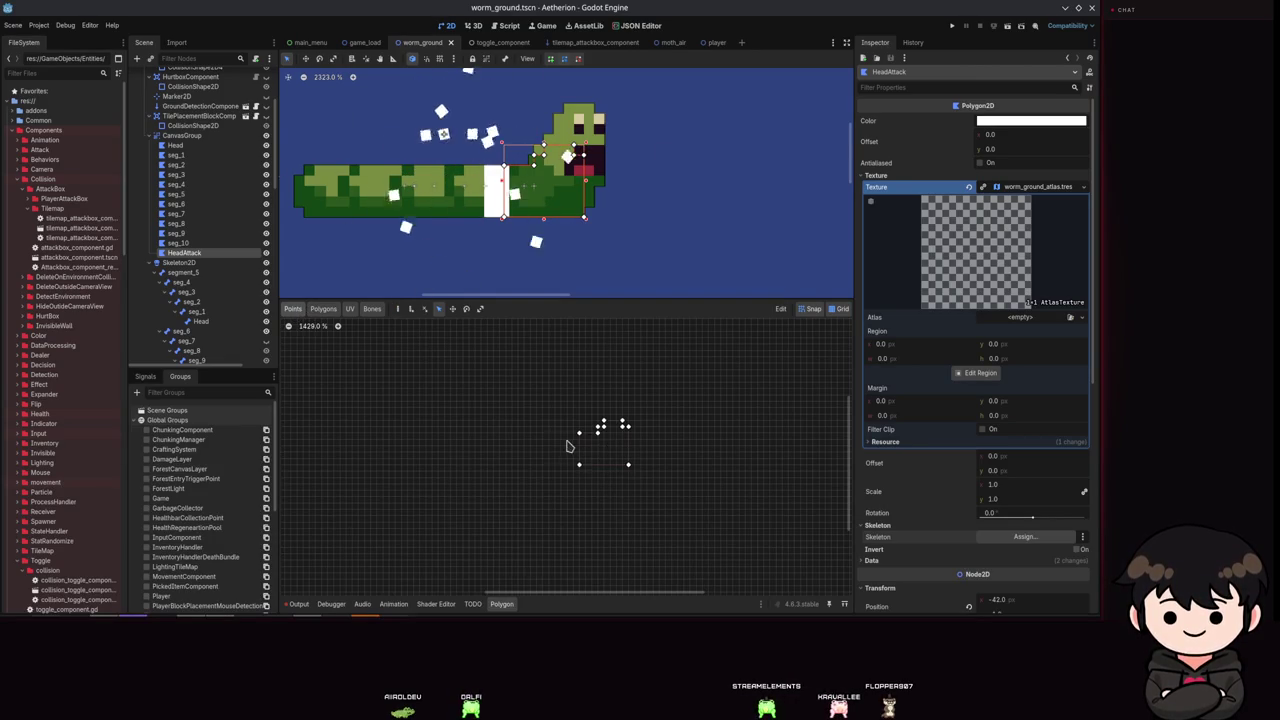
{"action": "scroll", "coordinate": [697, 461], "scroll_direction": "up", "scroll_amount": 2}
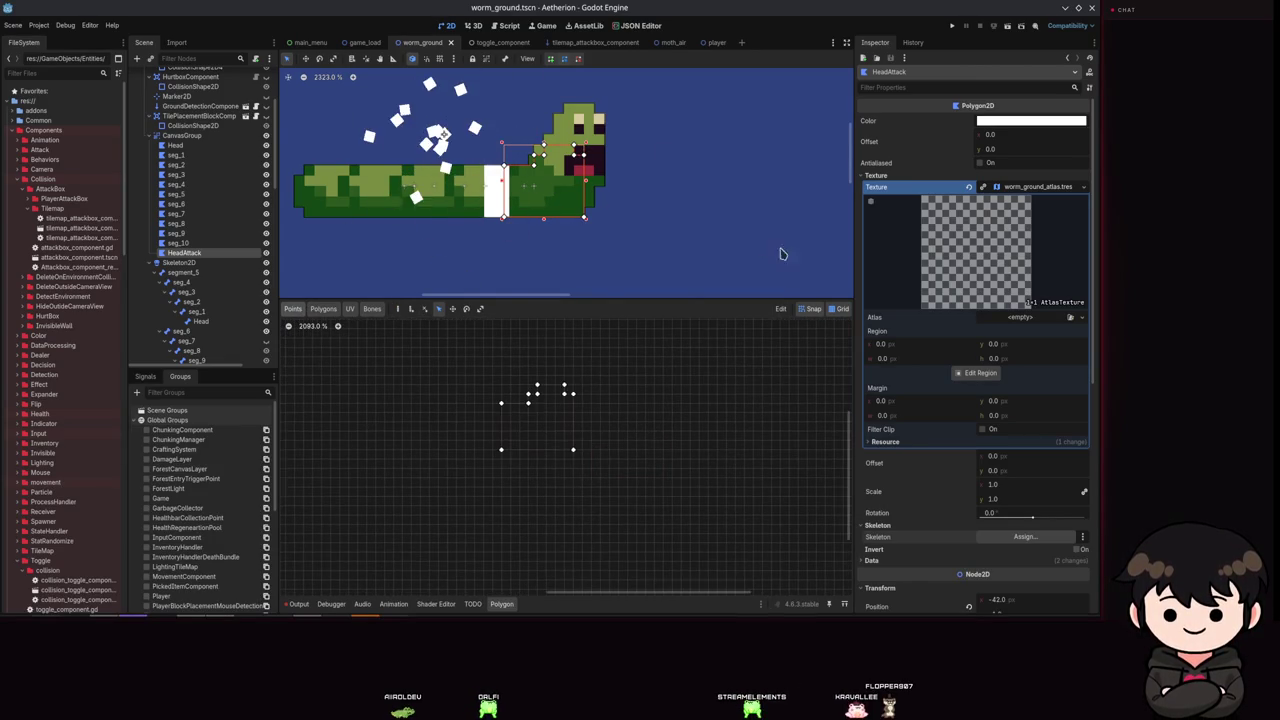
{"action": "left_click", "coordinate": [780, 309]}
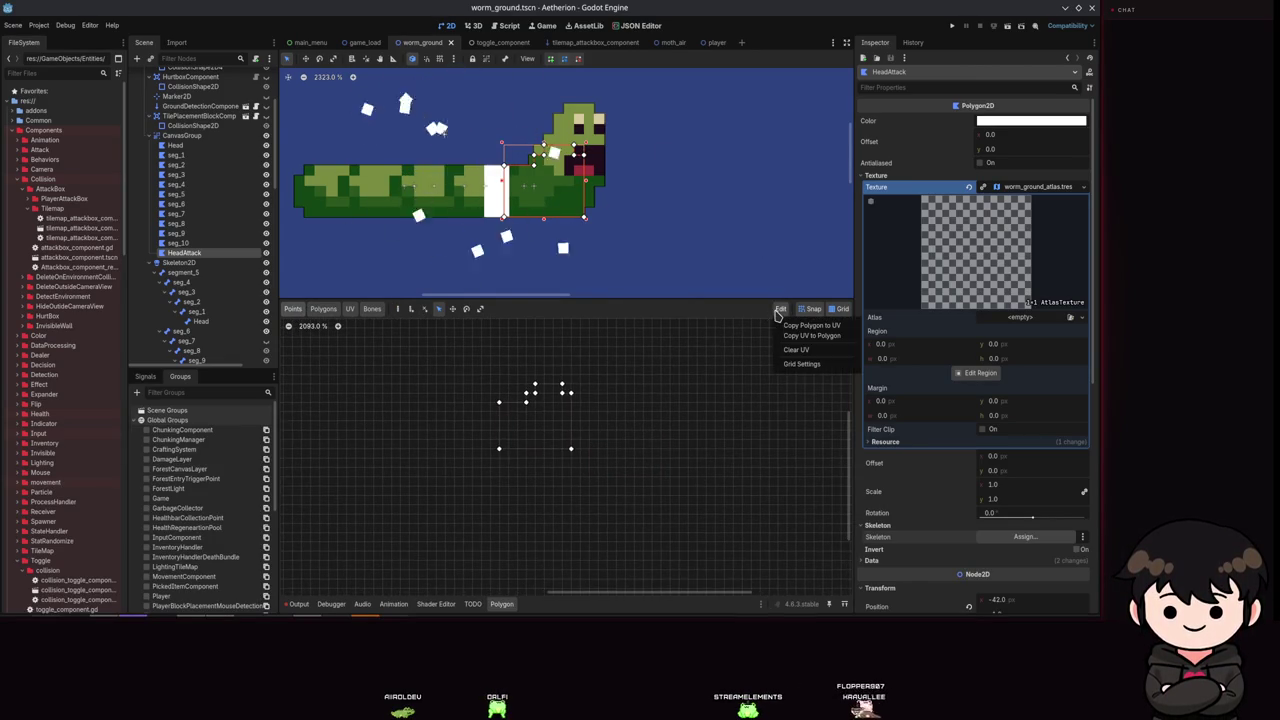
{"action": "left_click", "coordinate": [796, 364]}
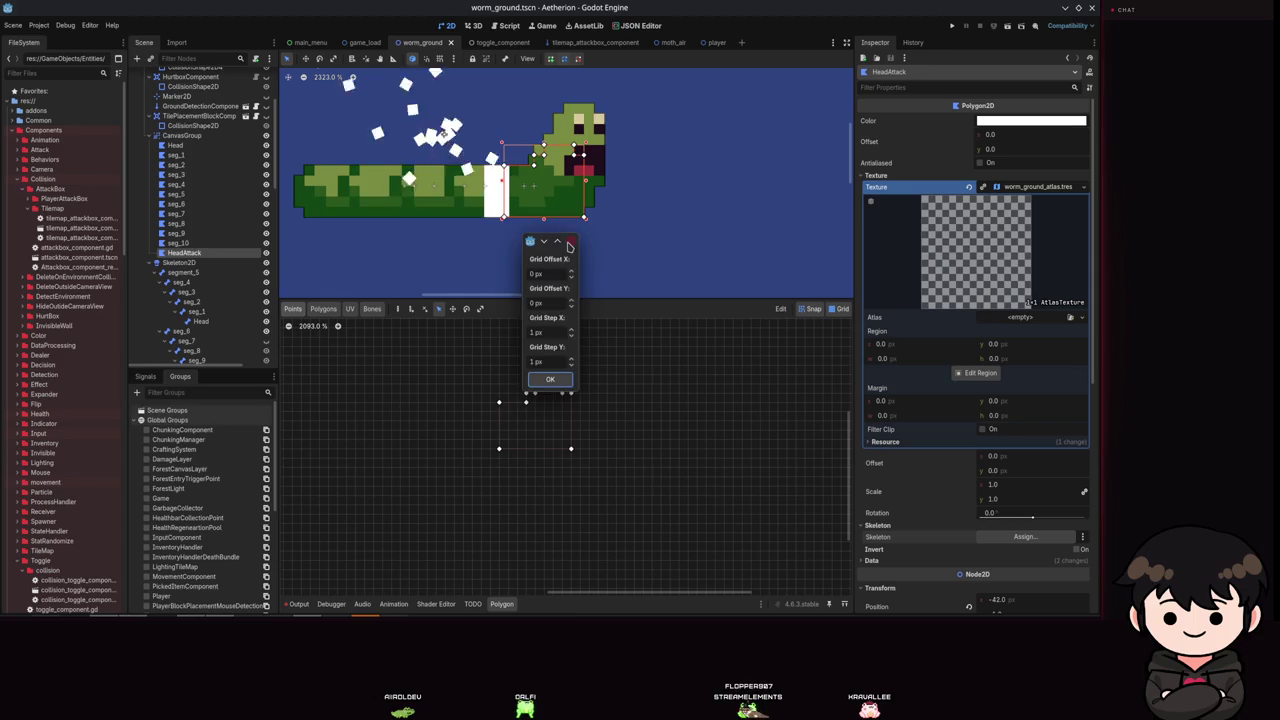
{"action": "left_click", "coordinate": [570, 244]}
Step: Save the worm_ground scene
{"action": "left_click", "coordinate": [780, 309]}
{"action": "left_click", "coordinate": [572, 385]}
{"action": "key", "text": "ctrl+s"}
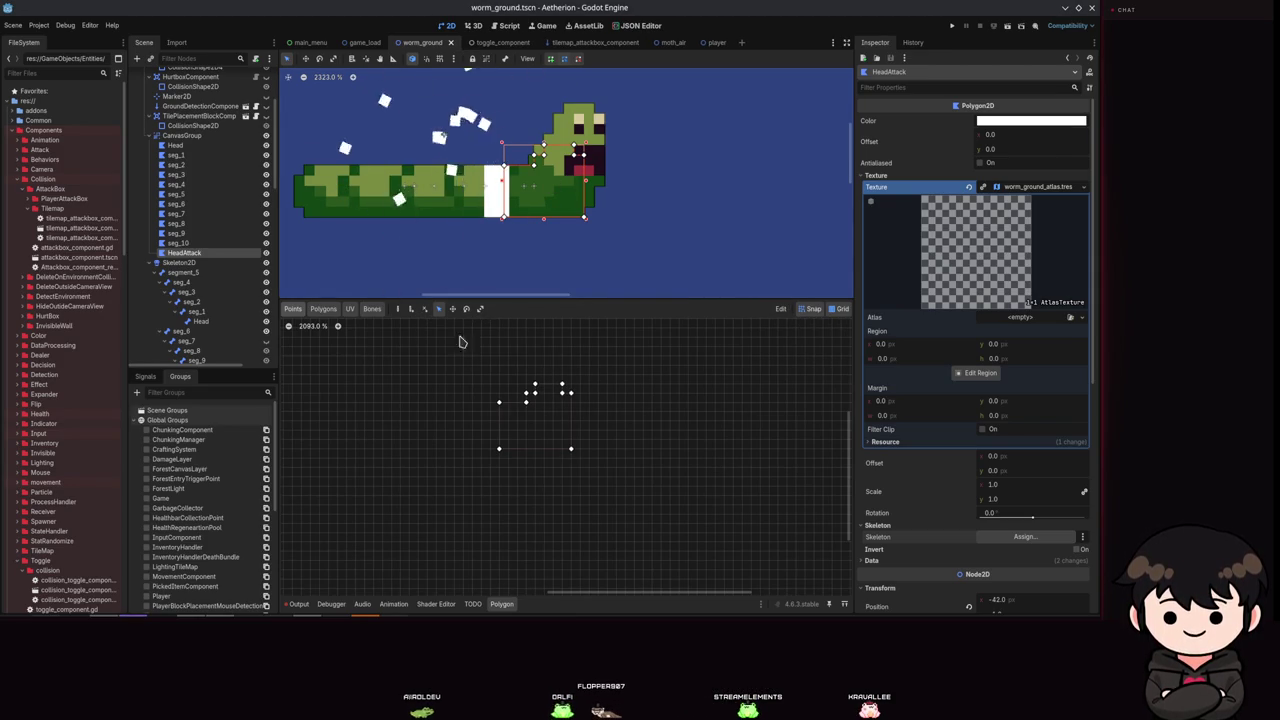
{"action": "scroll", "coordinate": [40, 527], "scroll_direction": "down", "scroll_amount": 6}
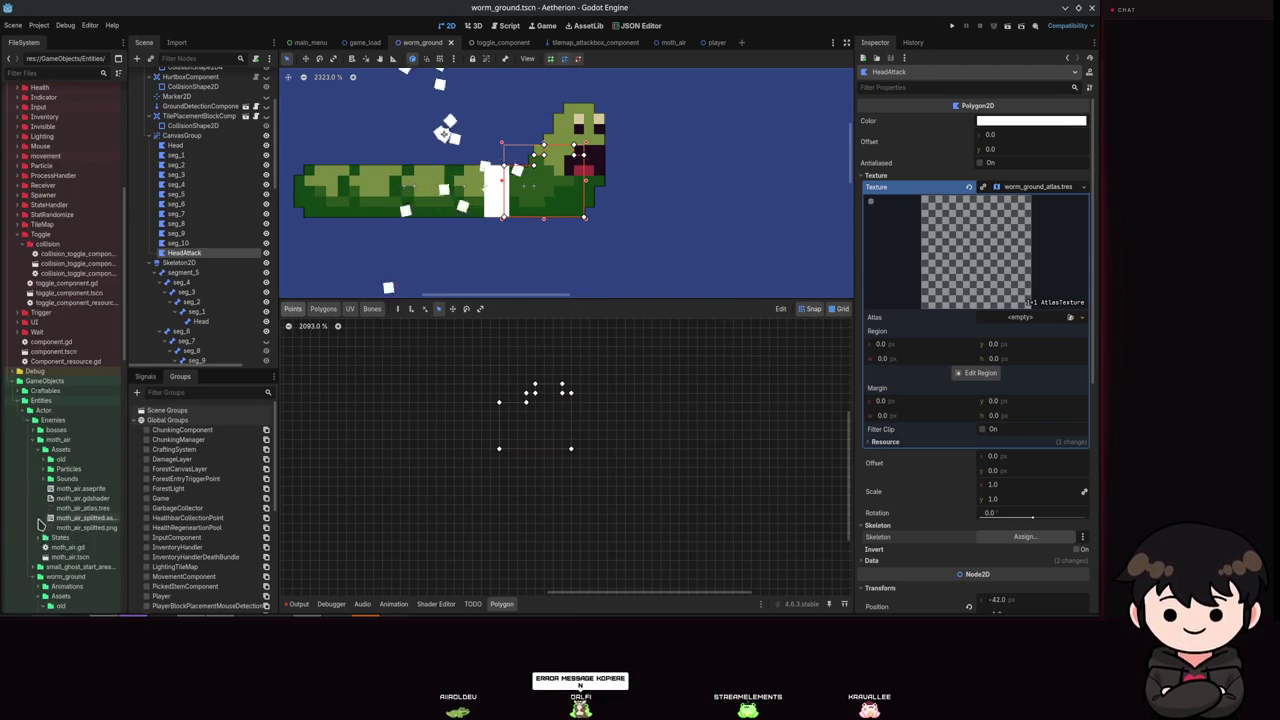
{"action": "scroll", "coordinate": [40, 527], "scroll_direction": "down", "scroll_amount": 10}
Step: Select the polygon_2d error lines in the Output log
{"action": "left_click", "coordinate": [298, 604]}
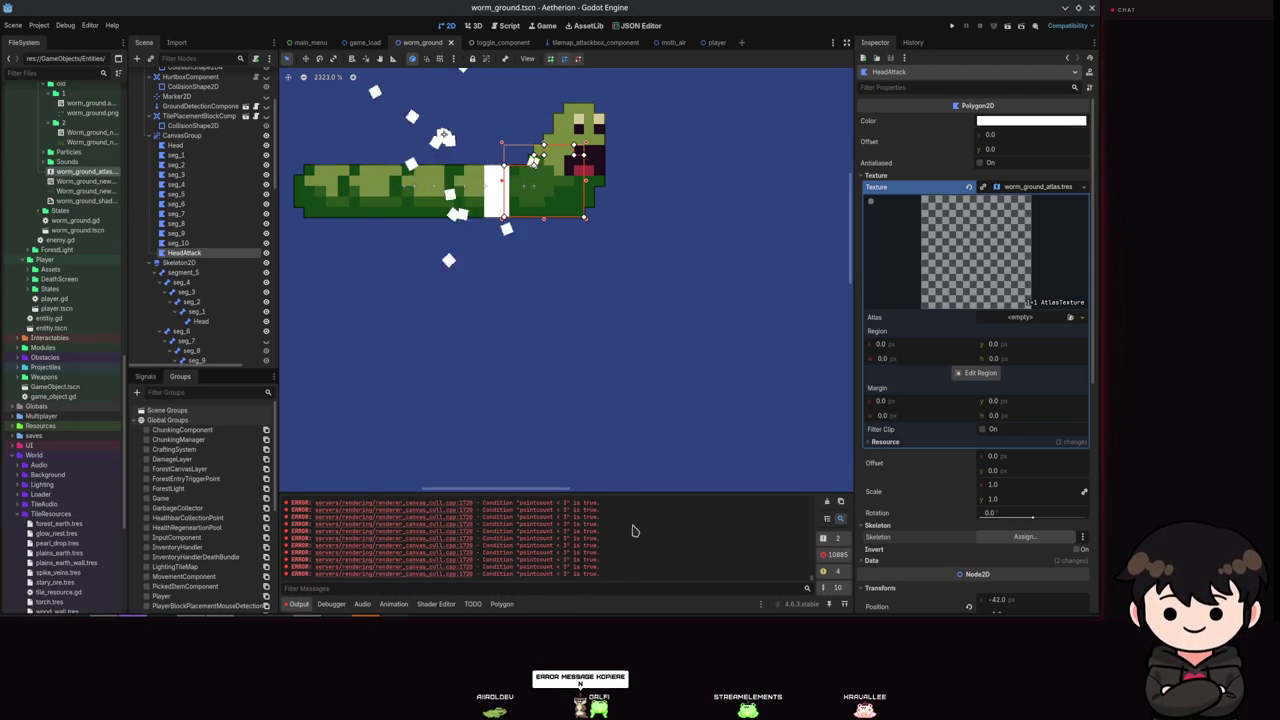
{"action": "mouse_move", "coordinate": [605, 581]}
{"action": "left_mouse_down"}
{"action": "mouse_move", "coordinate": [528, 543]}
{"action": "mouse_move", "coordinate": [357, 529]}
{"action": "mouse_move", "coordinate": [467, 557]}
{"action": "left_mouse_up"}
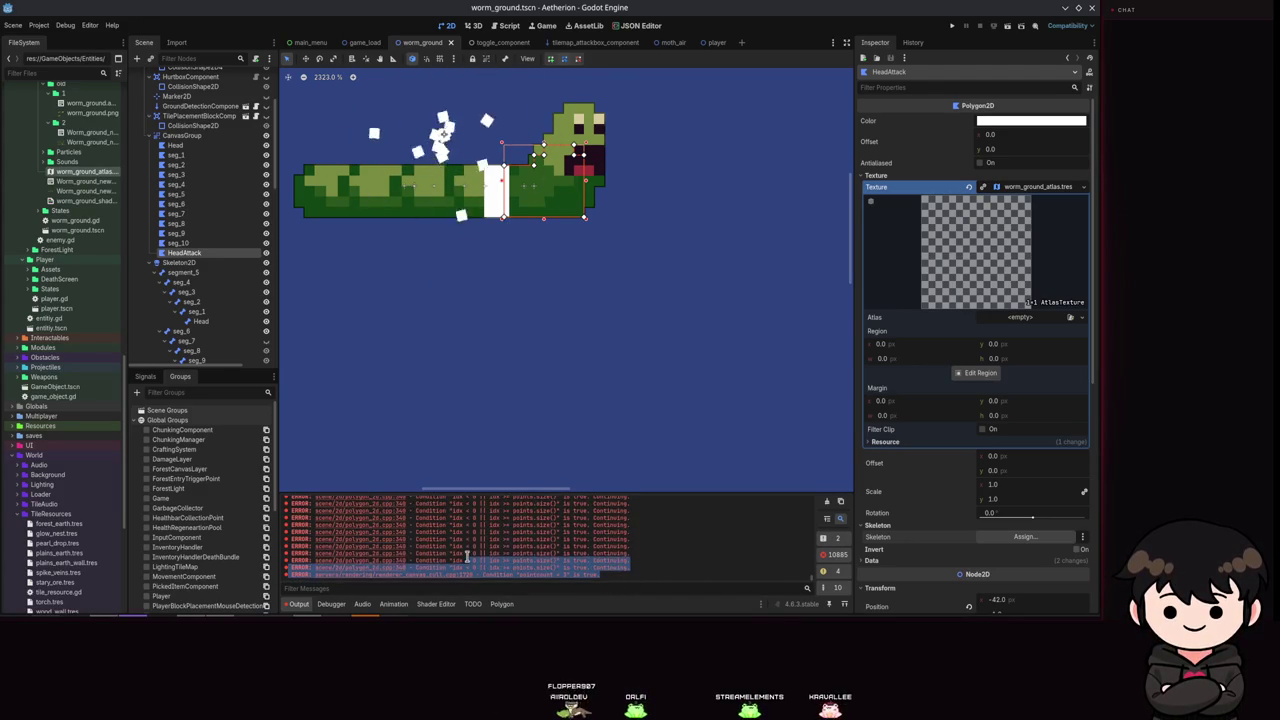
{"action": "left_click_drag", "start_coordinate": [632, 498], "coordinate": [631, 563]}
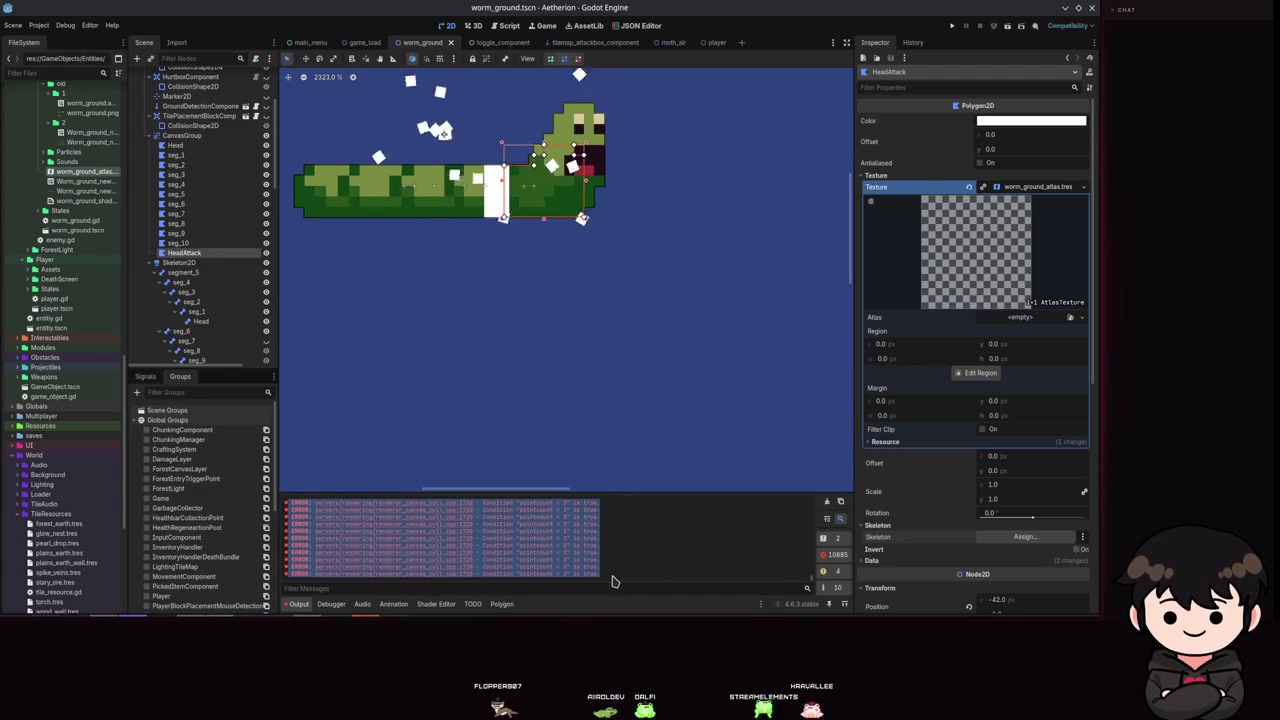
{"action": "left_click", "coordinate": [613, 581]}
{"action": "left_click_drag", "start_coordinate": [622, 565], "coordinate": [318, 522]}
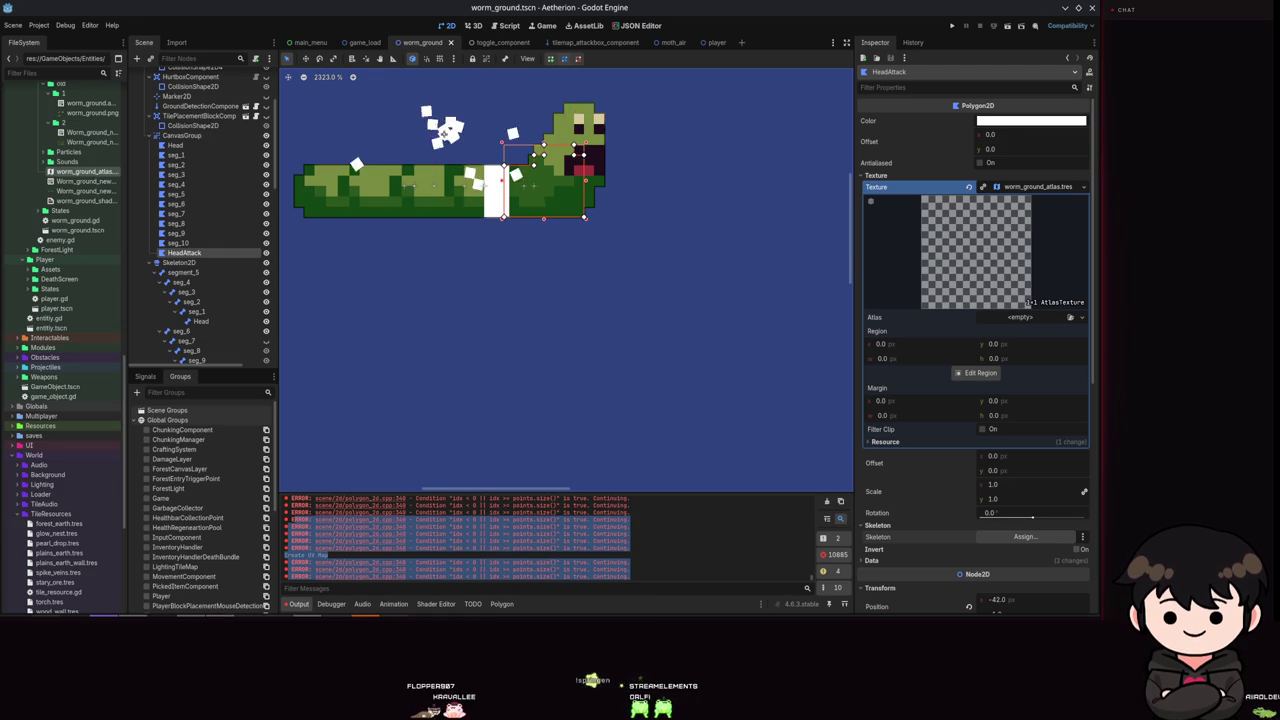
Step: Bring the Claude chat window over the editor and maximize it
{"action": "left_click_drag", "start_coordinate": [1279, 250], "coordinate": [680, 251]}
{"action": "double_click", "coordinate": [680, 251]}
{"action": "scroll", "coordinate": [580, 343], "scroll_direction": "down", "scroll_amount": 3}
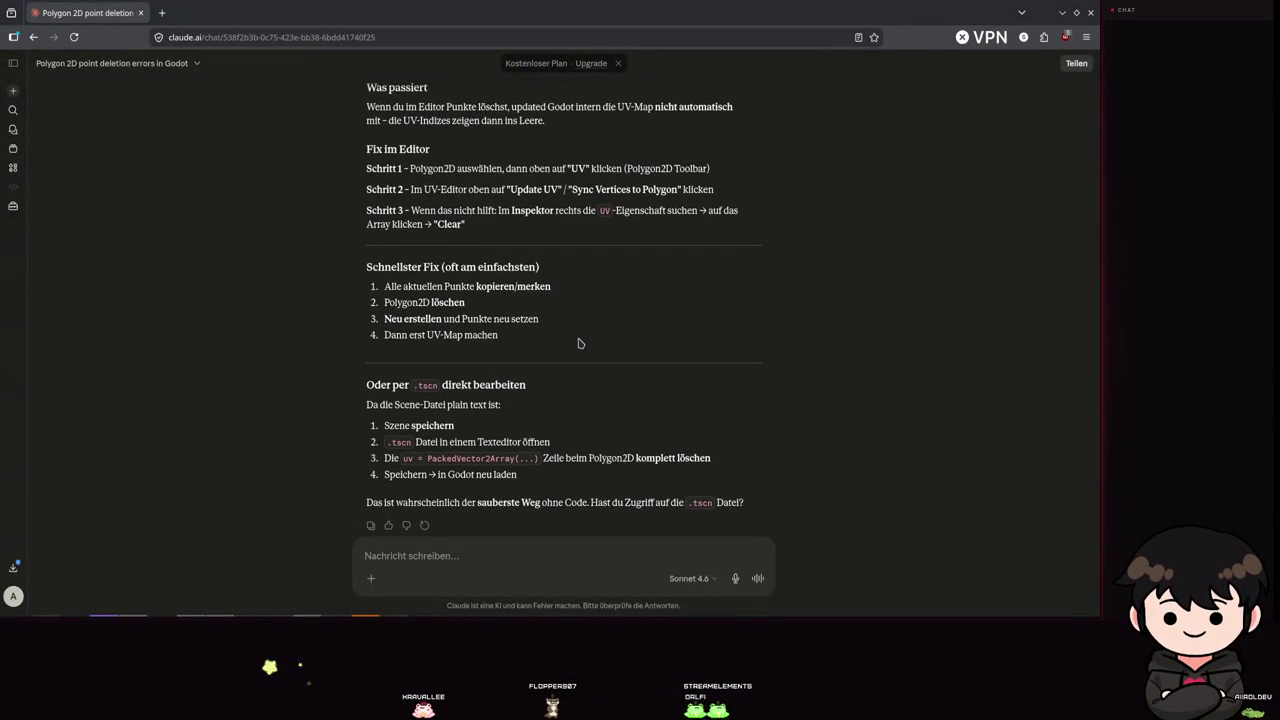
Step: Highlight Claude's first two Fix im Editor steps, then return to Godot
{"action": "scroll", "coordinate": [520, 270], "scroll_direction": "up", "scroll_amount": 2}
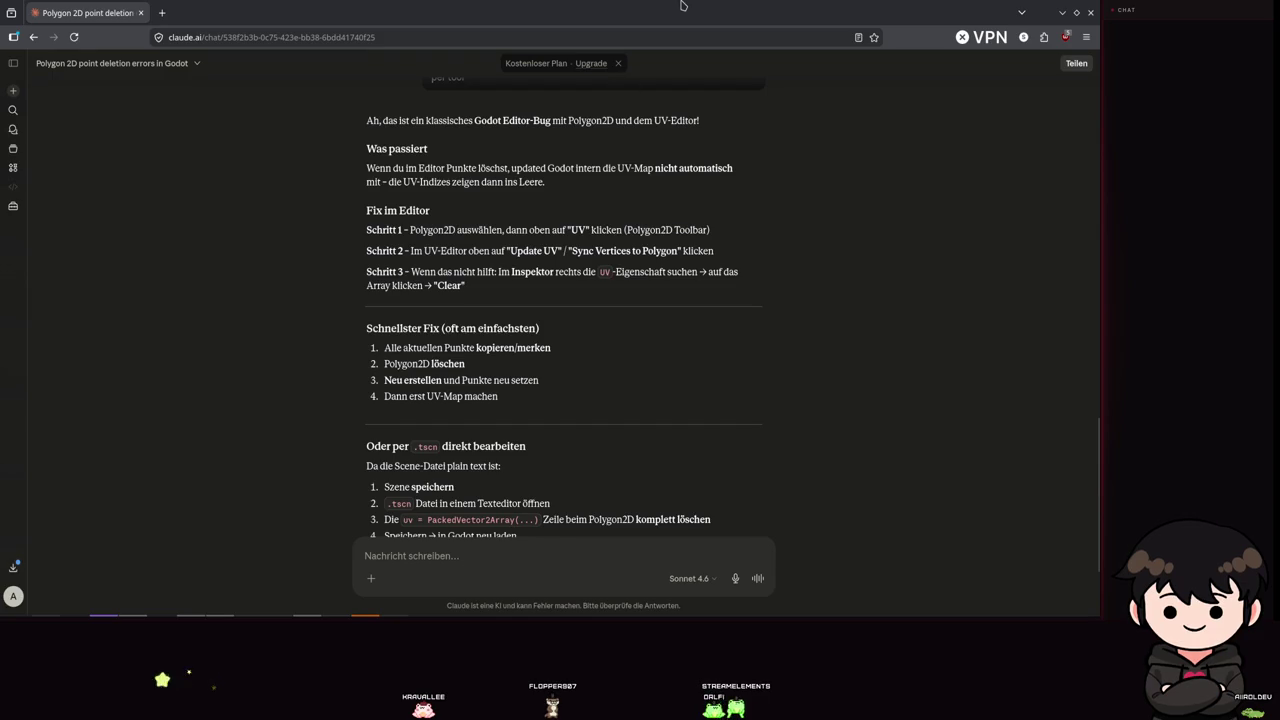
{"action": "left_click_drag", "start_coordinate": [467, 230], "coordinate": [673, 228]}
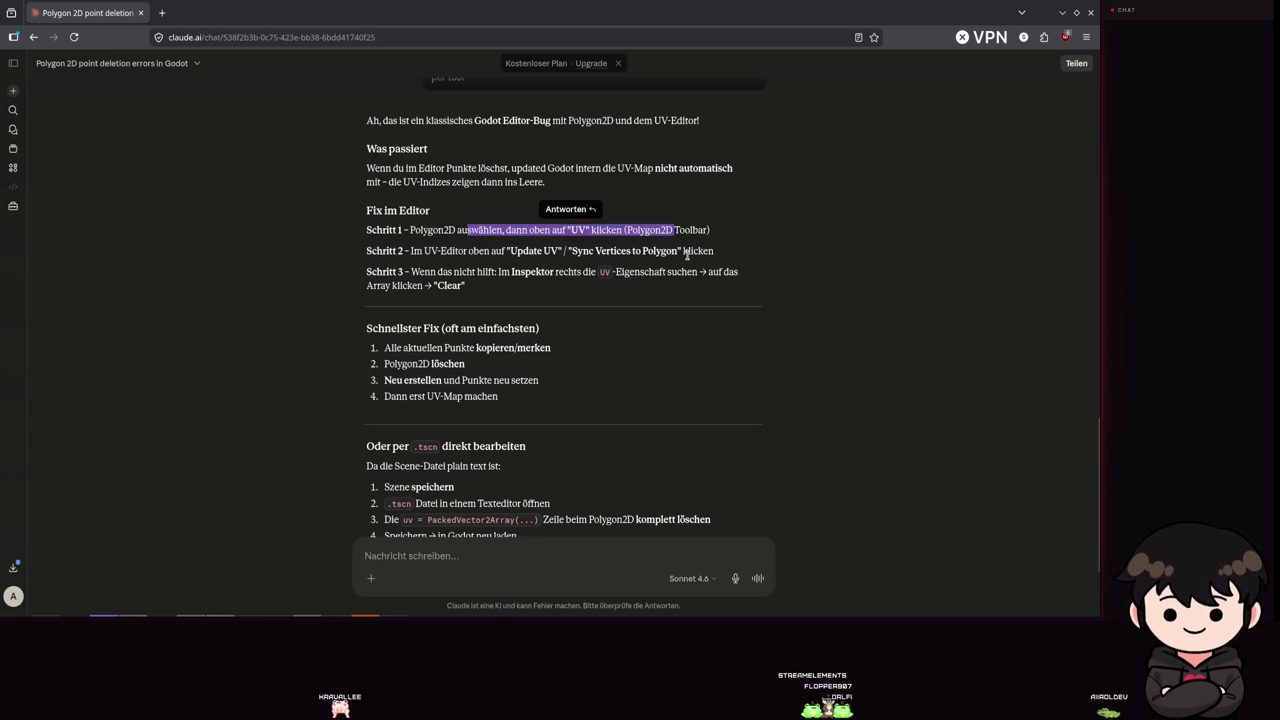
{"action": "left_click_drag", "start_coordinate": [507, 250], "coordinate": [714, 252]}
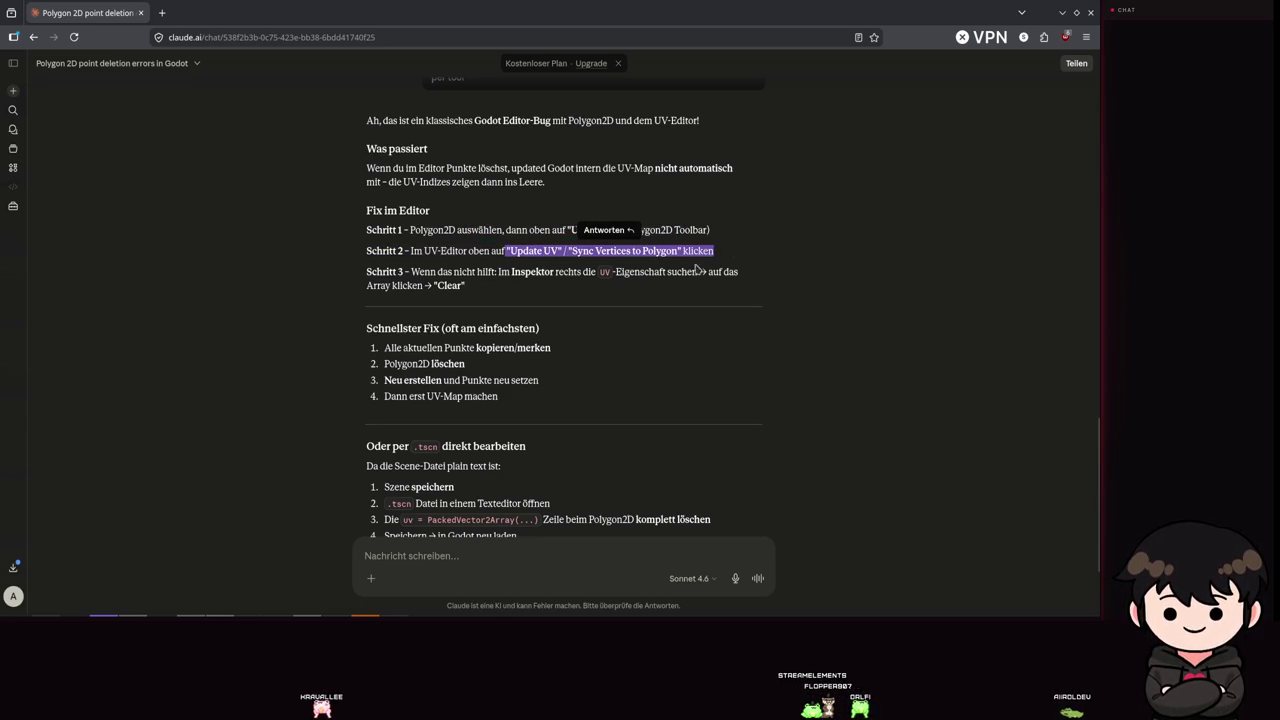
{"action": "key", "text": "alt+Tab"}
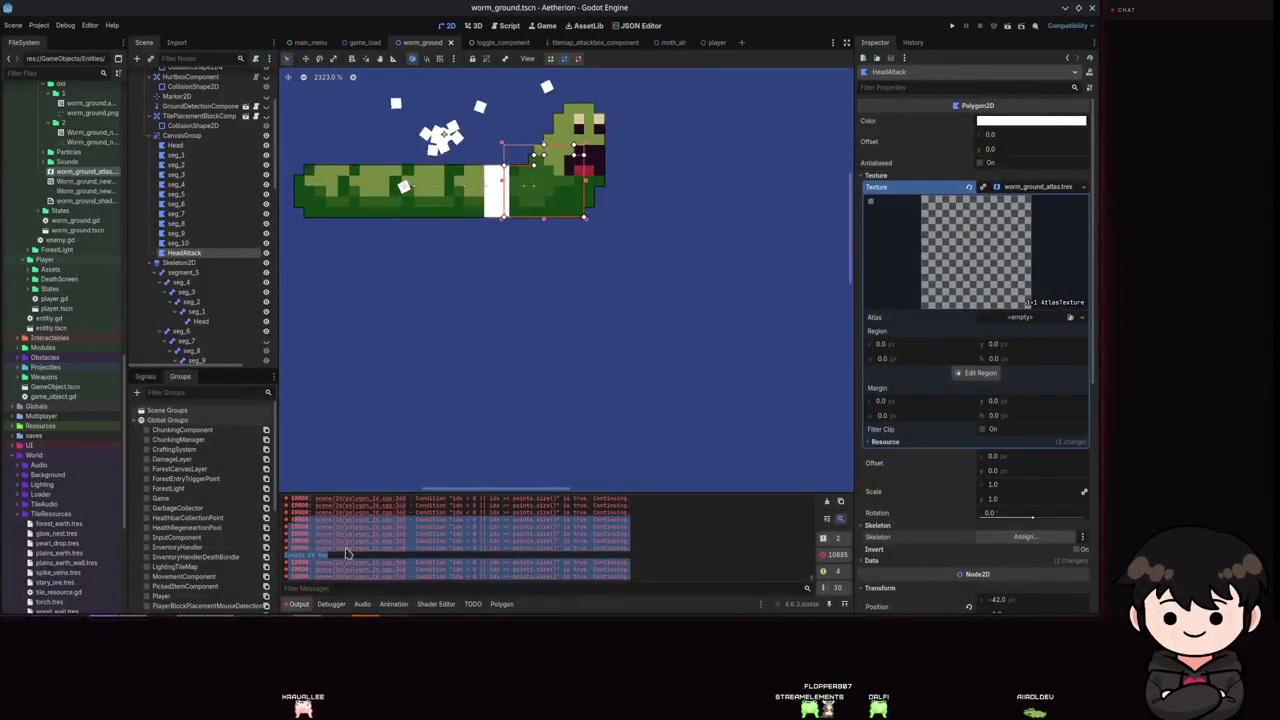
Step: Copy the UV data onto HeadAttack's polygon using the polygon editor's Edit menu
{"action": "left_click", "coordinate": [440, 605]}
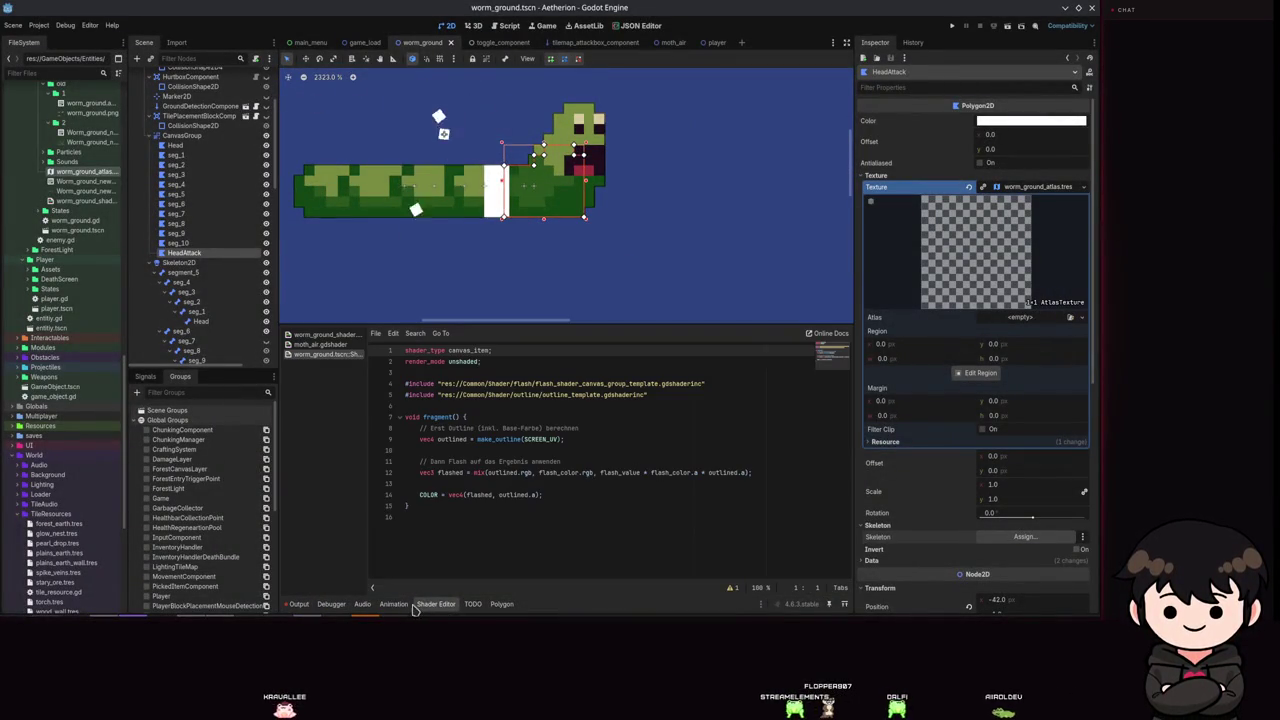
{"action": "left_click", "coordinate": [500, 605]}
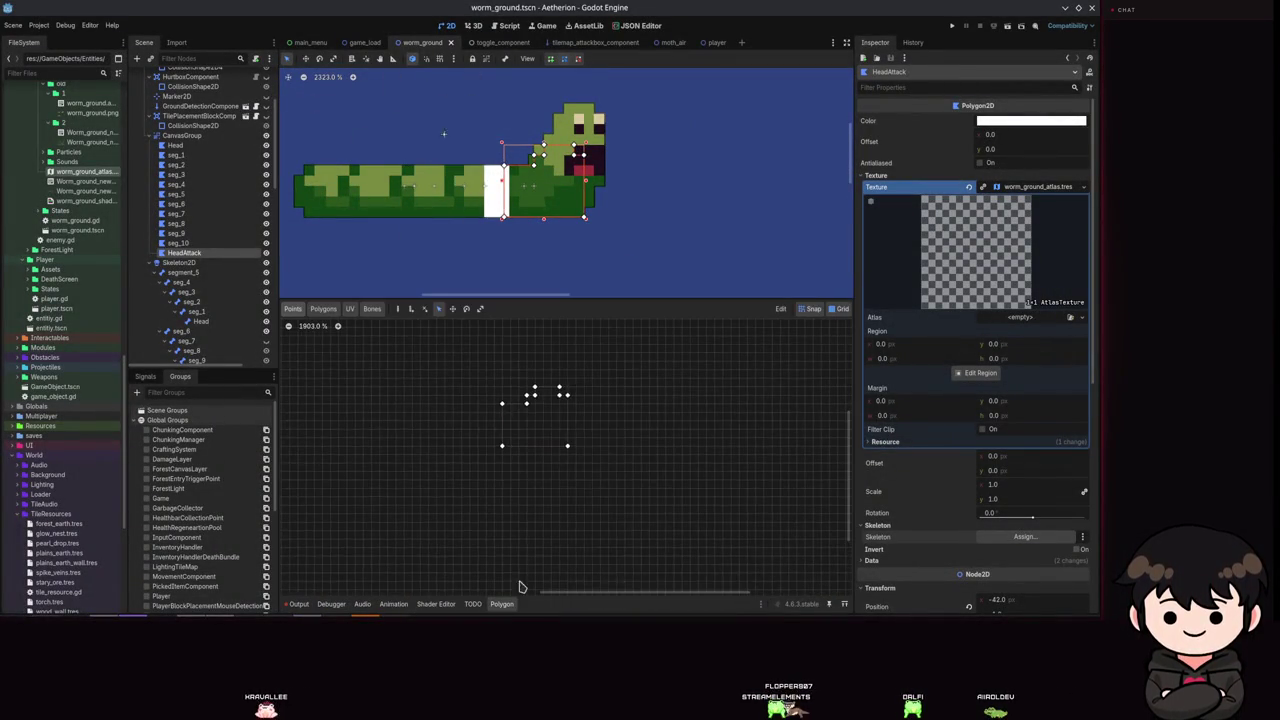
{"action": "left_click", "coordinate": [781, 309]}
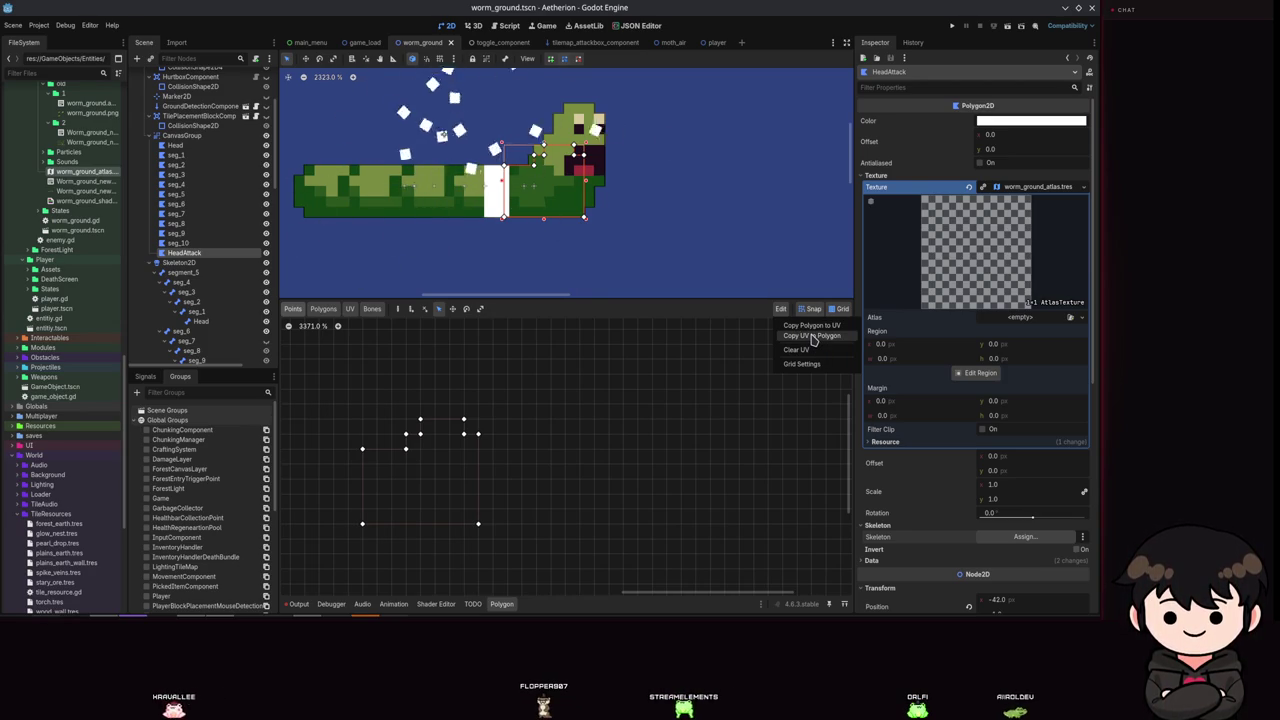
{"action": "left_click", "coordinate": [813, 337]}
Step: Return to point editing and expand Data, showing 11 polygon points and an empty UV
{"action": "left_click", "coordinate": [320, 311]}
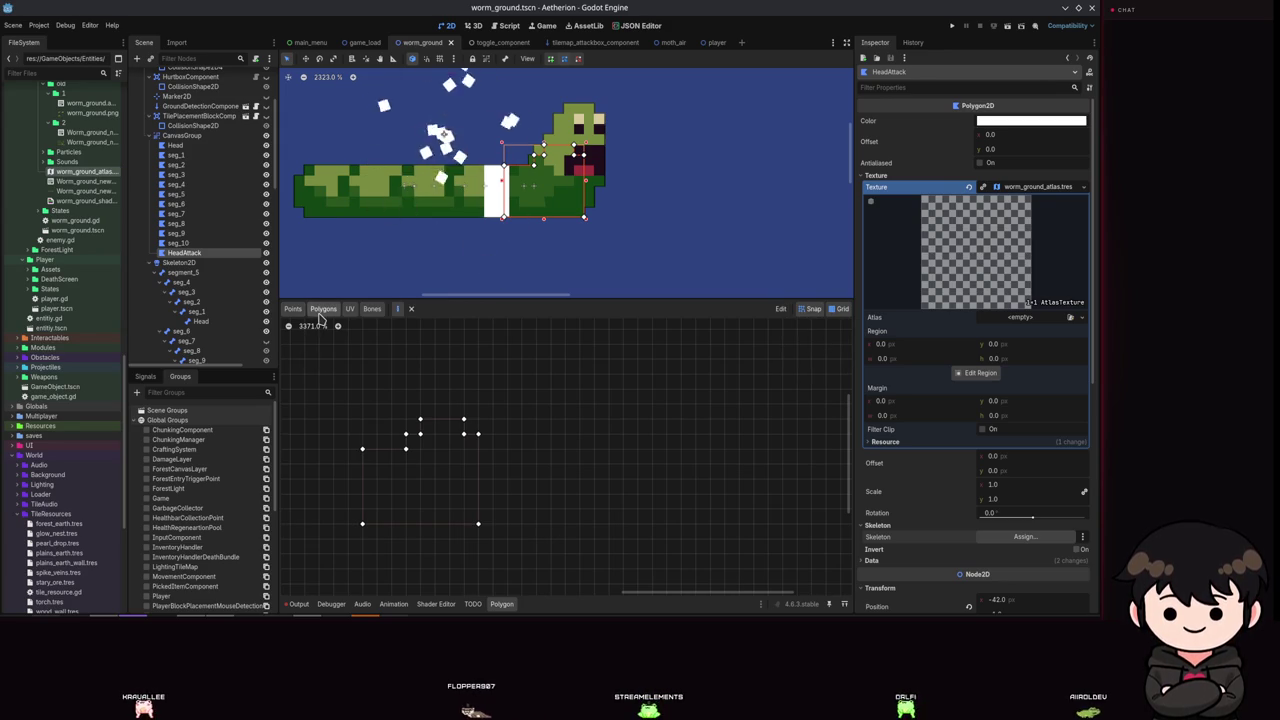
{"action": "left_click", "coordinate": [293, 308]}
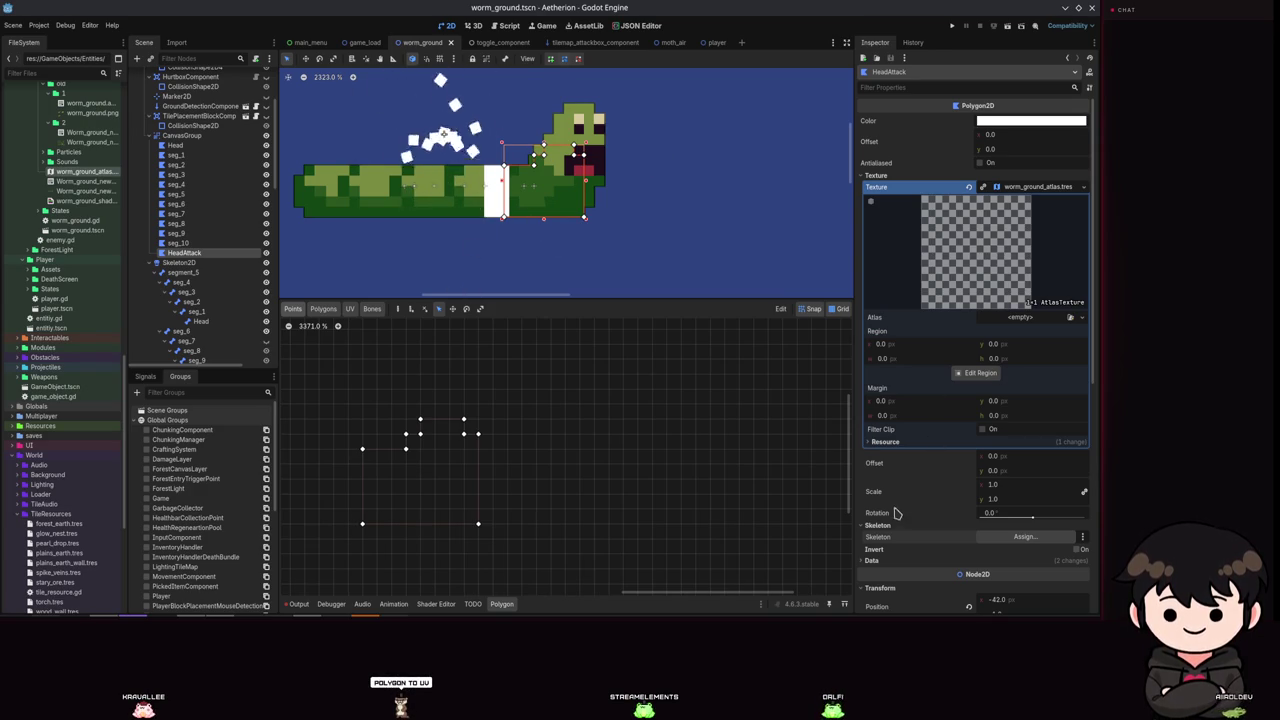
{"action": "left_click", "coordinate": [873, 560]}
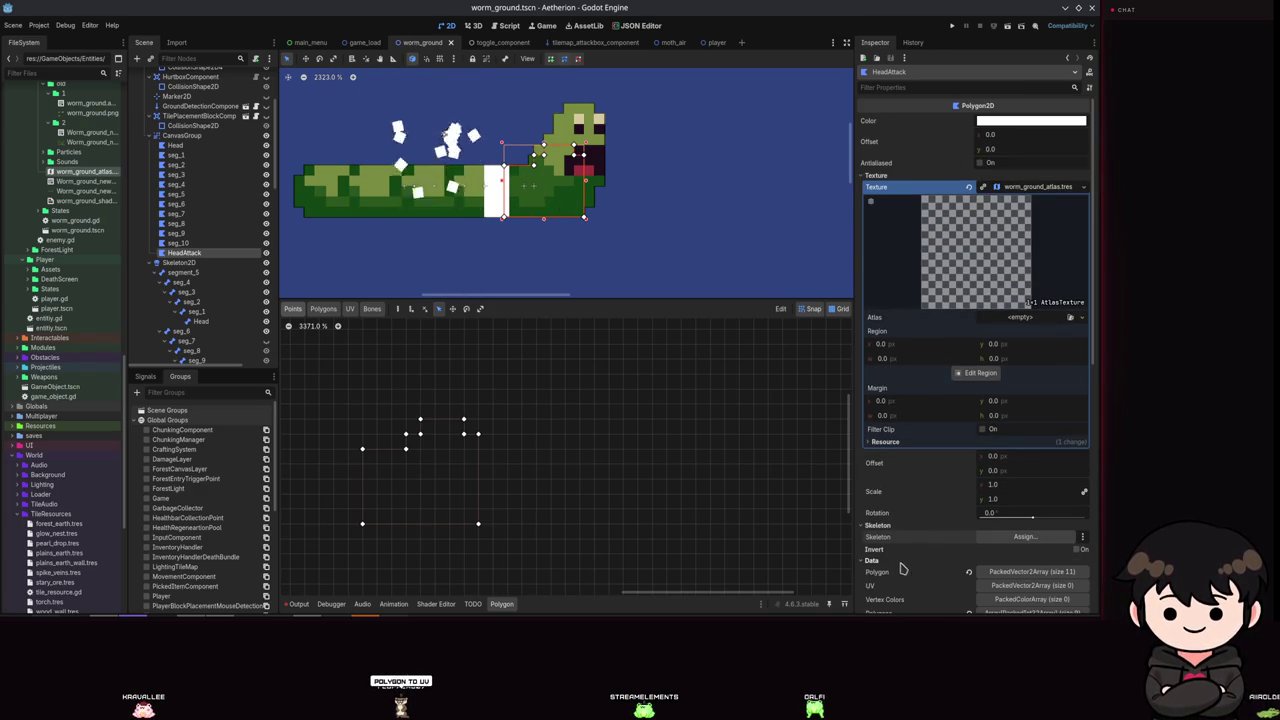
Step: Clear HeadAttack's point data, save worm_ground, then paste the points and faces back
{"action": "left_click", "coordinate": [968, 575]}
{"action": "scroll", "coordinate": [968, 570], "scroll_direction": "down", "scroll_amount": 2}
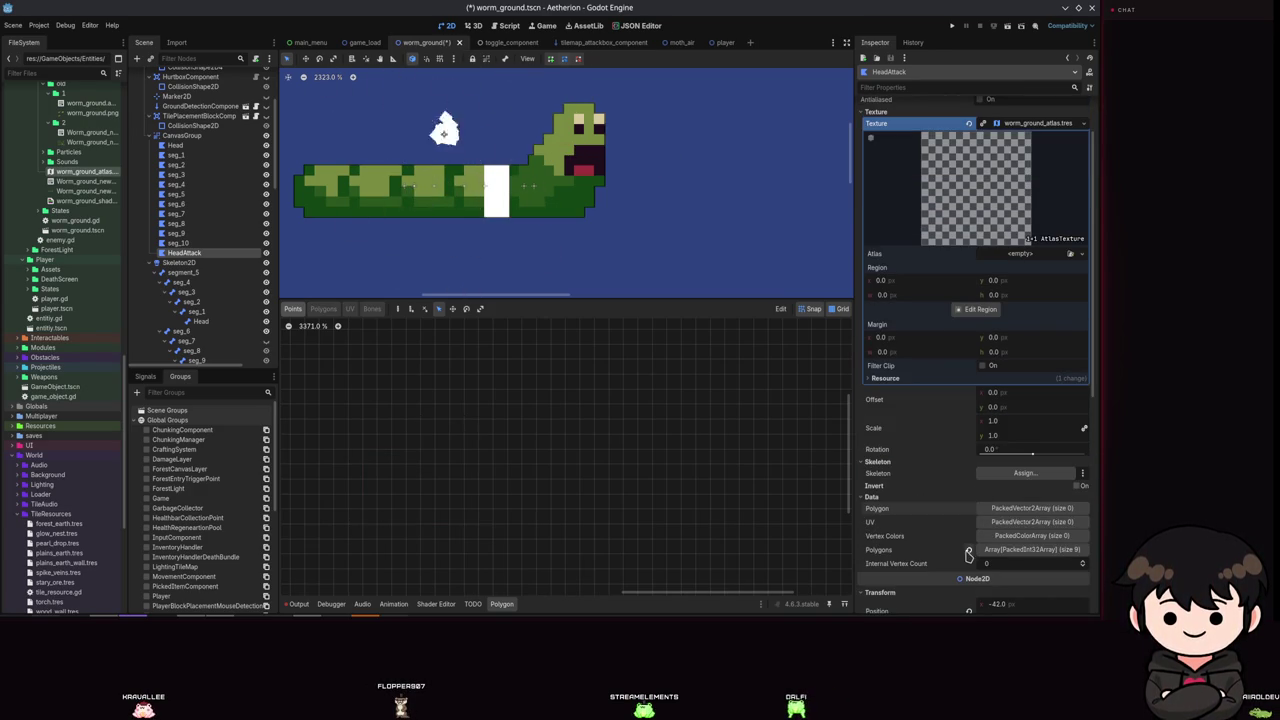
{"action": "scroll", "coordinate": [411, 457], "scroll_direction": "down", "scroll_amount": 9}
{"action": "key", "text": "ctrl+s"}
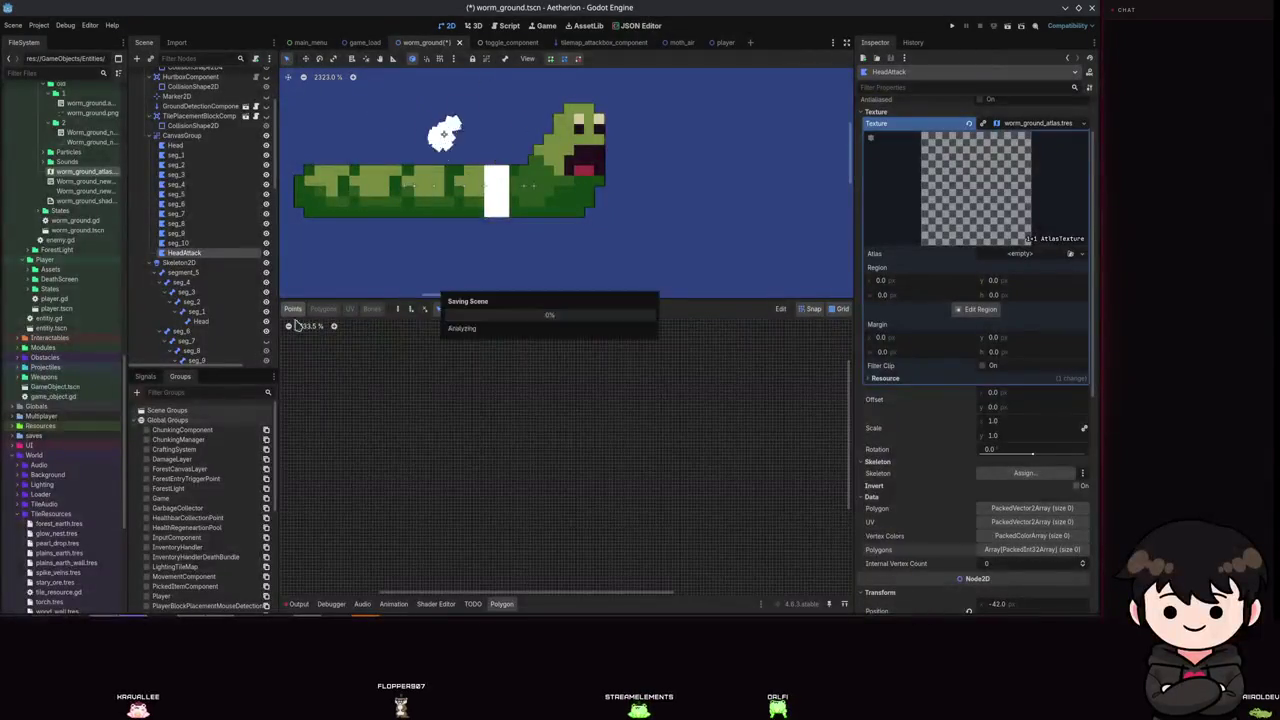
{"action": "scroll", "coordinate": [593, 436], "scroll_direction": "up", "scroll_amount": 6}
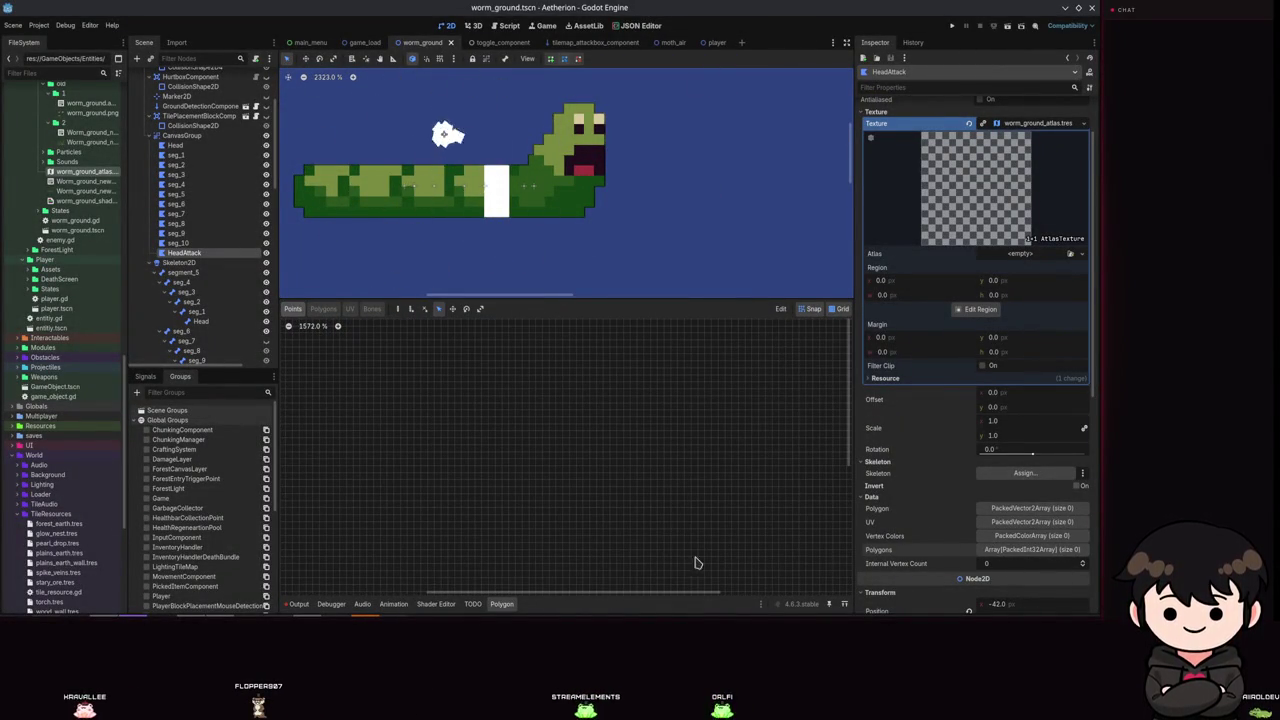
{"action": "key", "text": "ctrl+v"}
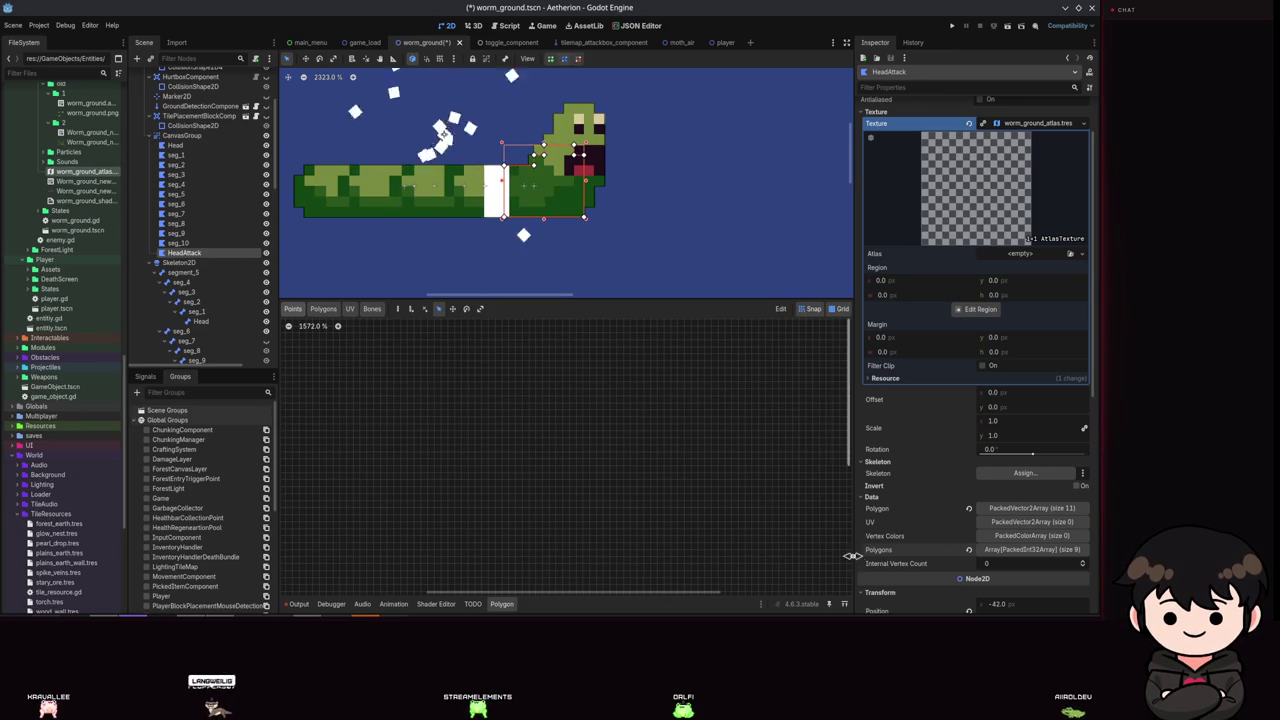
Step: Copy HeadAttack's polygon points into its UV data and save worm_ground
{"action": "scroll", "coordinate": [680, 489], "scroll_direction": "down", "scroll_amount": 6}
{"action": "scroll", "coordinate": [615, 449], "scroll_direction": "up", "scroll_amount": 10}
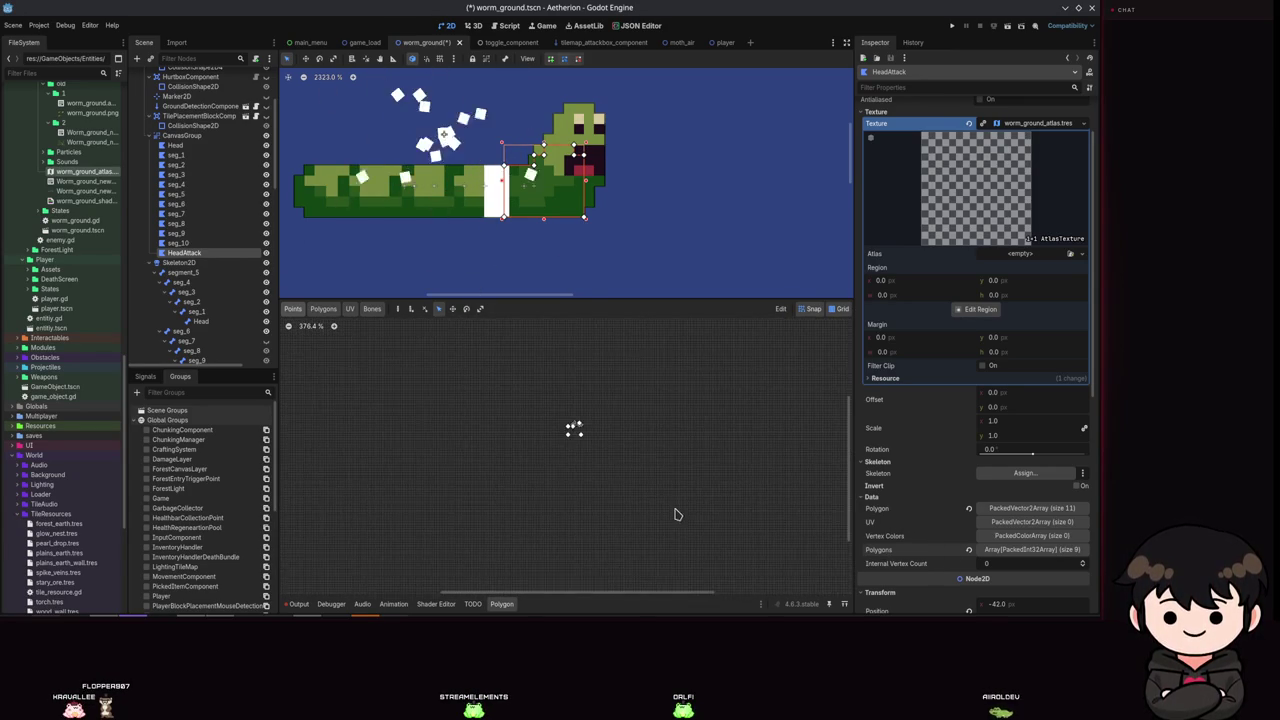
{"action": "left_click_drag", "start_coordinate": [580, 437], "coordinate": [622, 464]}
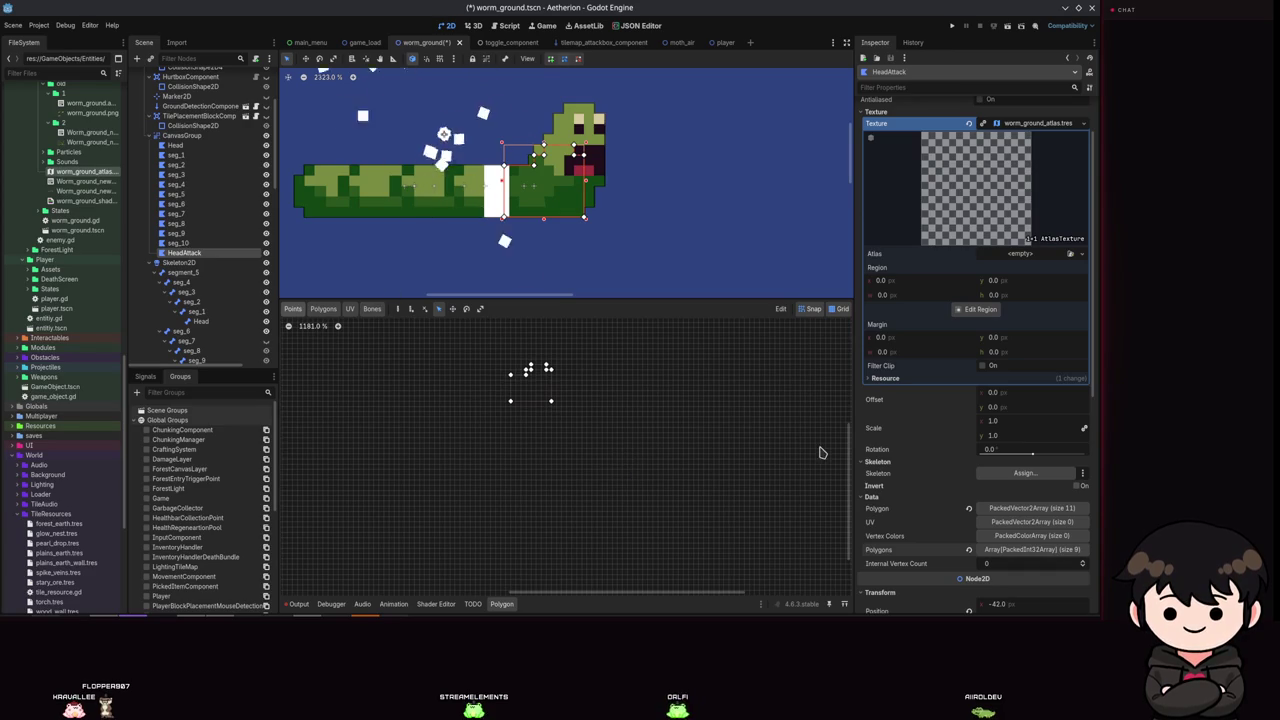
{"action": "left_click", "coordinate": [781, 309]}
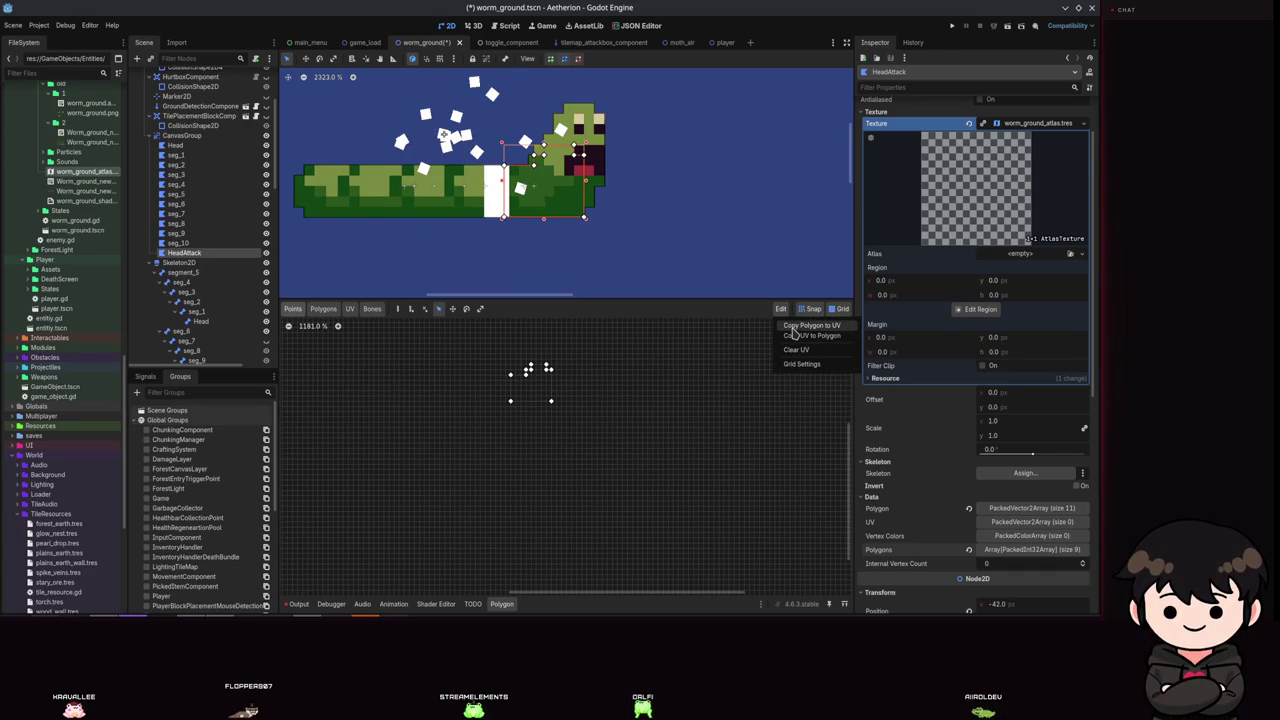
{"action": "left_click", "coordinate": [805, 326]}
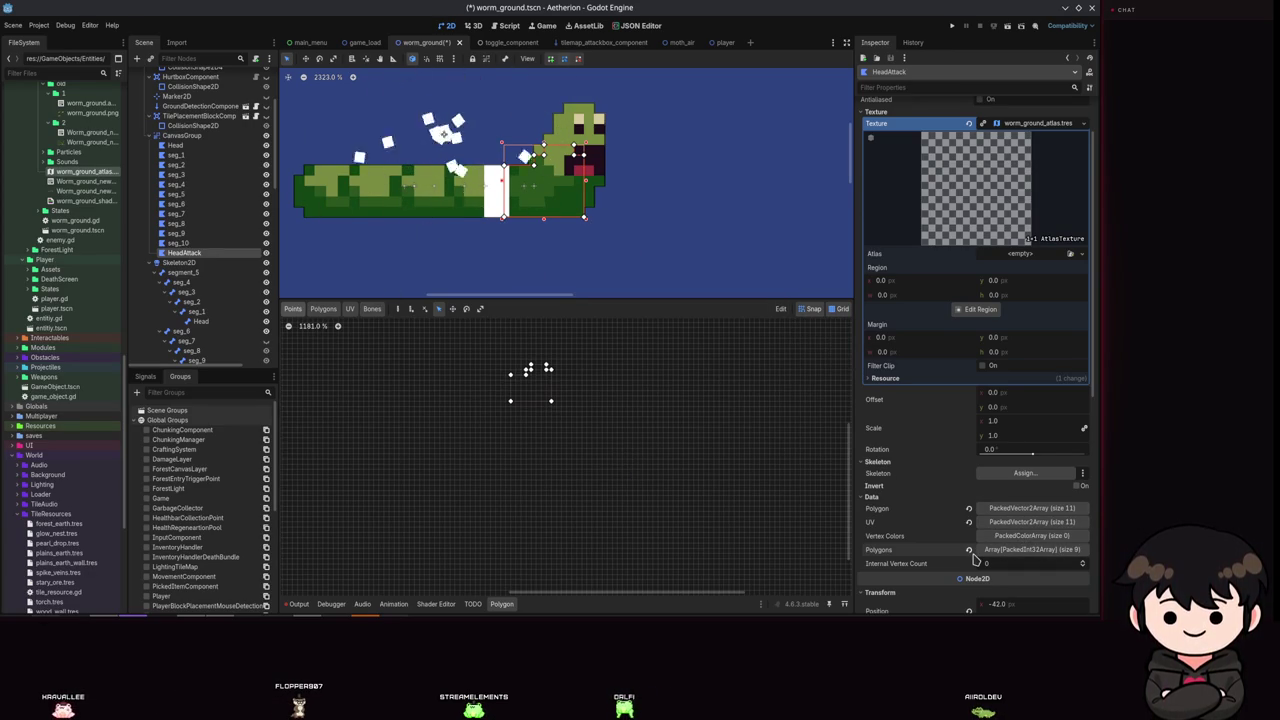
{"action": "key", "text": "ctrl+s"}
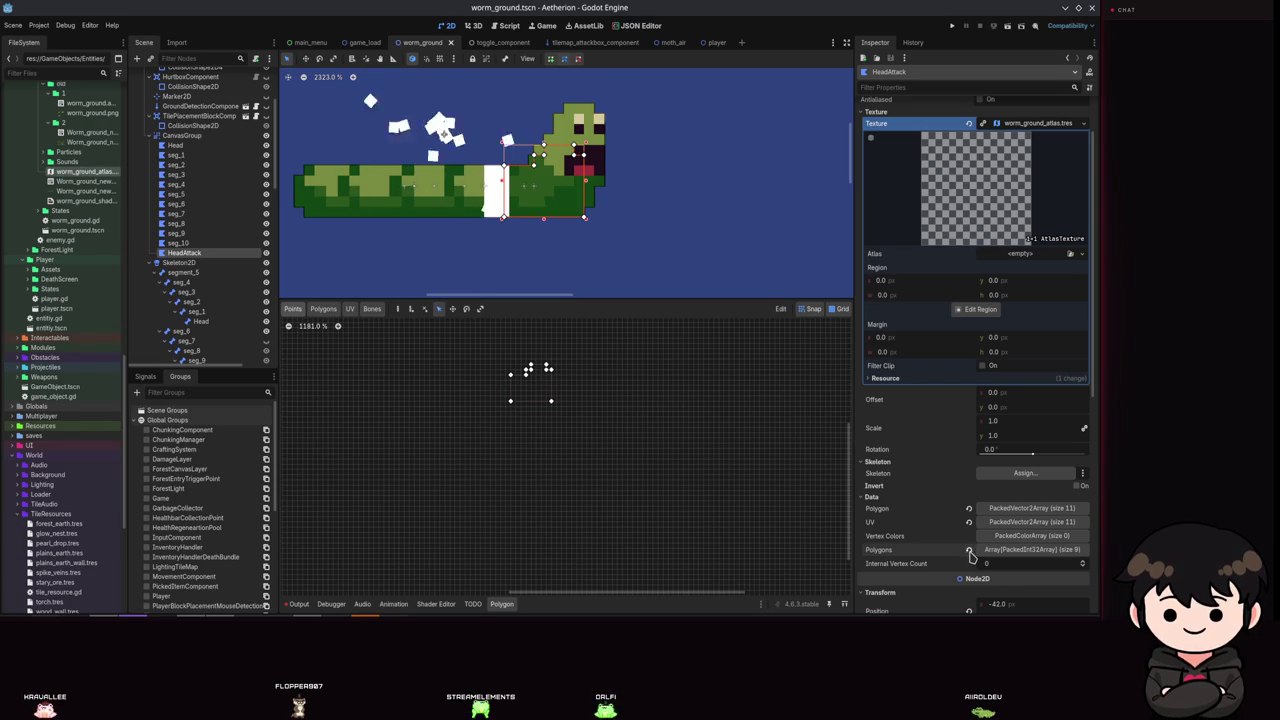
Step: Reset the Polygons property to default so the point, UV and polygon arrays are empty
{"action": "left_click", "coordinate": [969, 550]}
{"action": "left_click", "coordinate": [969, 498]}
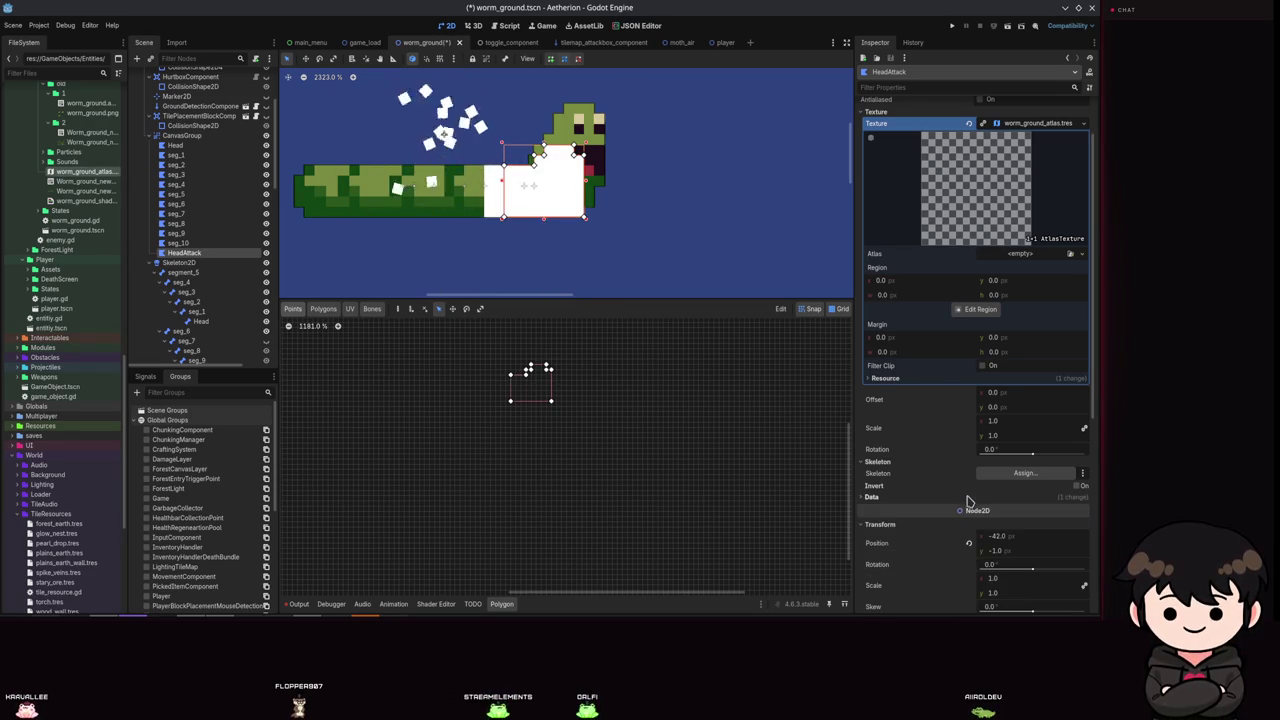
{"action": "left_click", "coordinate": [950, 498]}
{"action": "key", "text": "ctrl+z"}
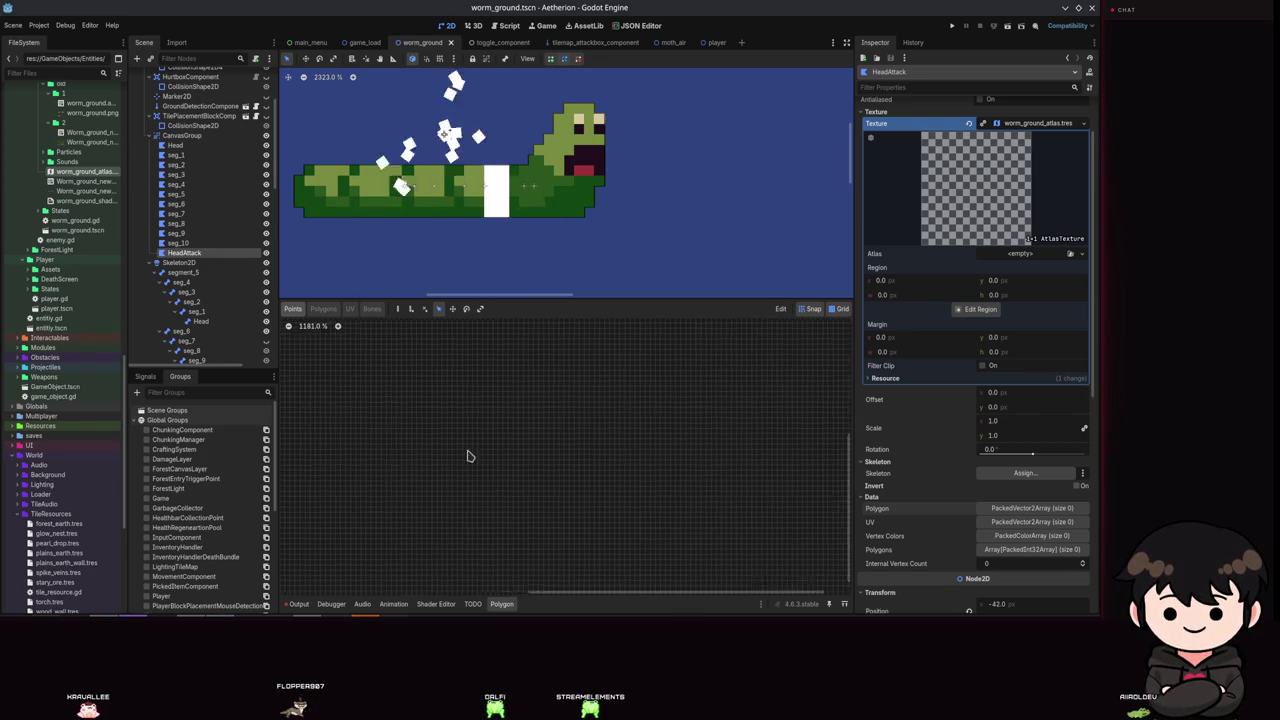
Step: Inspect the worm_ground_atlas.tres resource, then reselect the HeadAttack polygon
{"action": "scroll", "coordinate": [509, 449], "scroll_direction": "down", "scroll_amount": 10}
{"action": "mouse_move", "coordinate": [85, 171]}
{"action": "left_mouse_down"}
{"action": "mouse_move", "coordinate": [600, 200]}
{"action": "mouse_move", "coordinate": [1080, 251]}
{"action": "mouse_move", "coordinate": [1020, 115]}
{"action": "mouse_move", "coordinate": [210, 290]}
{"action": "mouse_move", "coordinate": [70, 178]}
{"action": "left_mouse_up"}
{"action": "left_click", "coordinate": [60, 177]}
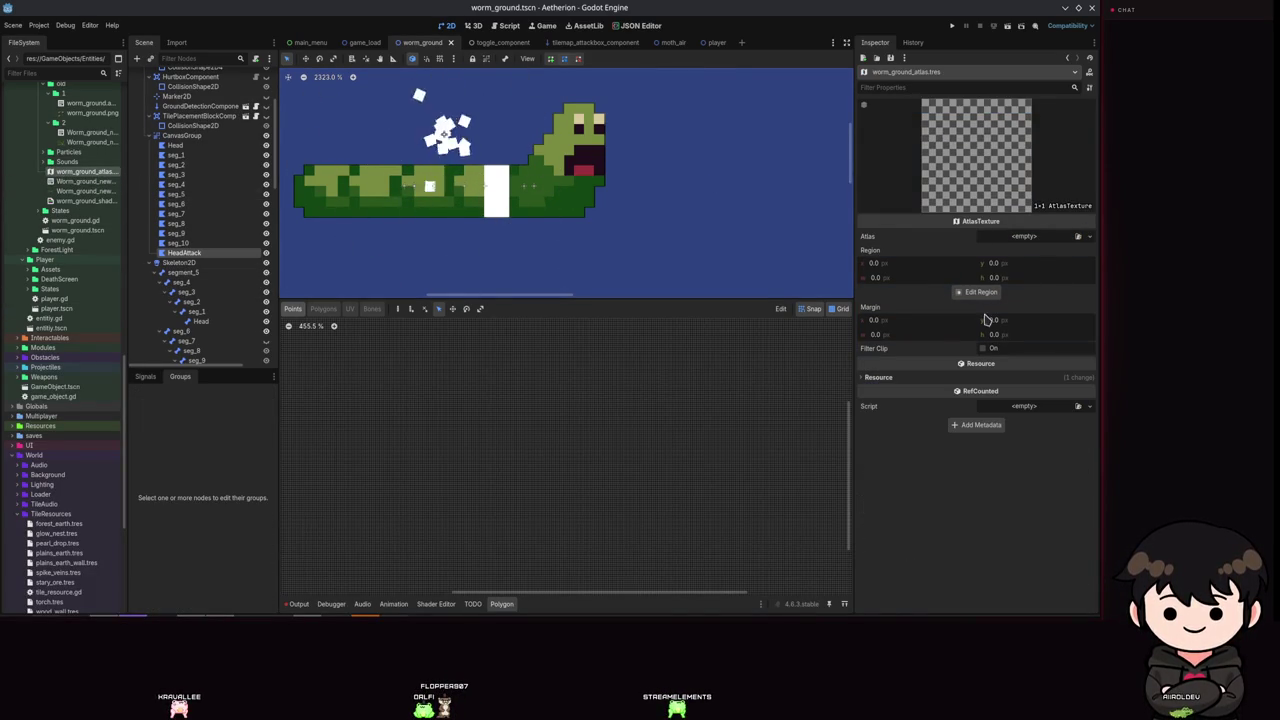
{"action": "left_click", "coordinate": [194, 255]}
{"action": "scroll", "coordinate": [628, 457], "scroll_direction": "down", "scroll_amount": 10}
{"action": "scroll", "coordinate": [630, 458], "scroll_direction": "up", "scroll_amount": 8}
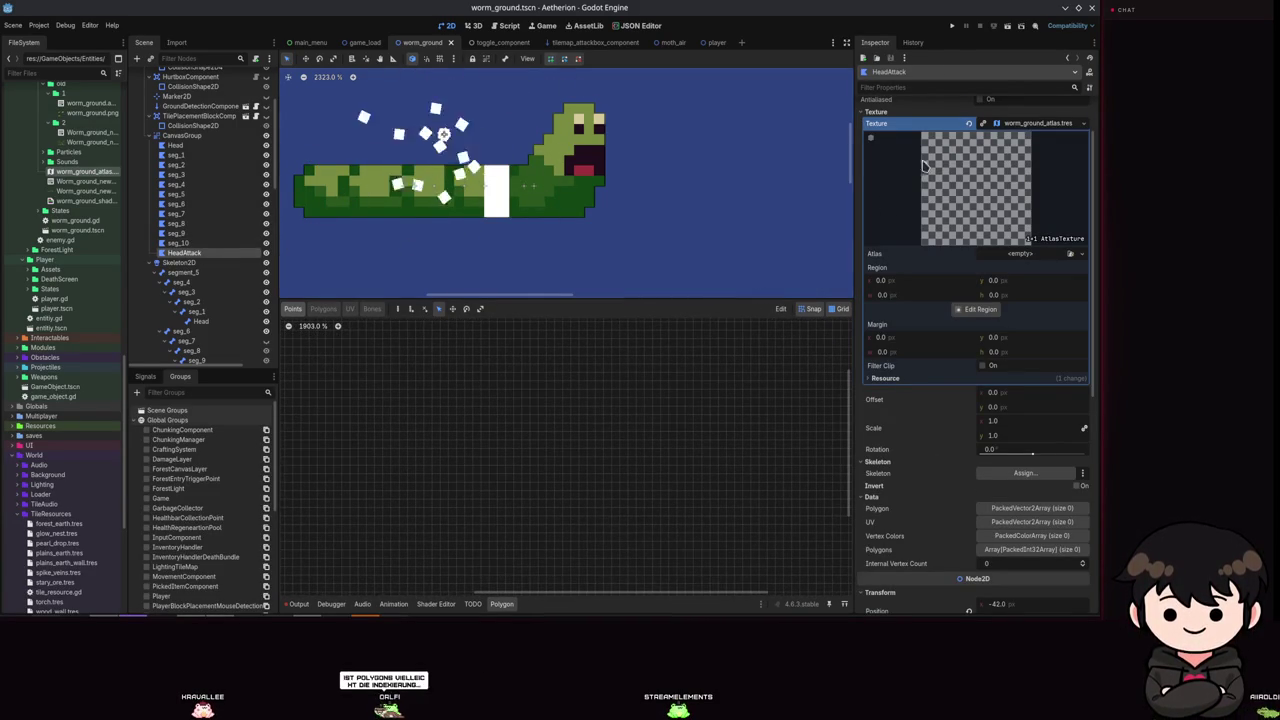
Step: Reassign worm_ground_atlas.tres as HeadAttack's texture, save, and expand seg_4's Texture for comparison
{"action": "left_click", "coordinate": [968, 123]}
{"action": "mouse_move", "coordinate": [98, 174]}
{"action": "left_mouse_down"}
{"action": "mouse_move", "coordinate": [210, 273]}
{"action": "mouse_move", "coordinate": [1035, 127]}
{"action": "left_mouse_up"}
{"action": "scroll", "coordinate": [590, 570], "scroll_direction": "down", "scroll_amount": 8}
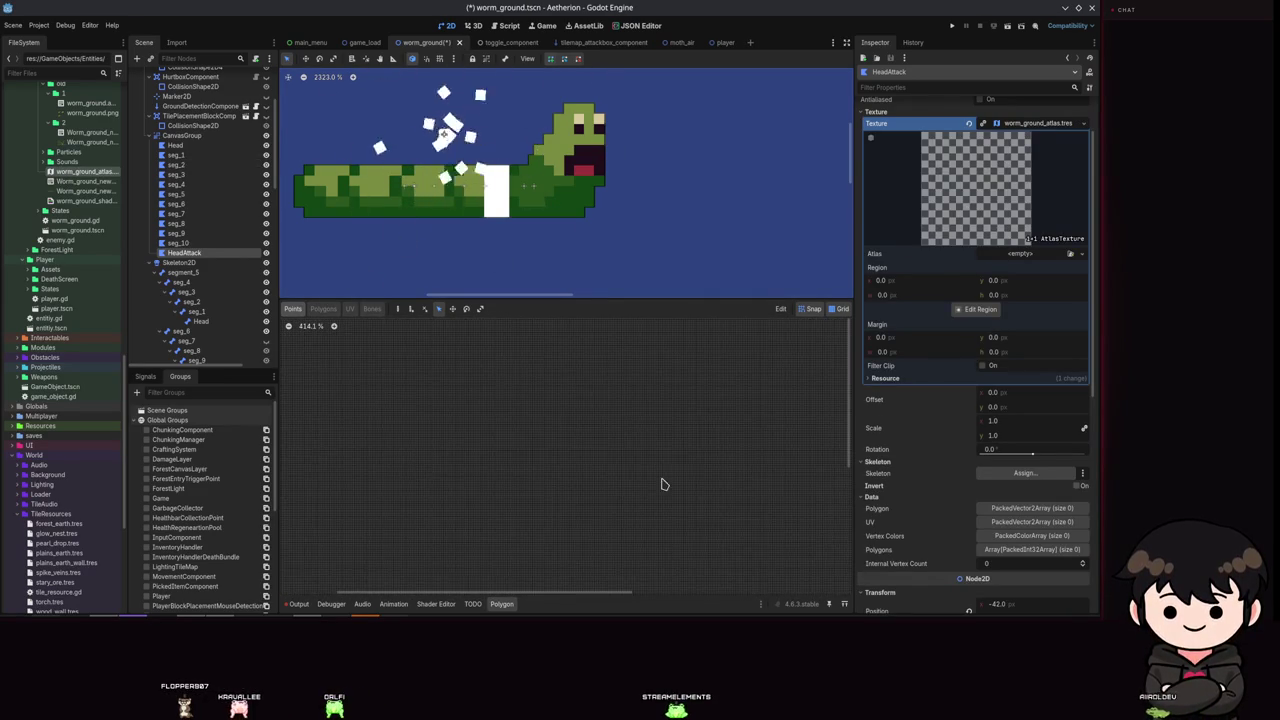
{"action": "left_click", "coordinate": [780, 308]}
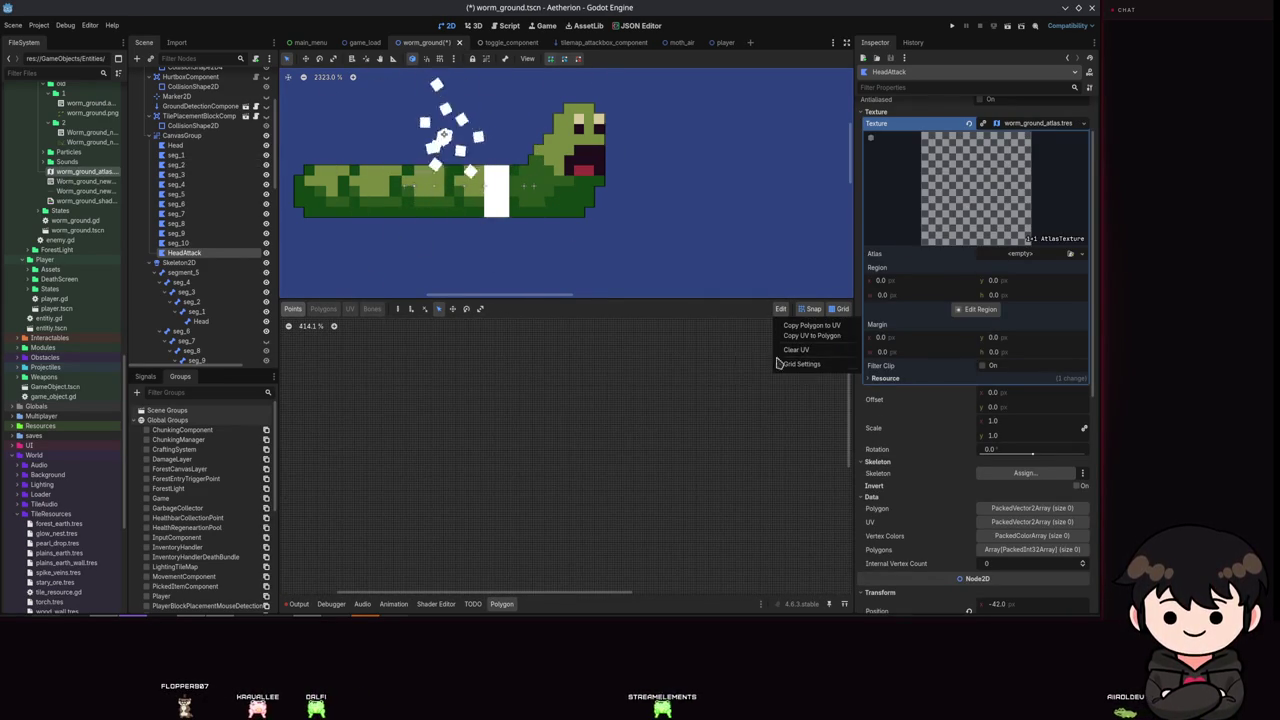
{"action": "left_click", "coordinate": [474, 415]}
{"action": "key", "text": "ctrl+s"}
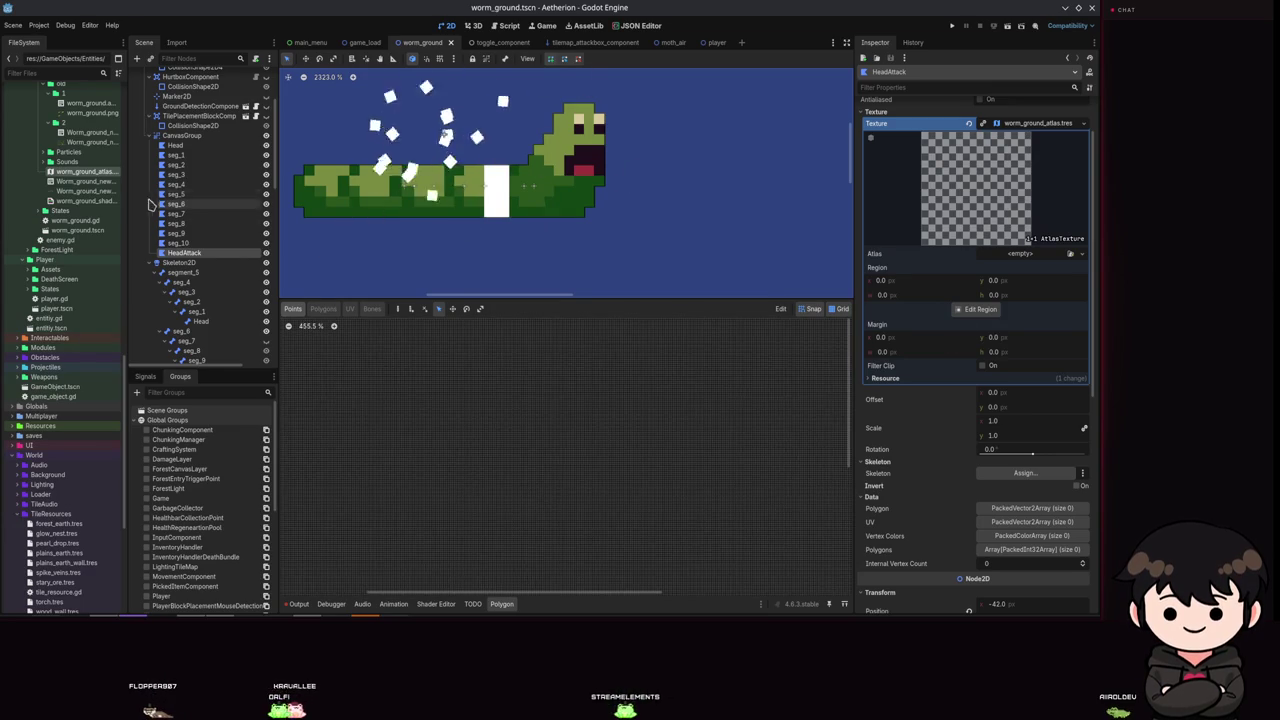
{"action": "left_click", "coordinate": [176, 185]}
{"action": "left_click", "coordinate": [1035, 194]}
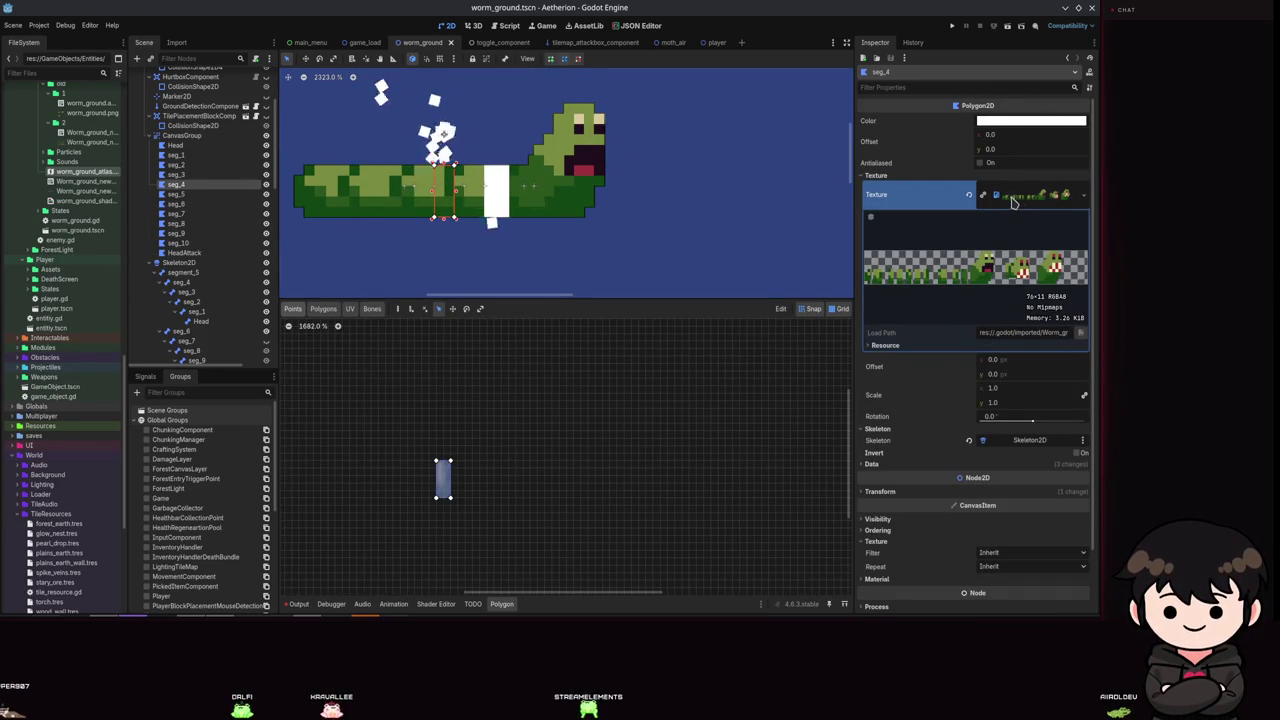
Step: Remove the texture from the HeadAttack polygon
{"action": "left_click", "coordinate": [184, 252]}
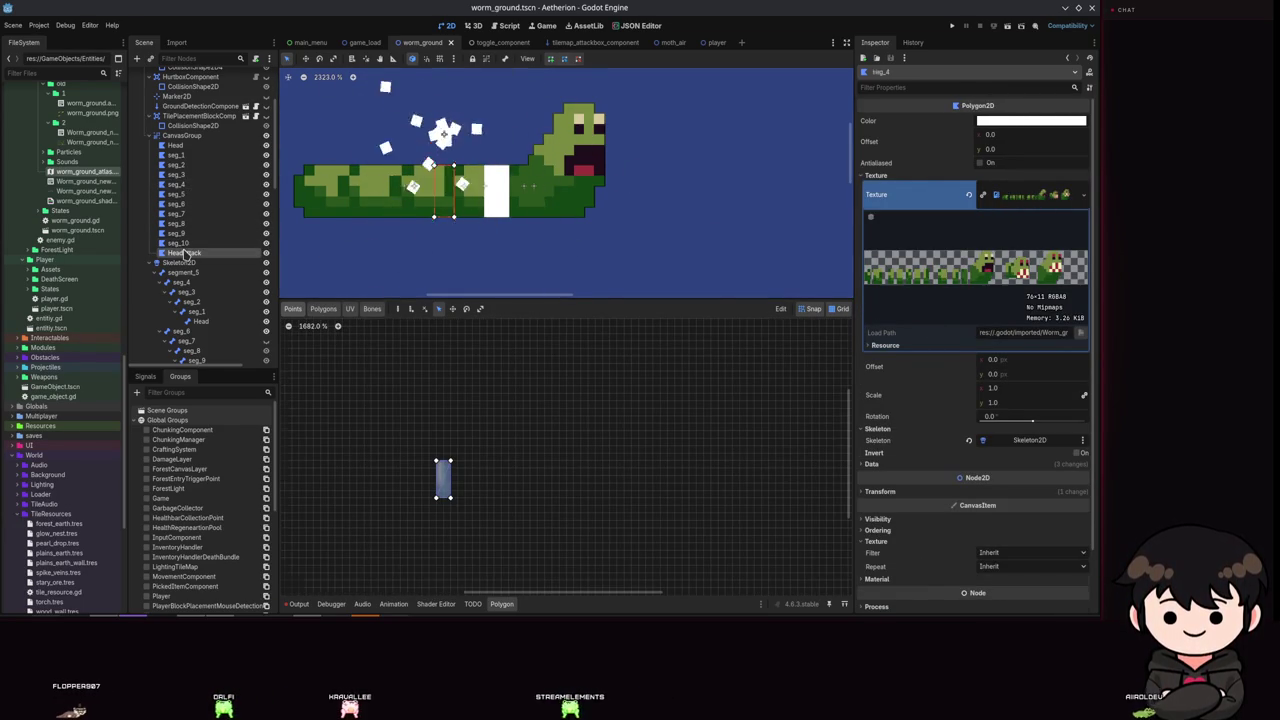
{"action": "key", "text": "ctrl+z"}
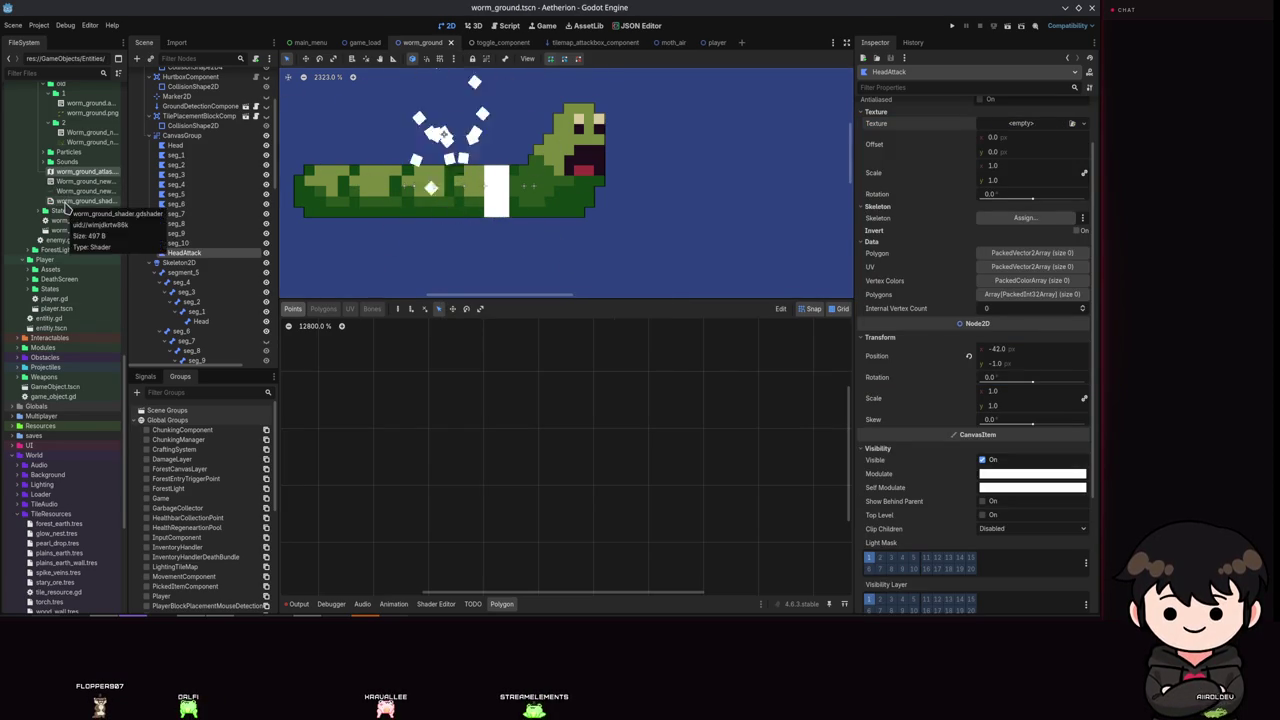
{"action": "scroll", "coordinate": [64, 208], "scroll_direction": "up", "scroll_amount": 5}
{"action": "scroll", "coordinate": [64, 208], "scroll_direction": "down", "scroll_amount": 5}
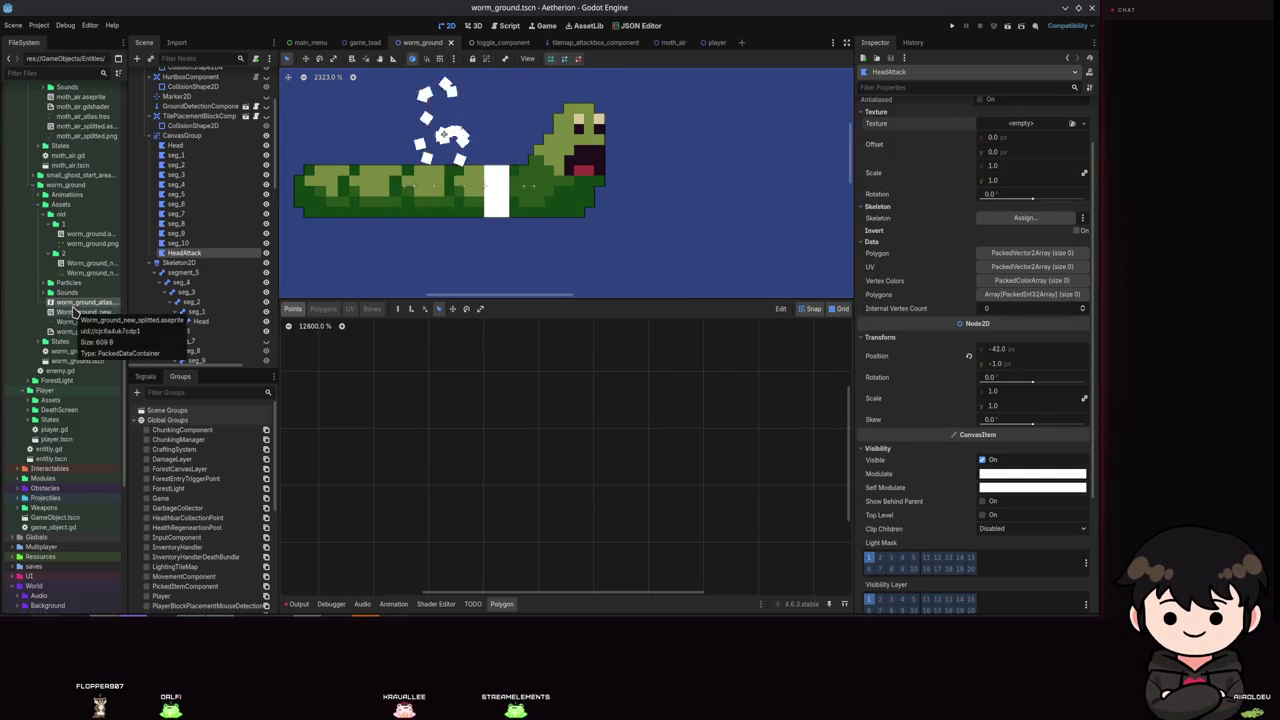
Step: Check seg_5's and Head's textures and the worm_ground_atlas.tres resource, then reselect HeadAttack
{"action": "left_click", "coordinate": [178, 195]}
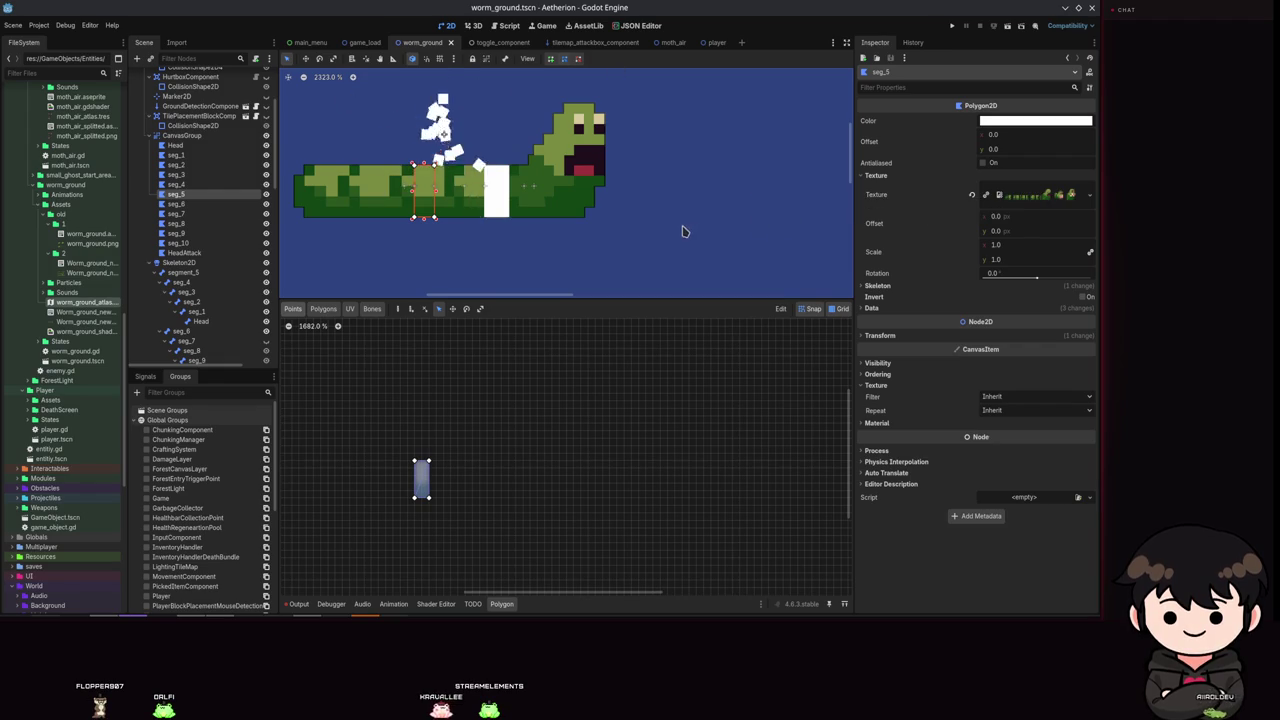
{"action": "left_click", "coordinate": [1012, 197]}
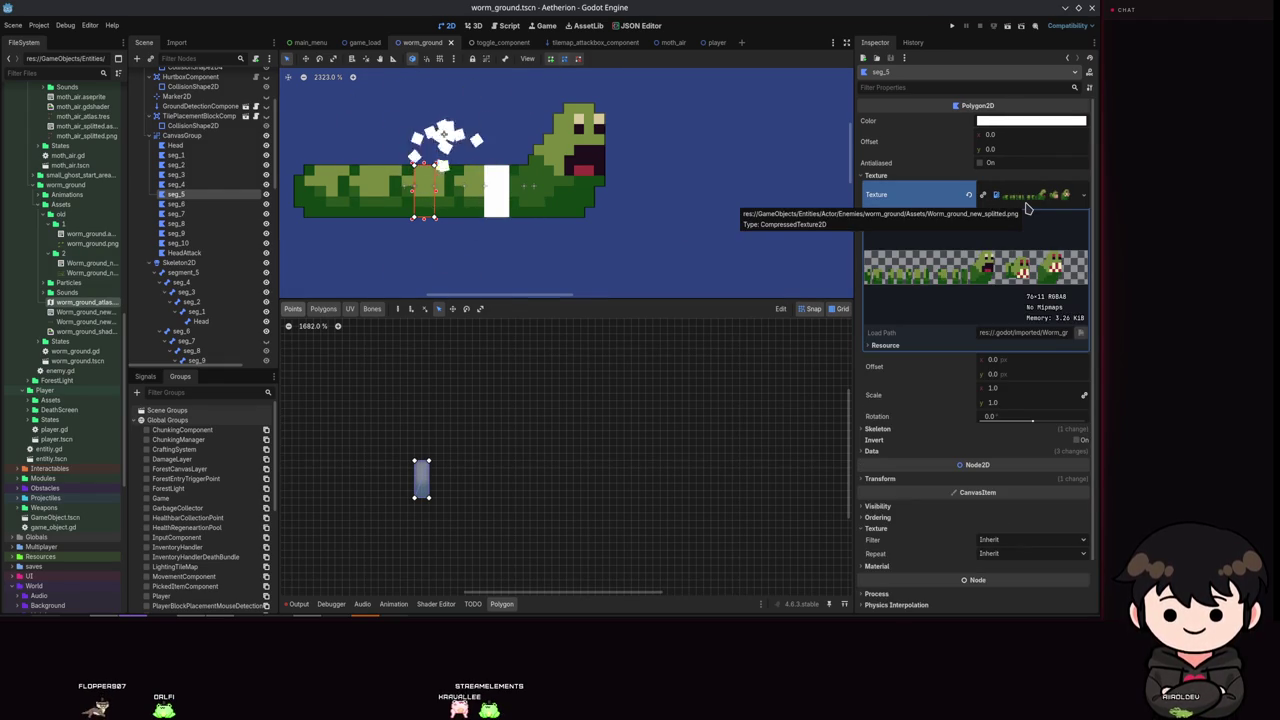
{"action": "left_click", "coordinate": [1024, 203]}
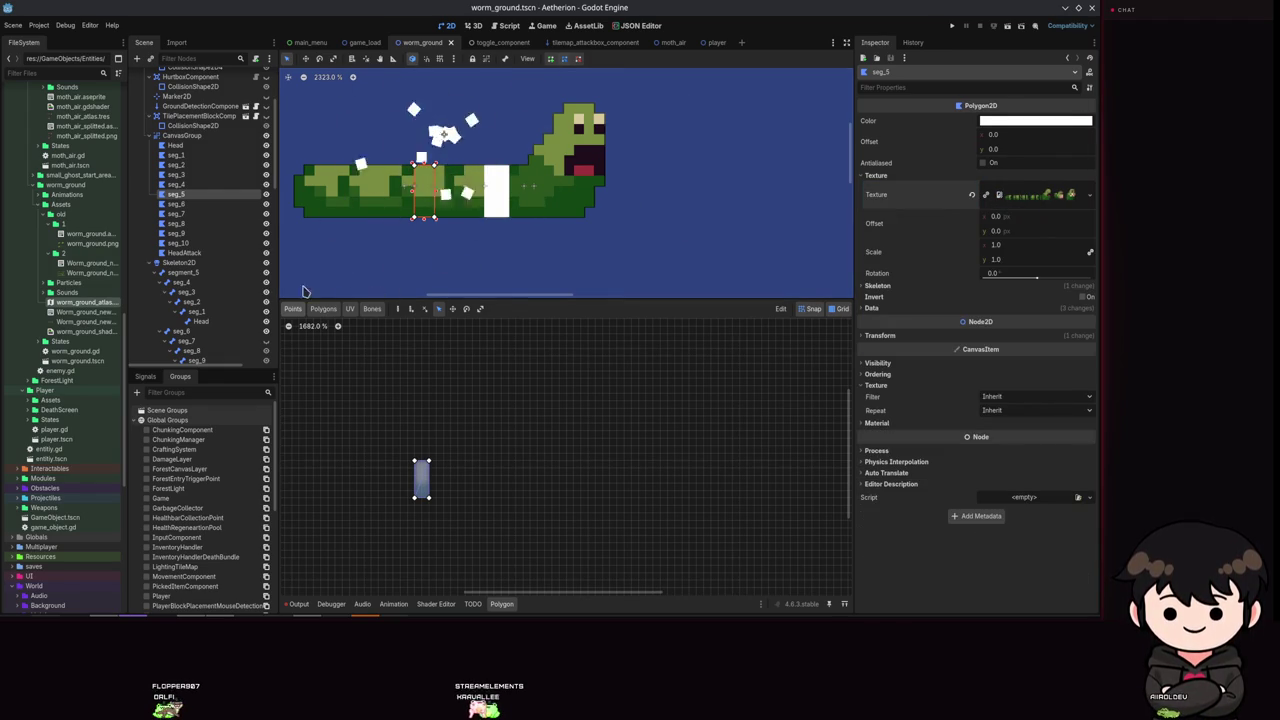
{"action": "left_click", "coordinate": [175, 147]}
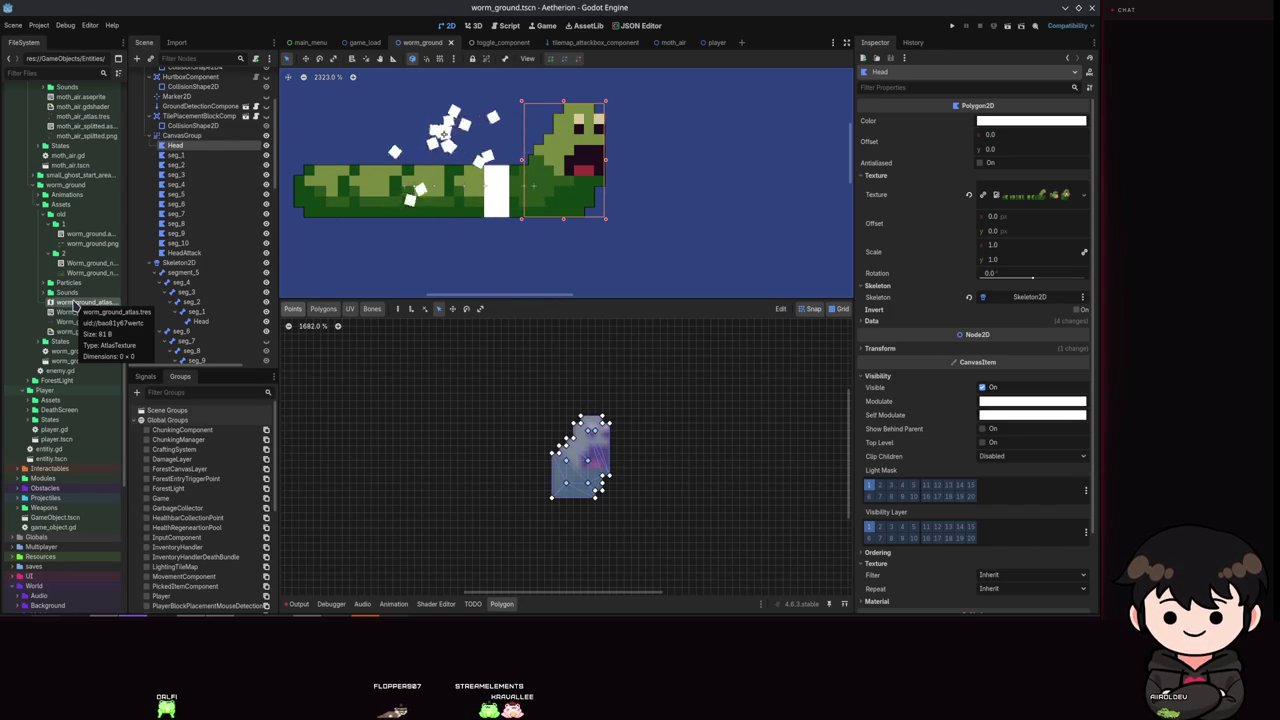
{"action": "left_click", "coordinate": [74, 304]}
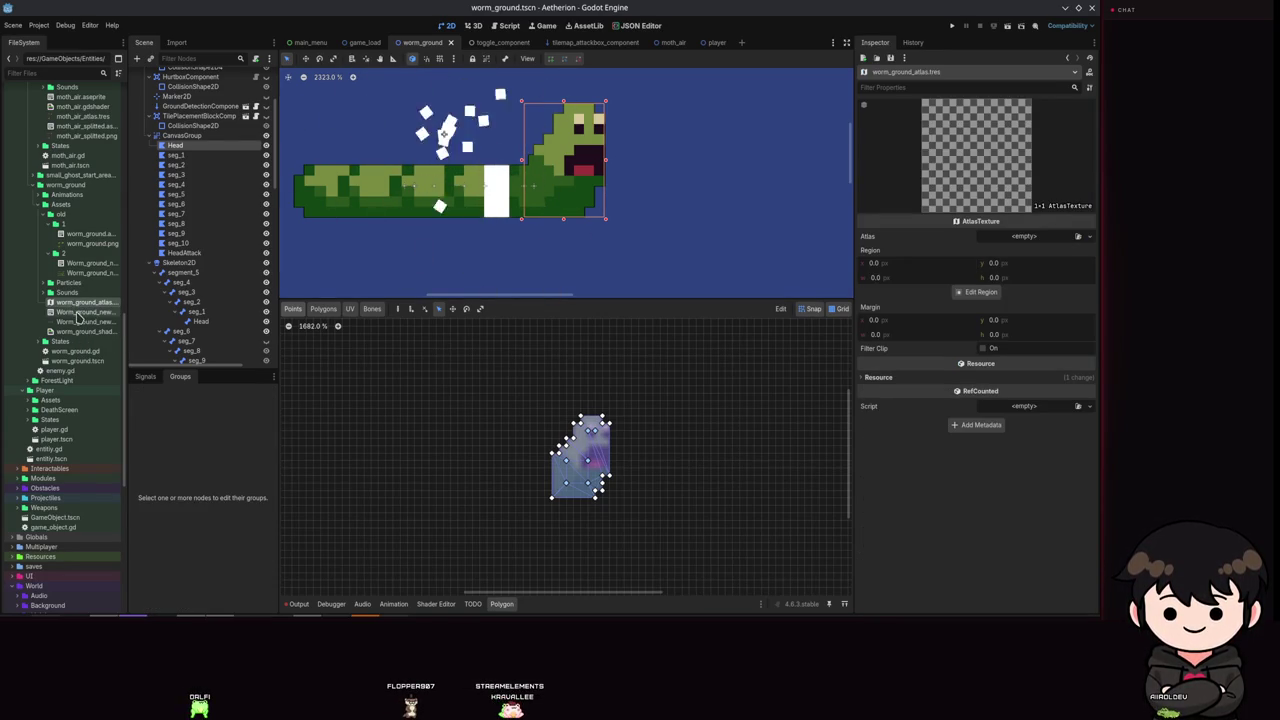
{"action": "left_click", "coordinate": [182, 252]}
Step: Assign Worm_ground_new_splitted.png as HeadAttack's texture and save worm_ground
{"action": "mouse_move", "coordinate": [70, 324]}
{"action": "left_mouse_down"}
{"action": "mouse_move", "coordinate": [565, 235]}
{"action": "mouse_move", "coordinate": [1007, 125]}
{"action": "left_mouse_up"}
{"action": "scroll", "coordinate": [563, 449], "scroll_direction": "up", "scroll_amount": 10}
{"action": "key", "text": "ctrl+s"}
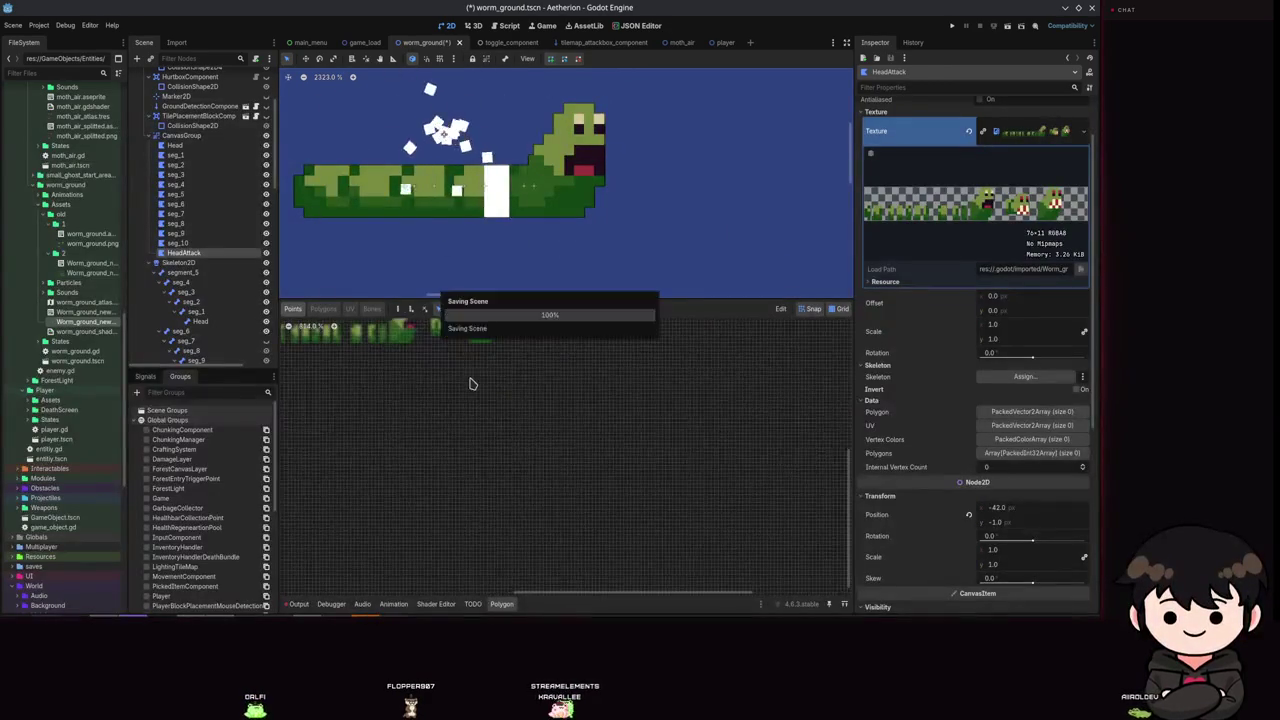
{"action": "scroll", "coordinate": [549, 451], "scroll_direction": "up", "scroll_amount": 4}
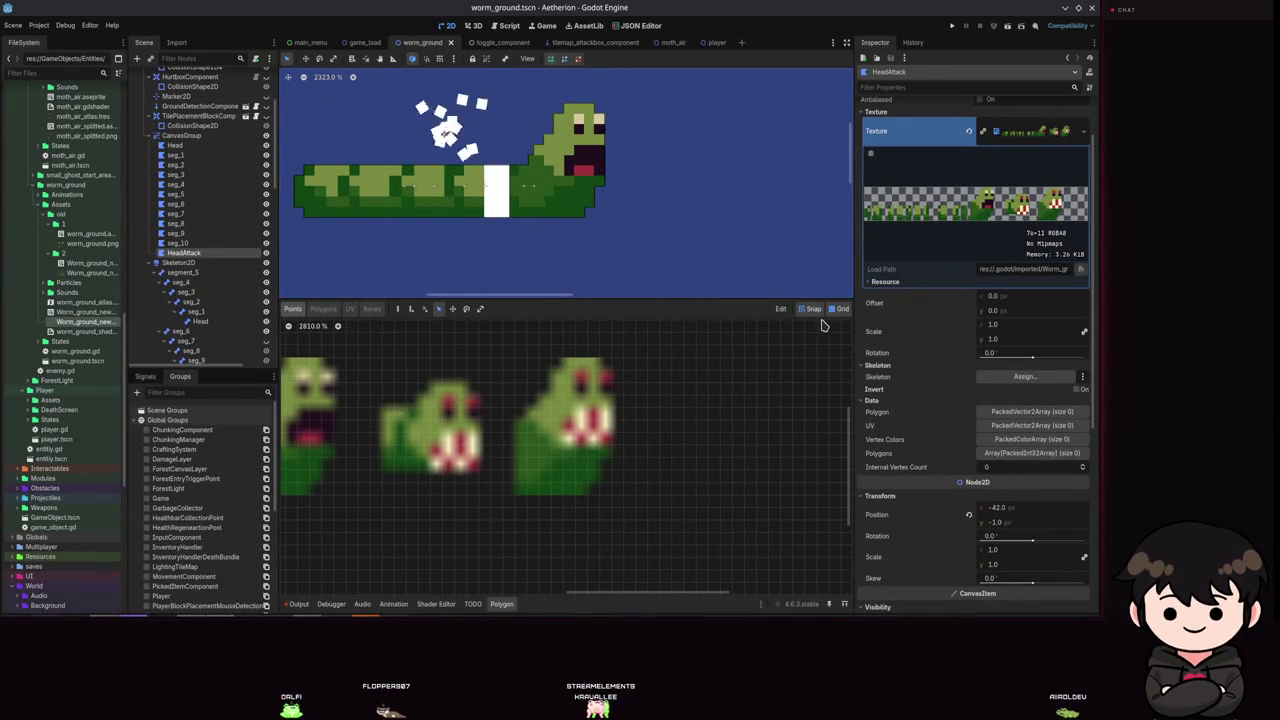
Step: Duplicate the Head polygon as Head2, place it above Head, and save
{"action": "left_click", "coordinate": [397, 308]}
{"action": "scroll", "coordinate": [526, 437], "scroll_direction": "up", "scroll_amount": 3}
{"action": "left_click", "coordinate": [175, 145]}
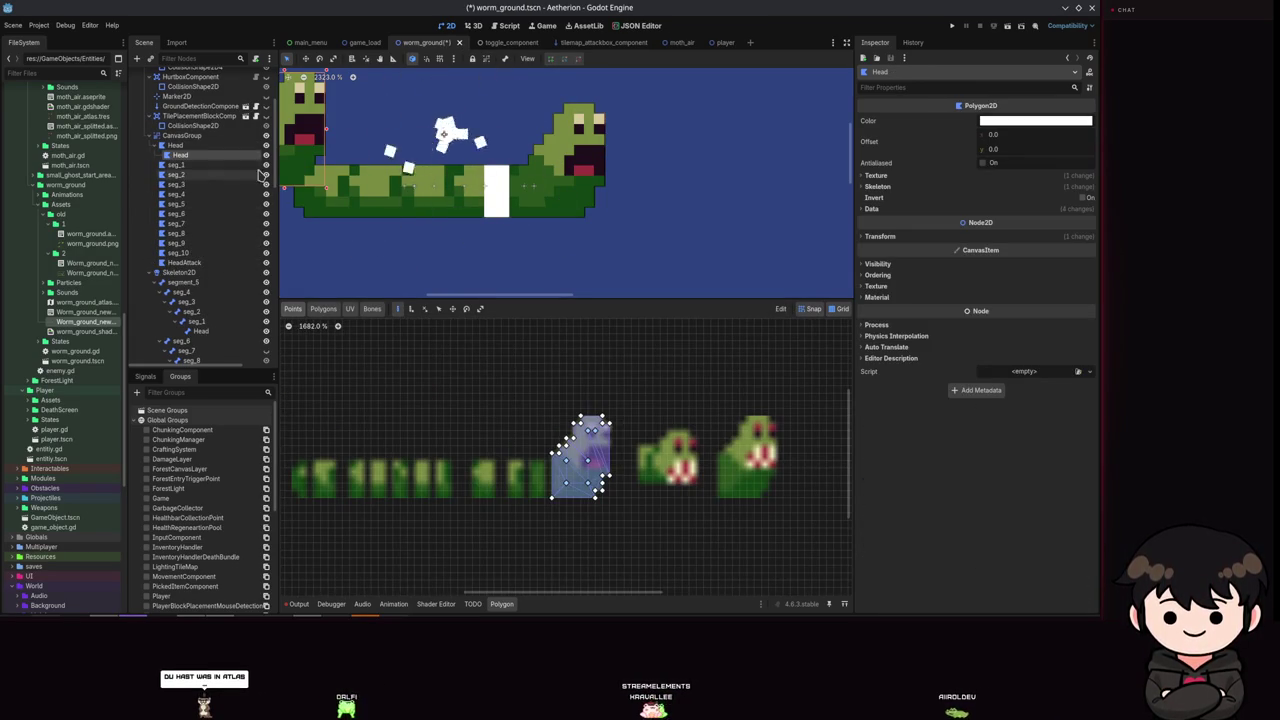
{"action": "scroll", "coordinate": [183, 136], "scroll_direction": "down", "scroll_amount": 1}
{"action": "left_click_drag", "start_coordinate": [183, 136], "coordinate": [175, 116]}
{"action": "key", "text": "ctrl+s"}
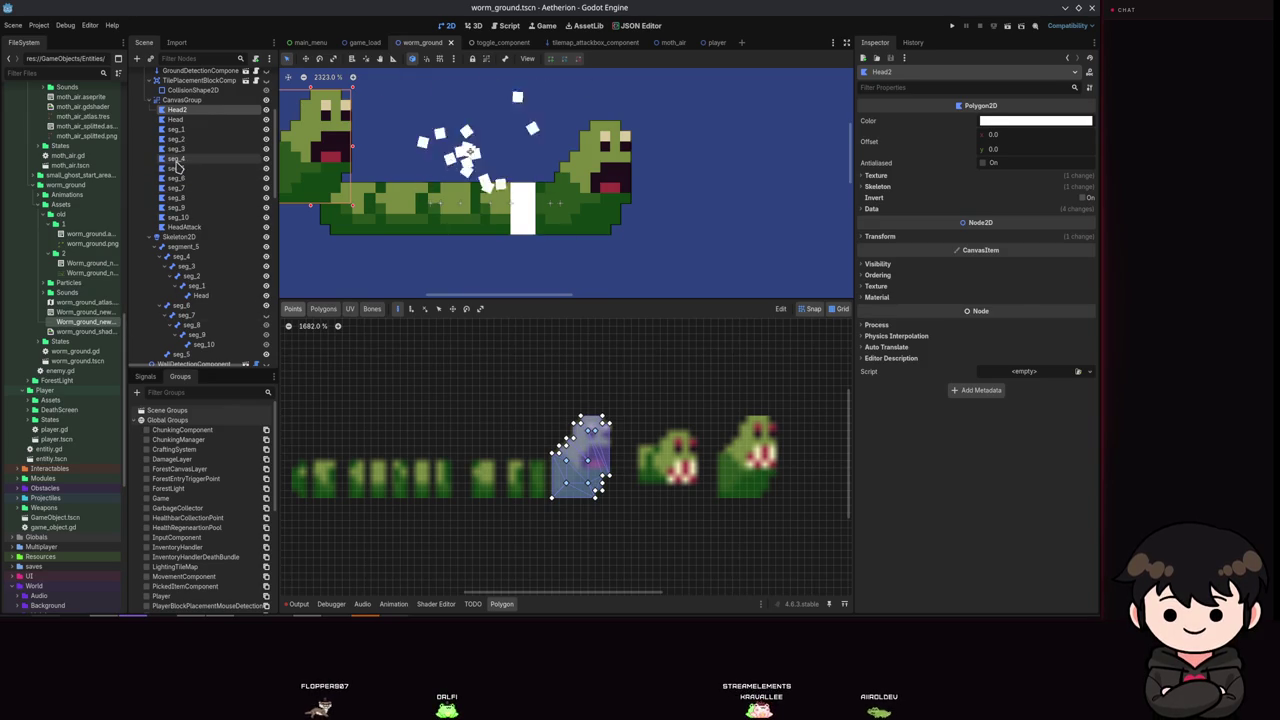
{"action": "left_click", "coordinate": [175, 160]}
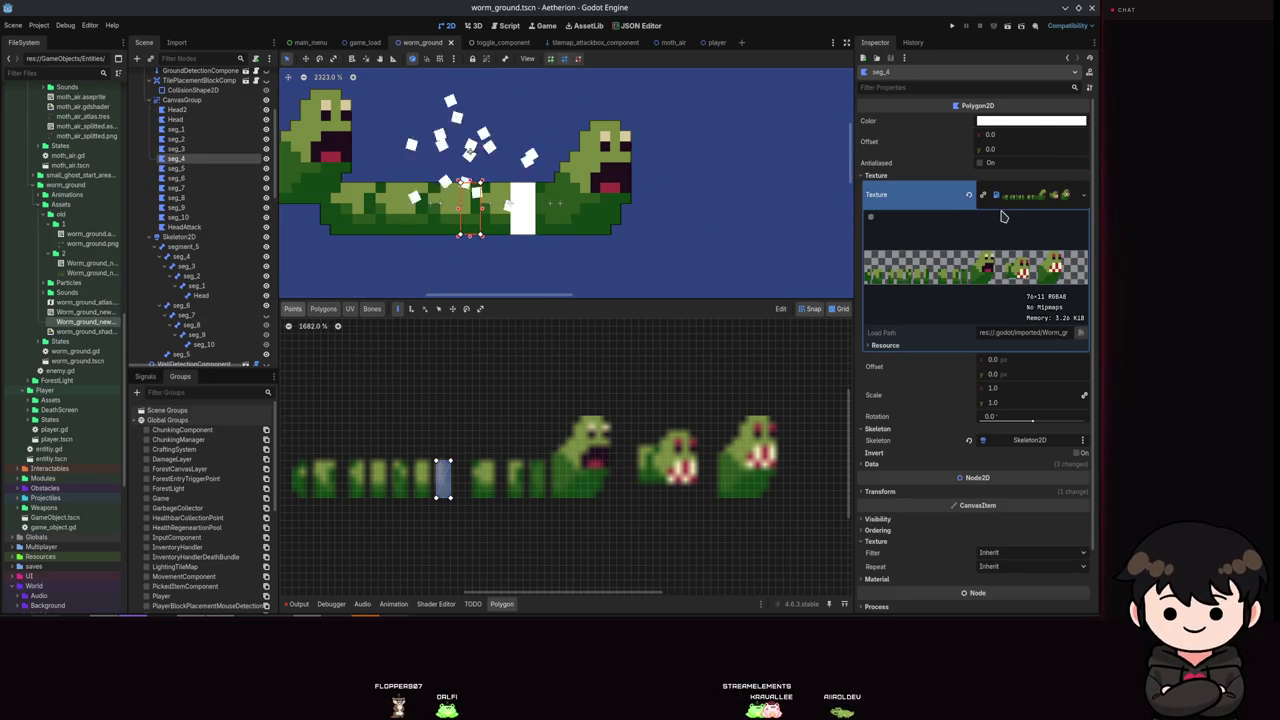